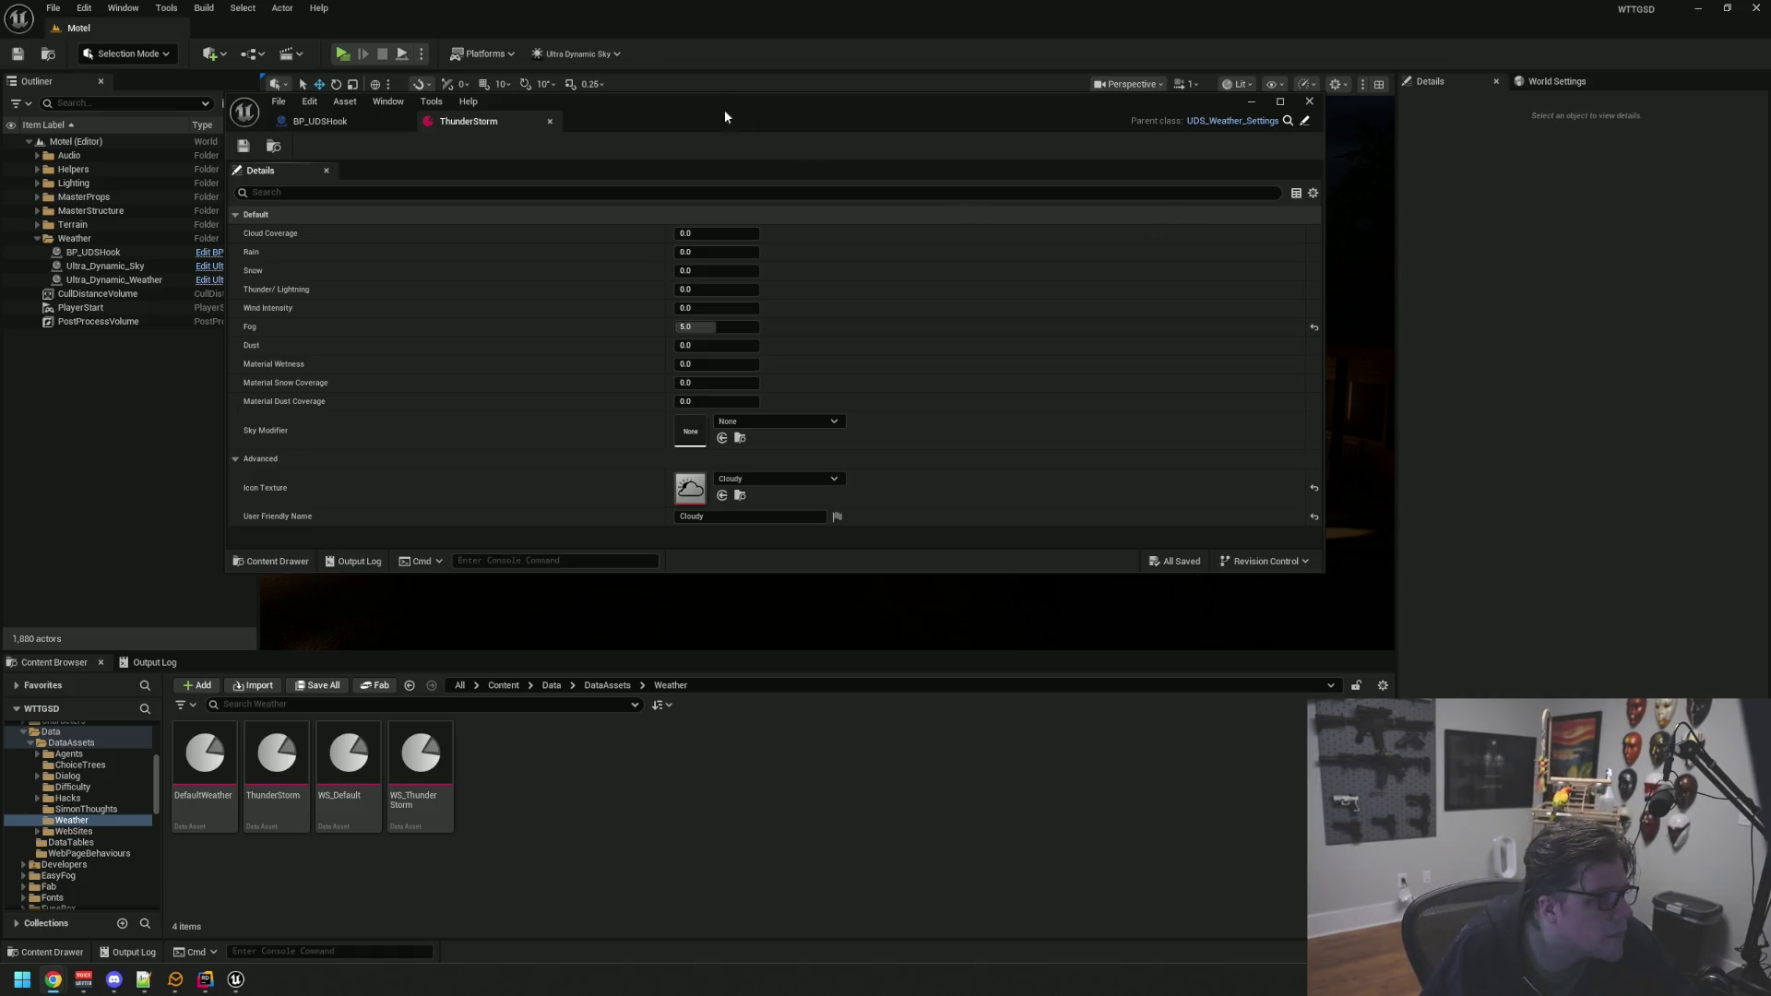
Shrink and reposition the ThunderStorm window to reveal the motel scene, then open the Weather Documentation README
drag(707, 124, 733, 105)
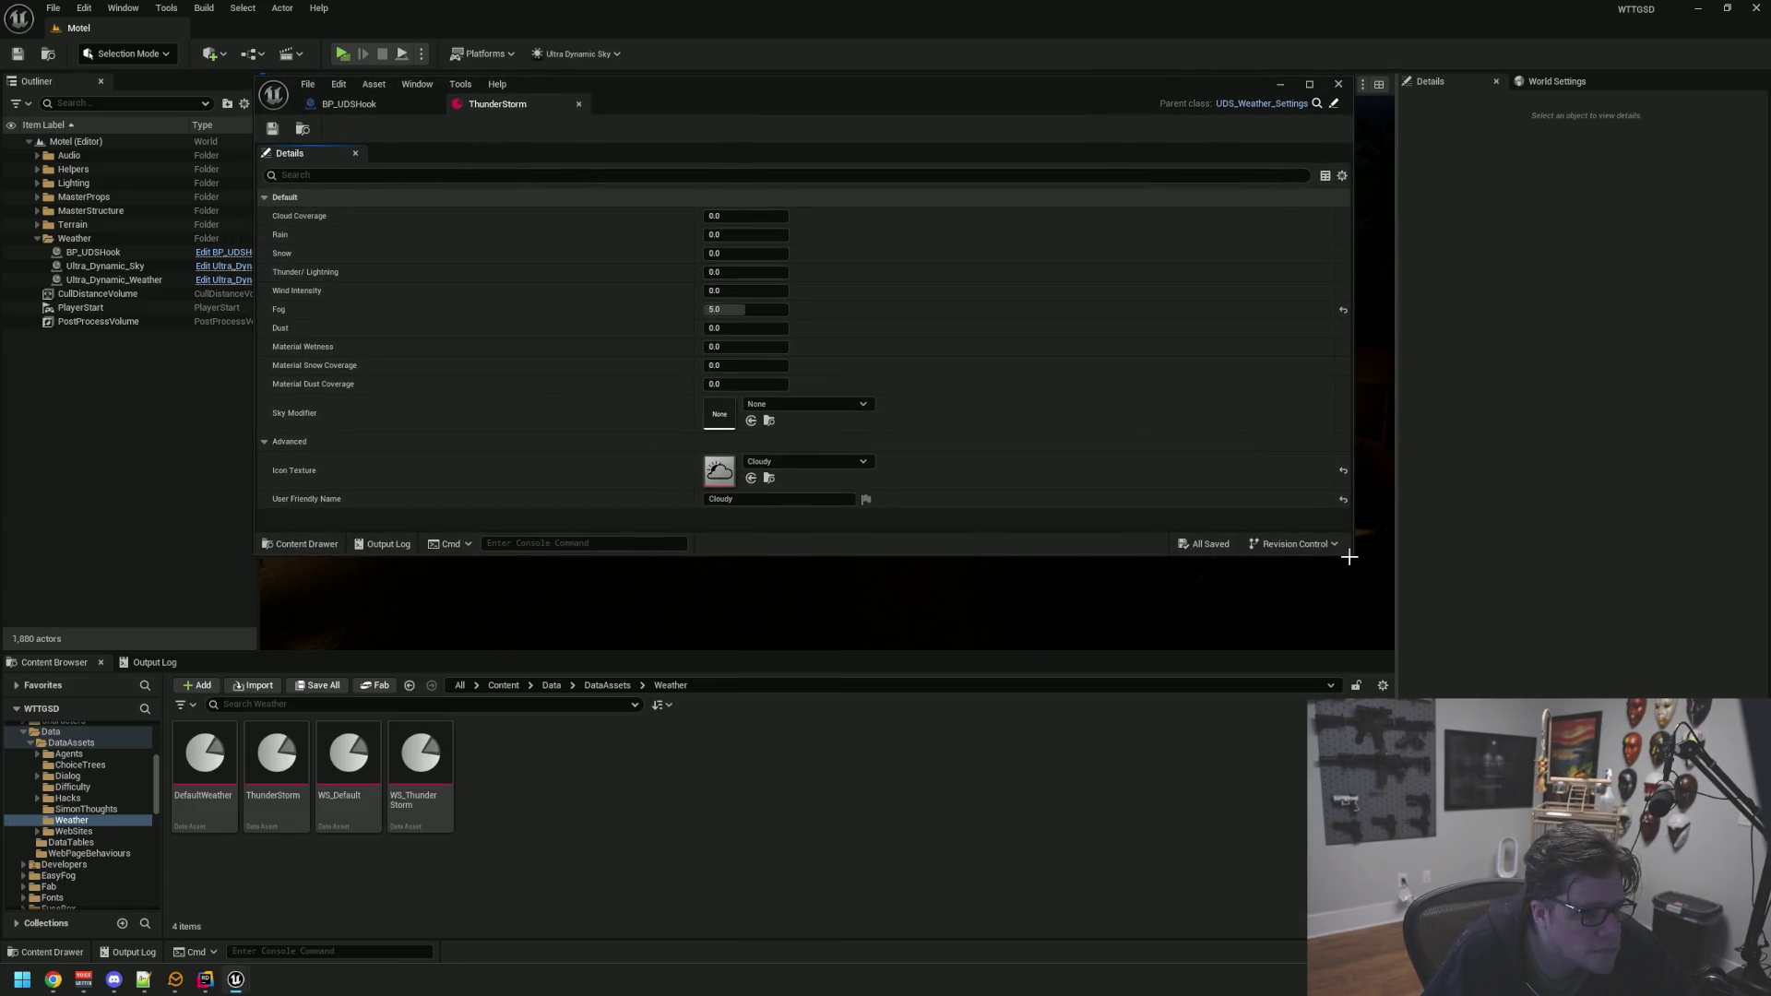
mouse_move(1352, 564)
mouse_down()
mouse_move(1207, 637)
mouse_move(1218, 602)
mouse_up()
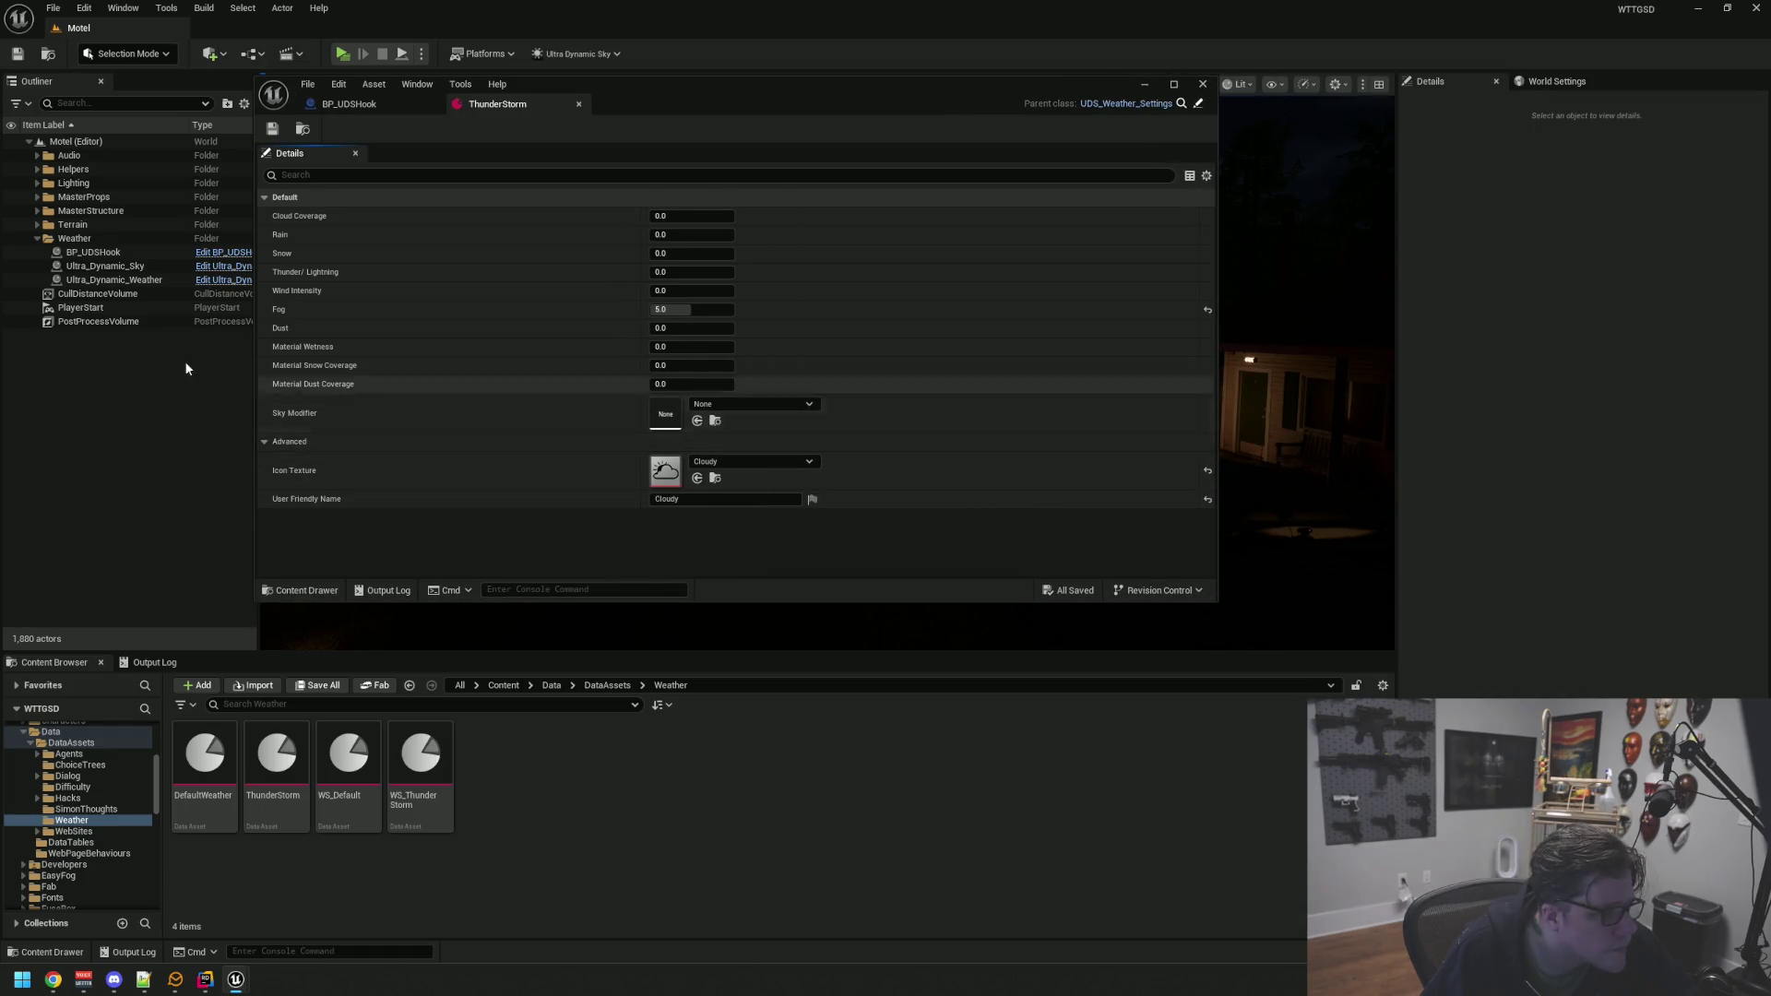
click(143, 267)
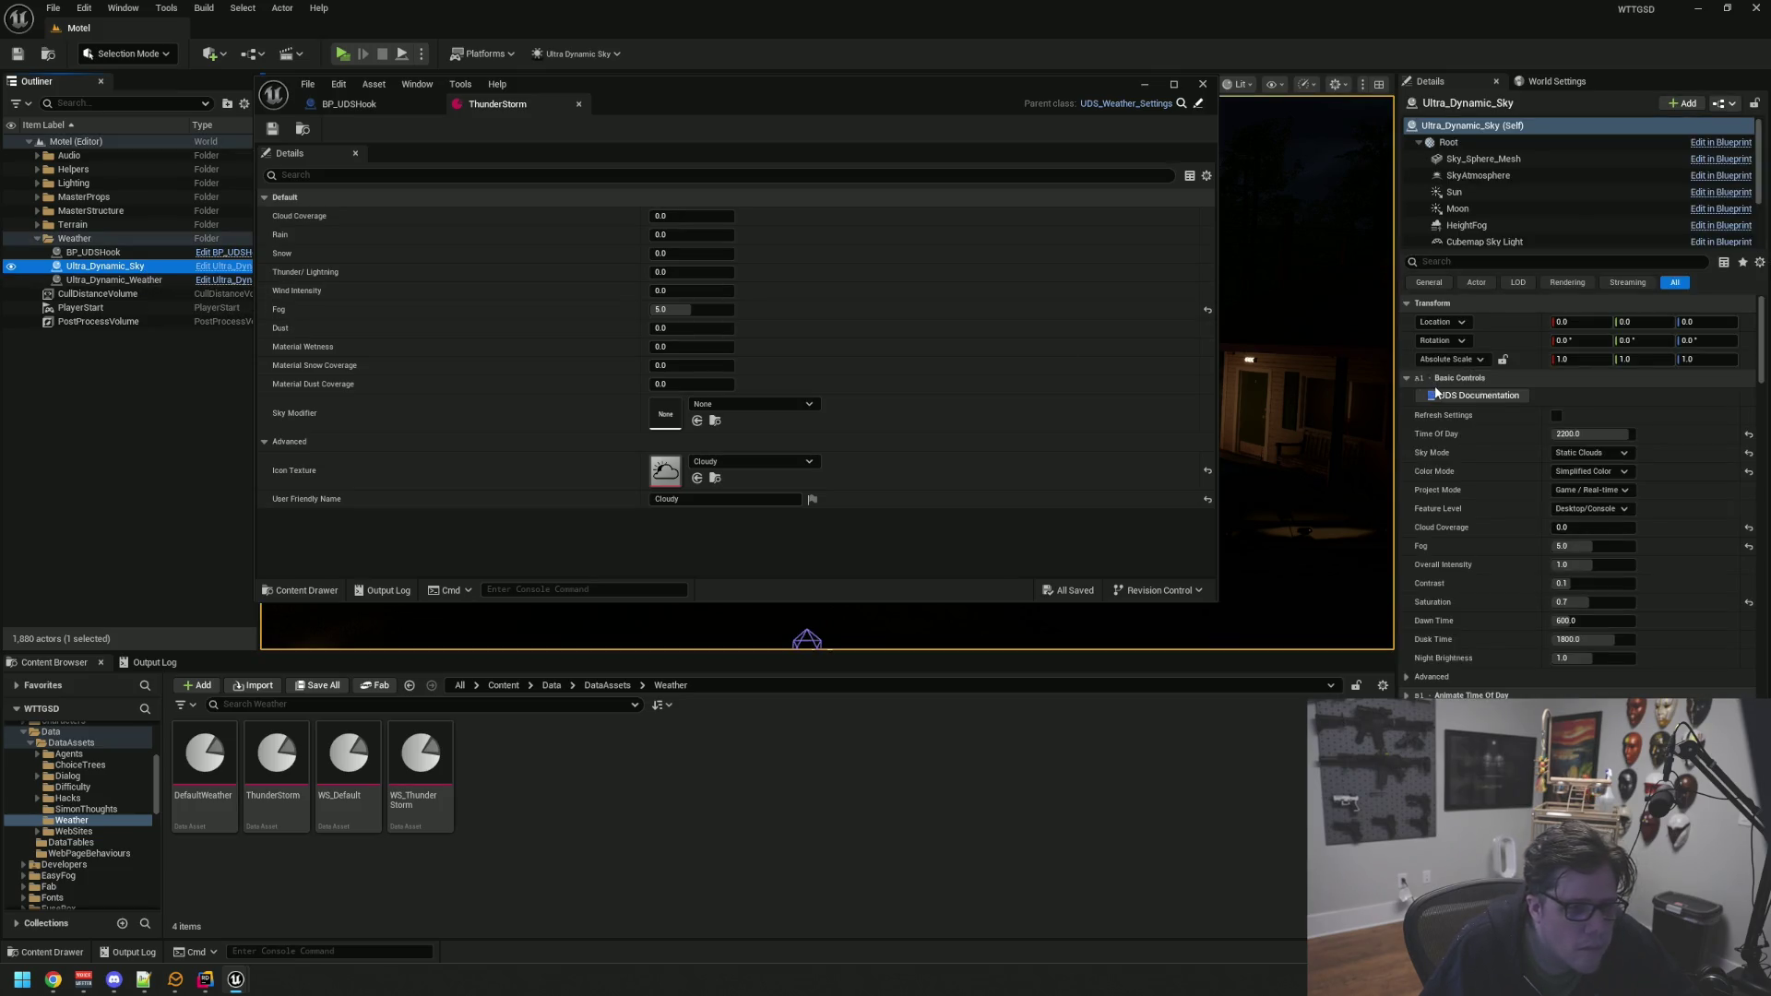
click(113, 279)
click(1482, 395)
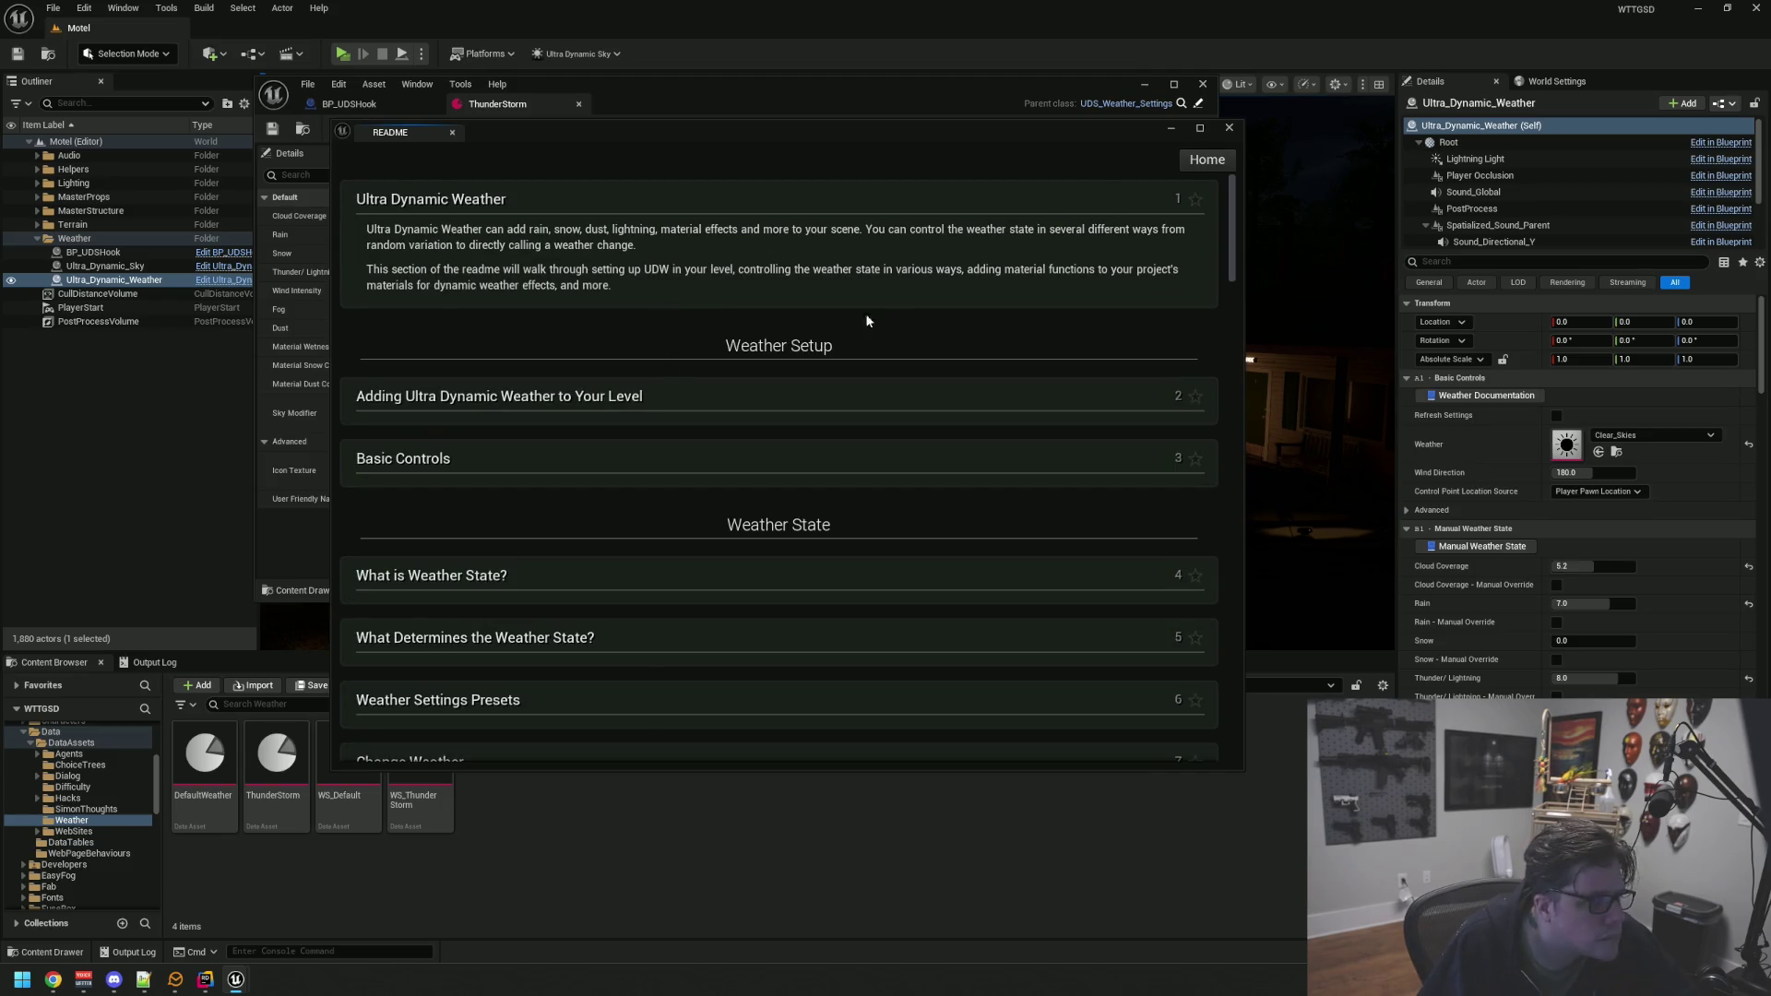
Read through the Ultra Dynamic Weather README down to topic 50, Rain Drip Spline, then move it aside
scroll(703, 446, down, 3)
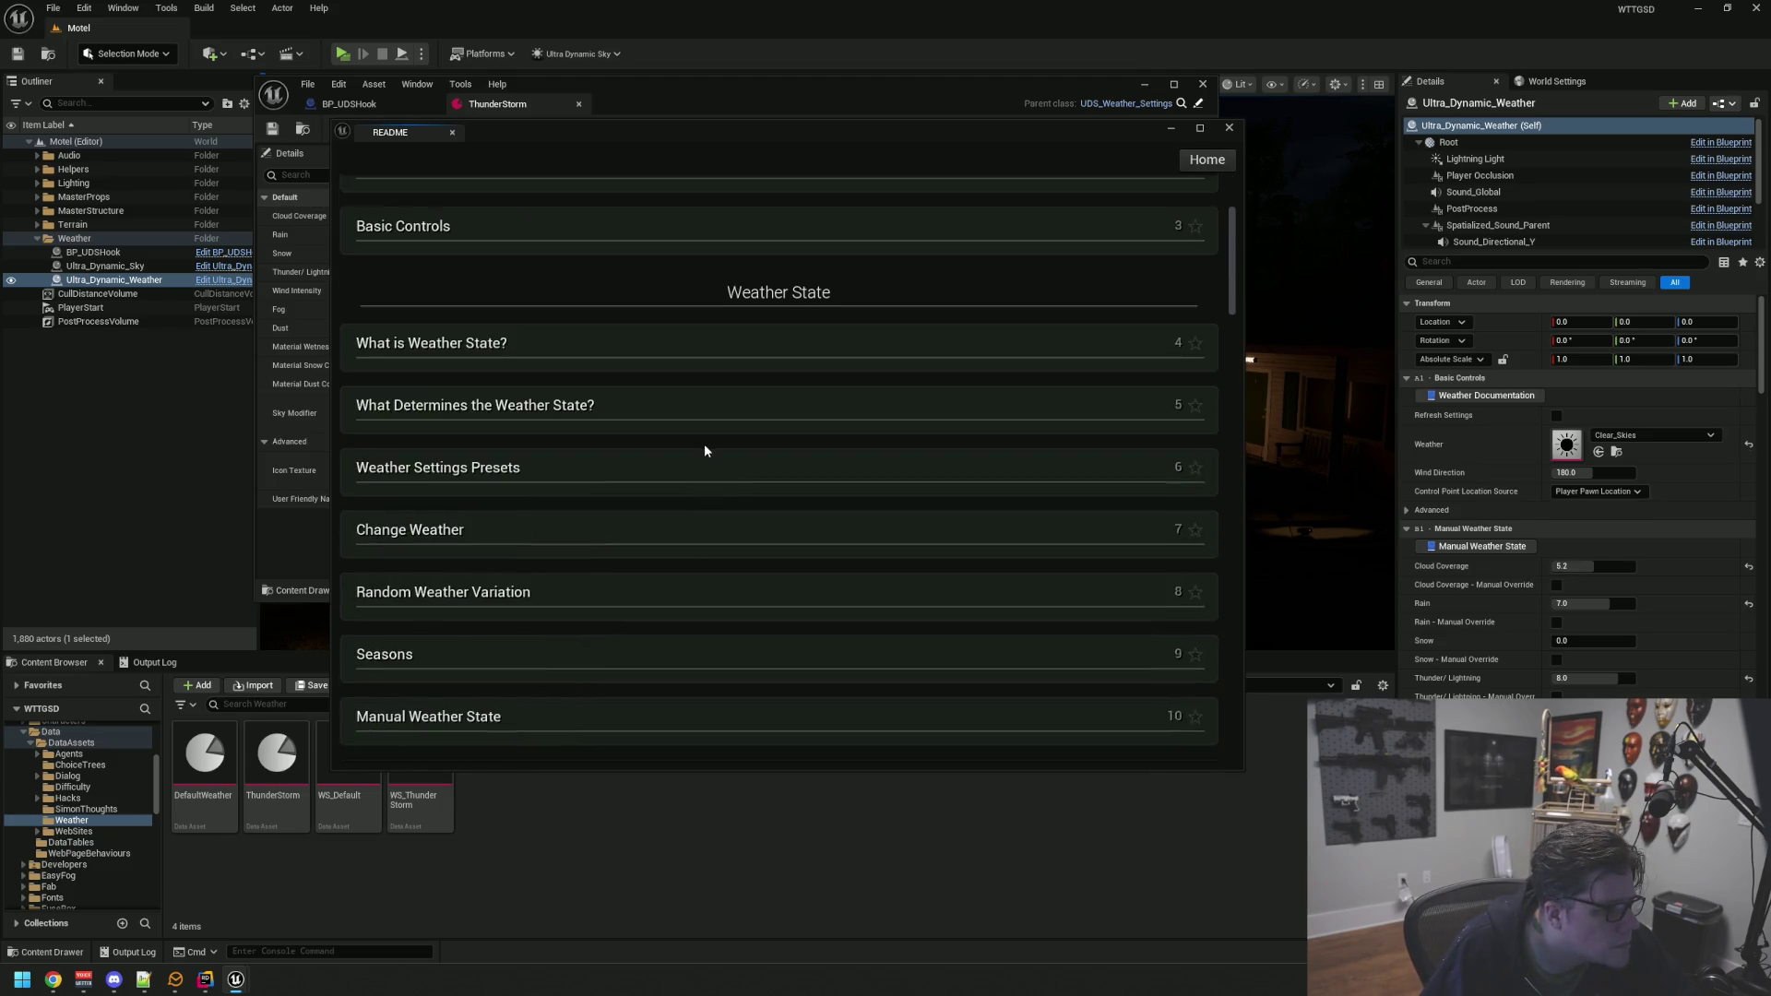
scroll(704, 444, down, 4)
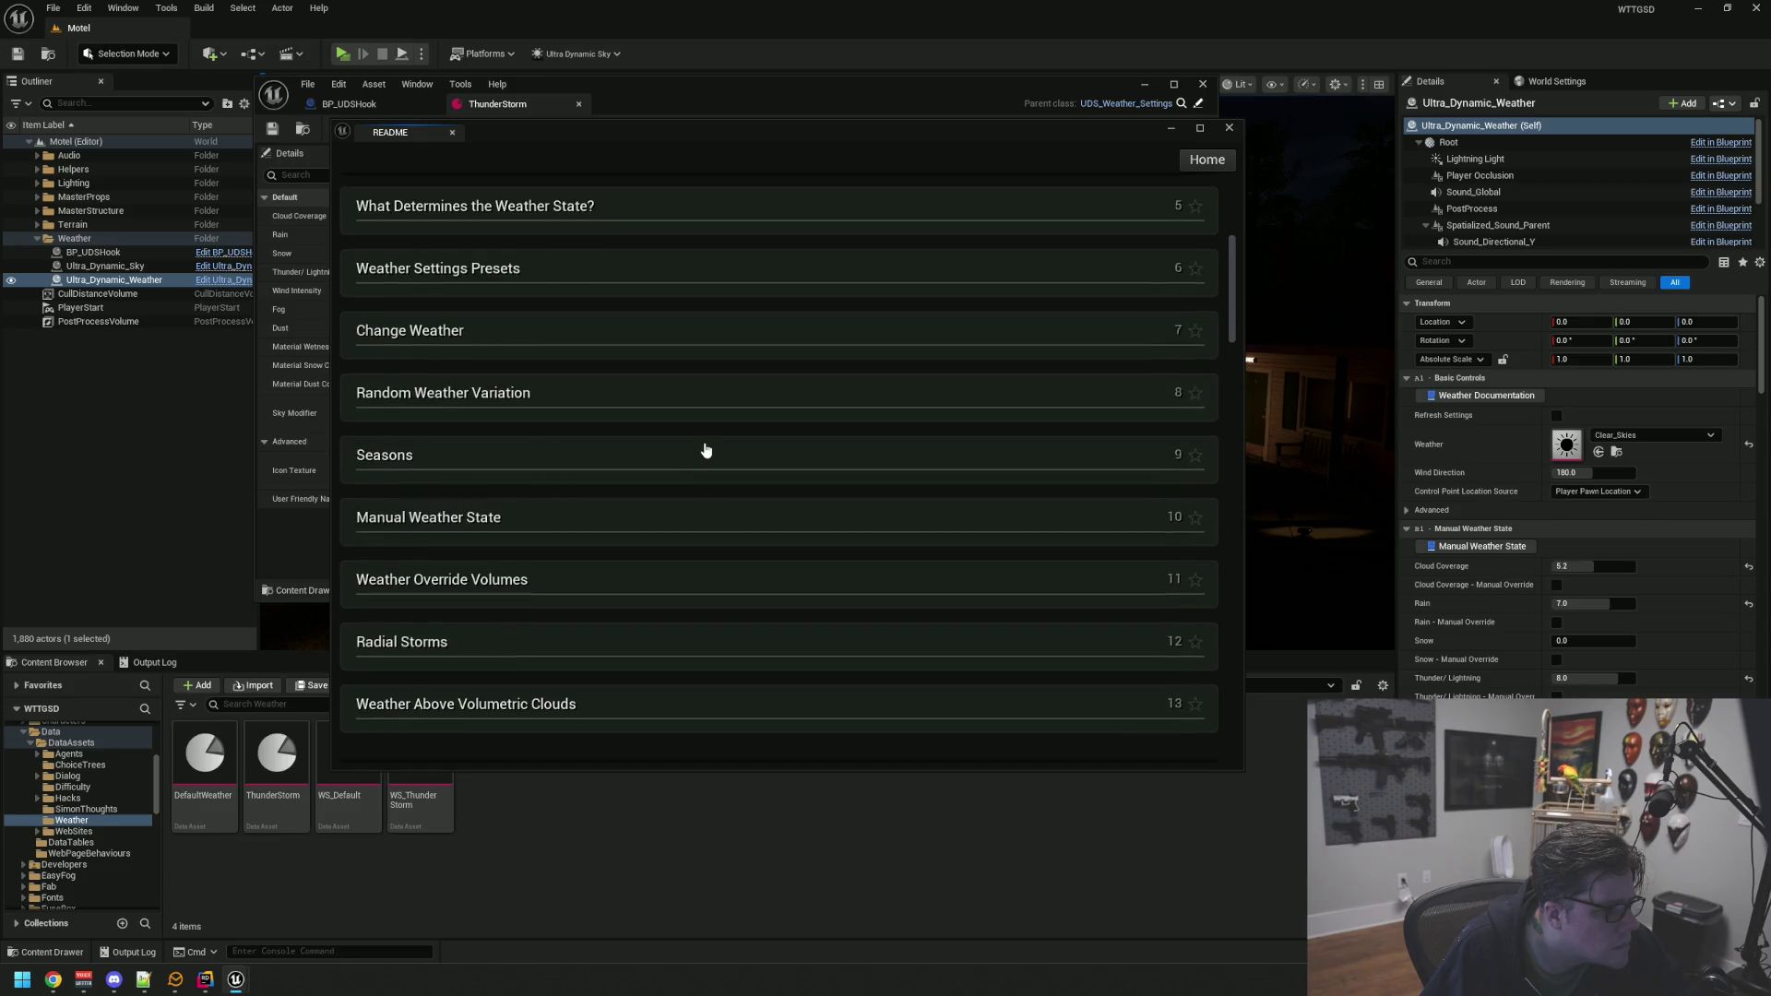
scroll(693, 406, down, 3)
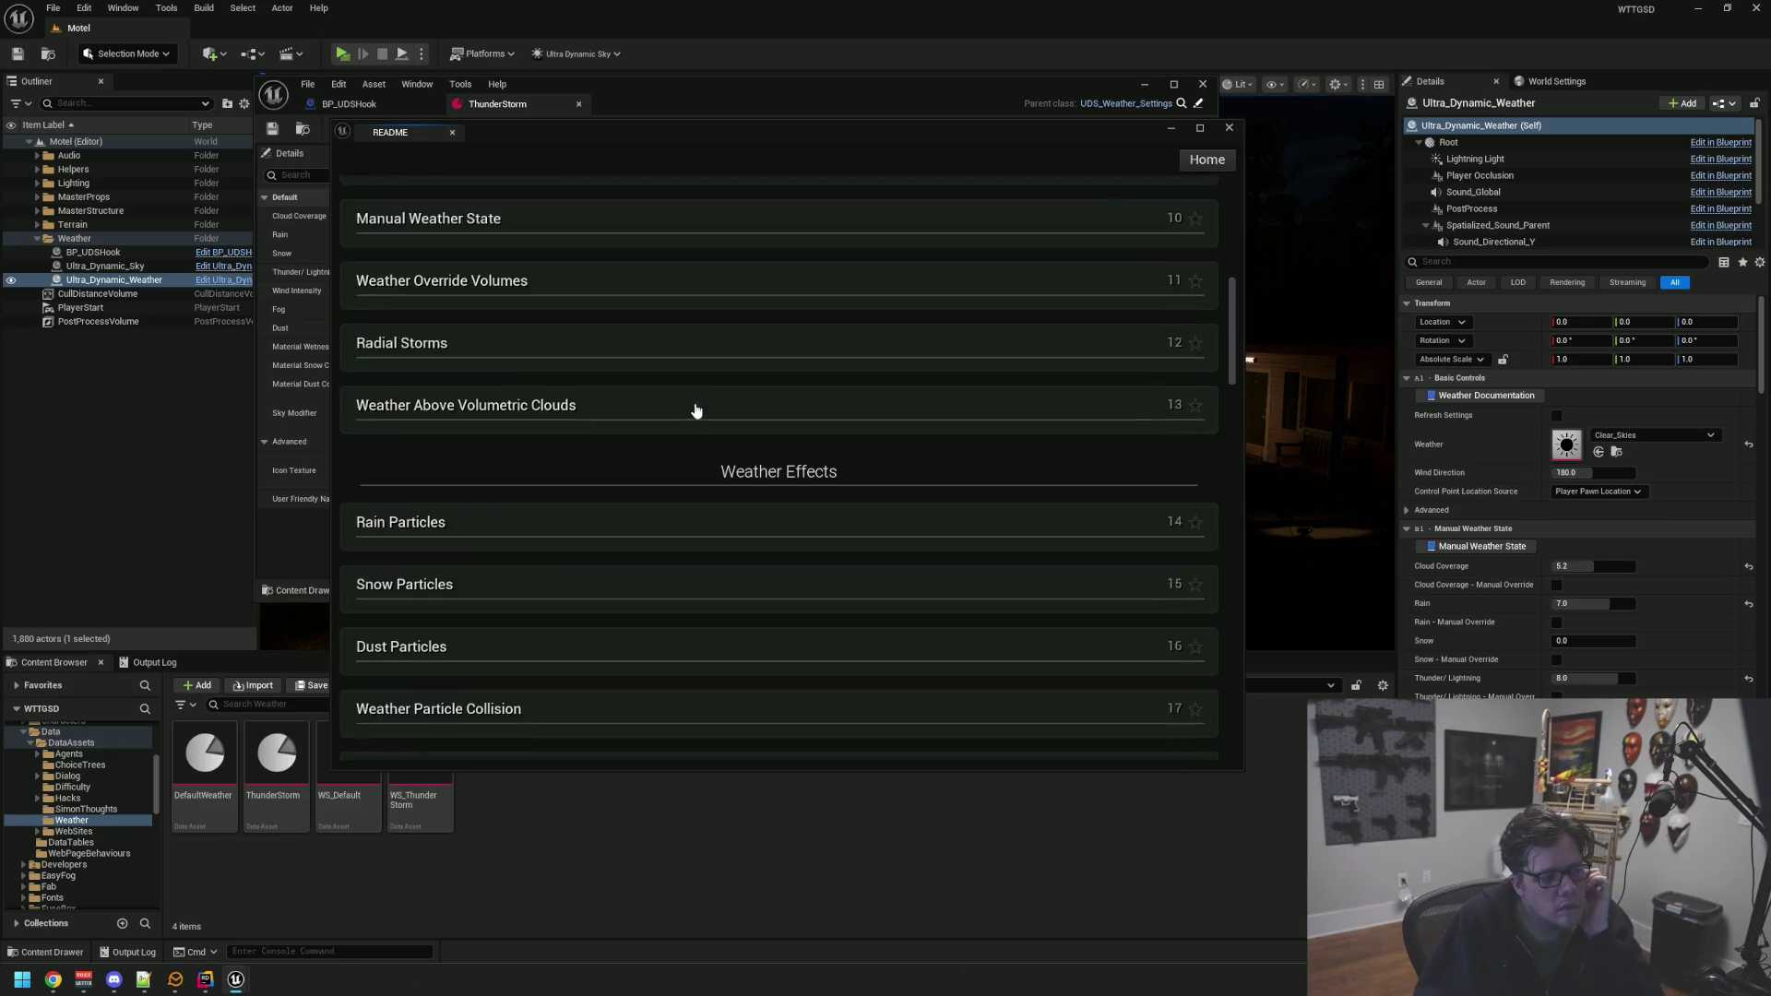
scroll(695, 404, down, 5)
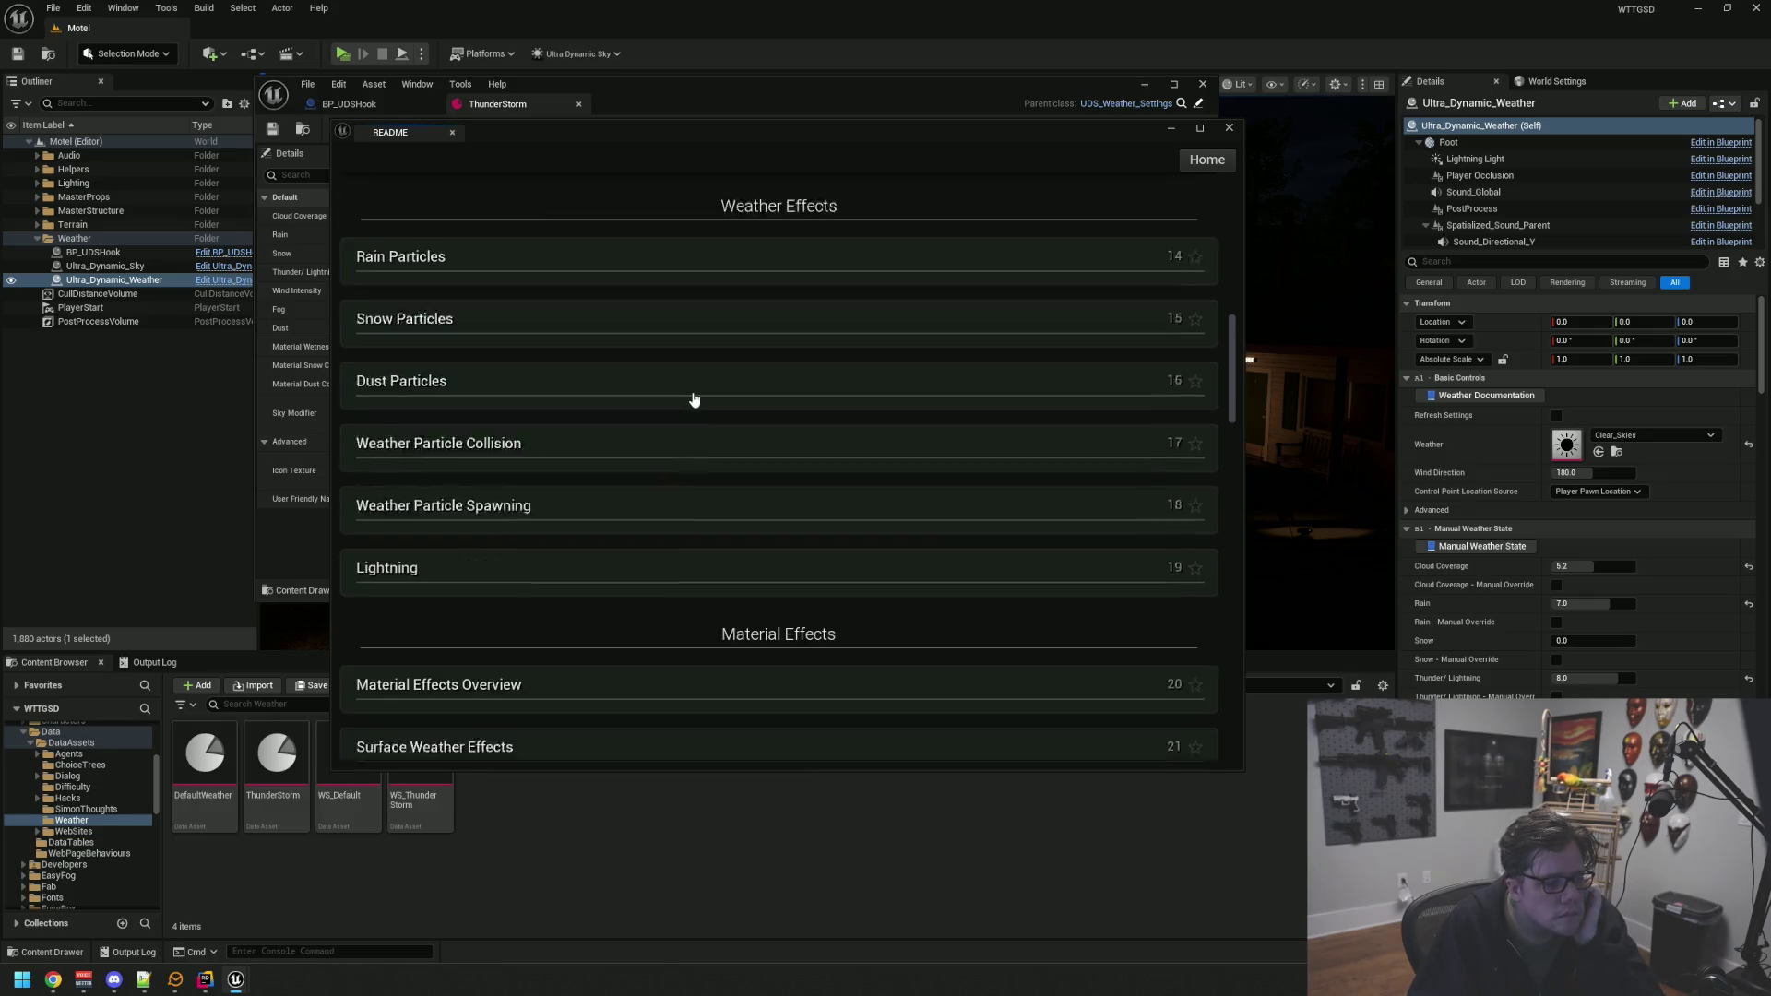
scroll(693, 399, down, 5)
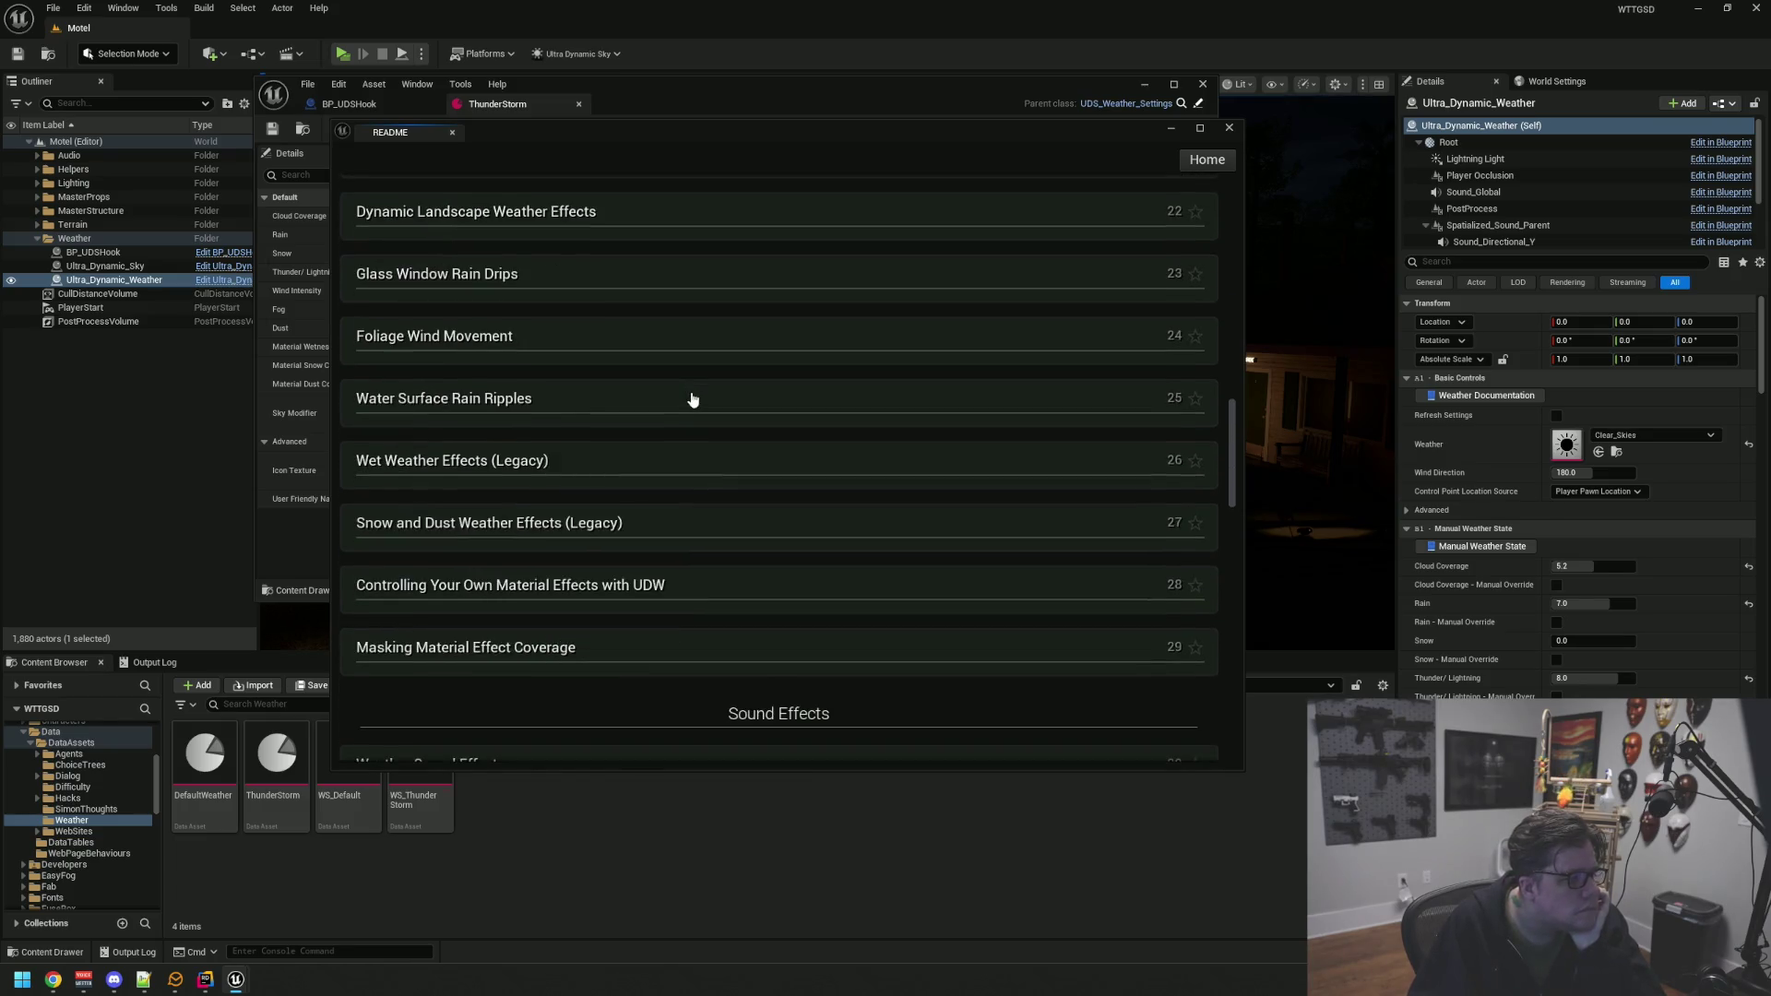
scroll(693, 397, down, 5)
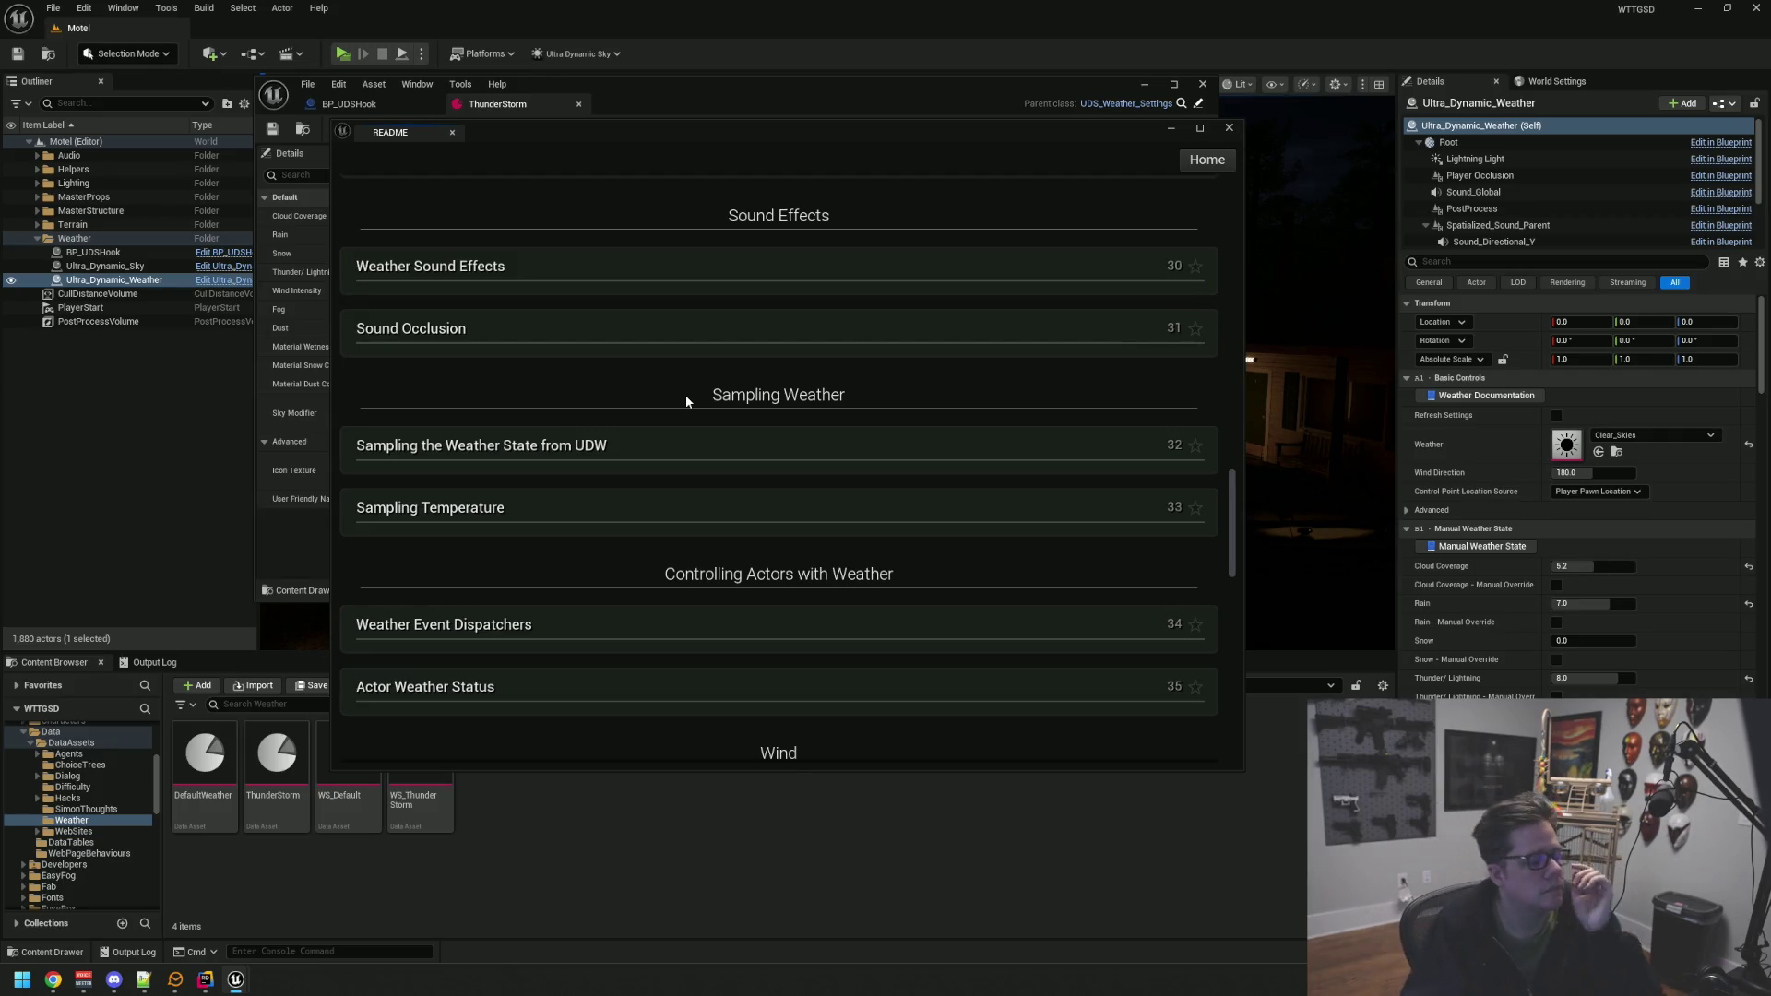
scroll(679, 452, down, 2)
scroll(664, 450, down, 2)
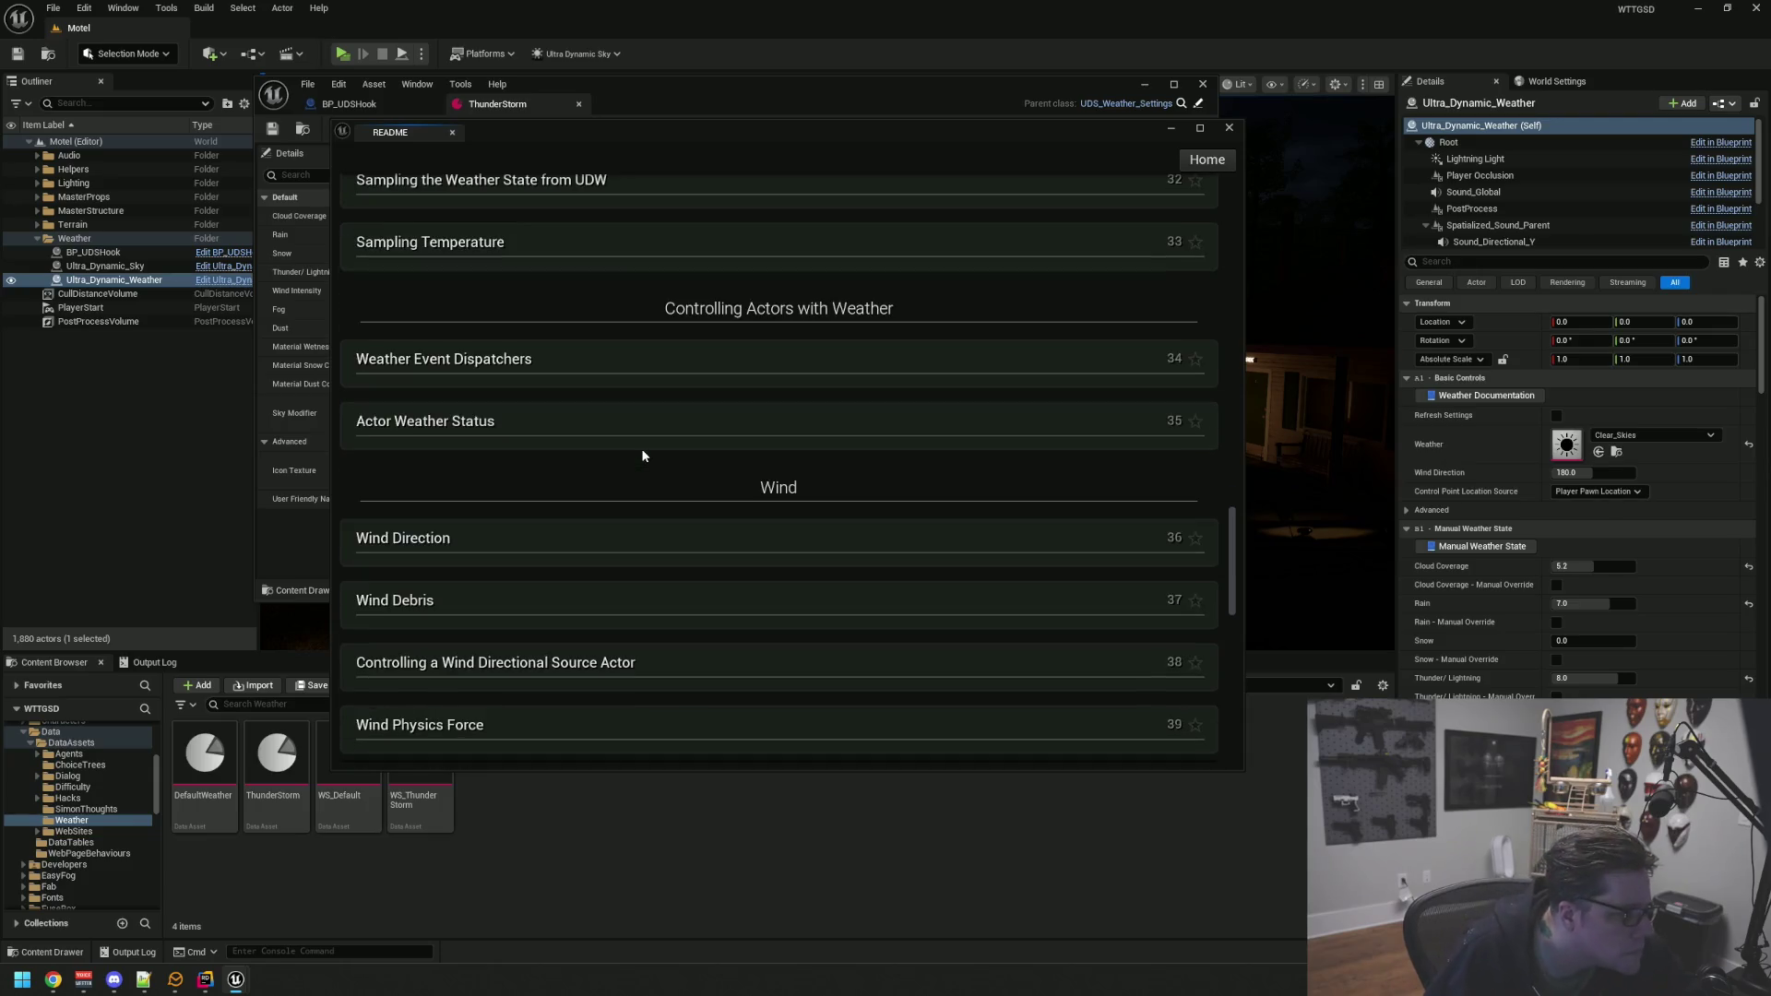
scroll(643, 455, down, 5)
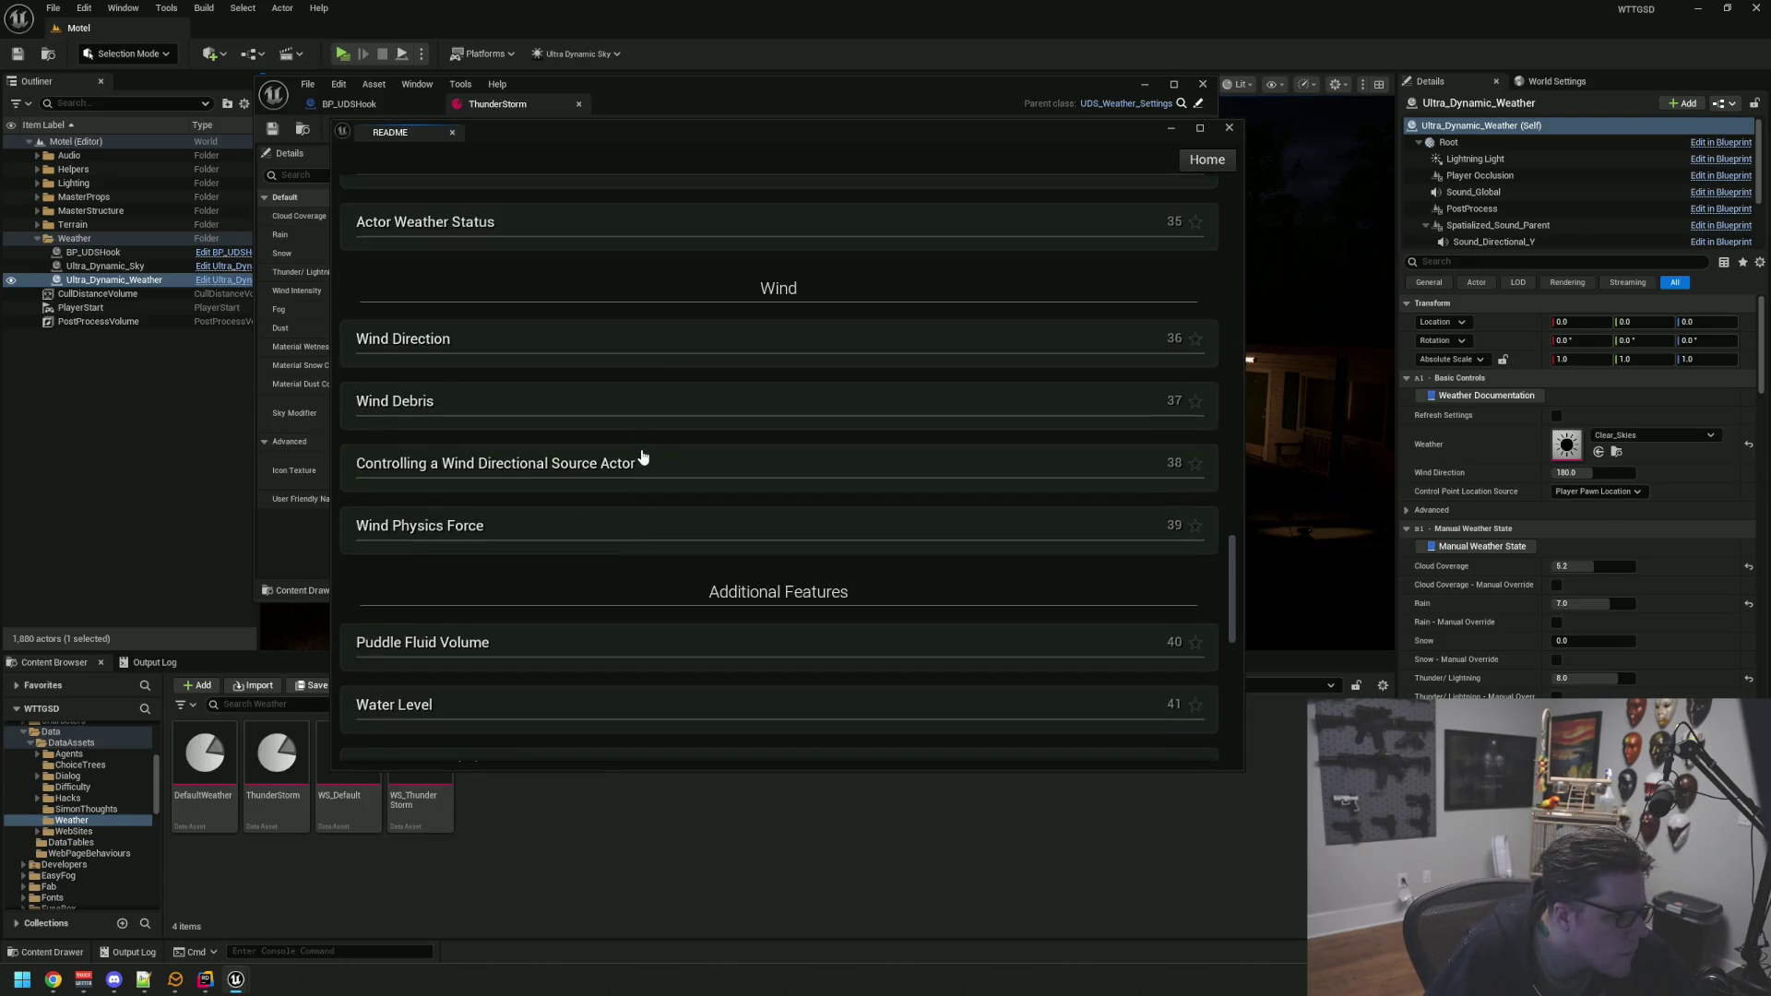
scroll(585, 438, down, 2)
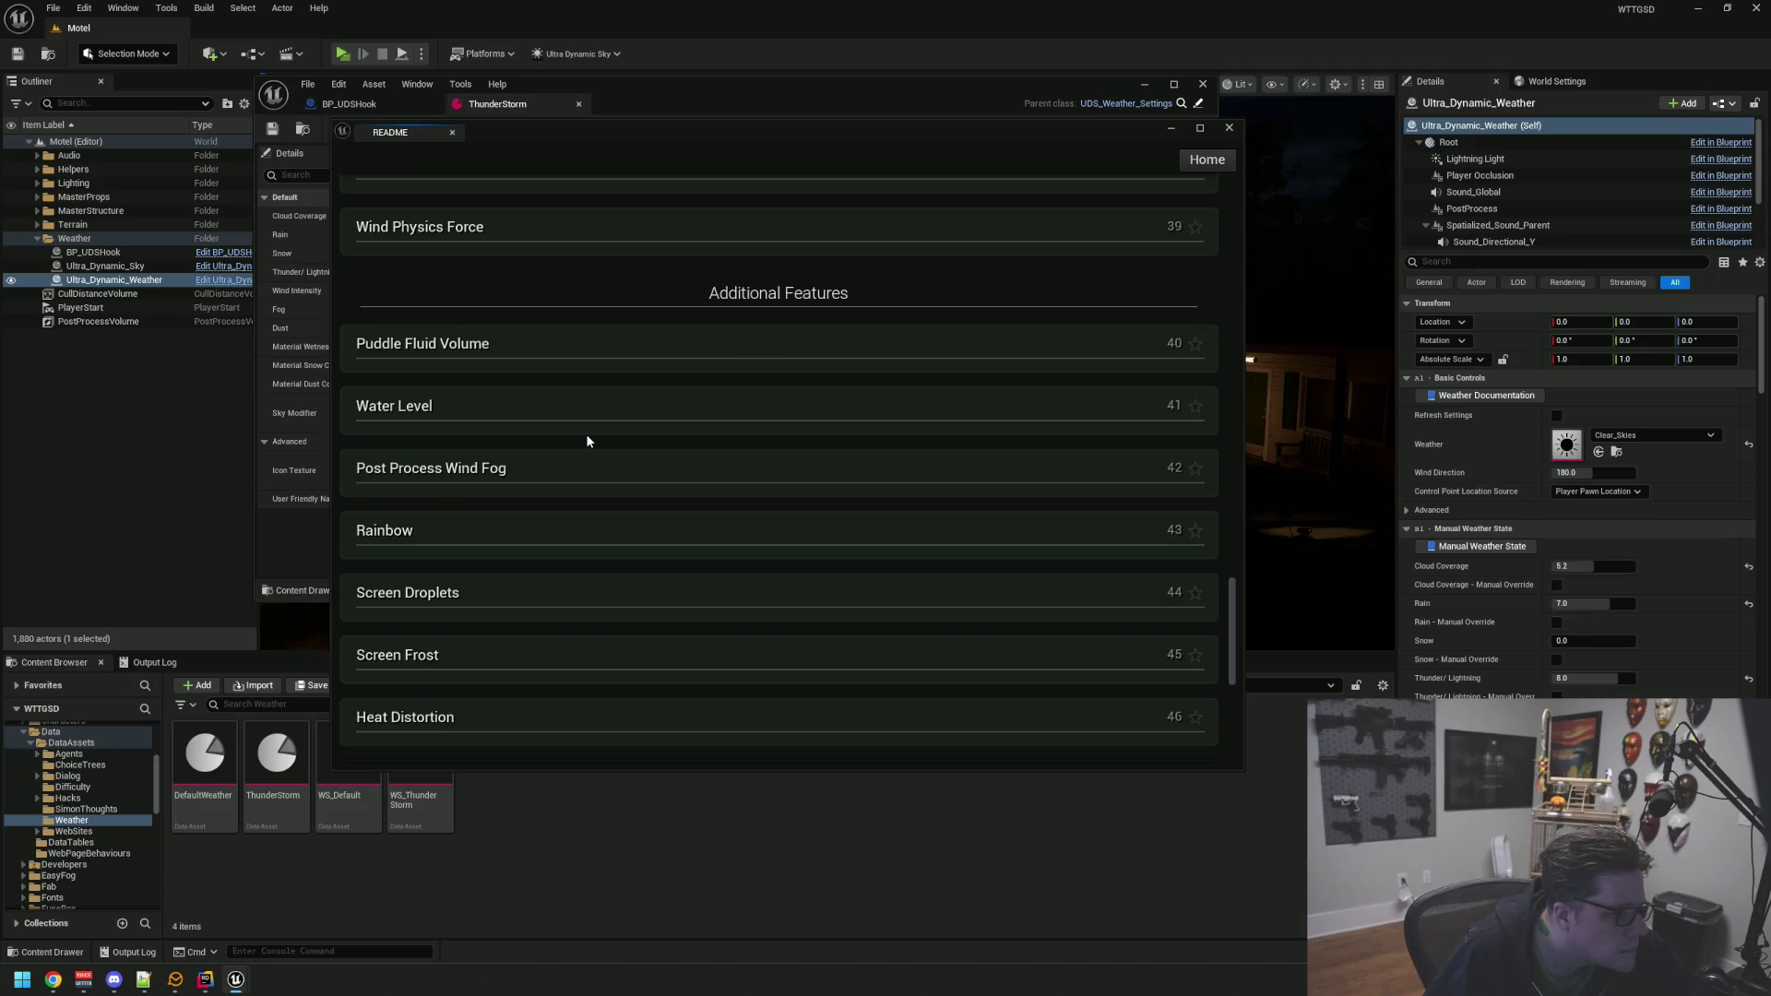
scroll(587, 441, down, 2)
scroll(588, 444, down, 5)
scroll(589, 444, up, 4)
scroll(588, 444, up, 20)
scroll(590, 461, up, 12)
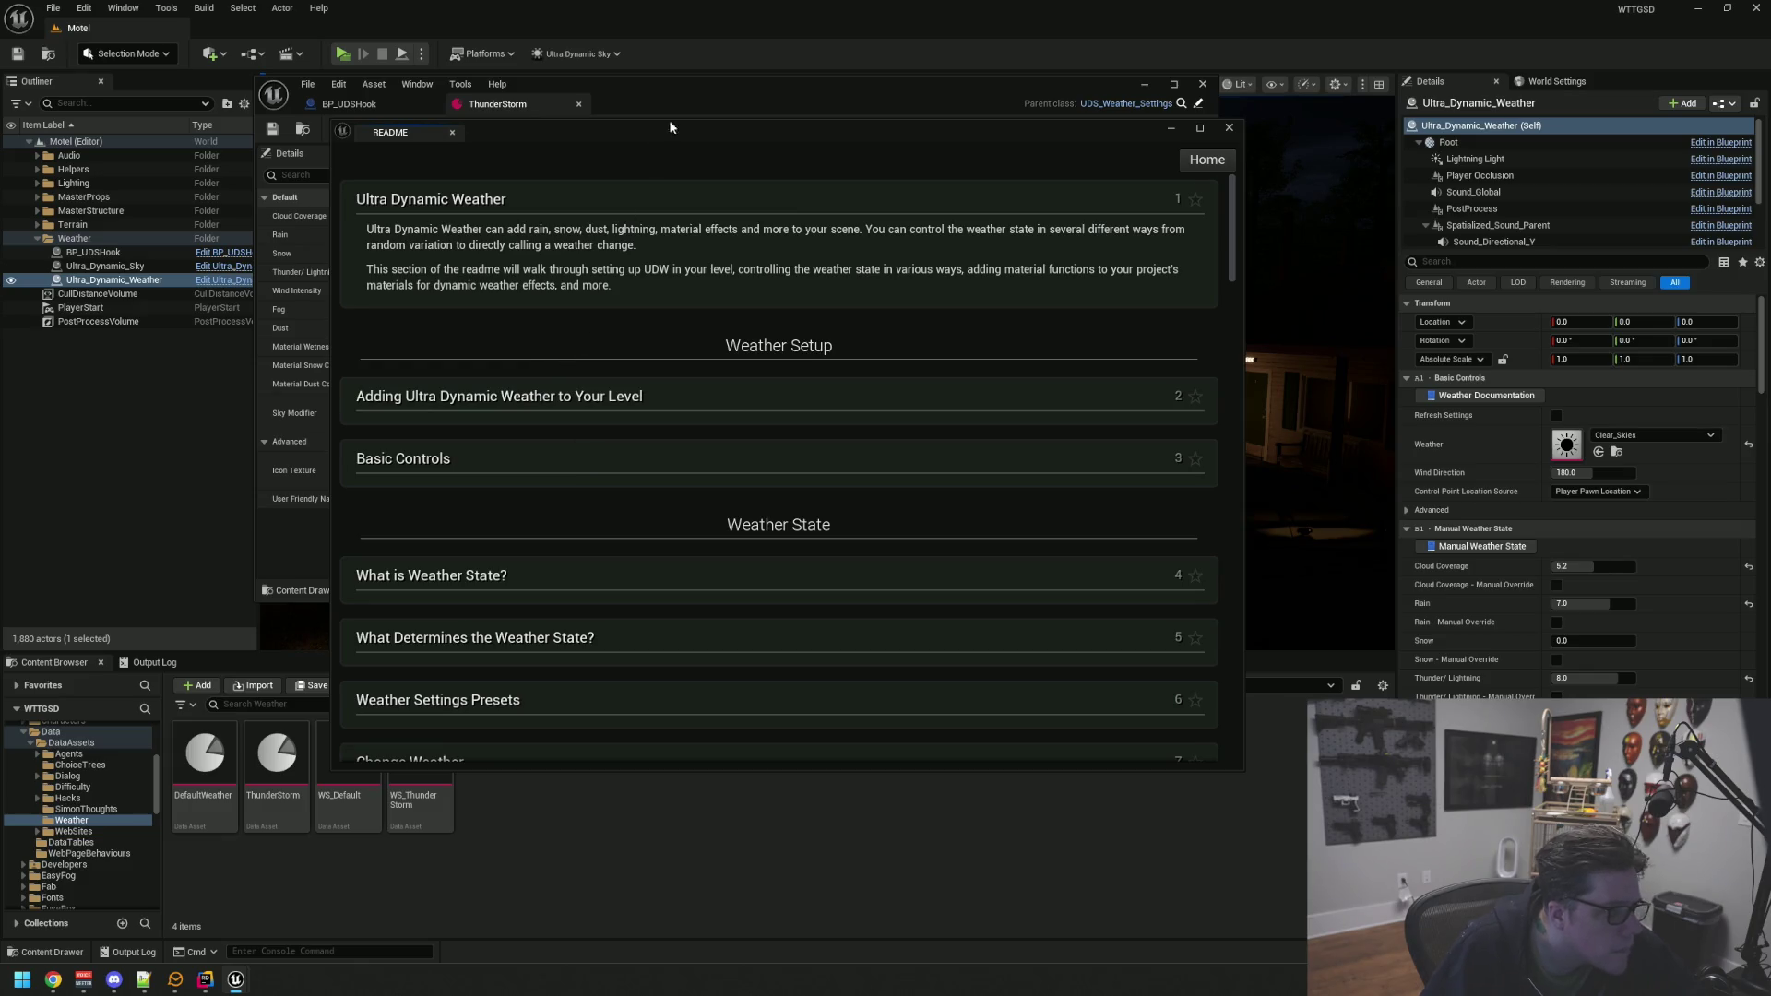
drag(642, 139, 778, 179)
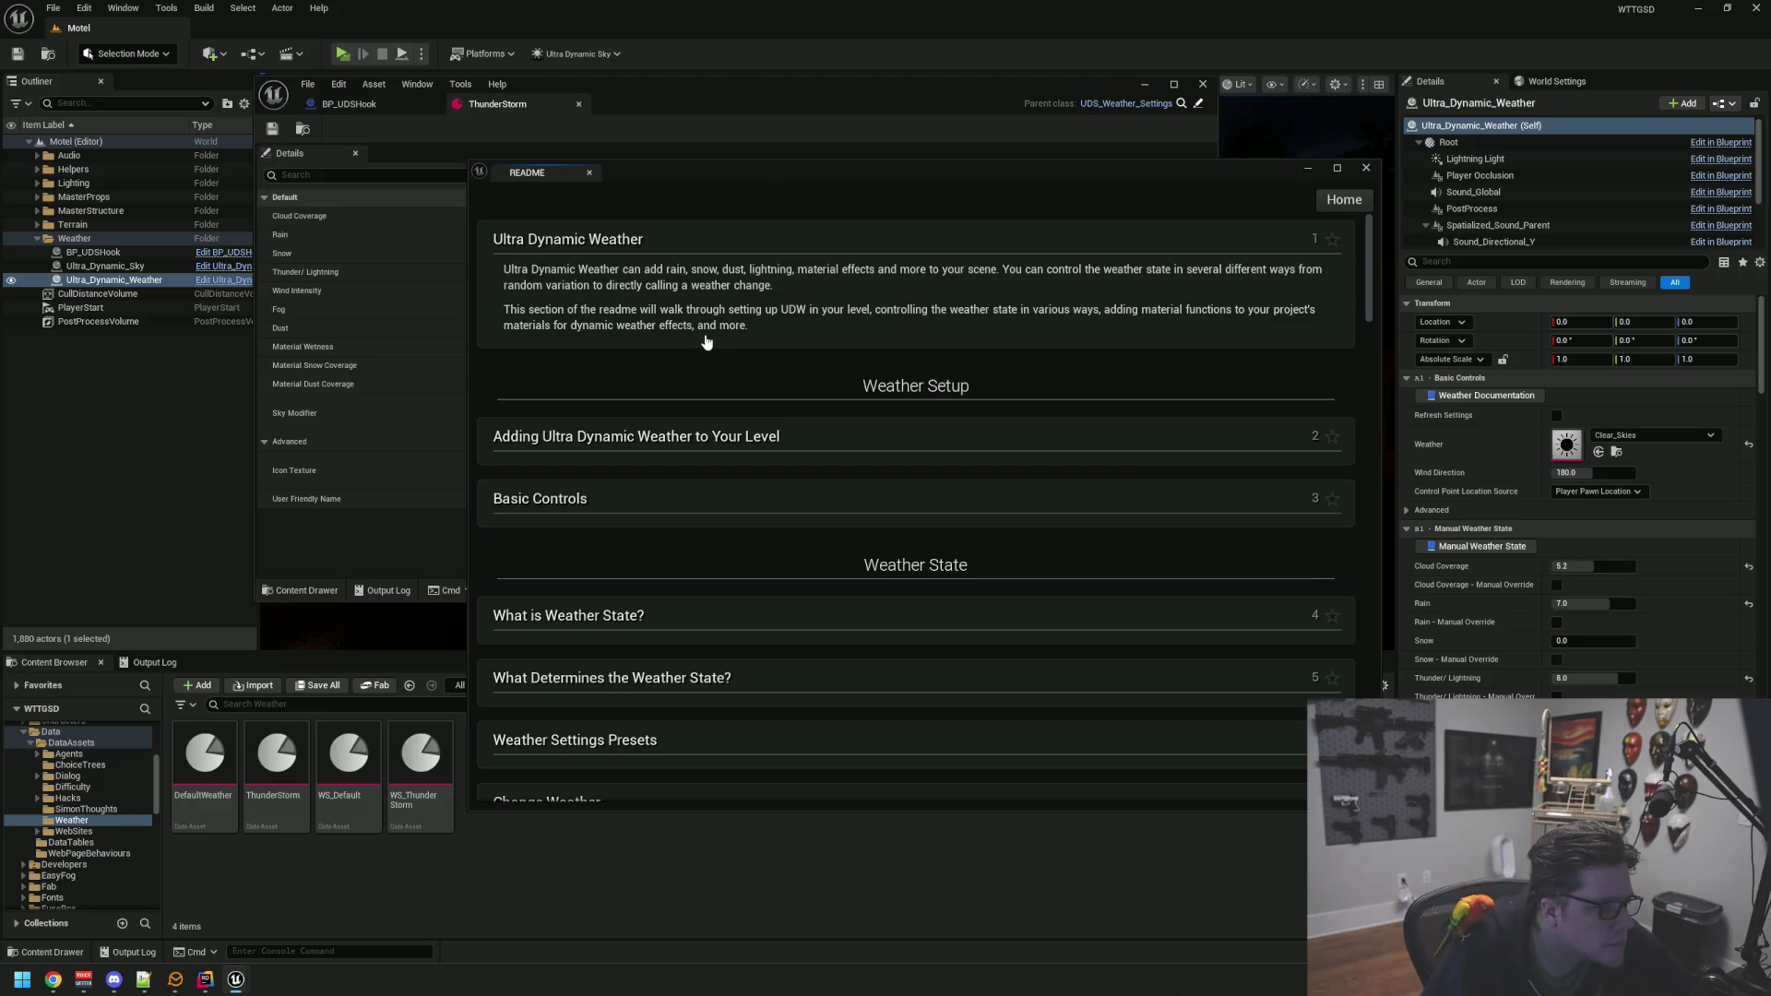
Shift the ThunderStorm window left, check the Sky Modifier tooltip, and return the README to Help Database home
drag(696, 98, 594, 108)
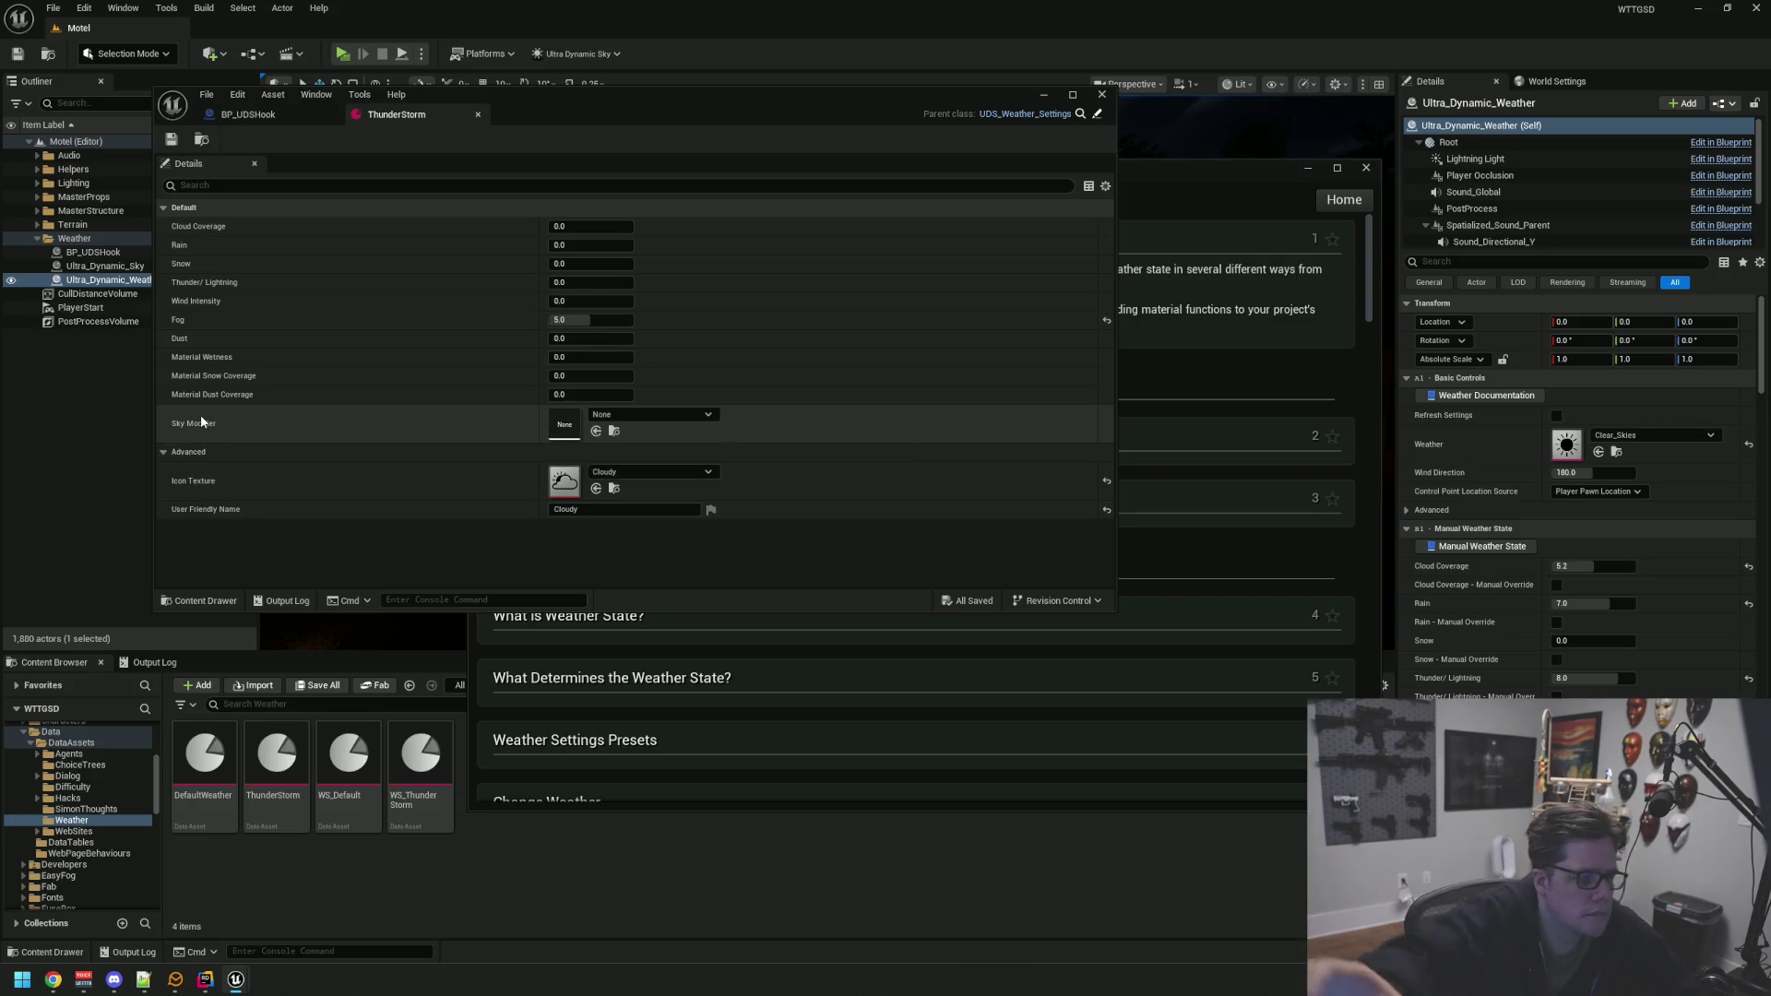
mouse_move(201, 426)
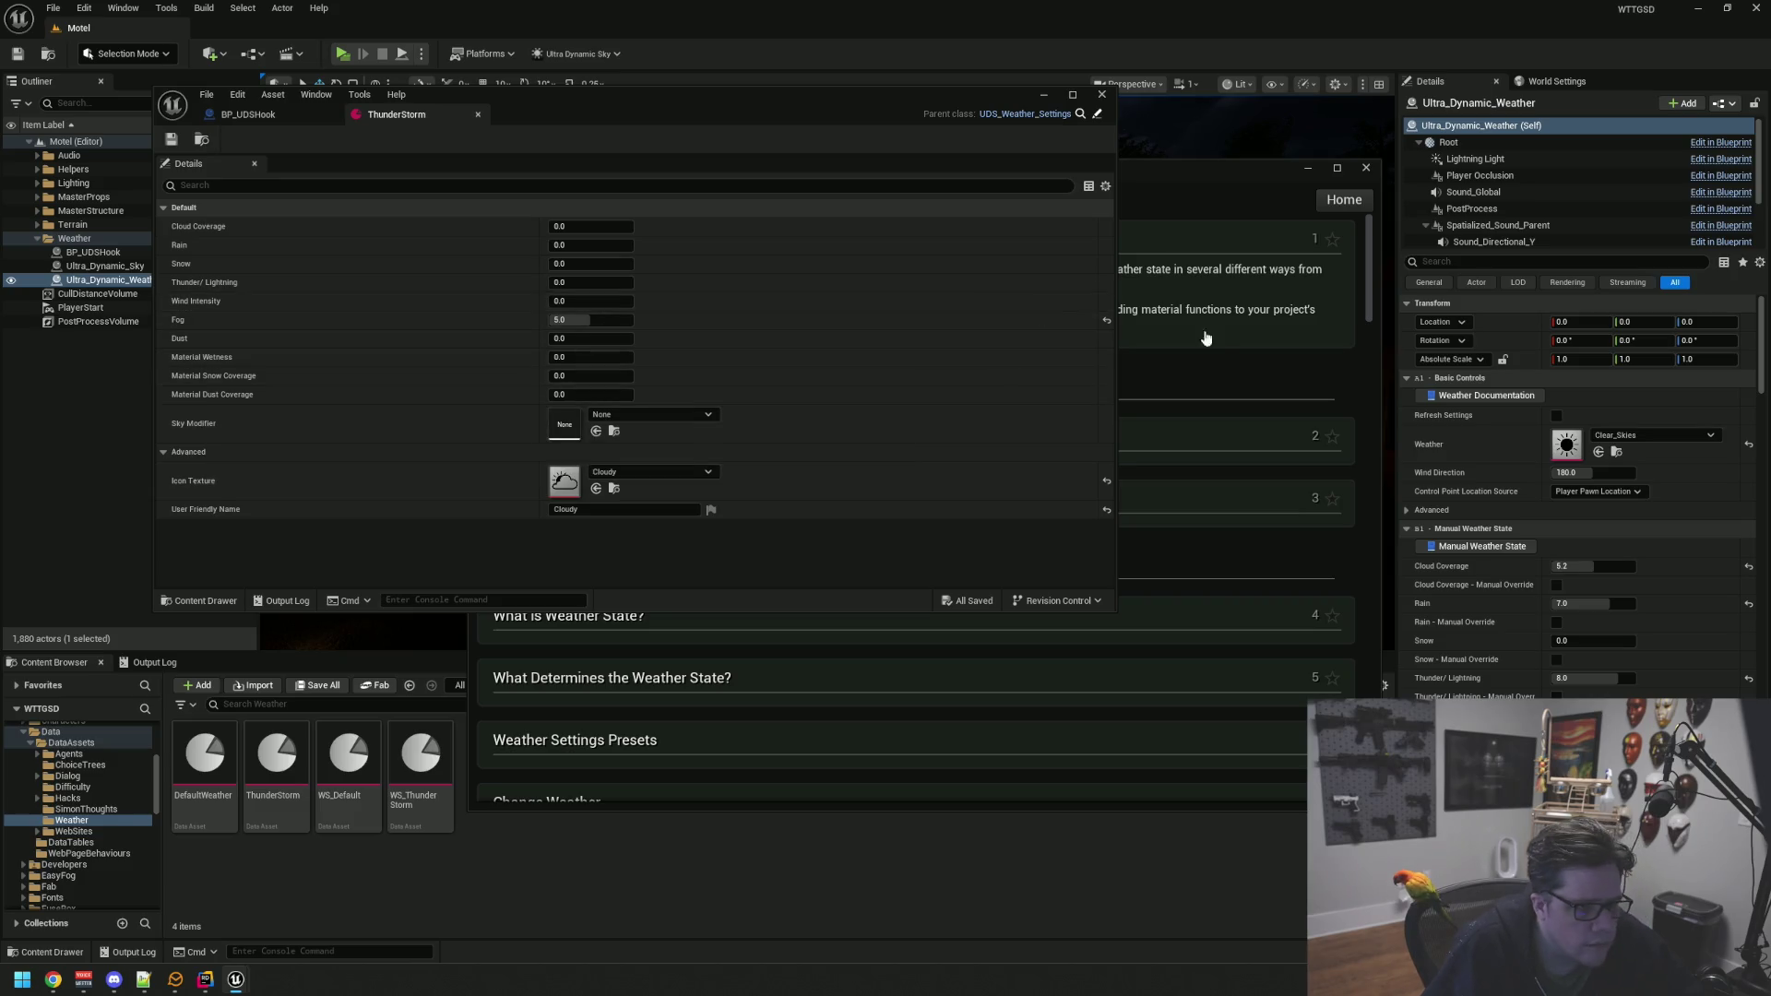
click(1216, 360)
scroll(724, 399, down, 10)
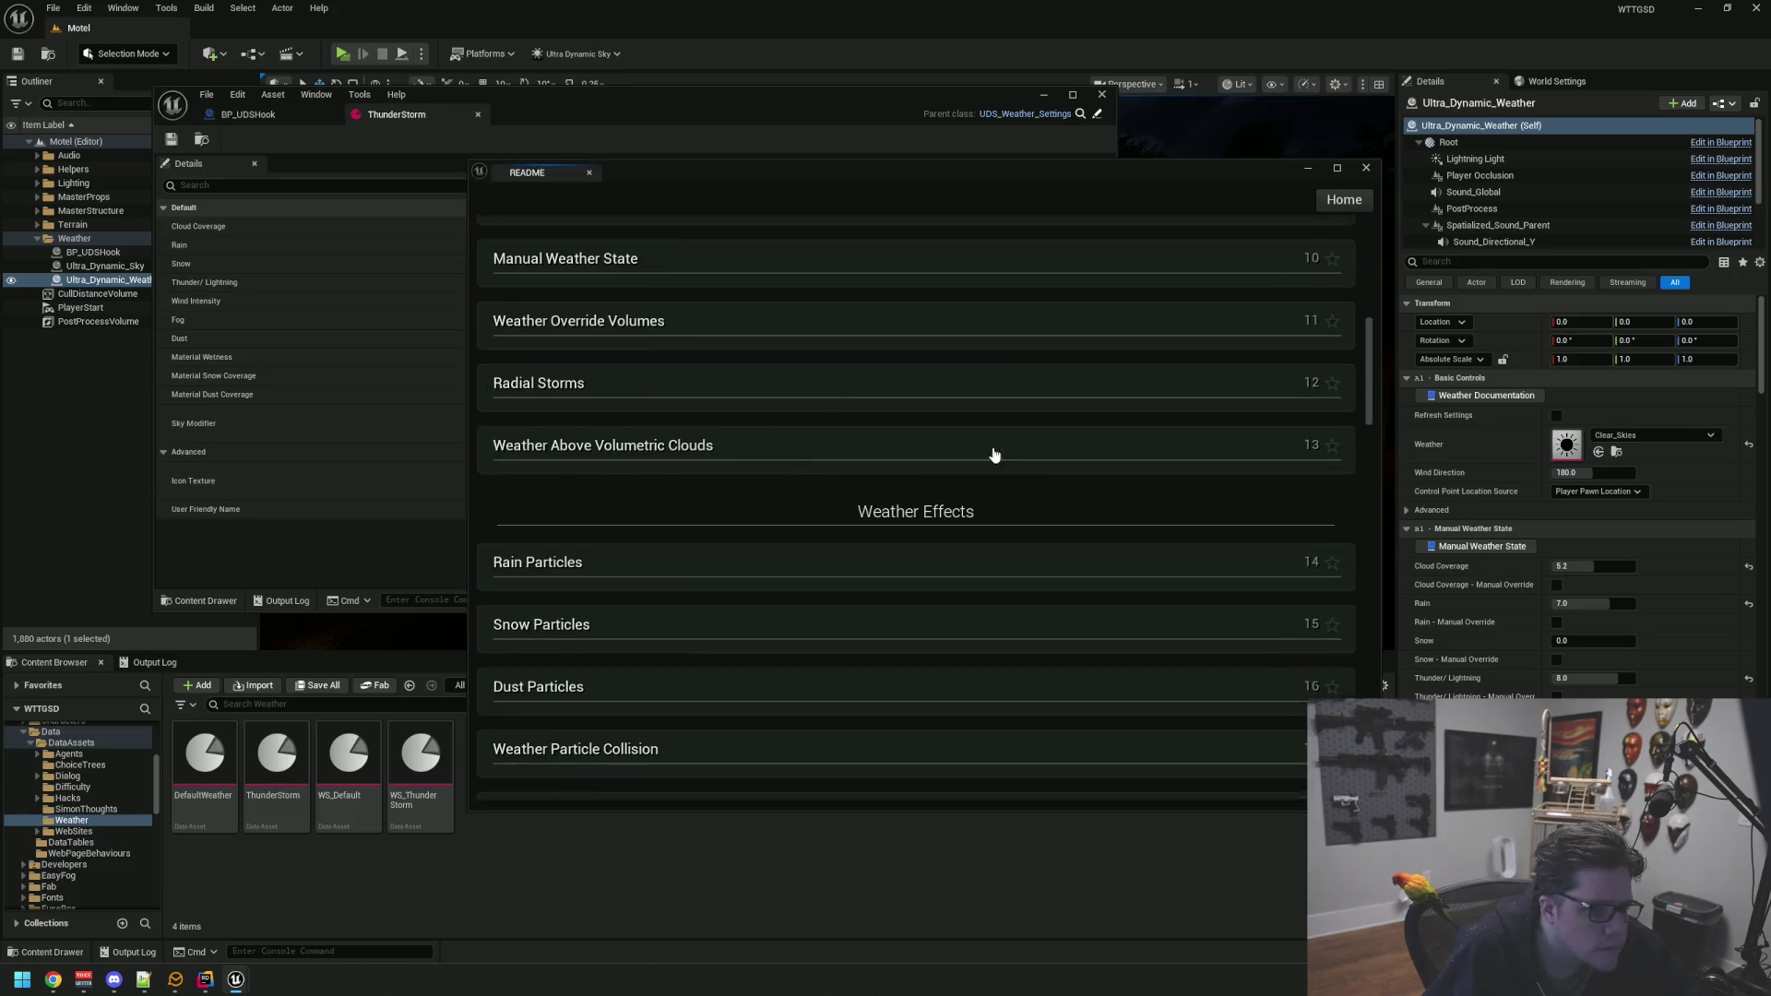
scroll(1137, 424, down, 2)
click(1344, 199)
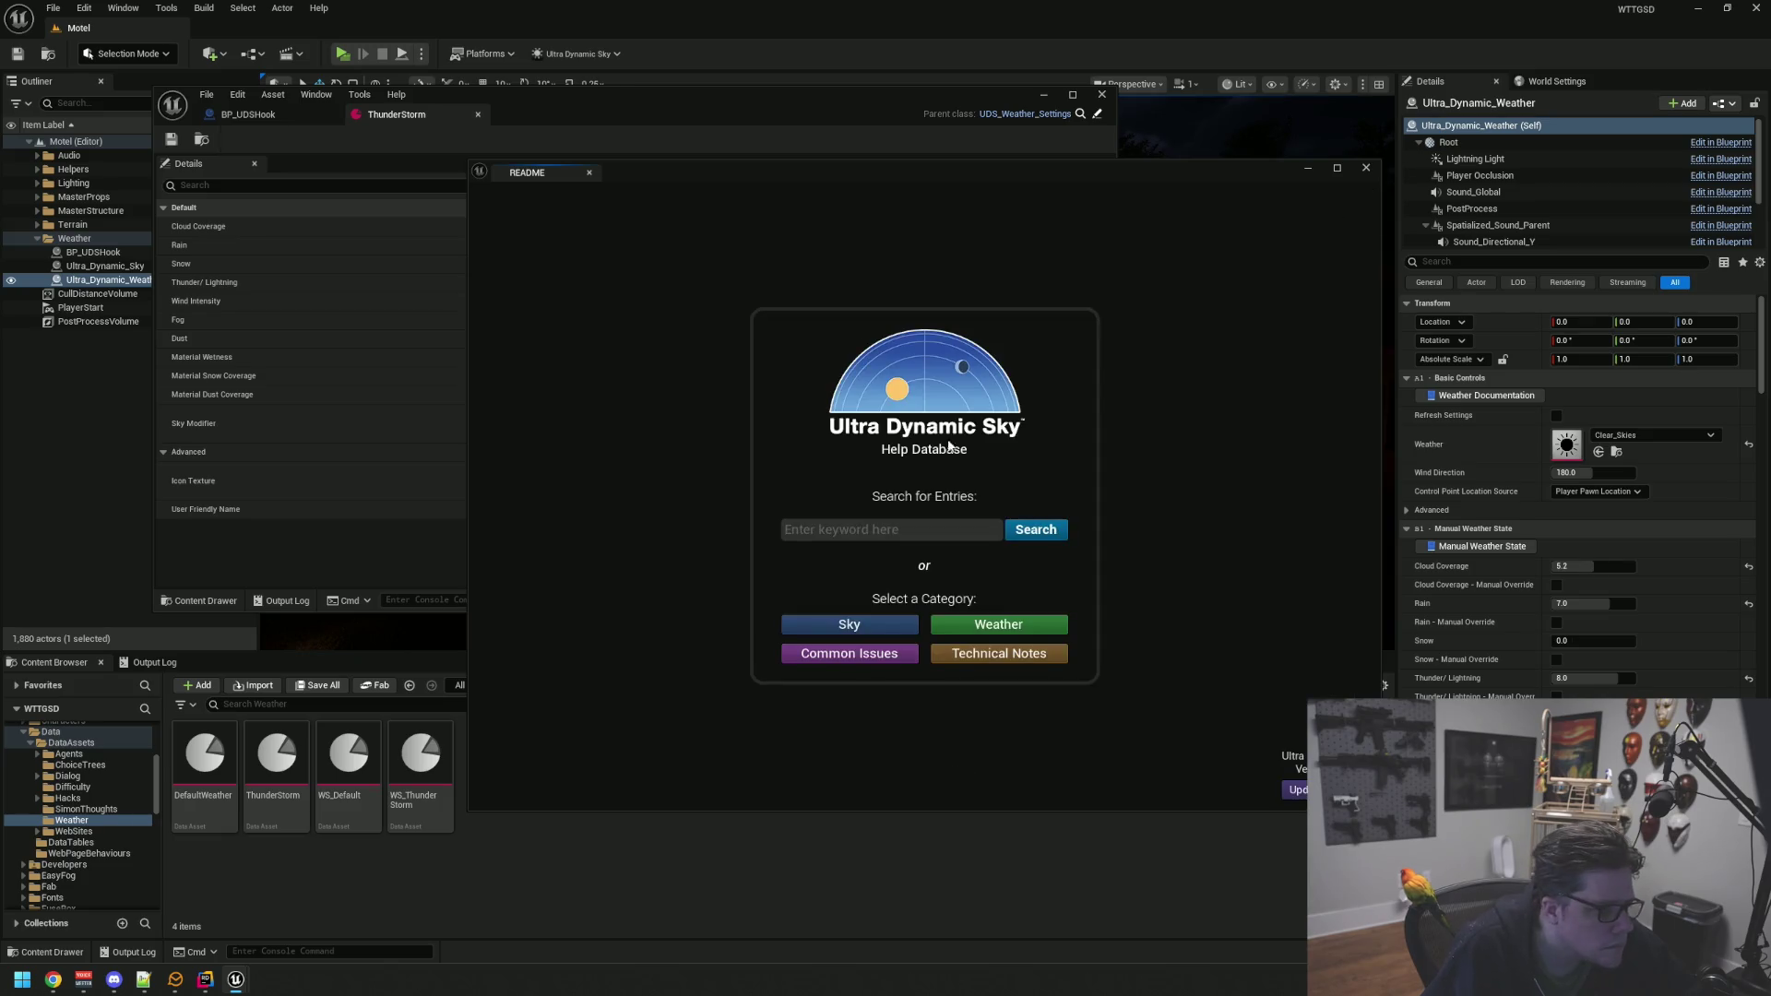
Browse the Sky category entries, including Night Sky topics and Sky Modifiers, then return to the home page
click(873, 625)
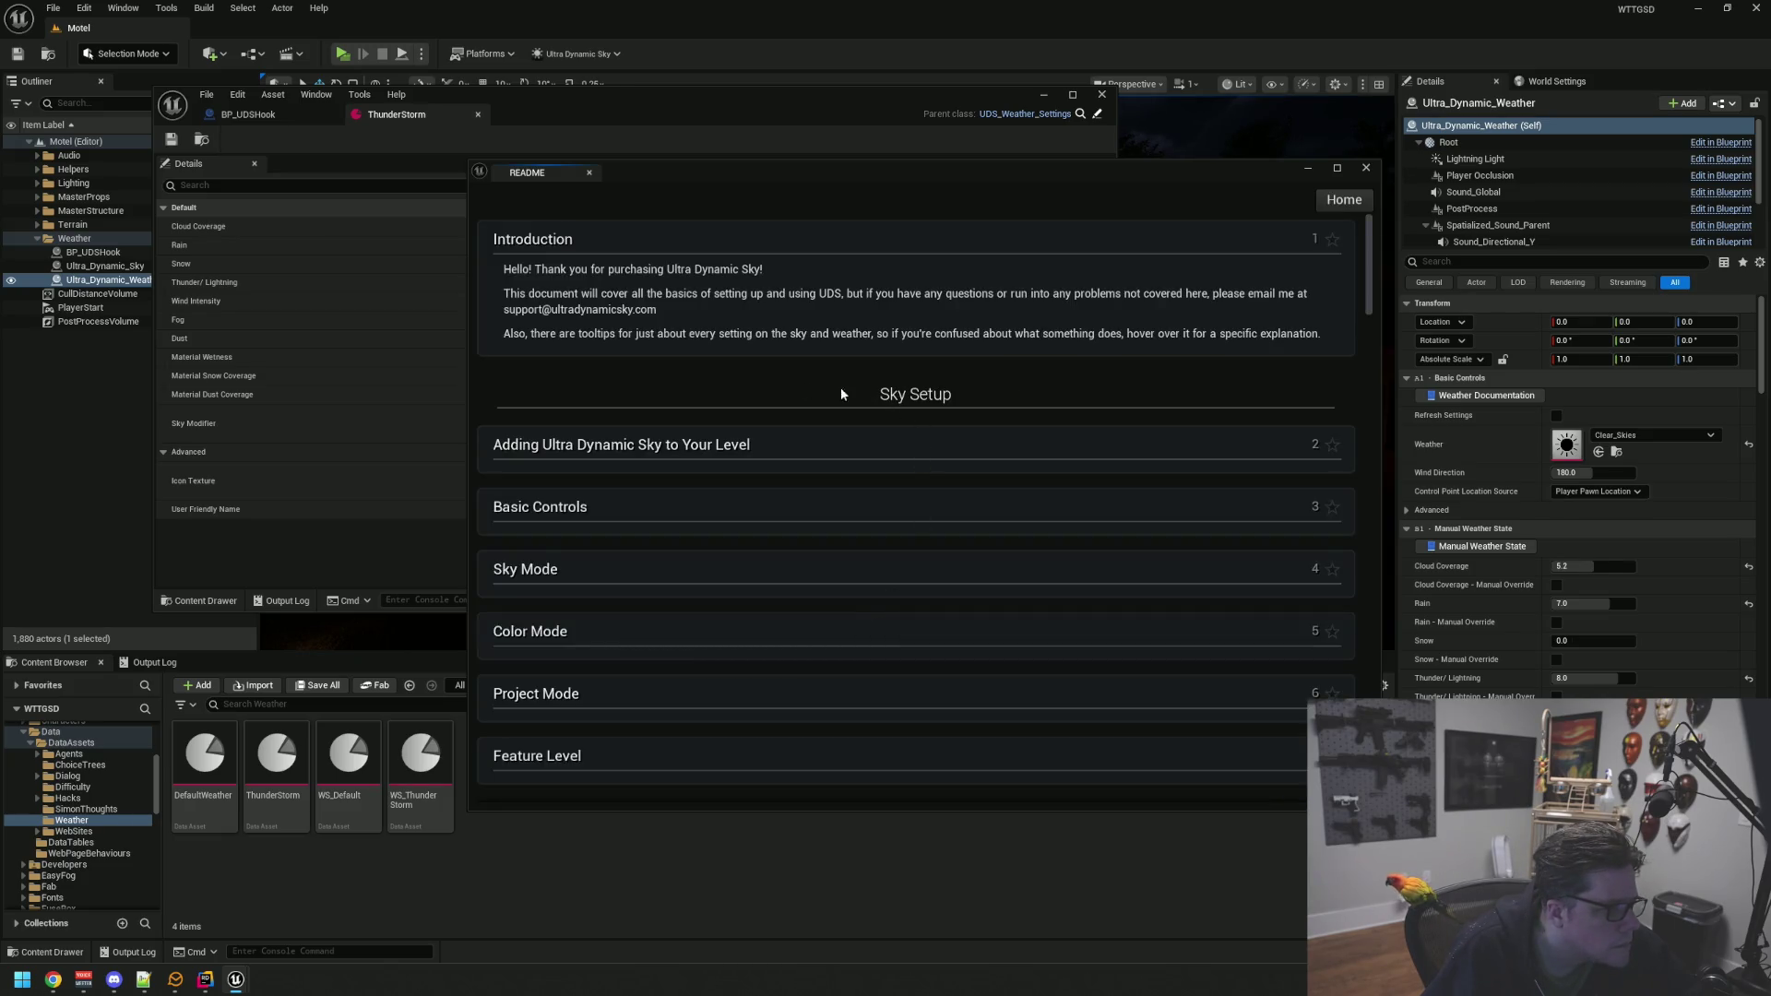
scroll(751, 385, down, 1)
scroll(754, 384, down, 7)
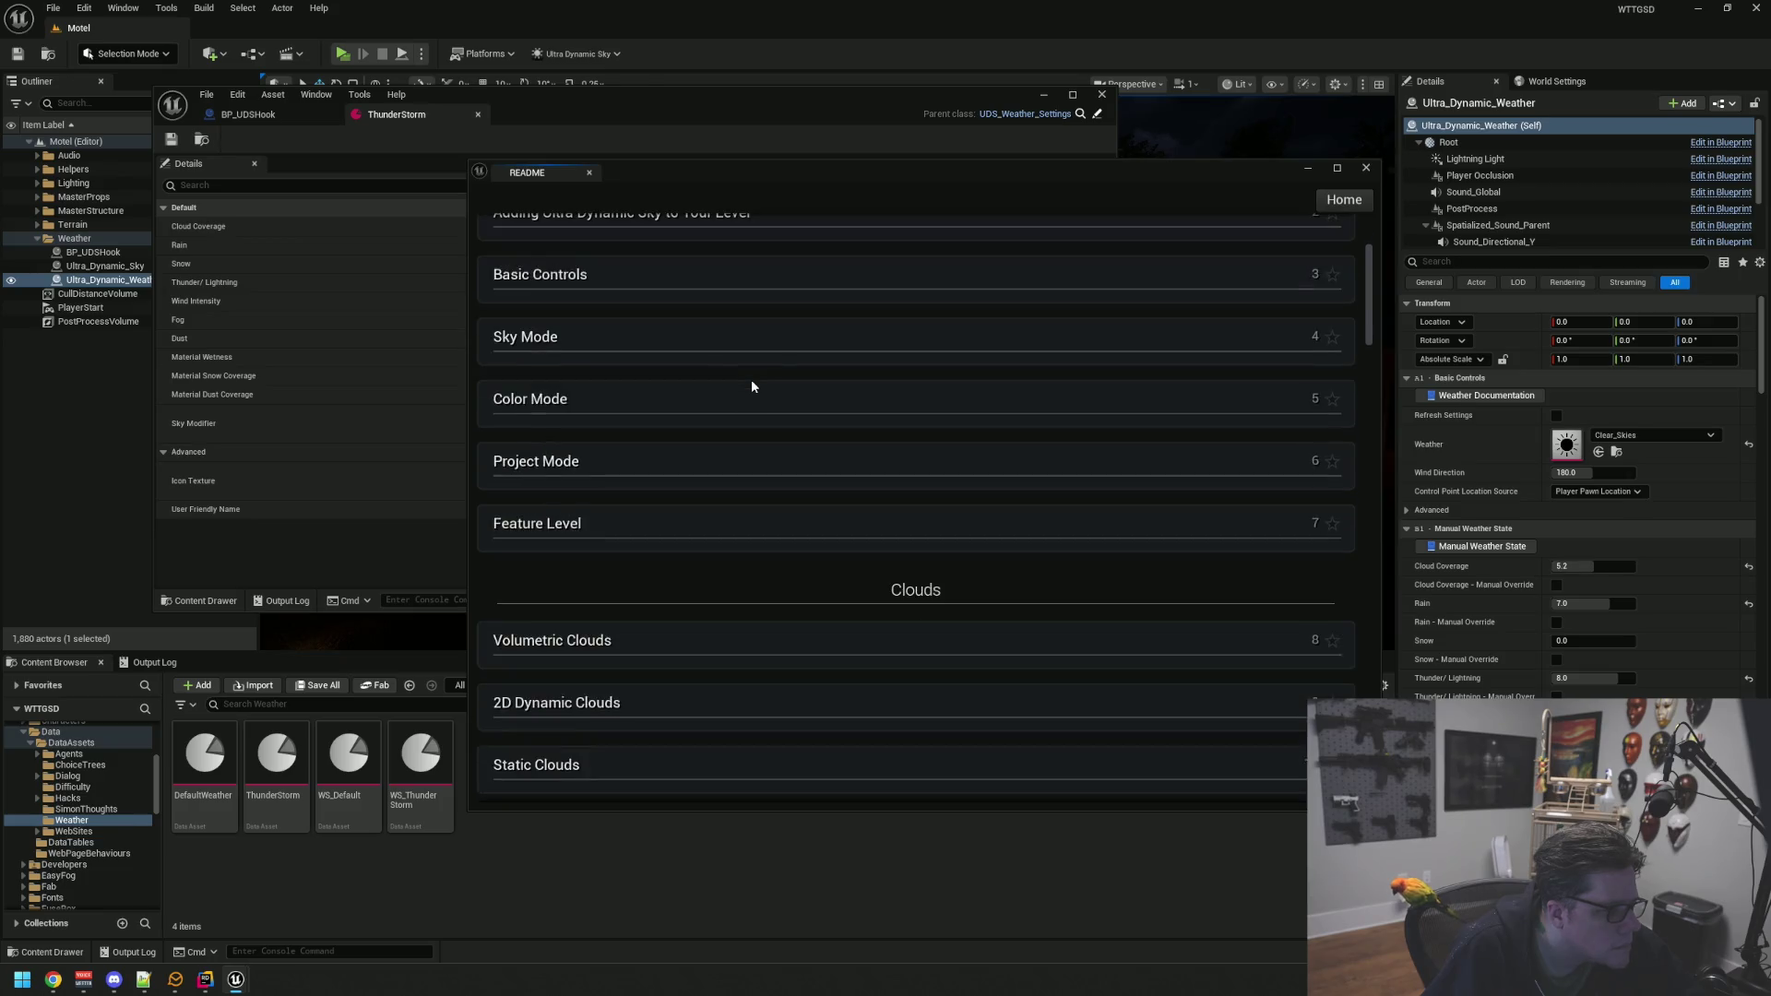
scroll(756, 384, down, 10)
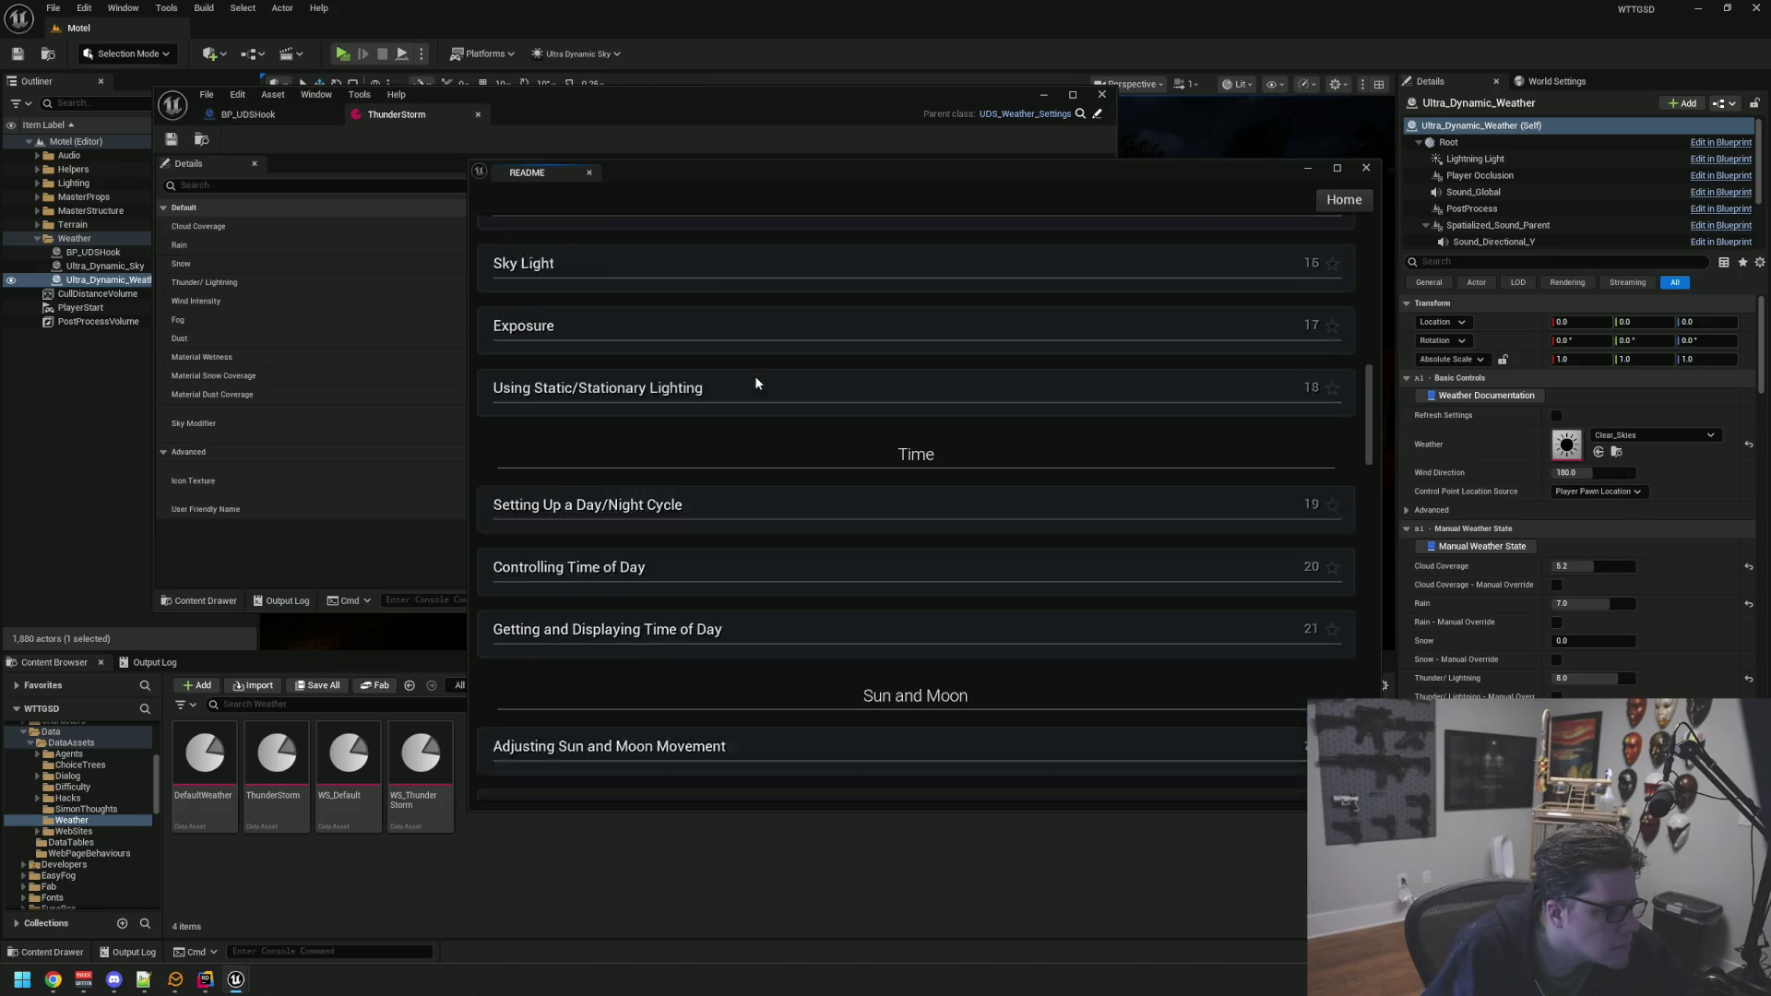
scroll(756, 383, down, 10)
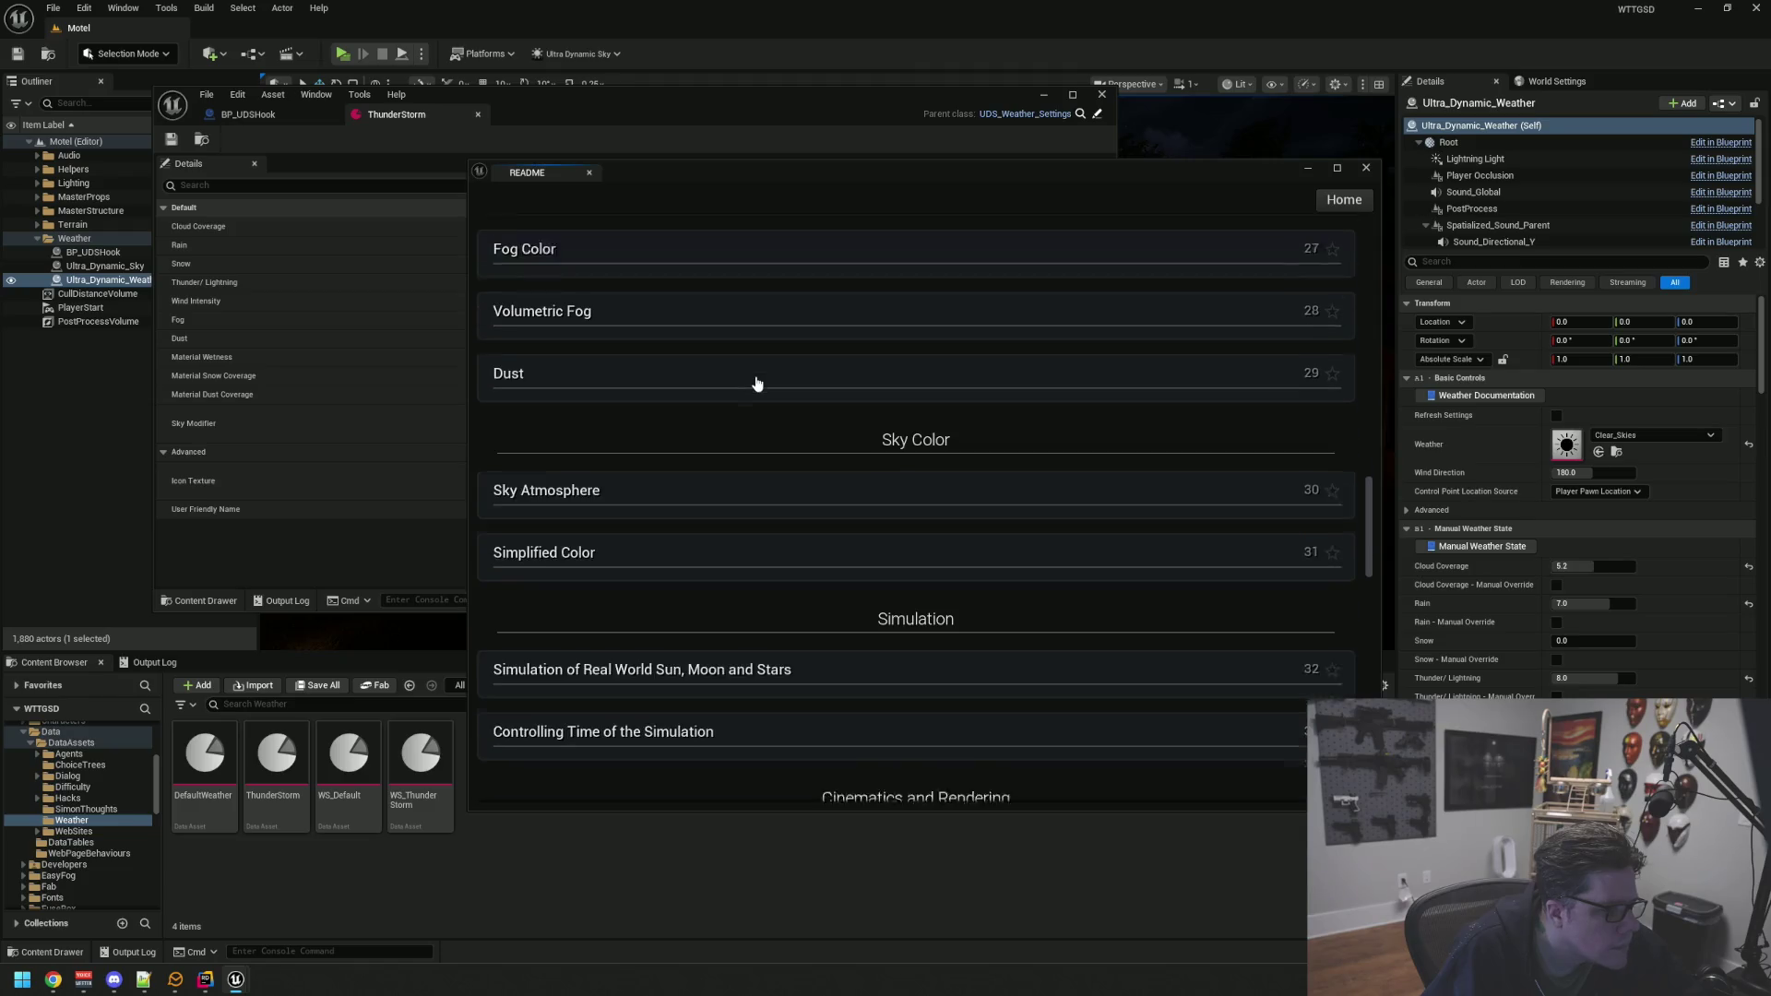
scroll(757, 383, down, 7)
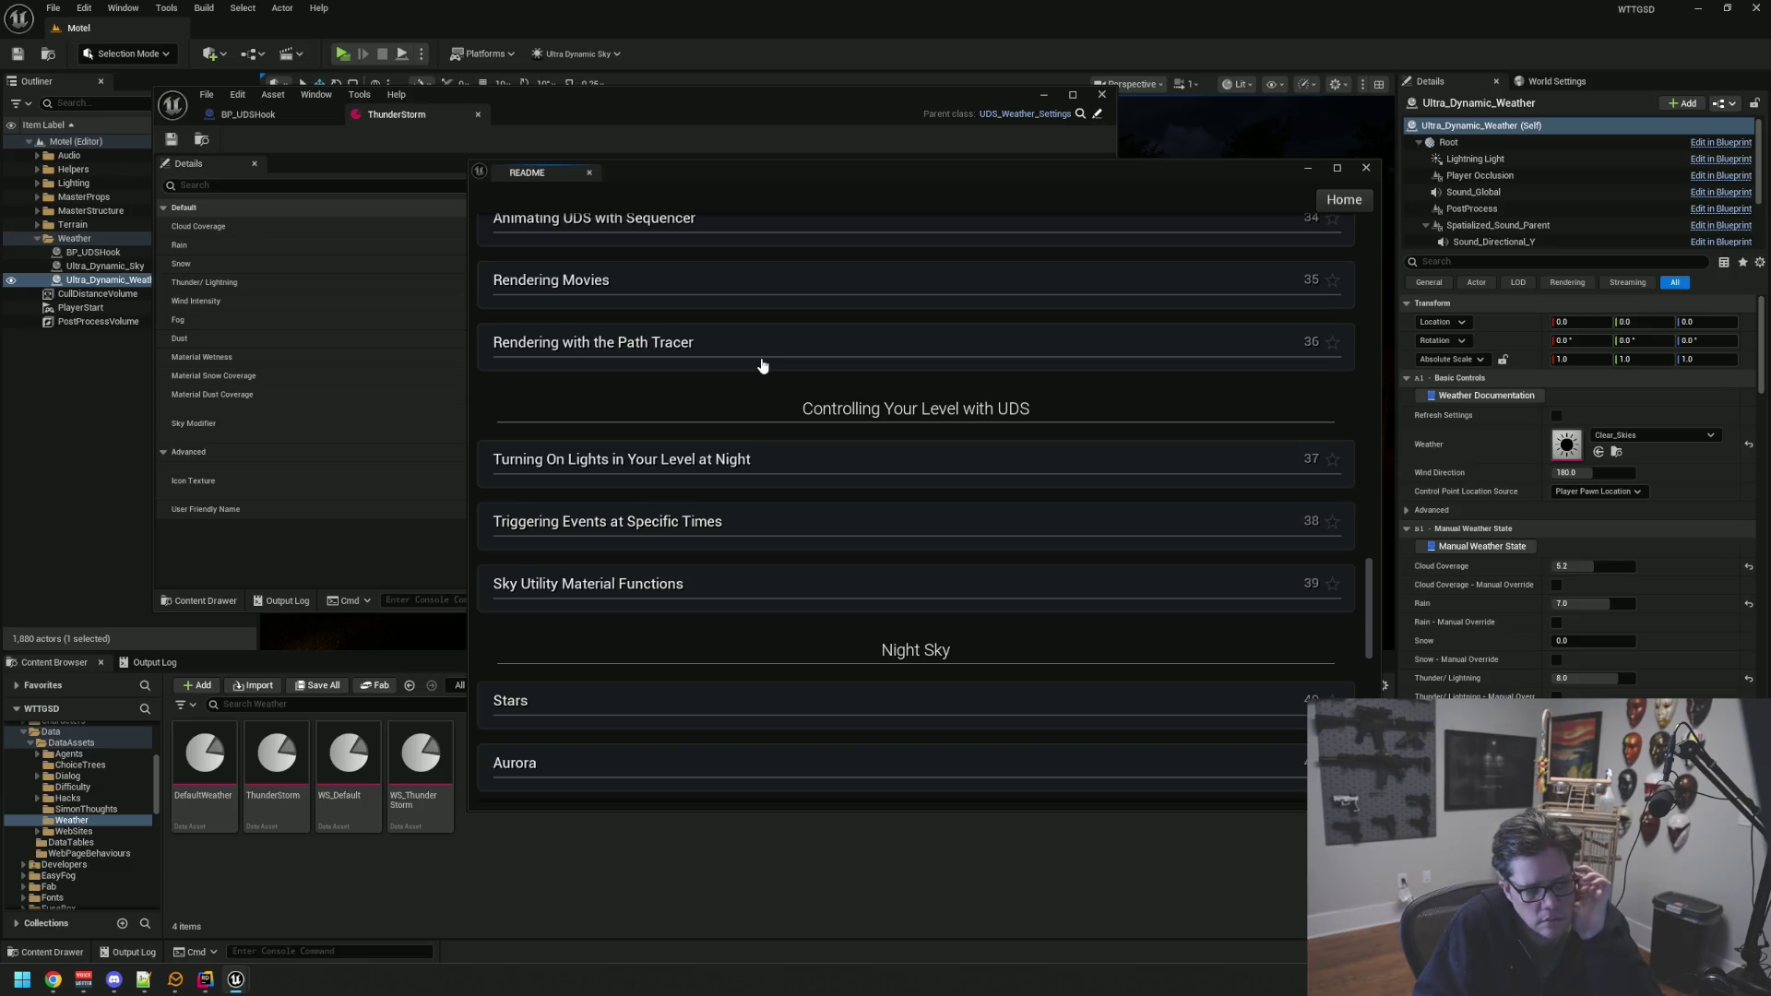
scroll(754, 382, down, 10)
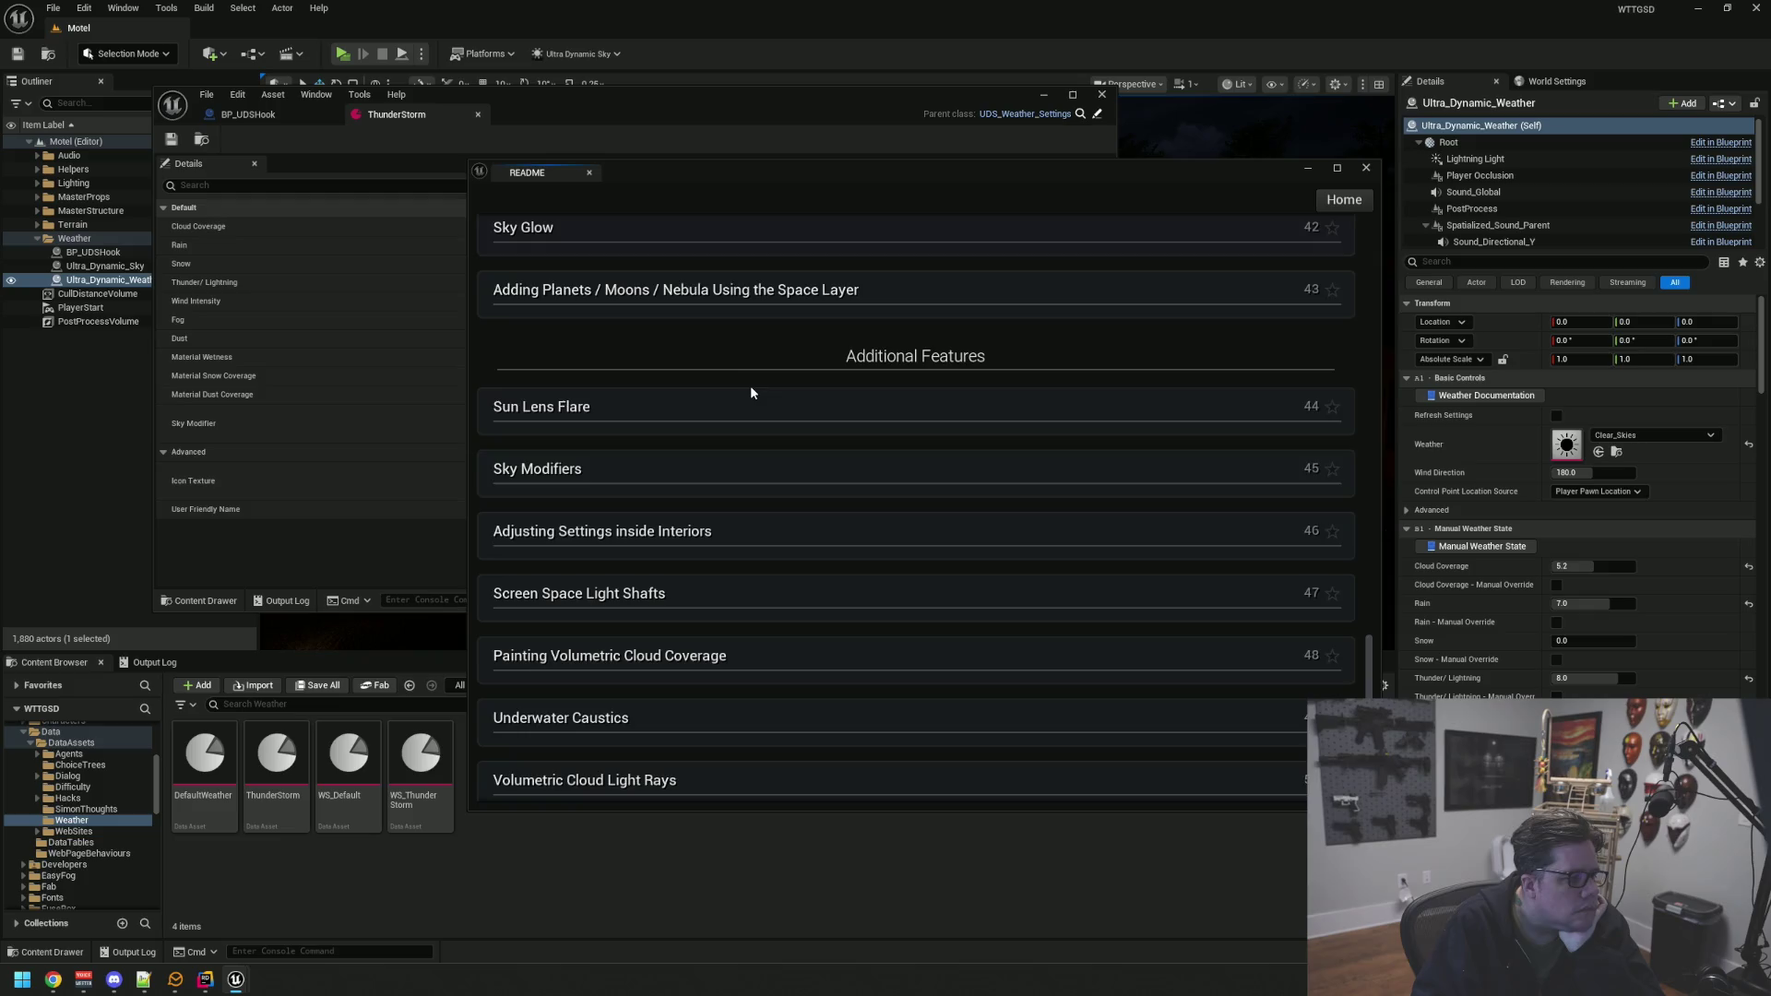
scroll(751, 393, down, 4)
scroll(752, 395, down, 8)
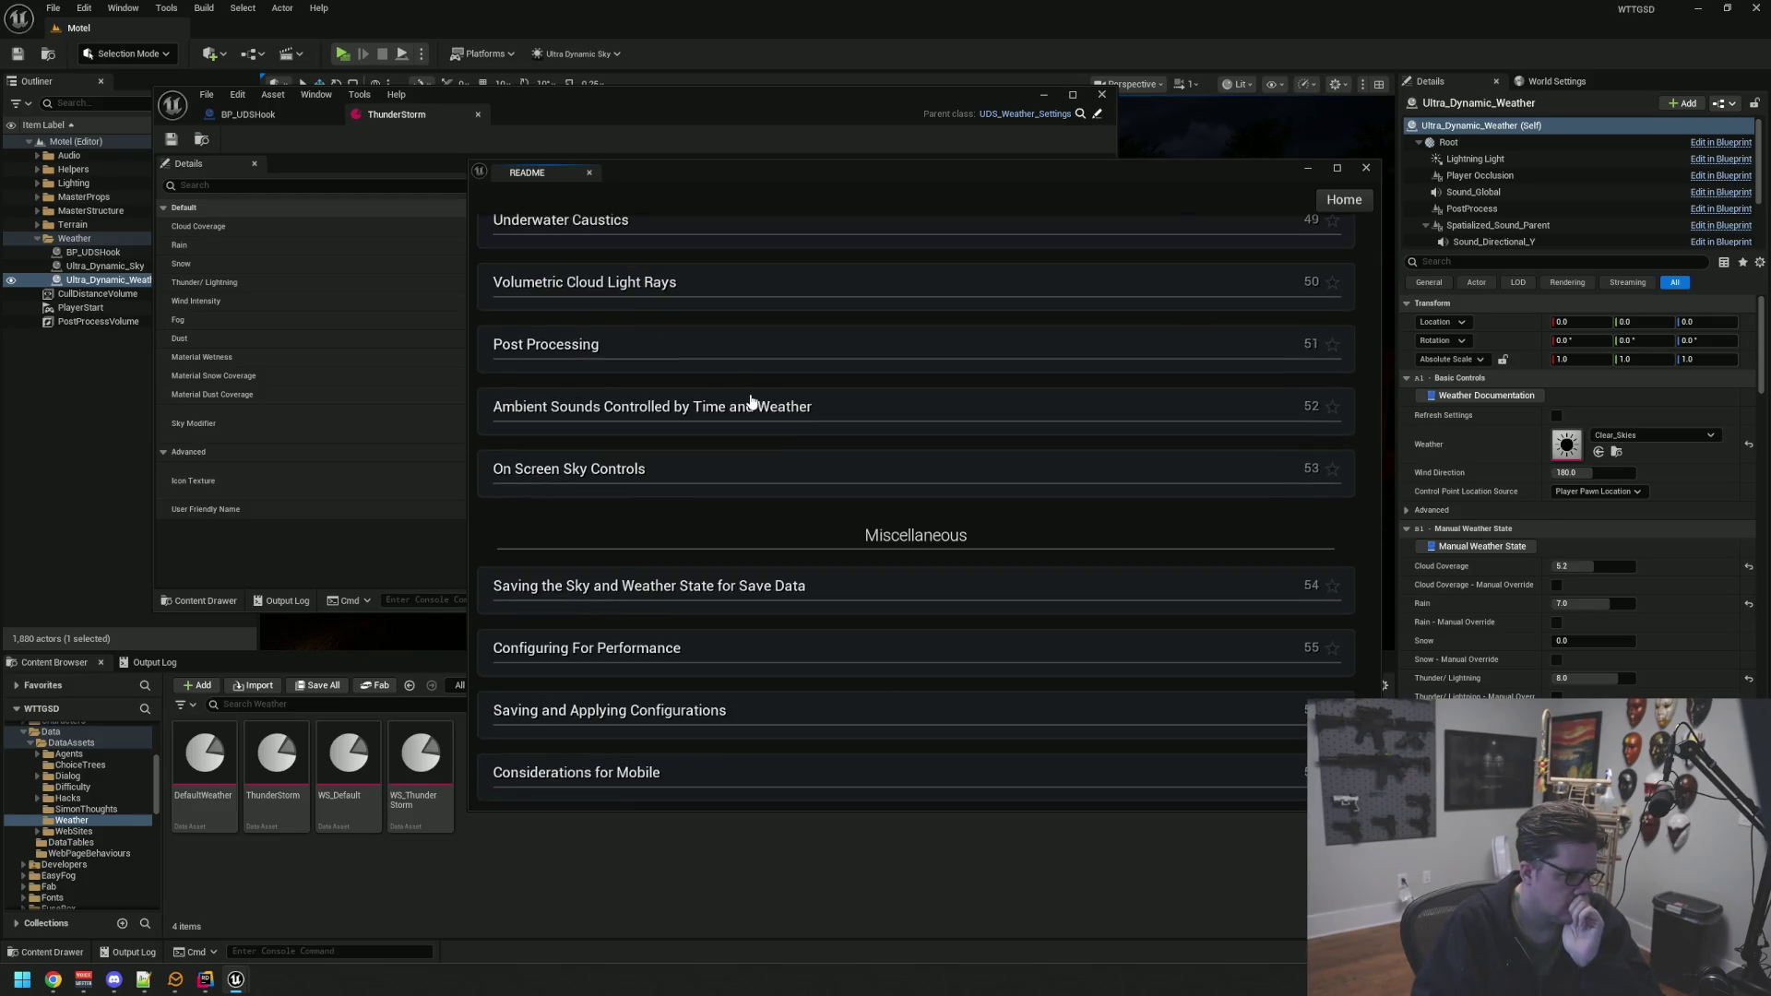
scroll(751, 399, up, 18)
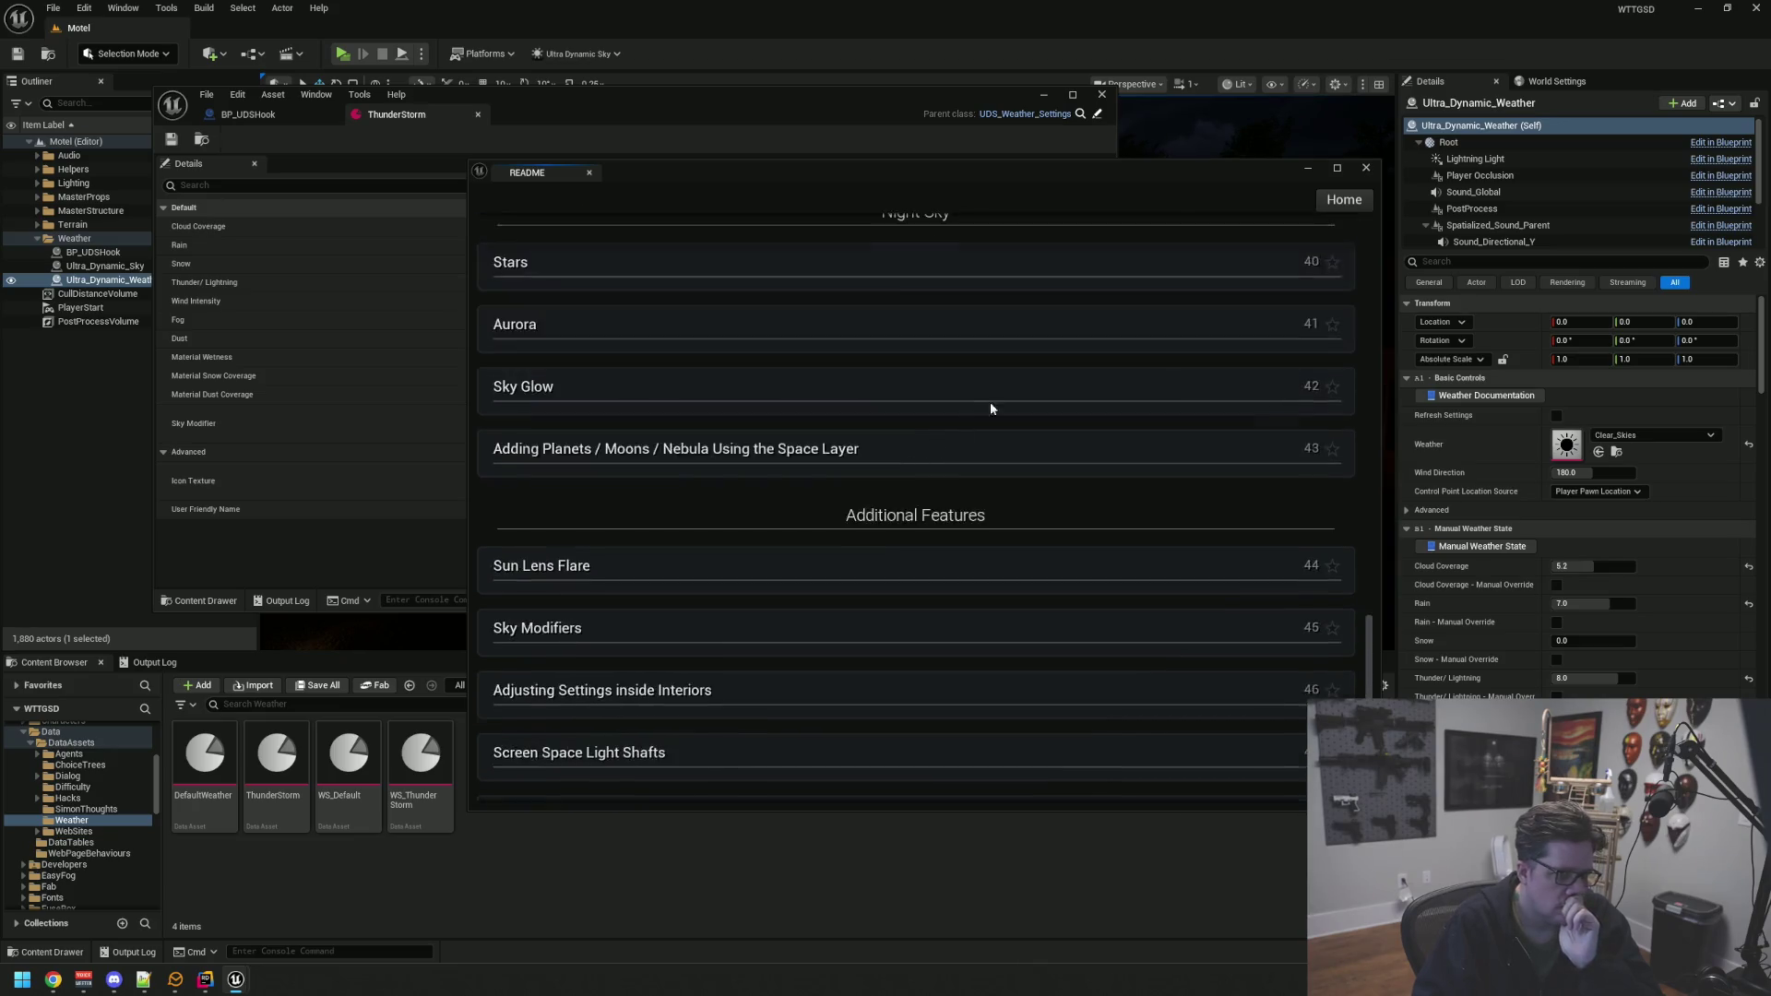
click(1330, 206)
Search the help database for 'Sky Modifier' to open the Sky Modifiers article, then move it left
click(875, 528)
text(Sky Modif)
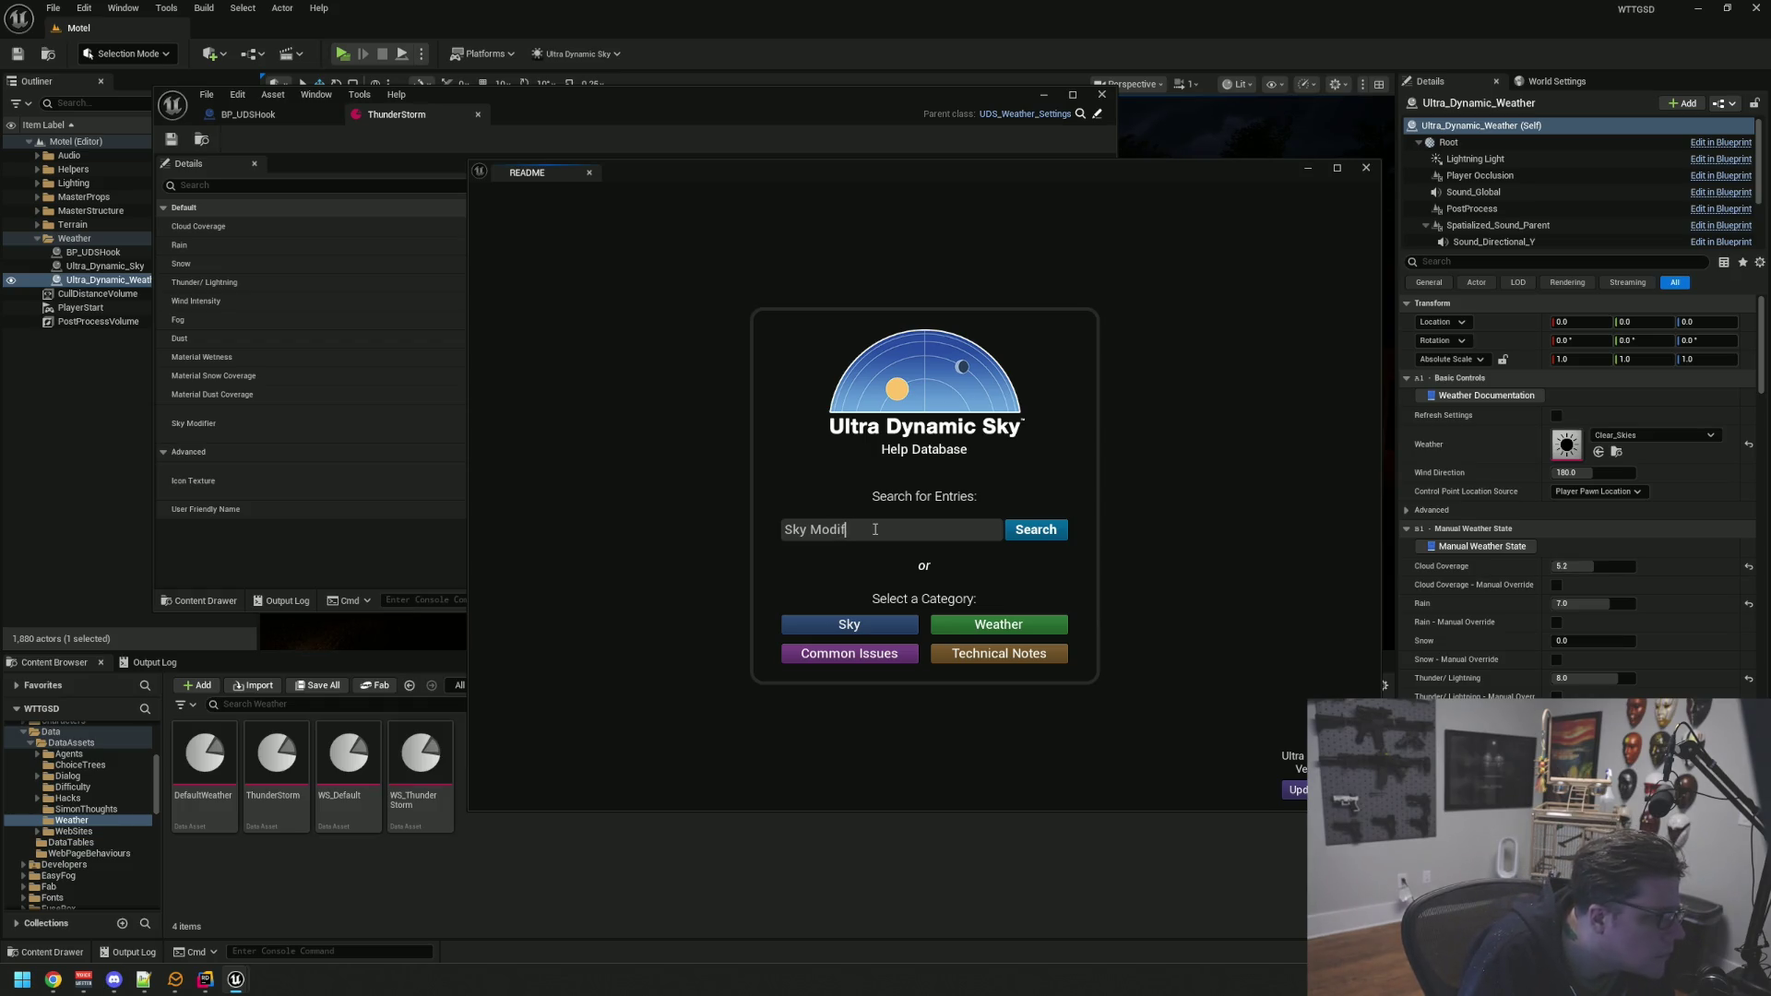
text(ier)
click(1029, 533)
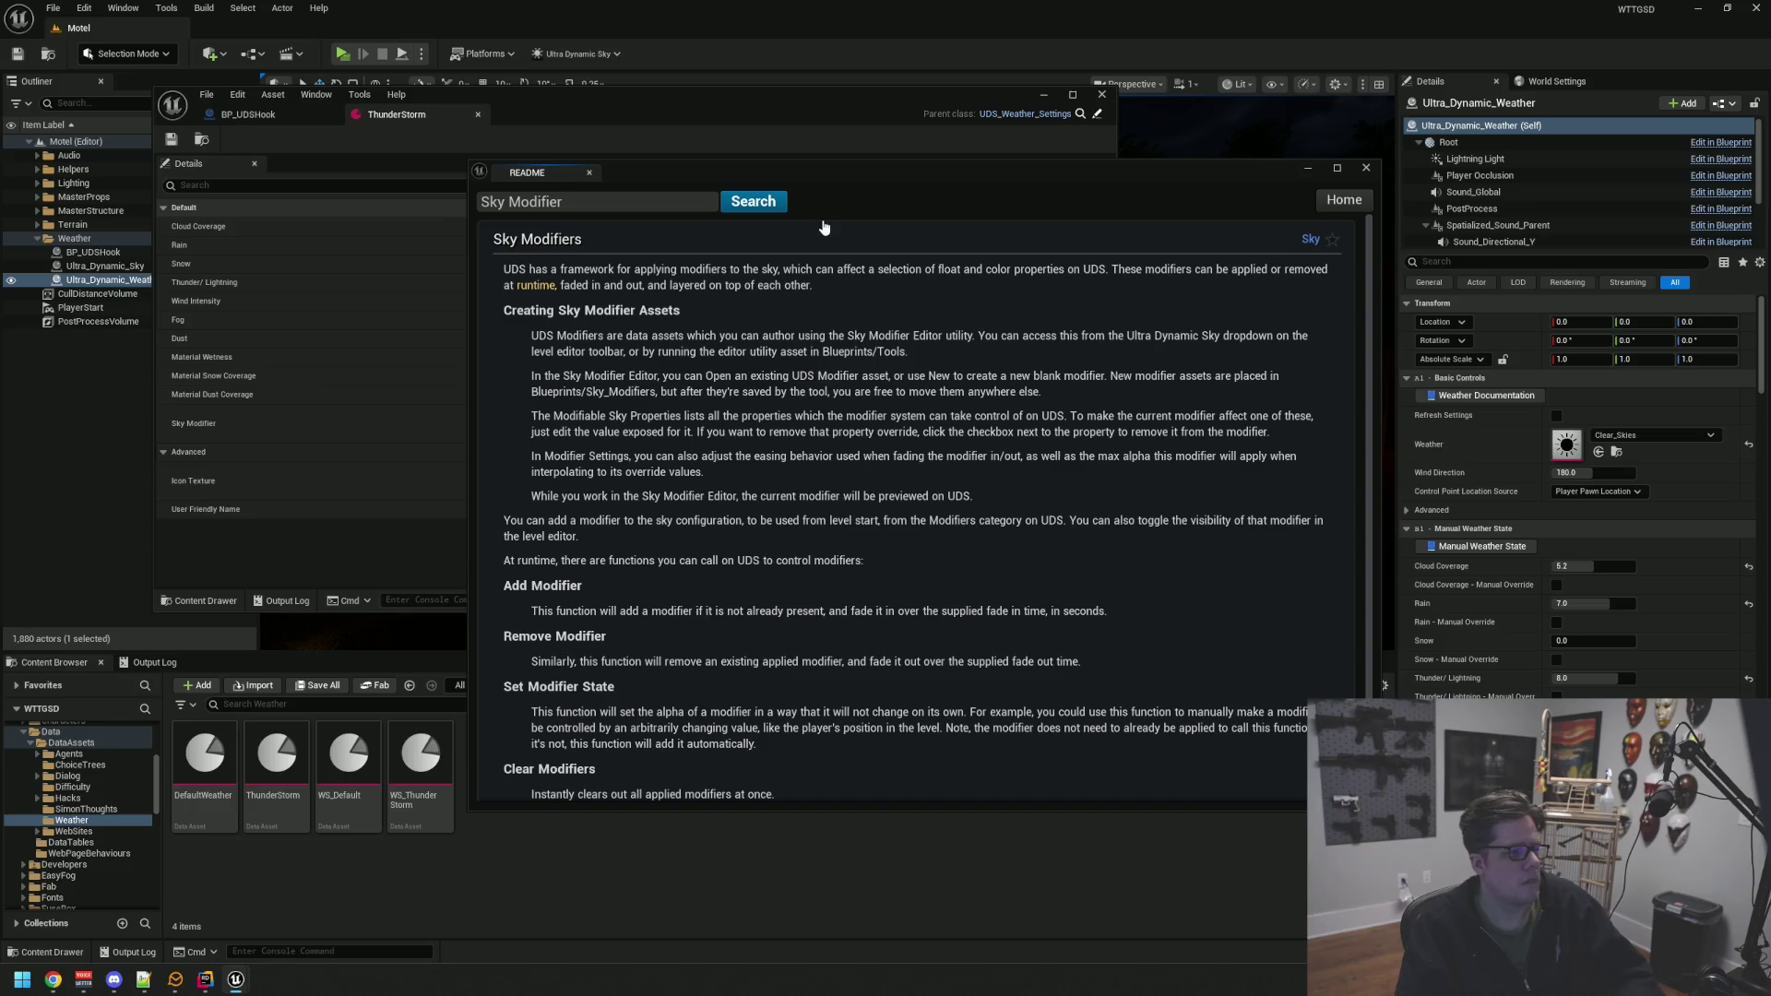
drag(882, 183, 746, 176)
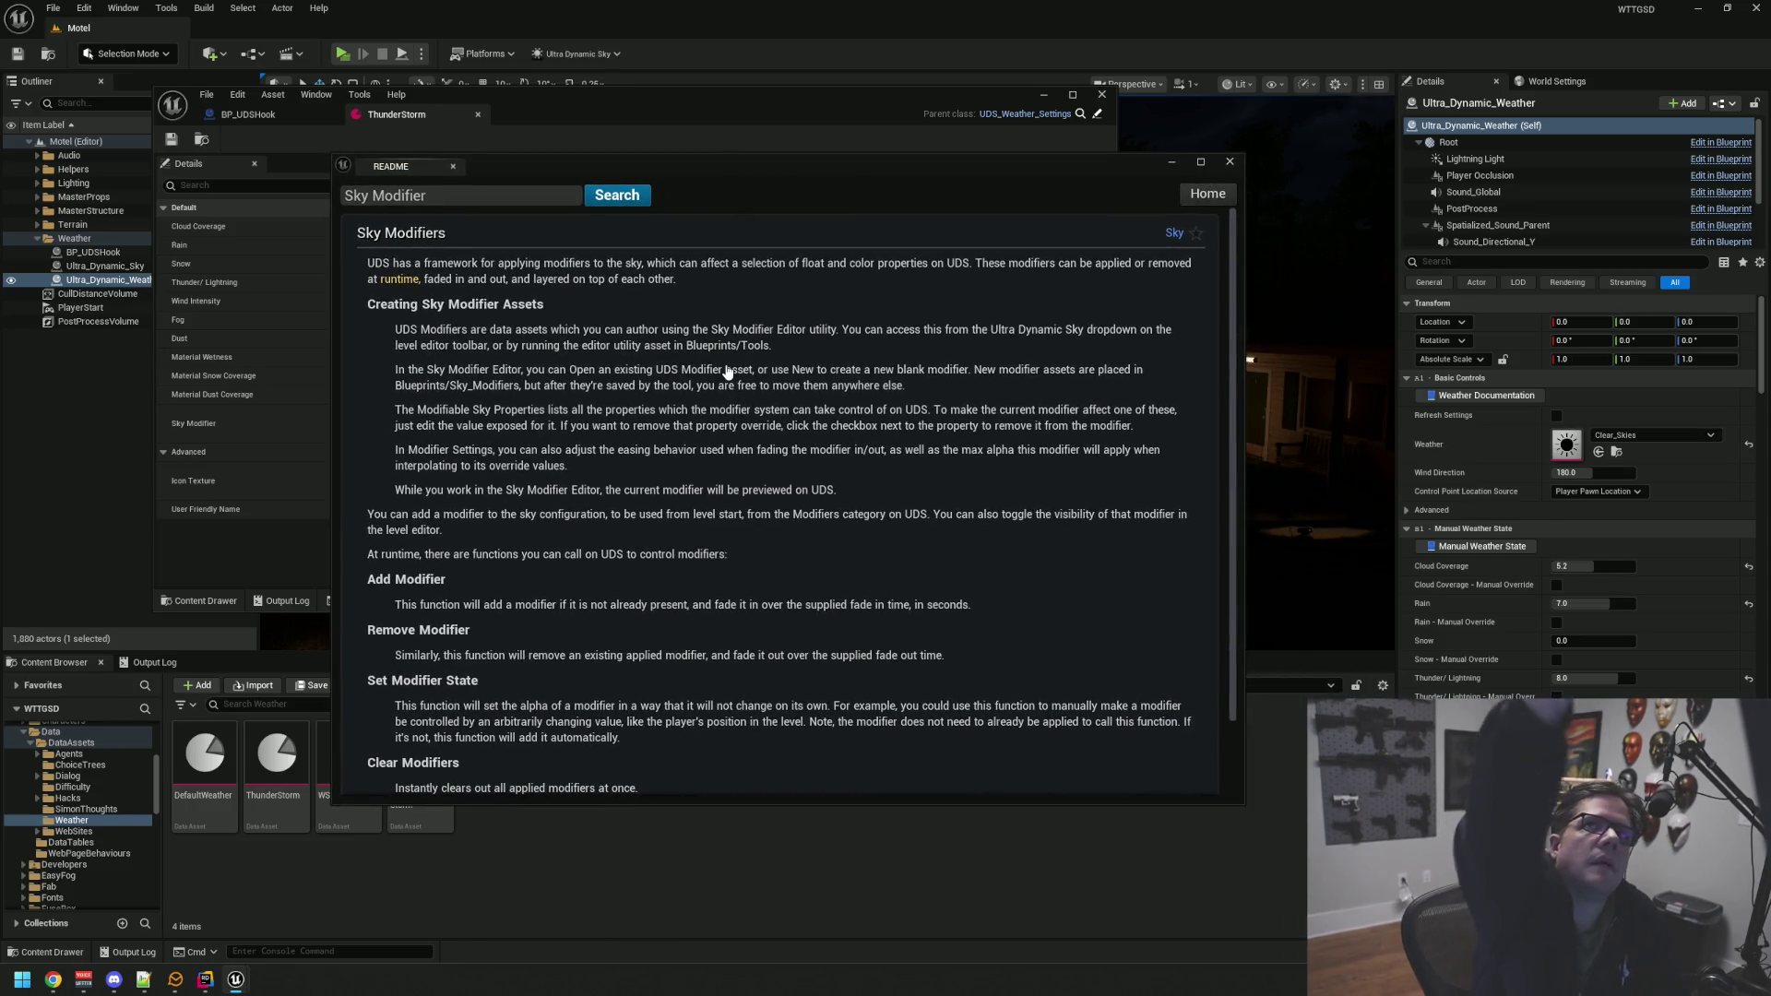
Move the README aside and select Ultra_Dynamic_Sky to view Time of Day 2200 and Night Brightness 1.0
mouse_move(729, 170)
mouse_down()
mouse_move(640, 249)
mouse_move(651, 217)
mouse_up()
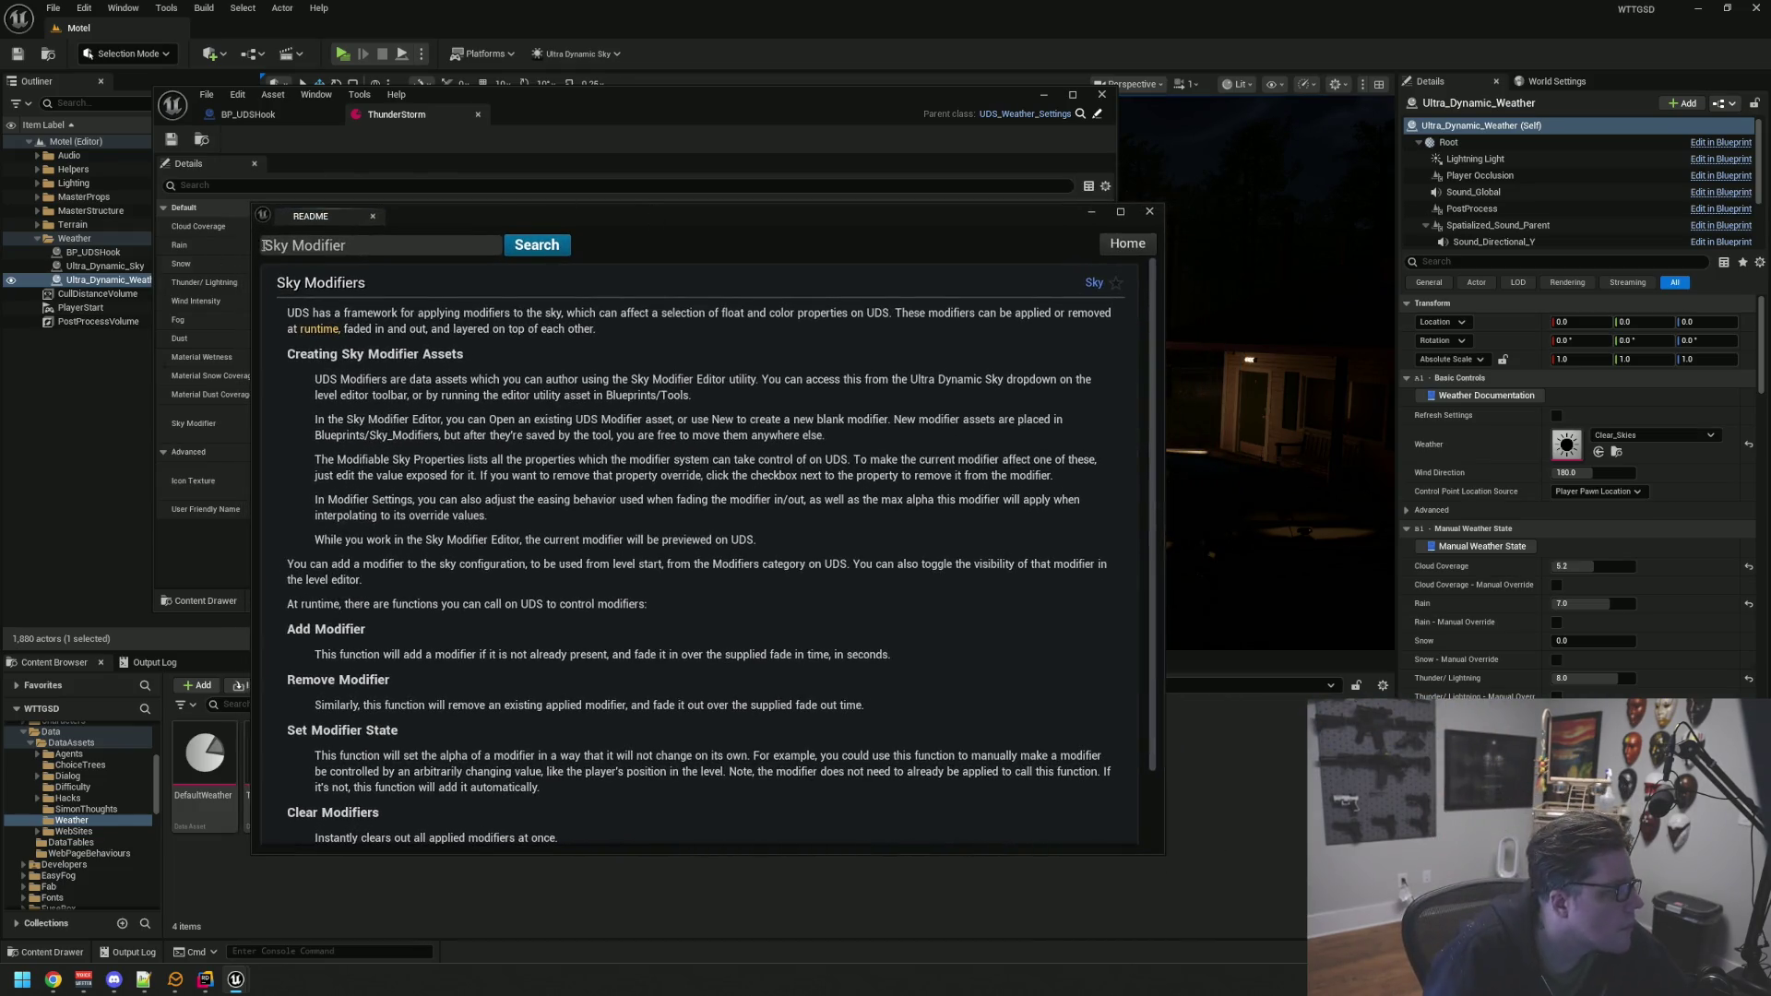
click(104, 265)
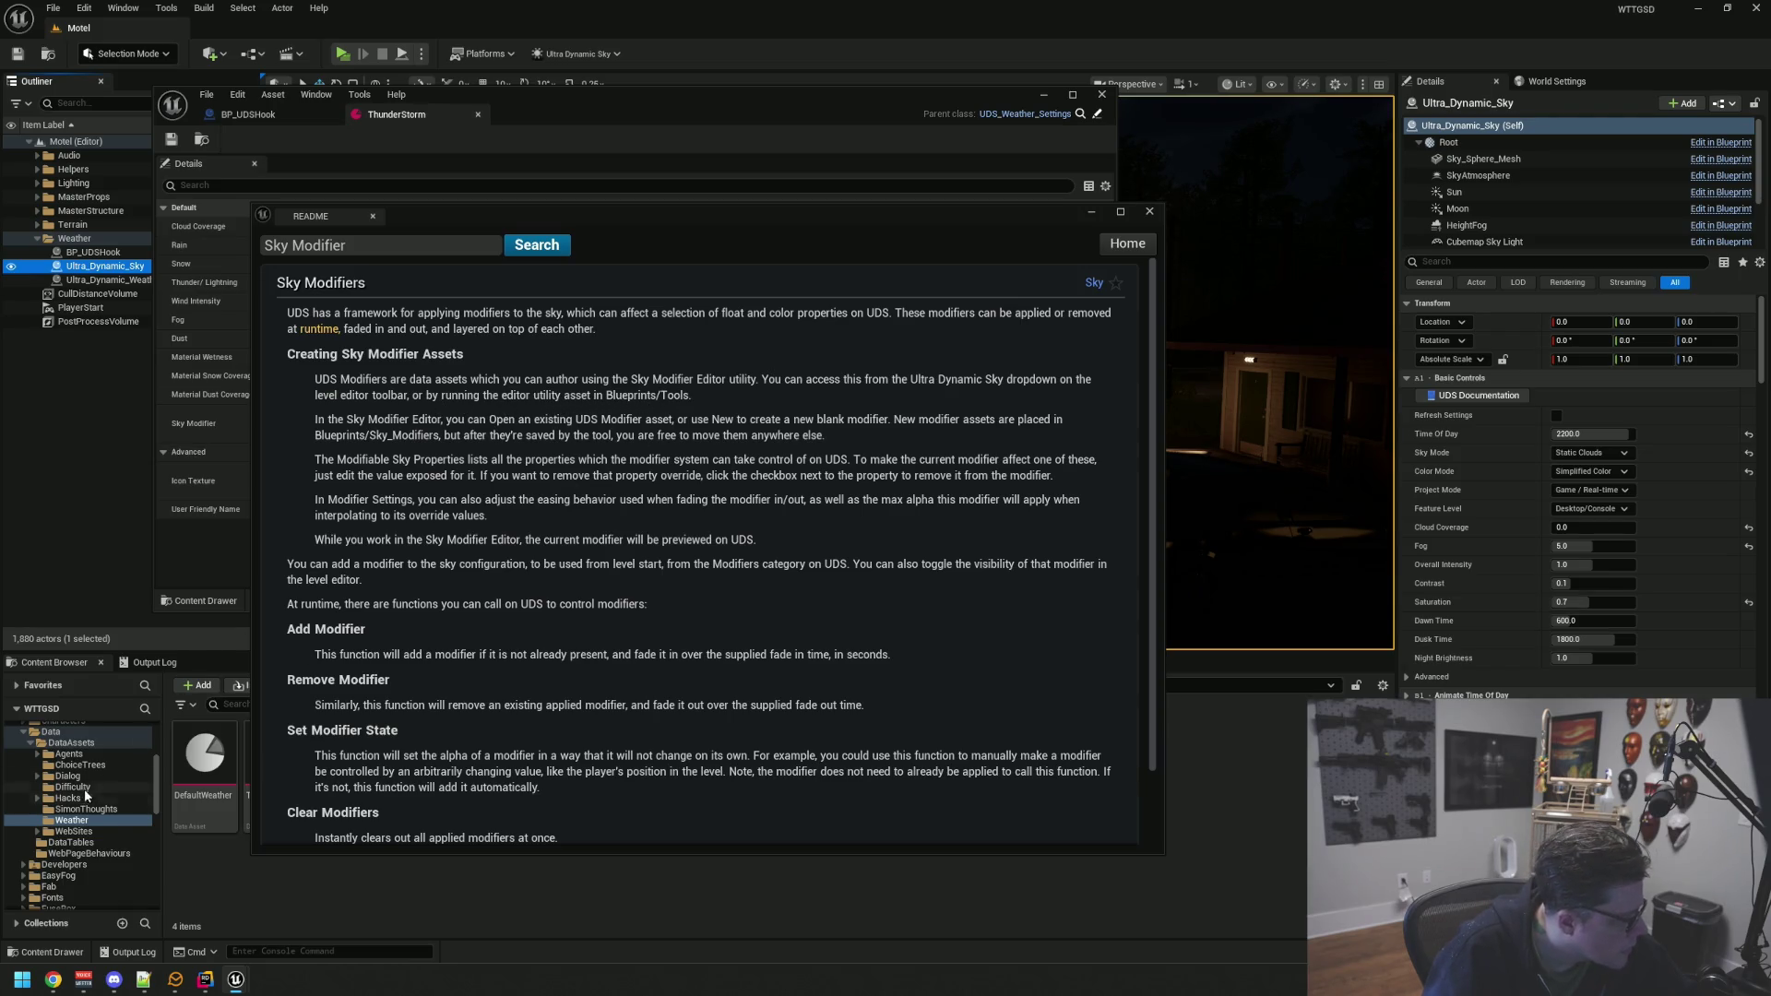
Expand the sky's Sky Modifiers category and confirm Starting Modifiers is empty with 0 elements
scroll(1752, 380, down, 5)
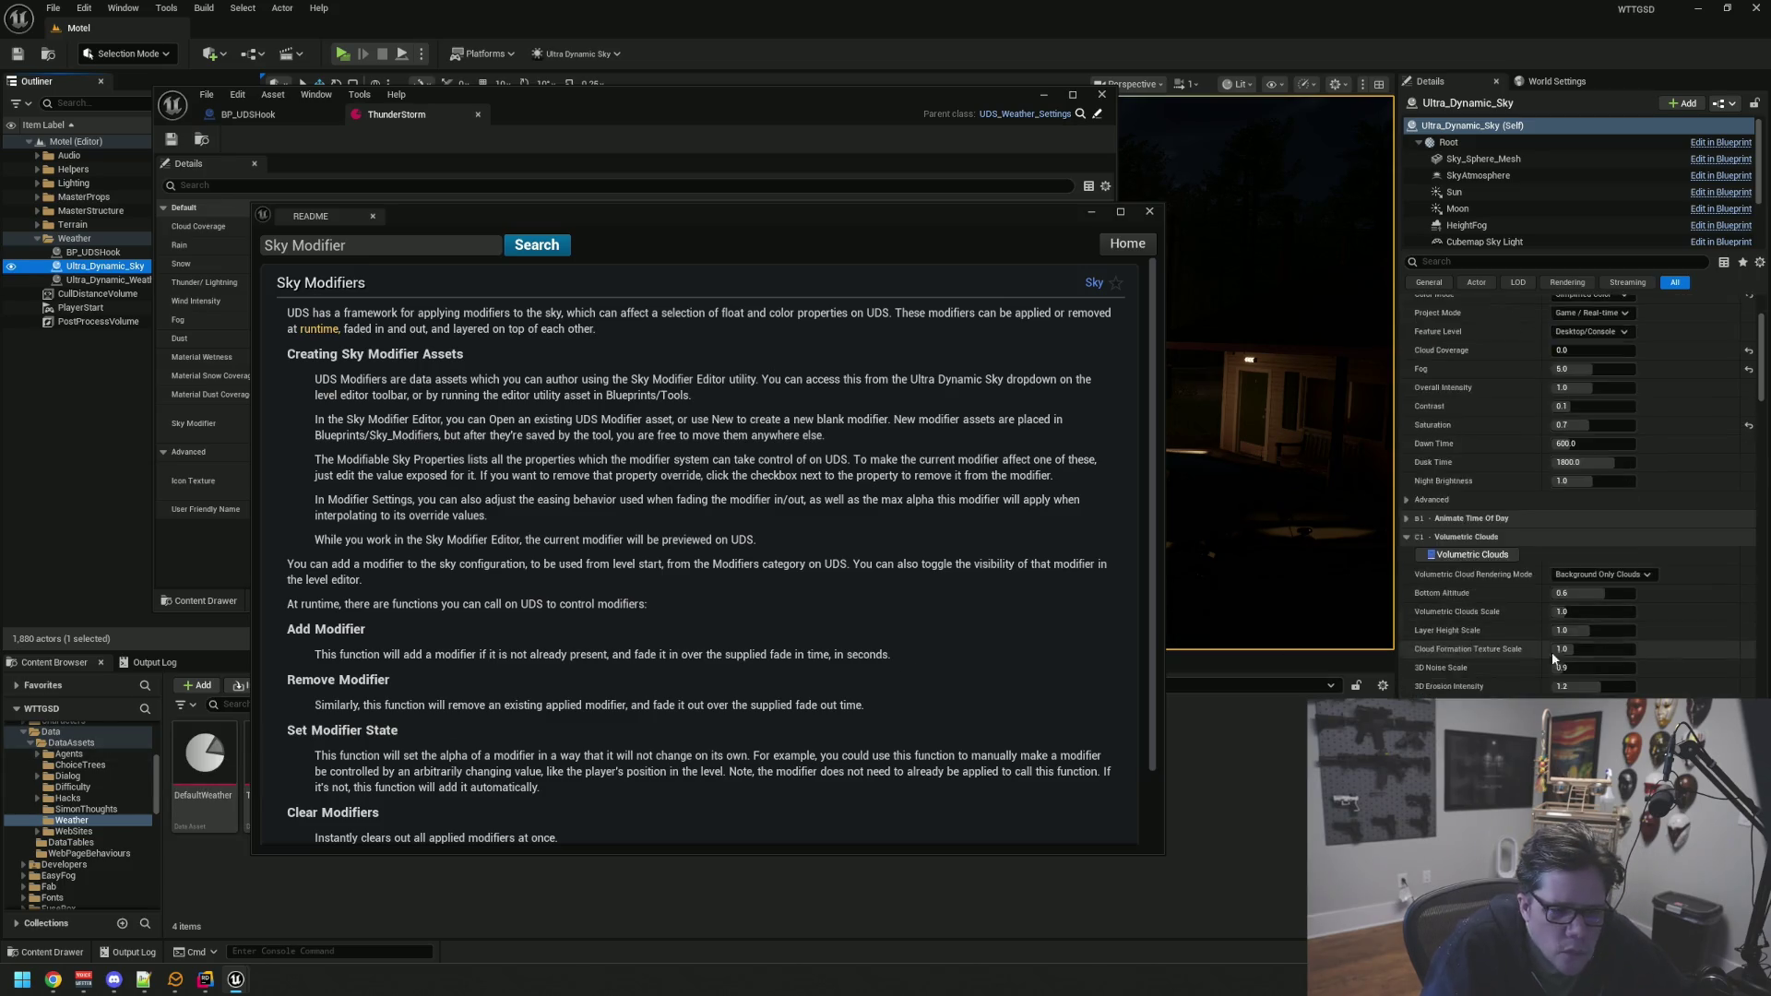
scroll(1753, 380, down, 15)
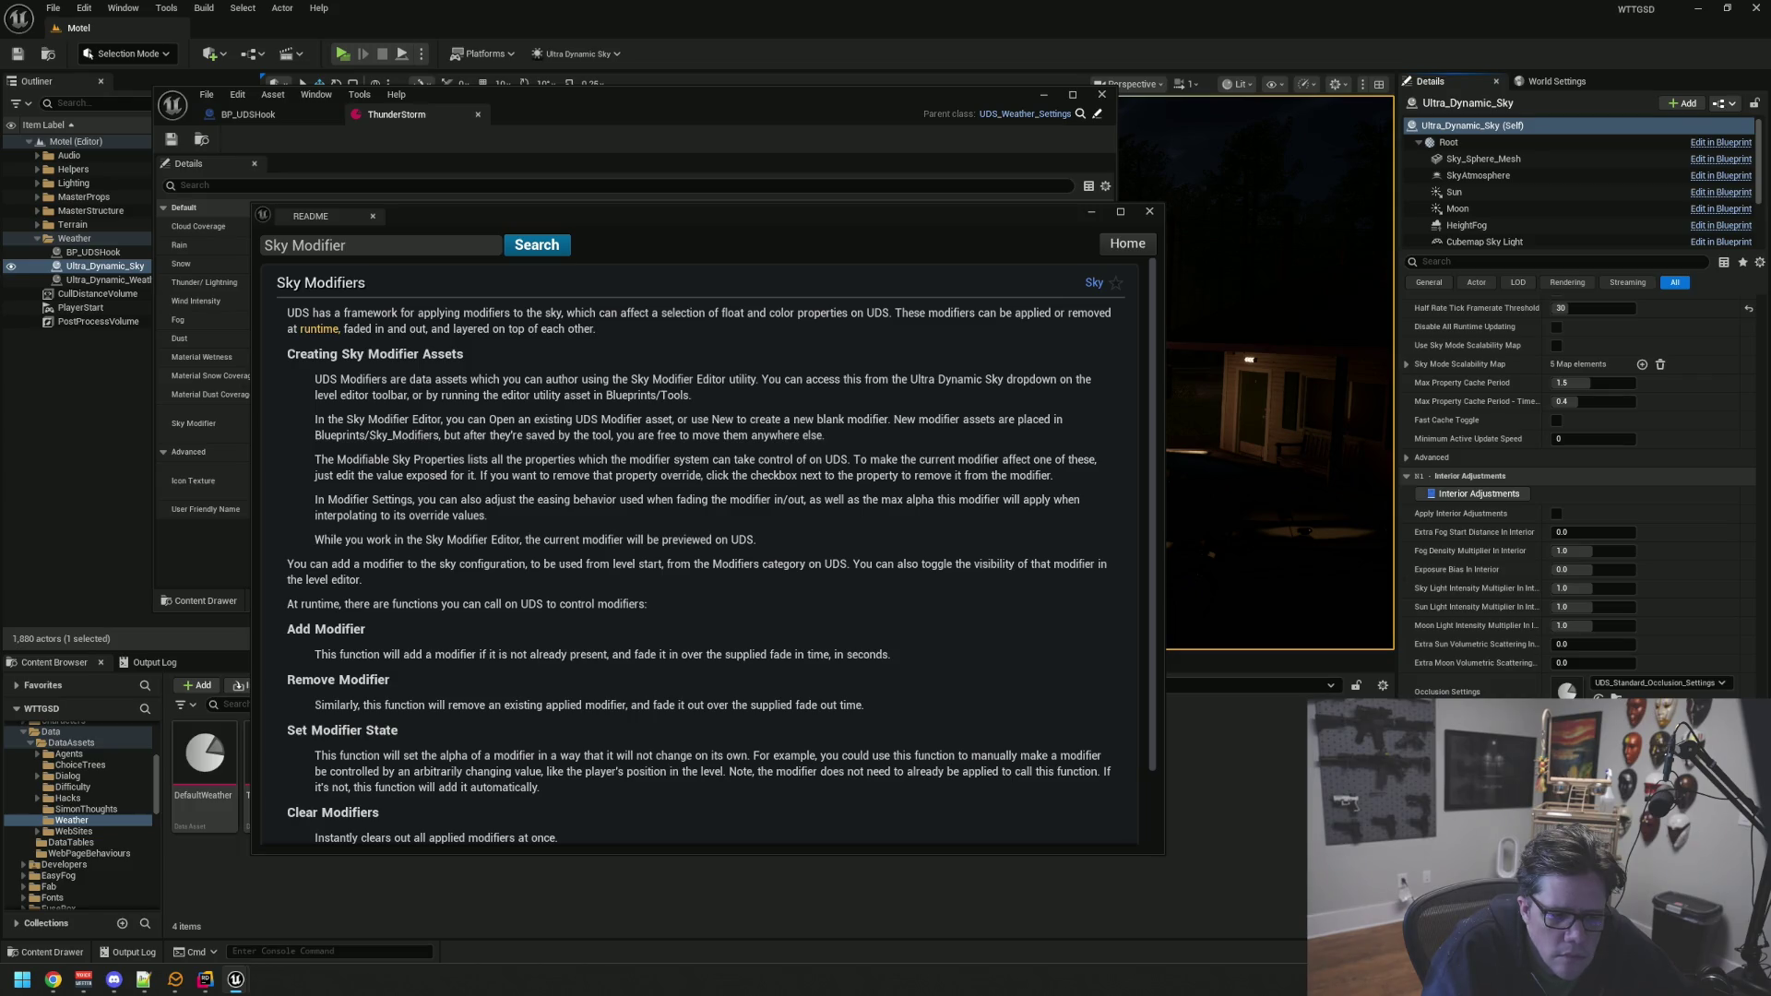
scroll(1577, 498, up, 5)
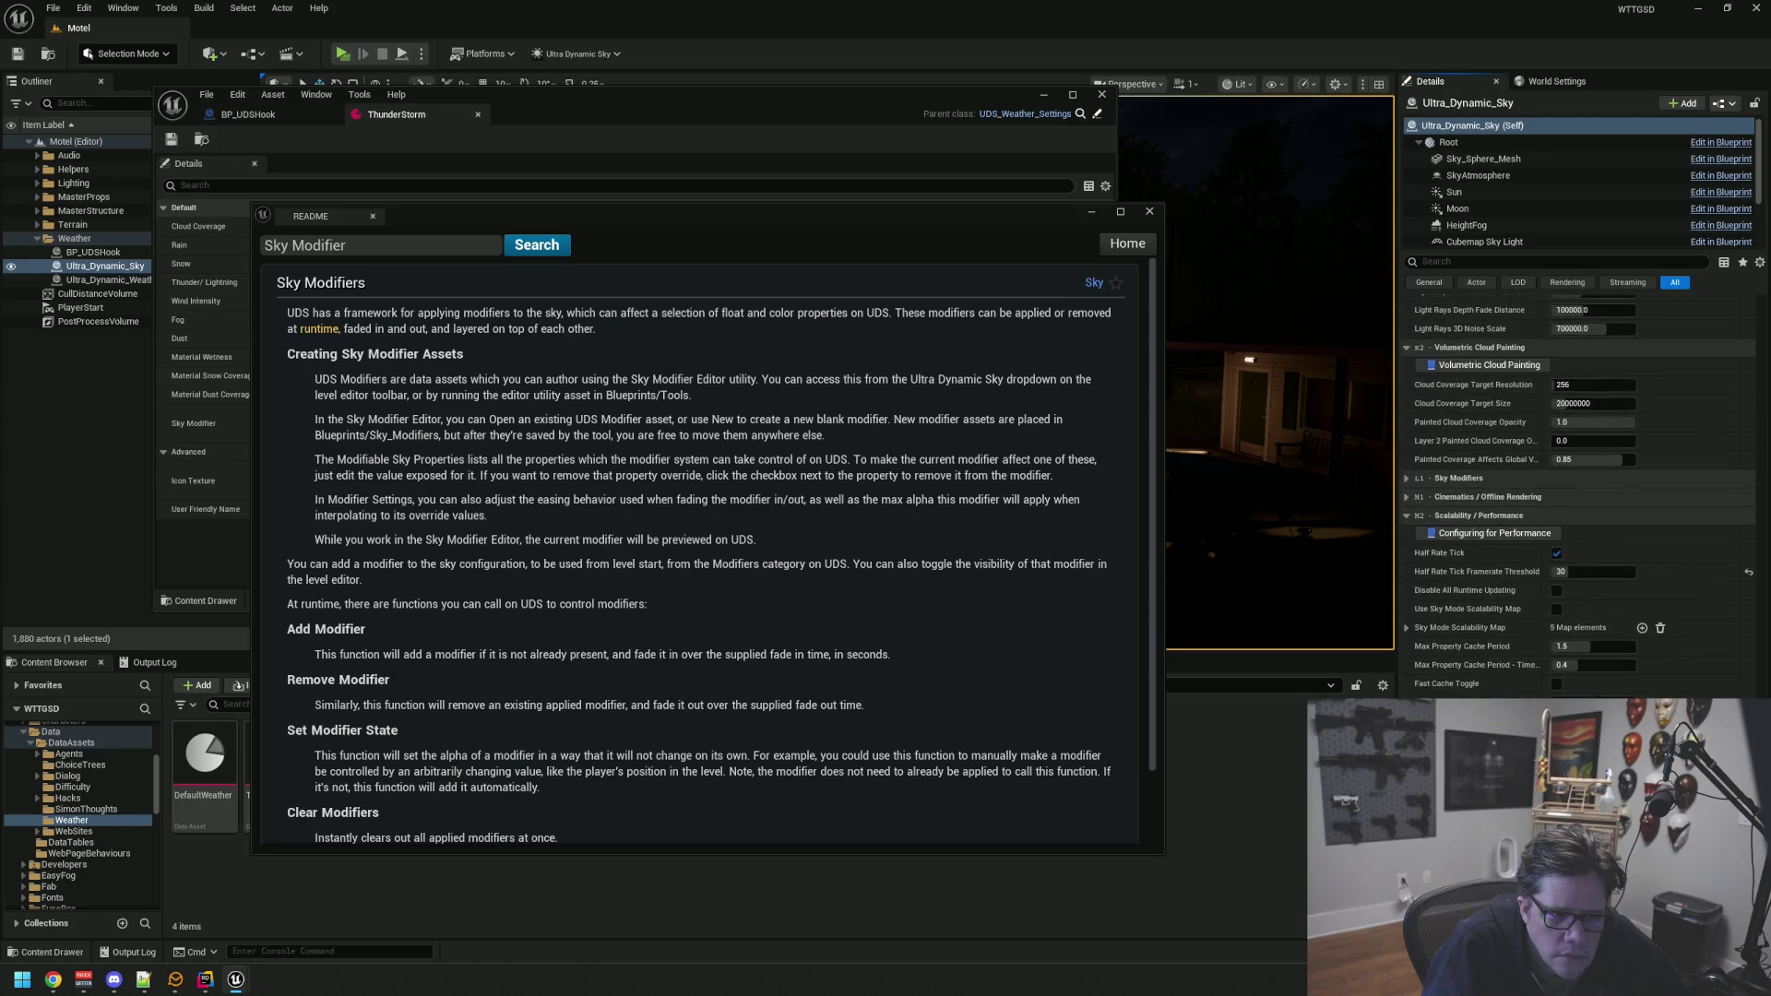
click(1457, 478)
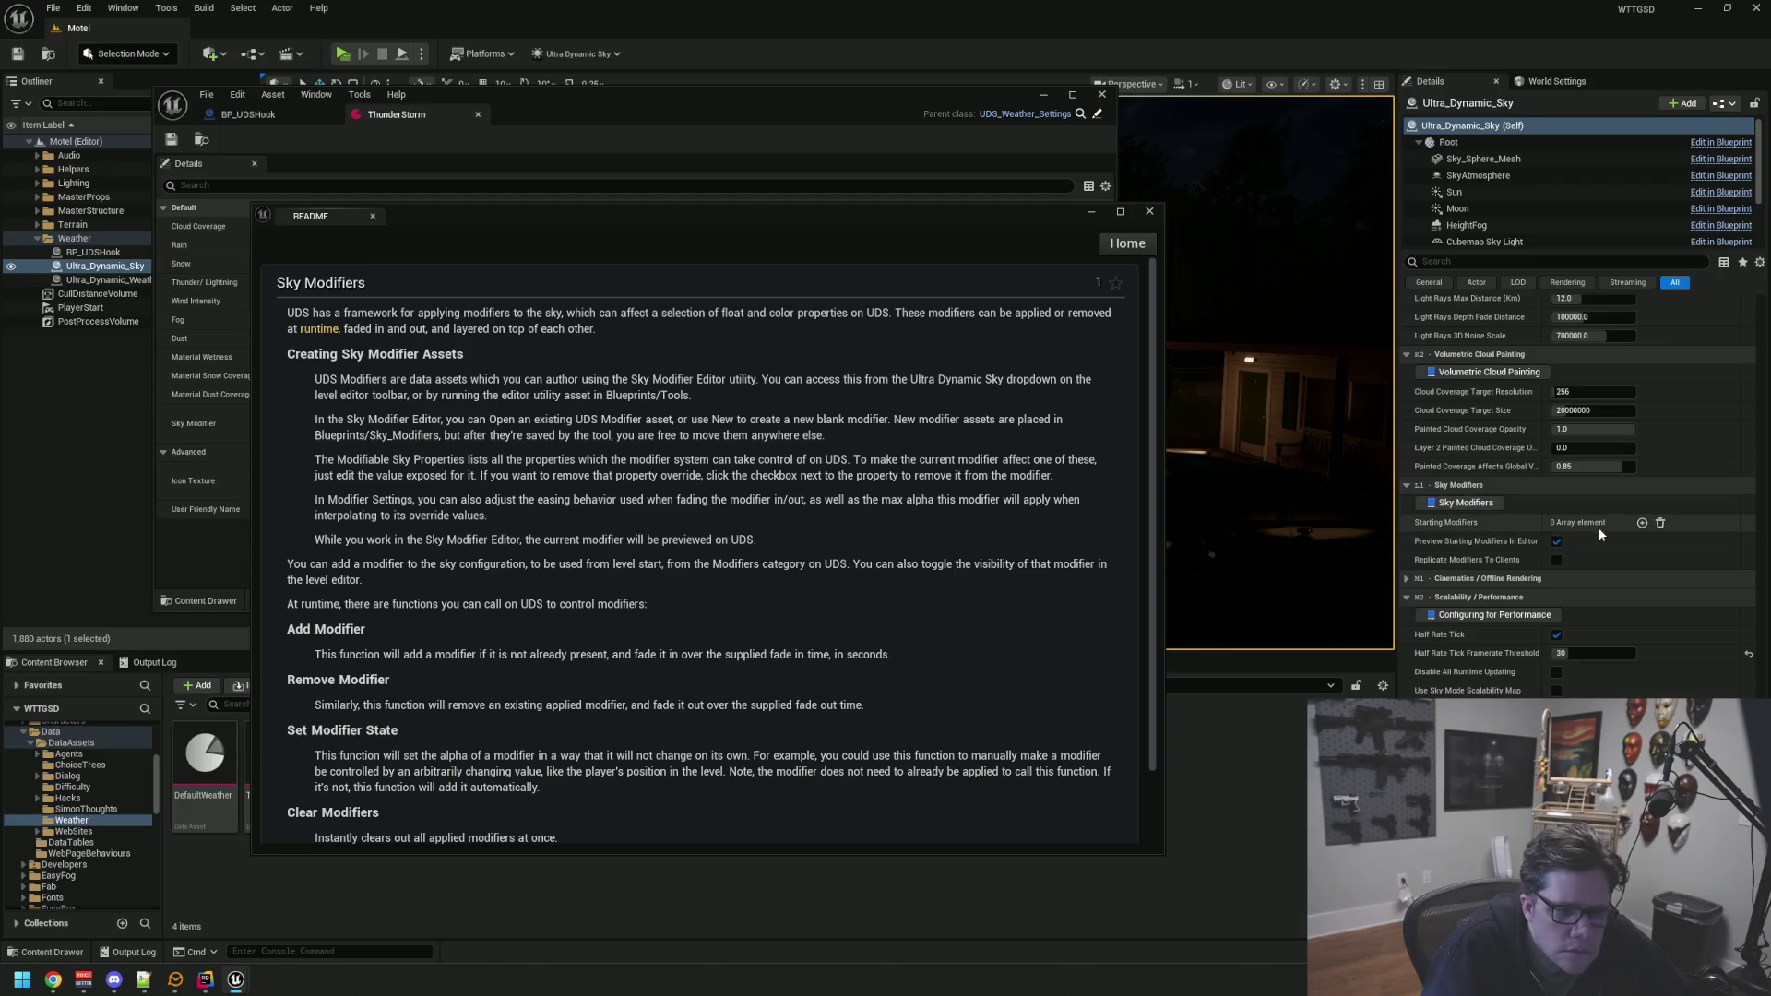
scroll(1601, 538, up, 3)
scroll(1601, 538, down, 15)
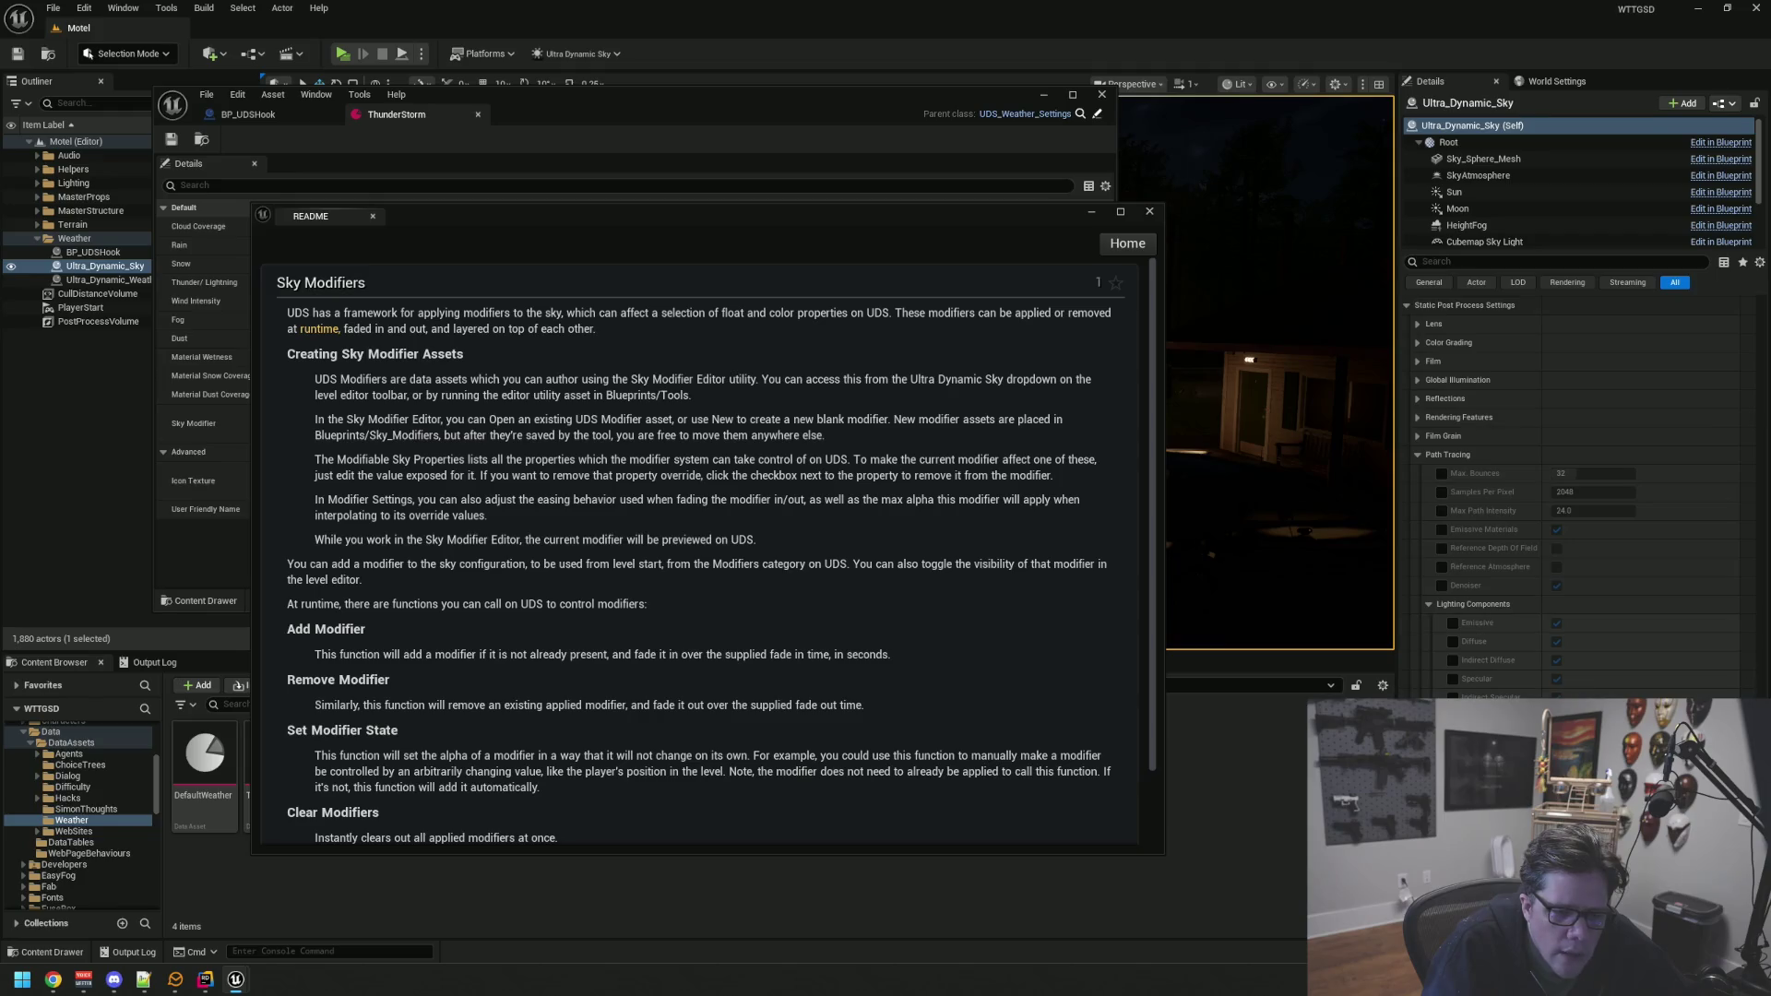
scroll(1477, 385, up, 20)
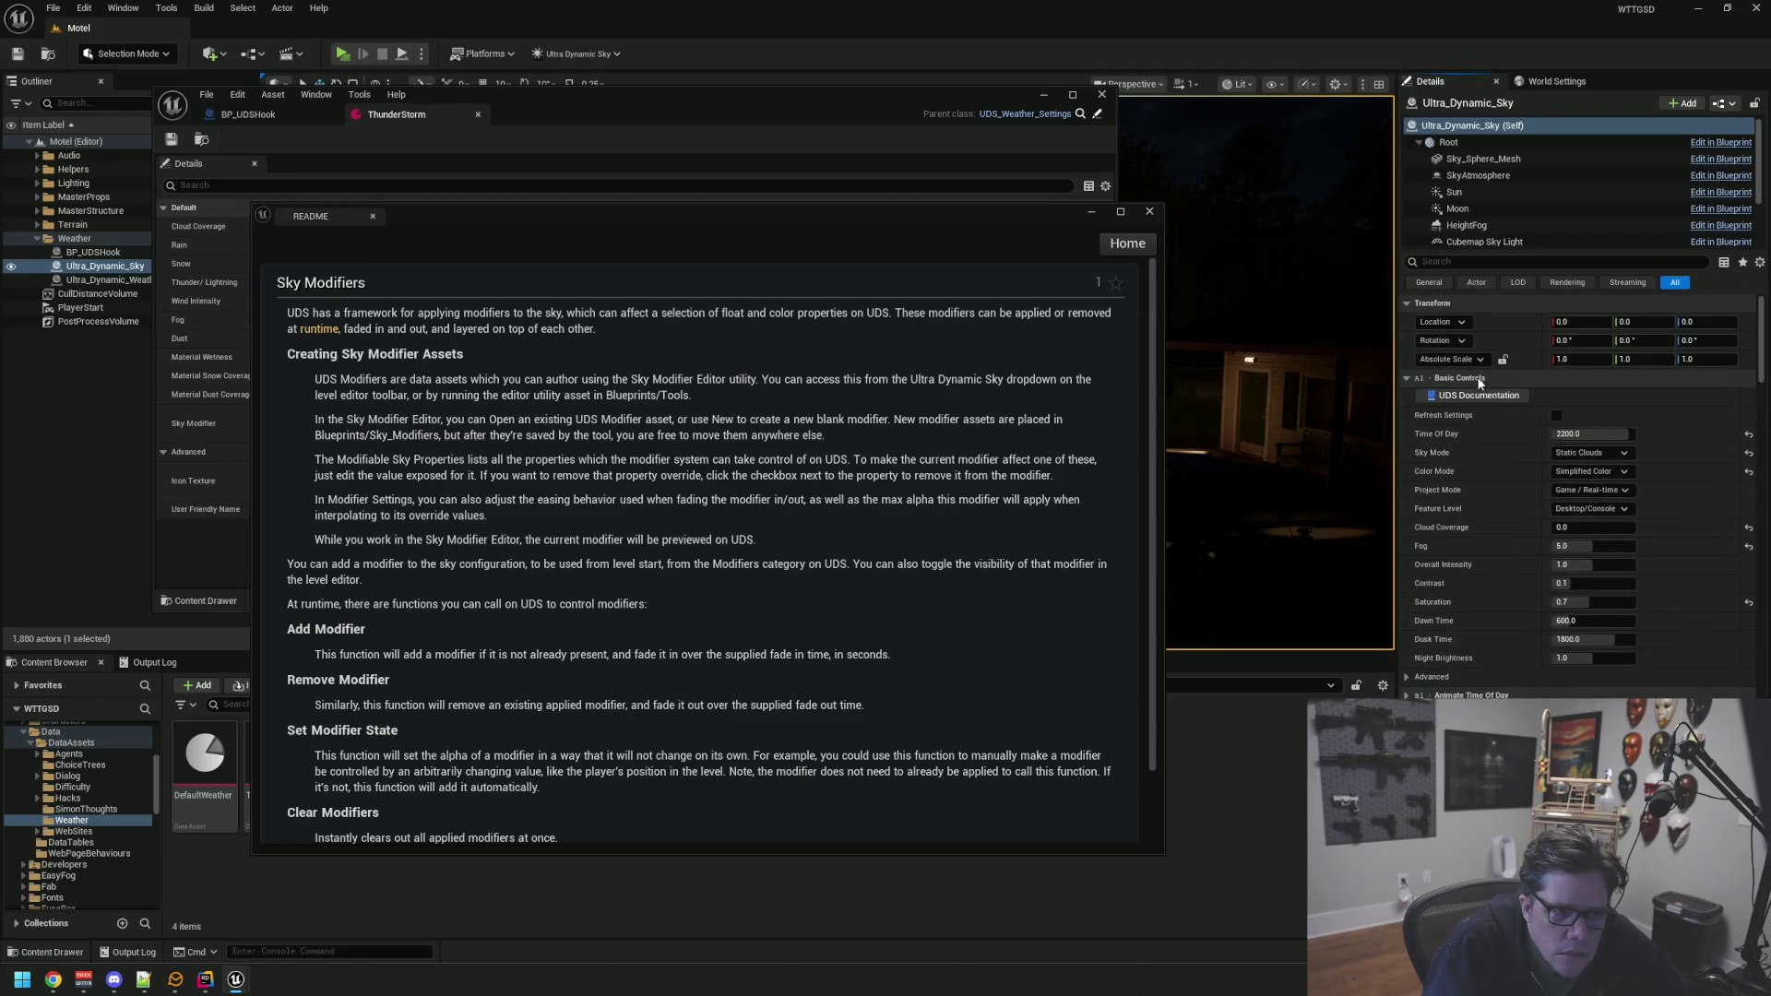
scroll(1499, 208, down, 2)
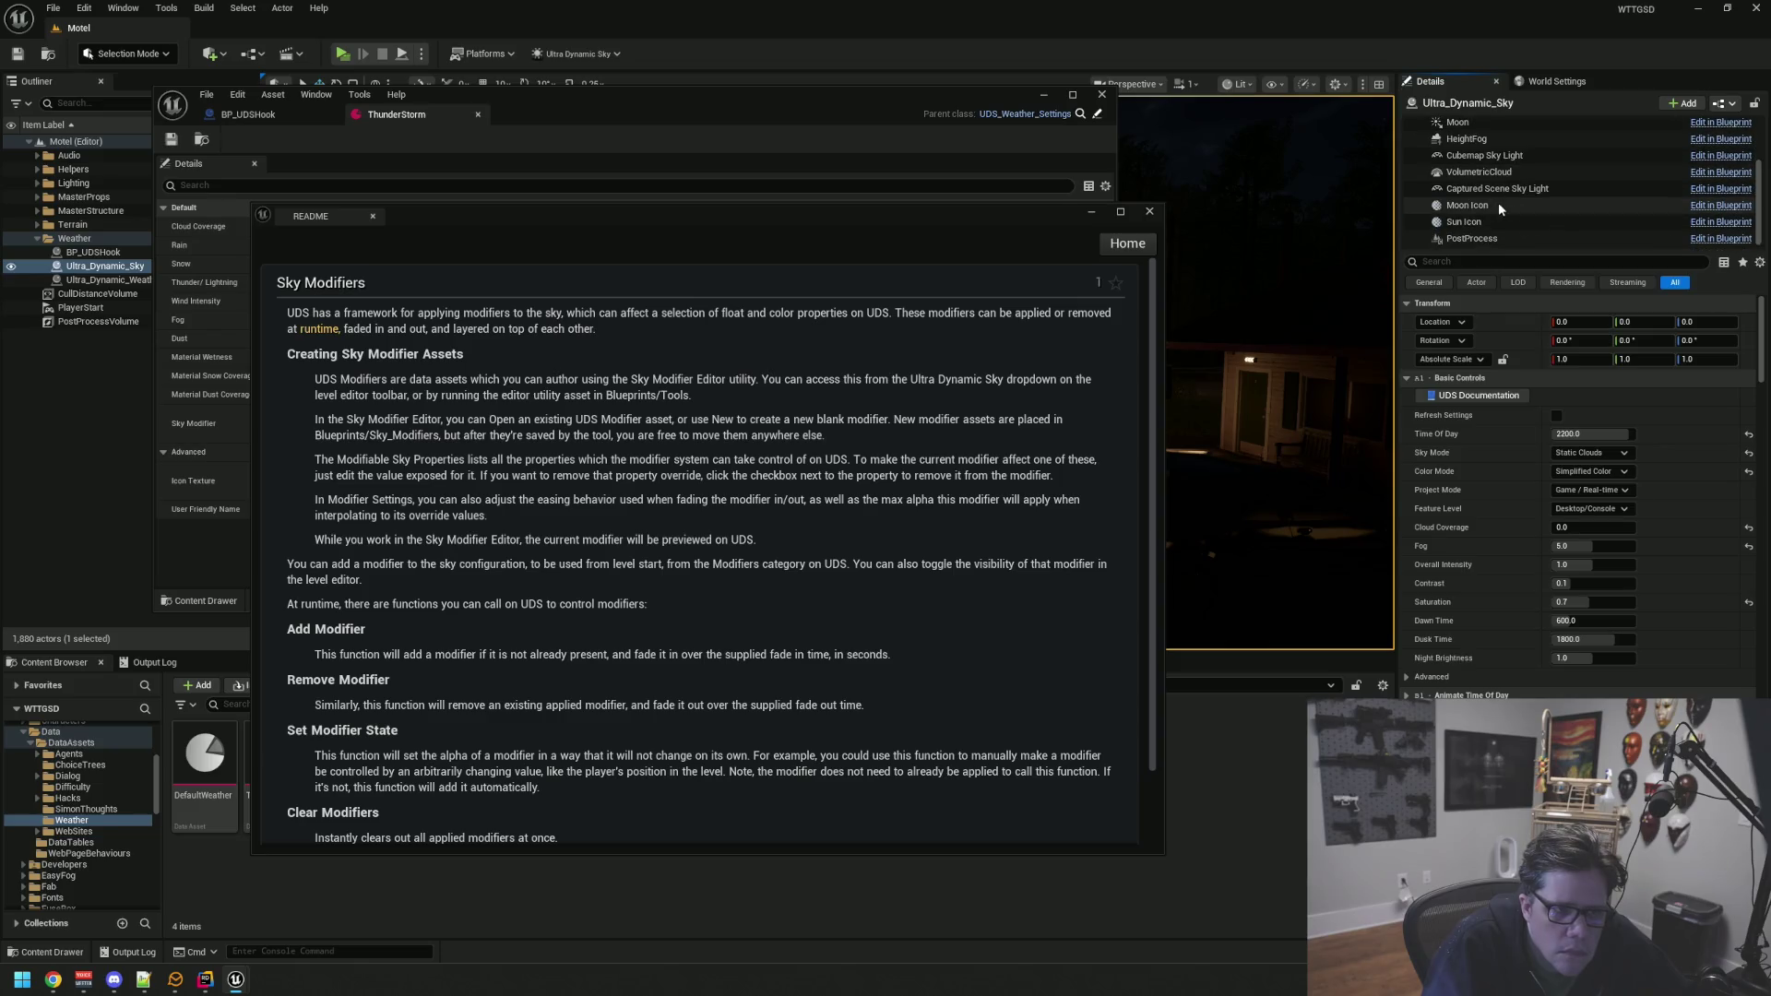
scroll(1499, 208, up, 2)
scroll(1505, 449, down, 4)
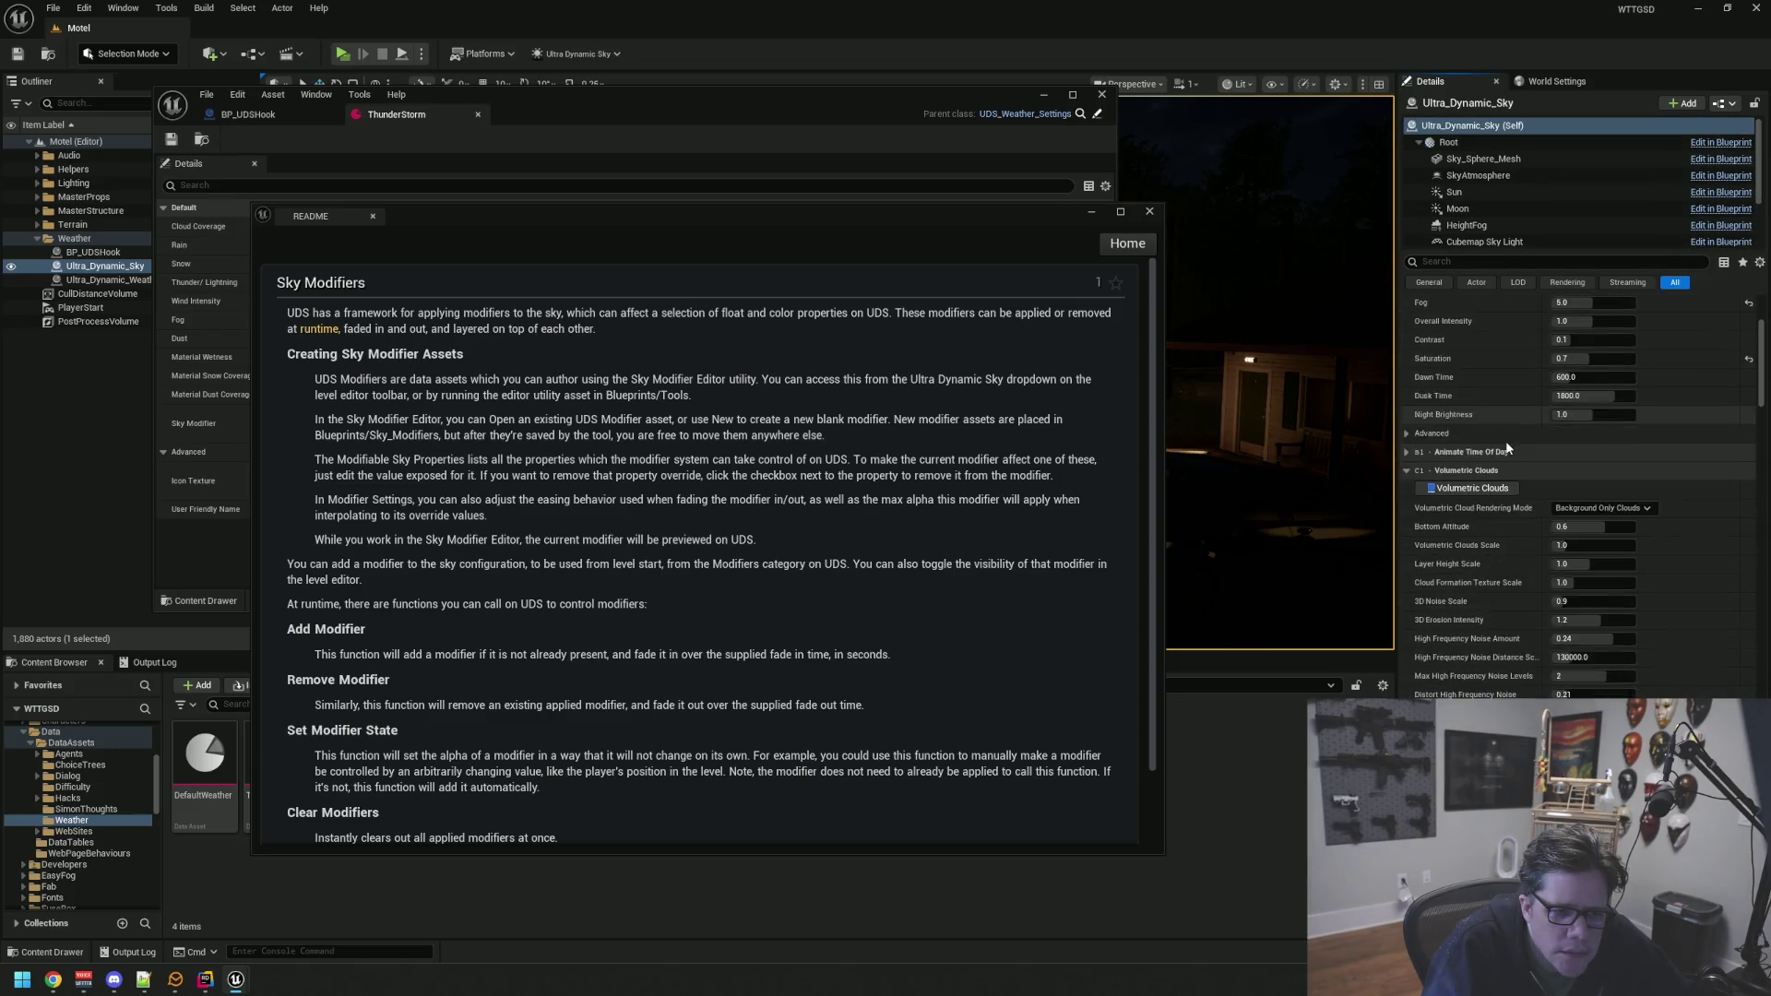
scroll(1506, 449, down, 2)
scroll(117, 768, down, 5)
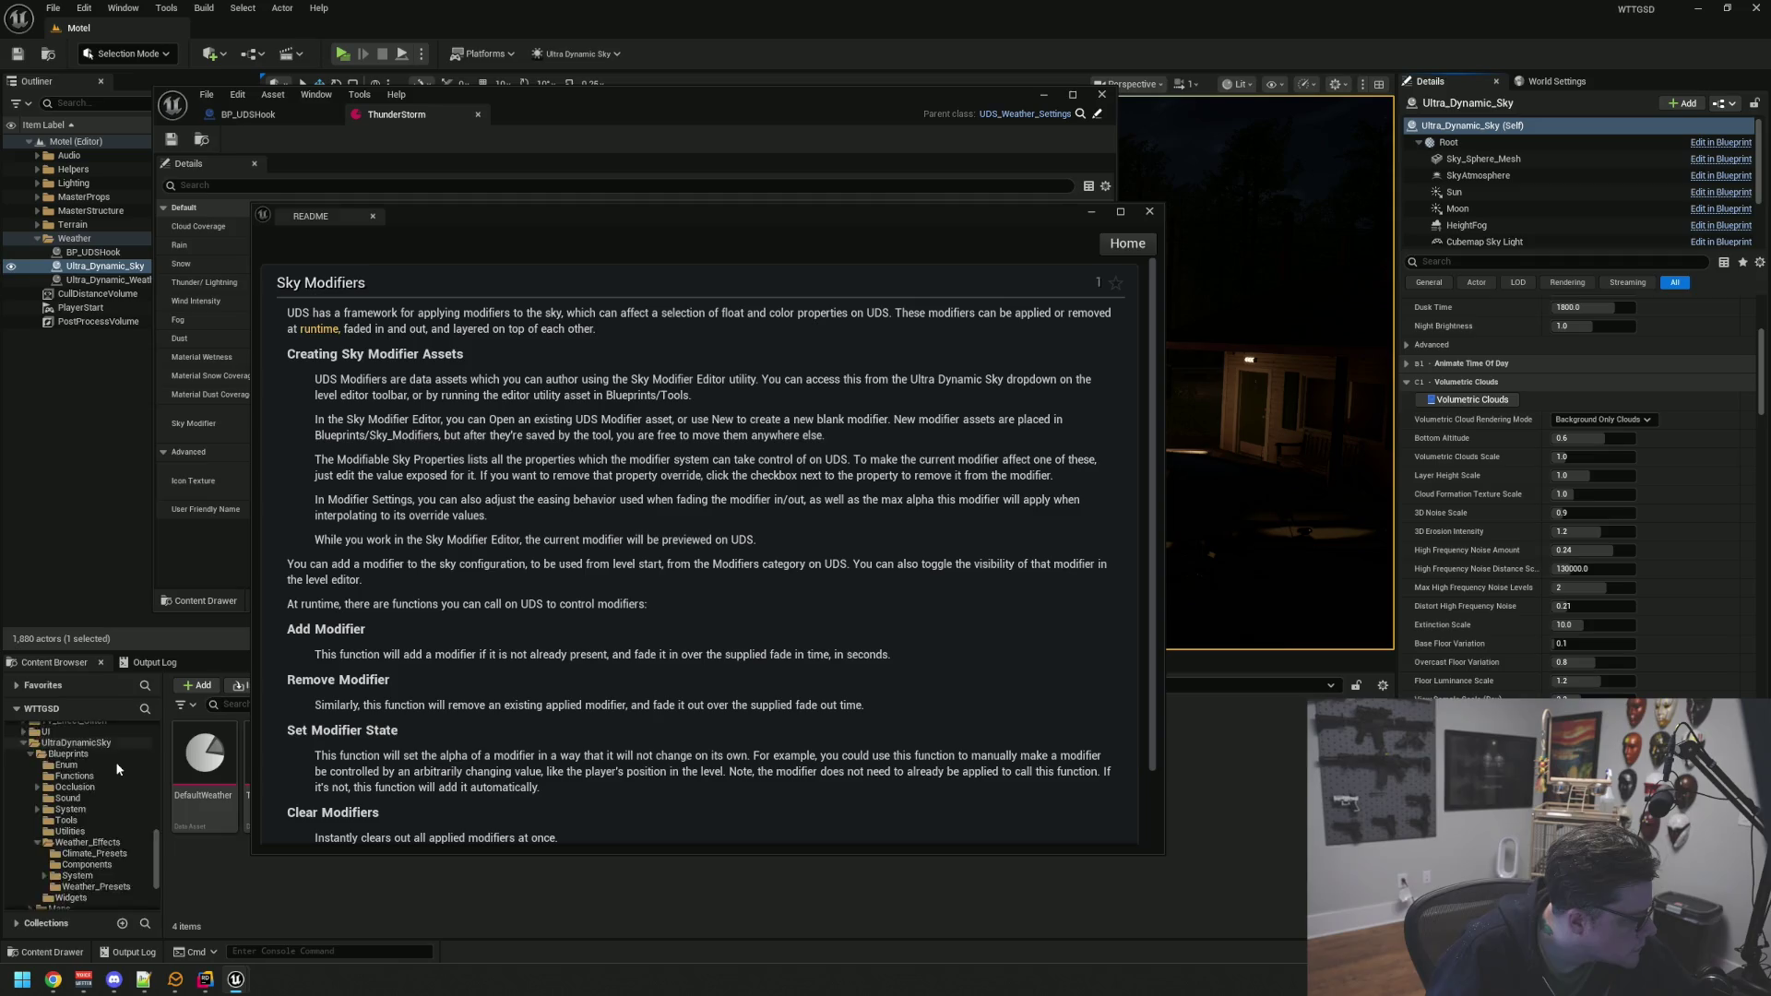
Open the Sky_Modifier_Editor widget from UltraDynamicSky/Blueprints/Tools, shrinking the README to reach it
scroll(101, 833, up, 2)
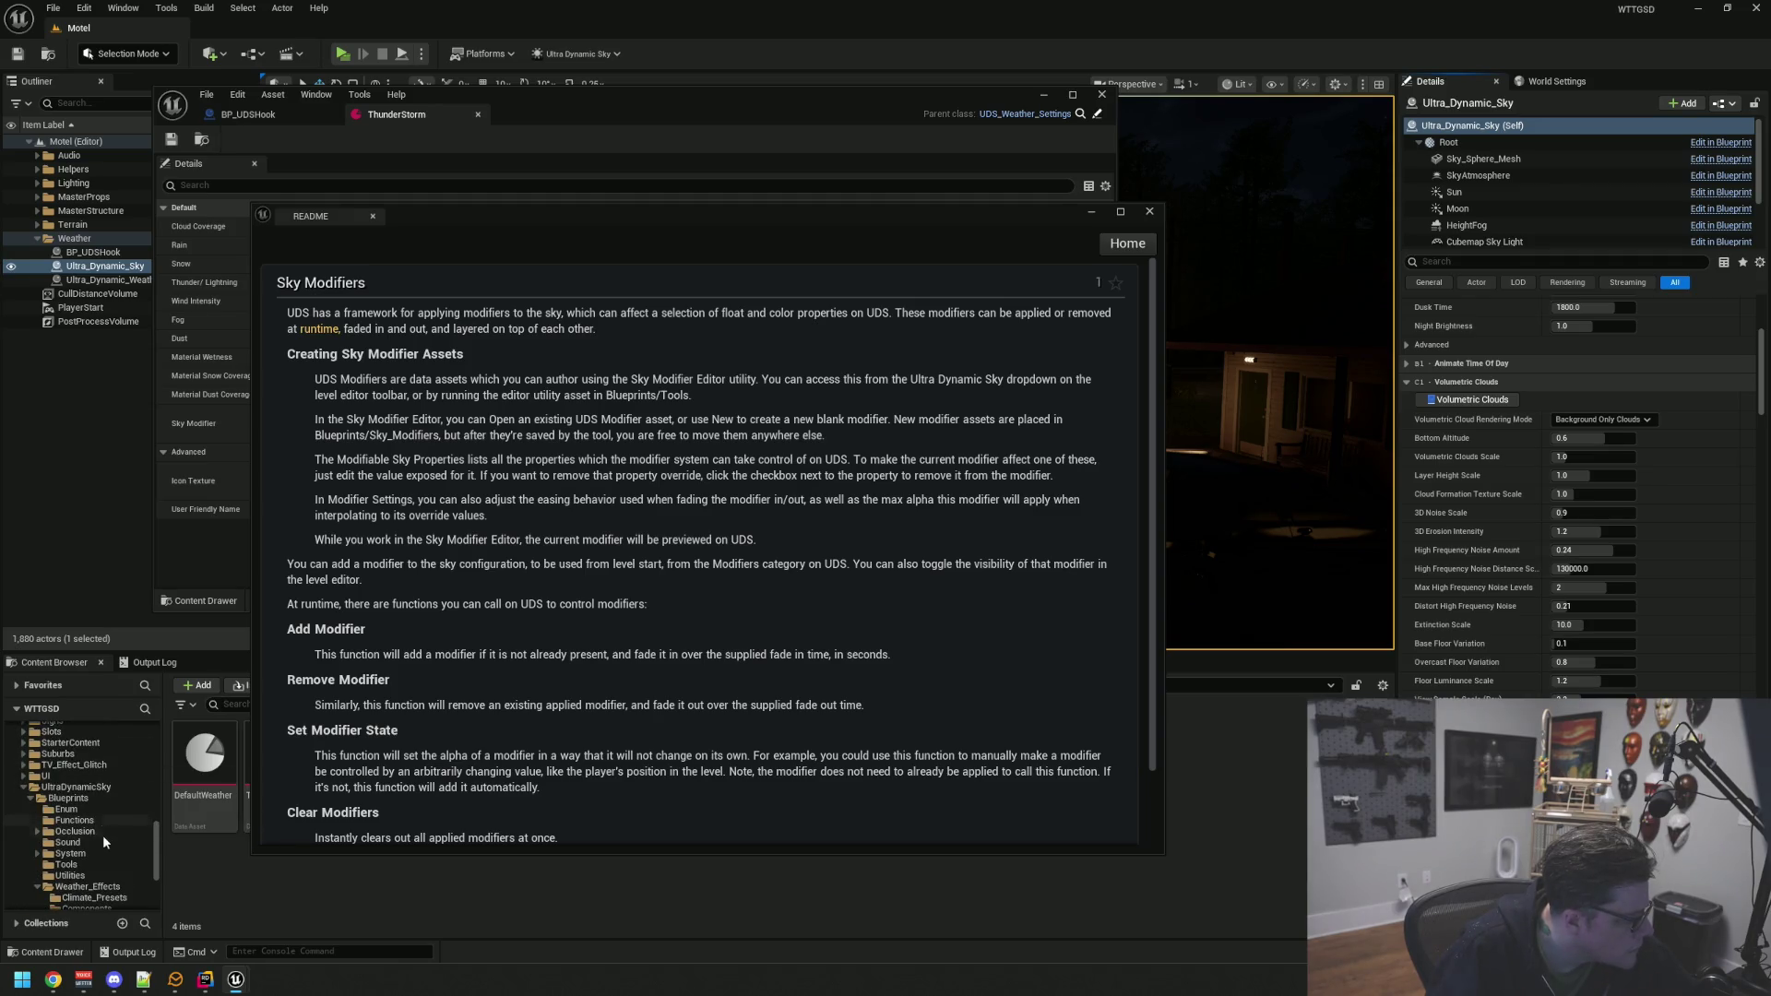
click(69, 864)
mouse_move(1161, 855)
mouse_down()
mouse_move(1153, 945)
mouse_move(1158, 715)
mouse_up()
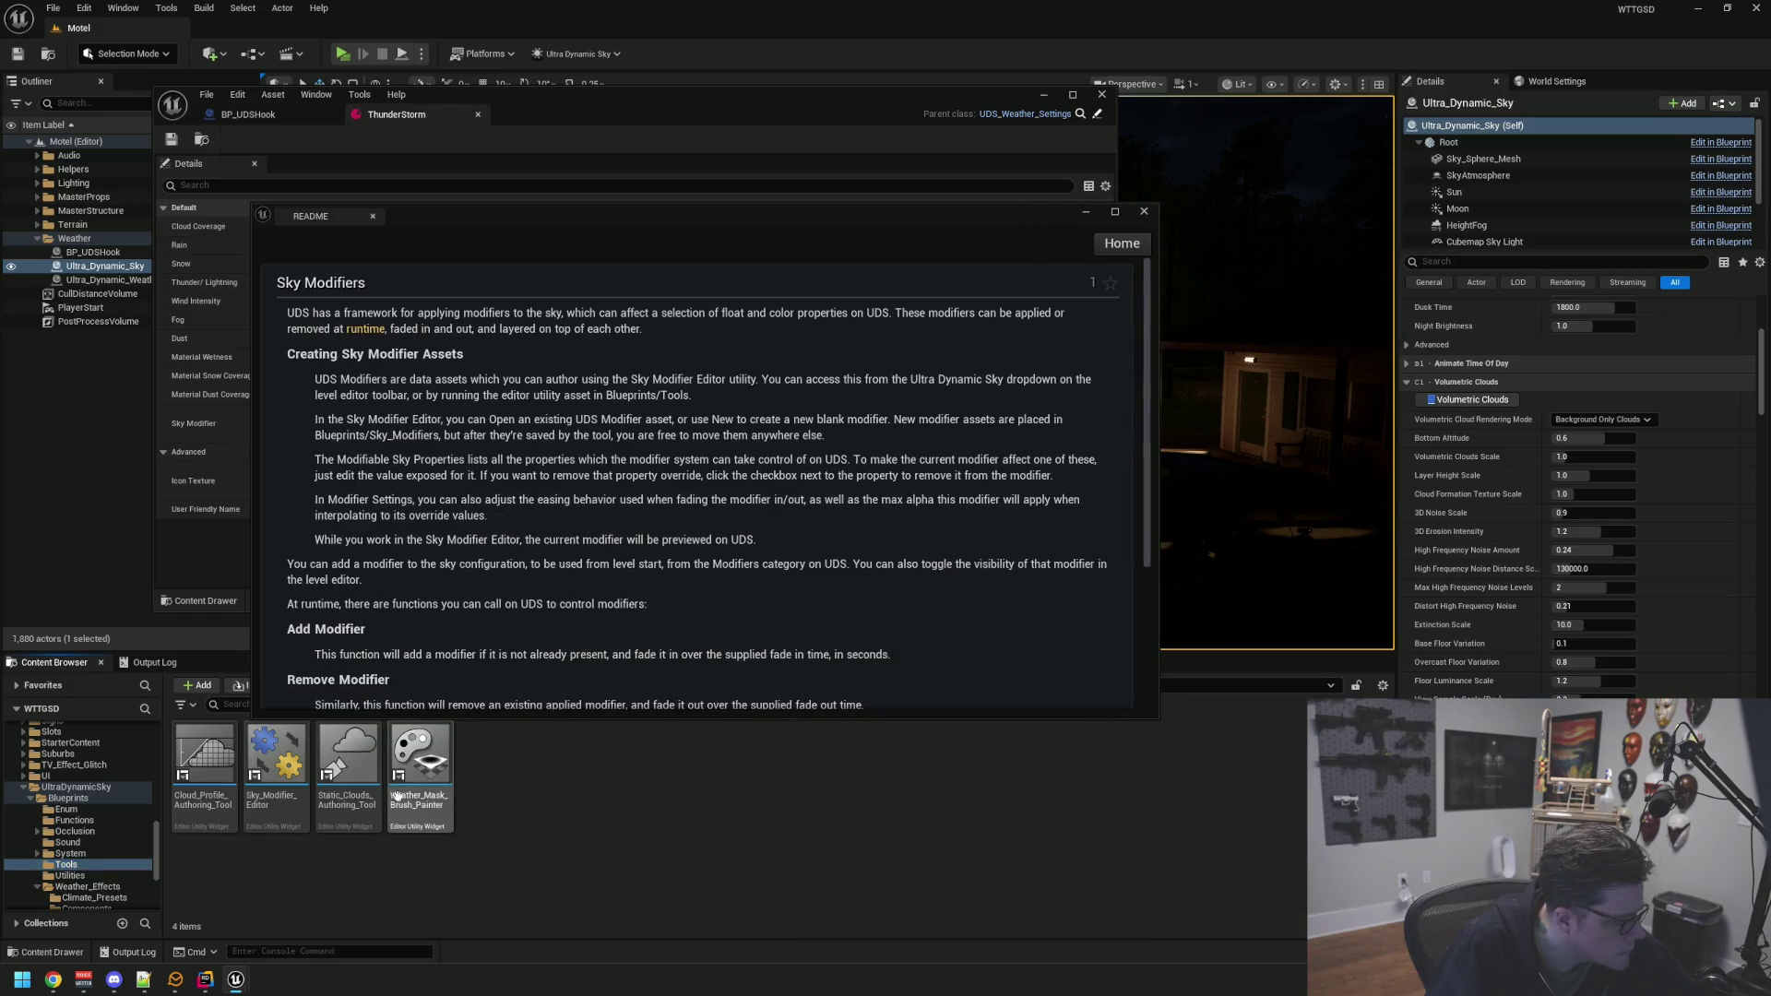
click(275, 764)
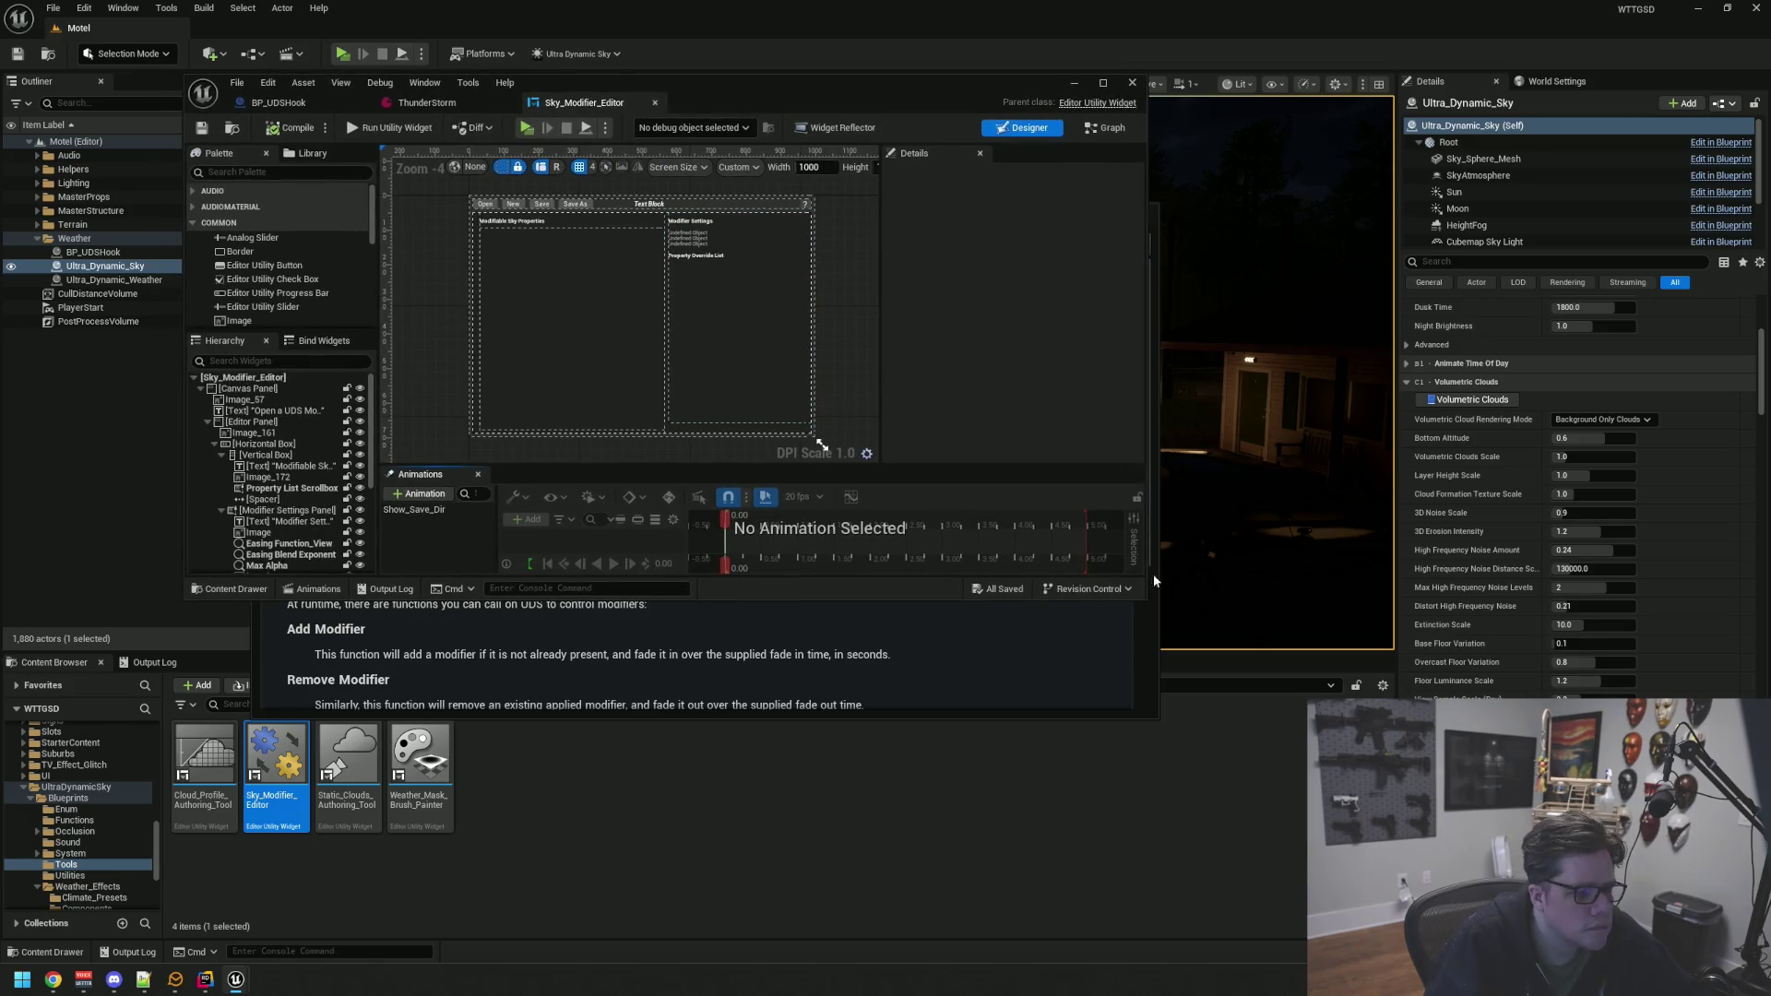
Run the Sky Modifier Editor utility, position its window, and start creating a new modifier asset
drag(1155, 577, 1339, 707)
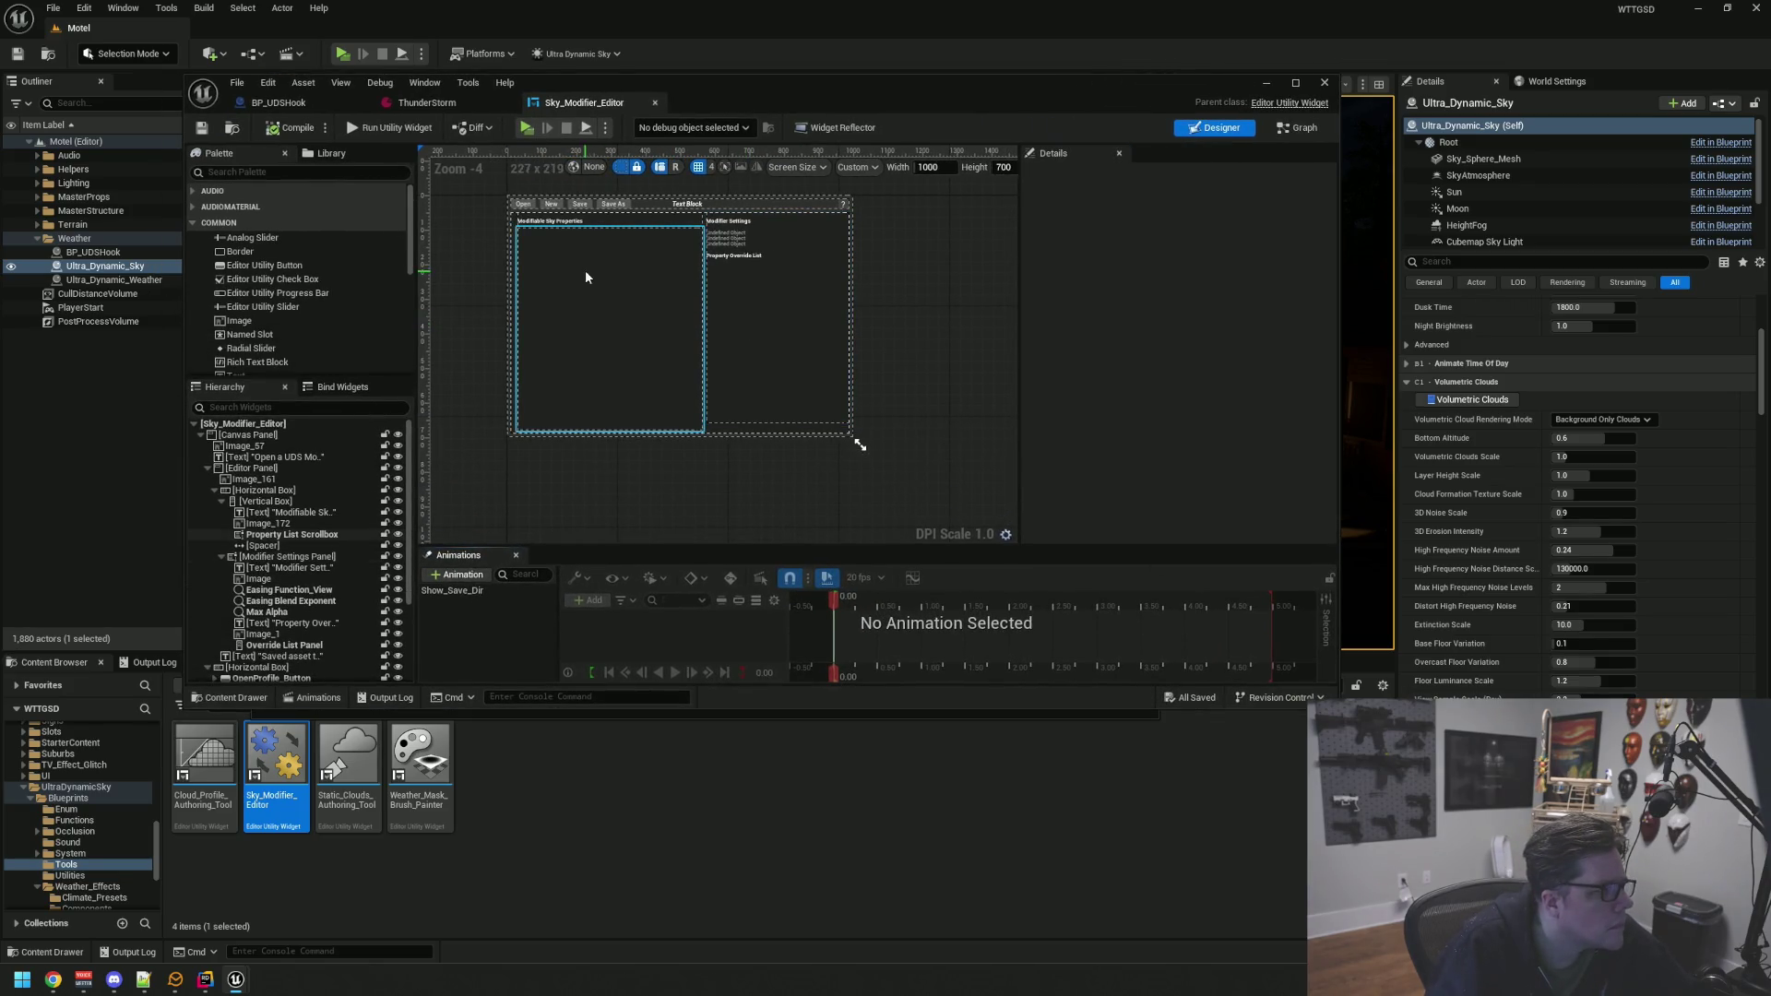
click(398, 129)
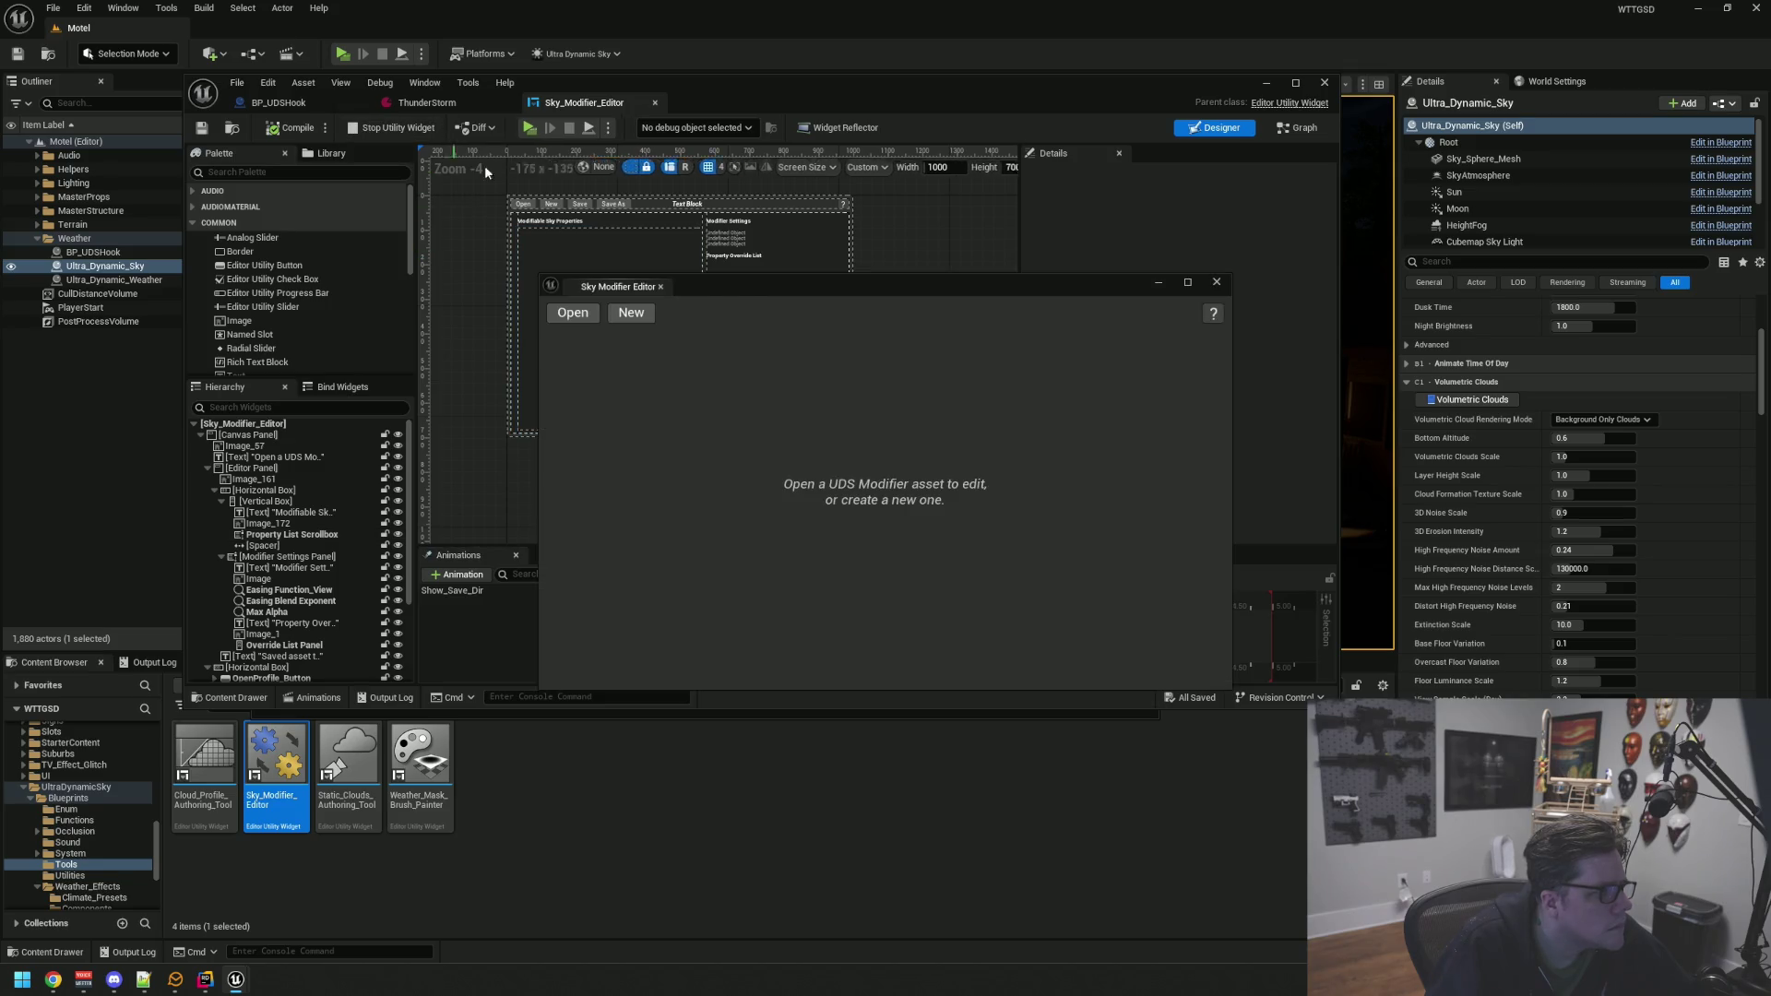
drag(756, 291, 782, 218)
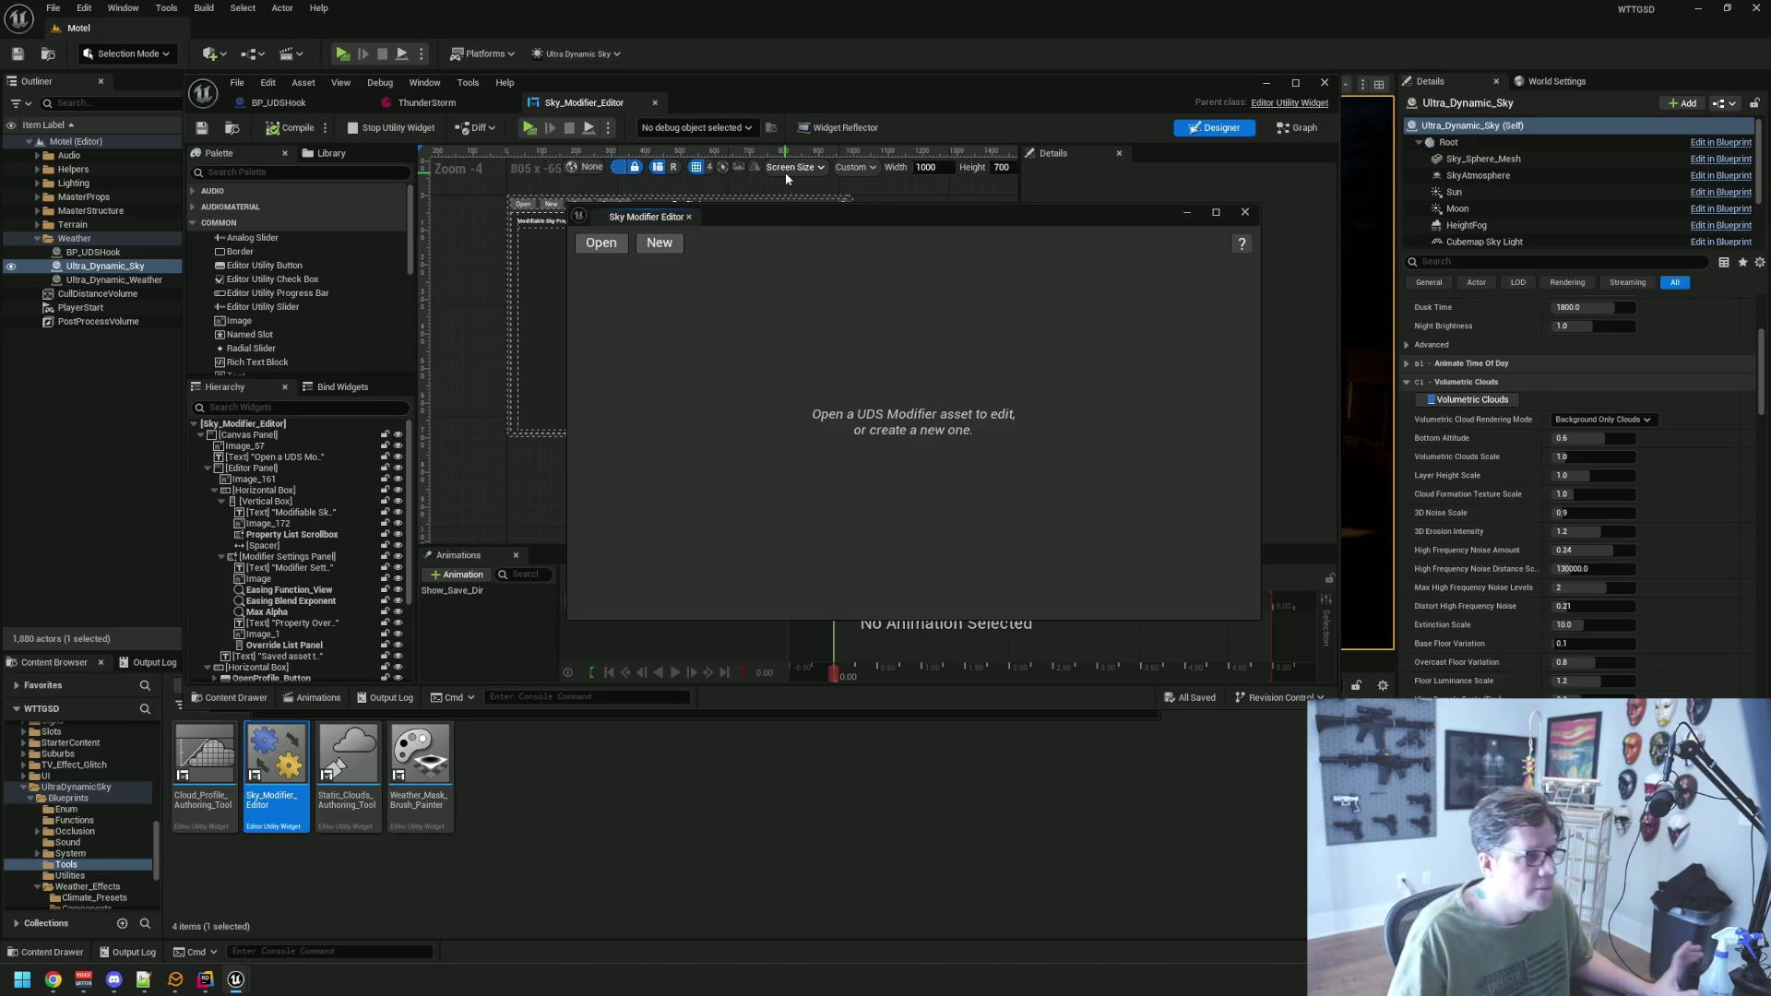
drag(743, 219, 677, 163)
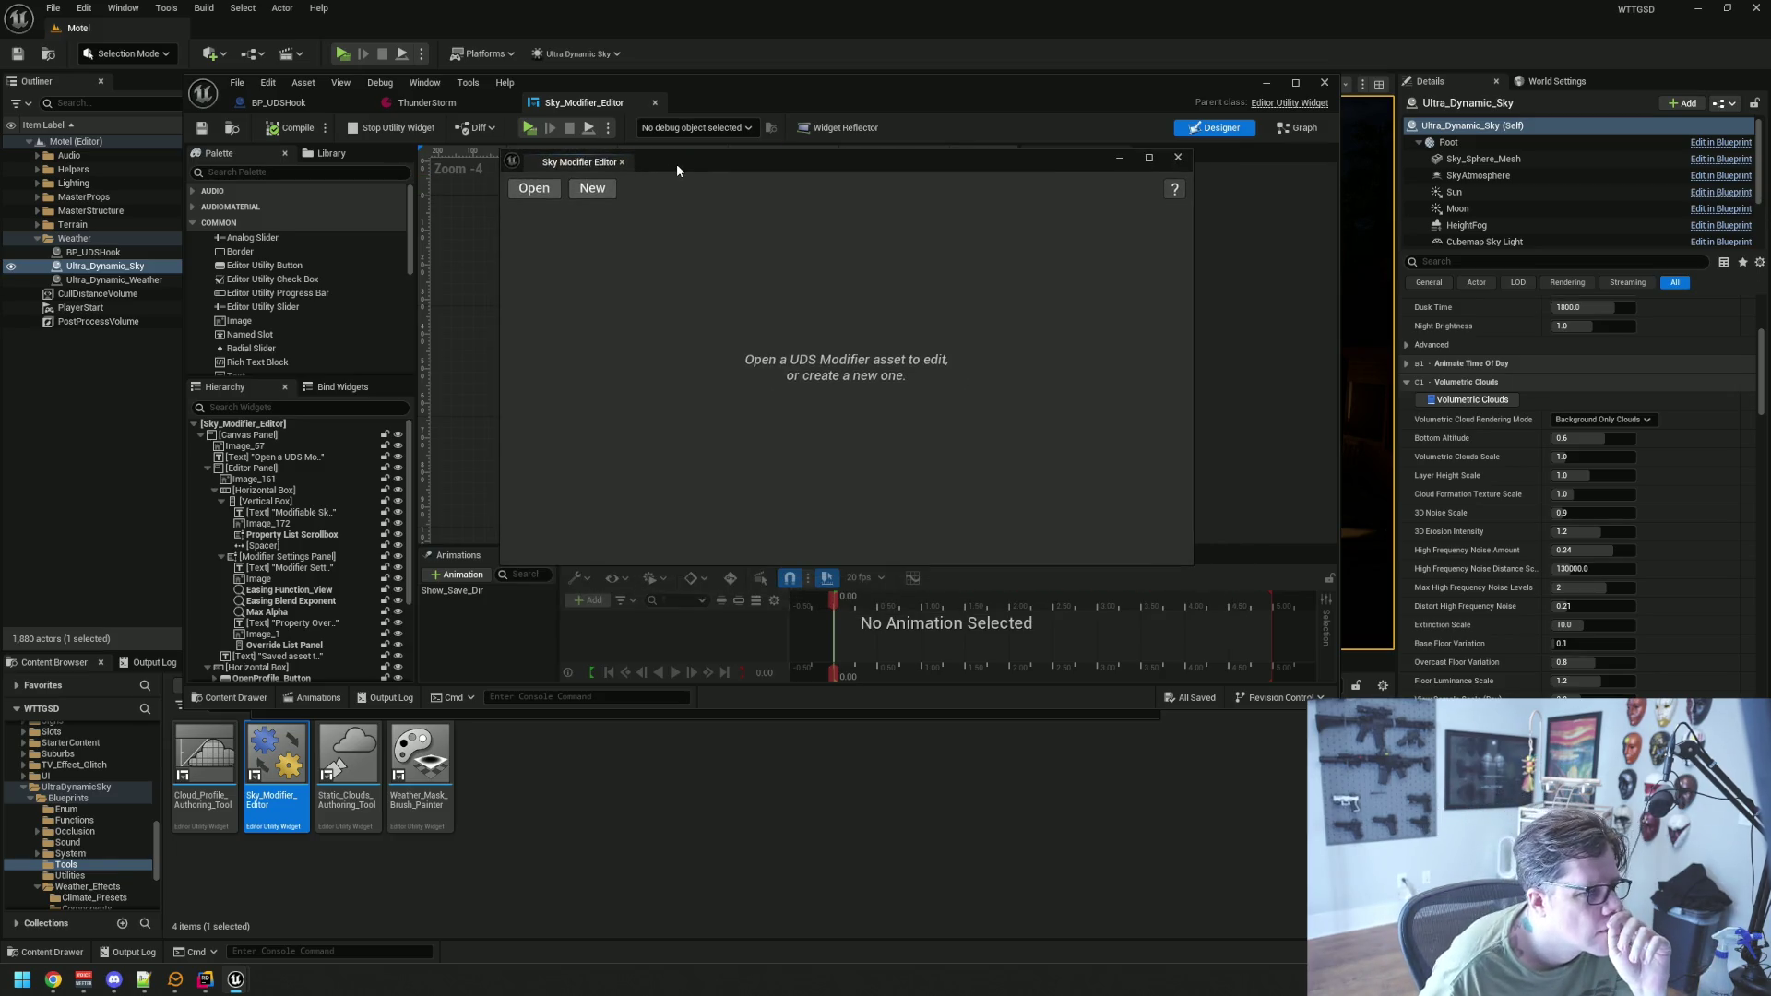
click(605, 189)
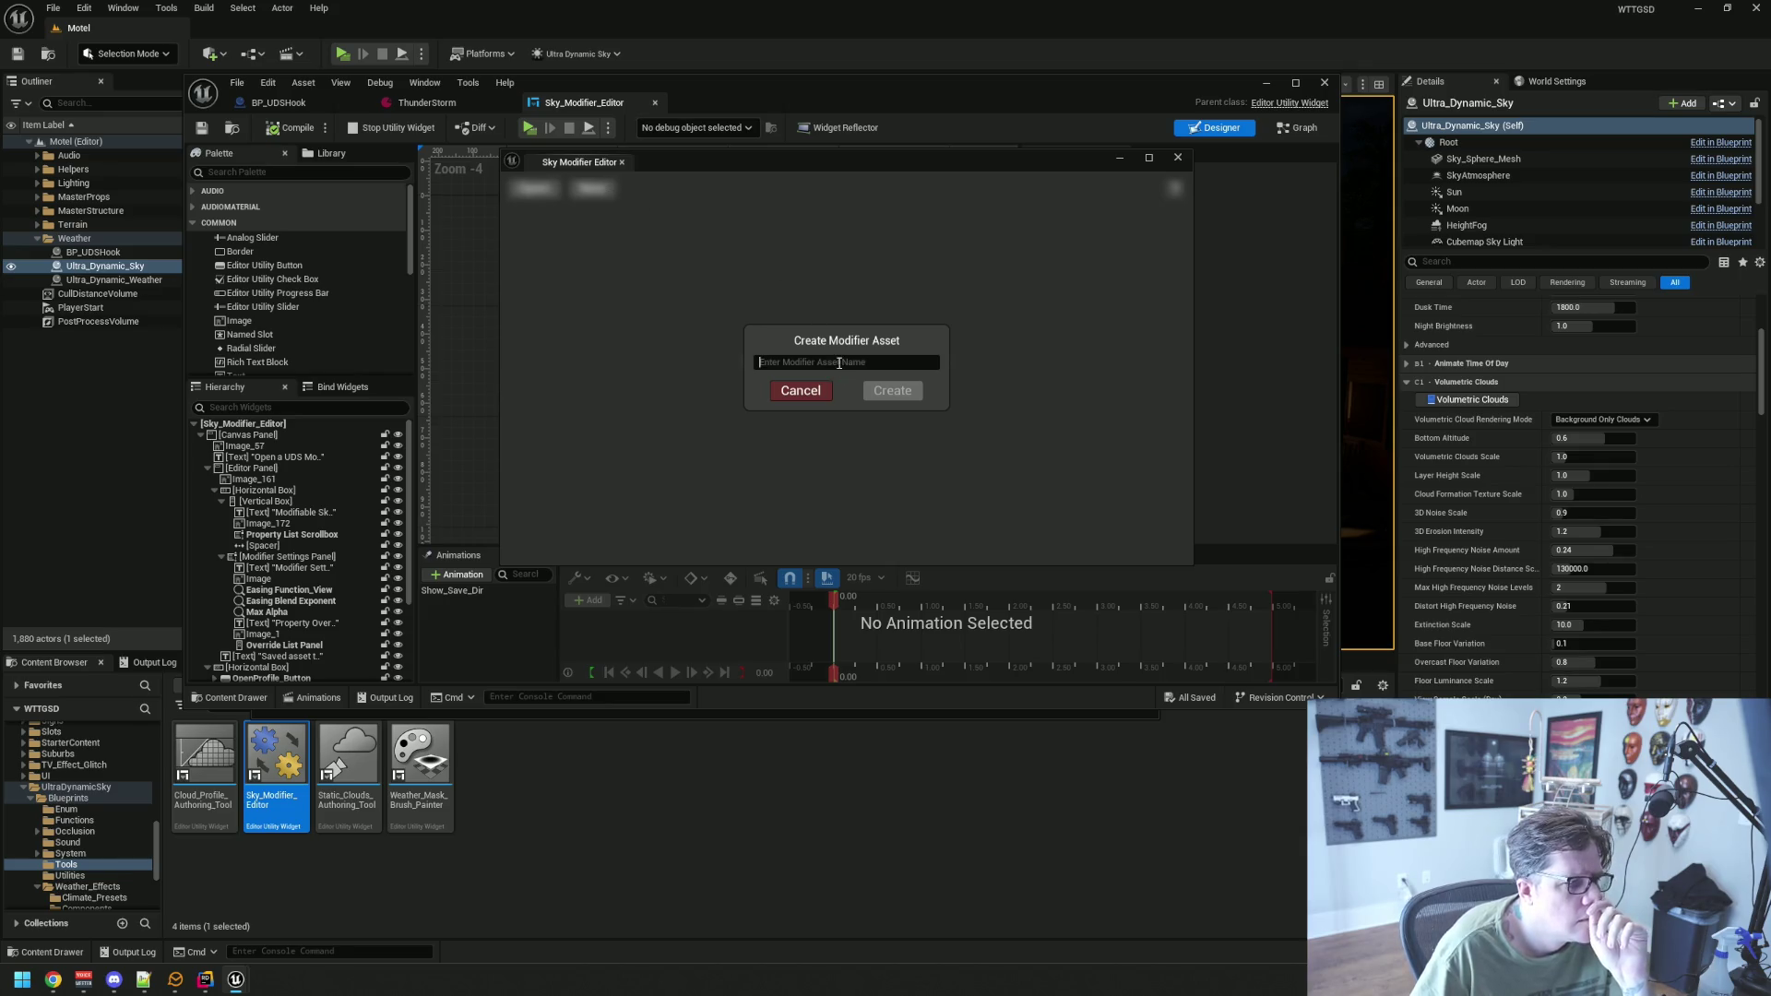
Name the new modifier asset RainStormTest and create it in UltraDynamicSky/Blueprints/Sky_Modifiers
text(RT)
key(BackSpace)
key(BackSpace)
text(RainStormTes)
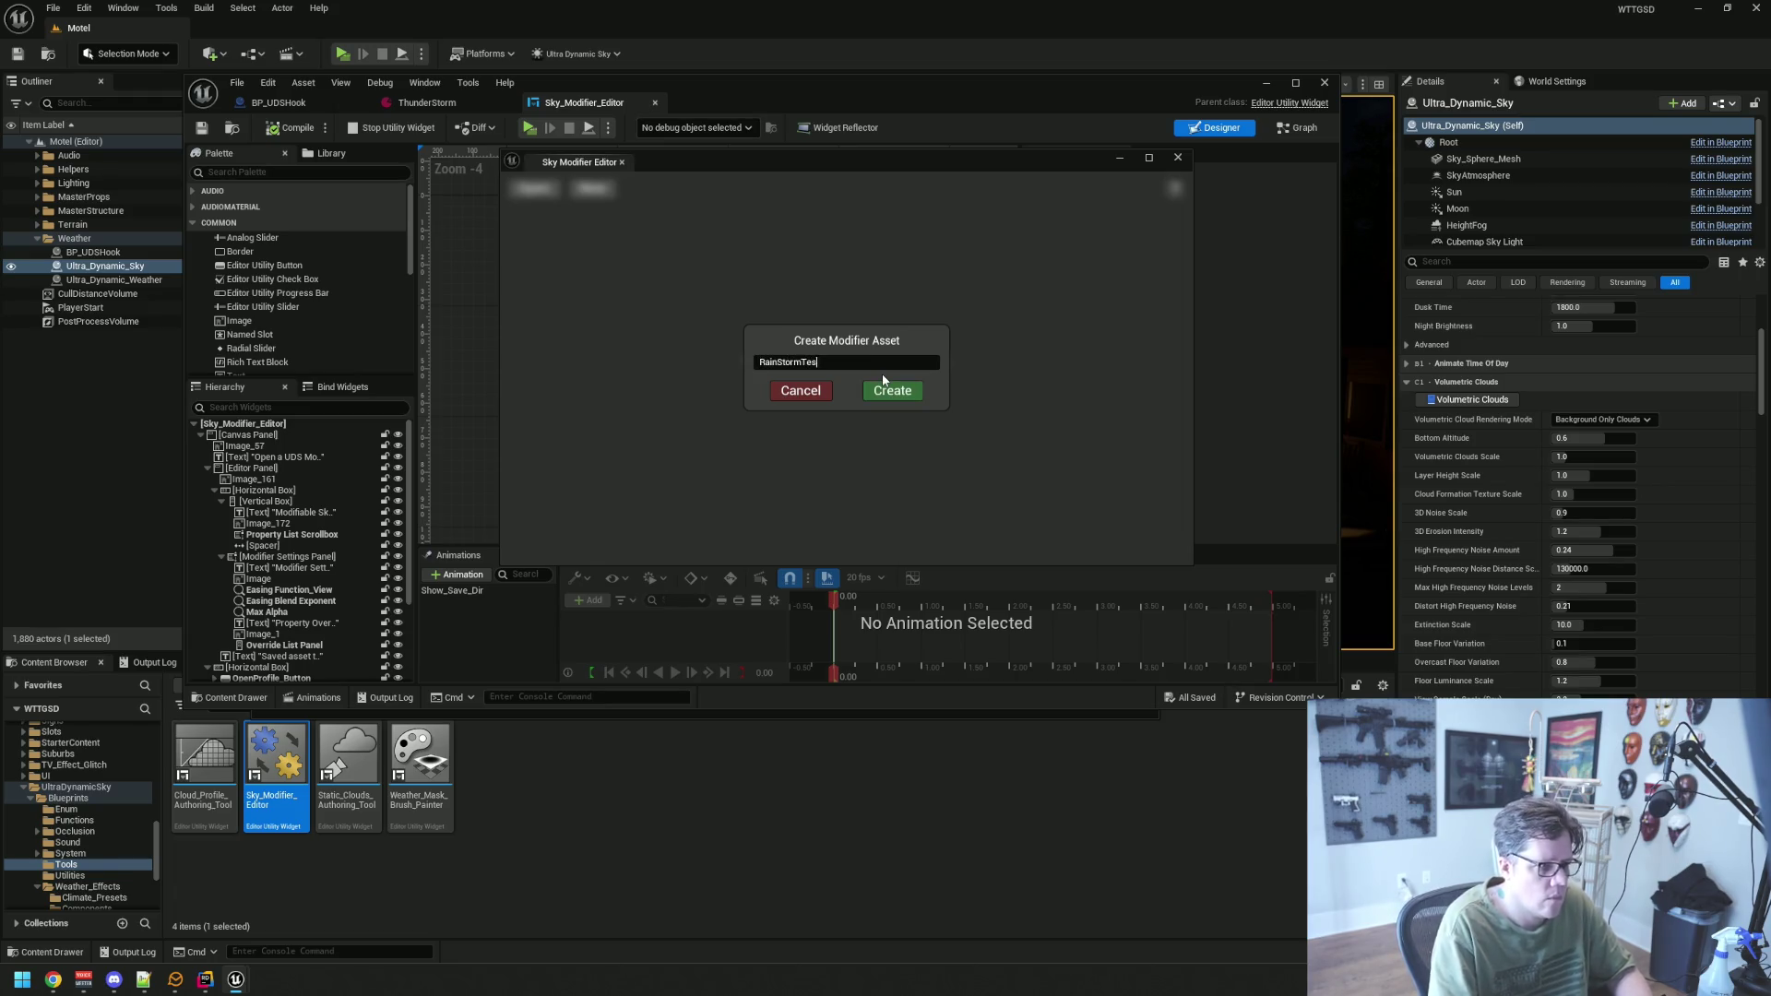
click(899, 391)
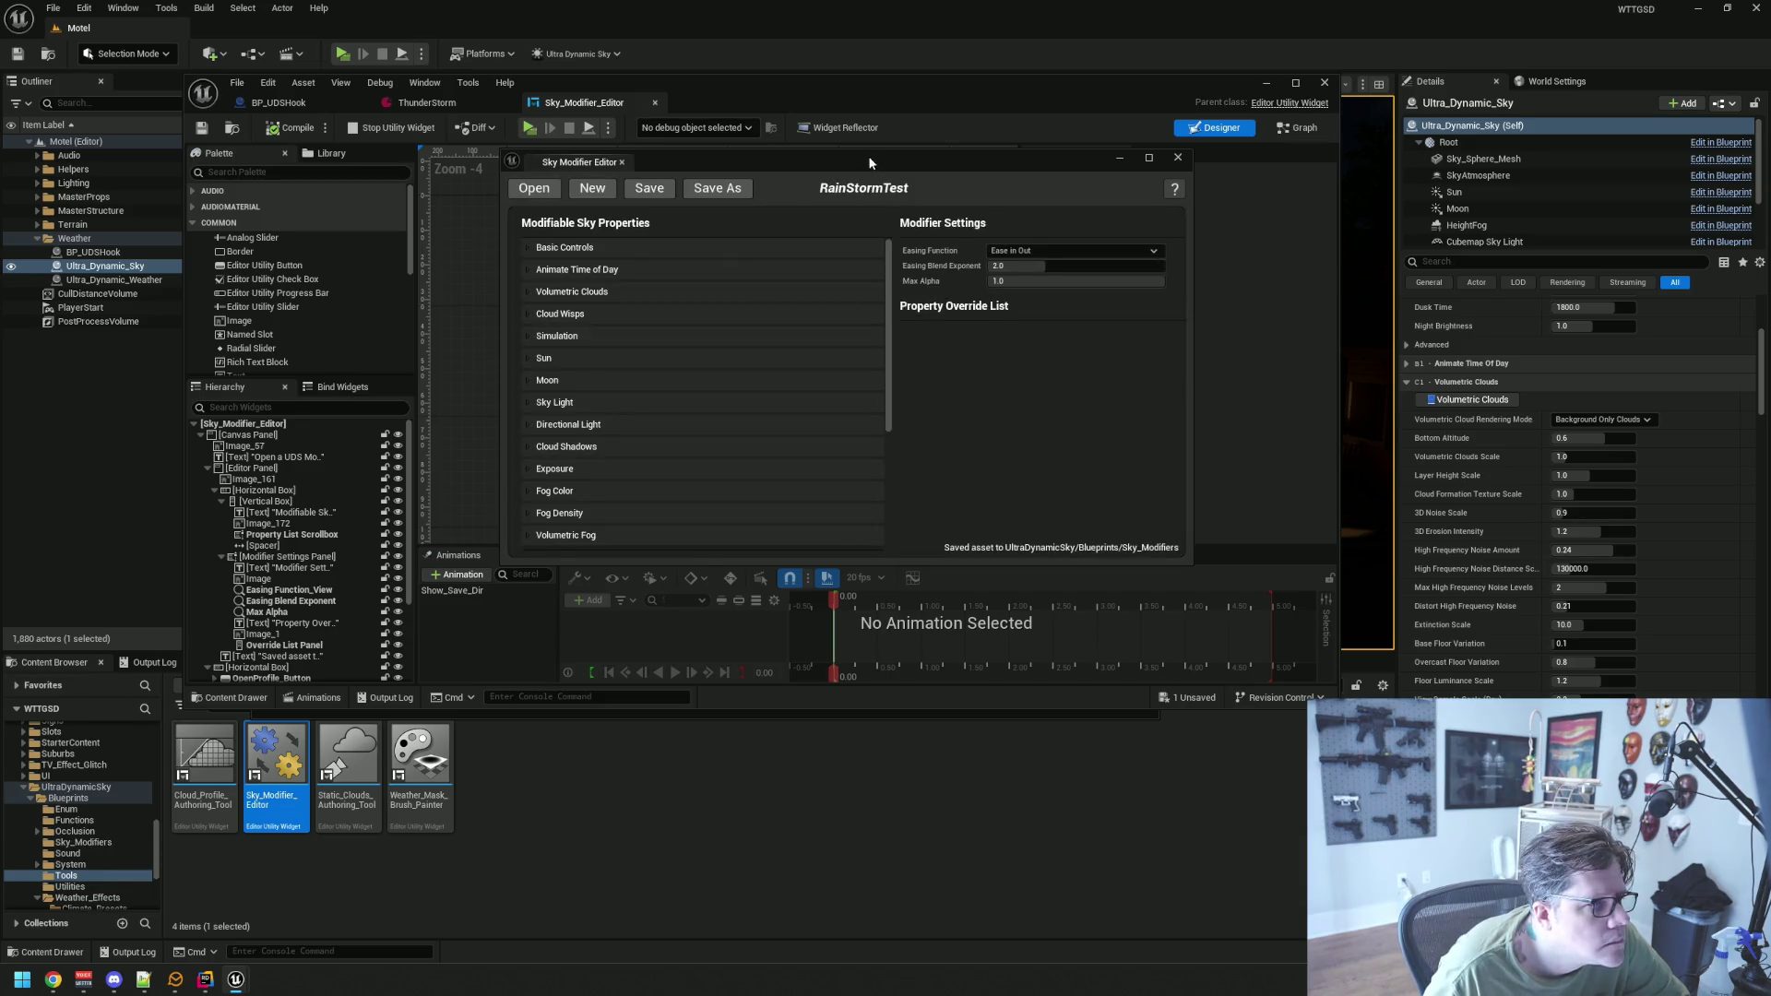
Move the Sky Modifier Editor up-left, enlarge it, and peek at the Sky Light and Moon categories
drag(870, 157, 832, 118)
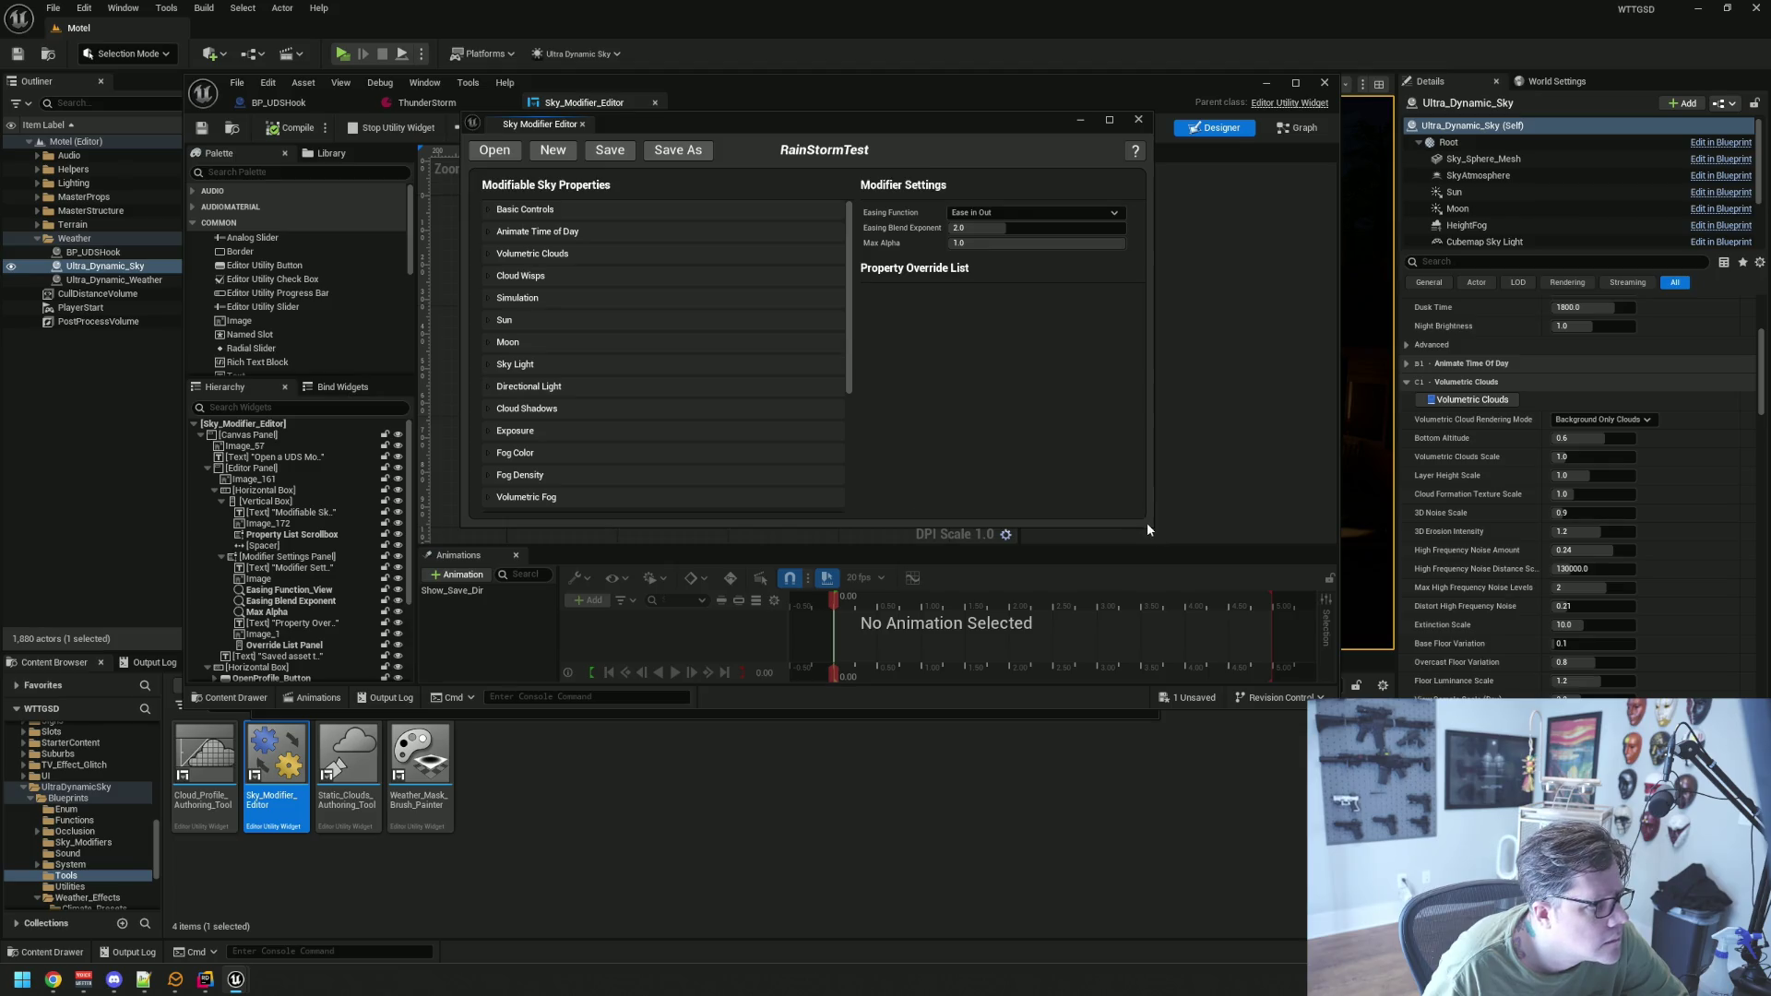
mouse_move(1147, 527)
mouse_down()
mouse_move(1252, 625)
mouse_move(1346, 657)
mouse_up()
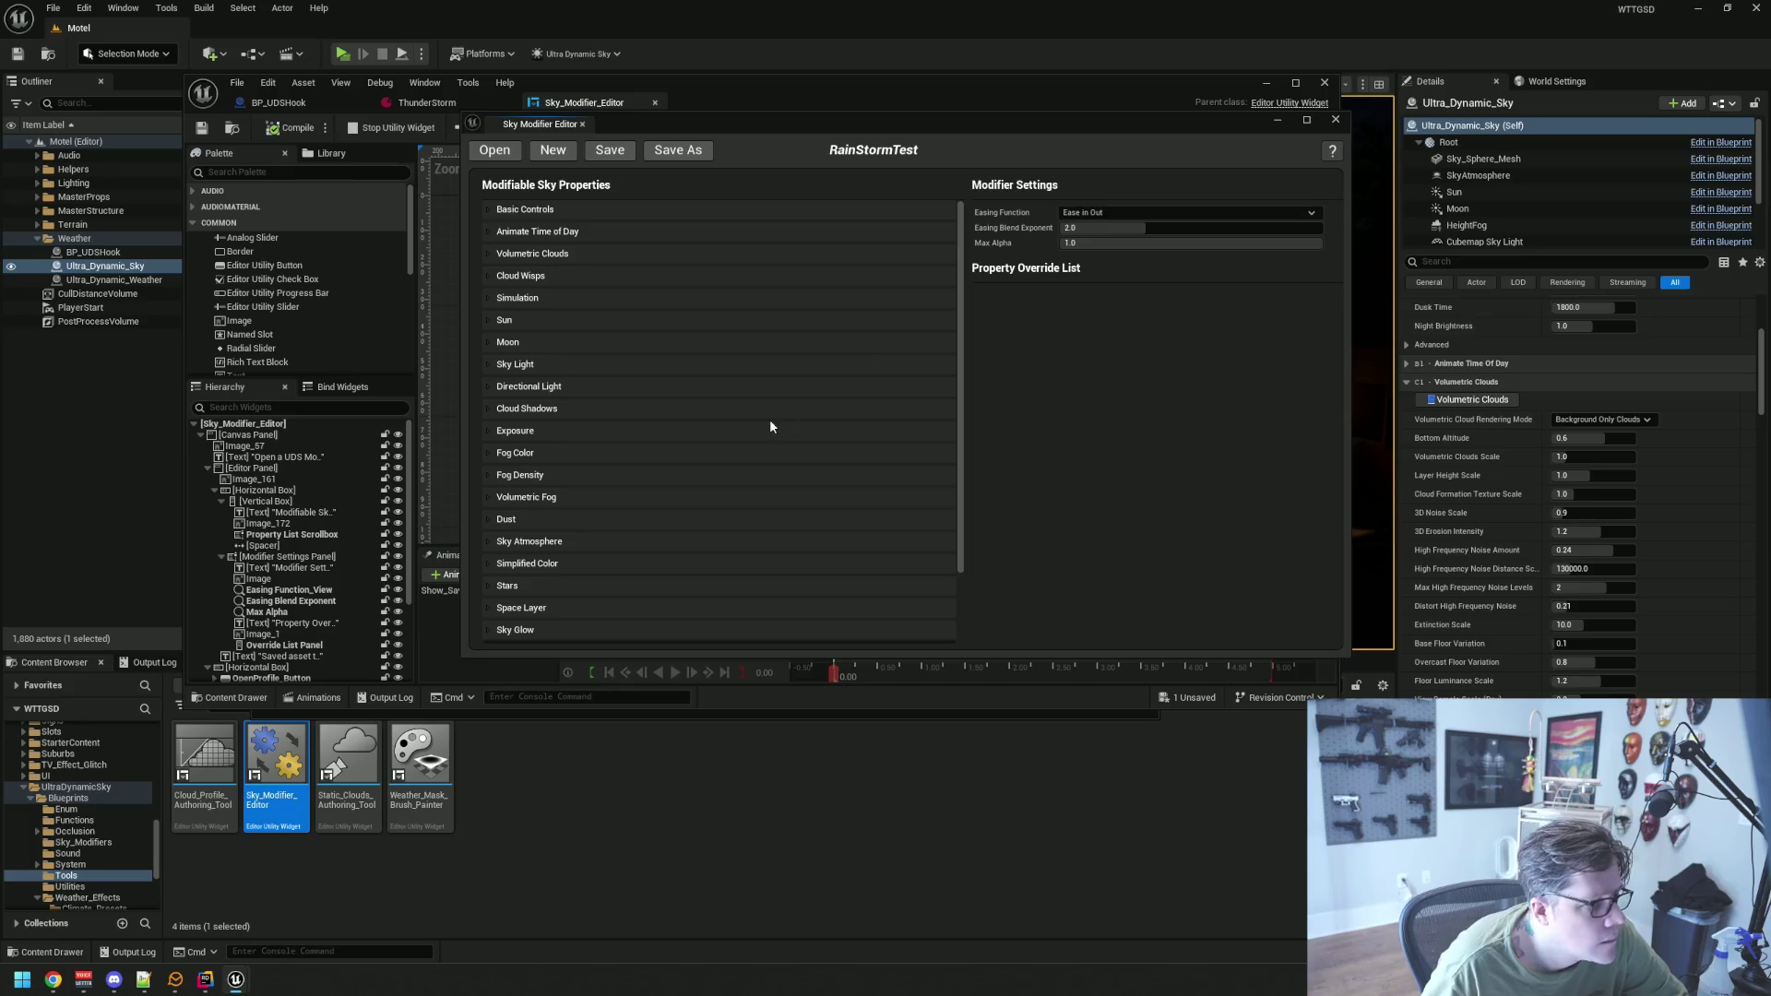
click(489, 365)
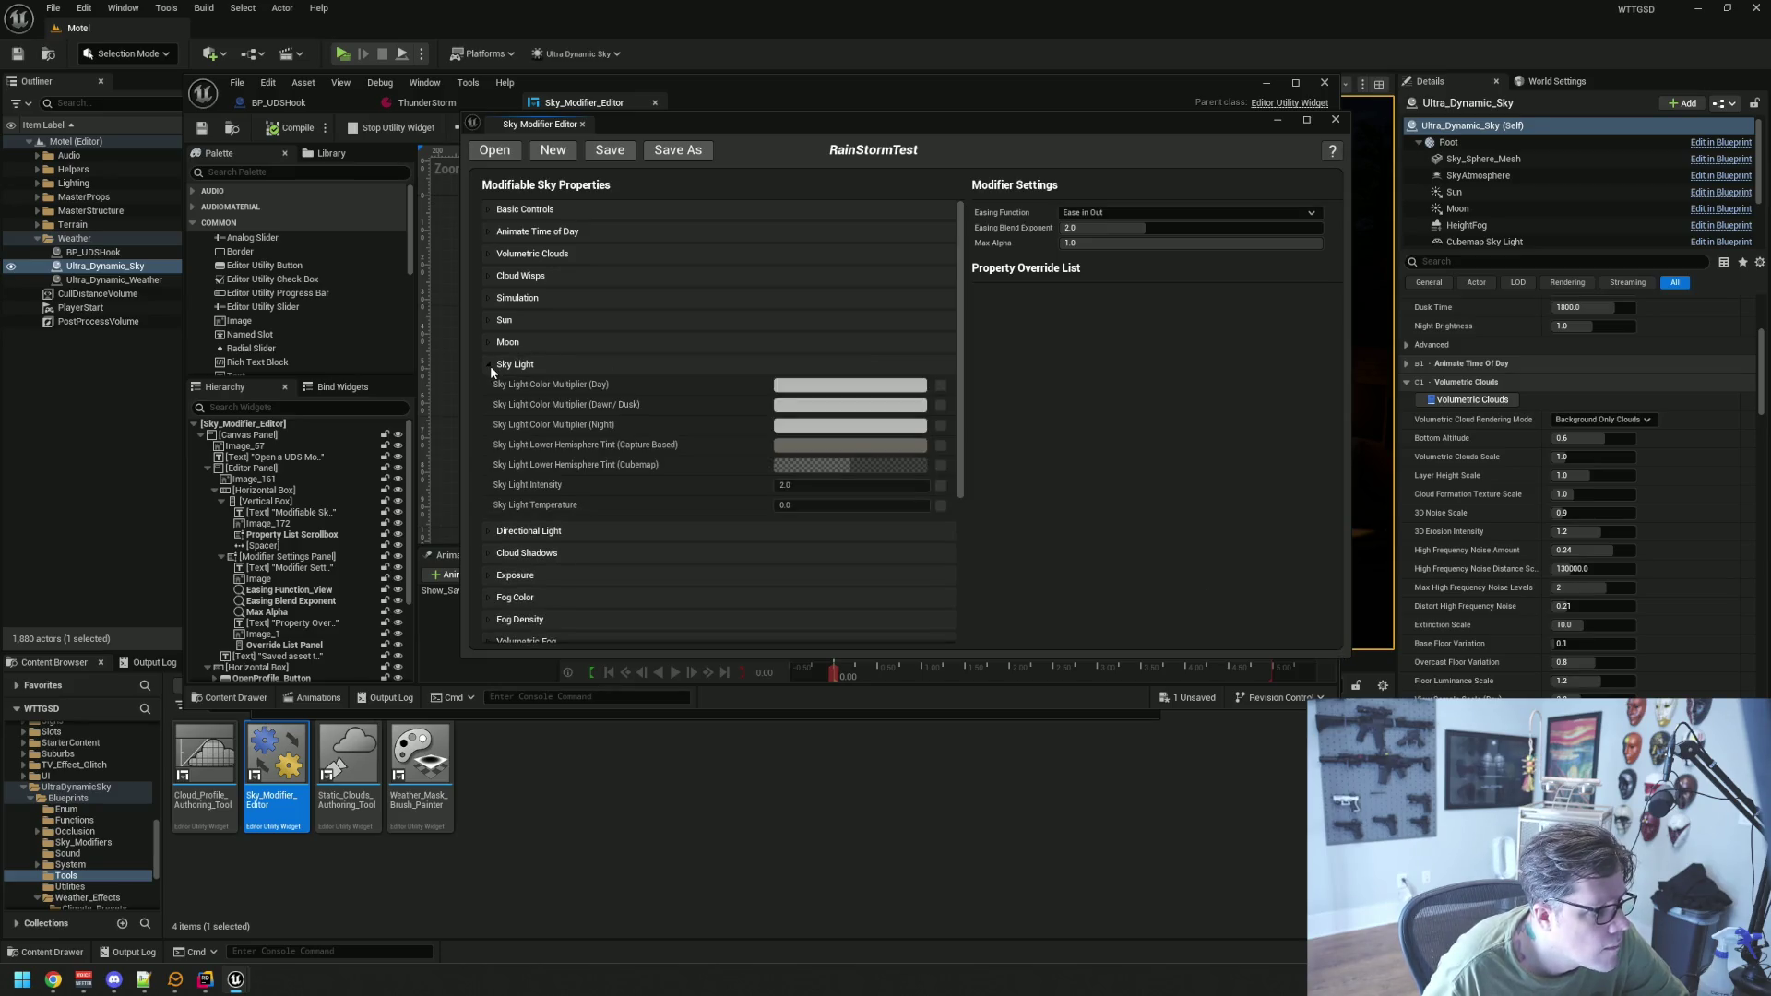
click(490, 365)
click(486, 342)
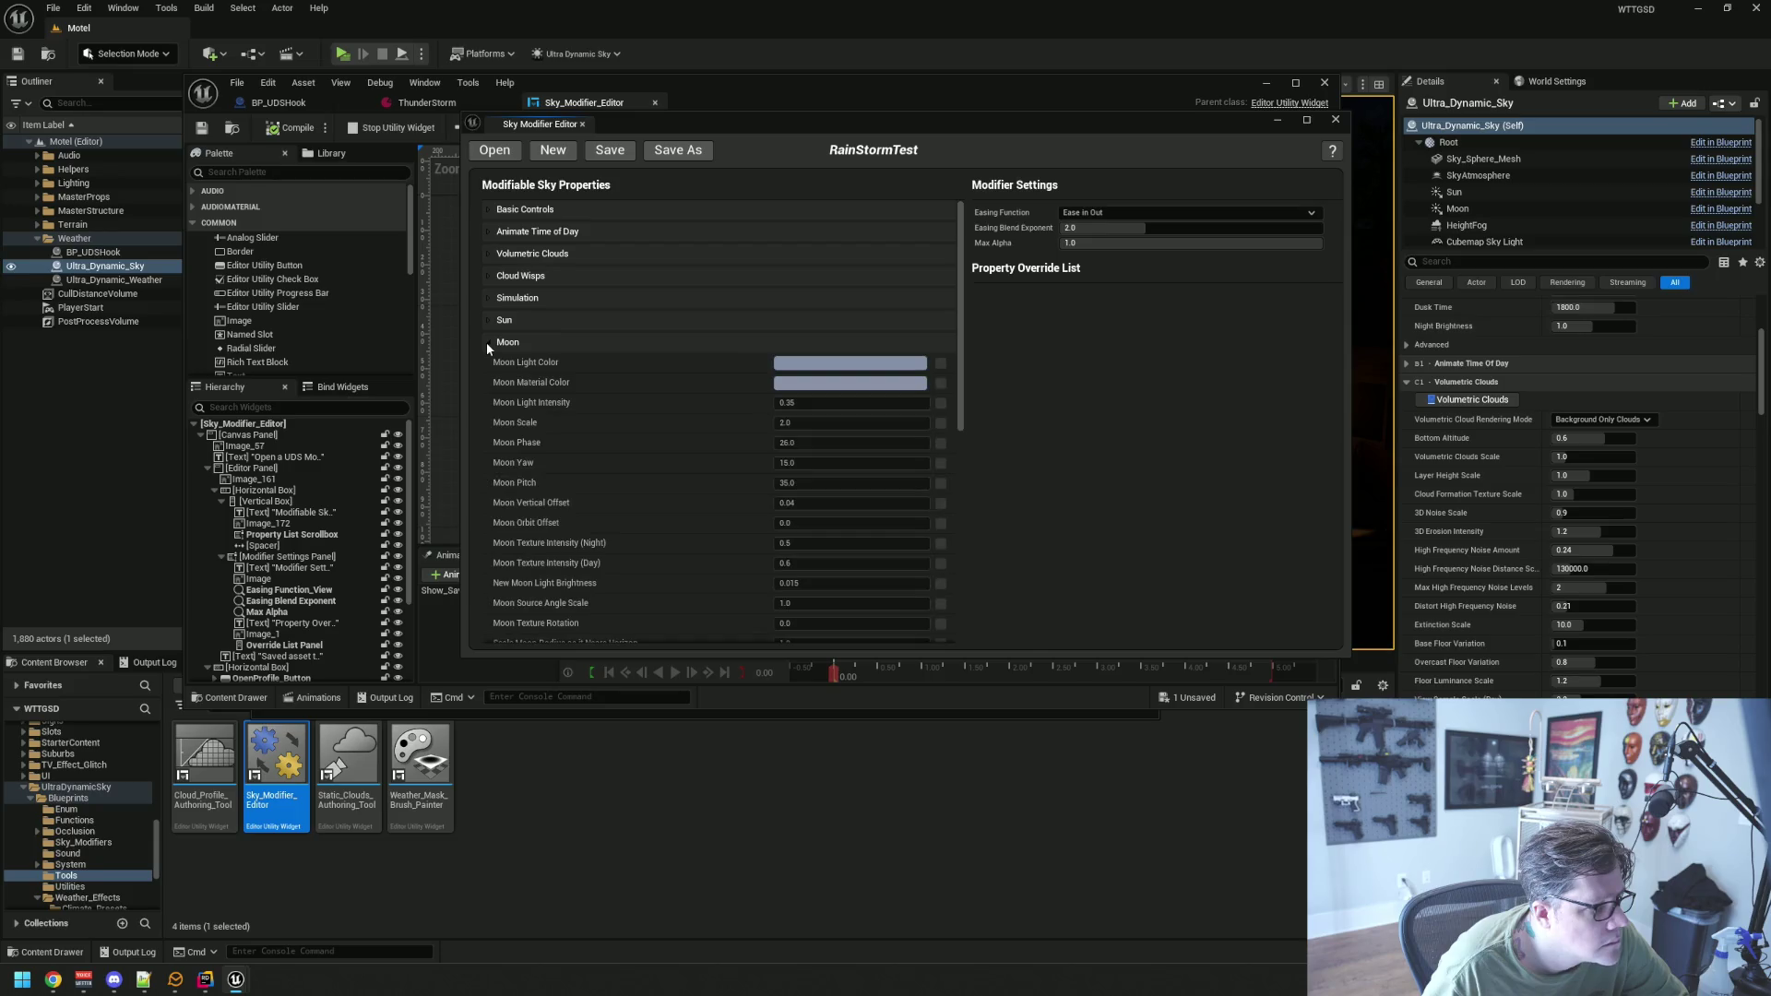
click(486, 342)
Scroll the property categories and briefly expand Moon and Animate Time of Day again
scroll(630, 357, down, 2)
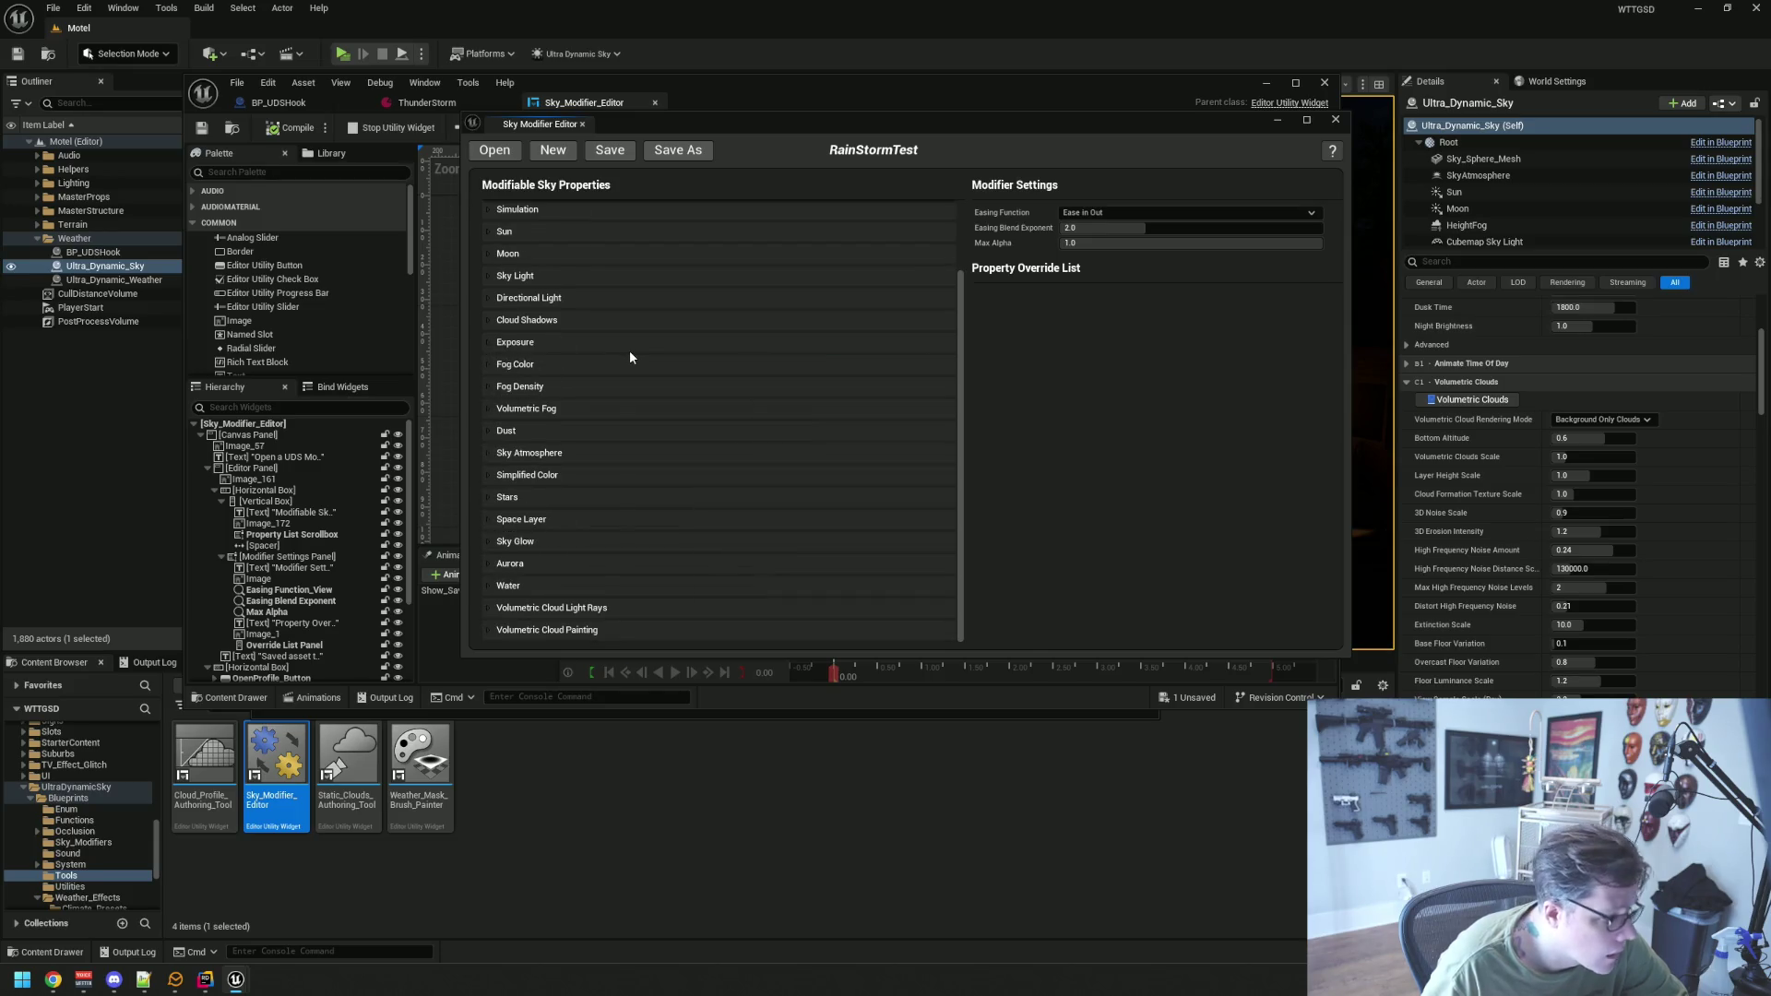
scroll(630, 356, up, 2)
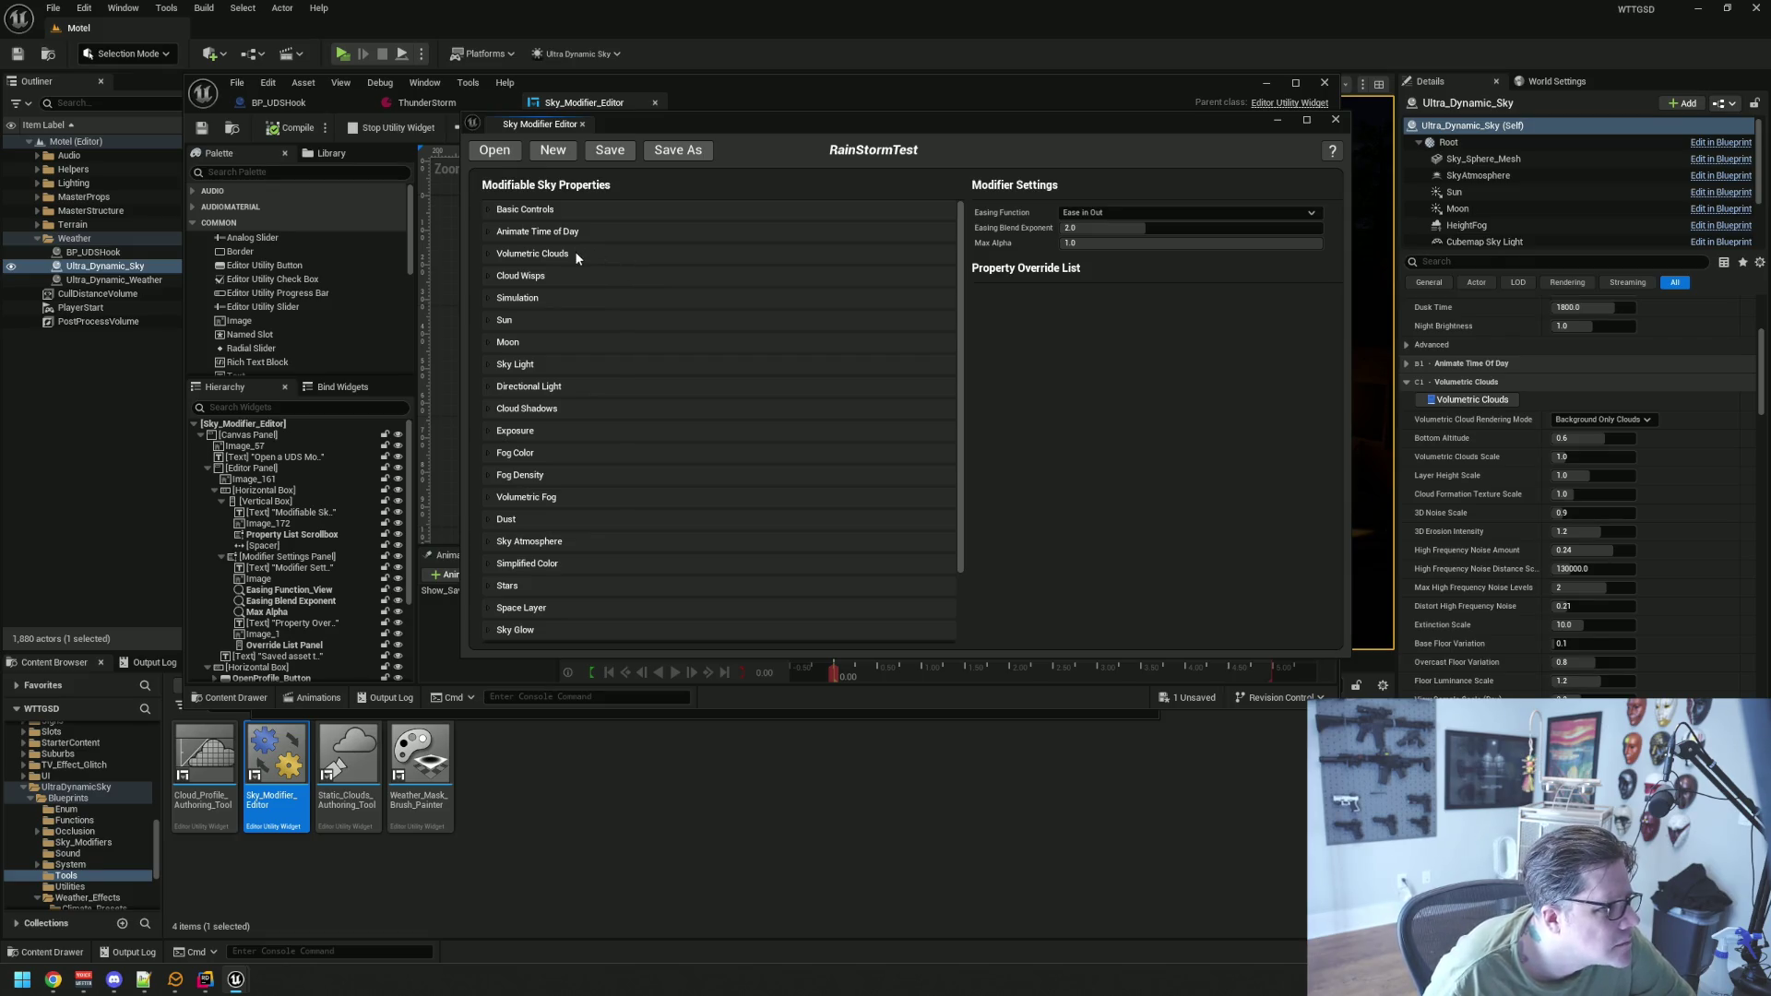
click(485, 341)
click(518, 346)
scroll(581, 367, down, 2)
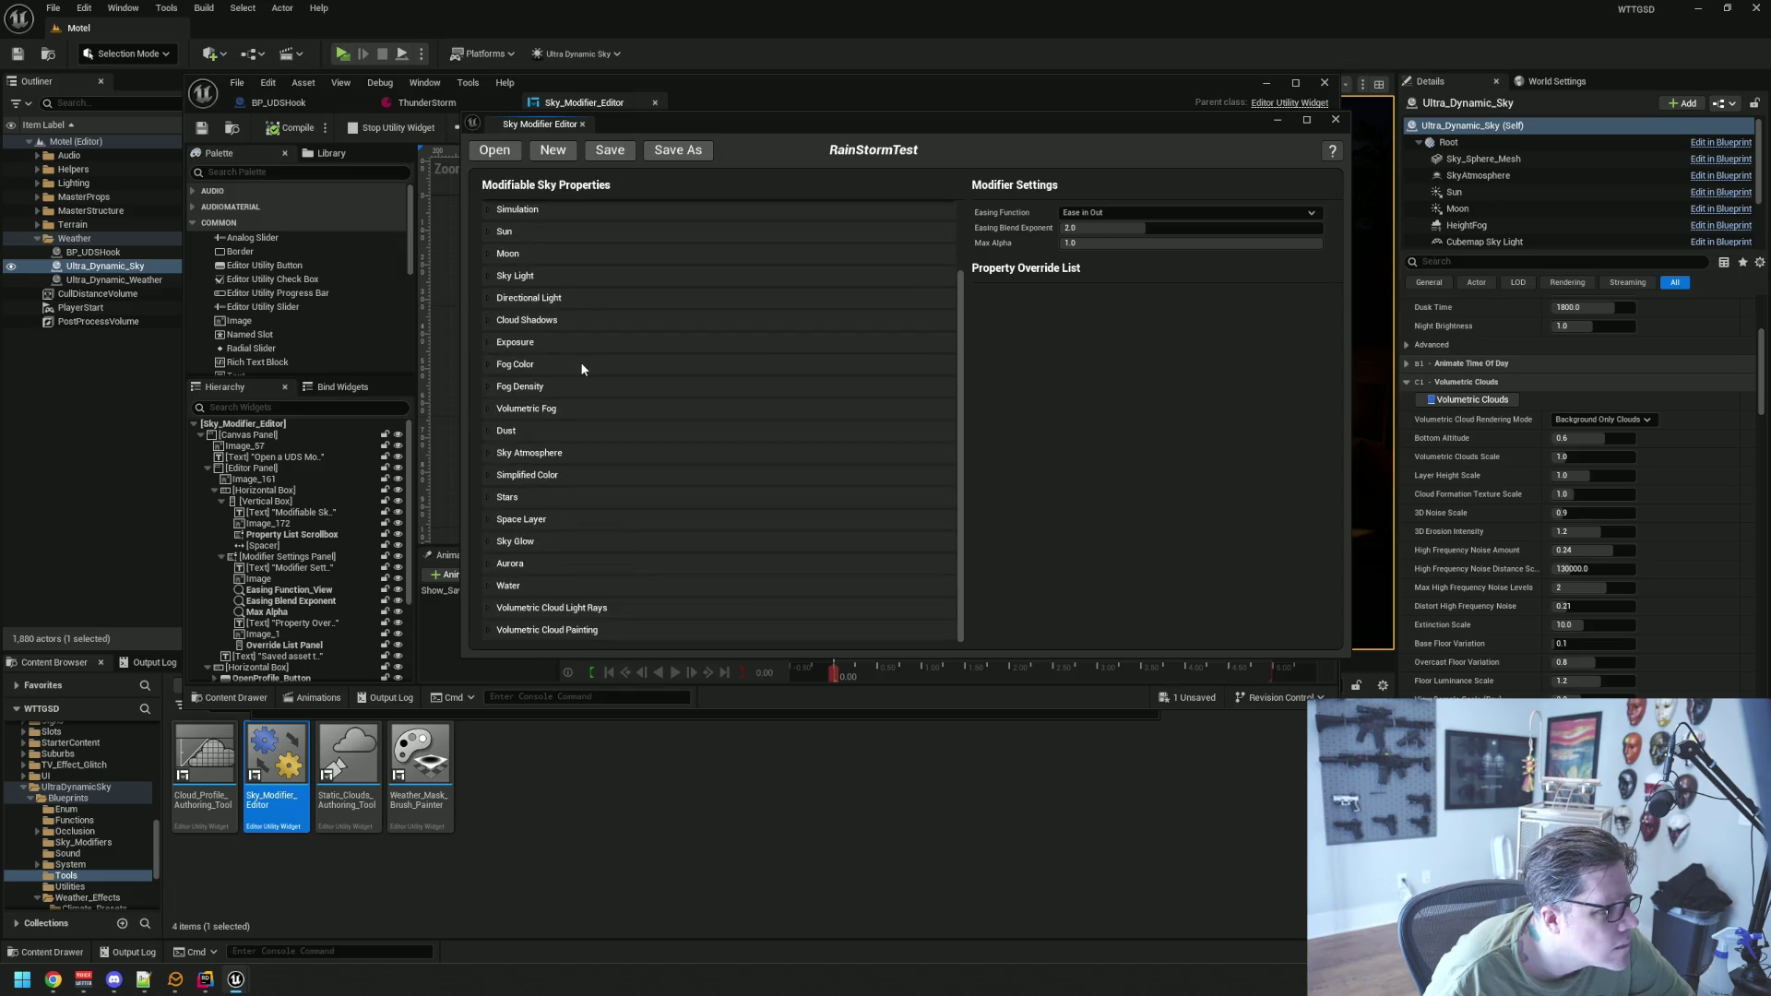
scroll(584, 432, up, 2)
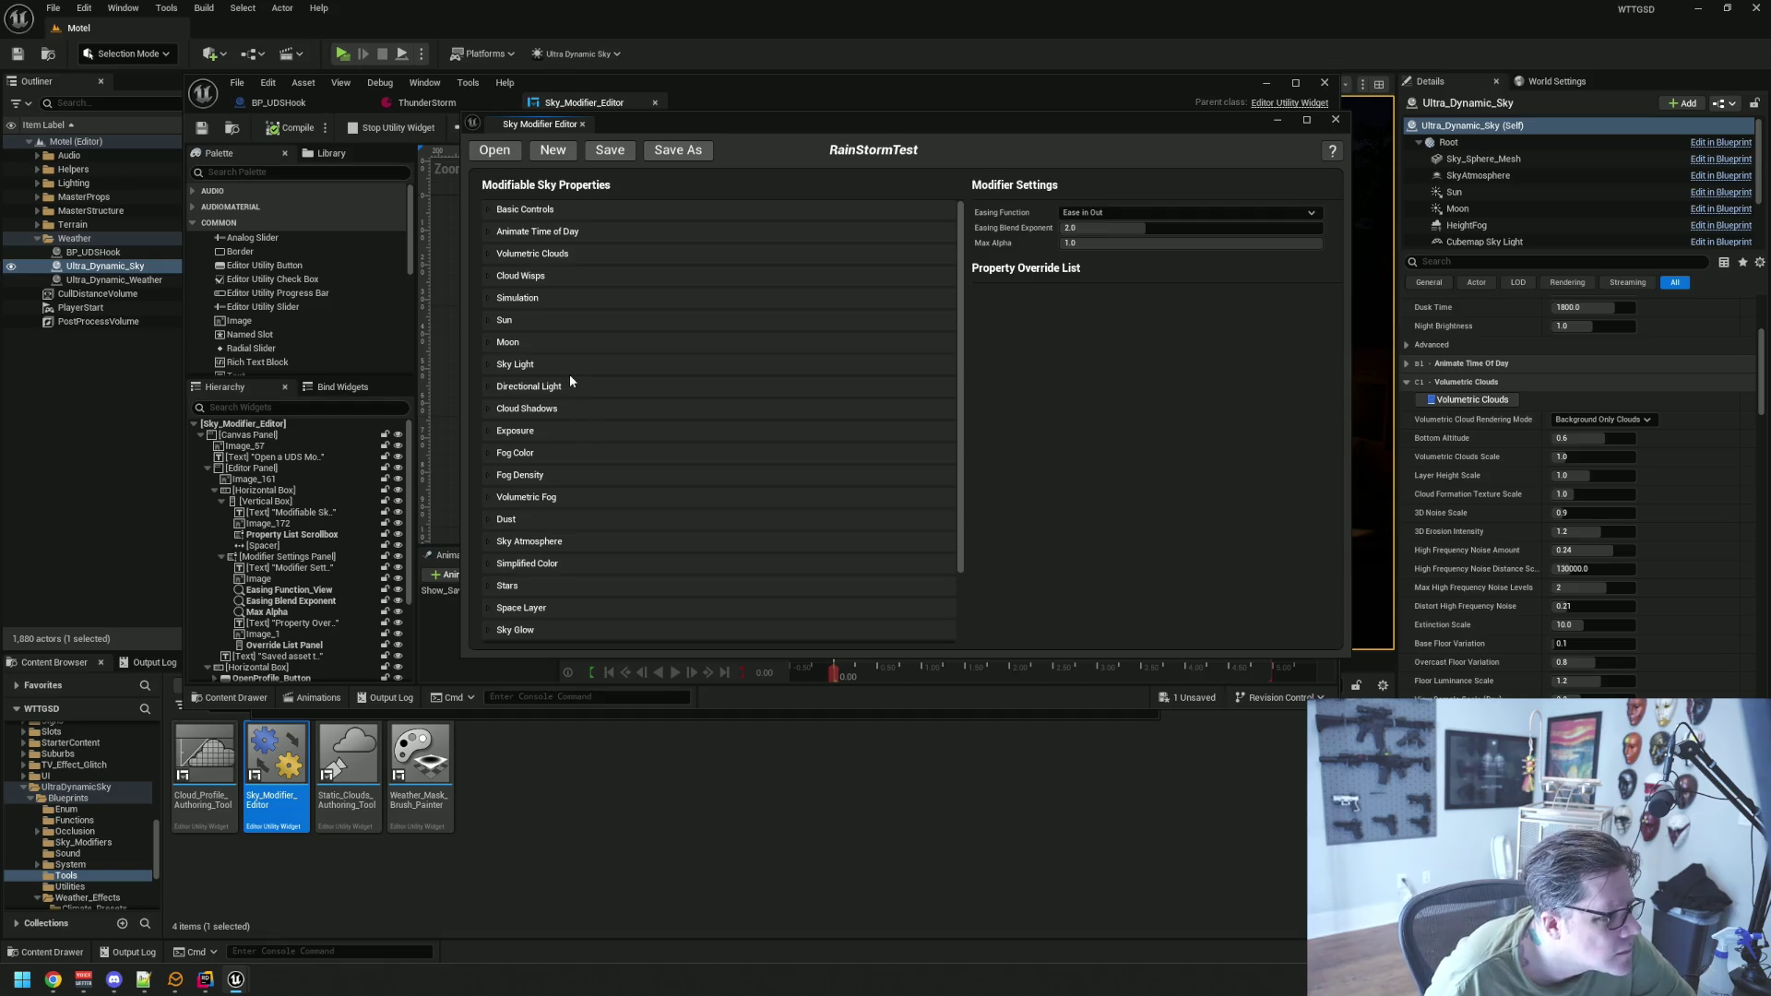
click(490, 231)
click(488, 229)
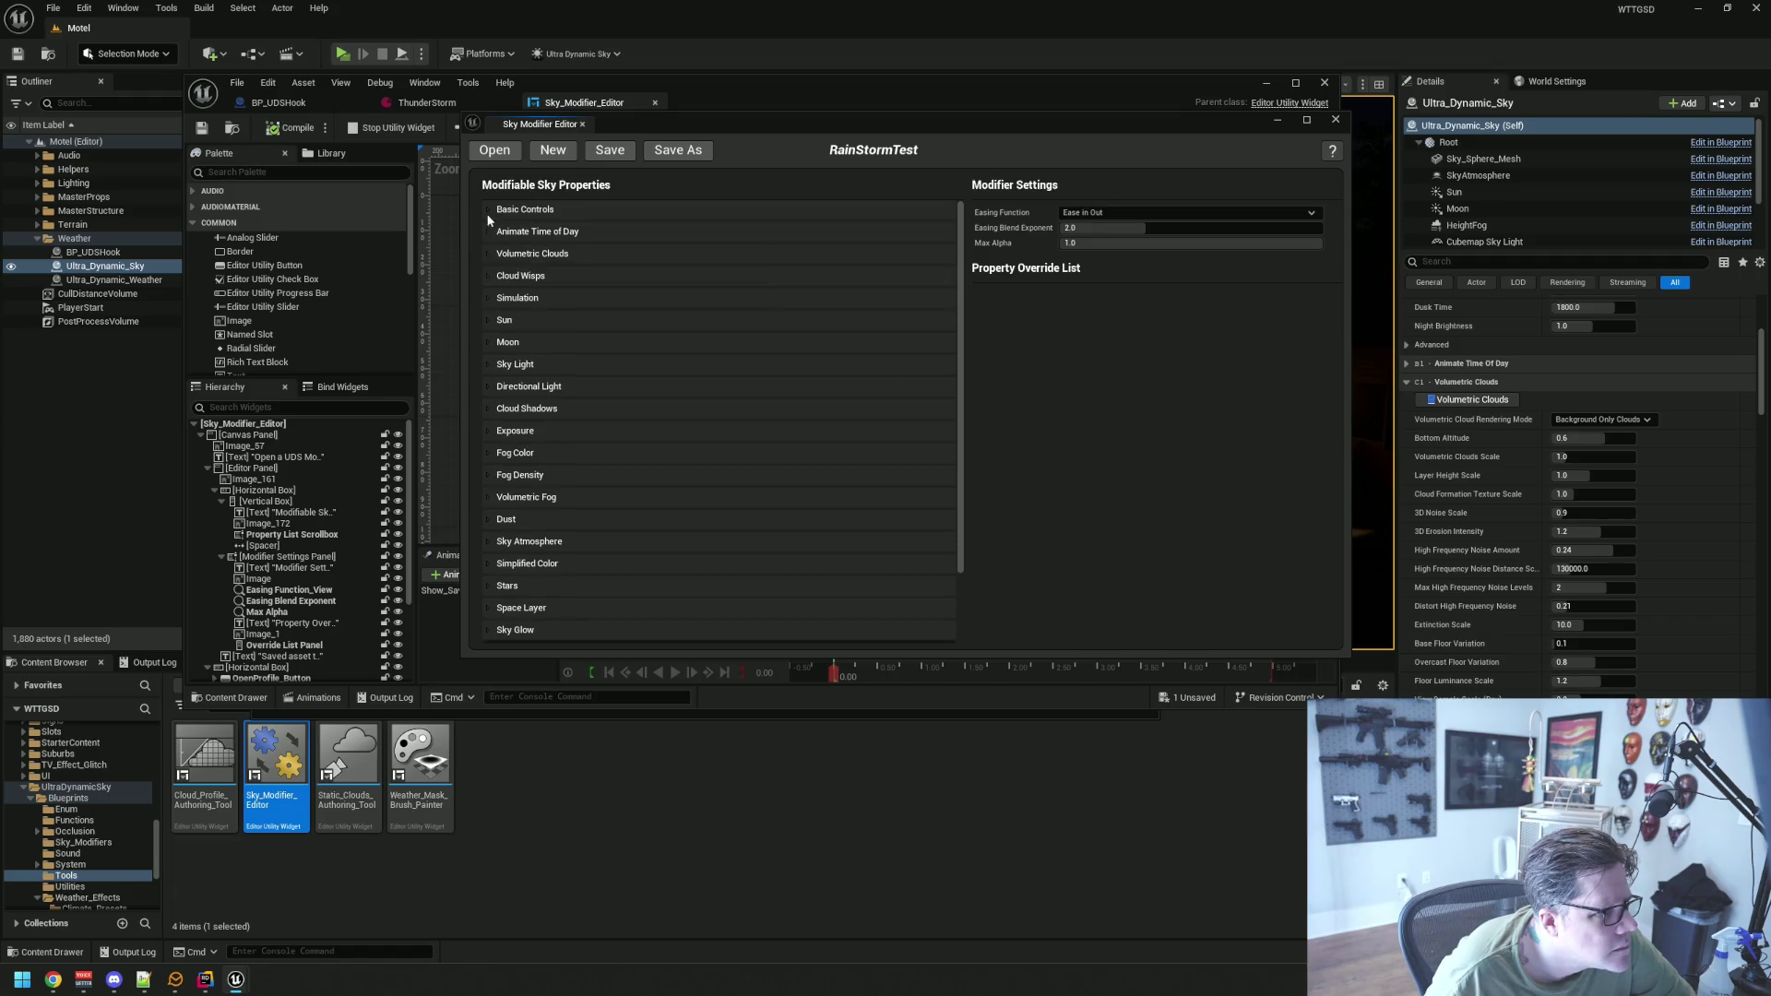
In Basic Controls, tick Night Brightness and override it with a value of 2.0
click(485, 208)
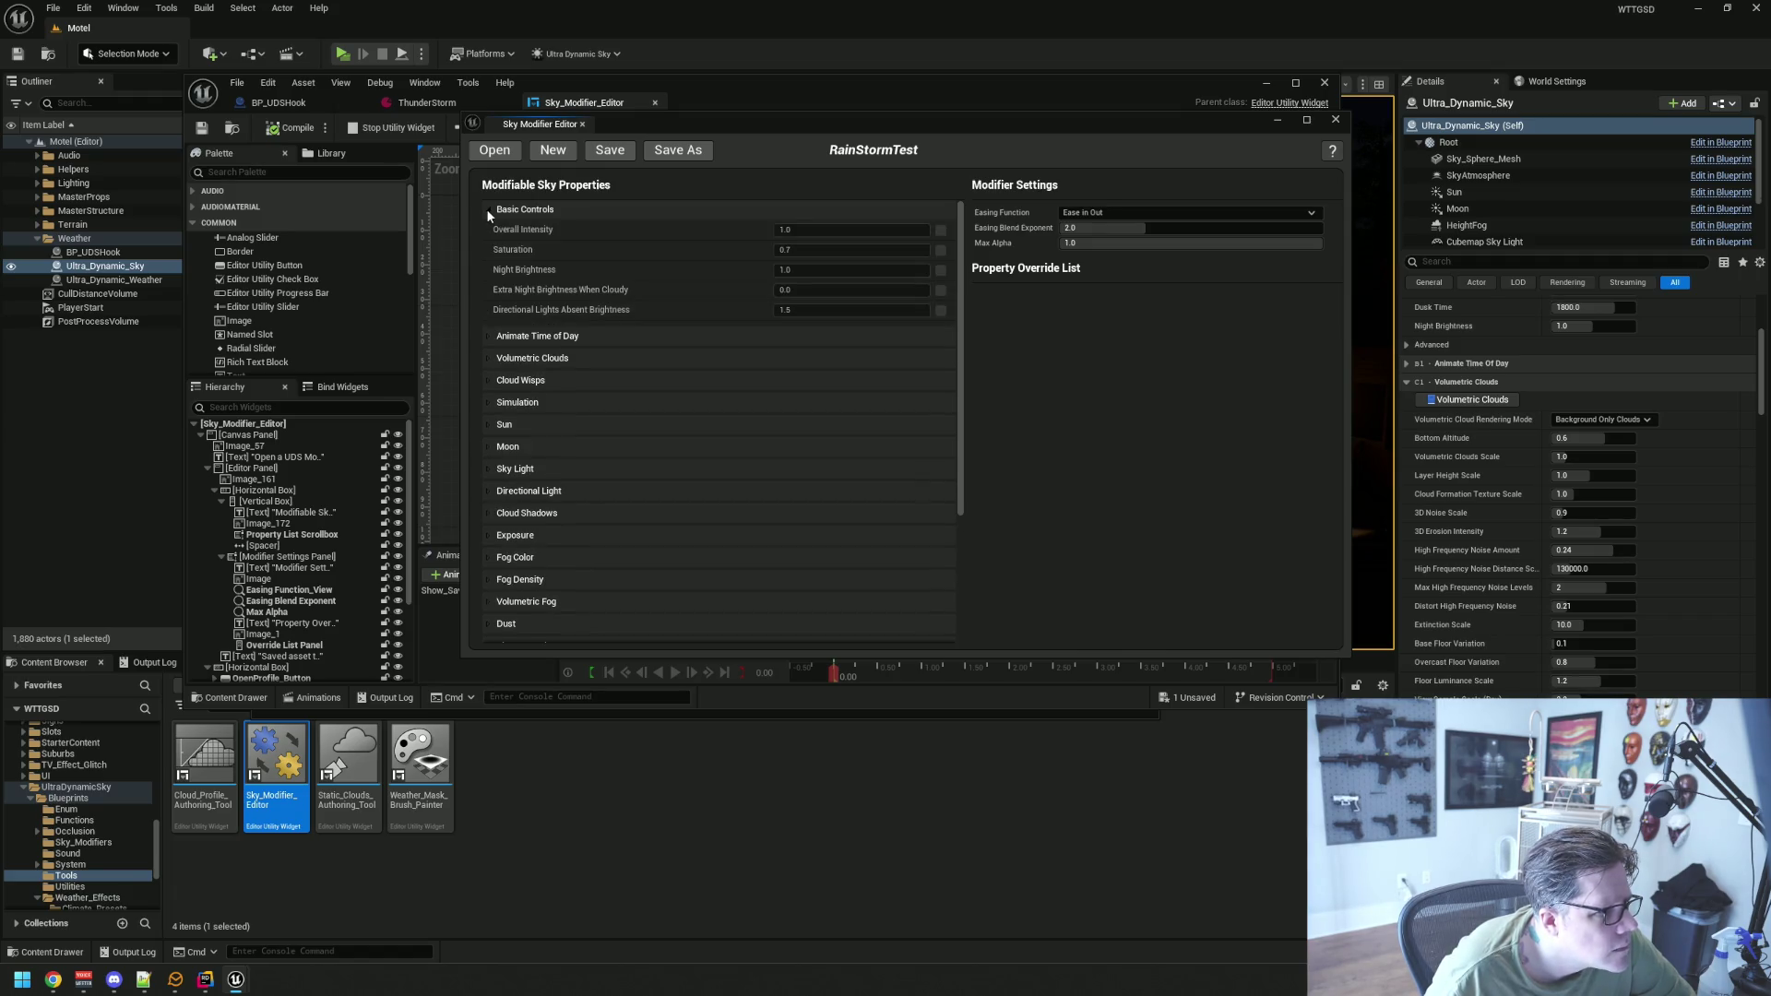
click(939, 269)
click(874, 269)
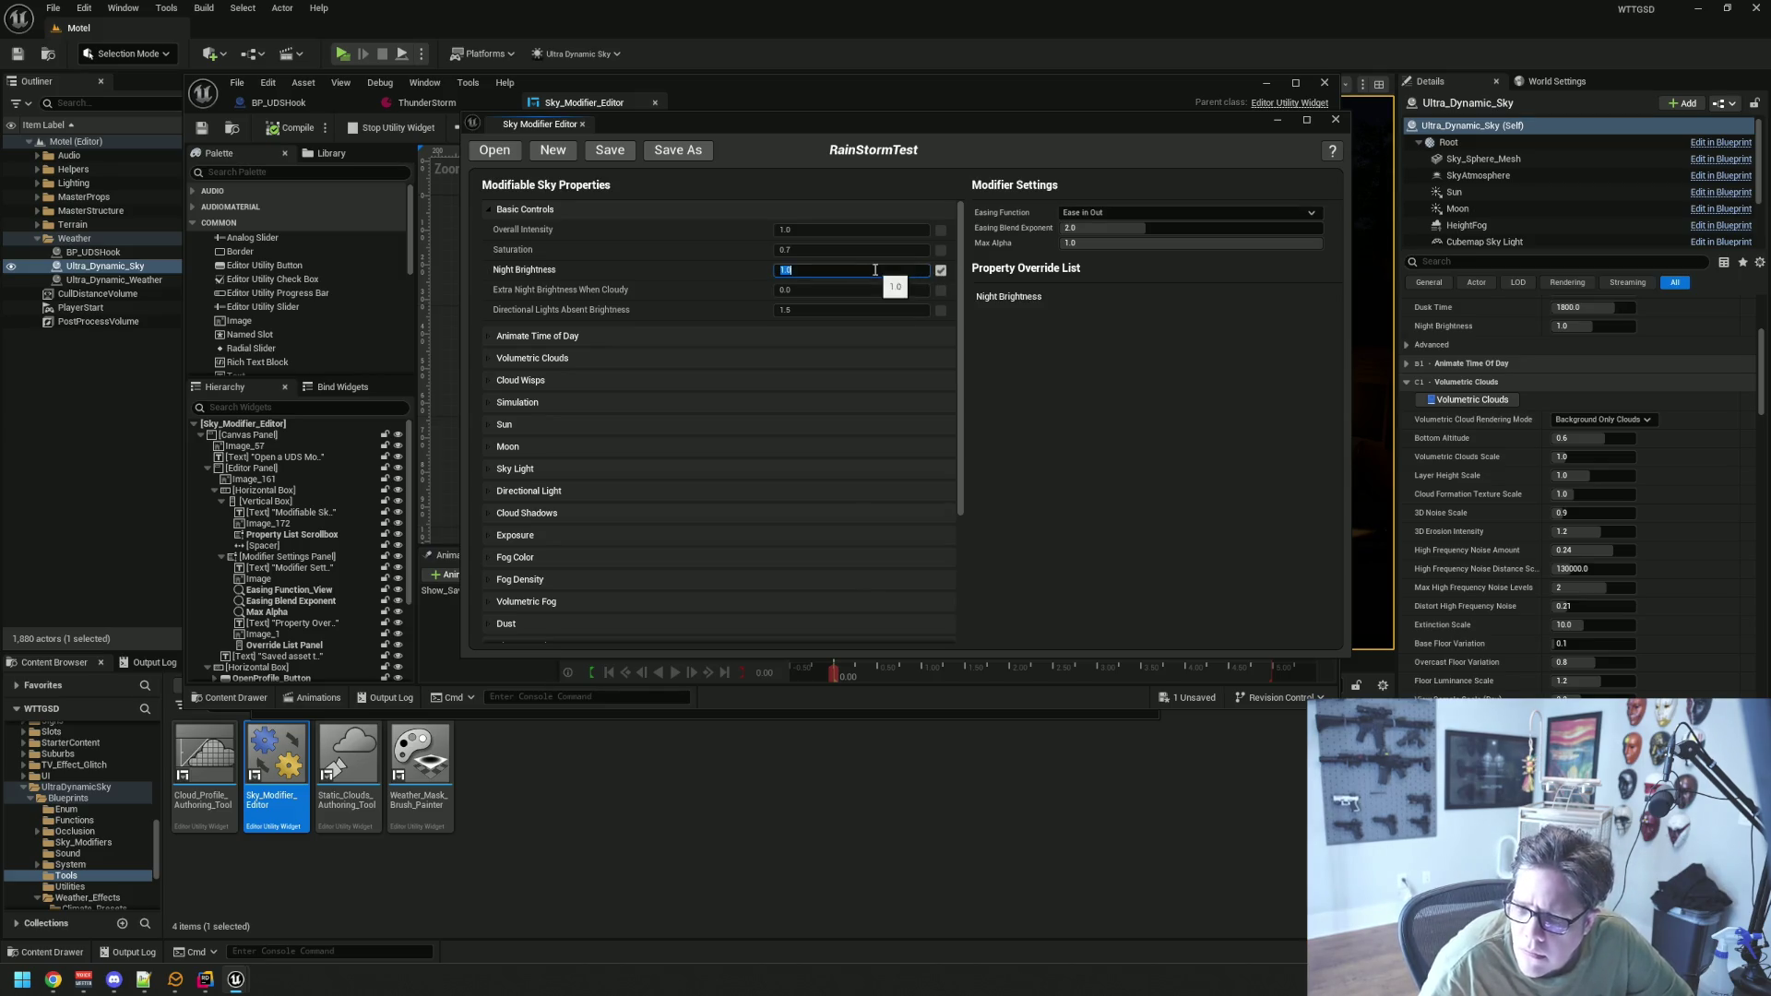
text(2)
key(Return)
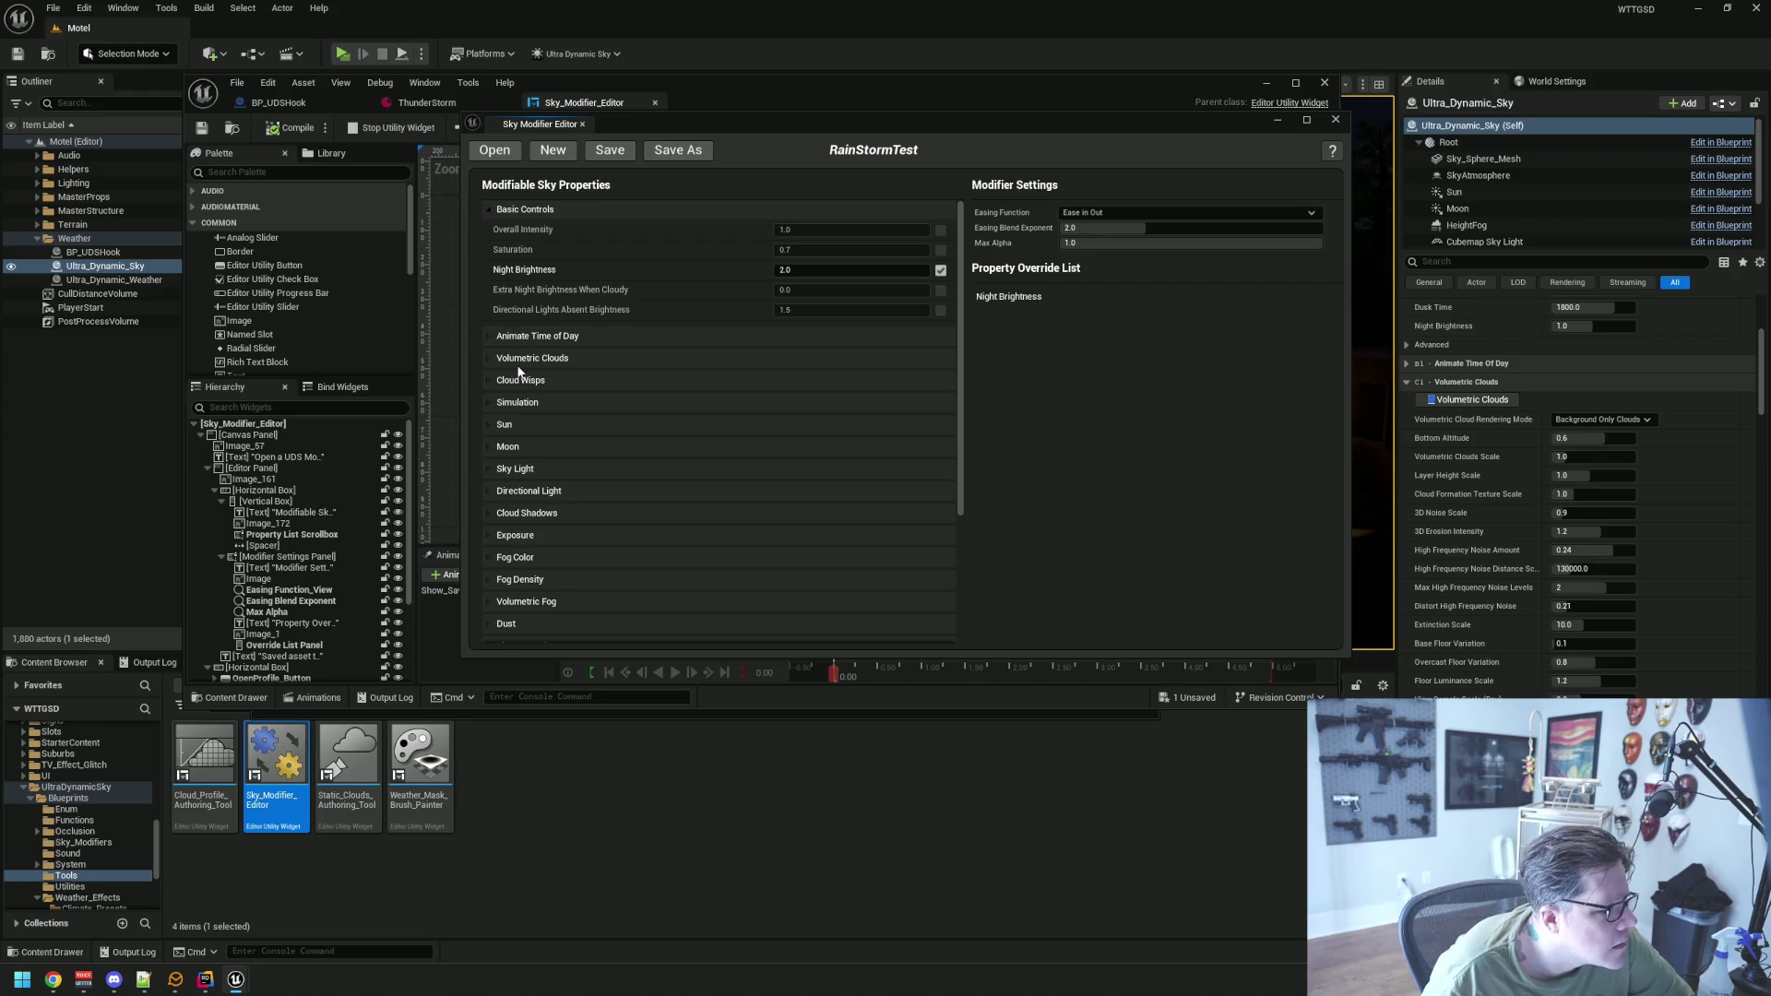
scroll(522, 378, down, 1)
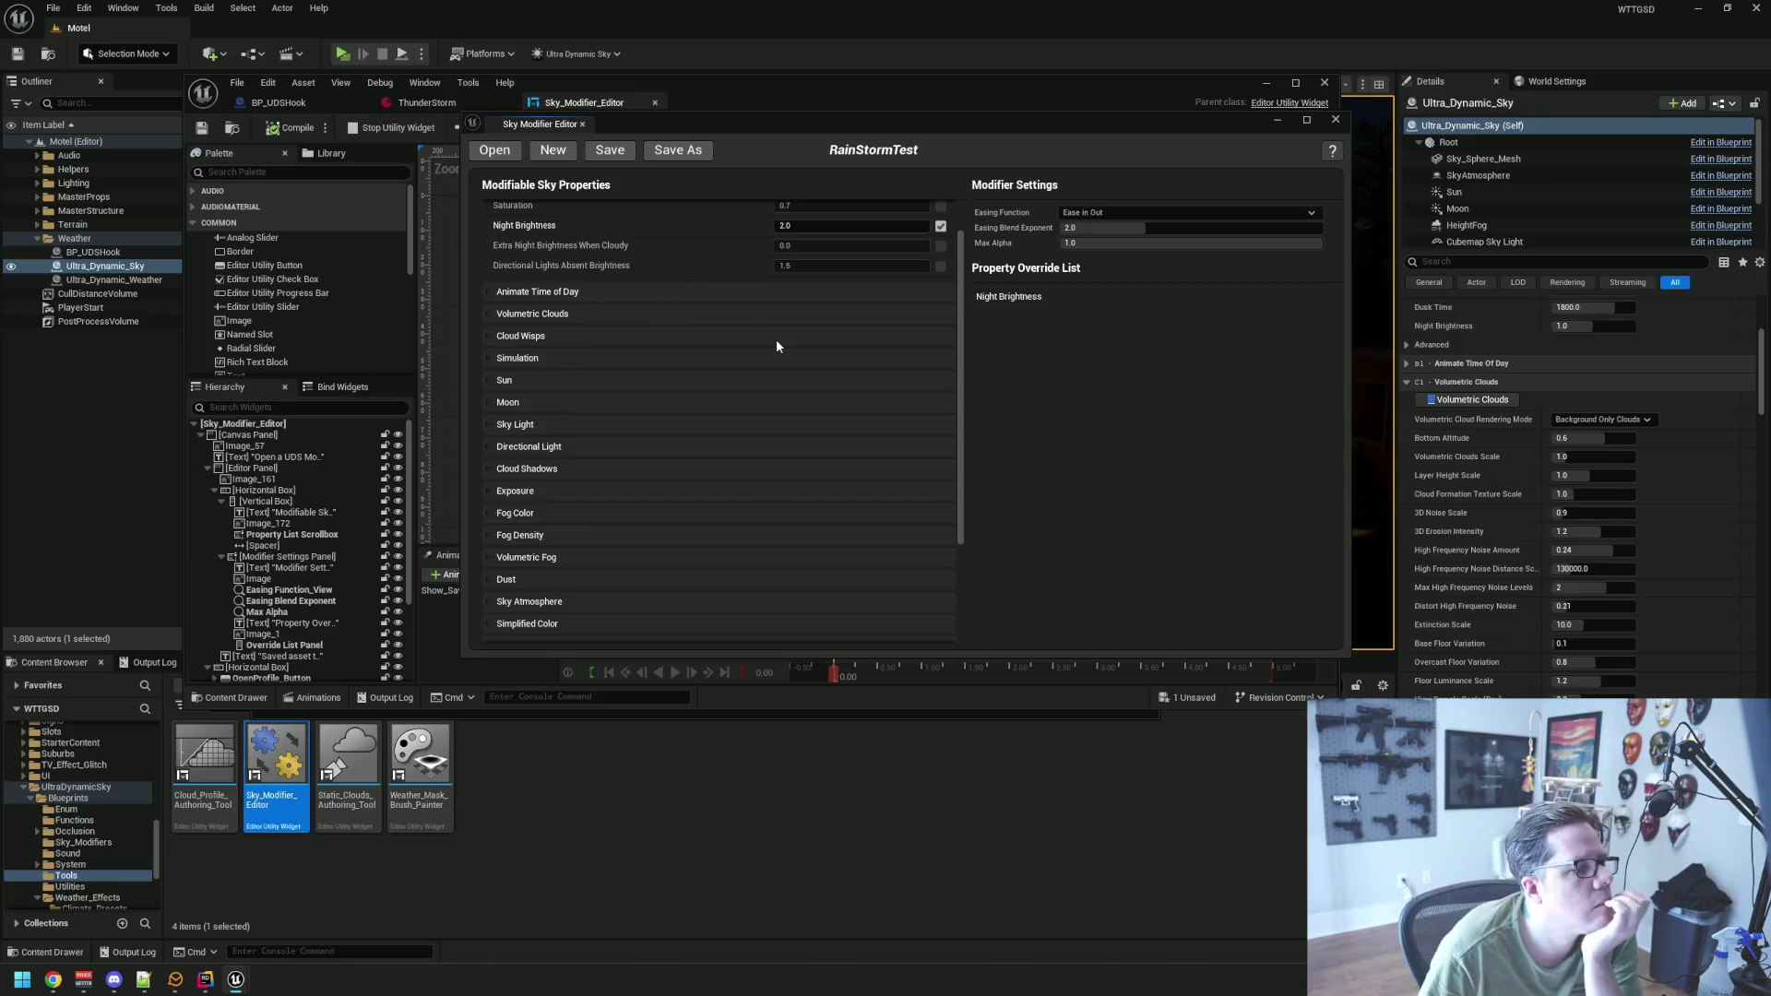
scroll(776, 337, up, 2)
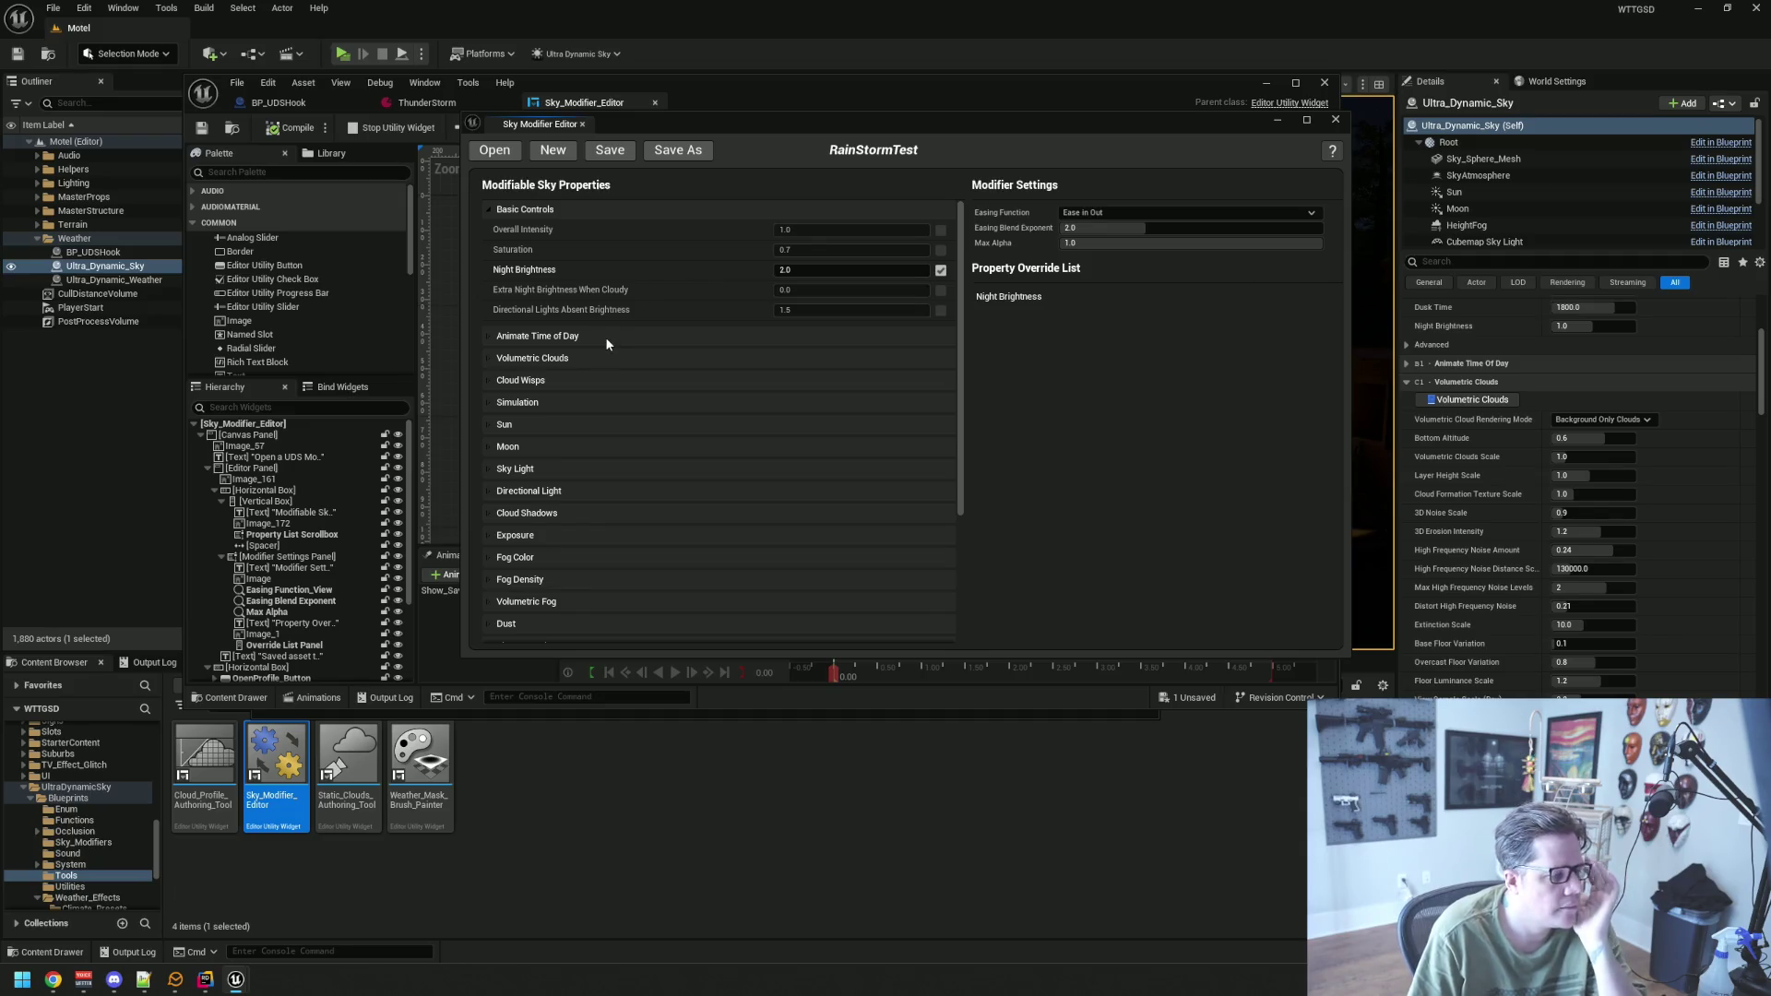
click(490, 443)
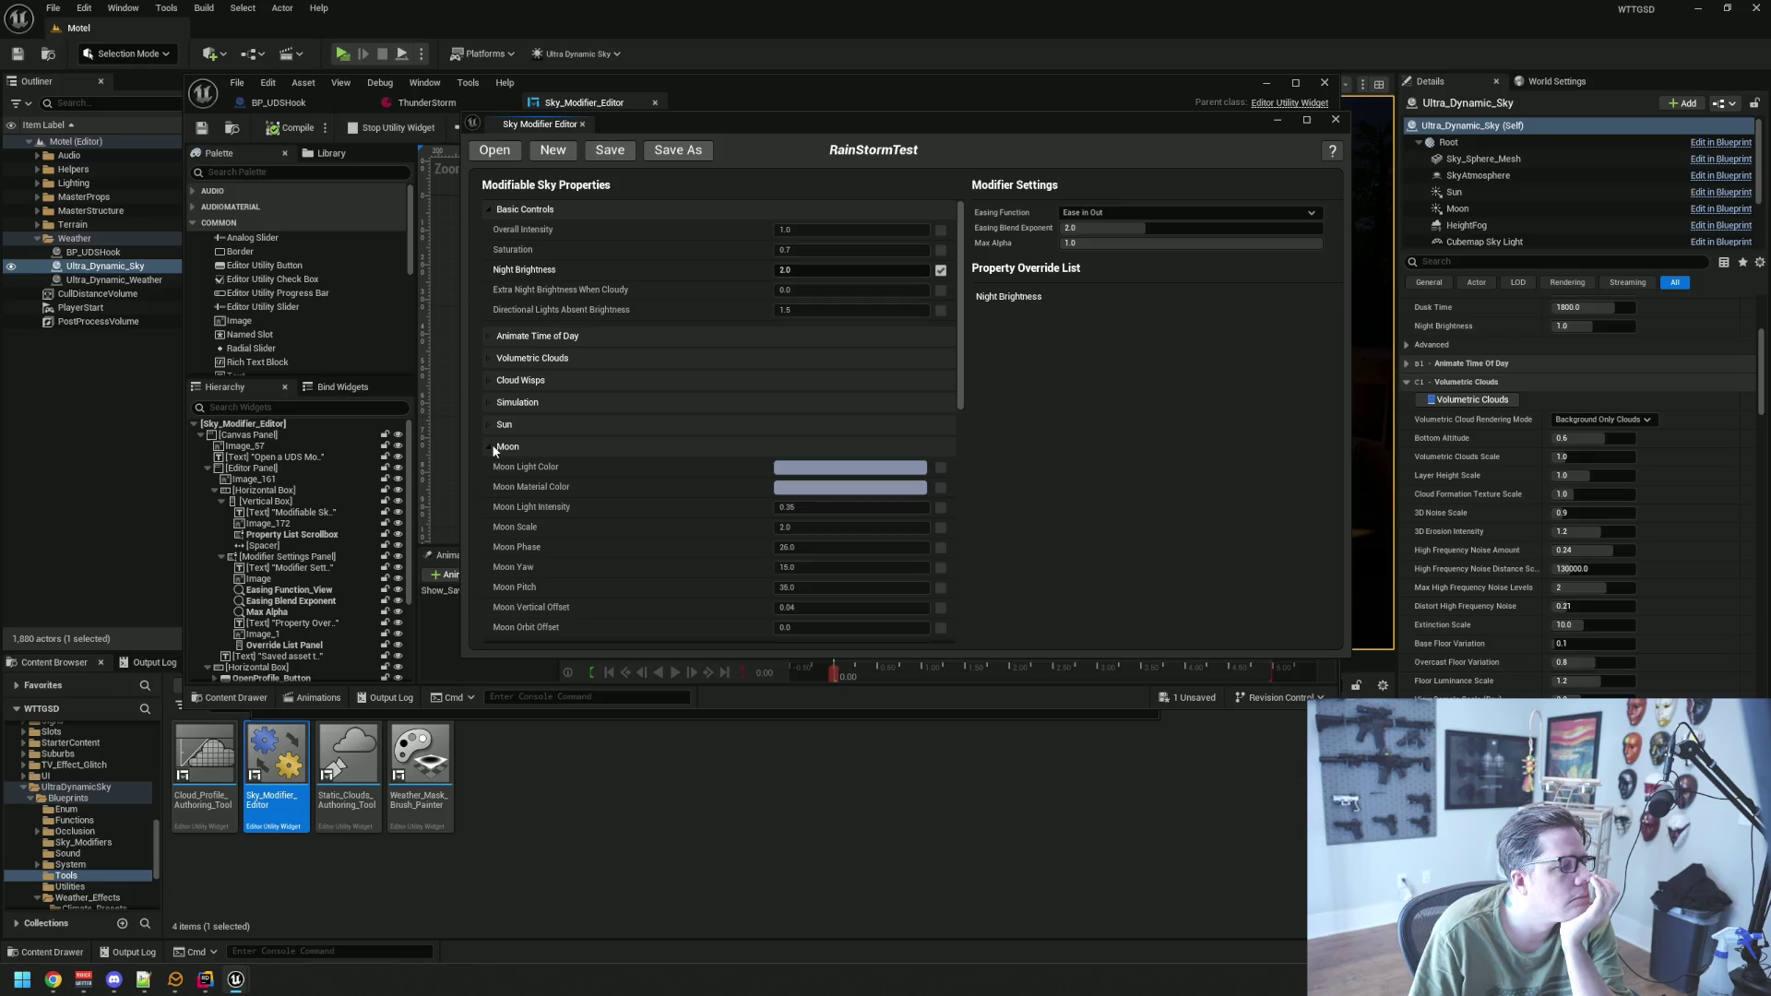
Tick Moon Light Intensity and set its override value to 0.5
scroll(585, 461, down, 2)
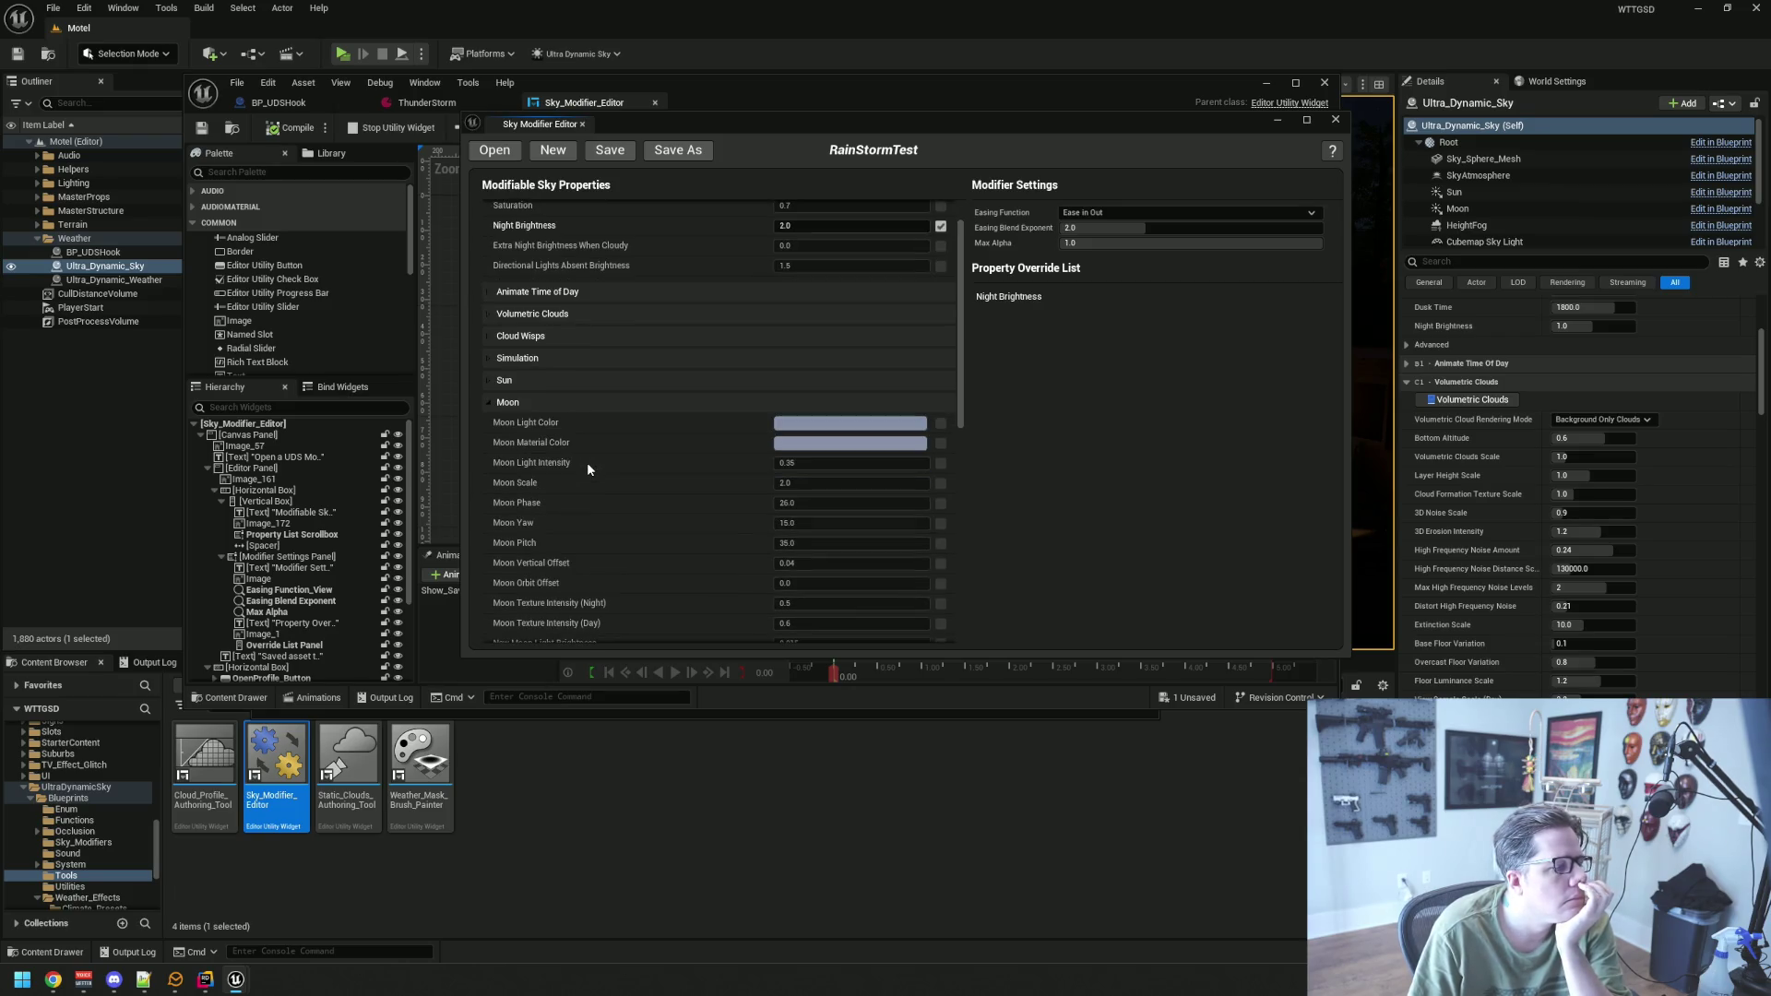
click(939, 463)
click(899, 465)
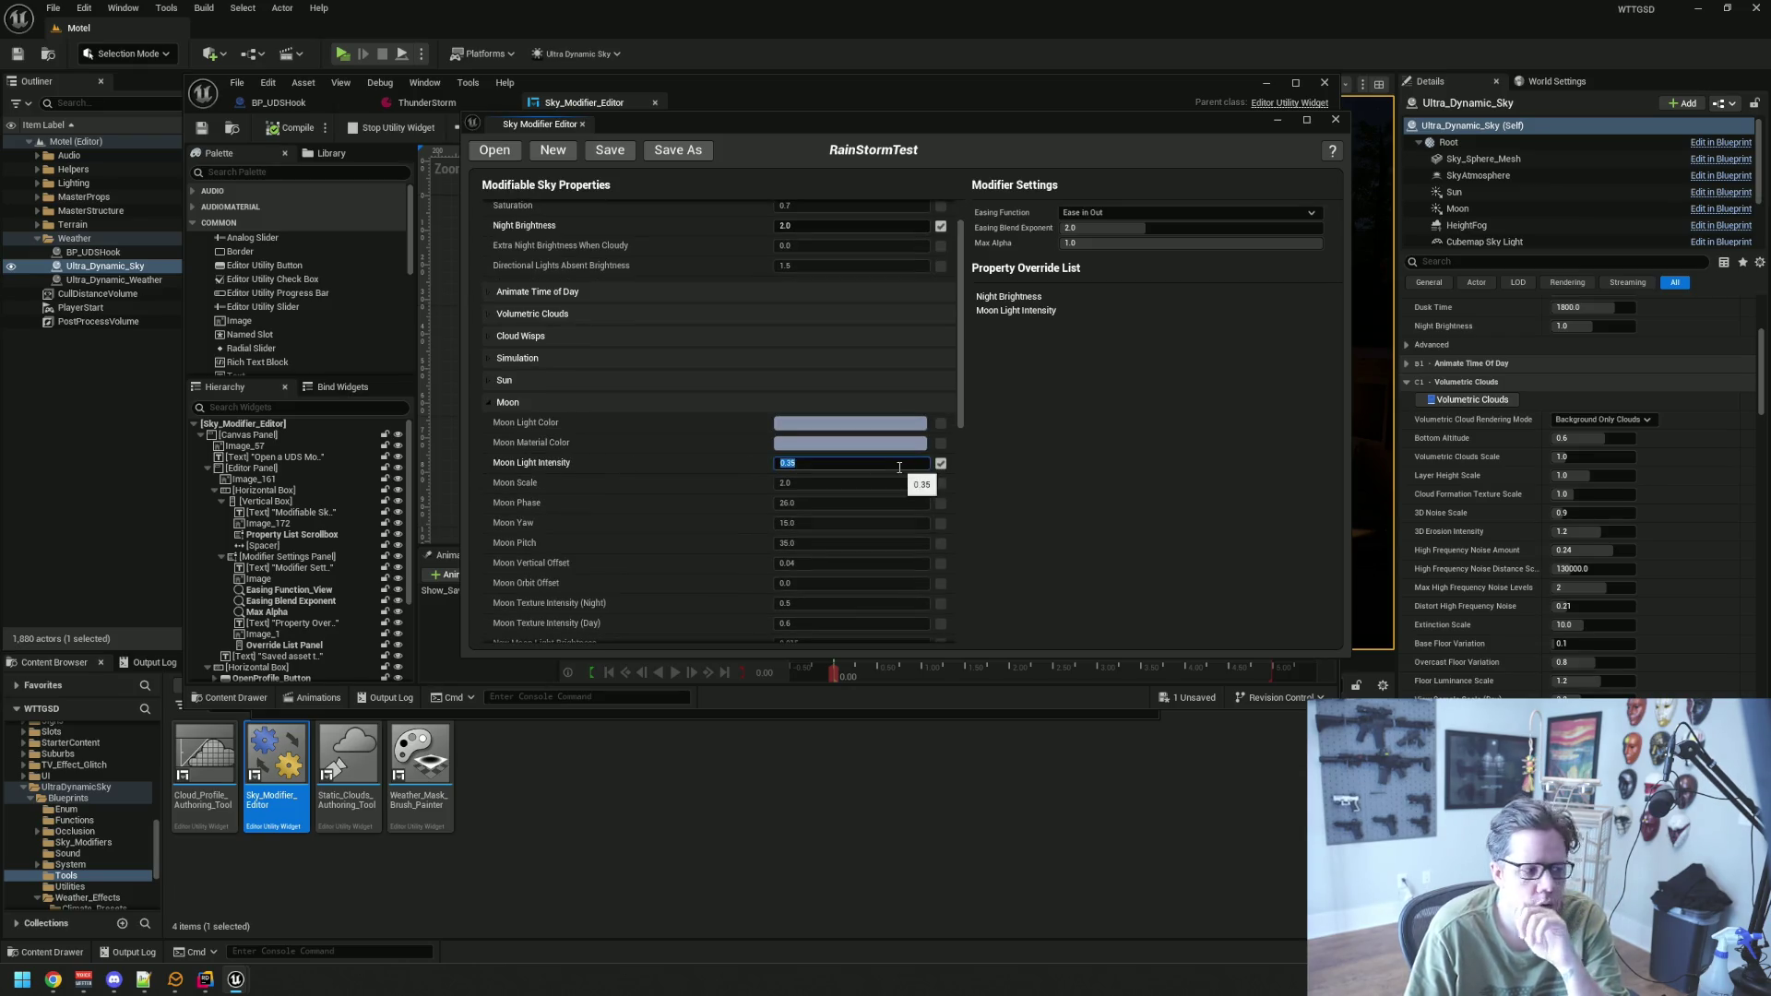
text(0.5)
key(Return)
click(619, 461)
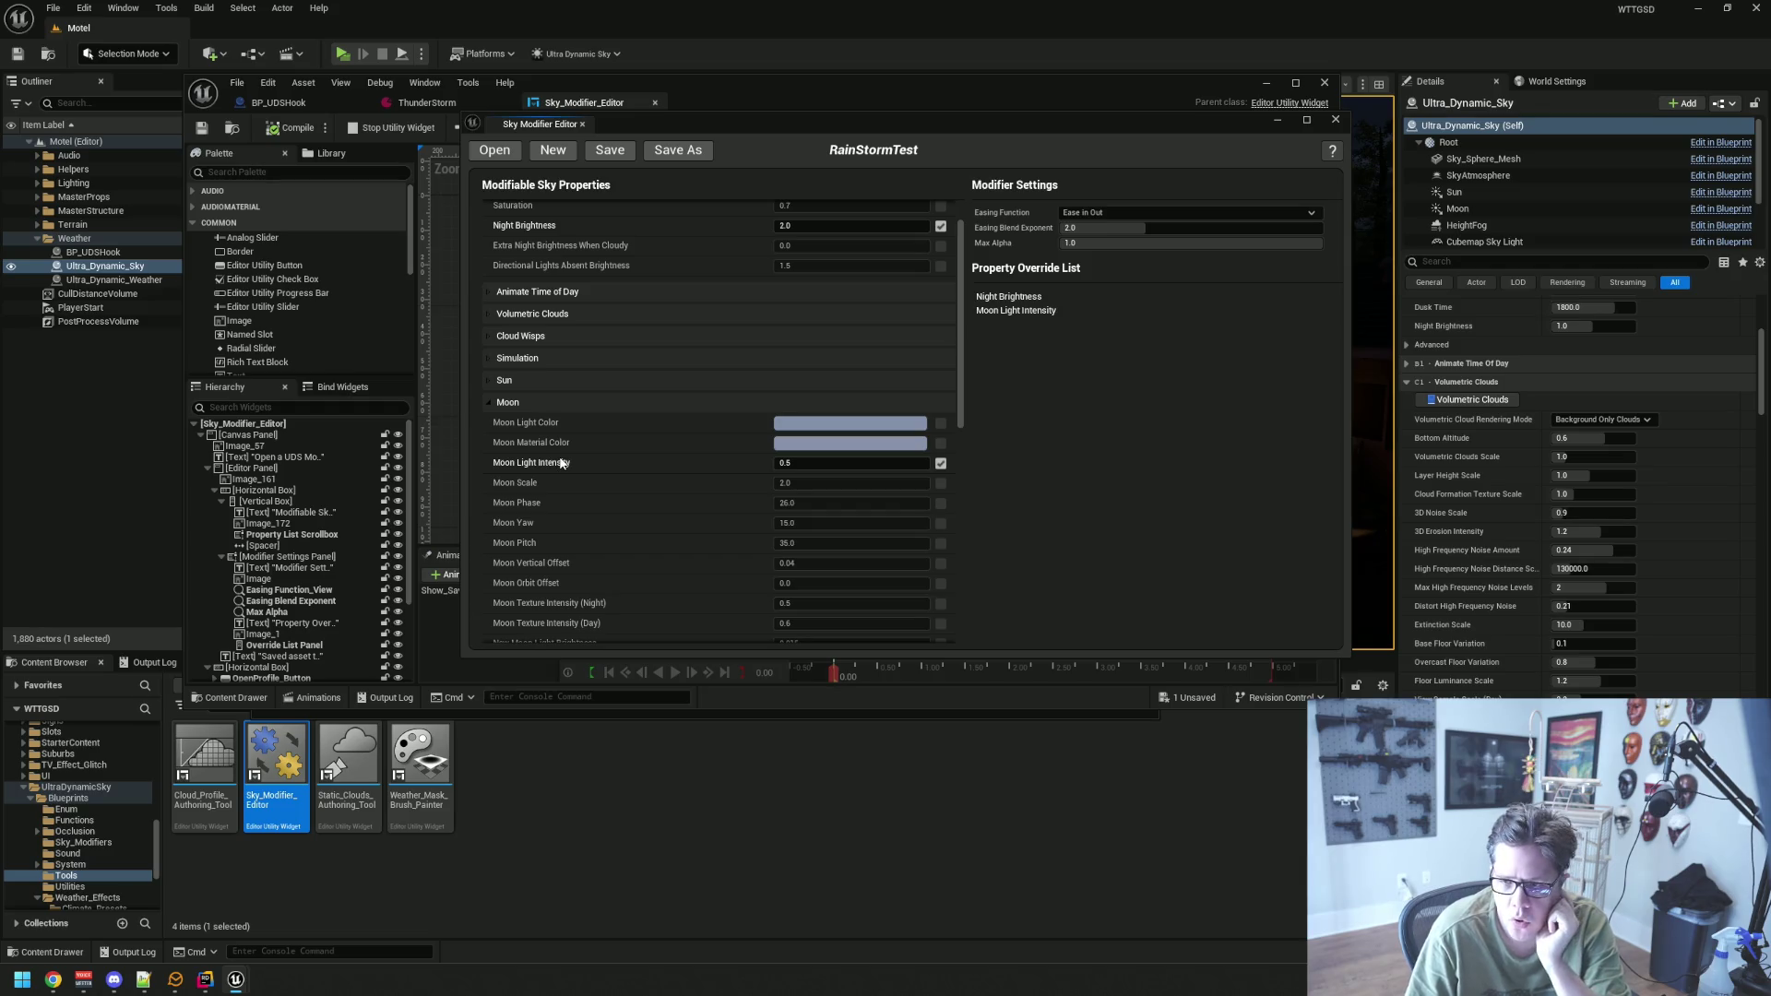
Scroll through the remaining sky property categories, then collapse Moon
scroll(561, 462, down, 4)
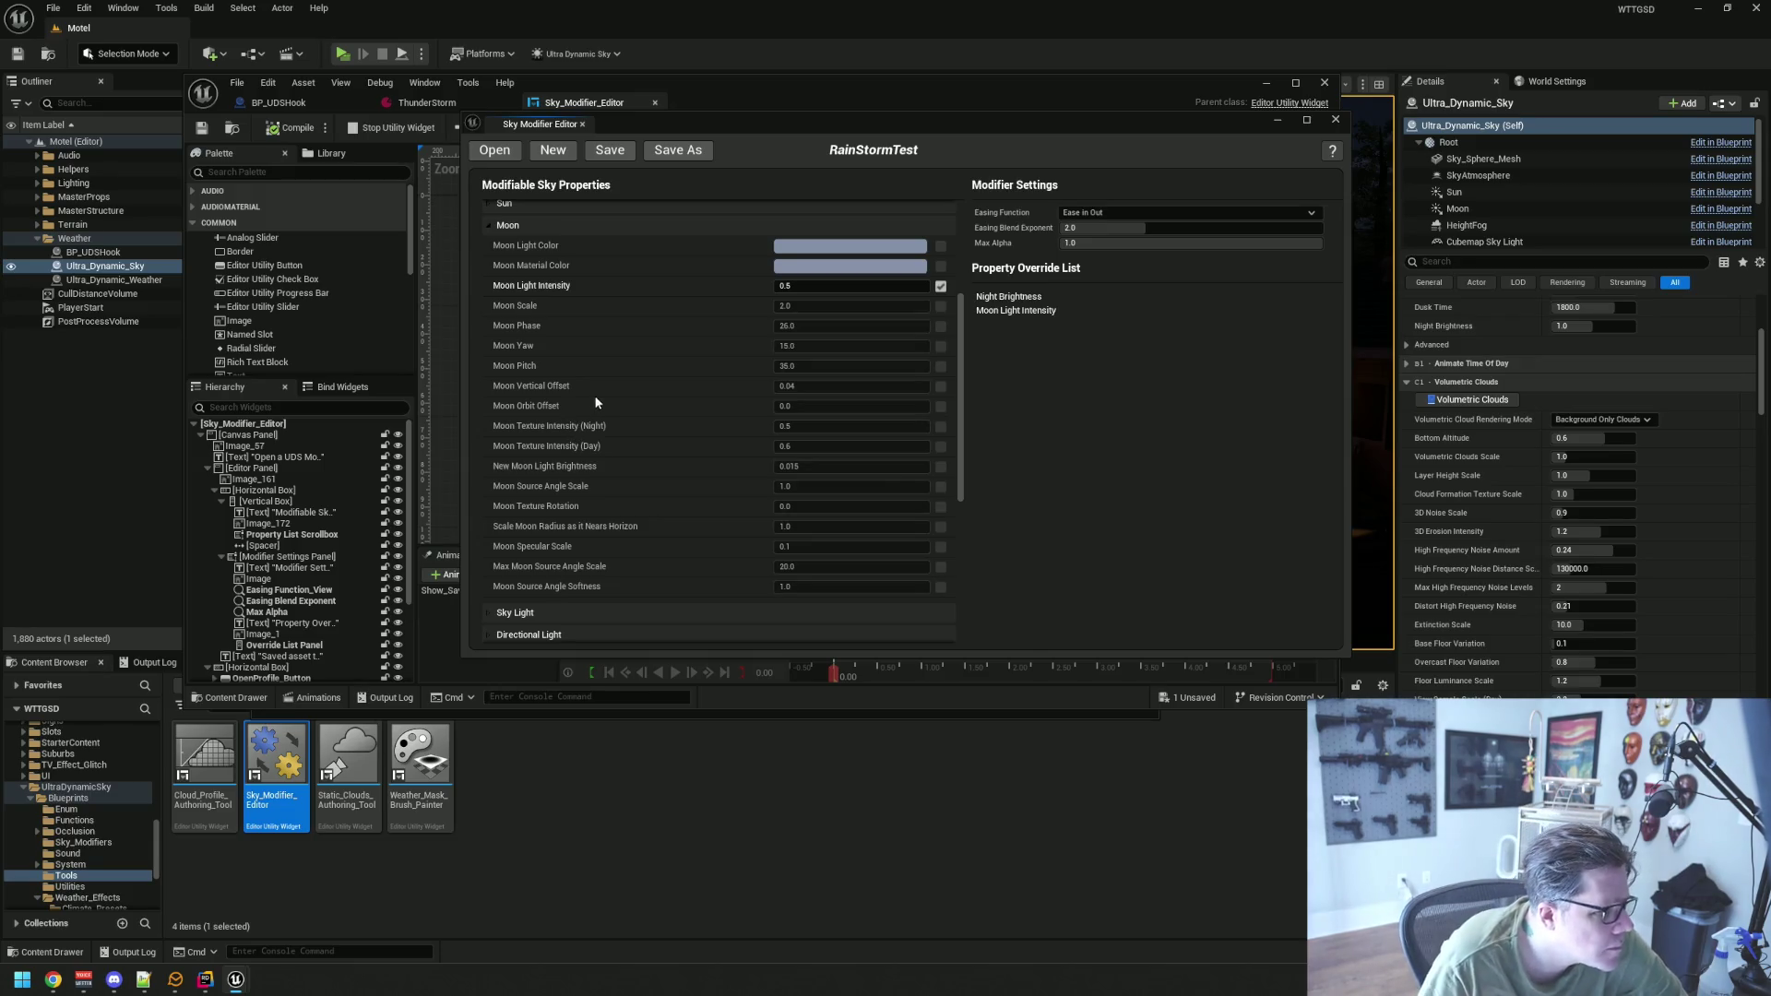
scroll(589, 393, down, 2)
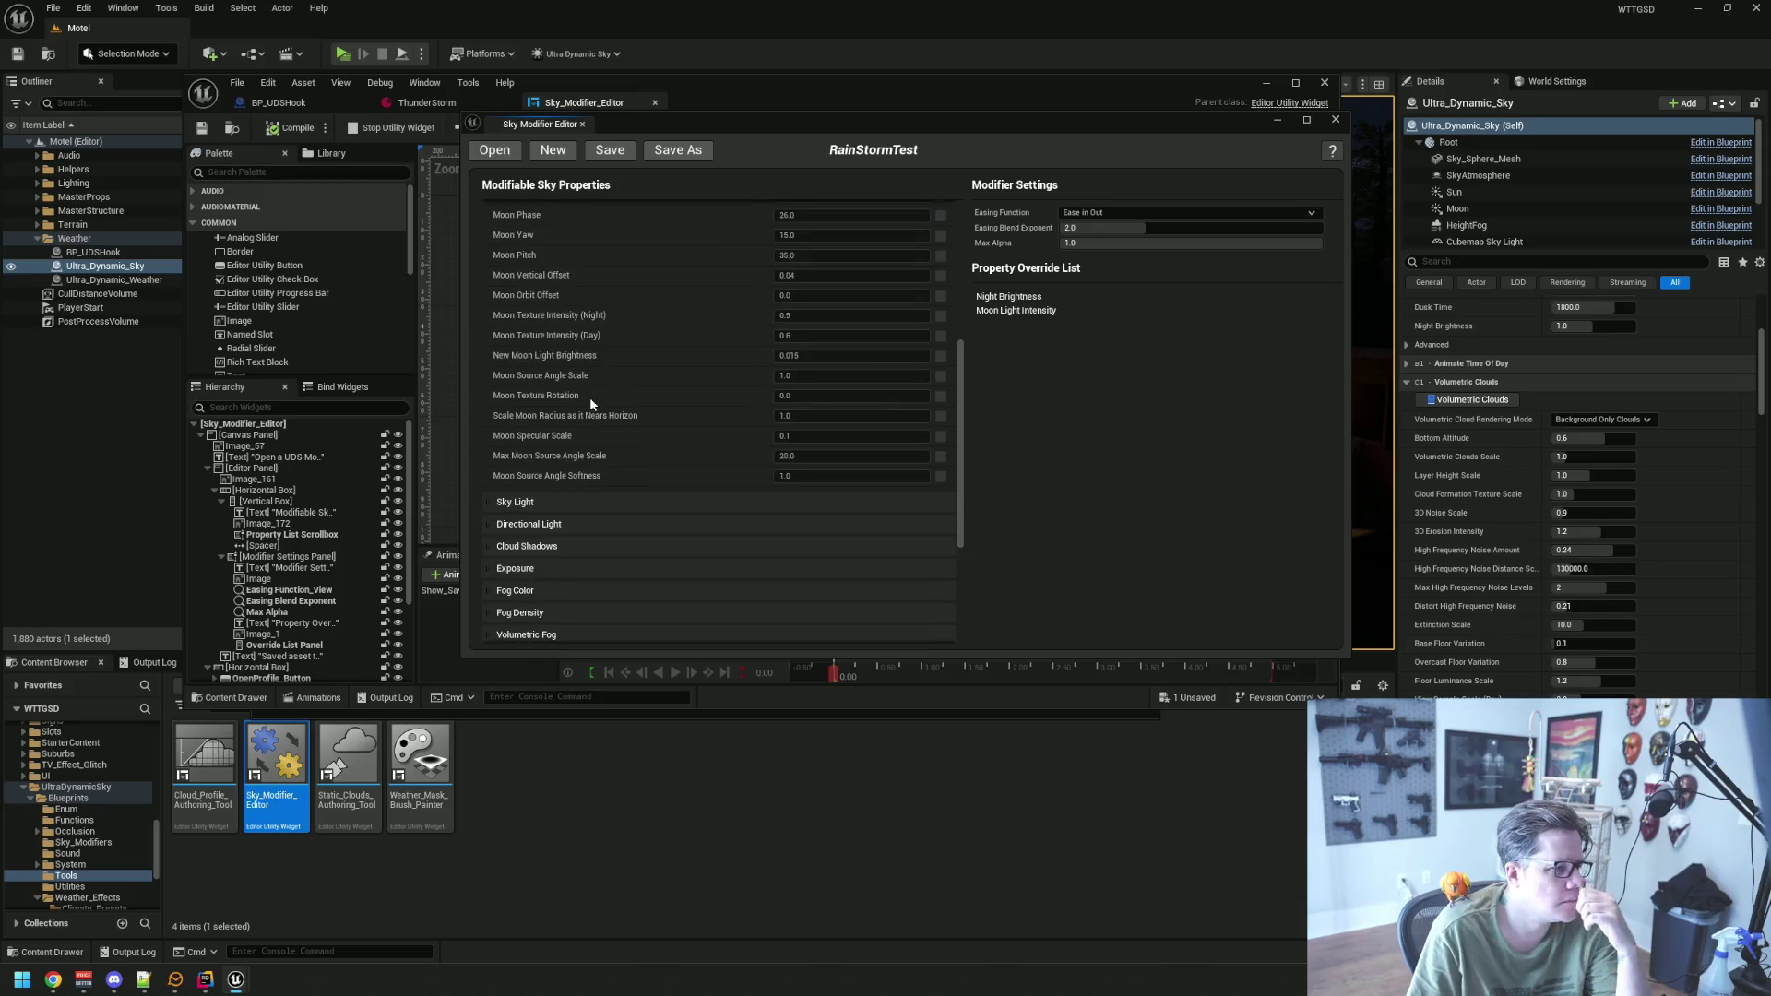
scroll(590, 392, down, 4)
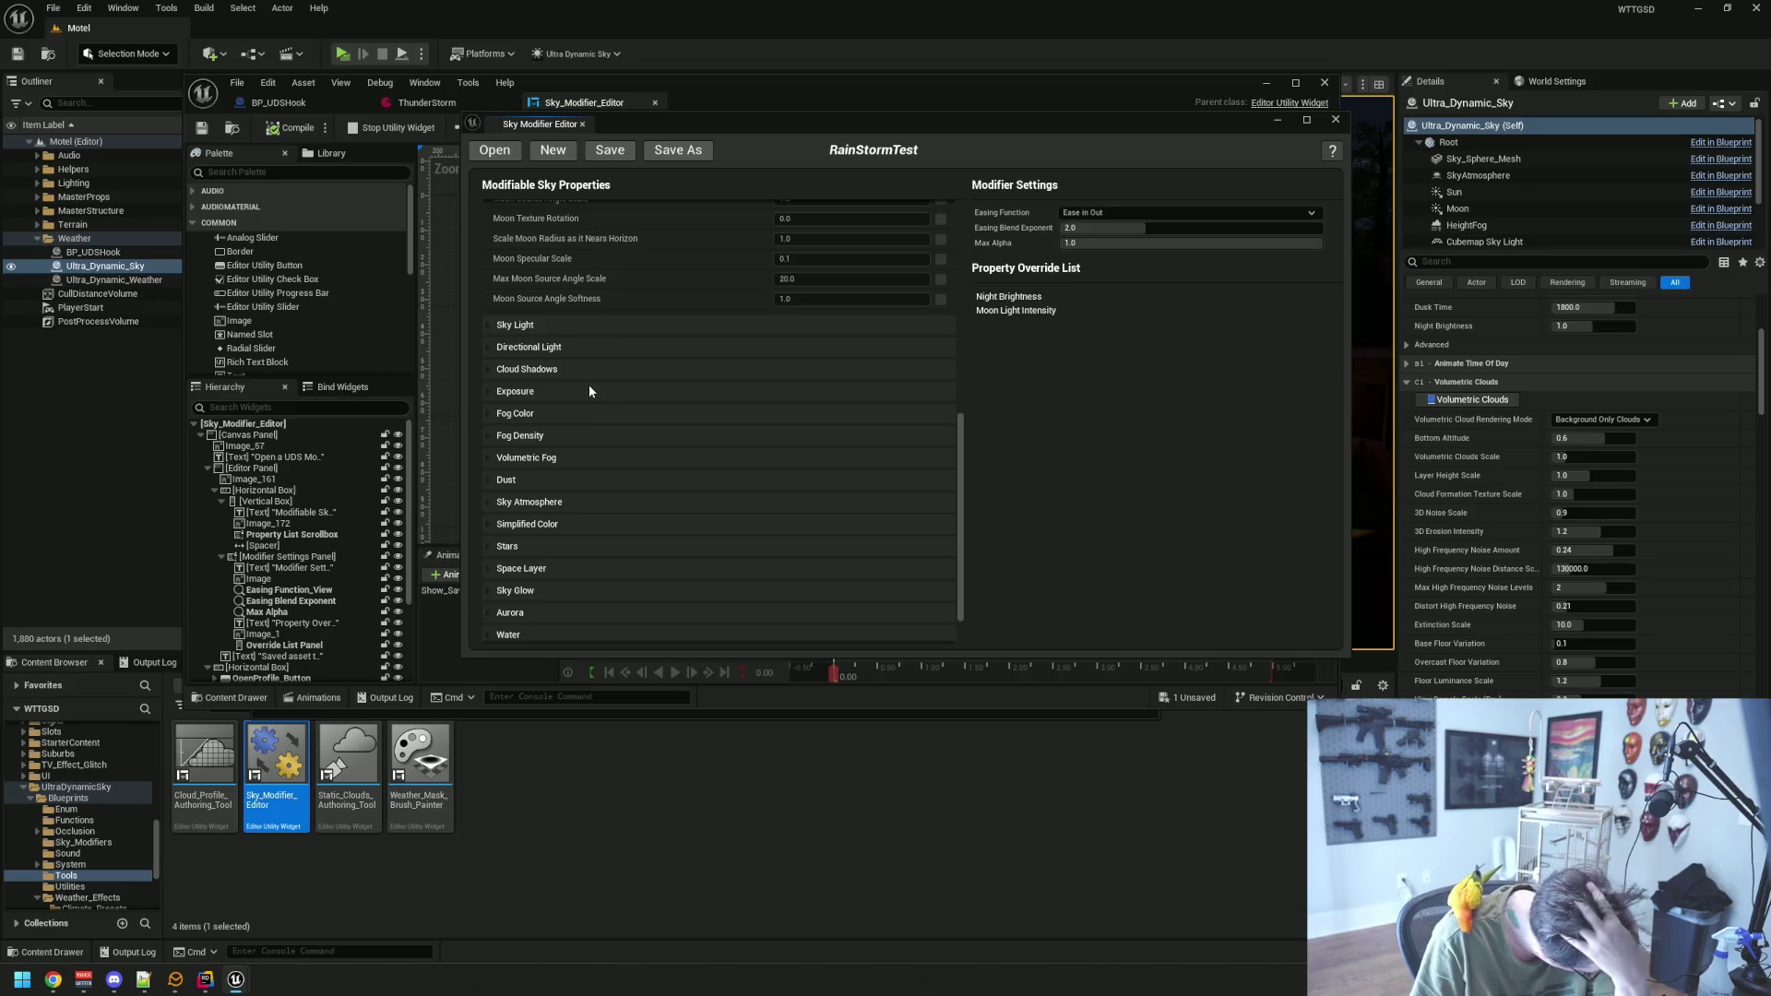
scroll(589, 399, down, 1)
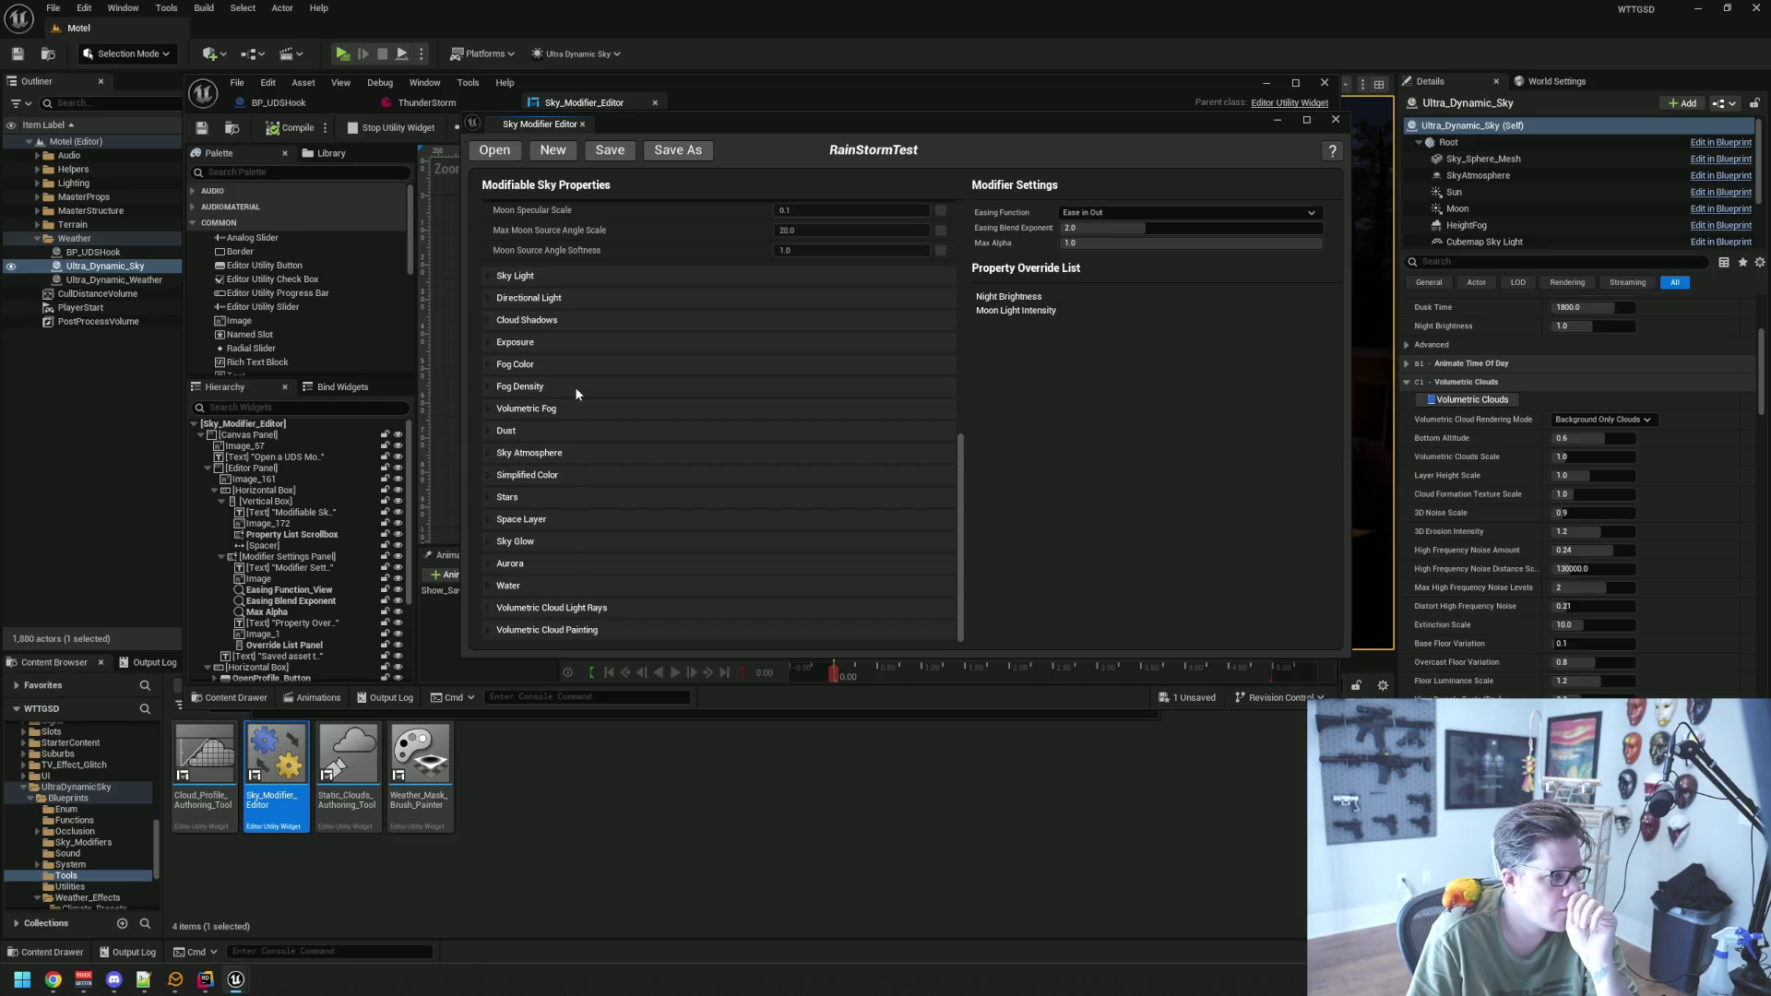
scroll(577, 391, up, 8)
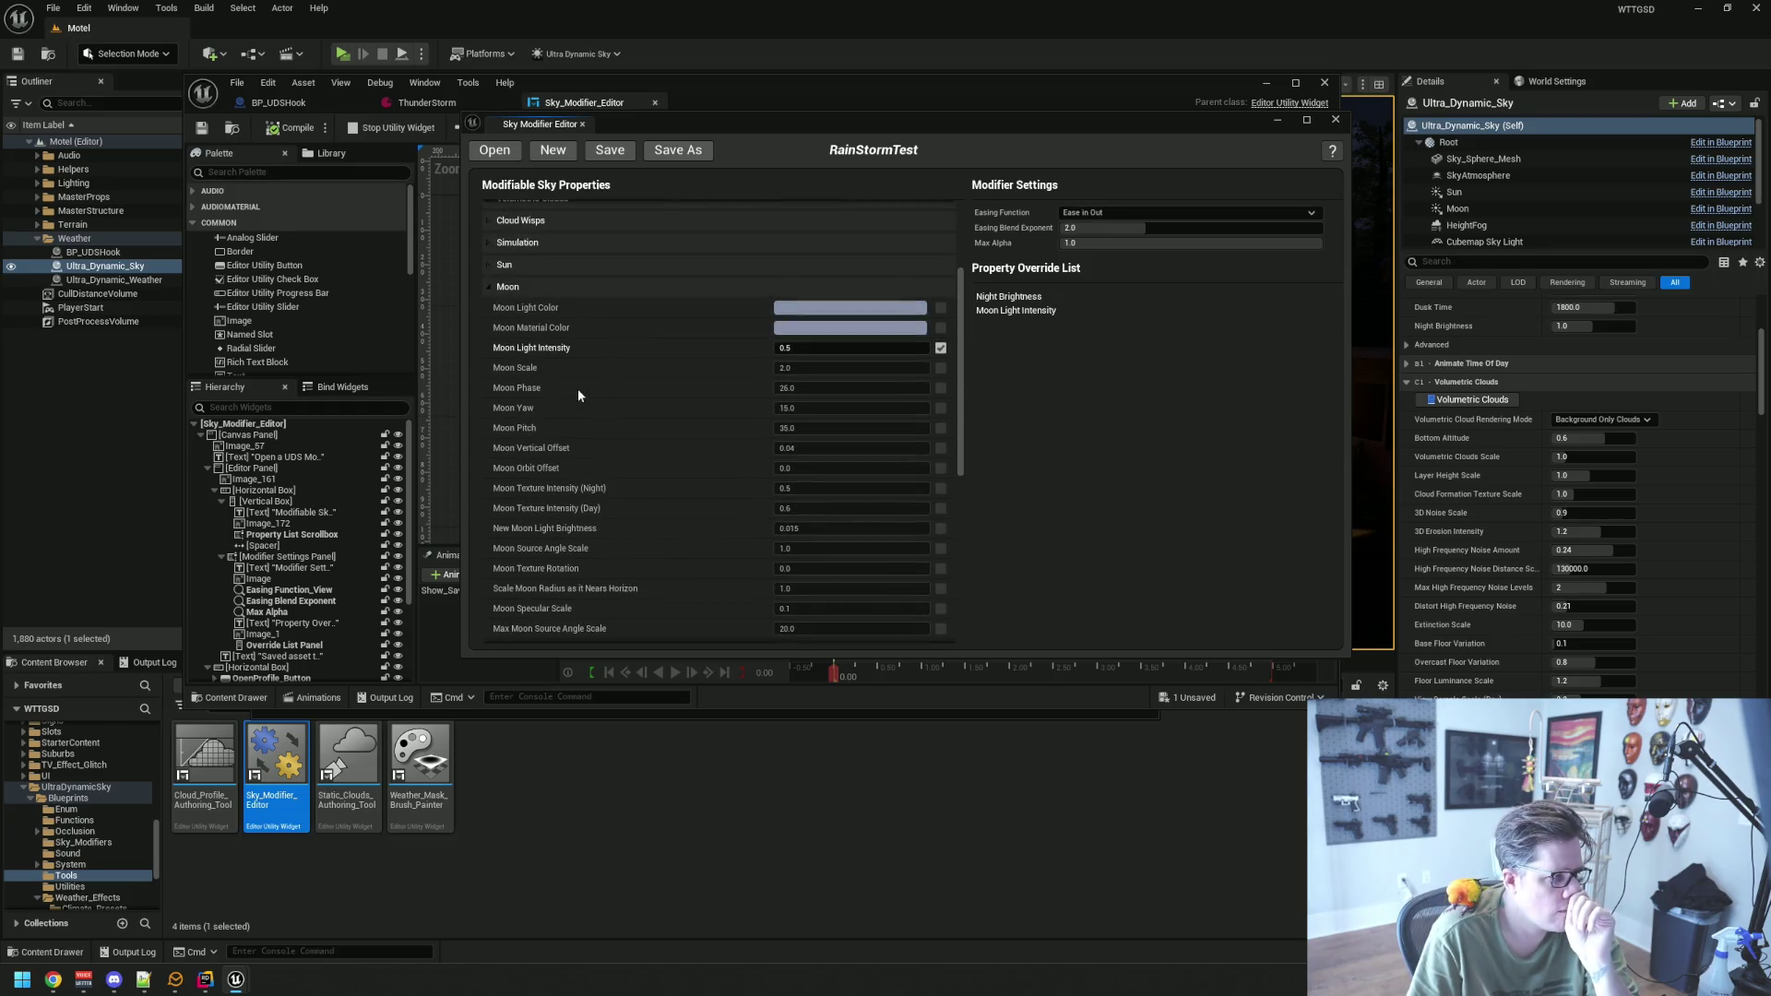
scroll(541, 461, down, 2)
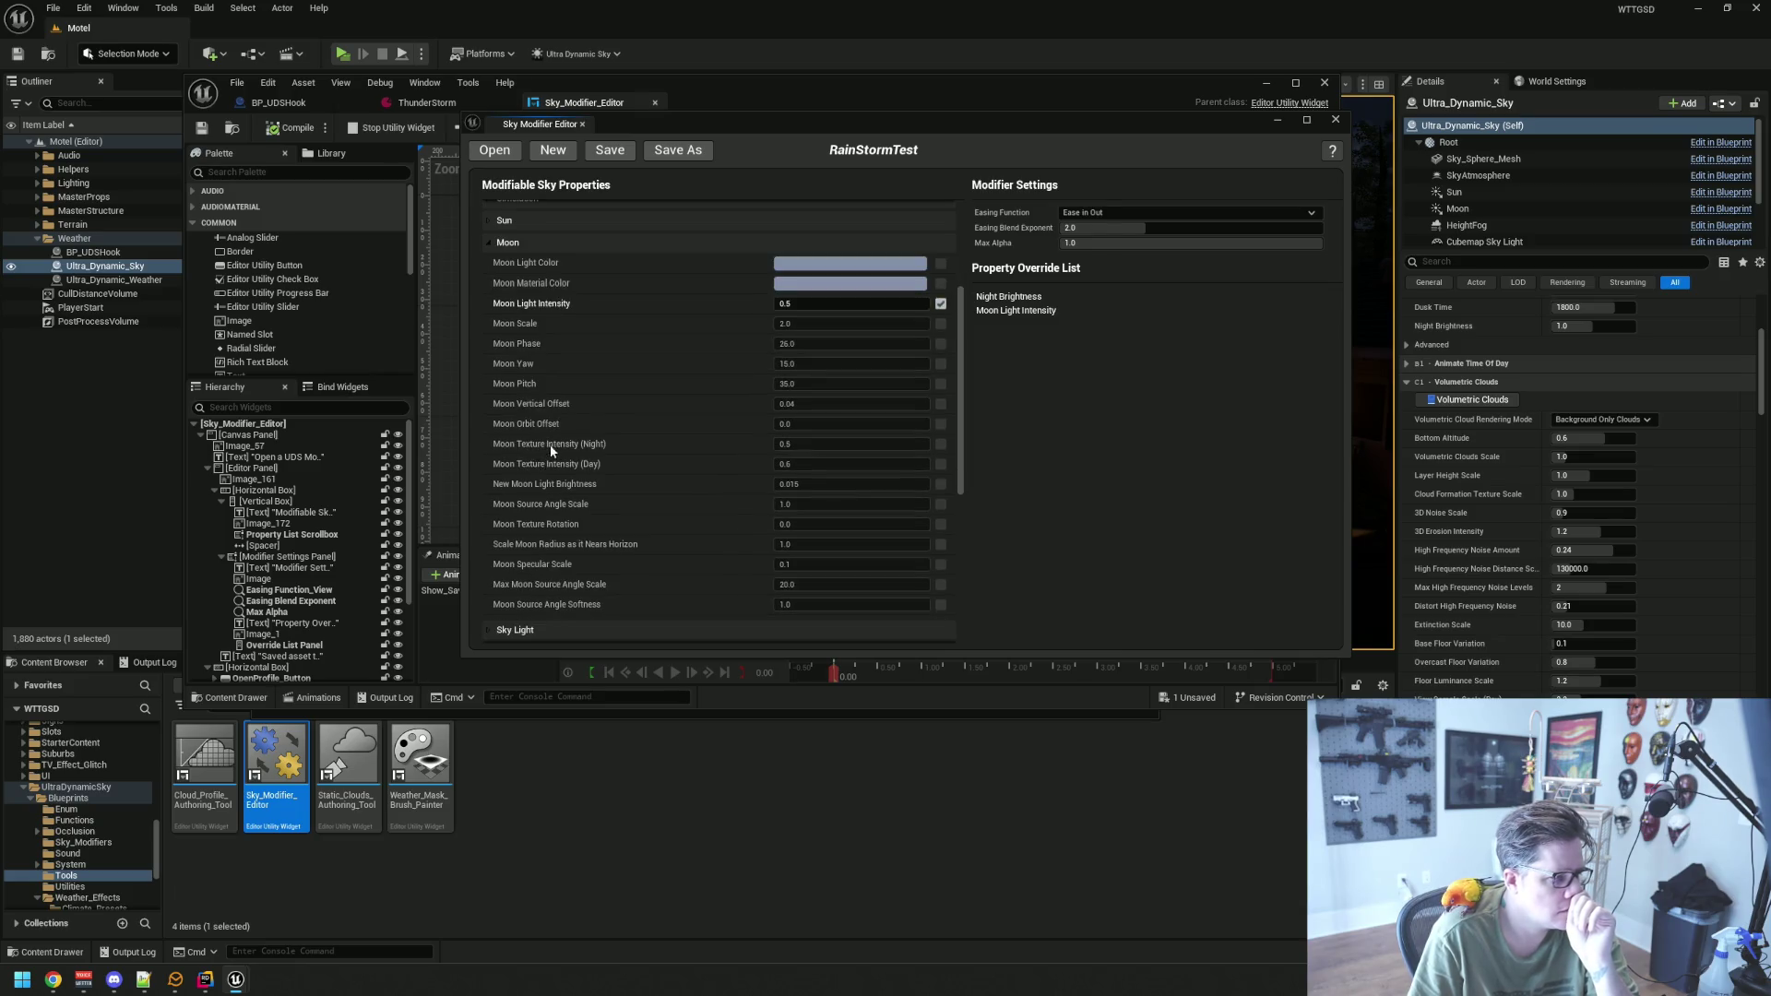
scroll(552, 438, up, 5)
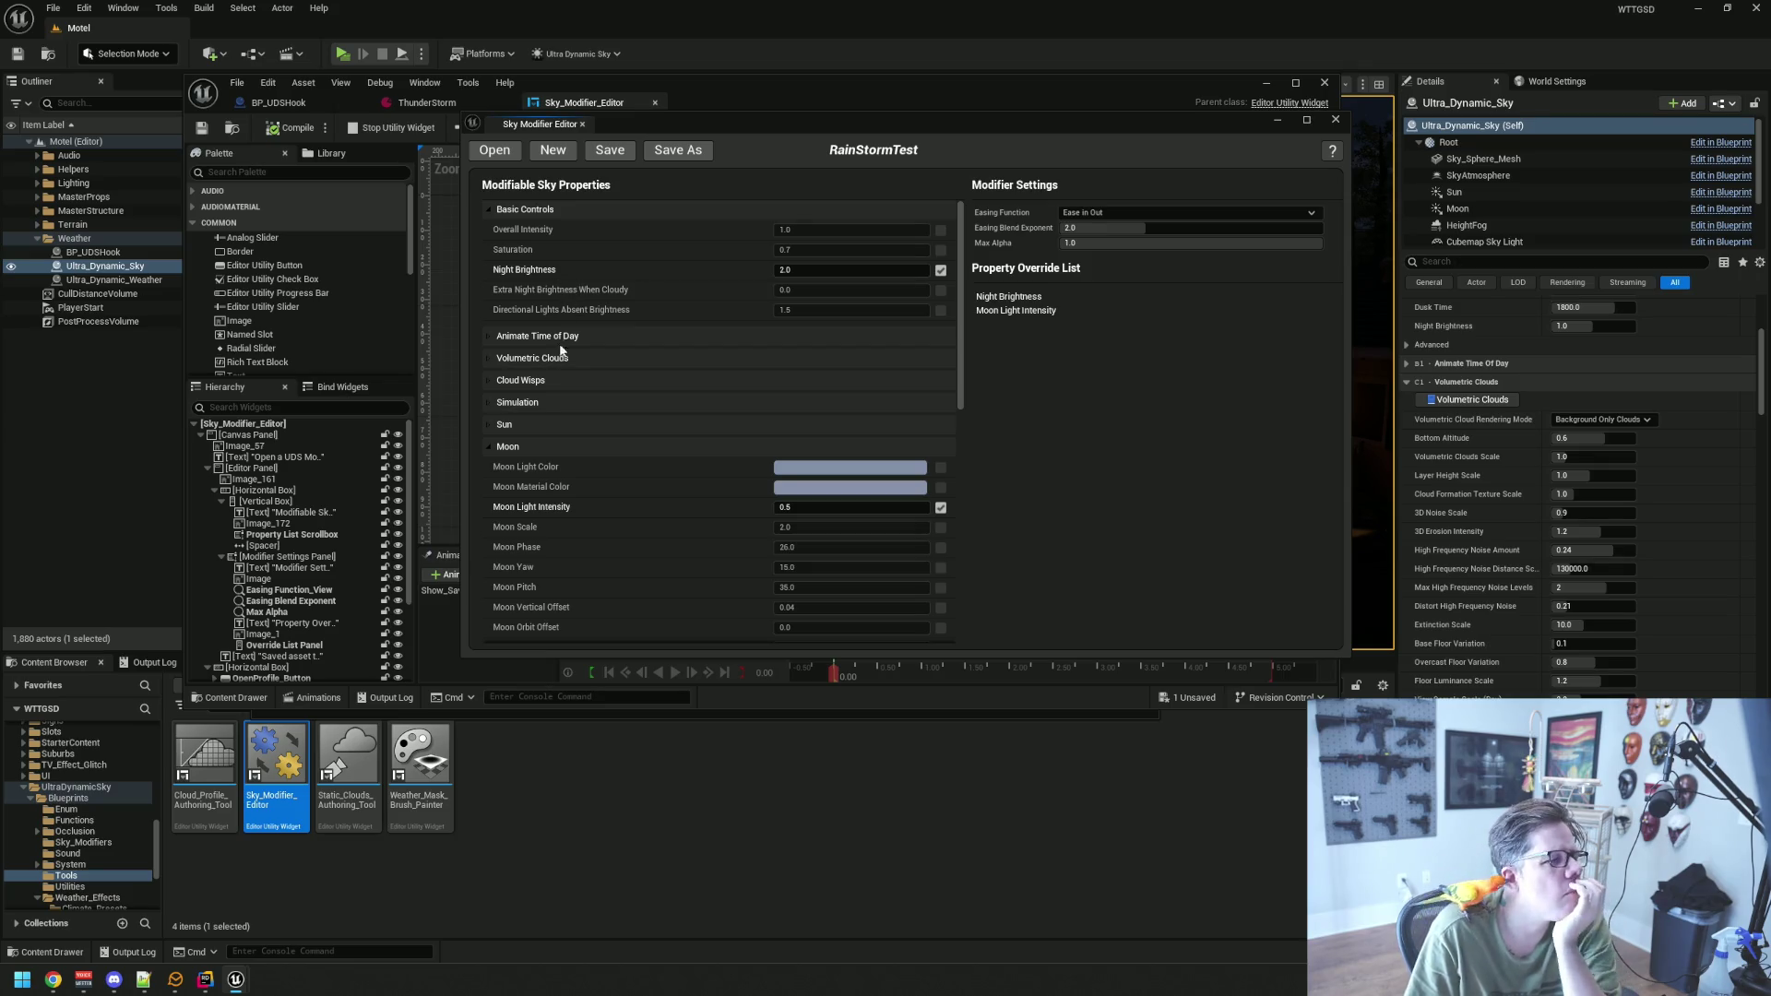
click(489, 450)
Expand Sky Light, tick Sky Light Intensity and override it with 4.0
click(489, 468)
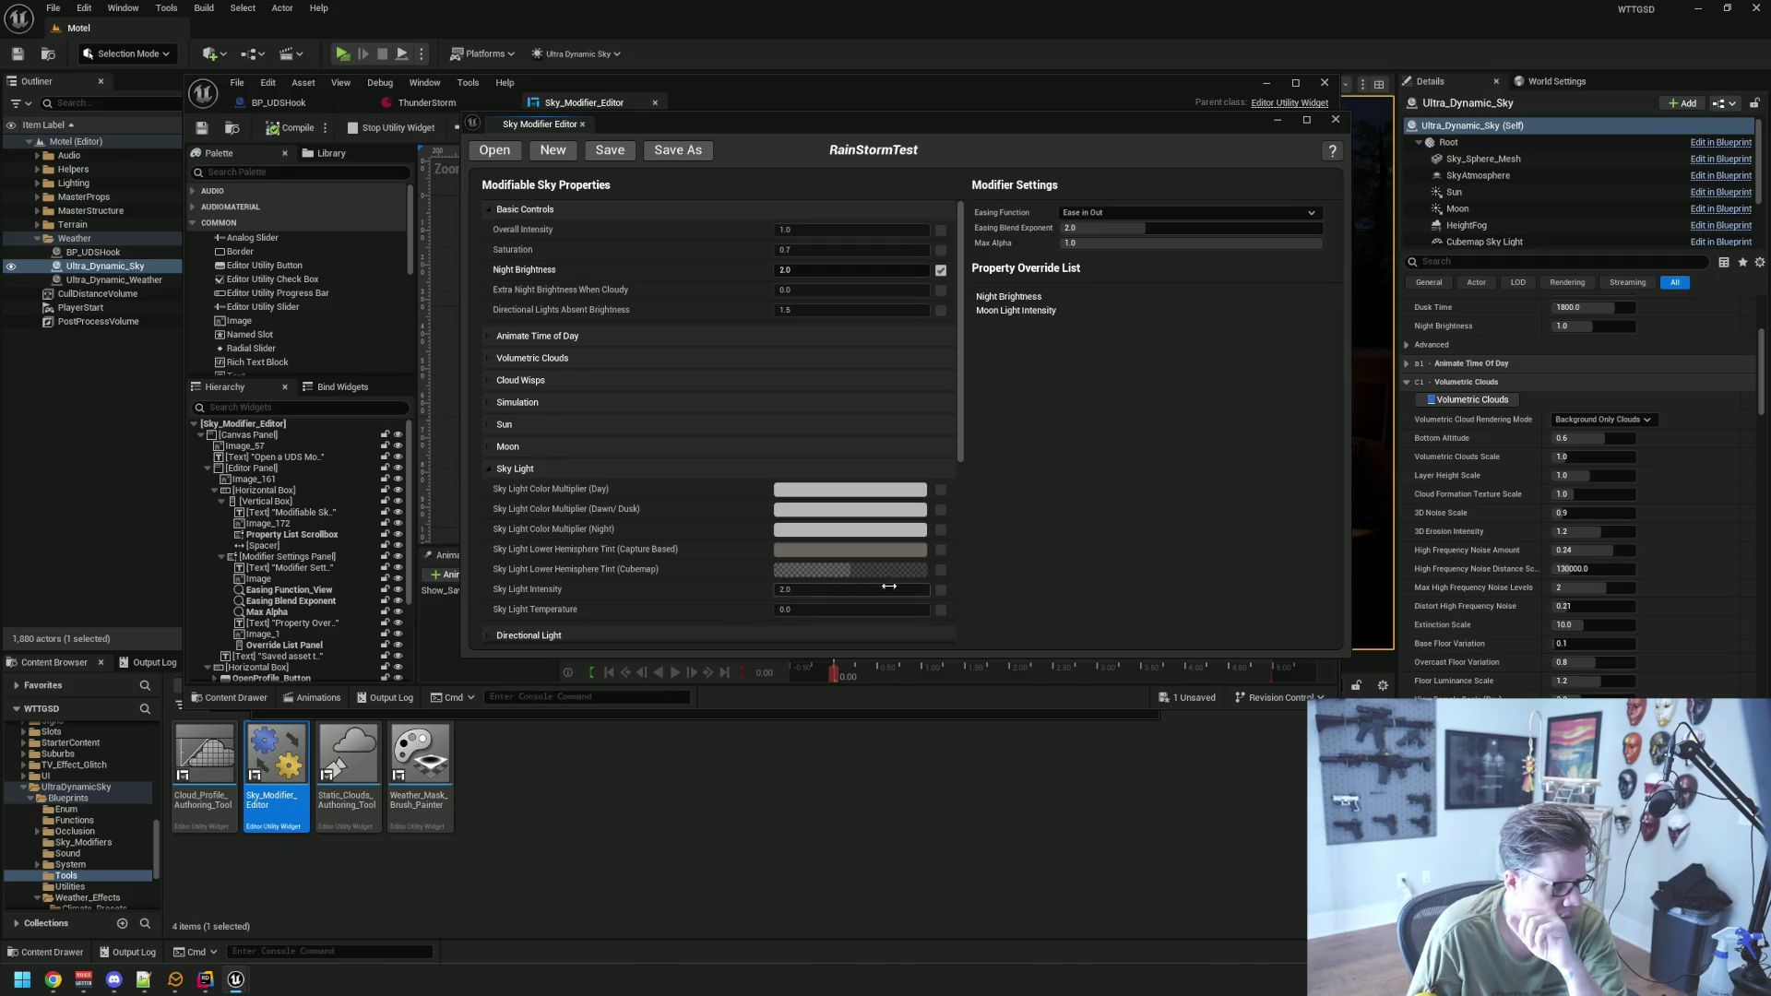
click(939, 590)
click(888, 588)
text(4)
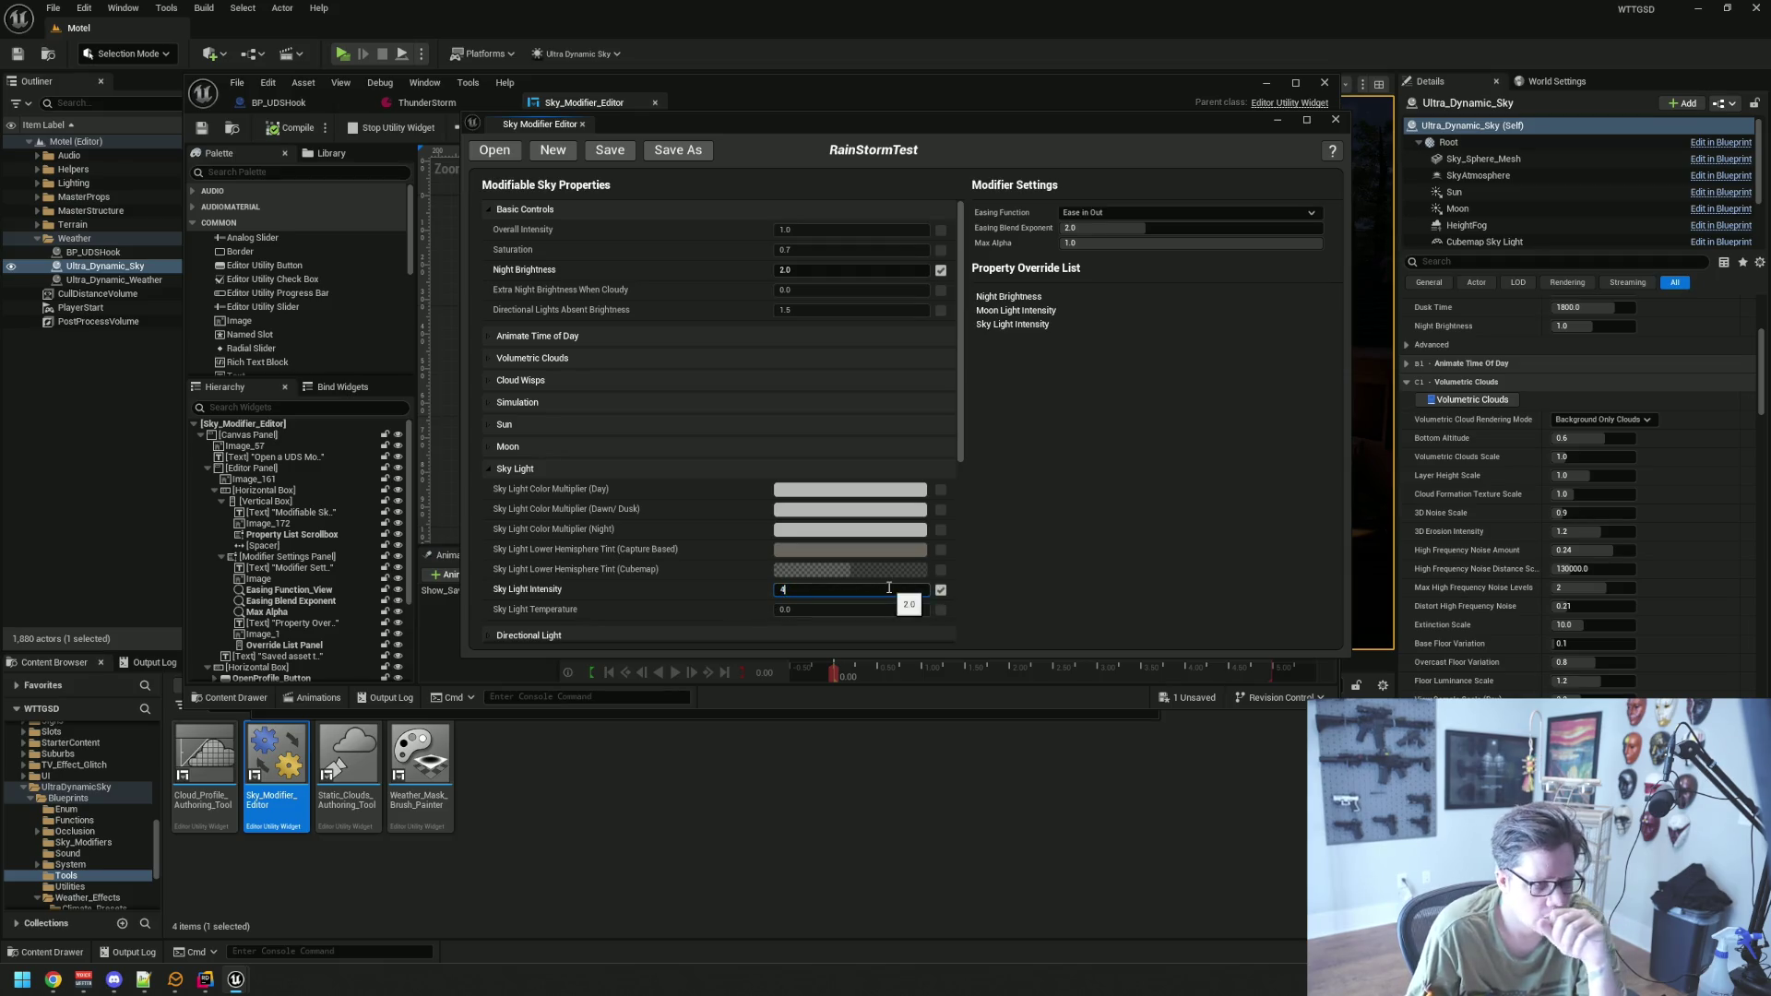
key(Return)
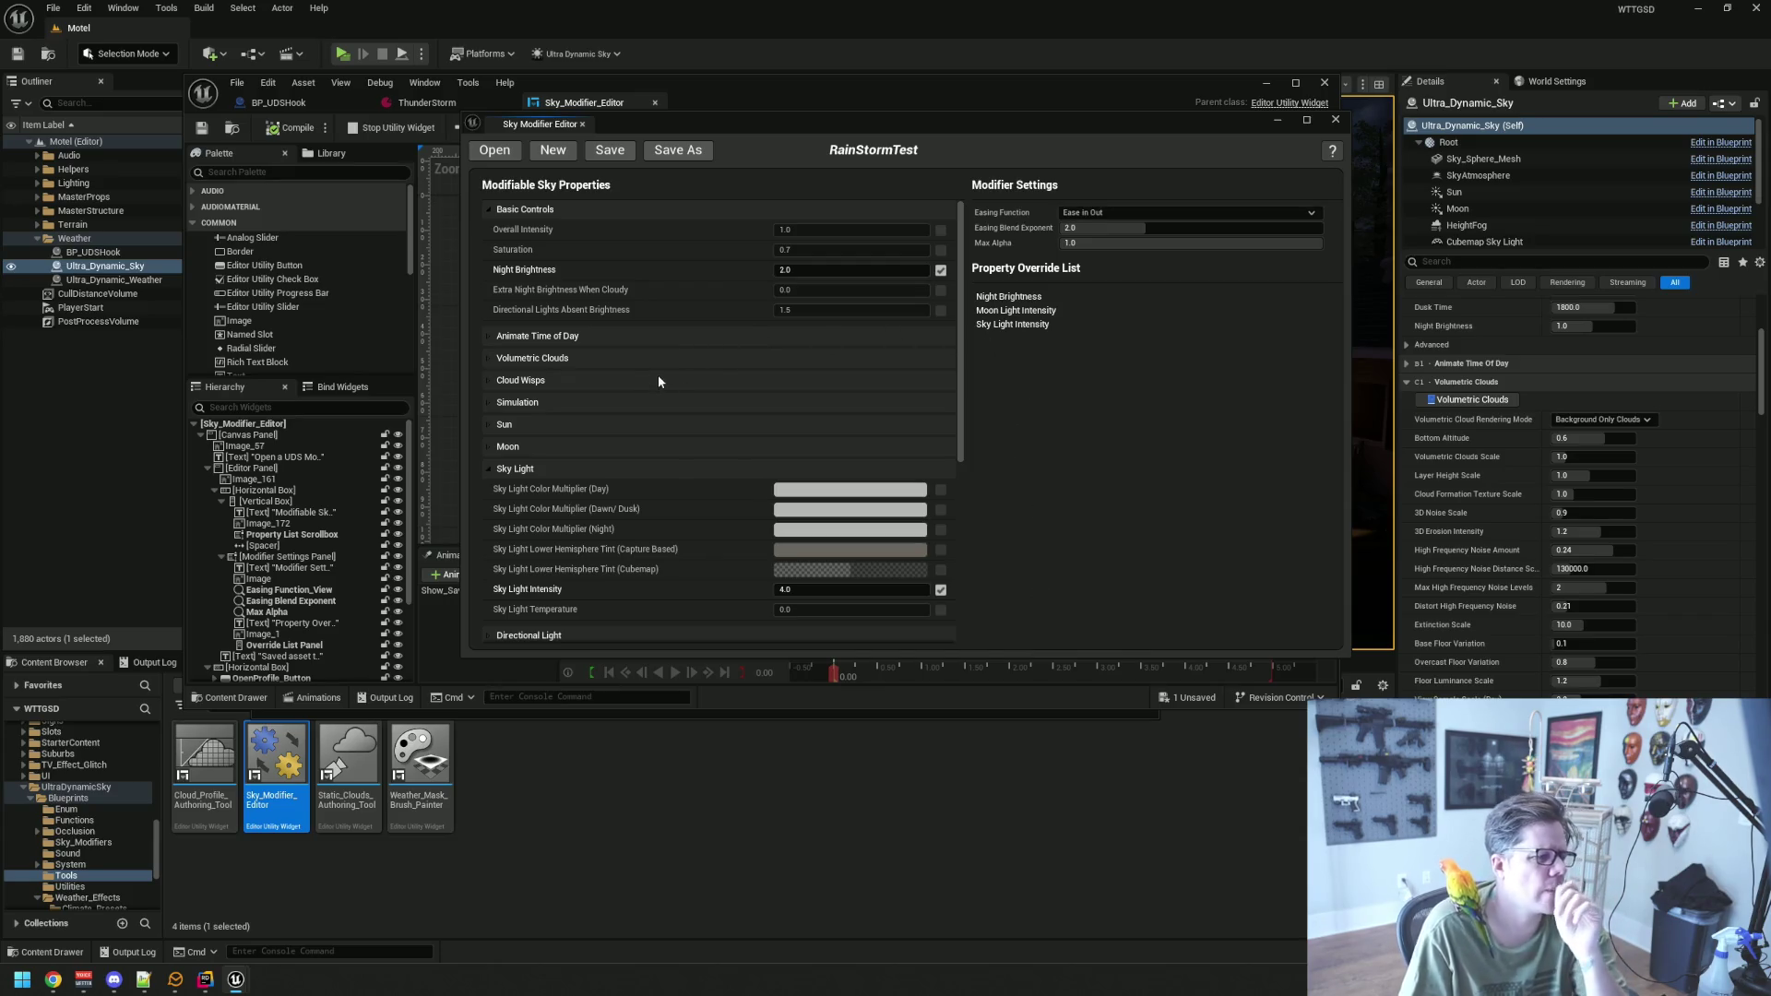
click(488, 402)
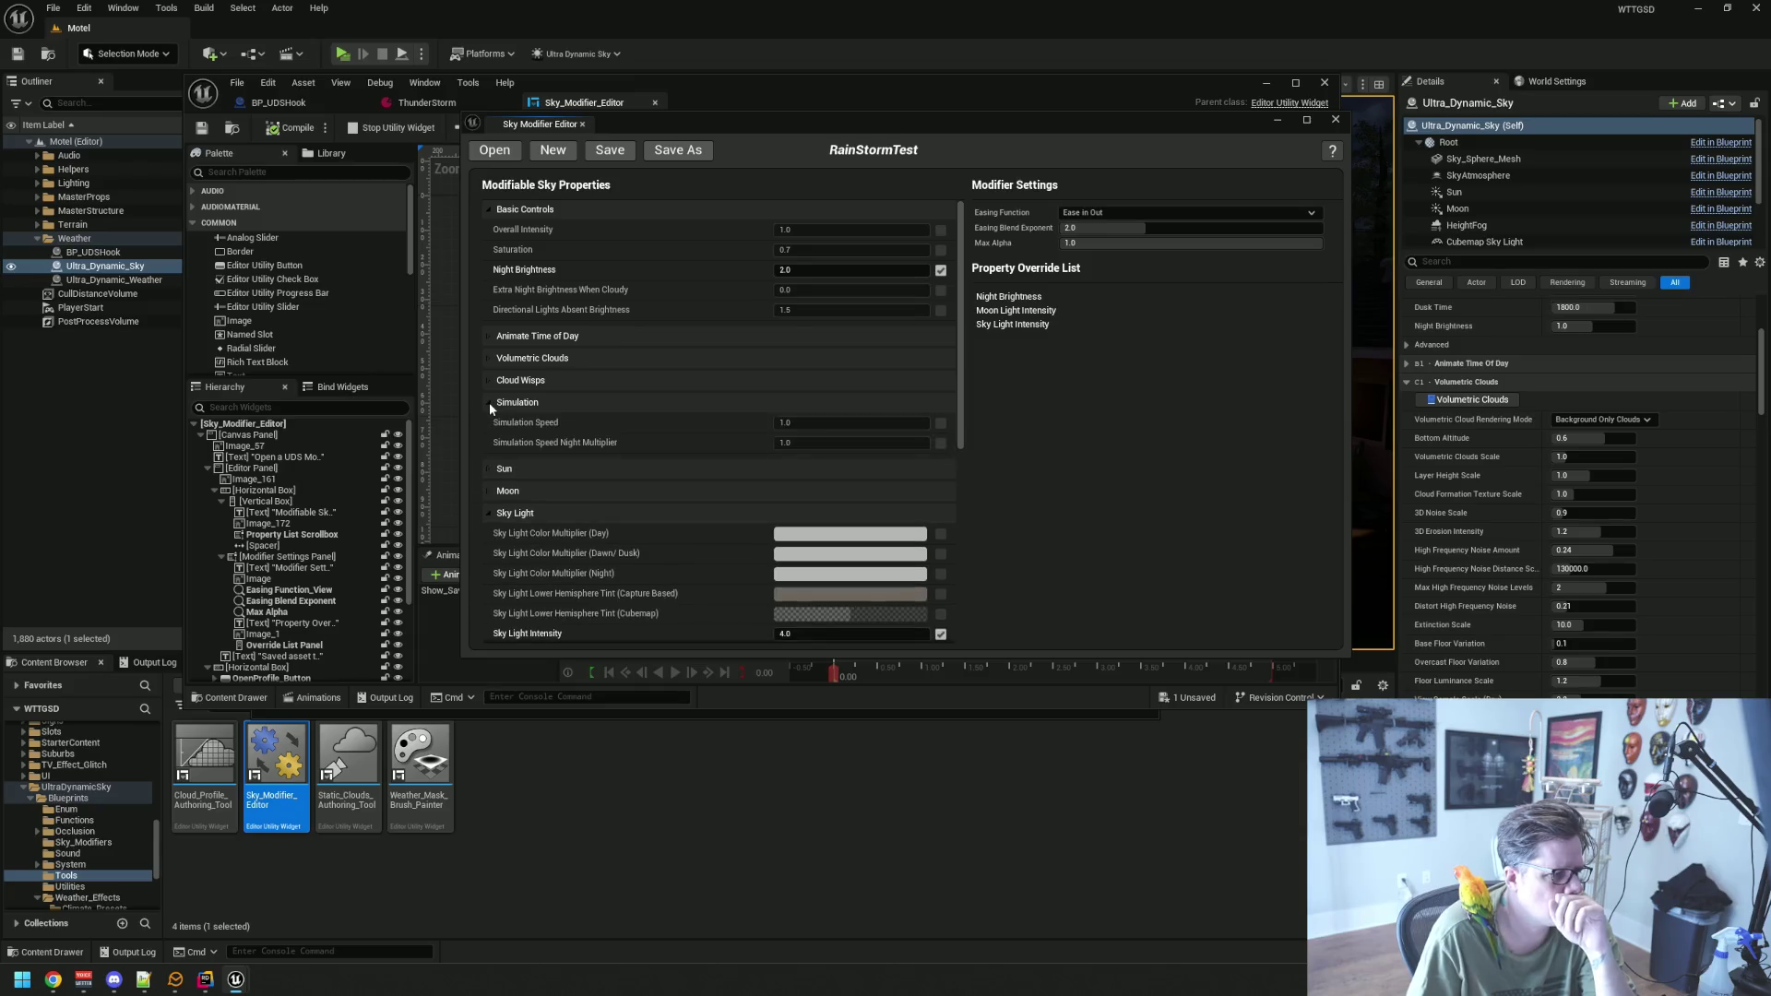
click(489, 402)
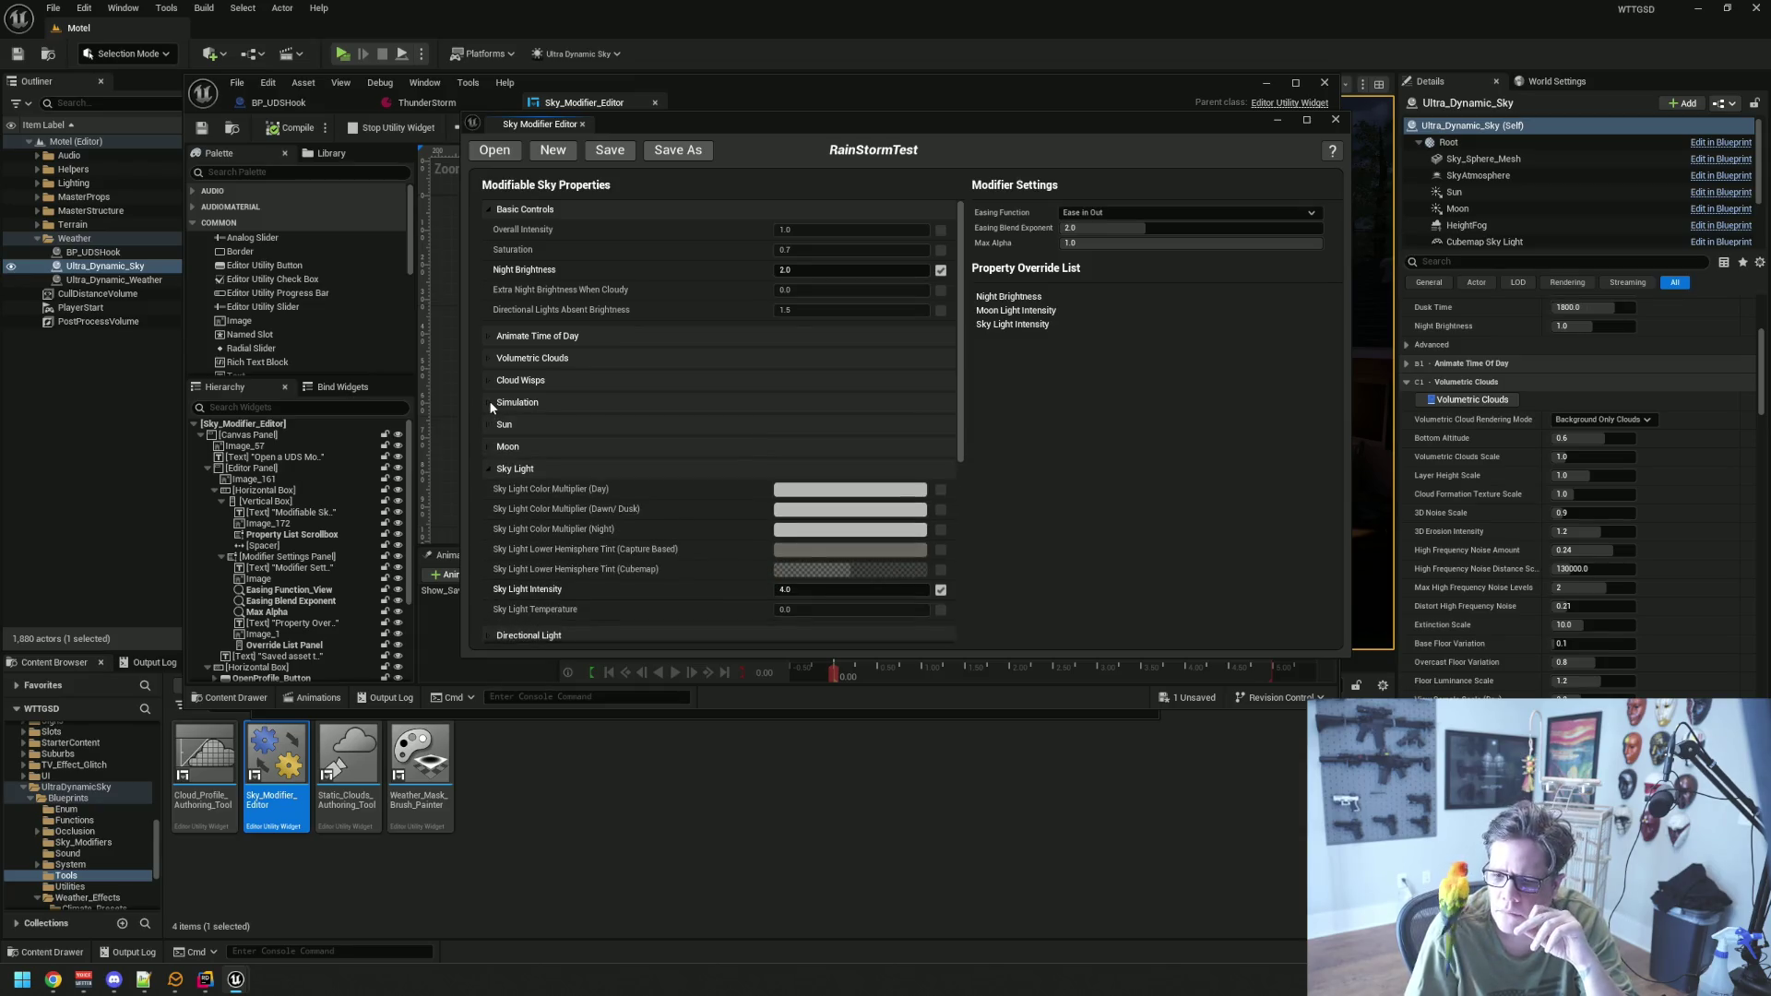
Reopen the Moon category and scroll through it to review the Moon Light Intensity override
click(490, 468)
click(491, 446)
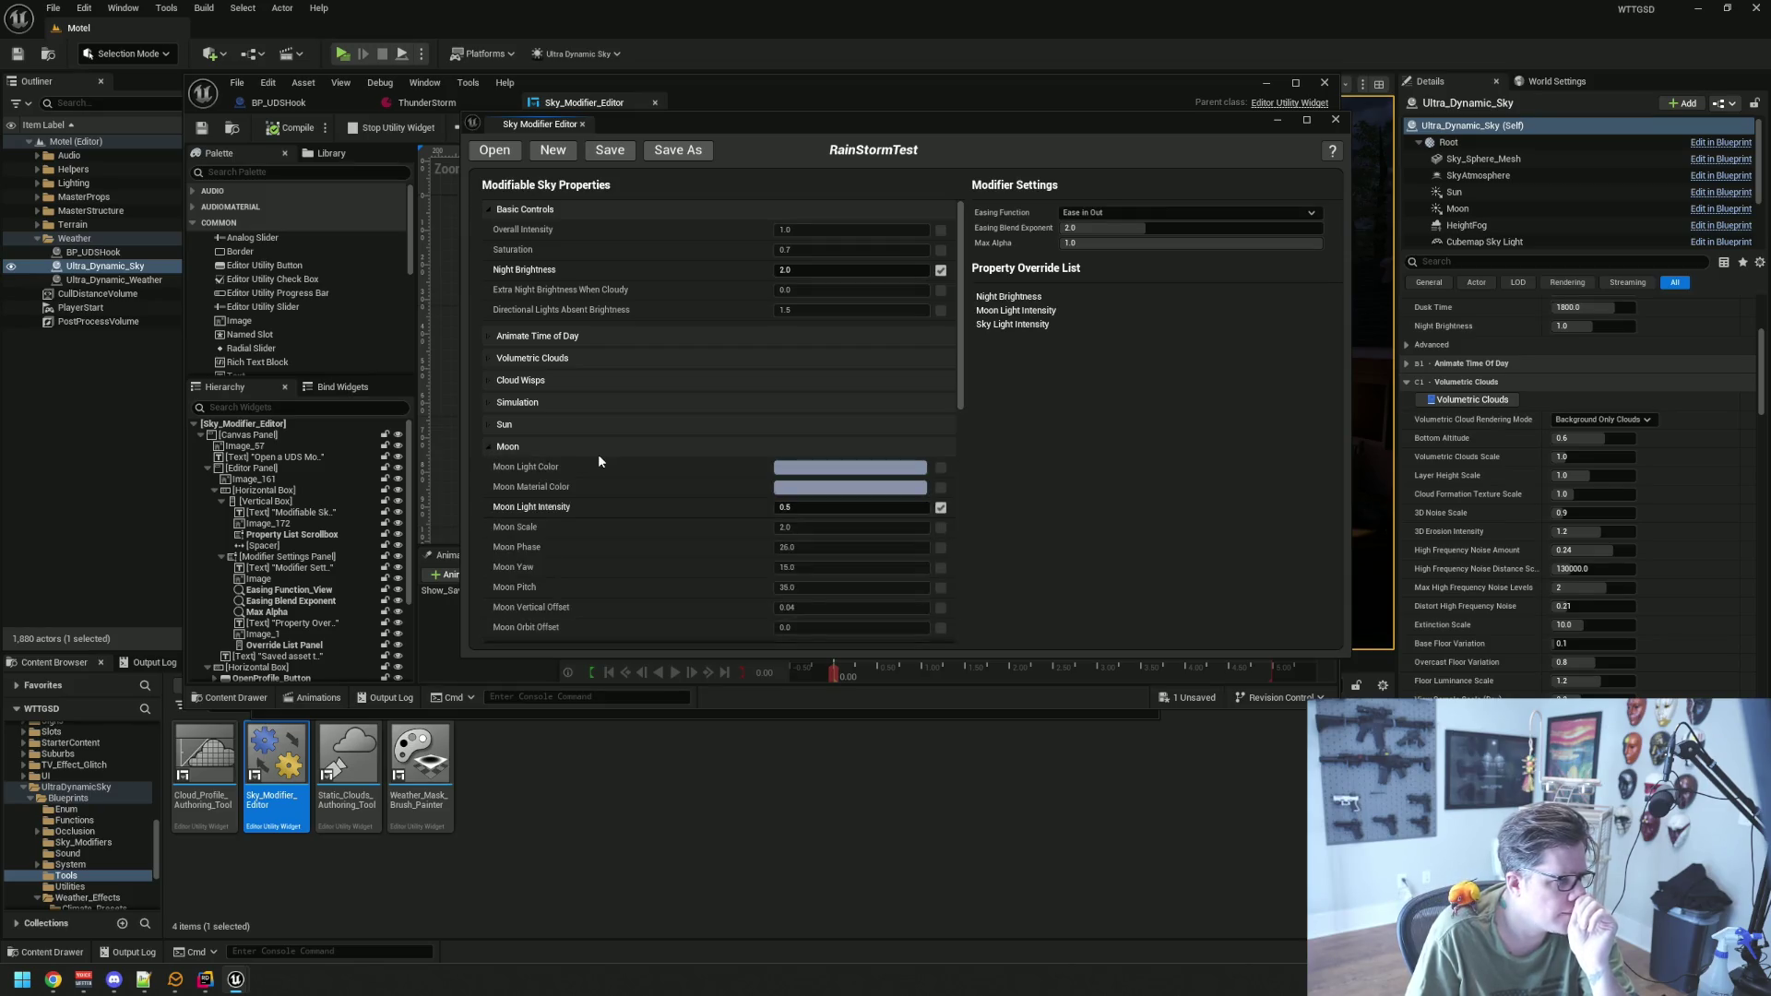
scroll(600, 452, down, 2)
scroll(604, 417, down, 3)
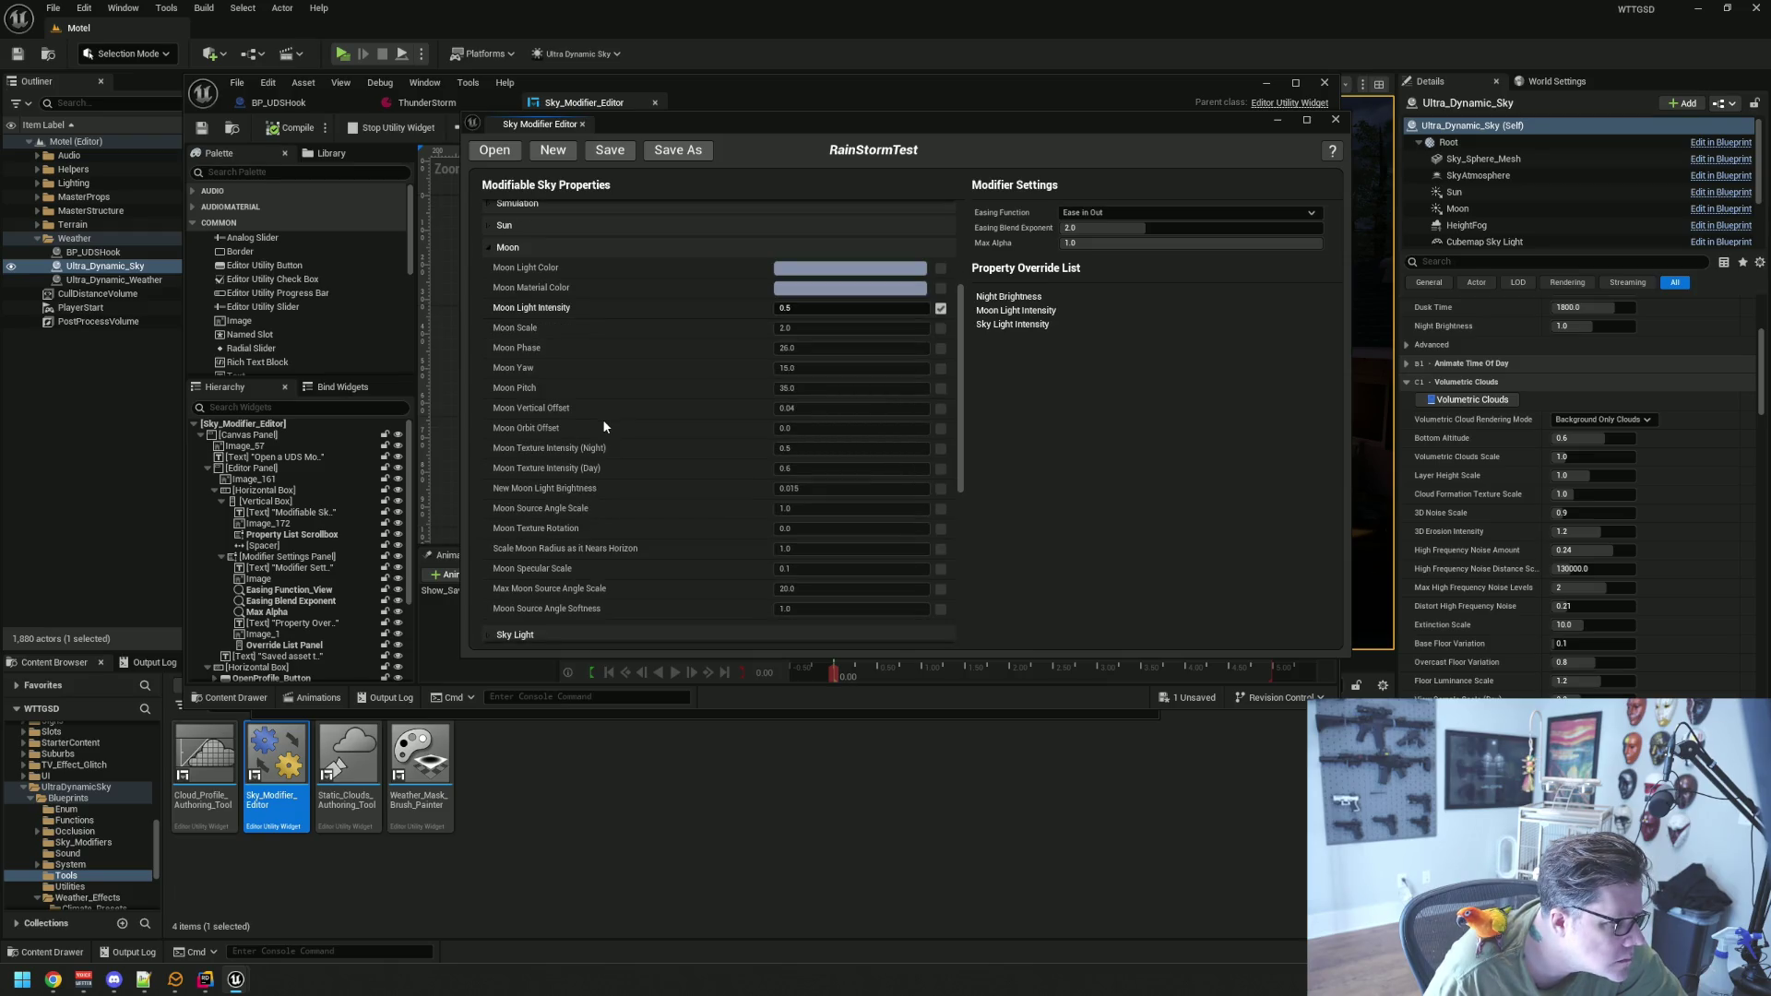
scroll(604, 426, up, 3)
scroll(601, 427, up, 2)
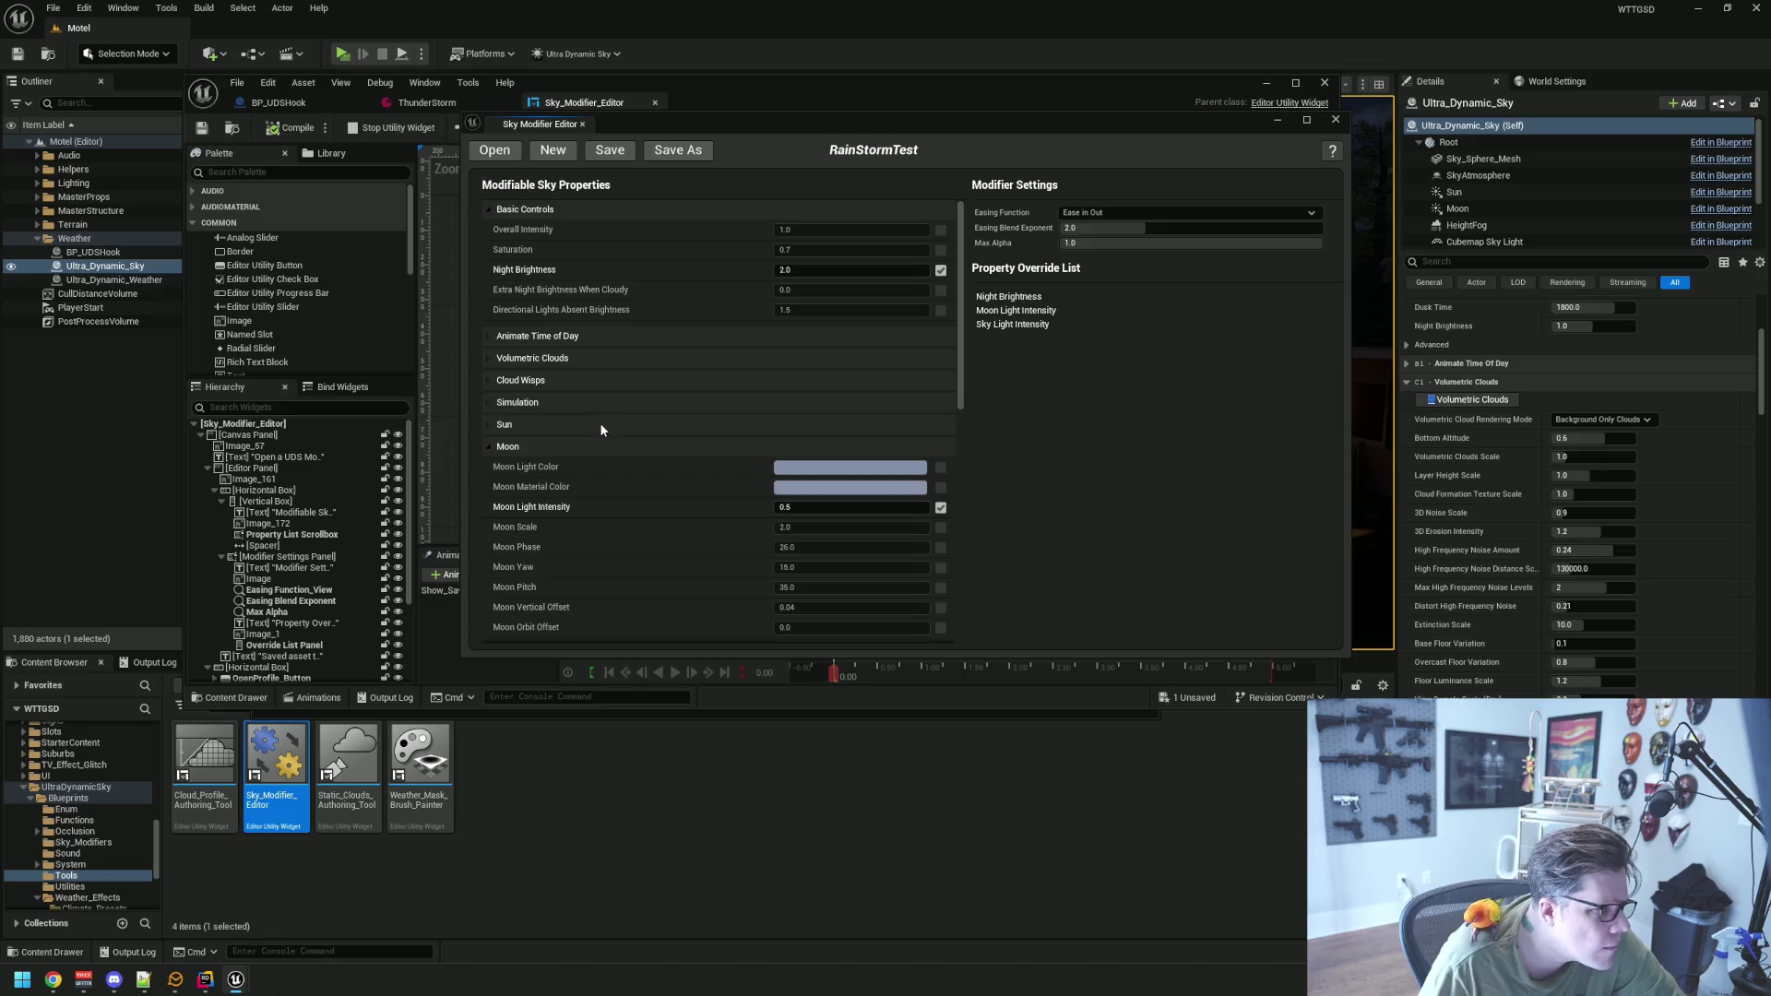
click(486, 446)
Browse the Sky Light, Exposure and Sky Atmosphere categories
click(486, 469)
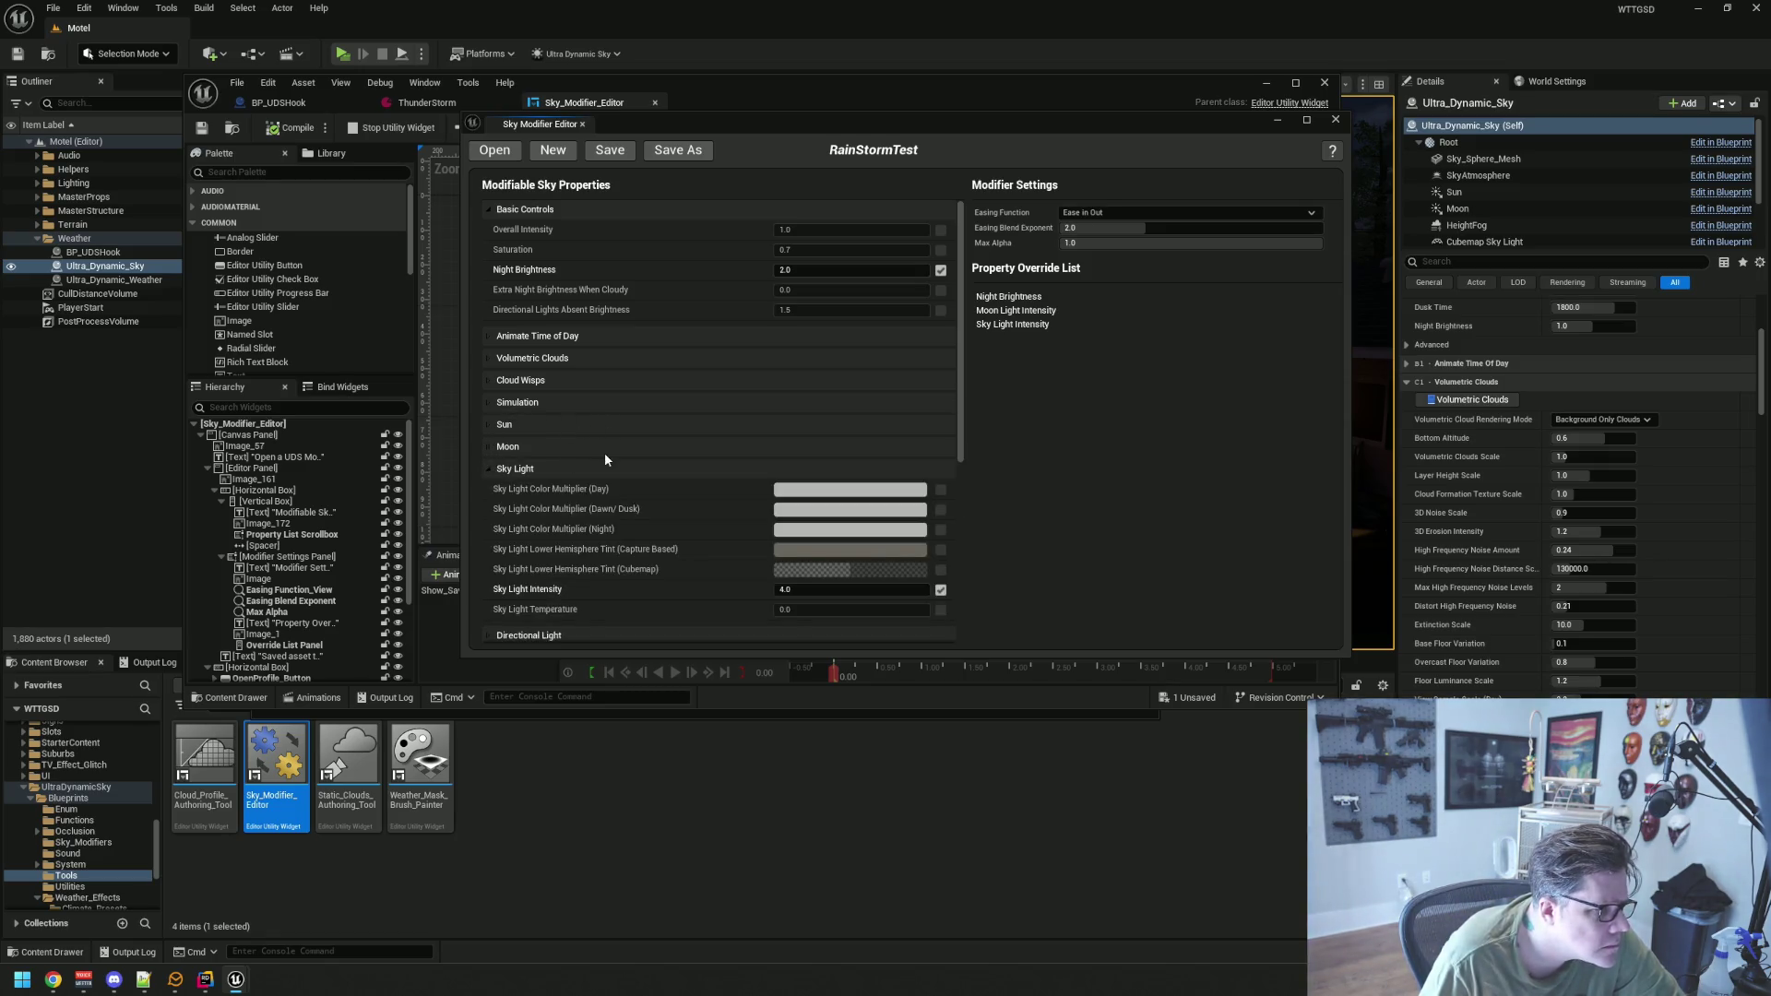
scroll(604, 452, down, 5)
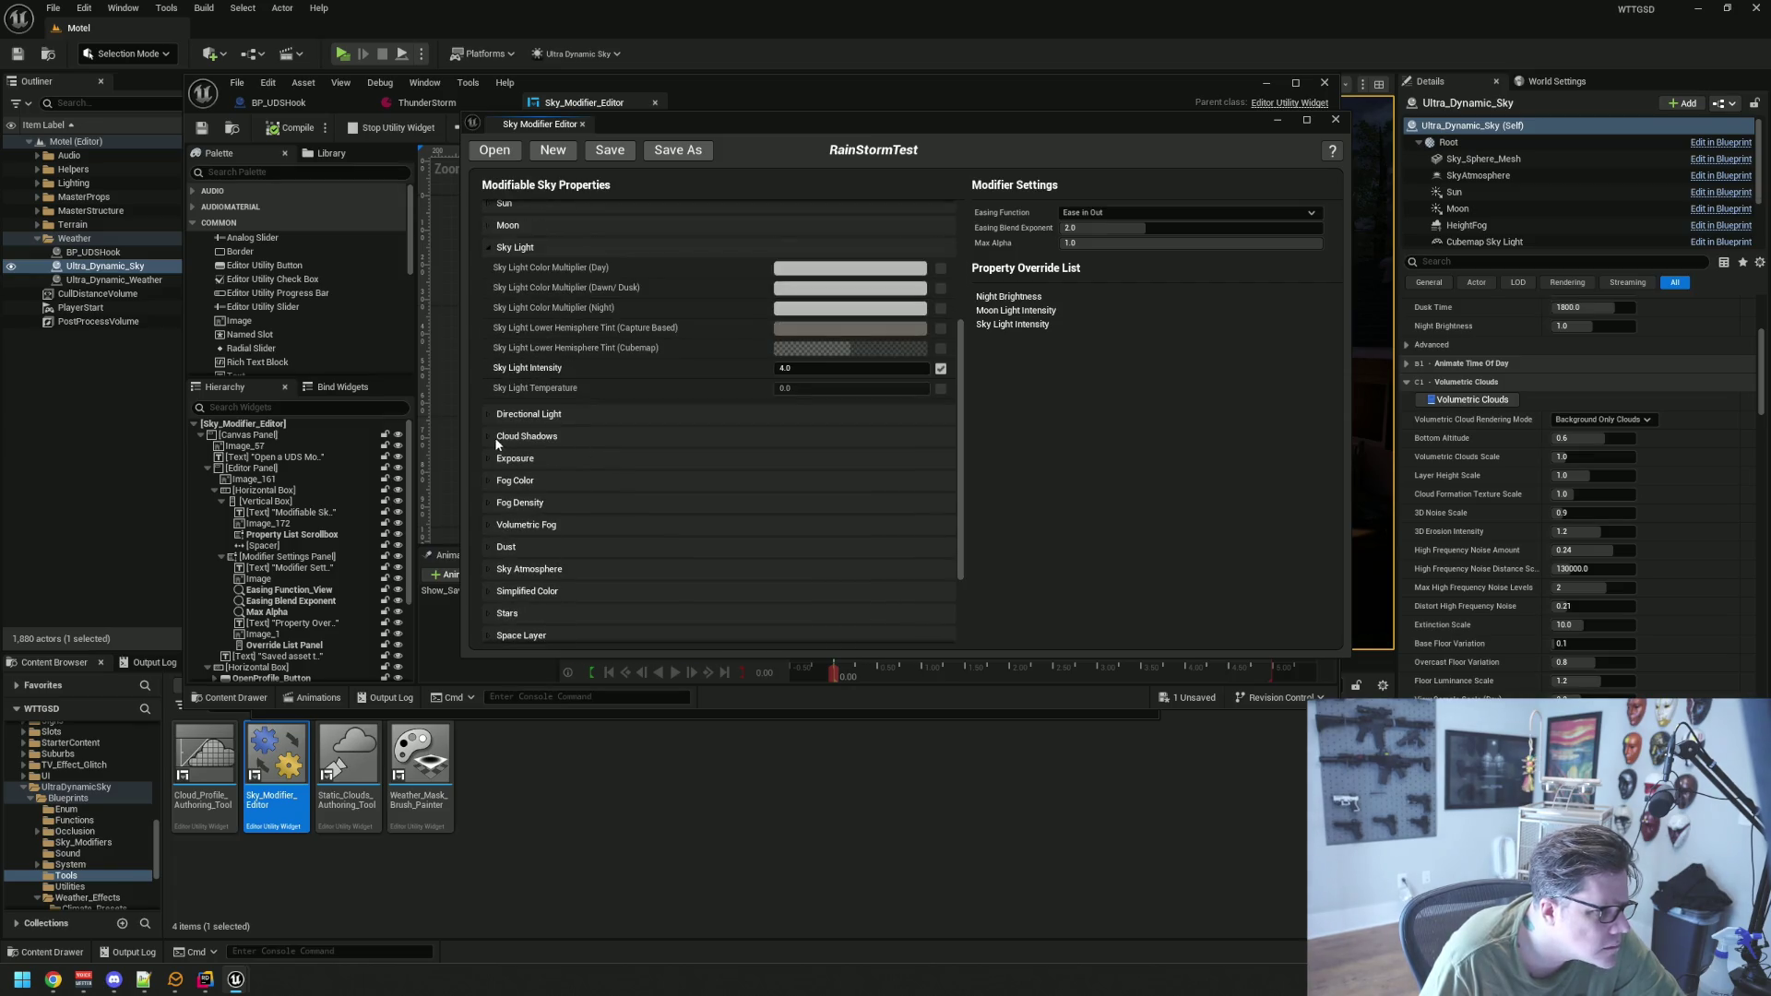
click(489, 458)
click(490, 458)
scroll(525, 480, down, 2)
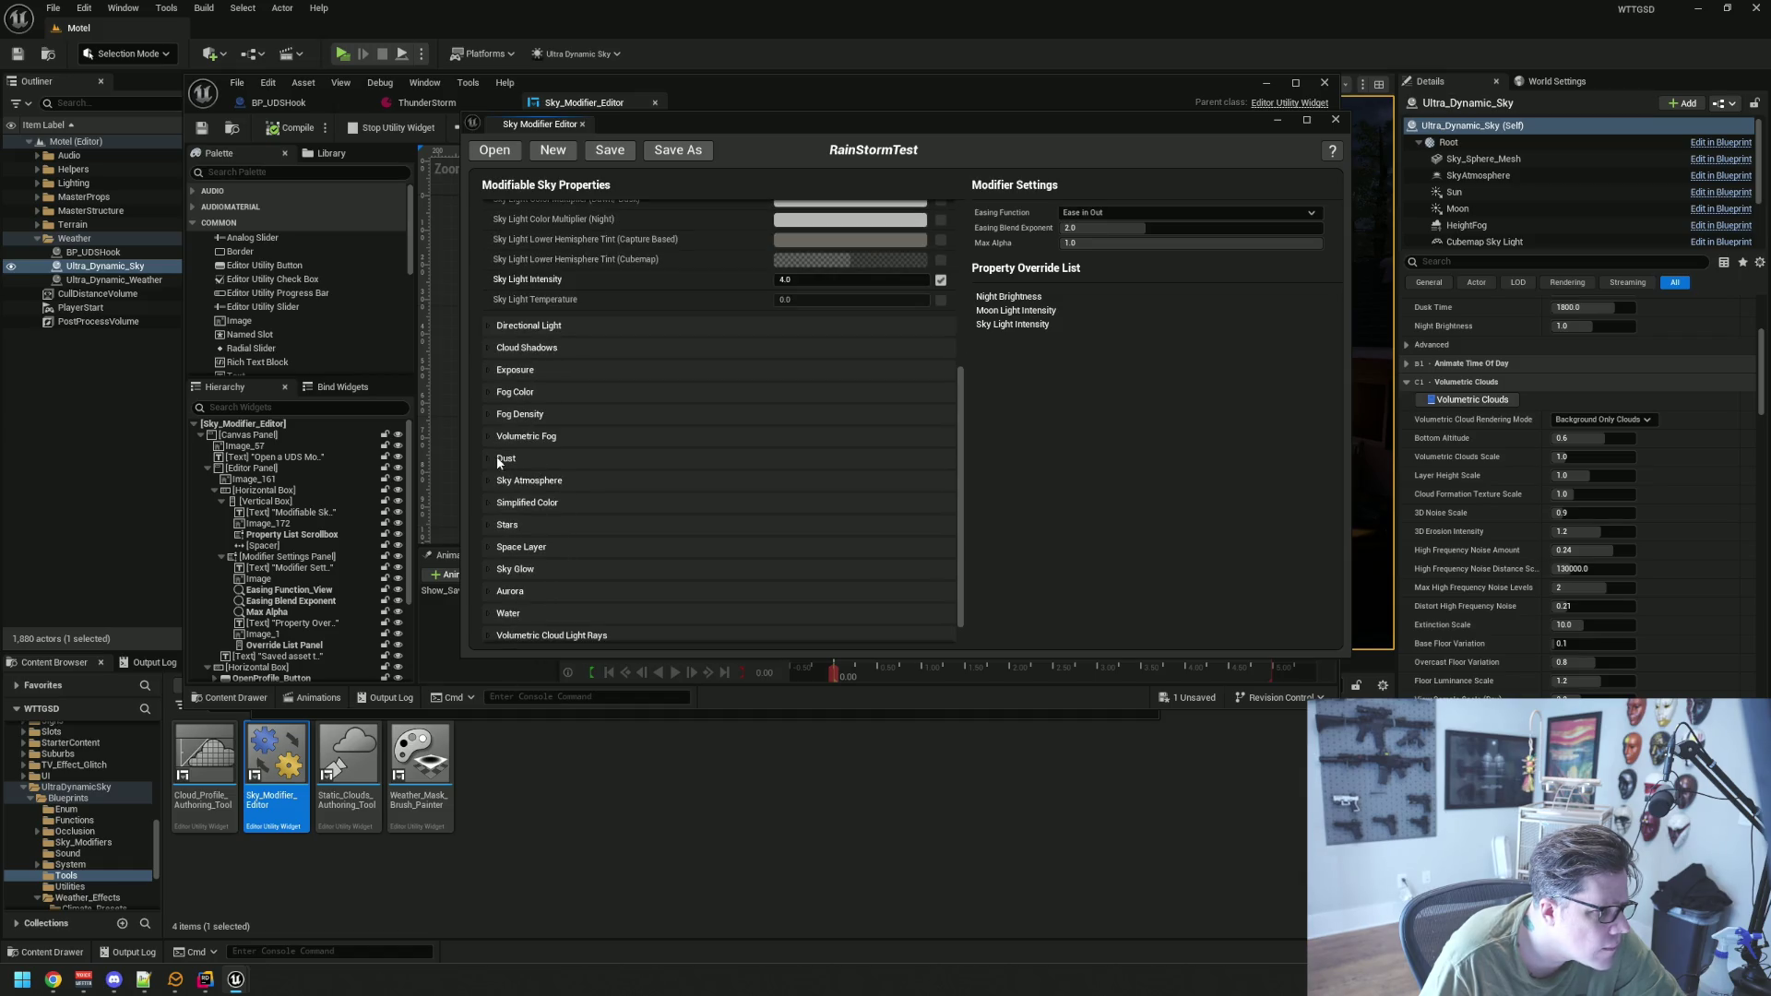
scroll(496, 457, down, 1)
click(491, 452)
scroll(609, 471, down, 3)
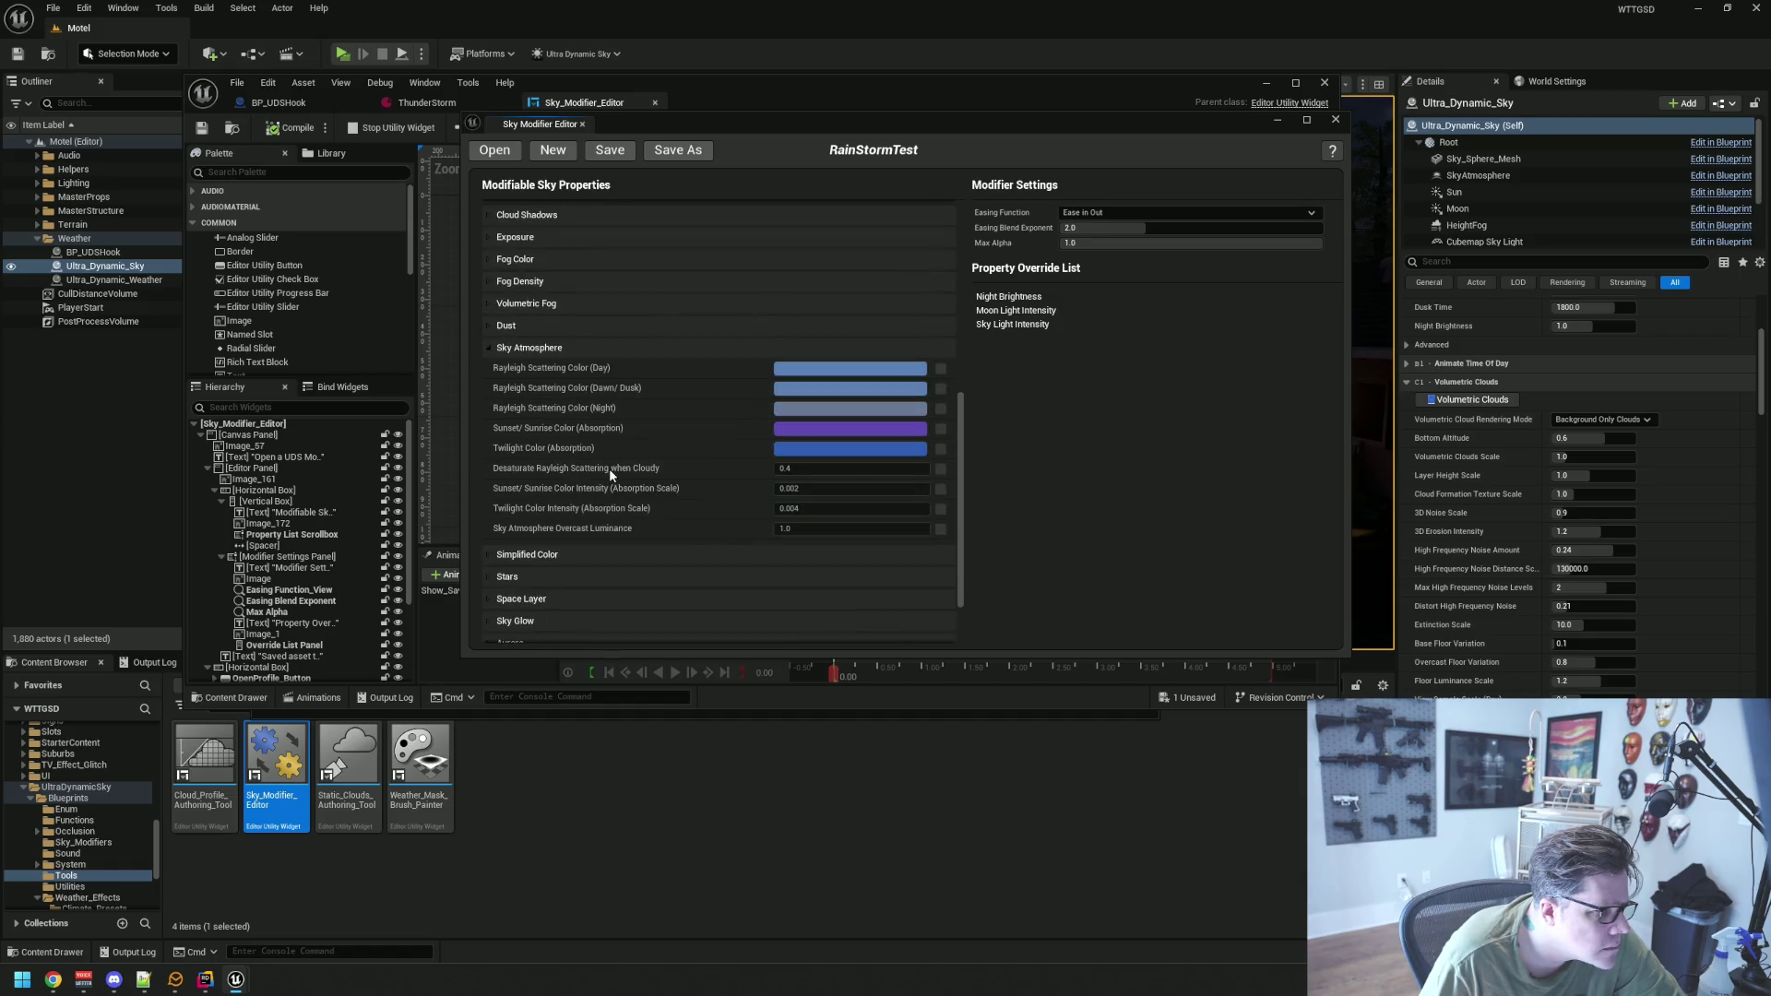
click(489, 336)
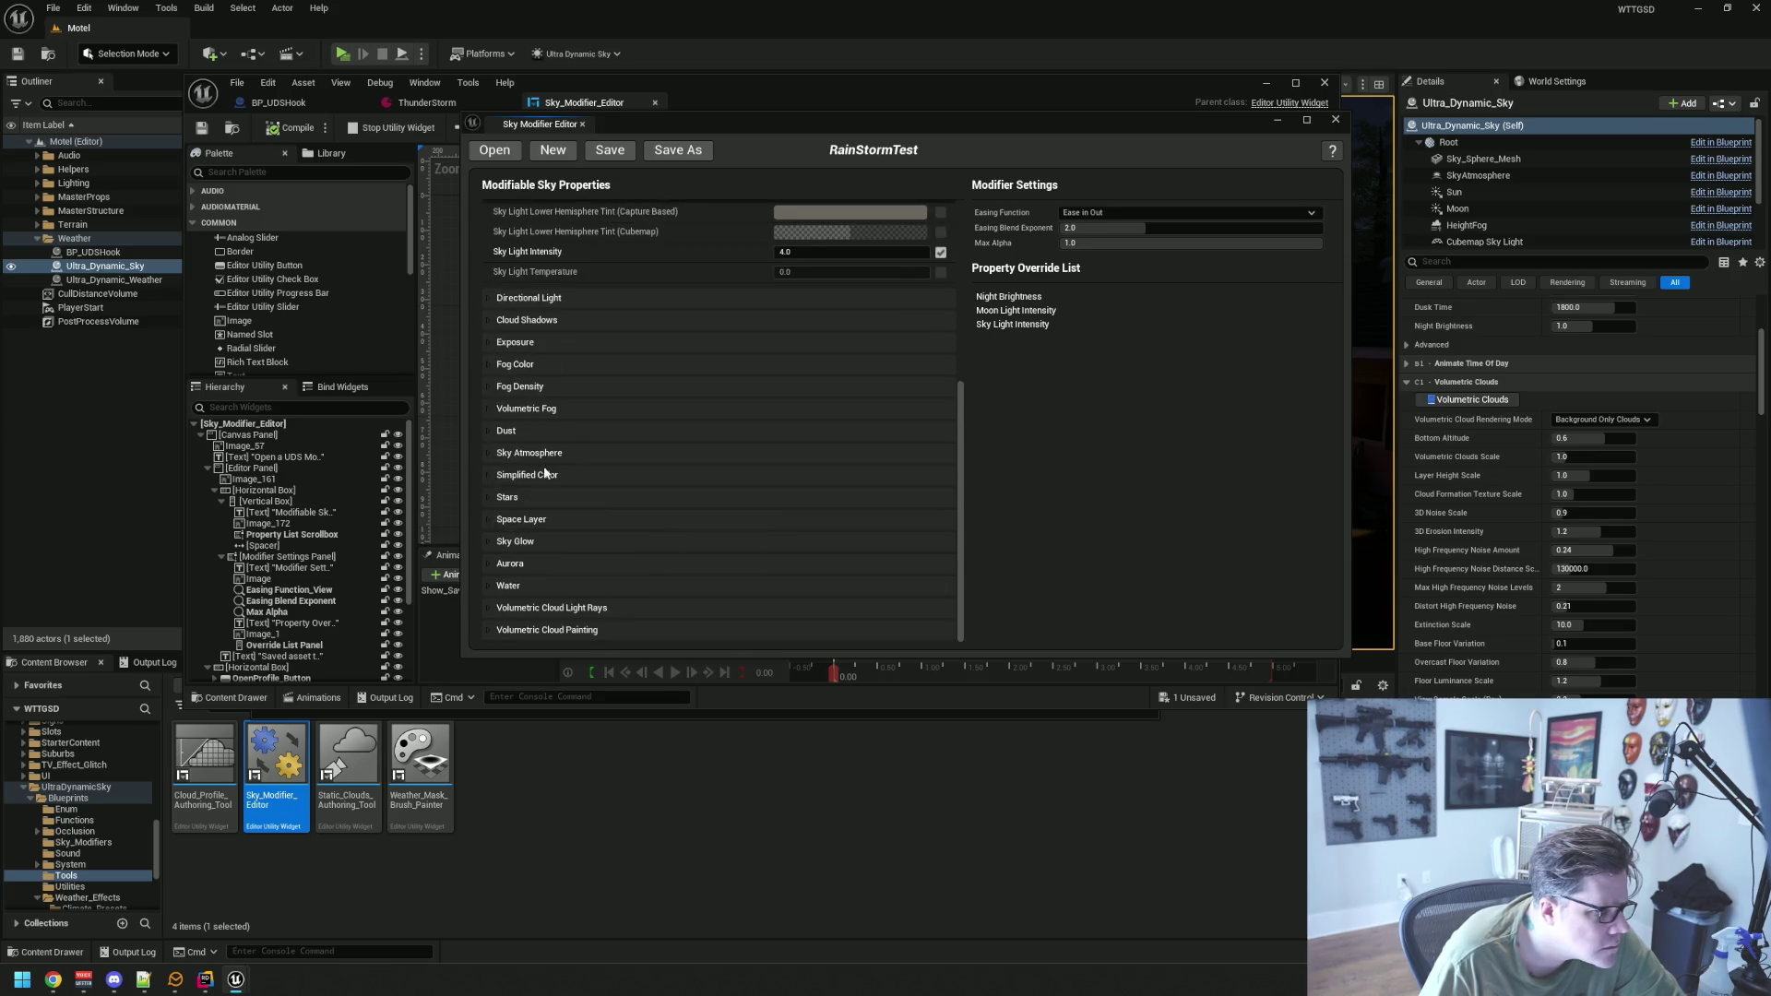
Check Sky Glow, then scroll the Moon category again to review the checked overrides
click(489, 542)
scroll(498, 543, down, 2)
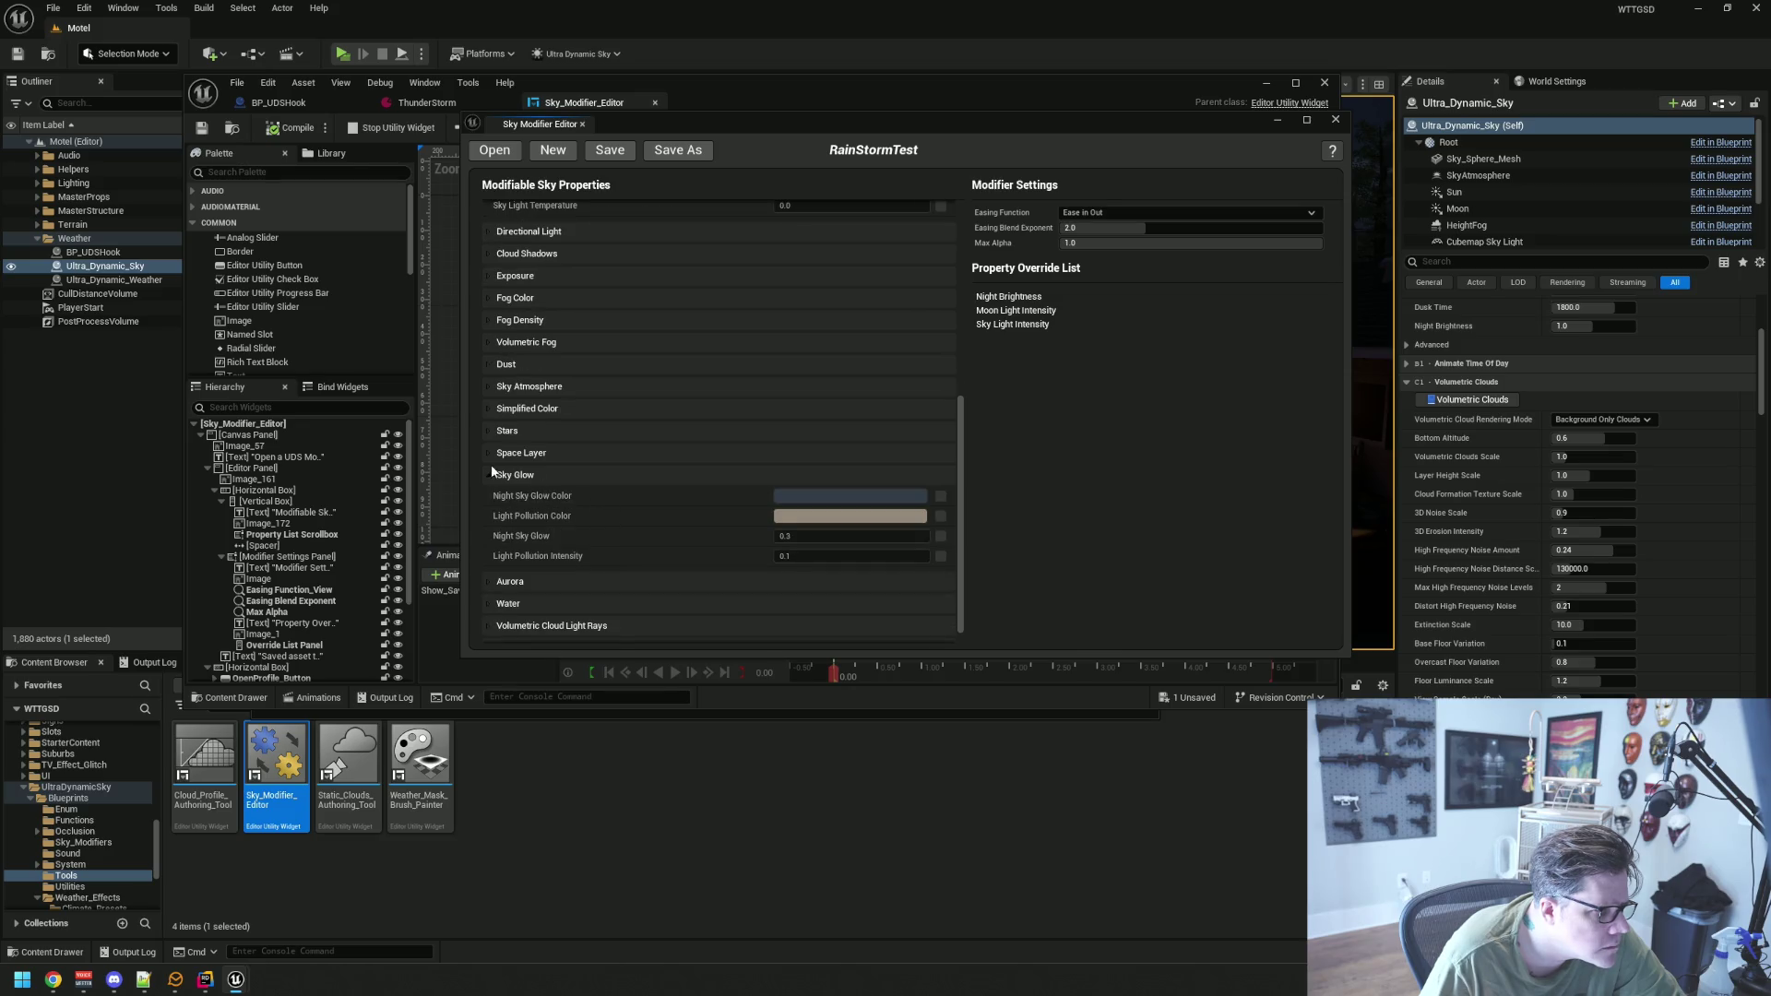
scroll(489, 477, up, 10)
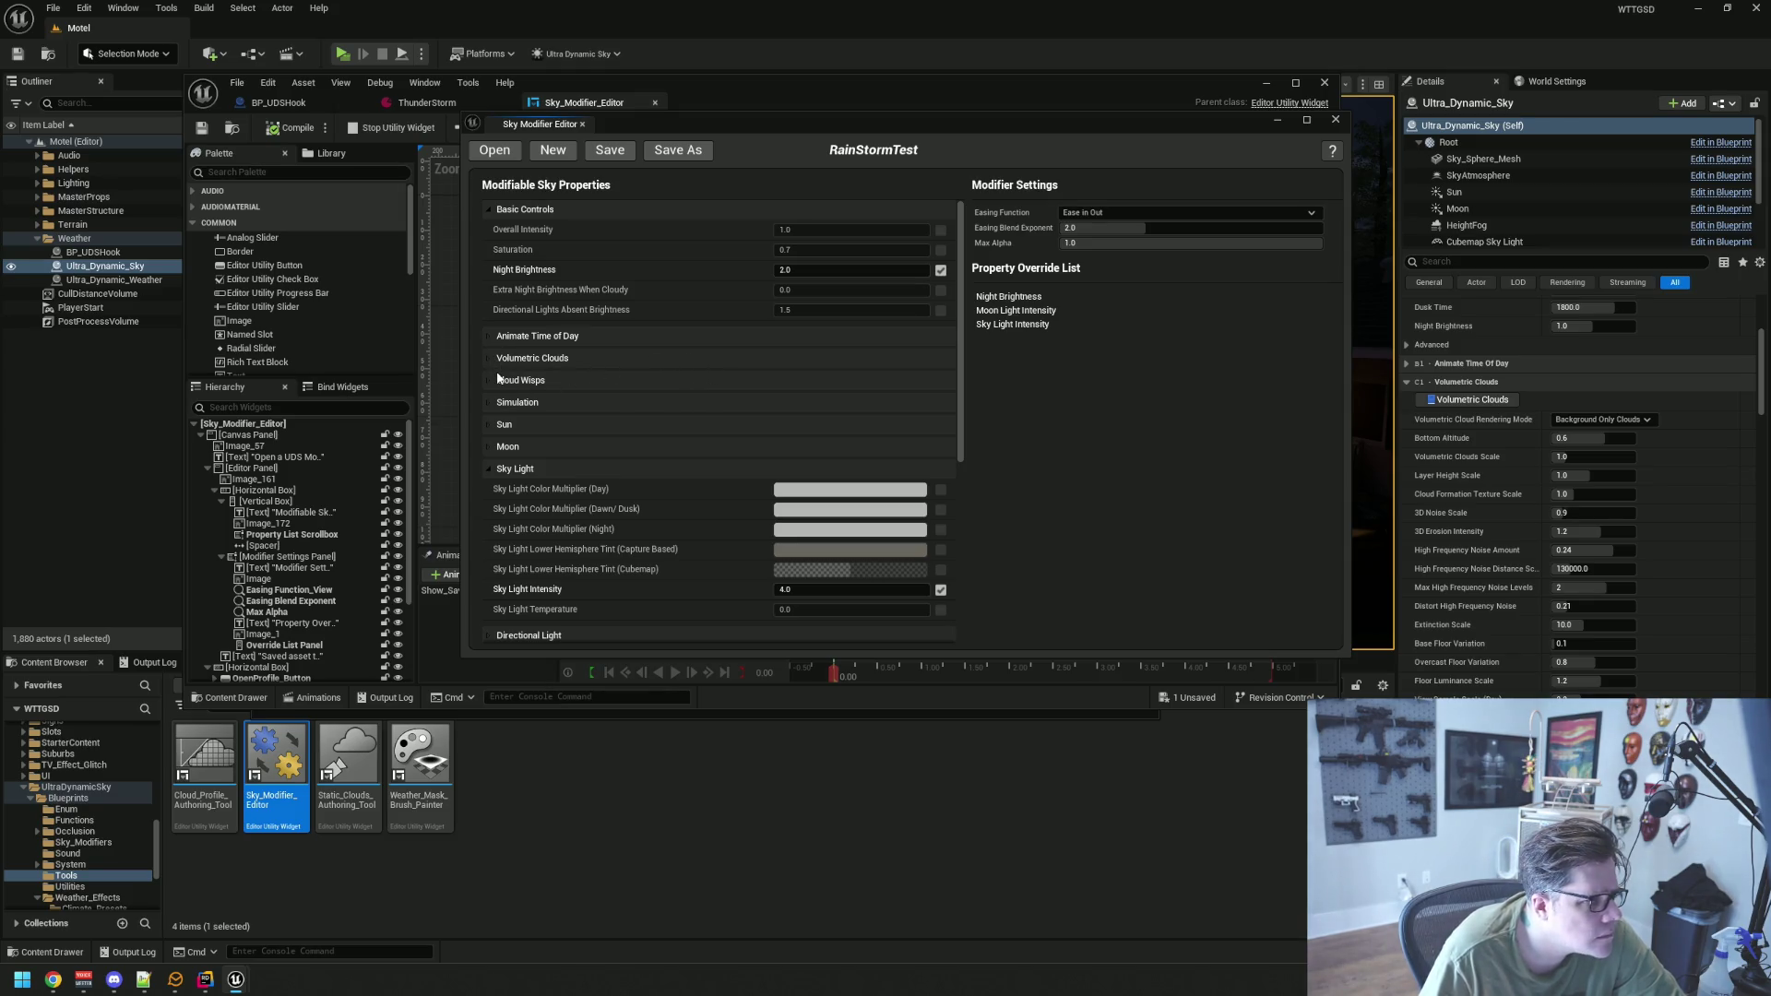
click(489, 446)
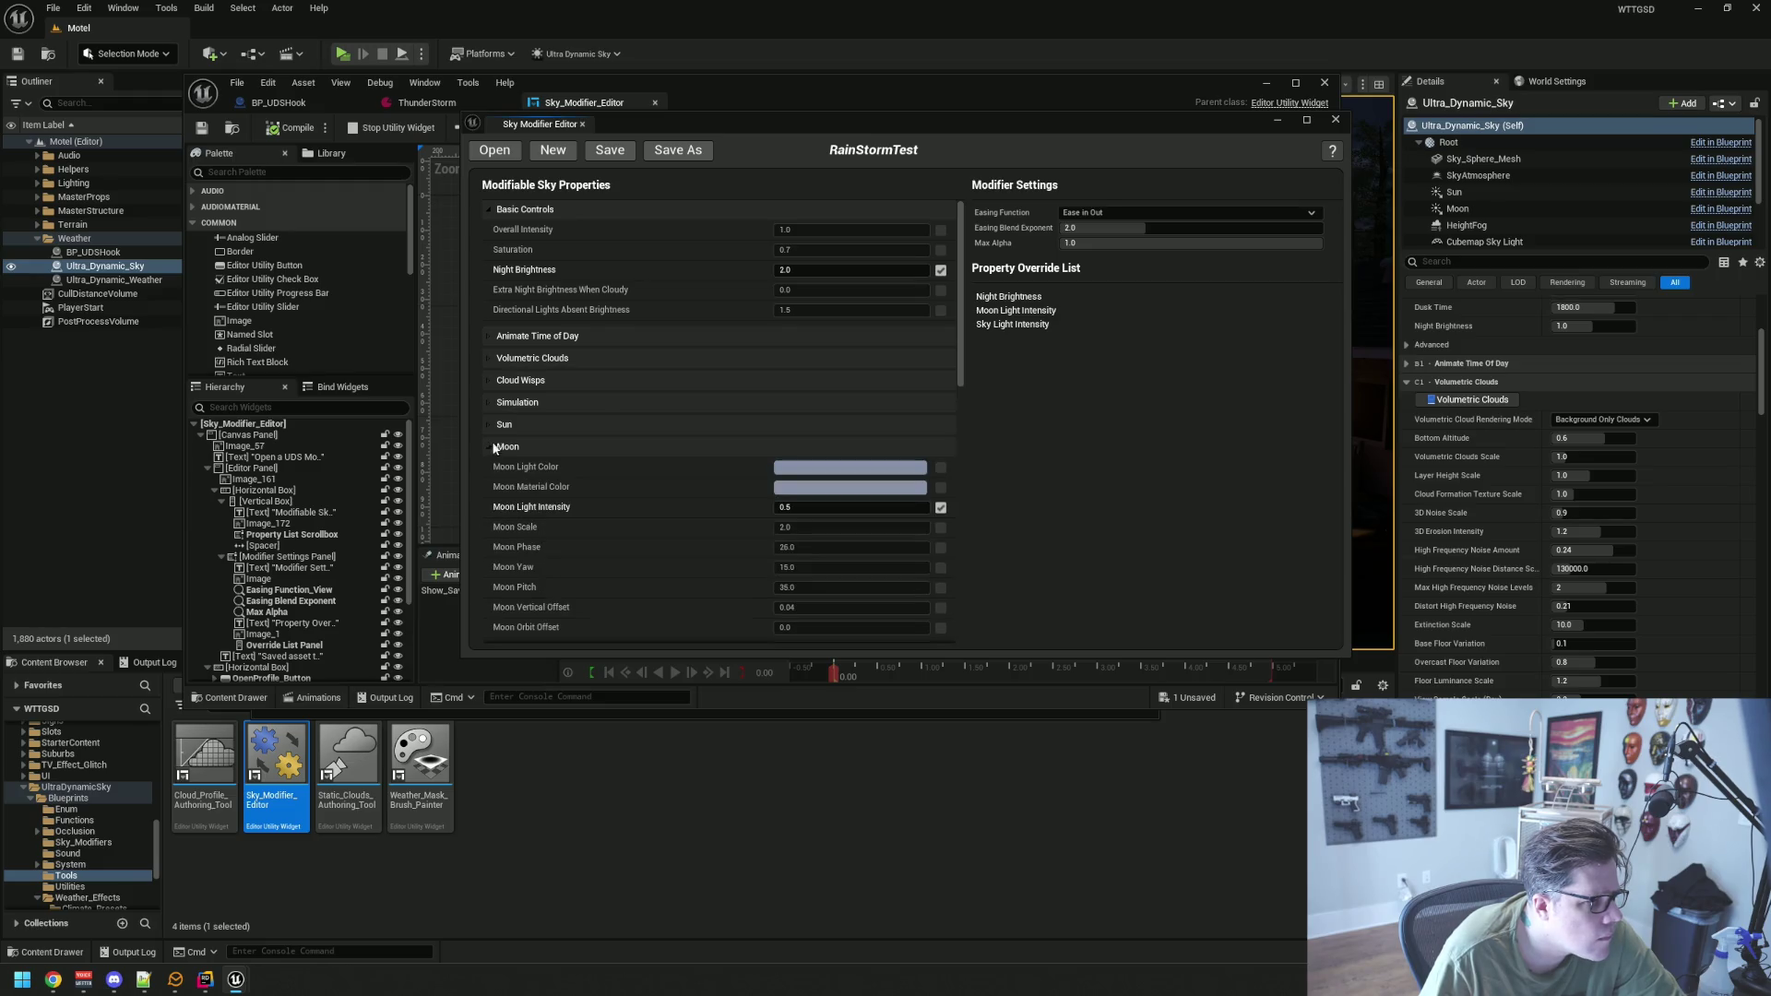
scroll(605, 408, down, 3)
scroll(604, 409, down, 1)
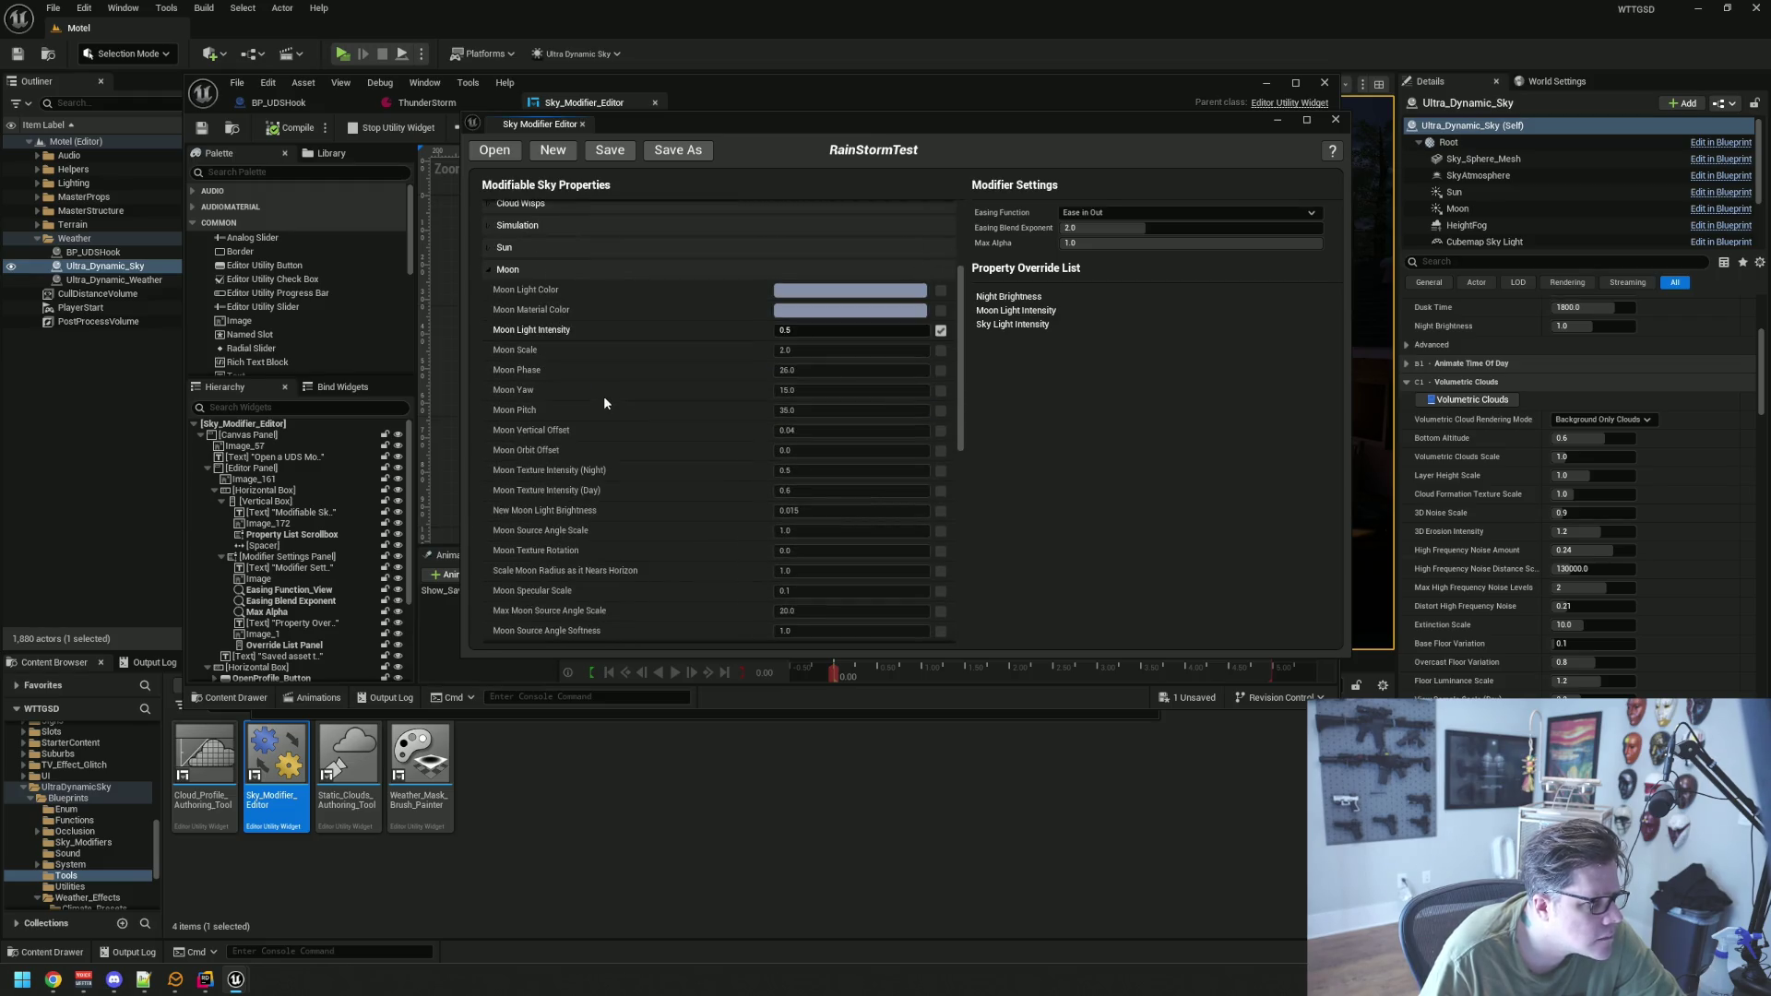
scroll(605, 402, down, 1)
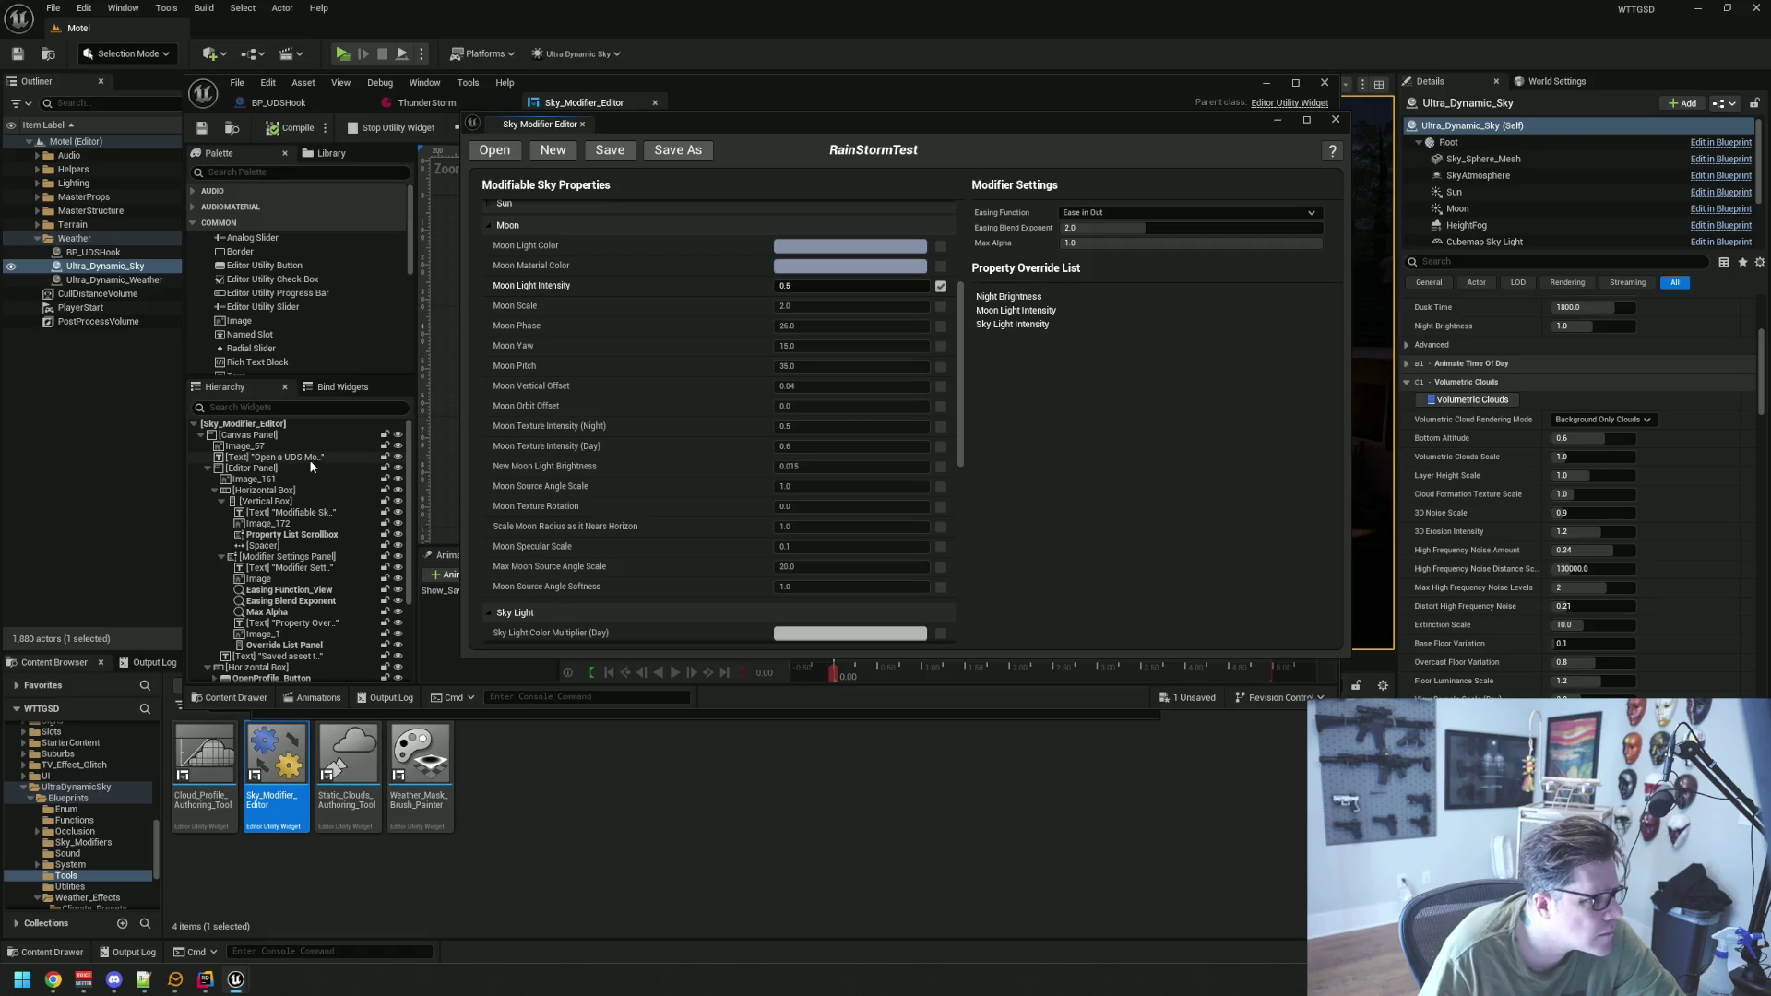
scroll(1569, 328, up, 2)
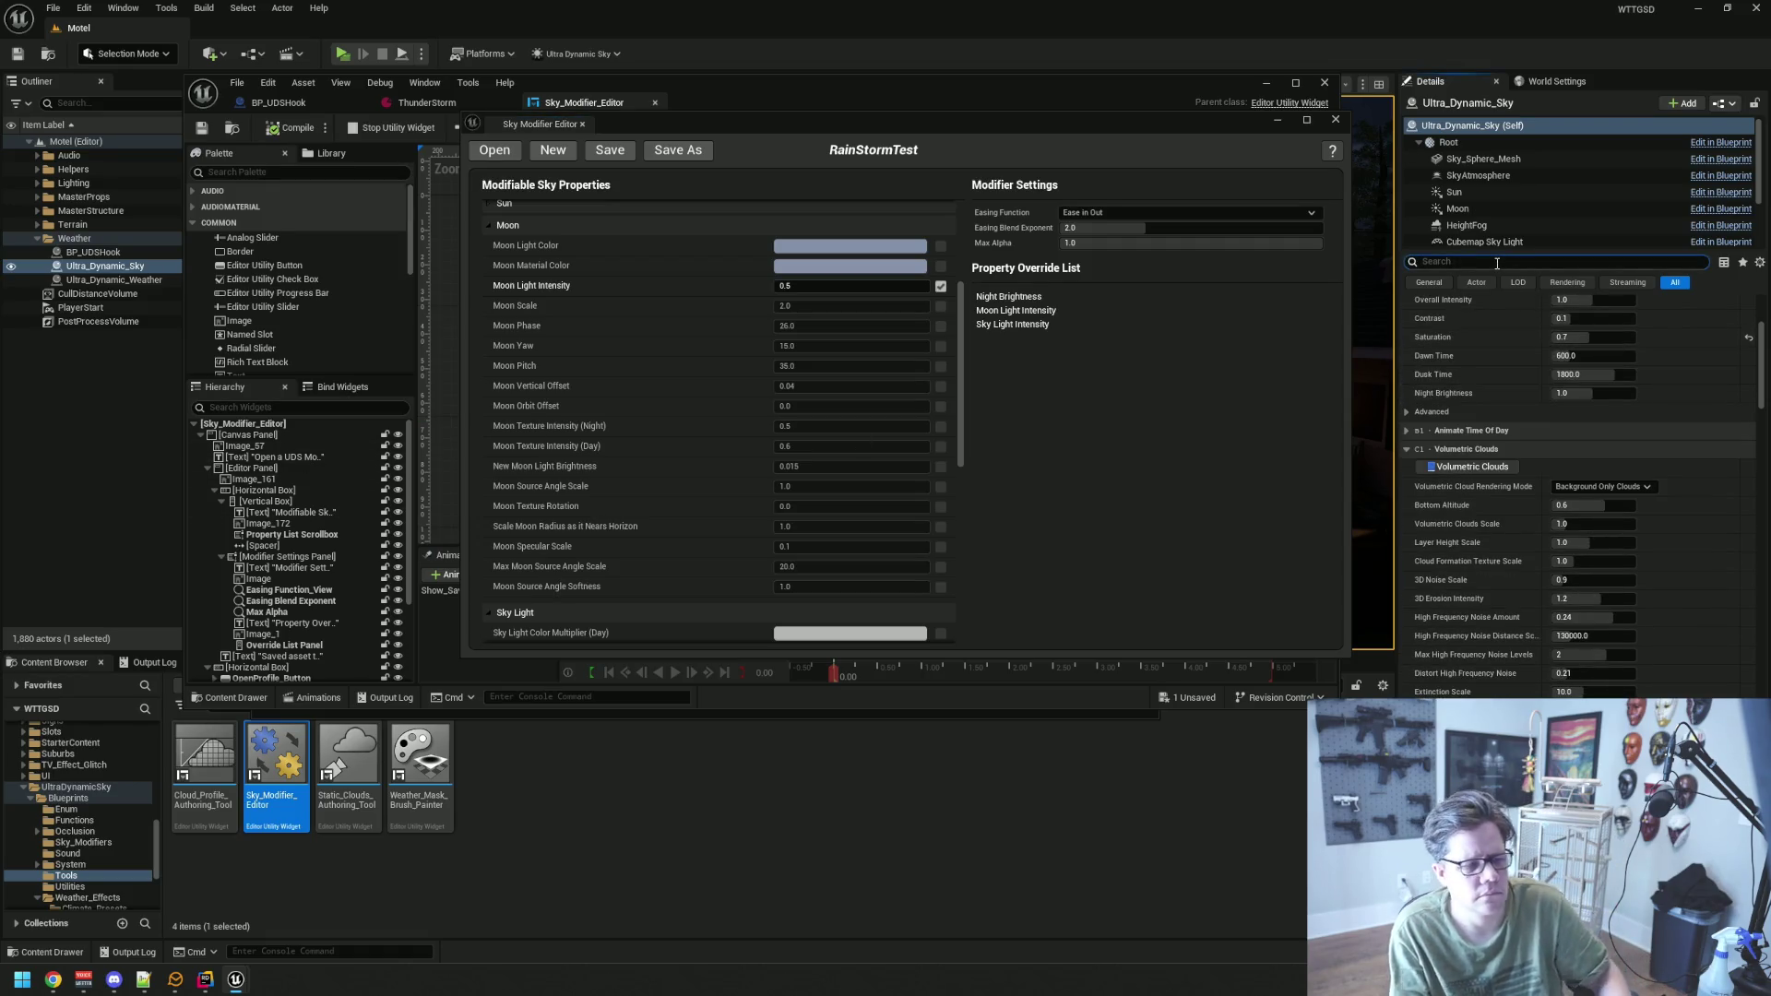
Filter the sky actor's Details to 'moon glow' and save the RainStormTest modifier
click(1497, 264)
text(moon glow)
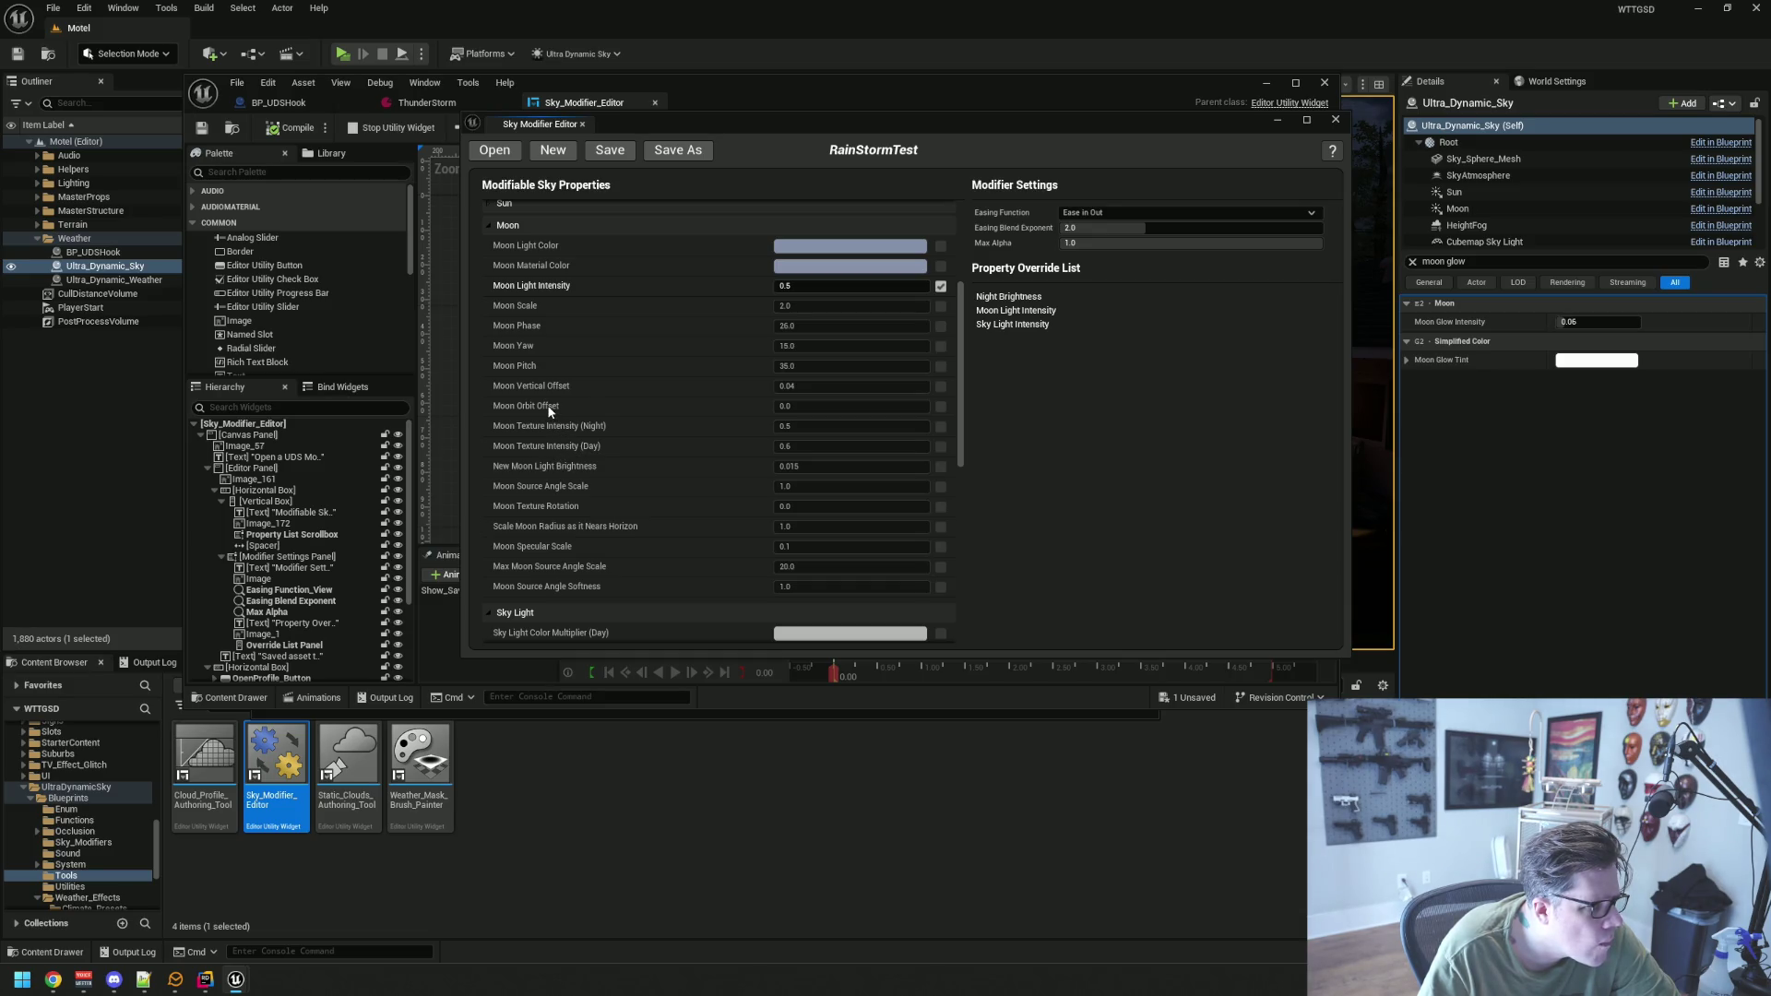
scroll(549, 411, up, 1)
scroll(549, 412, down, 1)
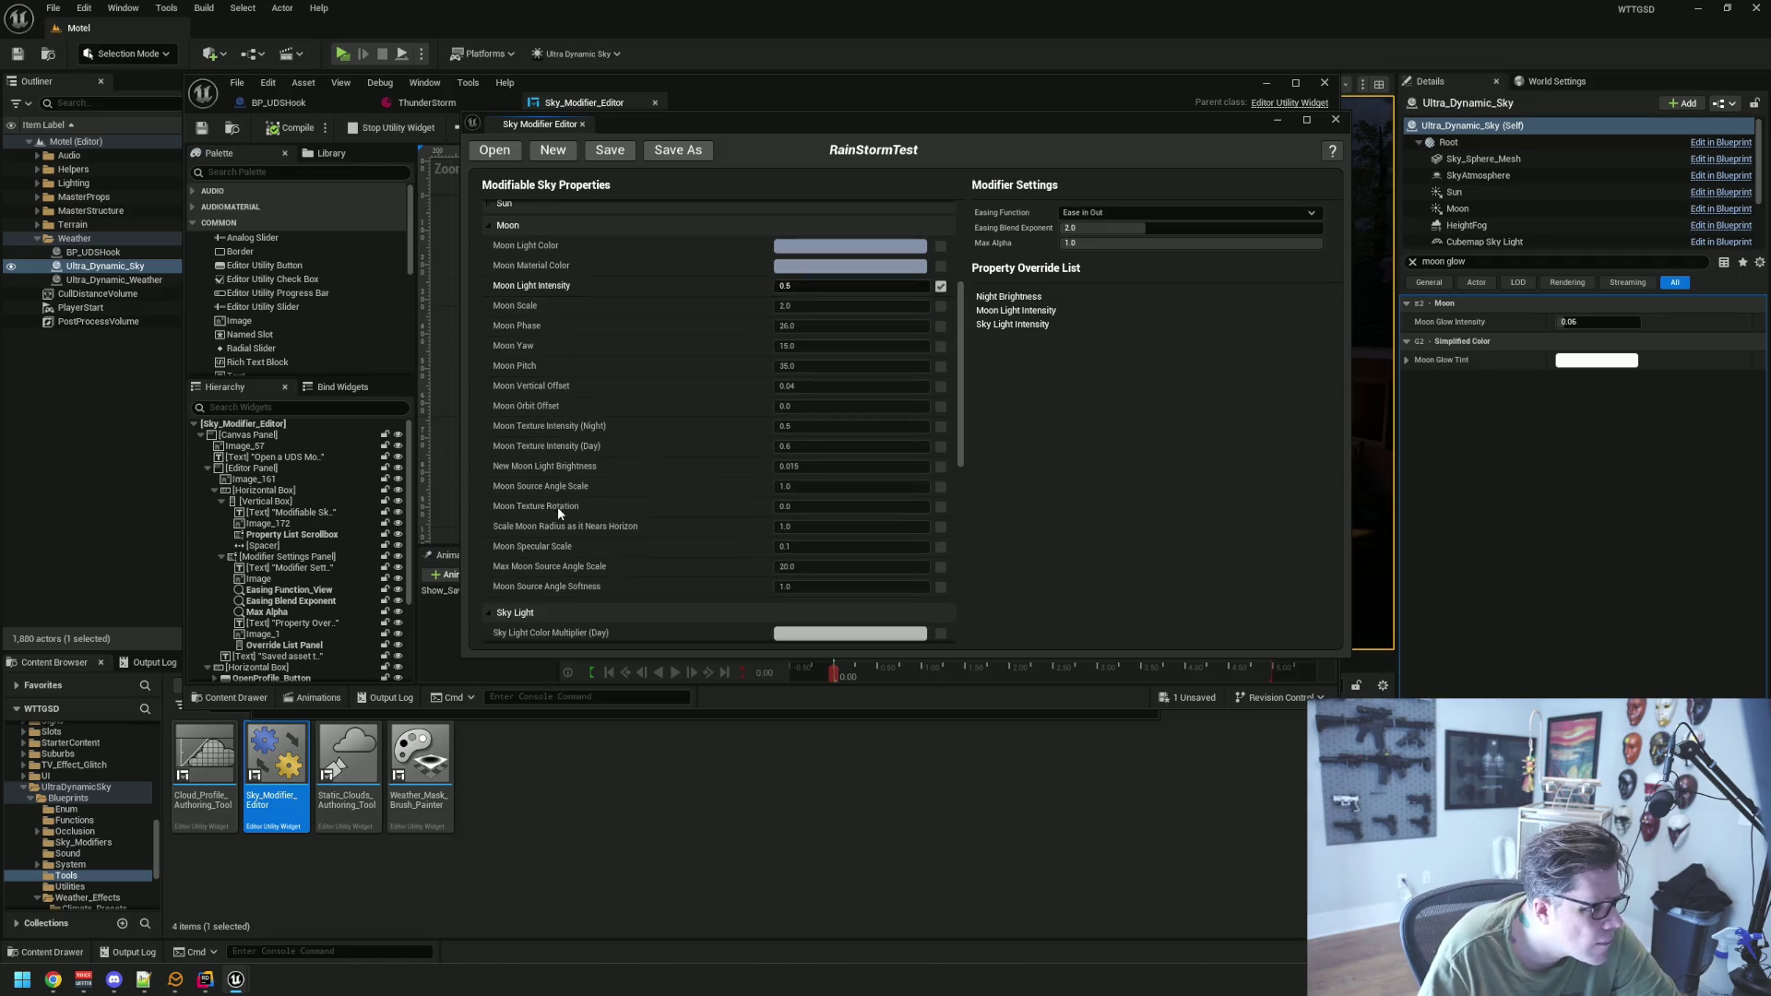
scroll(582, 589, up, 5)
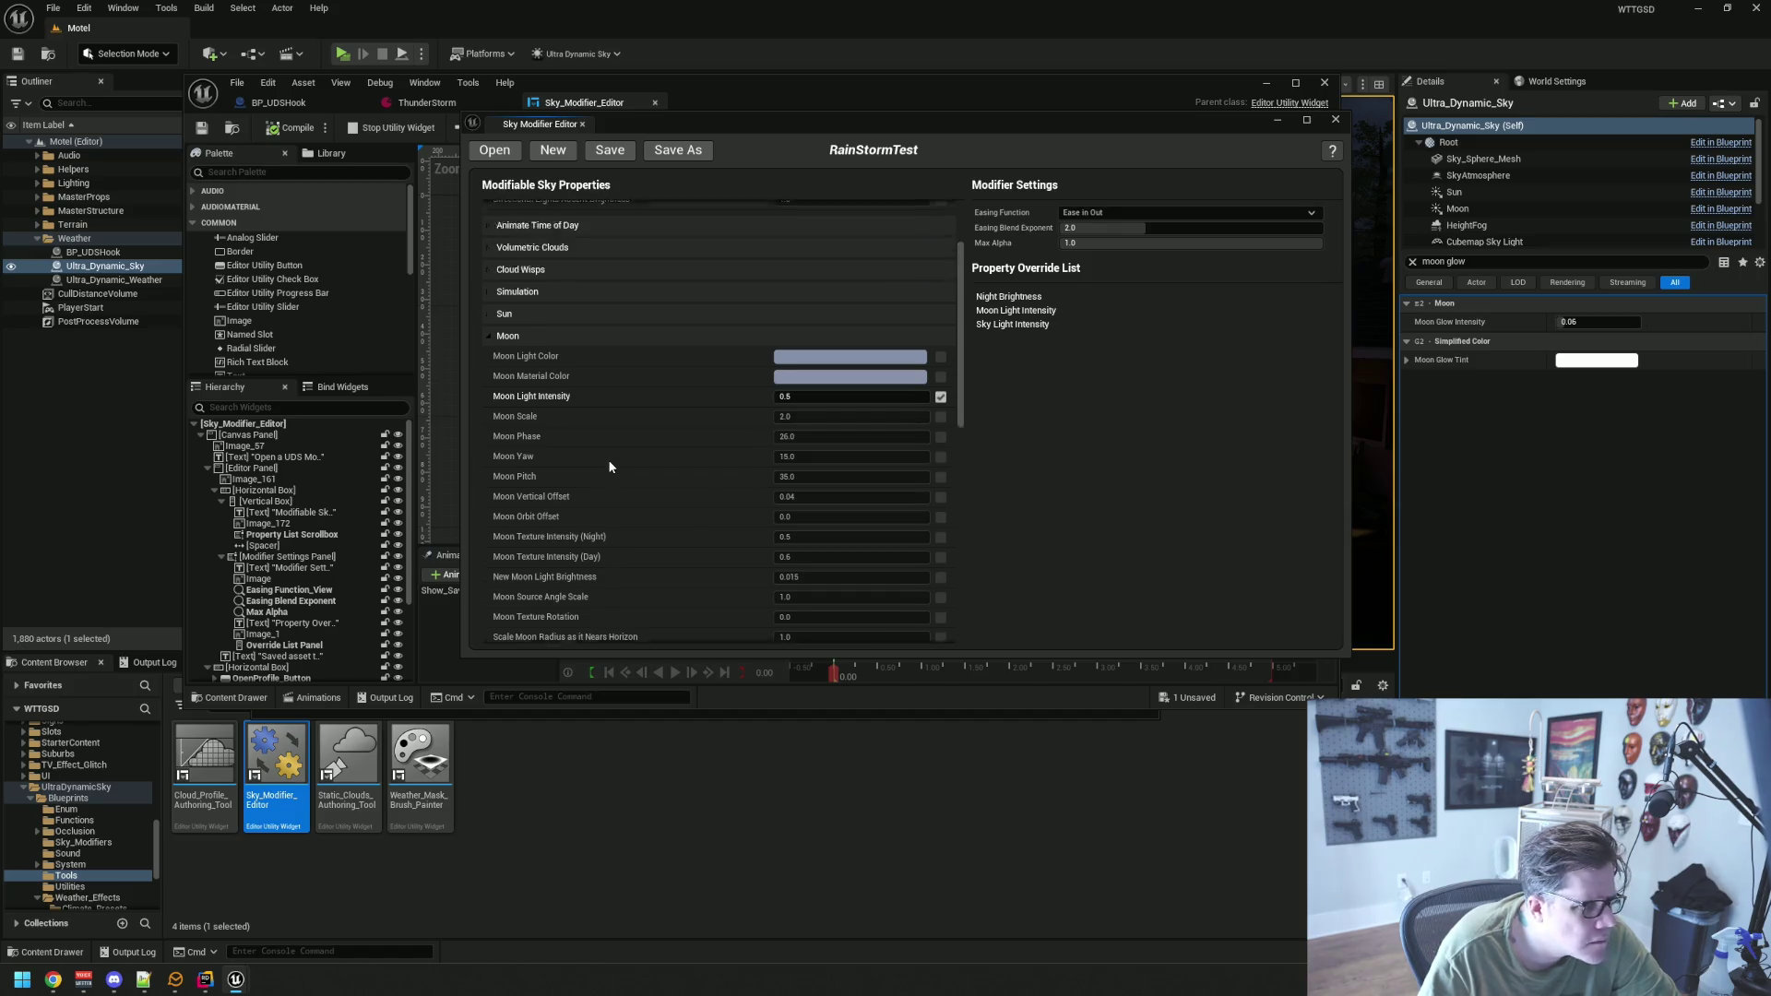
click(591, 151)
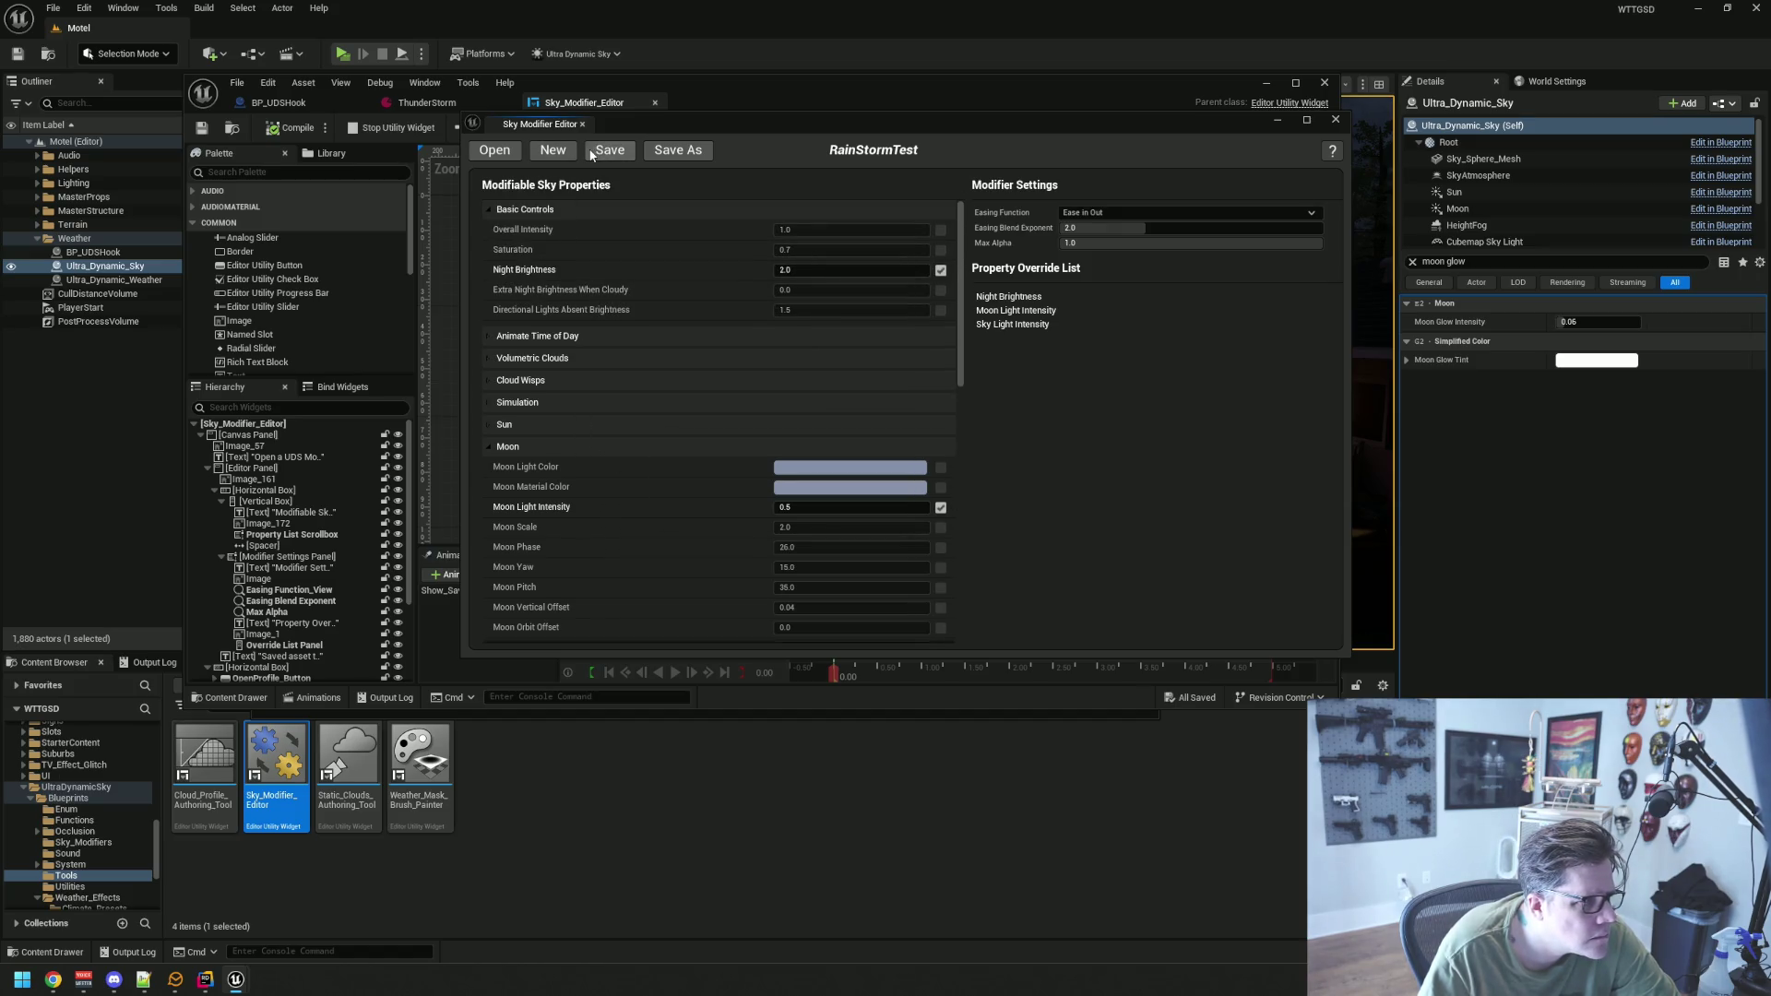
Bring up the Select Modifier Asset dialog and cancel it without opening anything
click(492, 151)
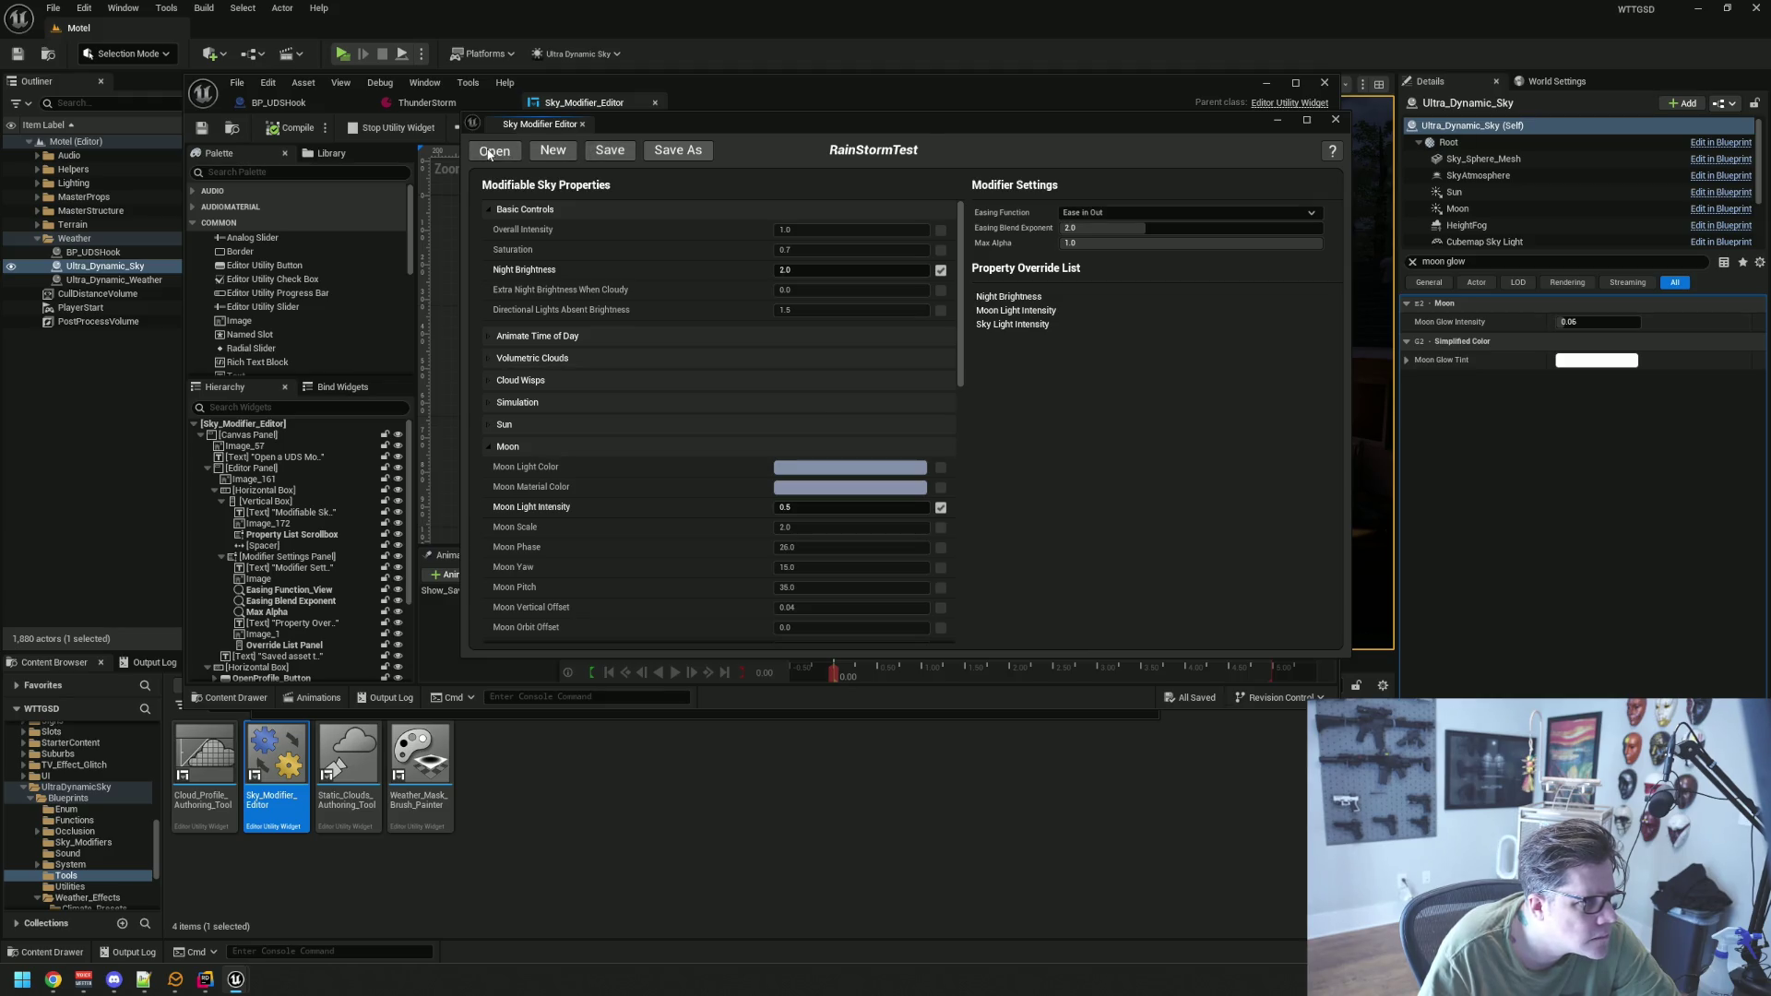
click(863, 429)
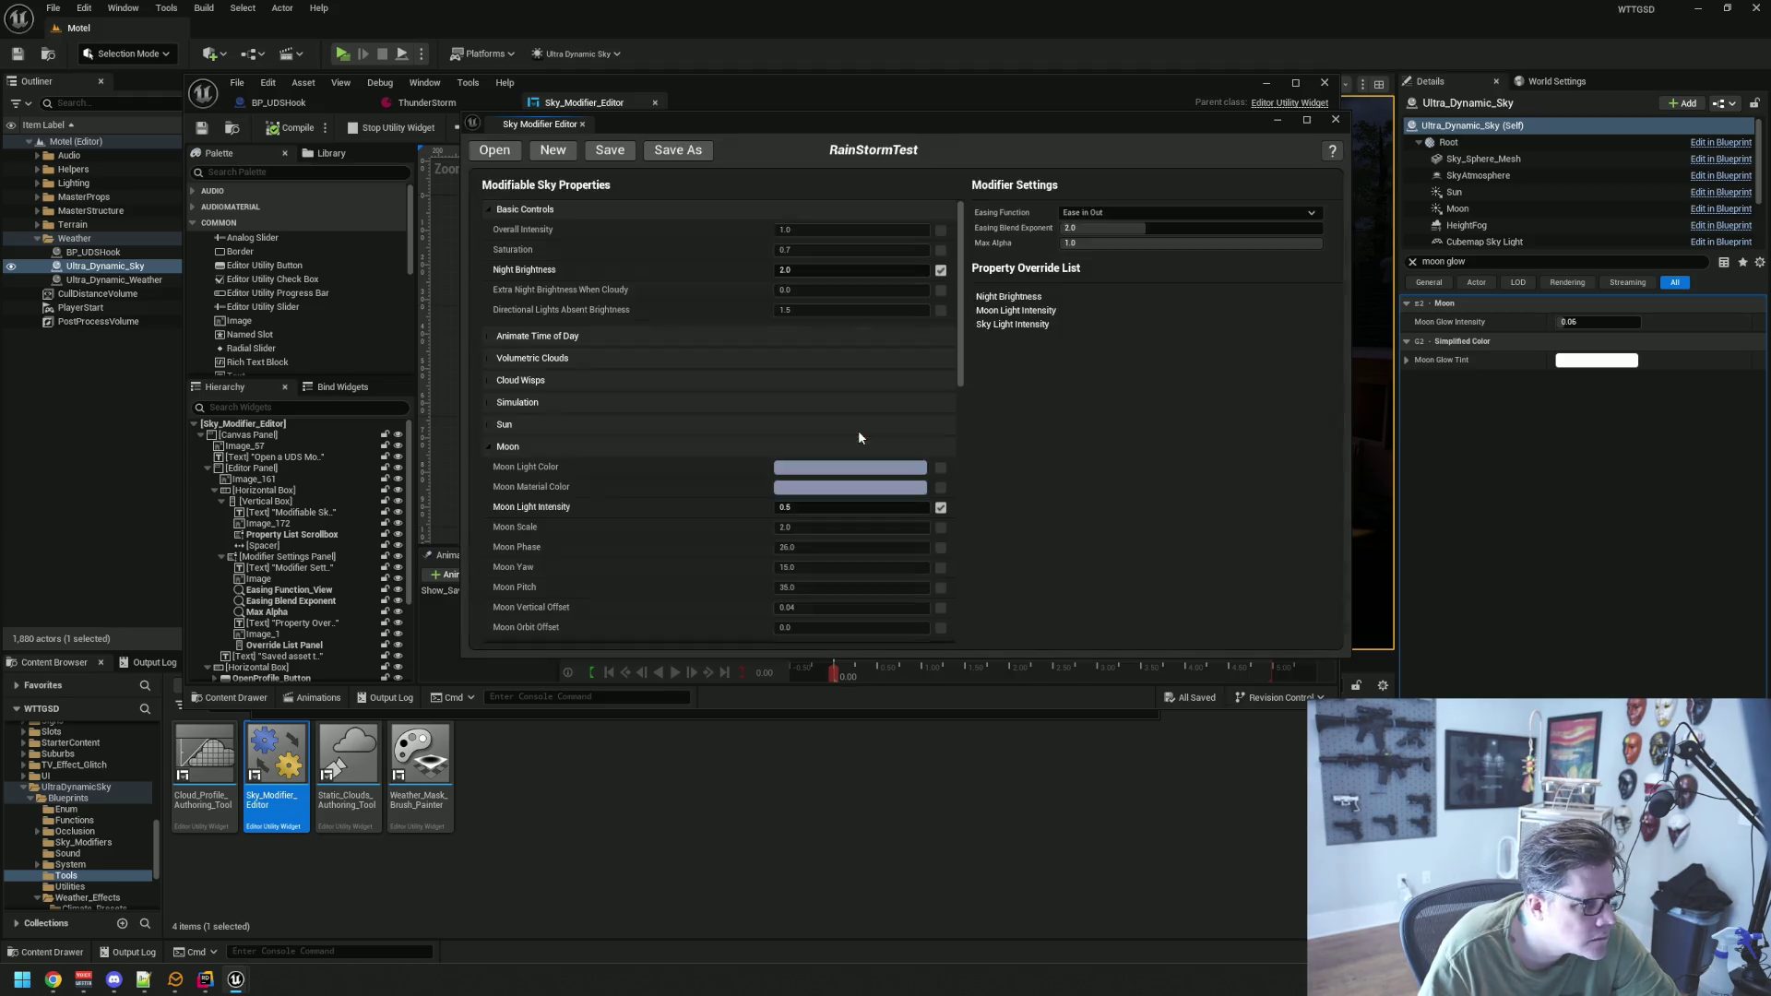
scroll(108, 817, down, 2)
scroll(108, 817, down, 3)
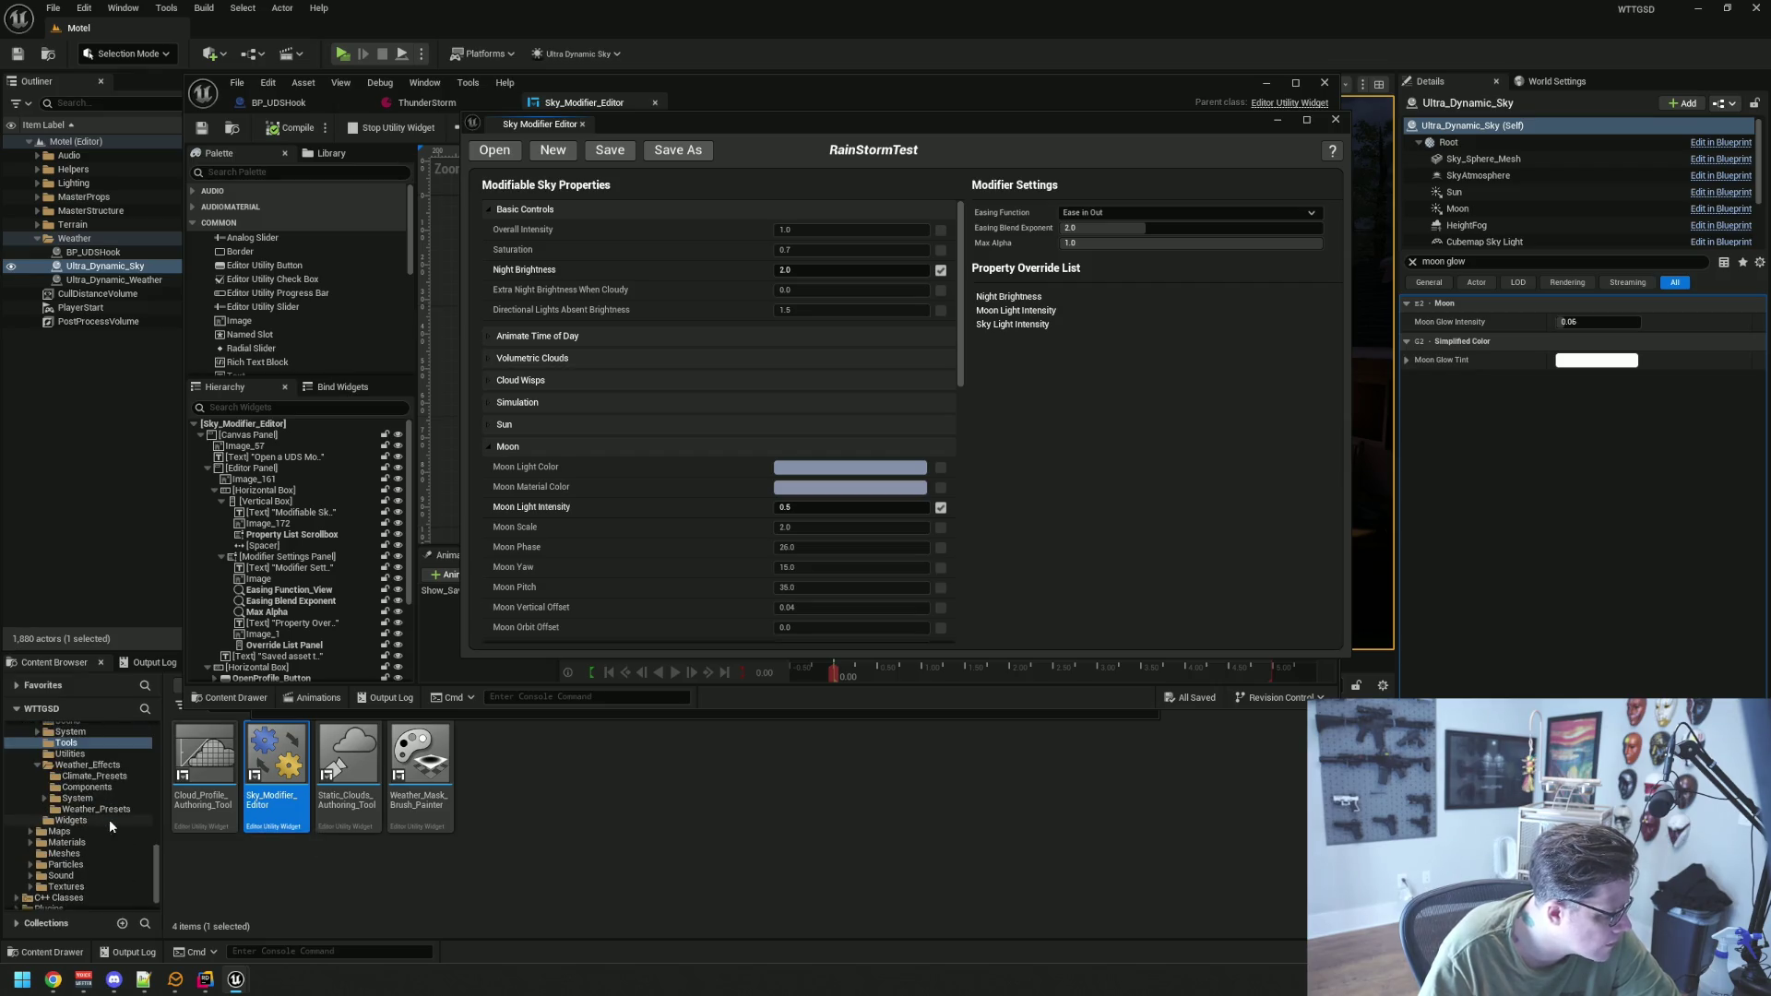
scroll(109, 817, down, 2)
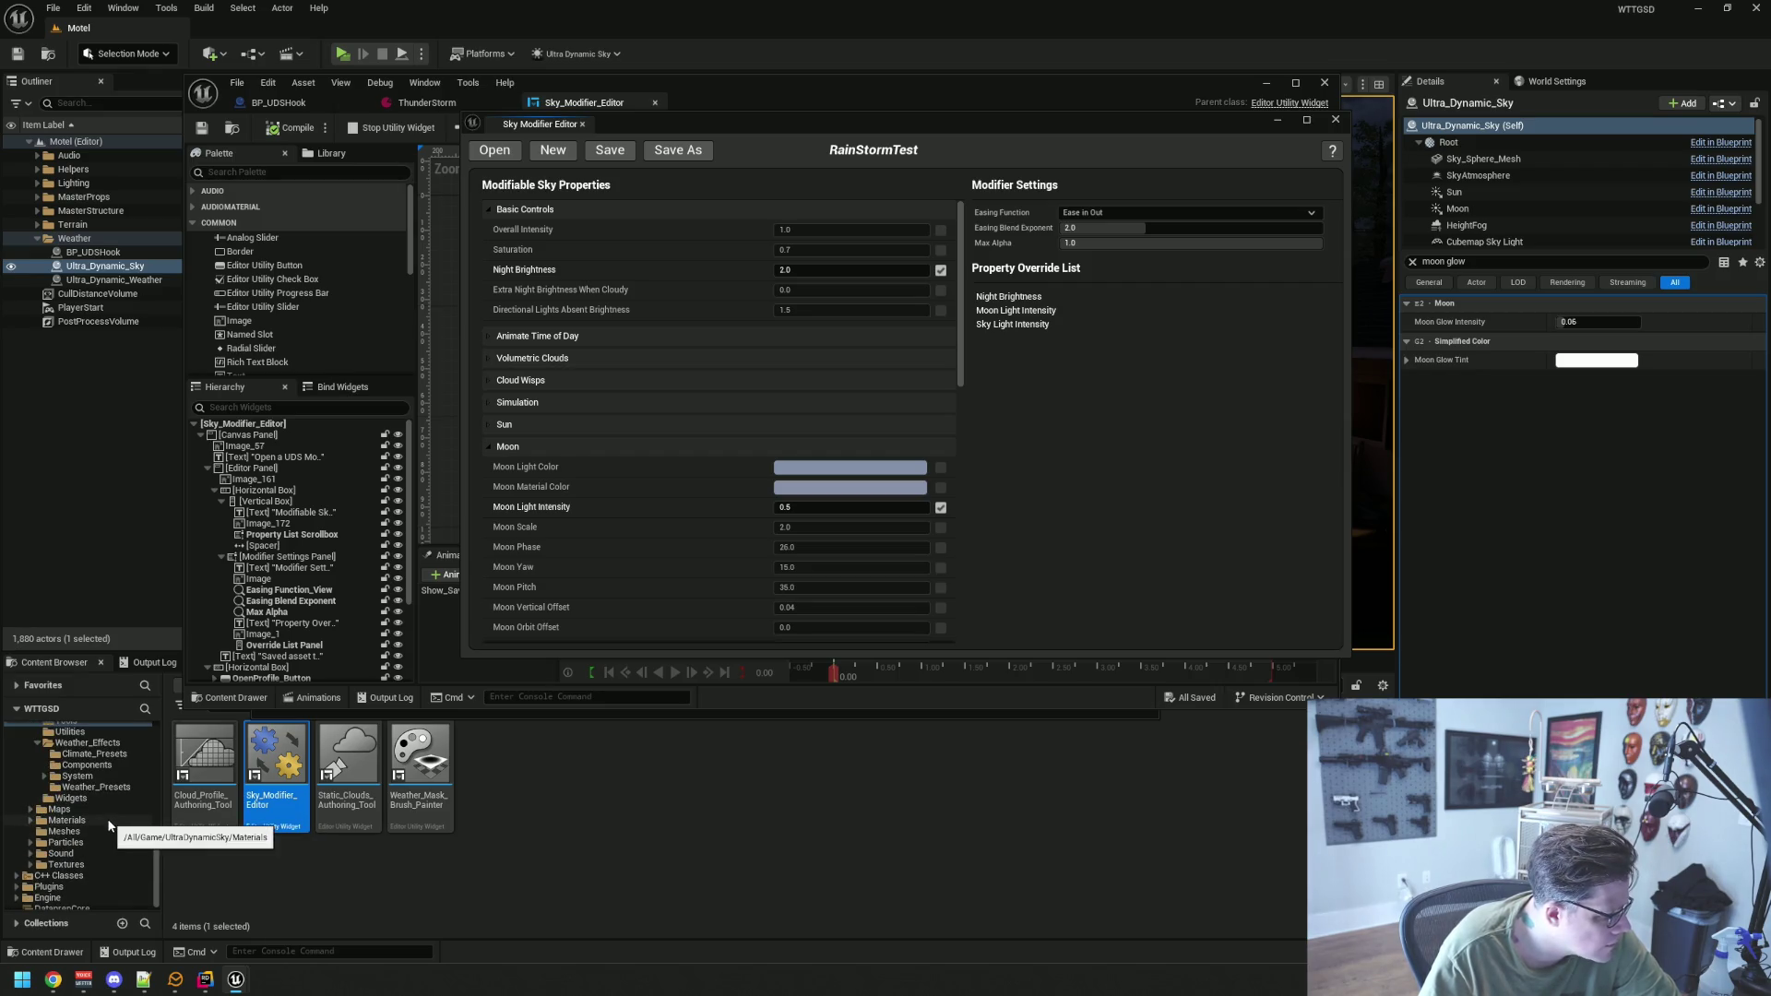
Browse to UltraDynamicSky > Blueprints in the Content Browser and open the RainStormTest asset
click(107, 810)
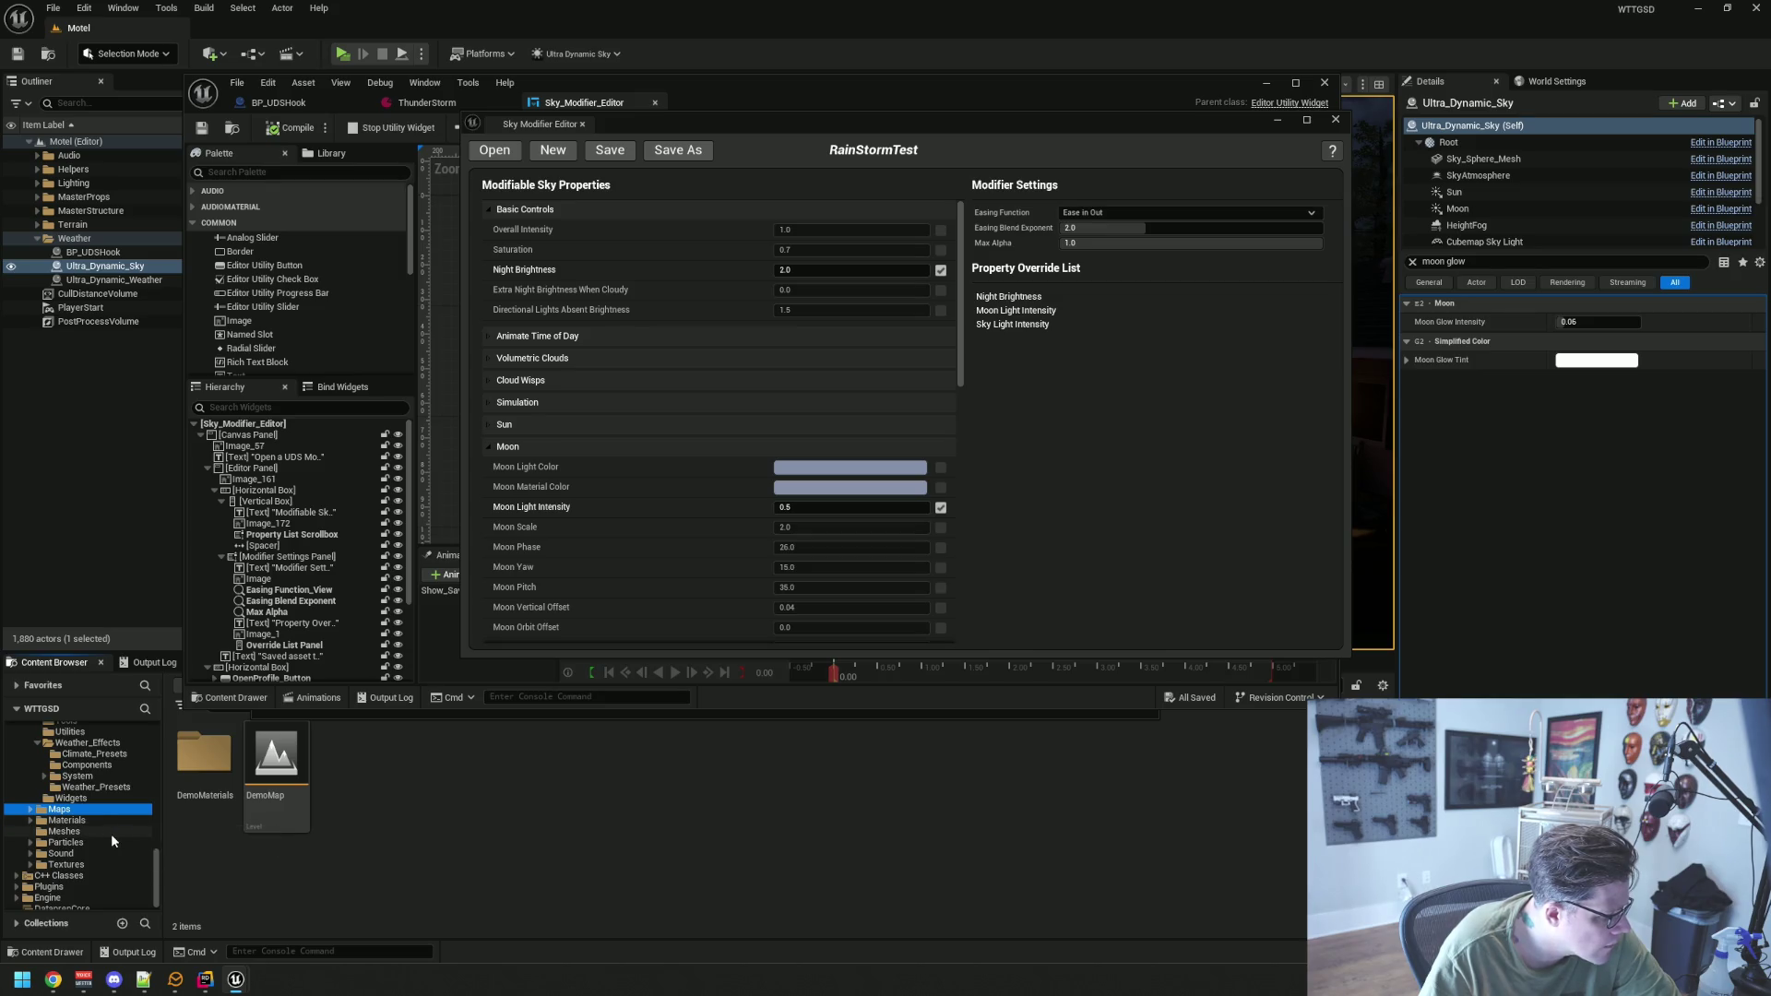
scroll(111, 834, up, 7)
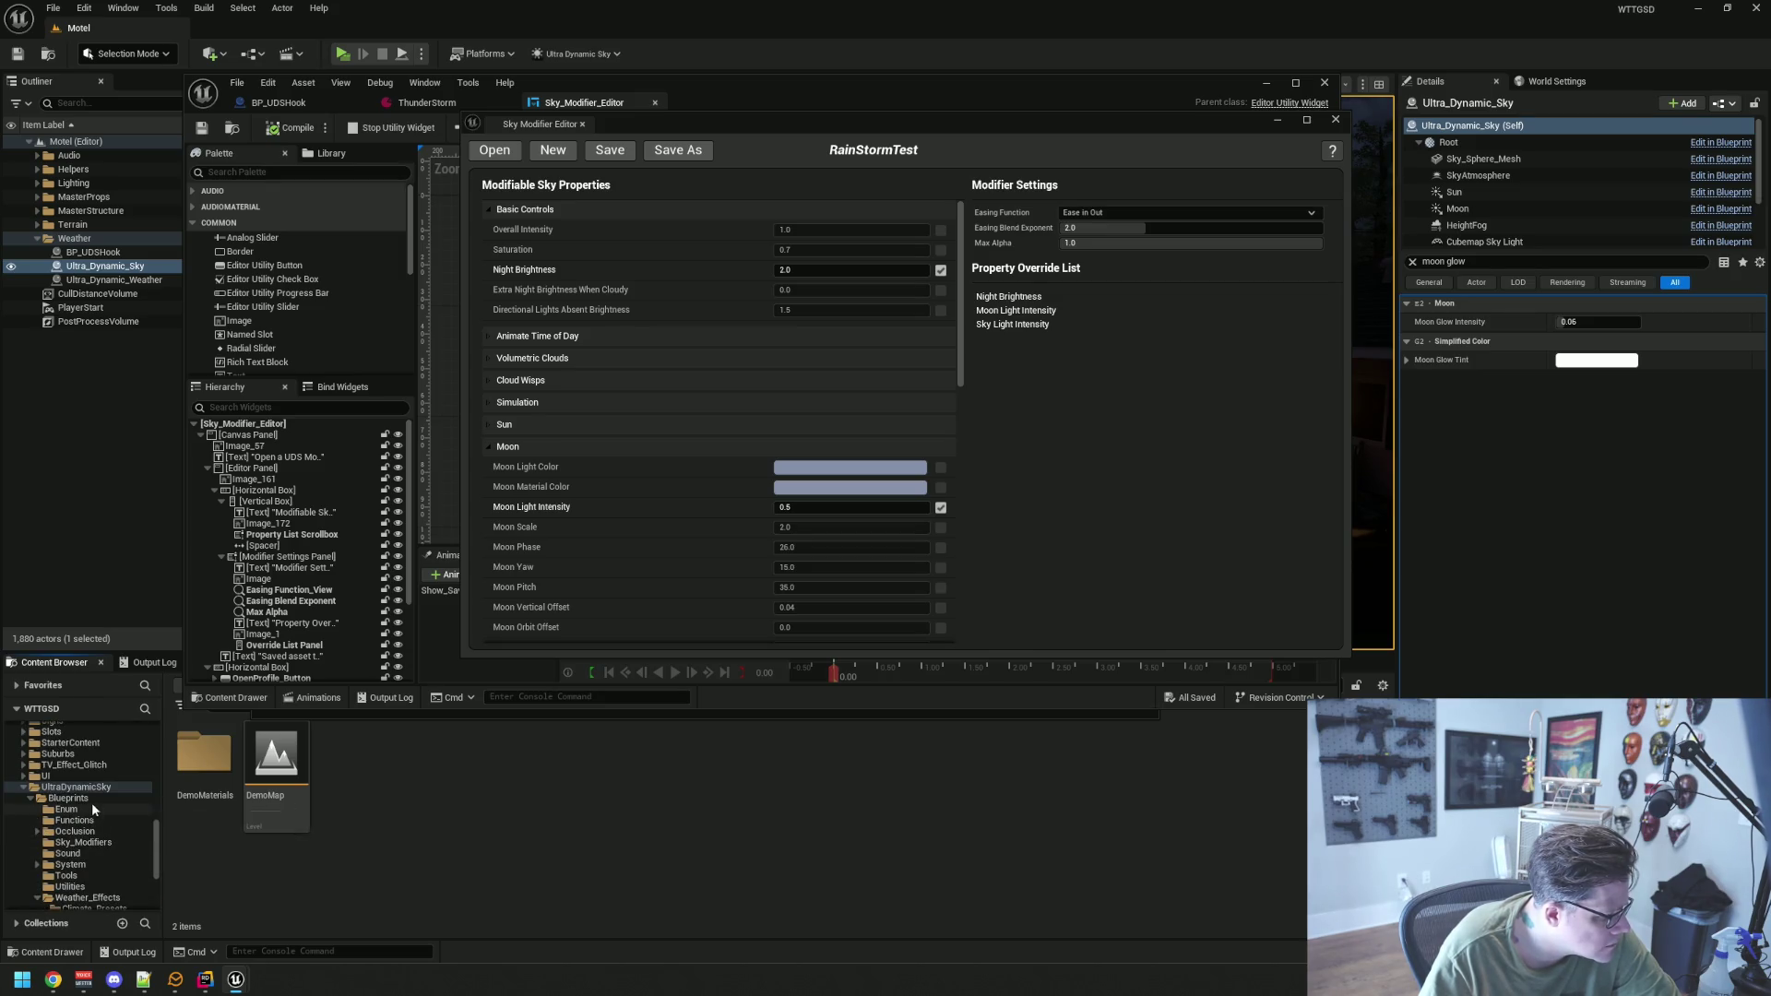
click(32, 798)
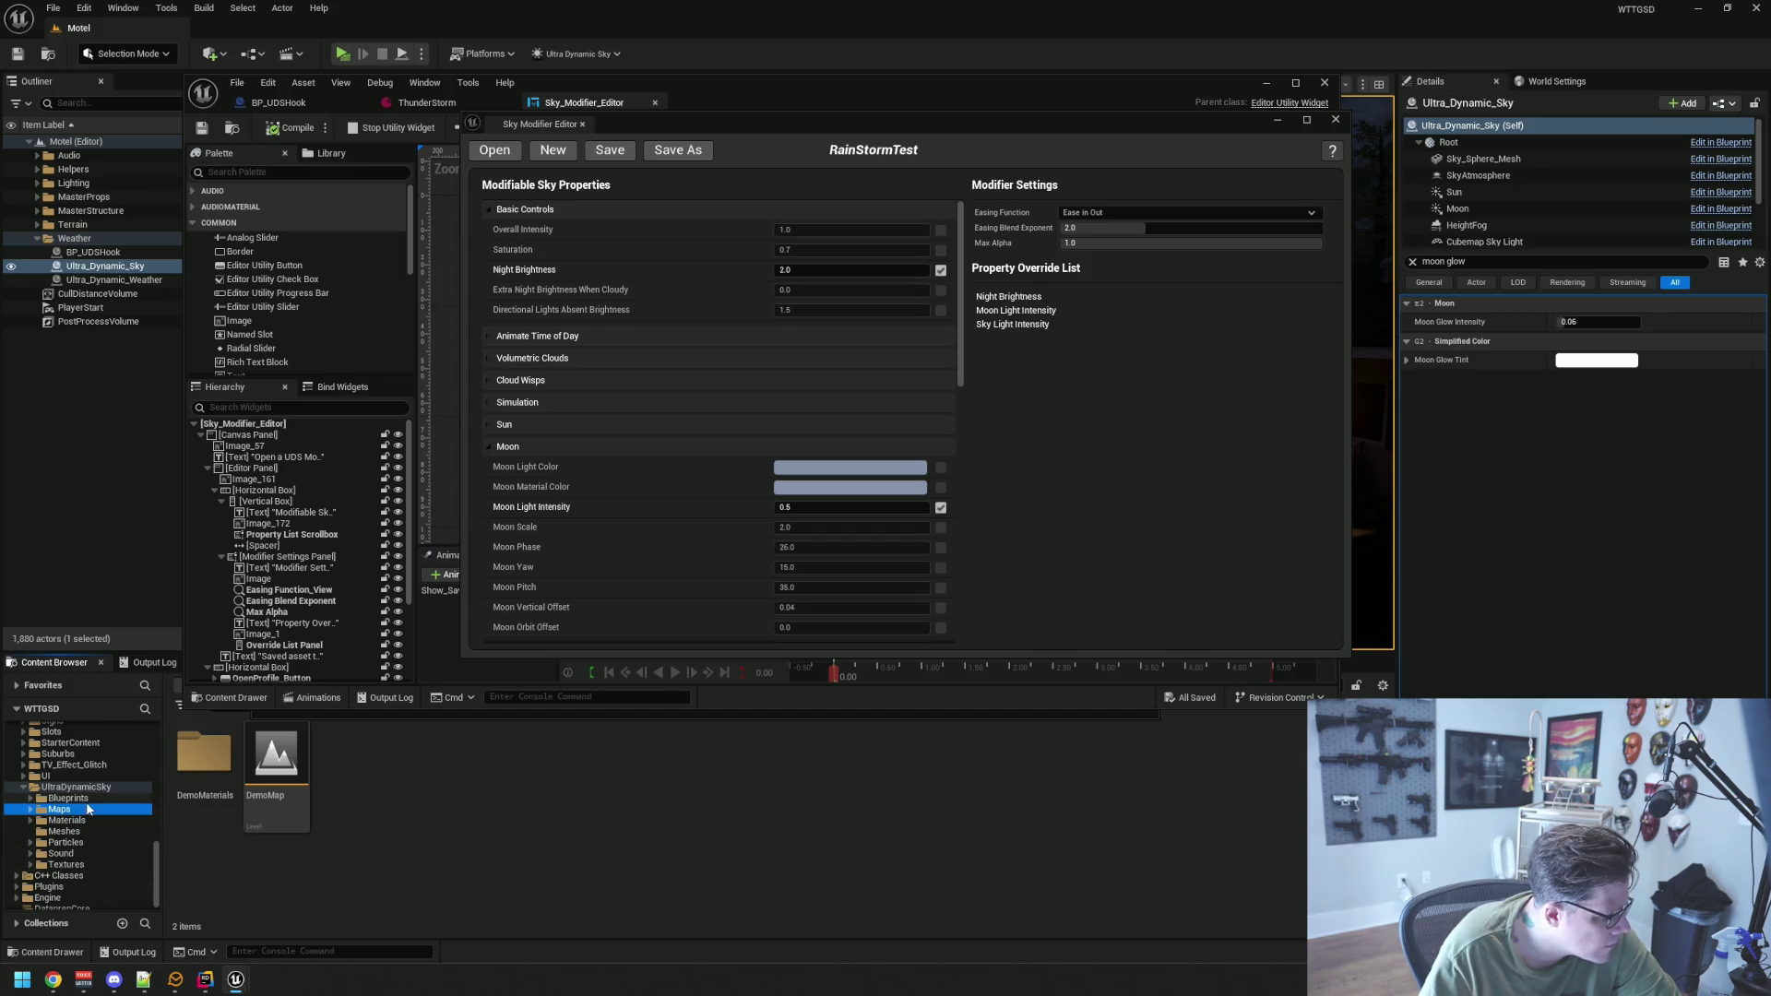
key(Up)
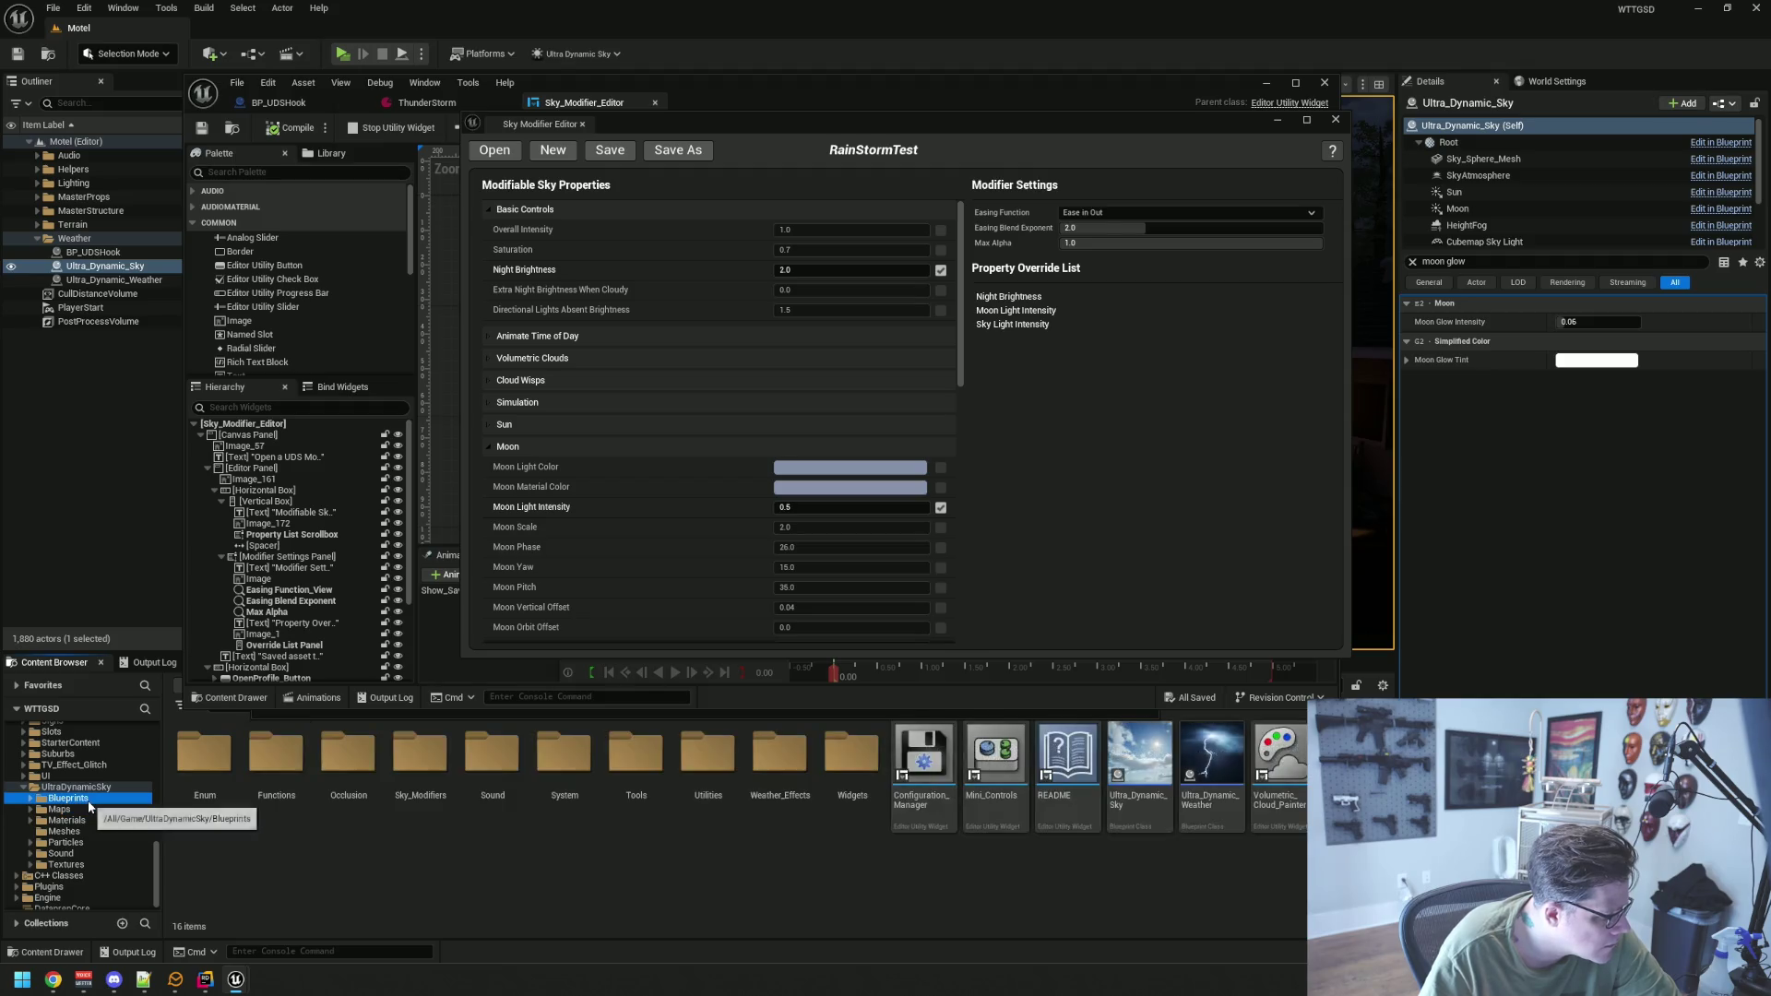
key(Down)
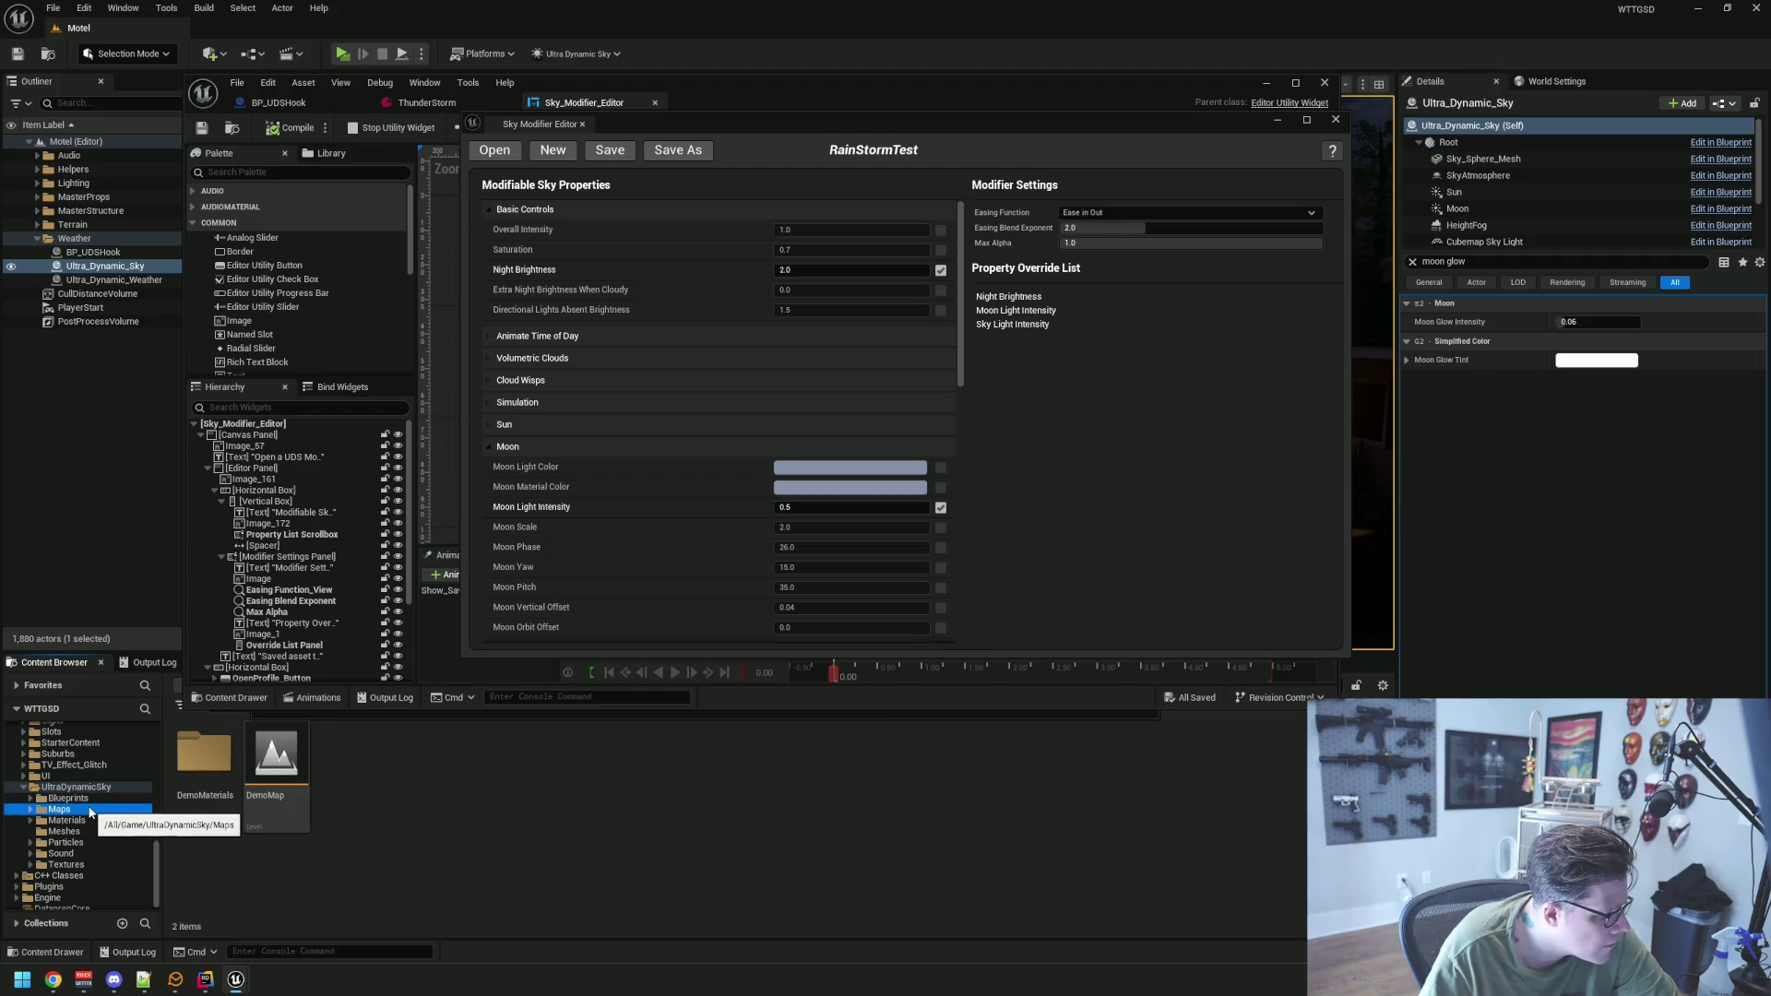
key(Up)
click(450, 774)
double_click(204, 765)
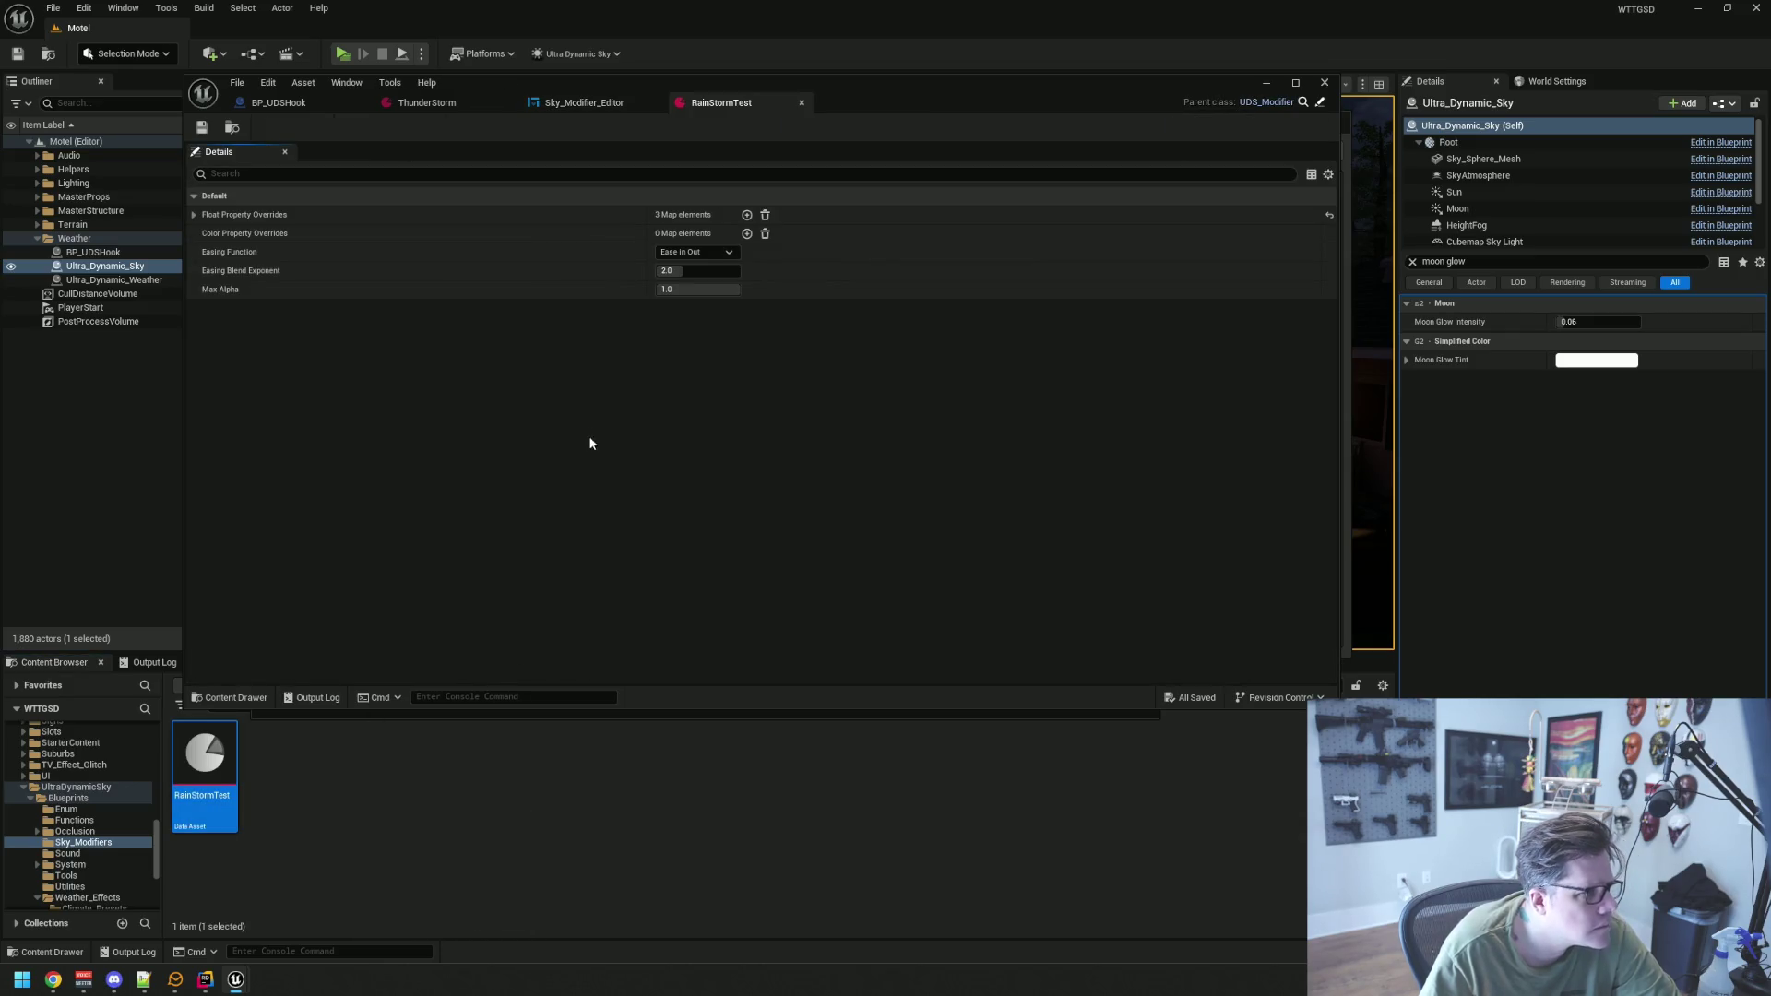
Expand Float Property Overrides and inspect the Night Brightness entry's property choices
click(193, 215)
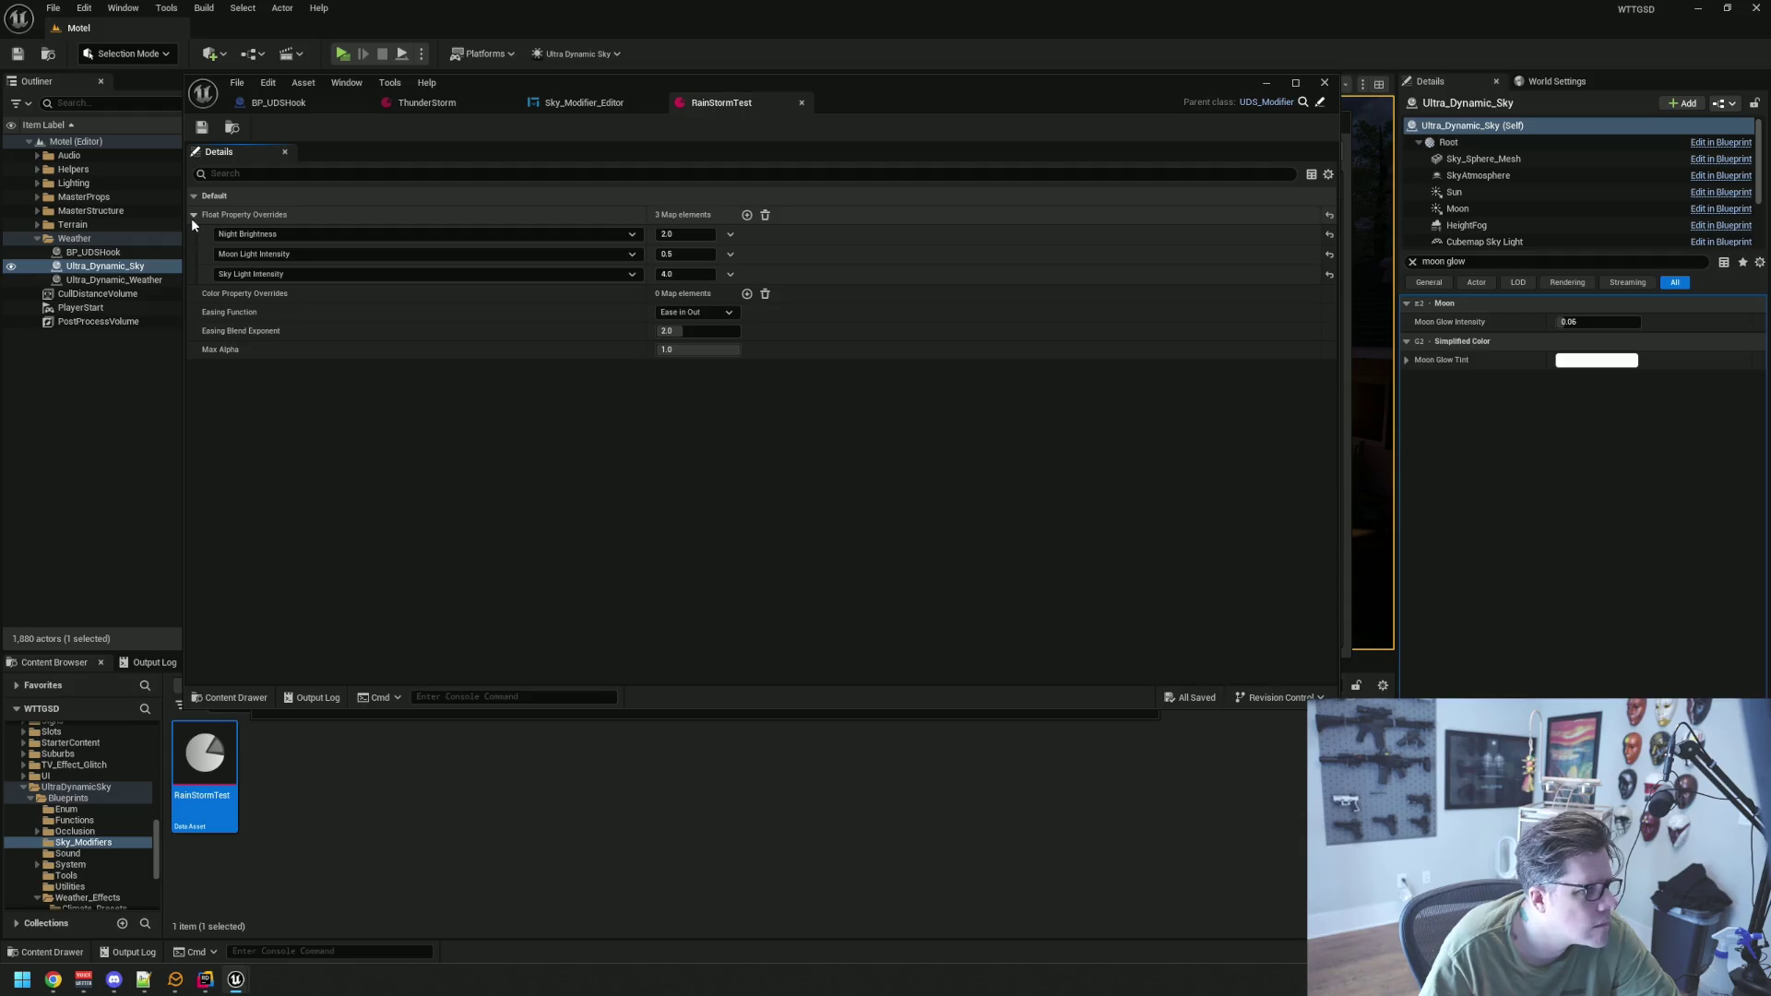
click(286, 234)
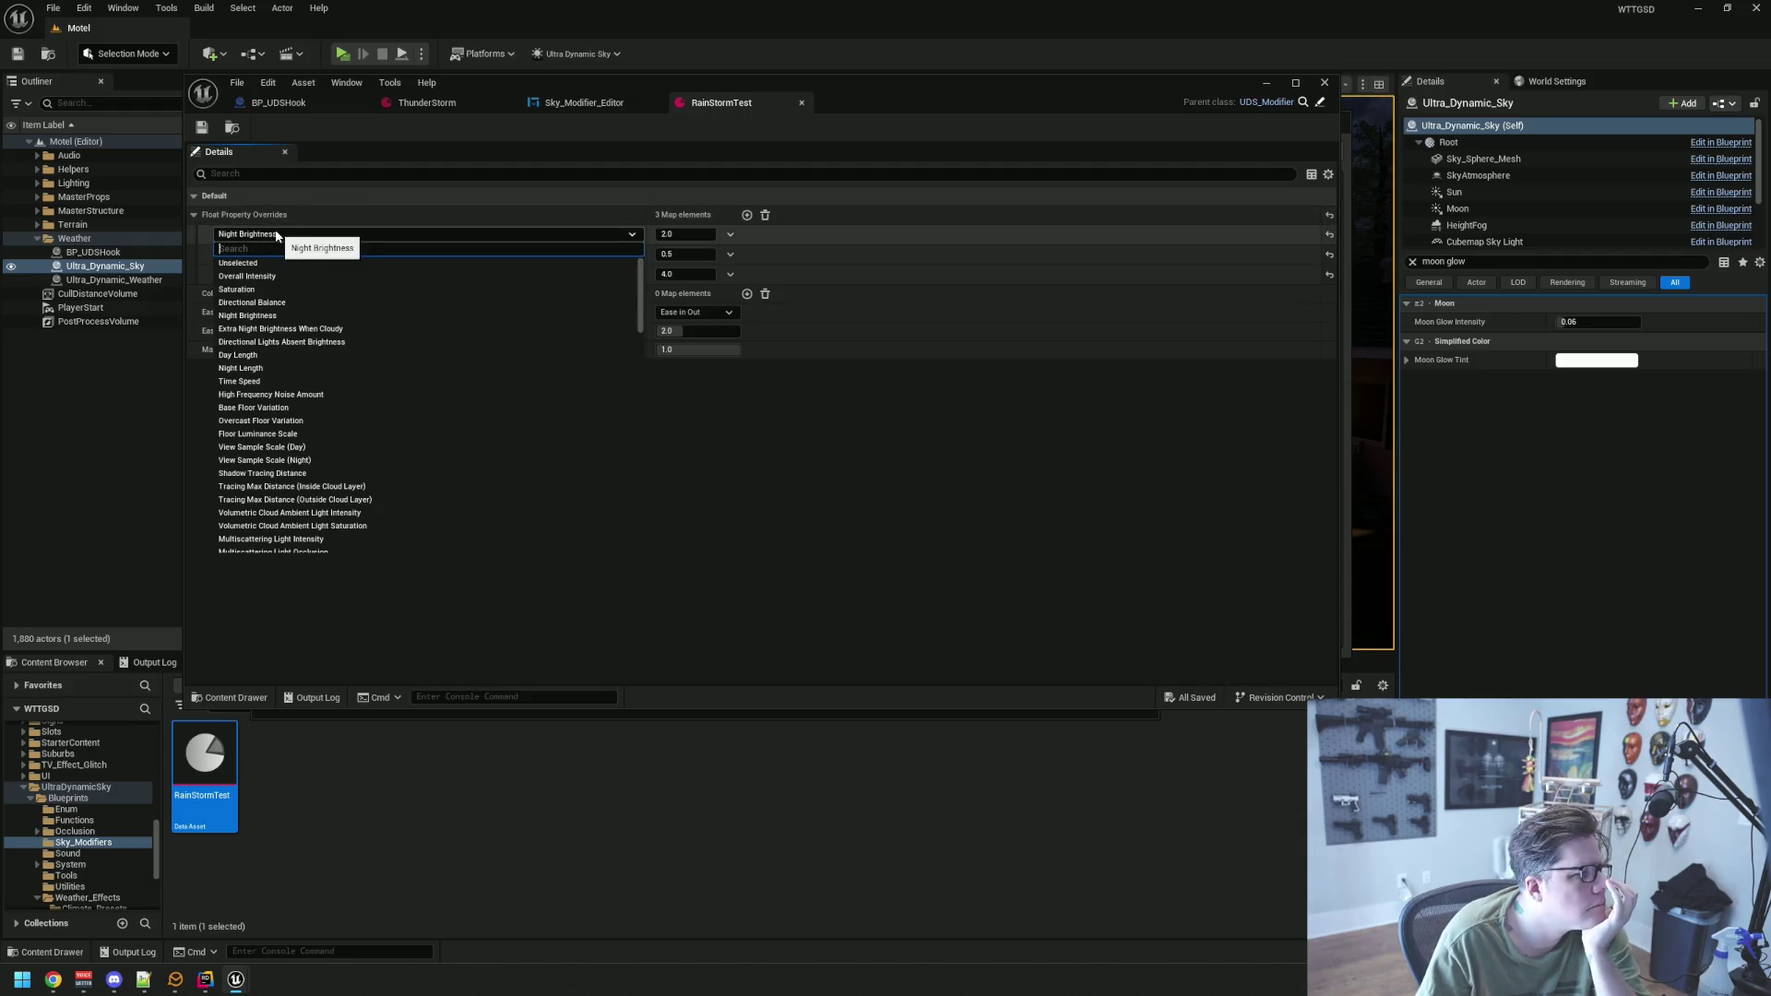
click(693, 218)
Add a fourth float override and search its property list for 'moon glow', leaving it unassigned
click(747, 215)
click(366, 294)
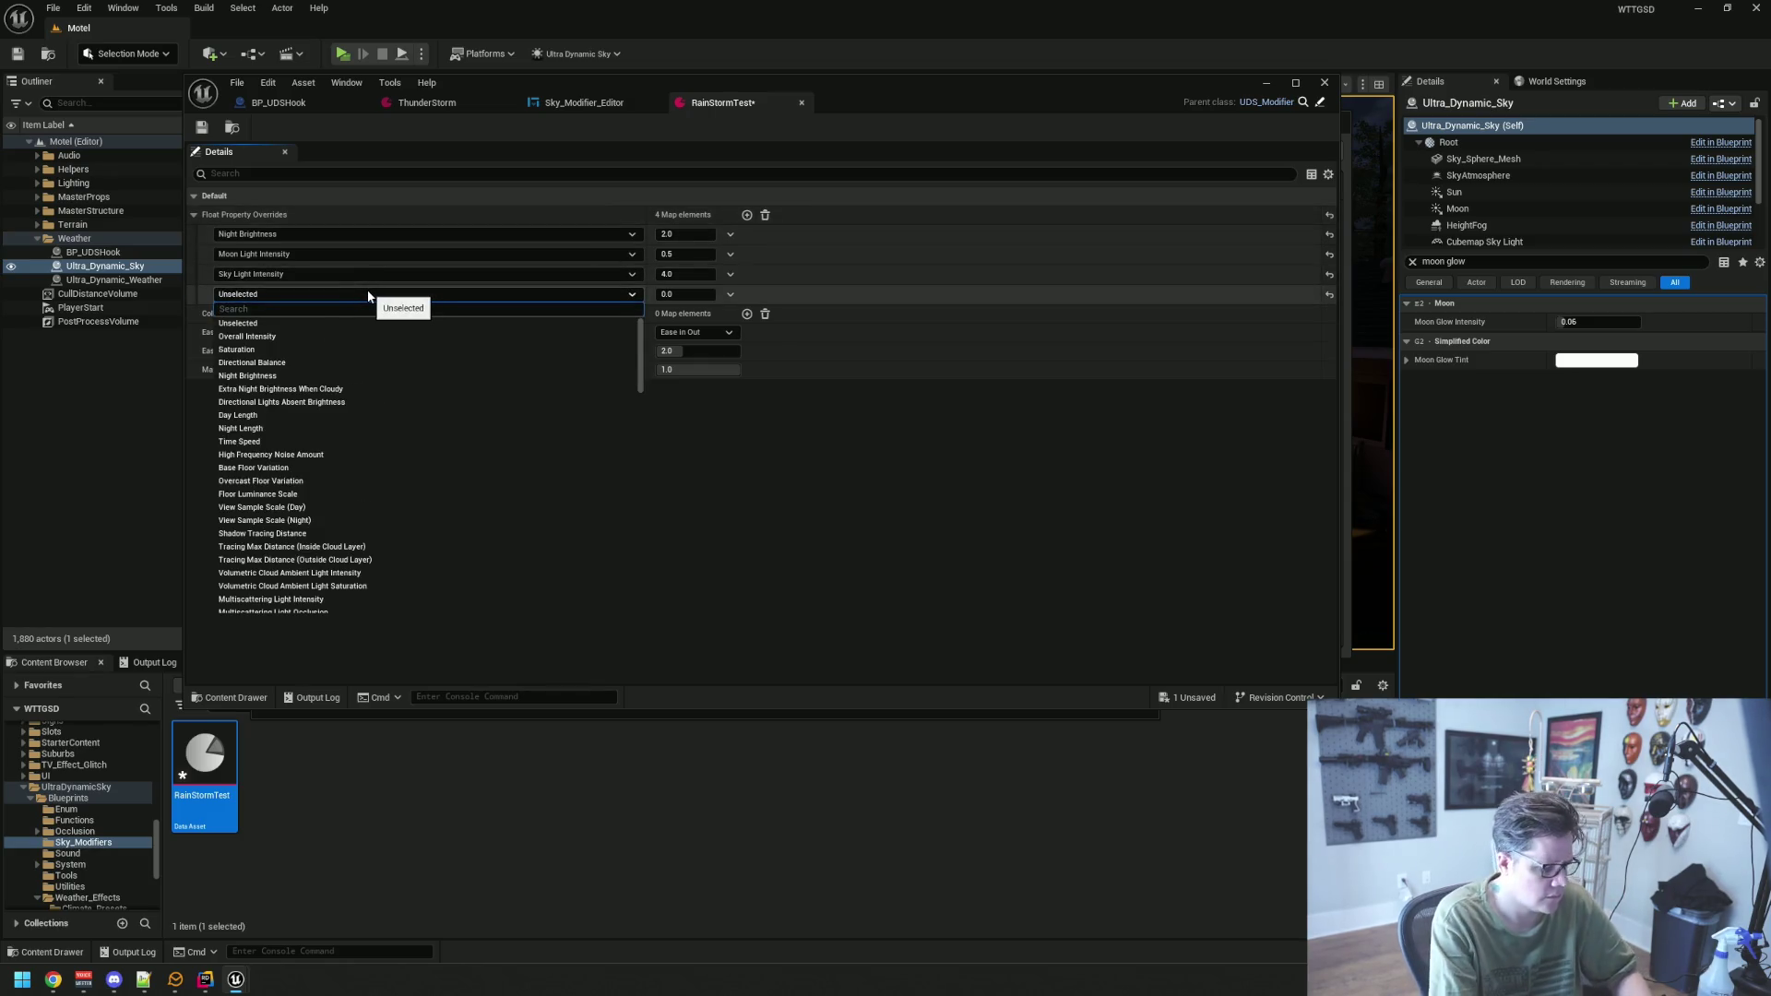
text(moon glow)
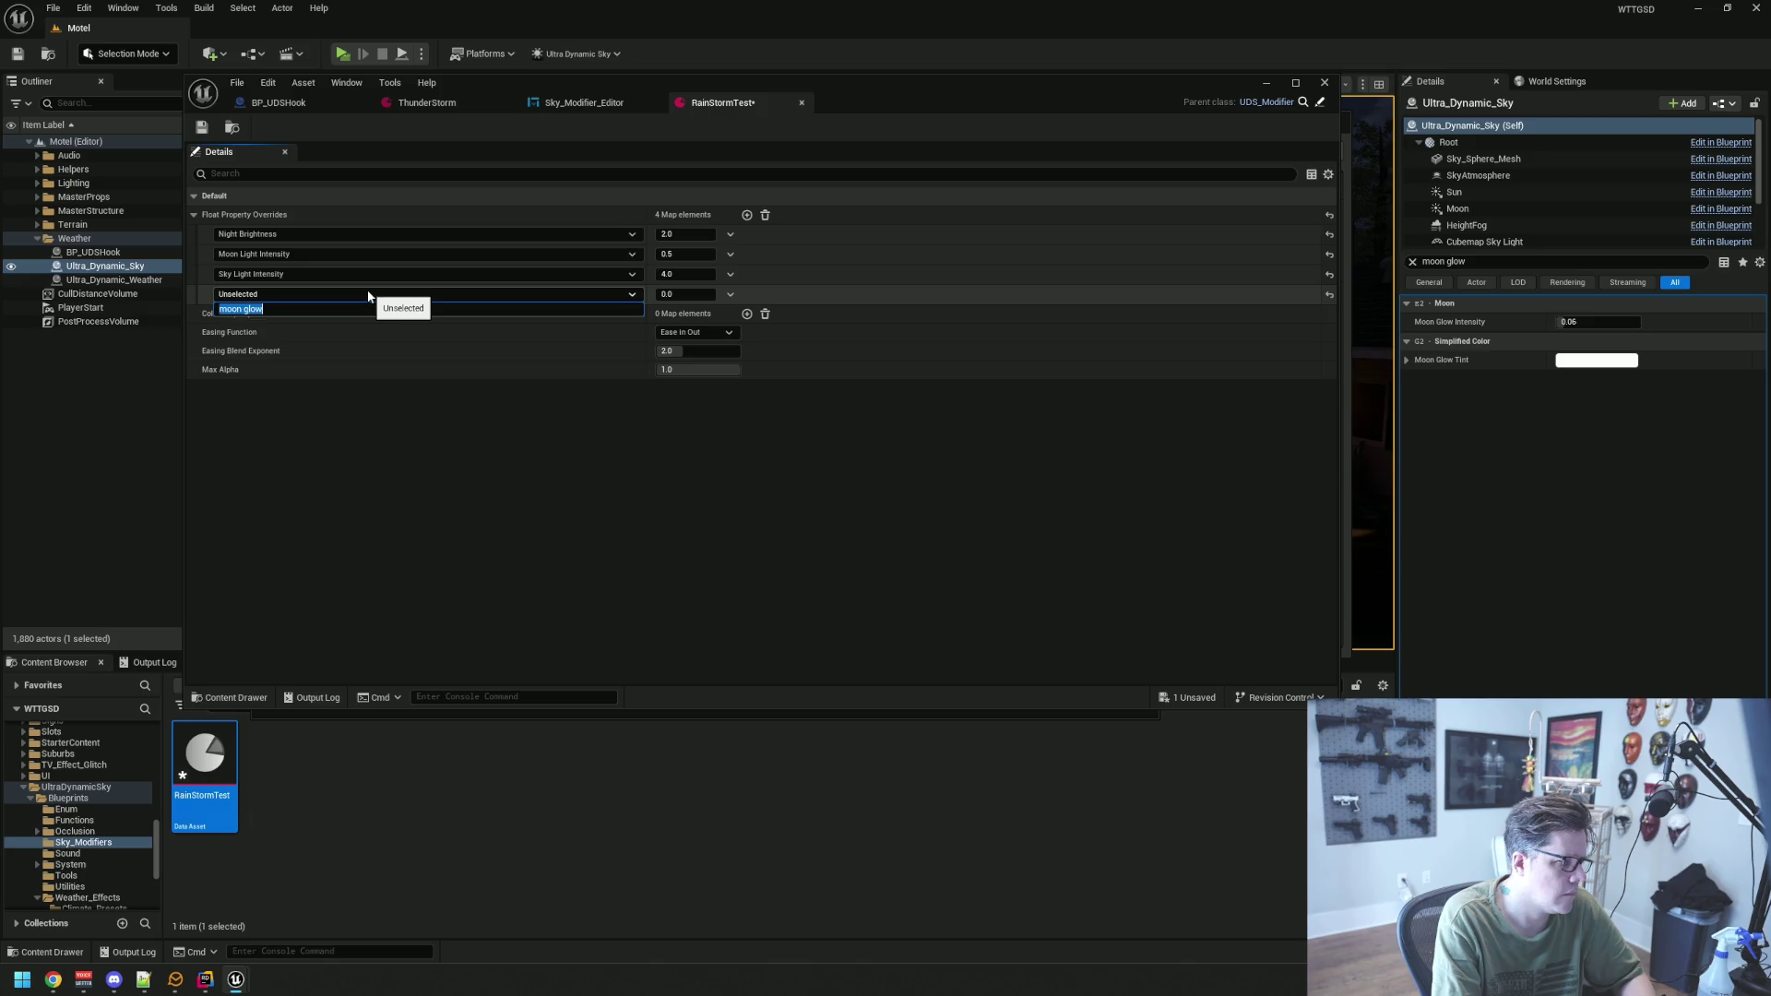
text(Moon)
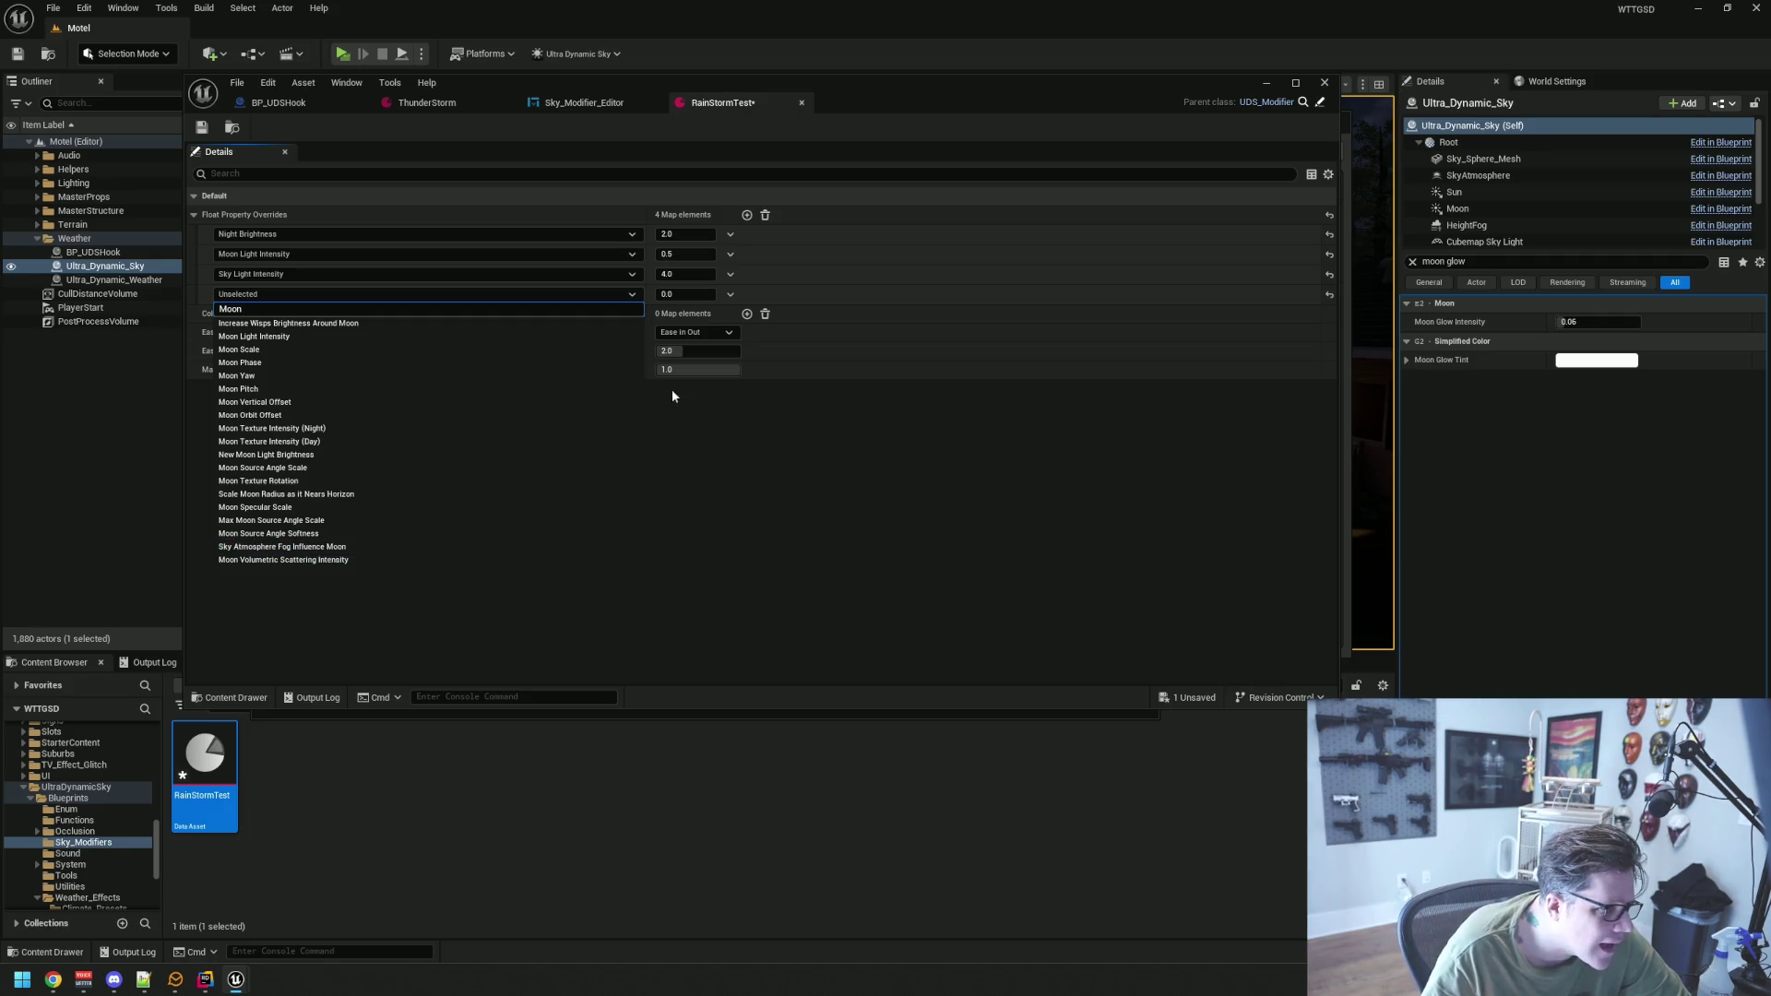
click(734, 477)
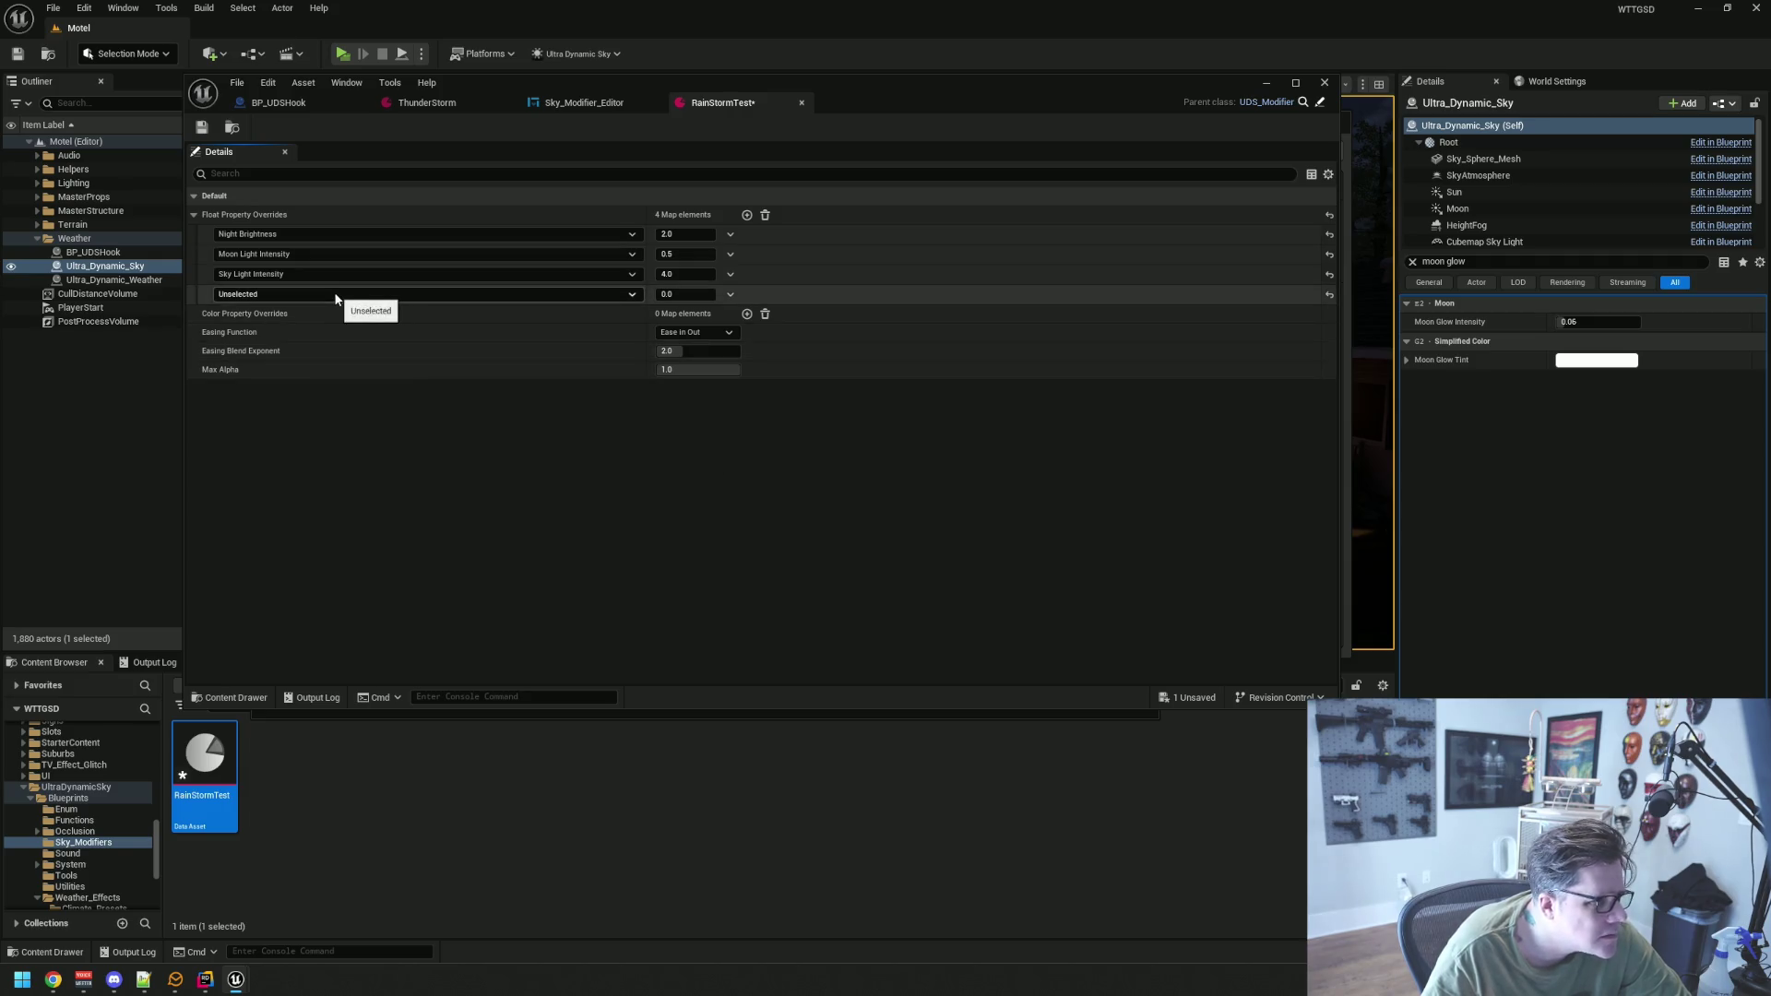
click(729, 294)
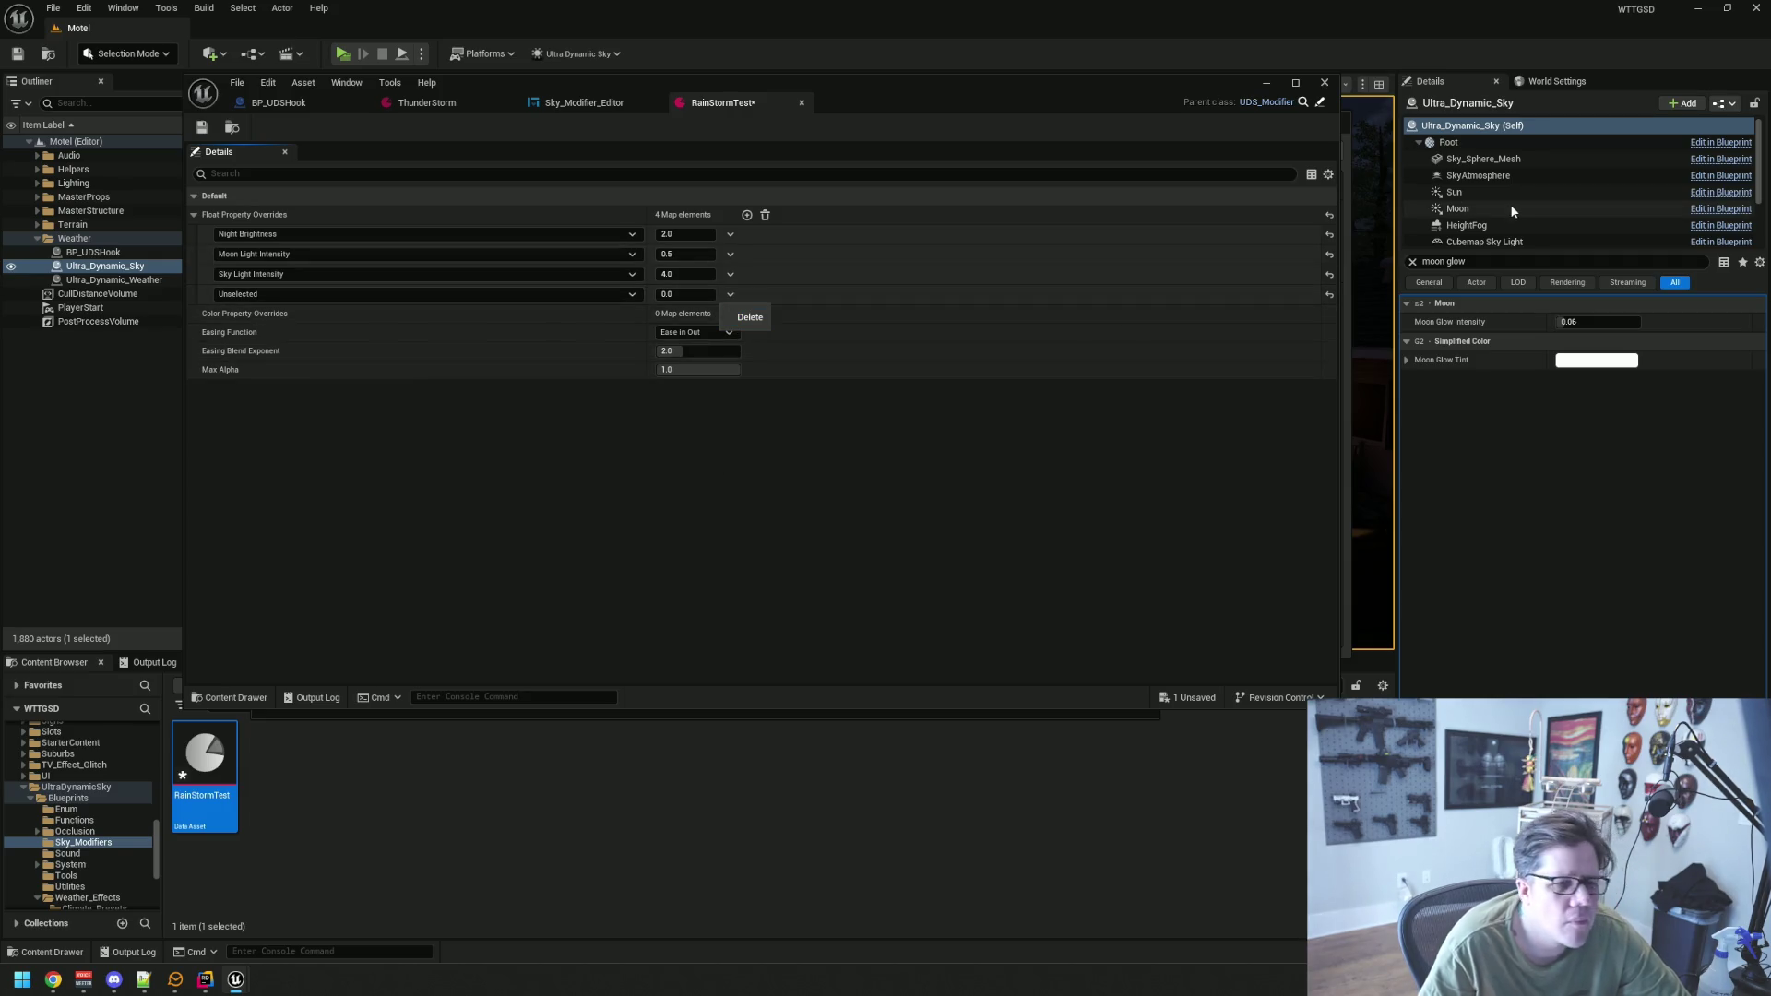
click(1586, 322)
Search the Details panel and the unassigned entry's property list for moon and glow terms
click(1511, 262)
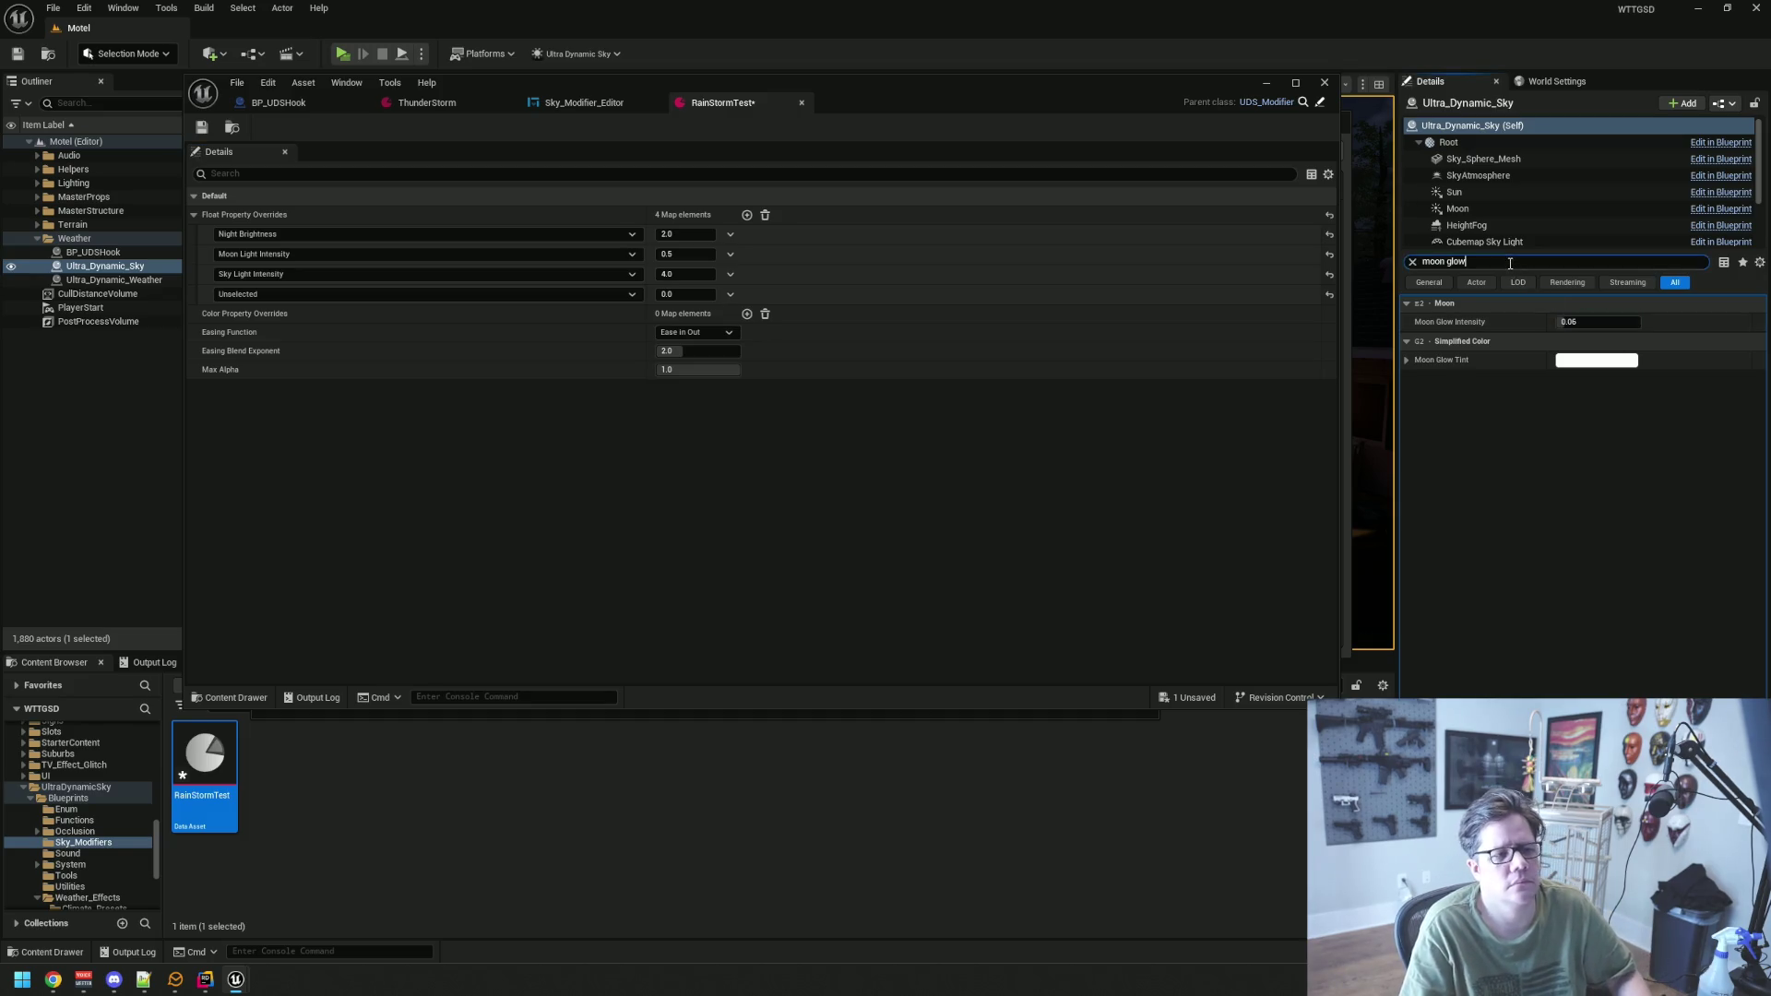
text(vol)
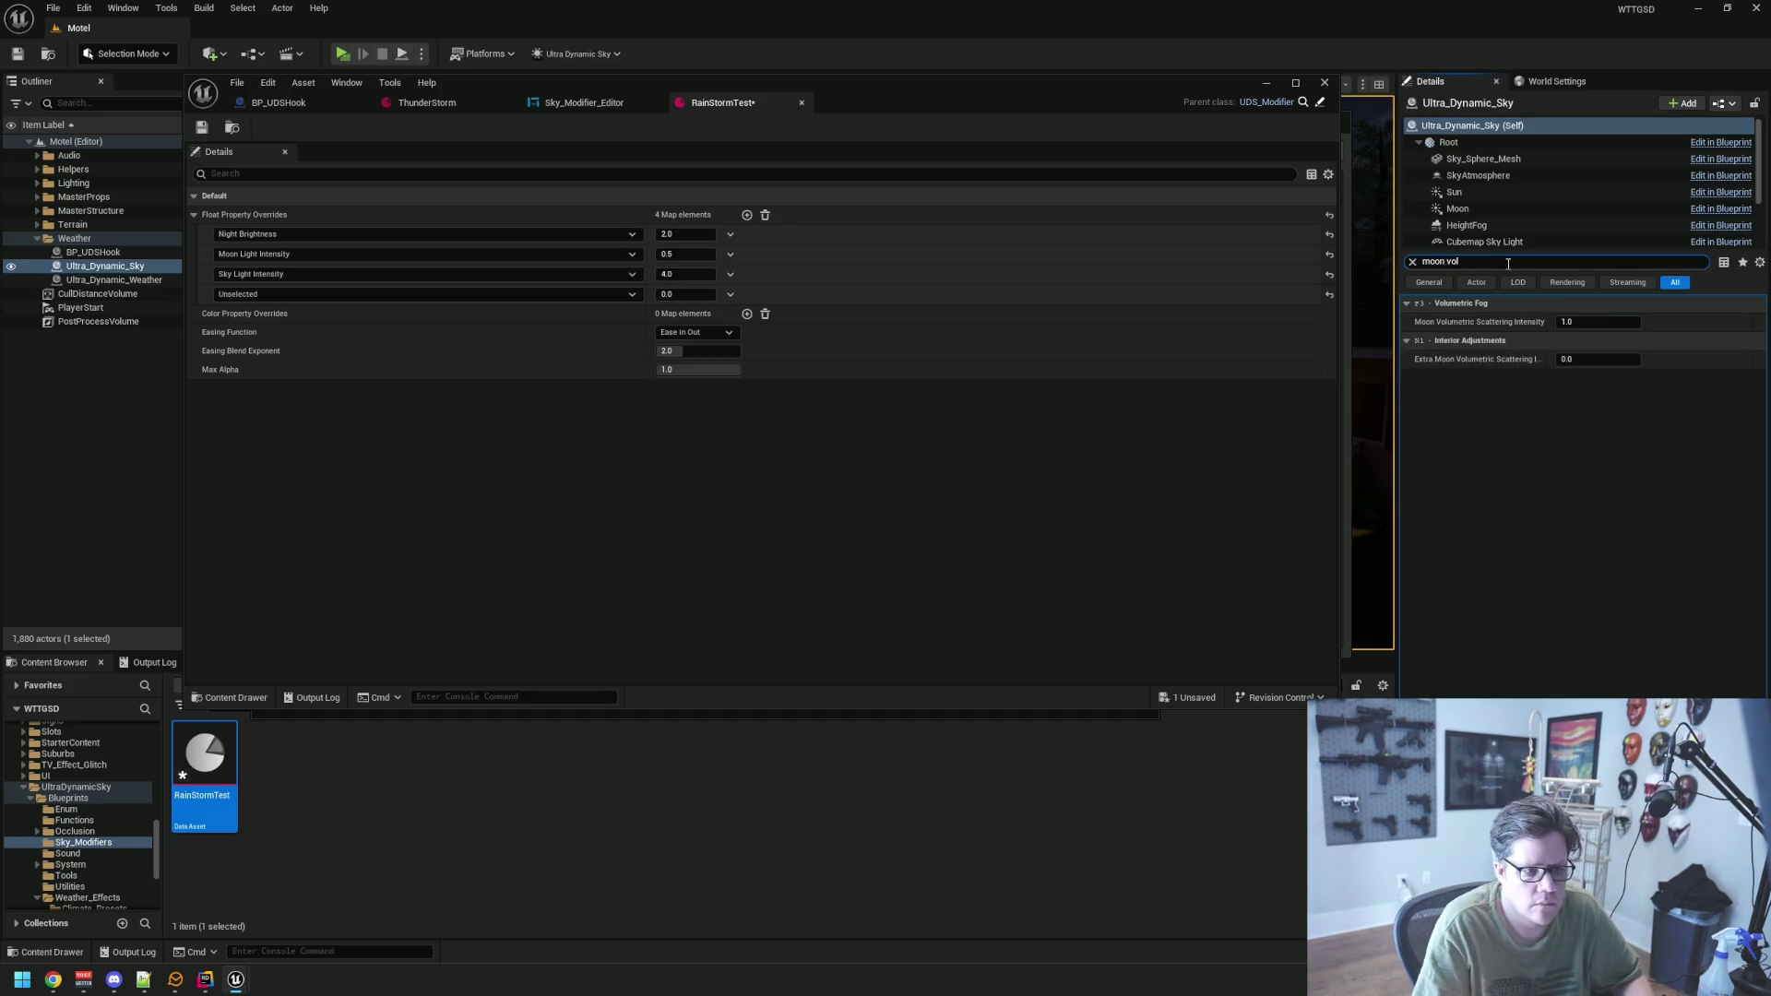
drag(1498, 263, 1402, 261)
text(glow)
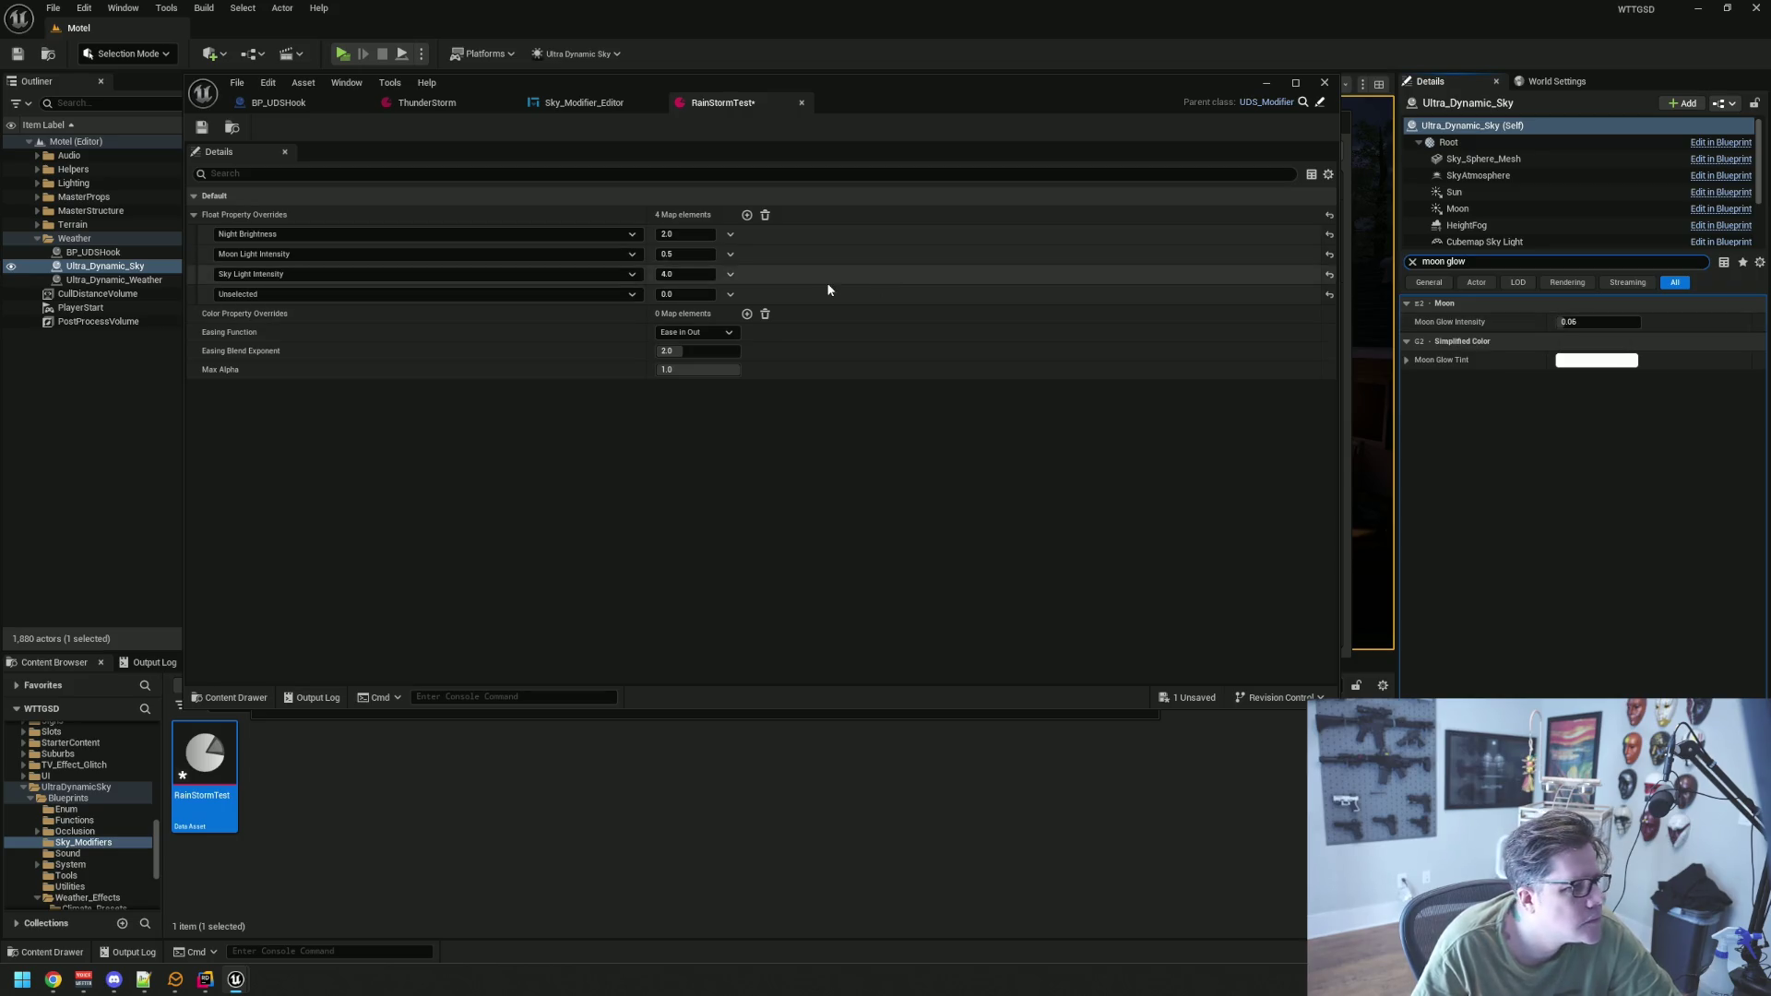
click(382, 293)
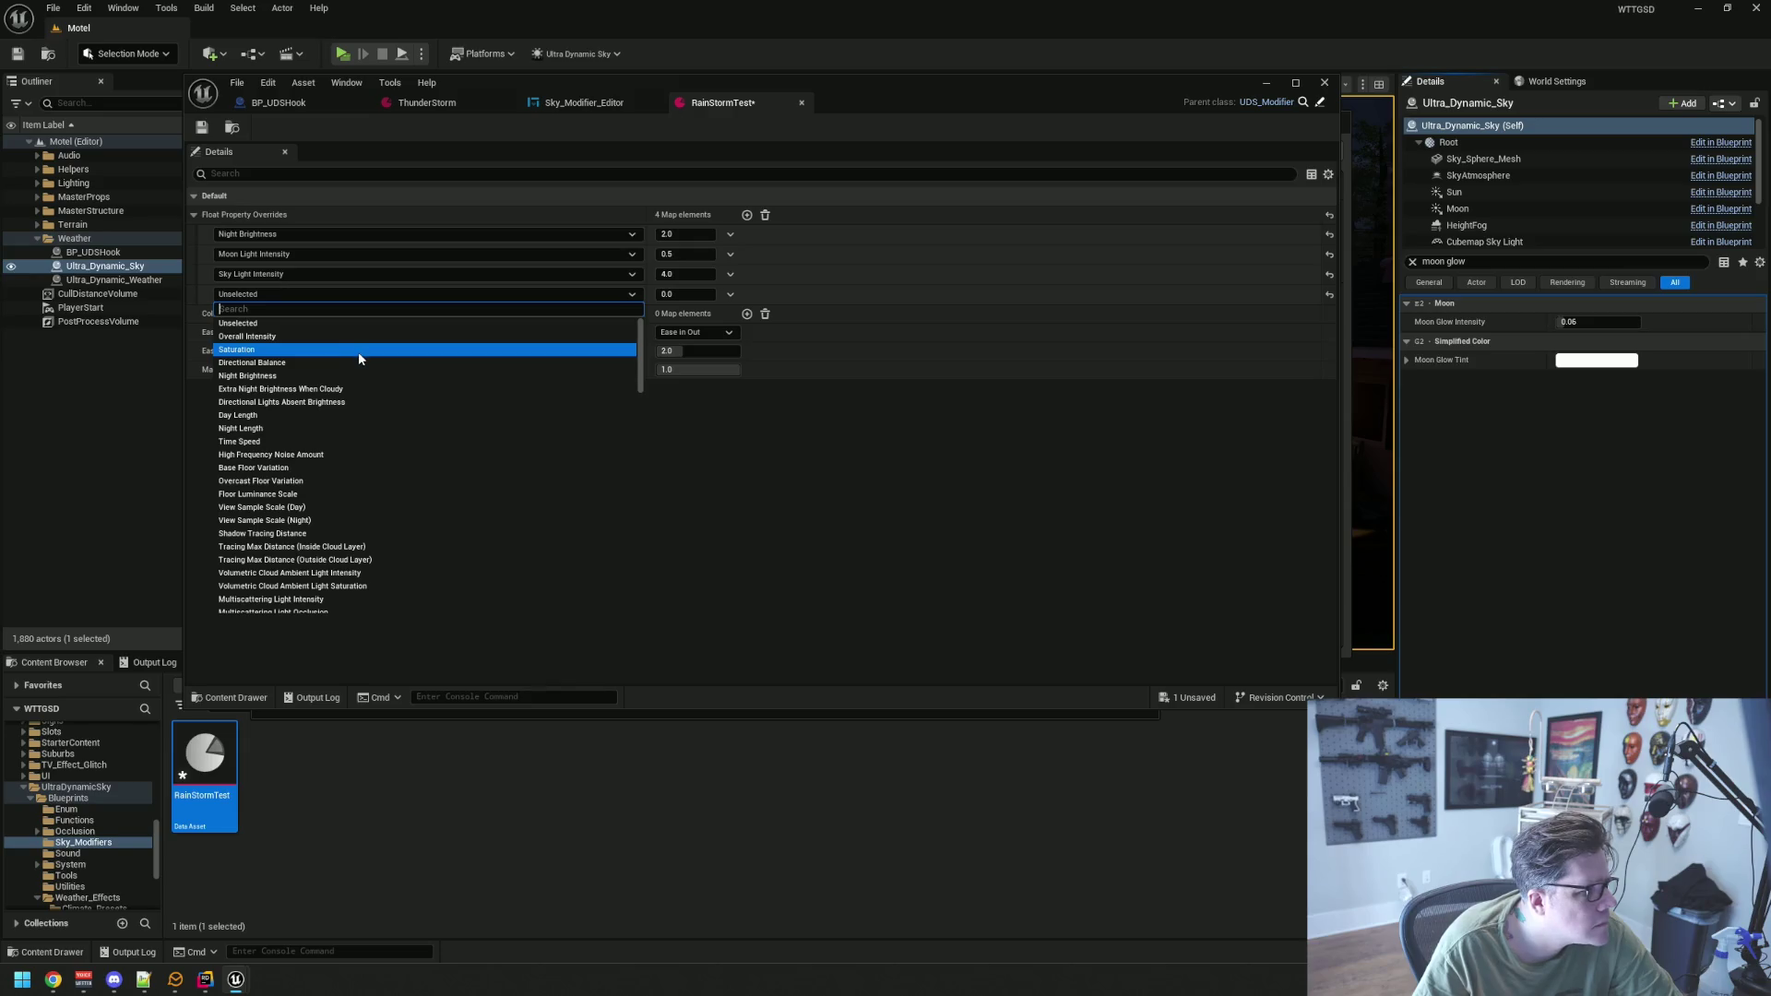
click(335, 297)
click(336, 297)
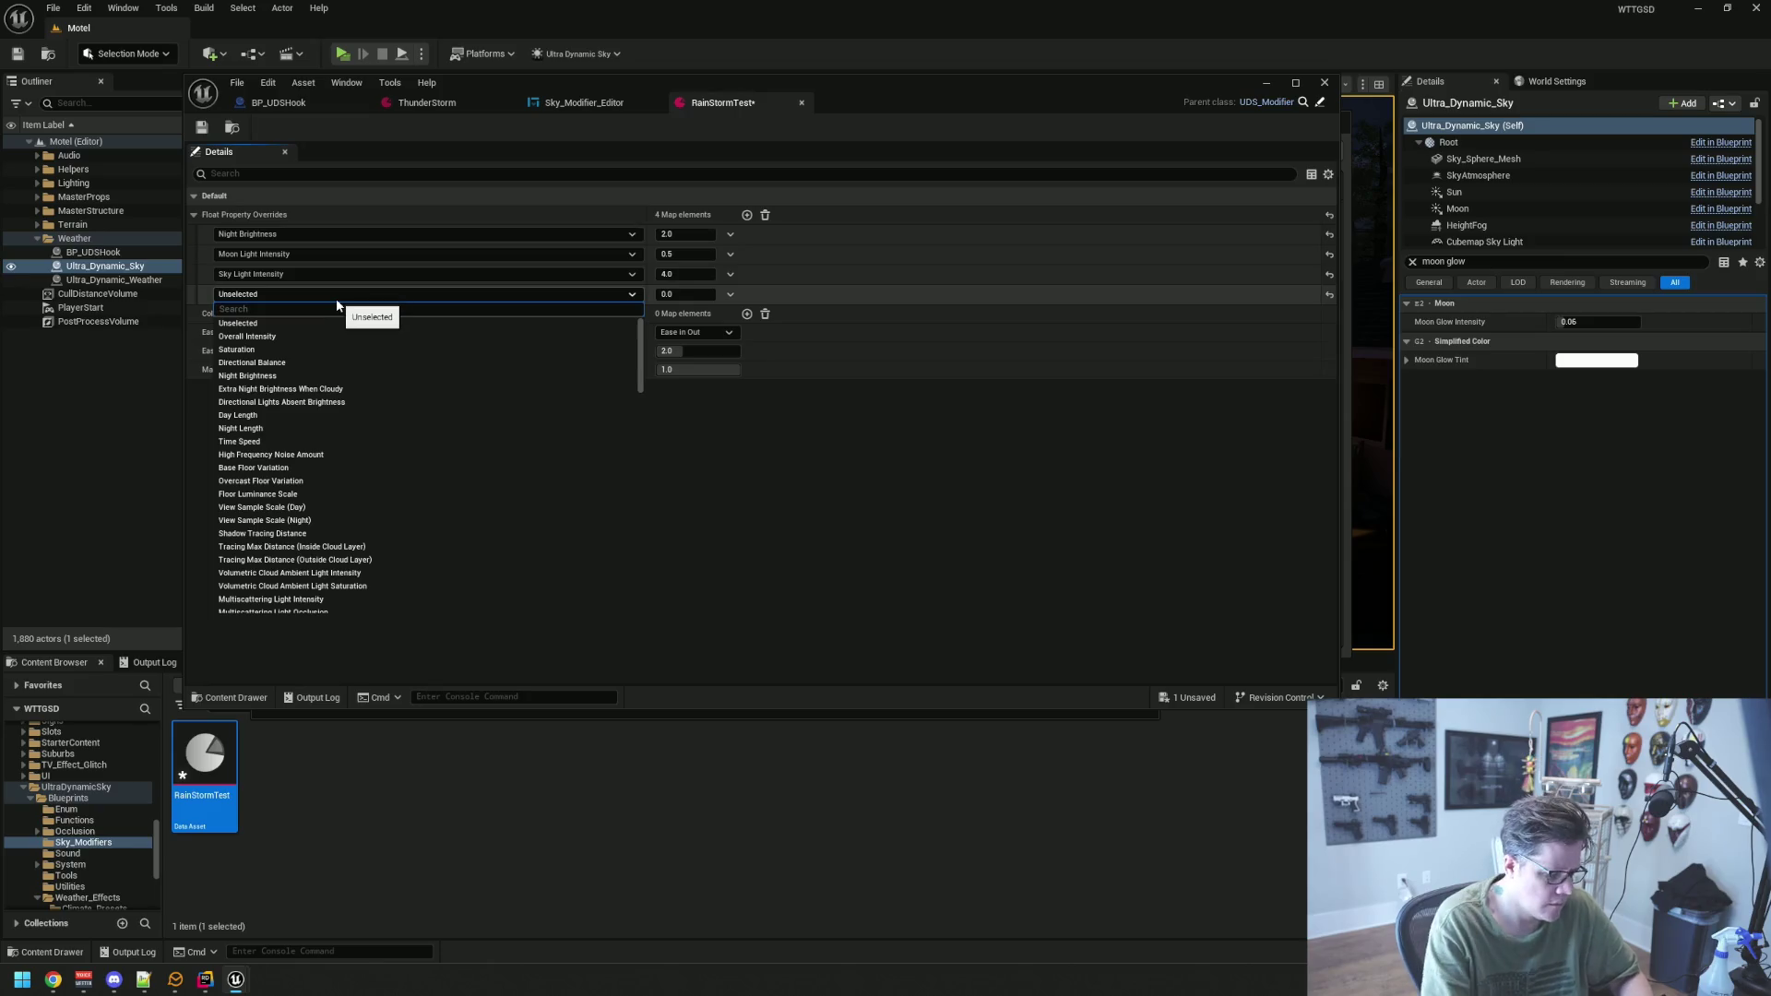
text(moon)
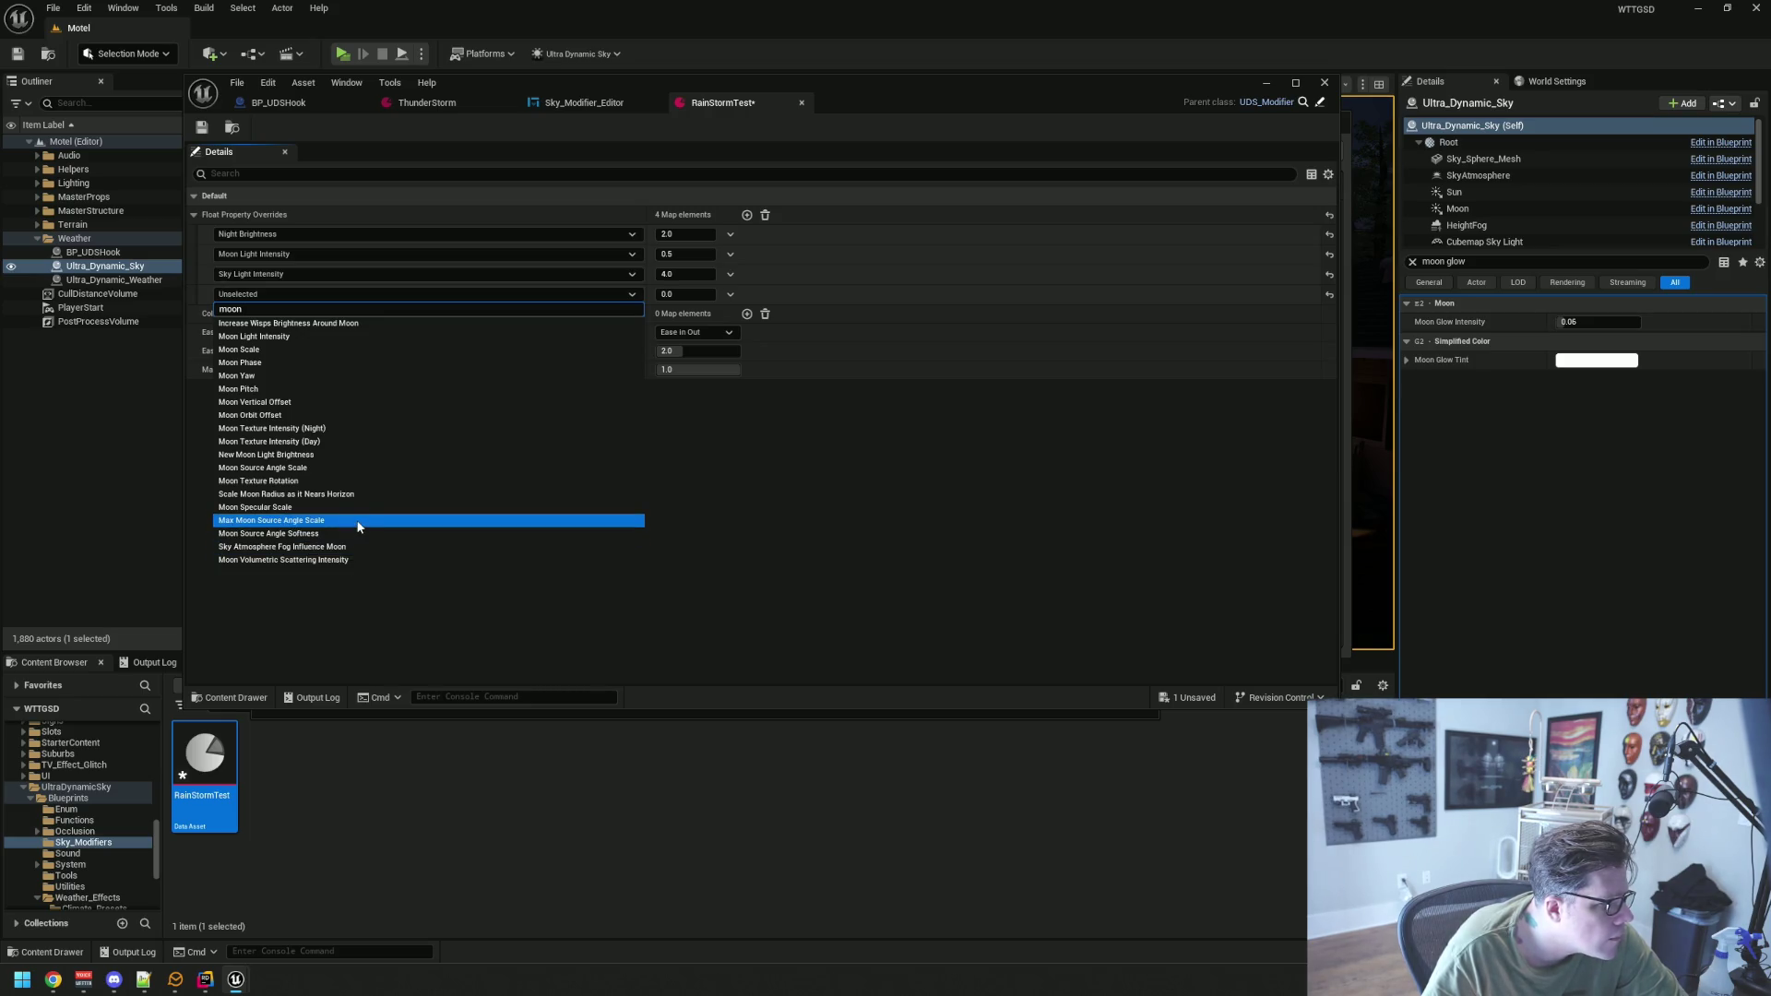
key(ctrl+a)
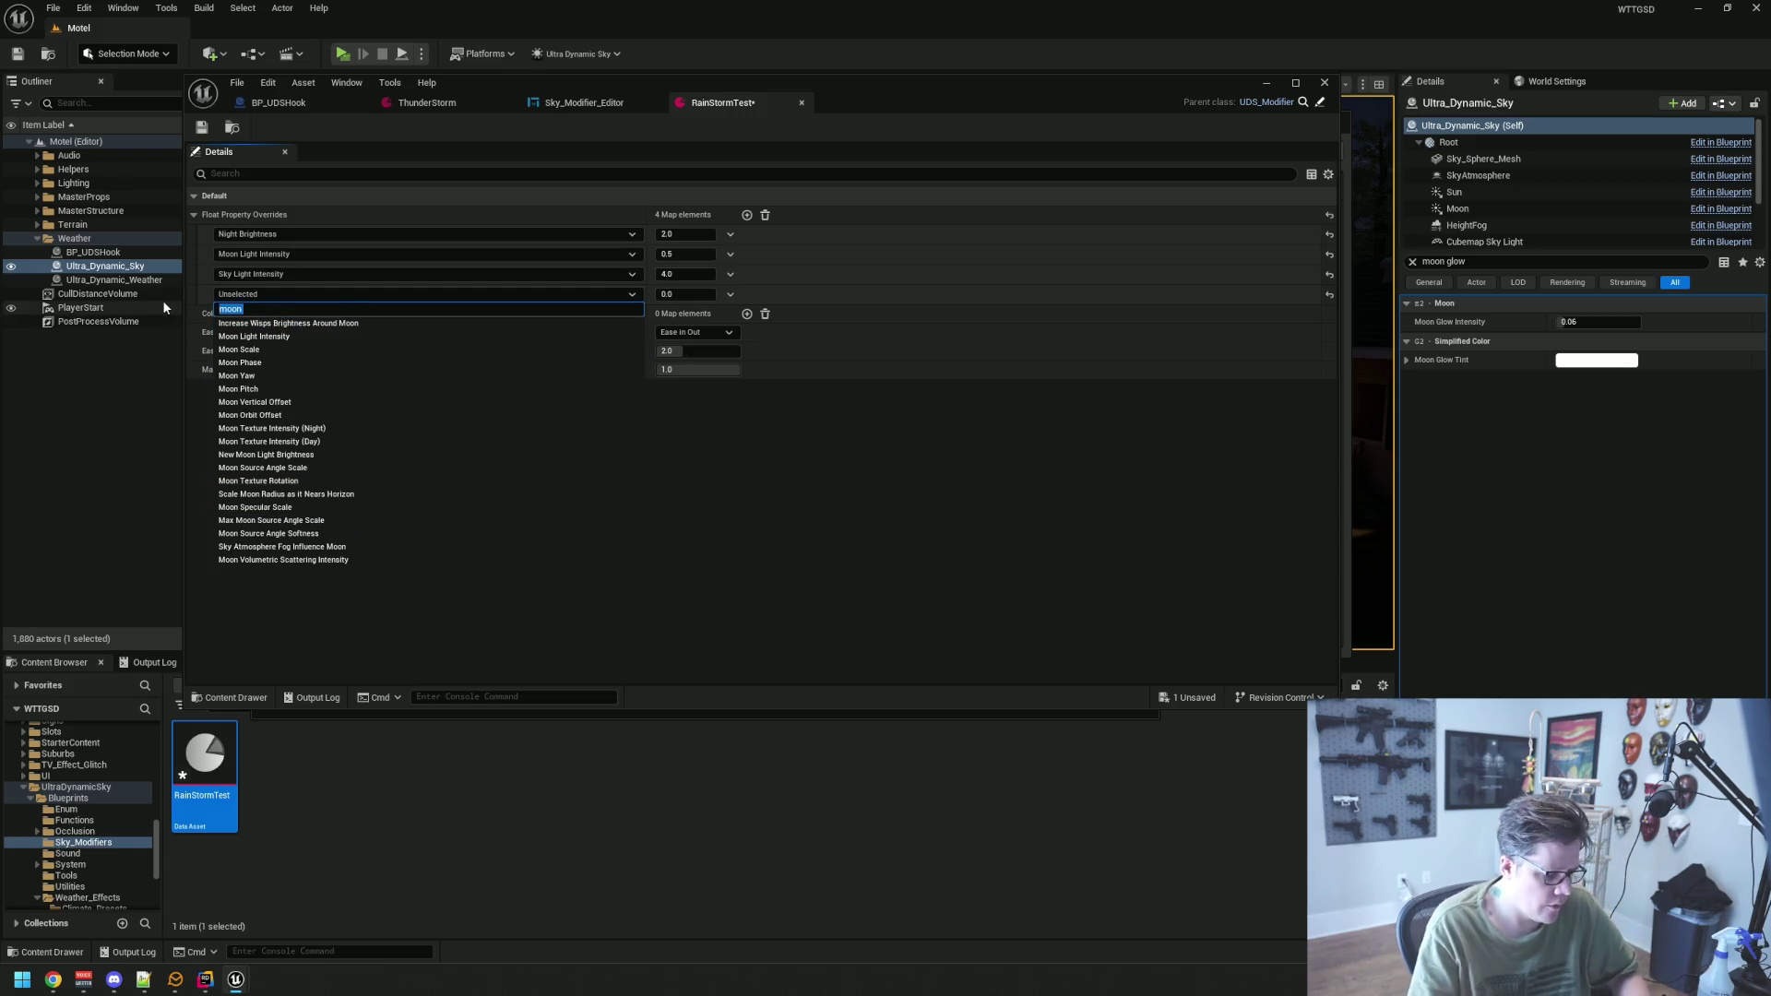
text(glow)
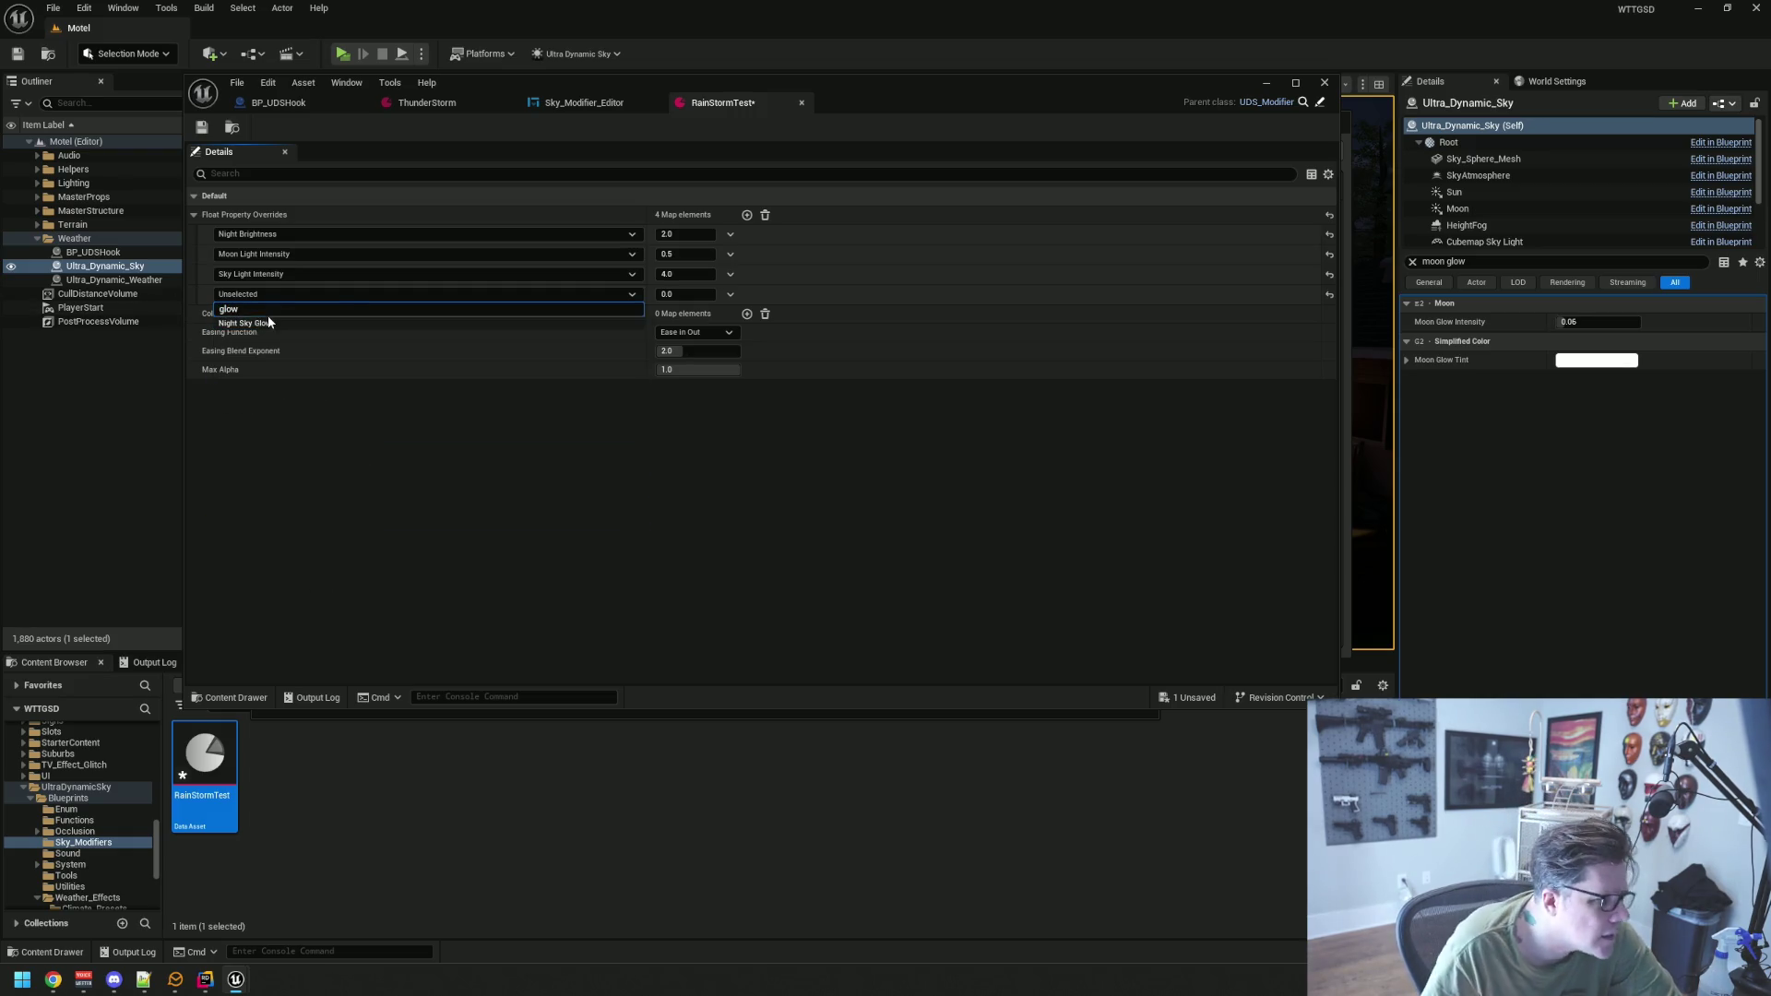
double_click(1450, 262)
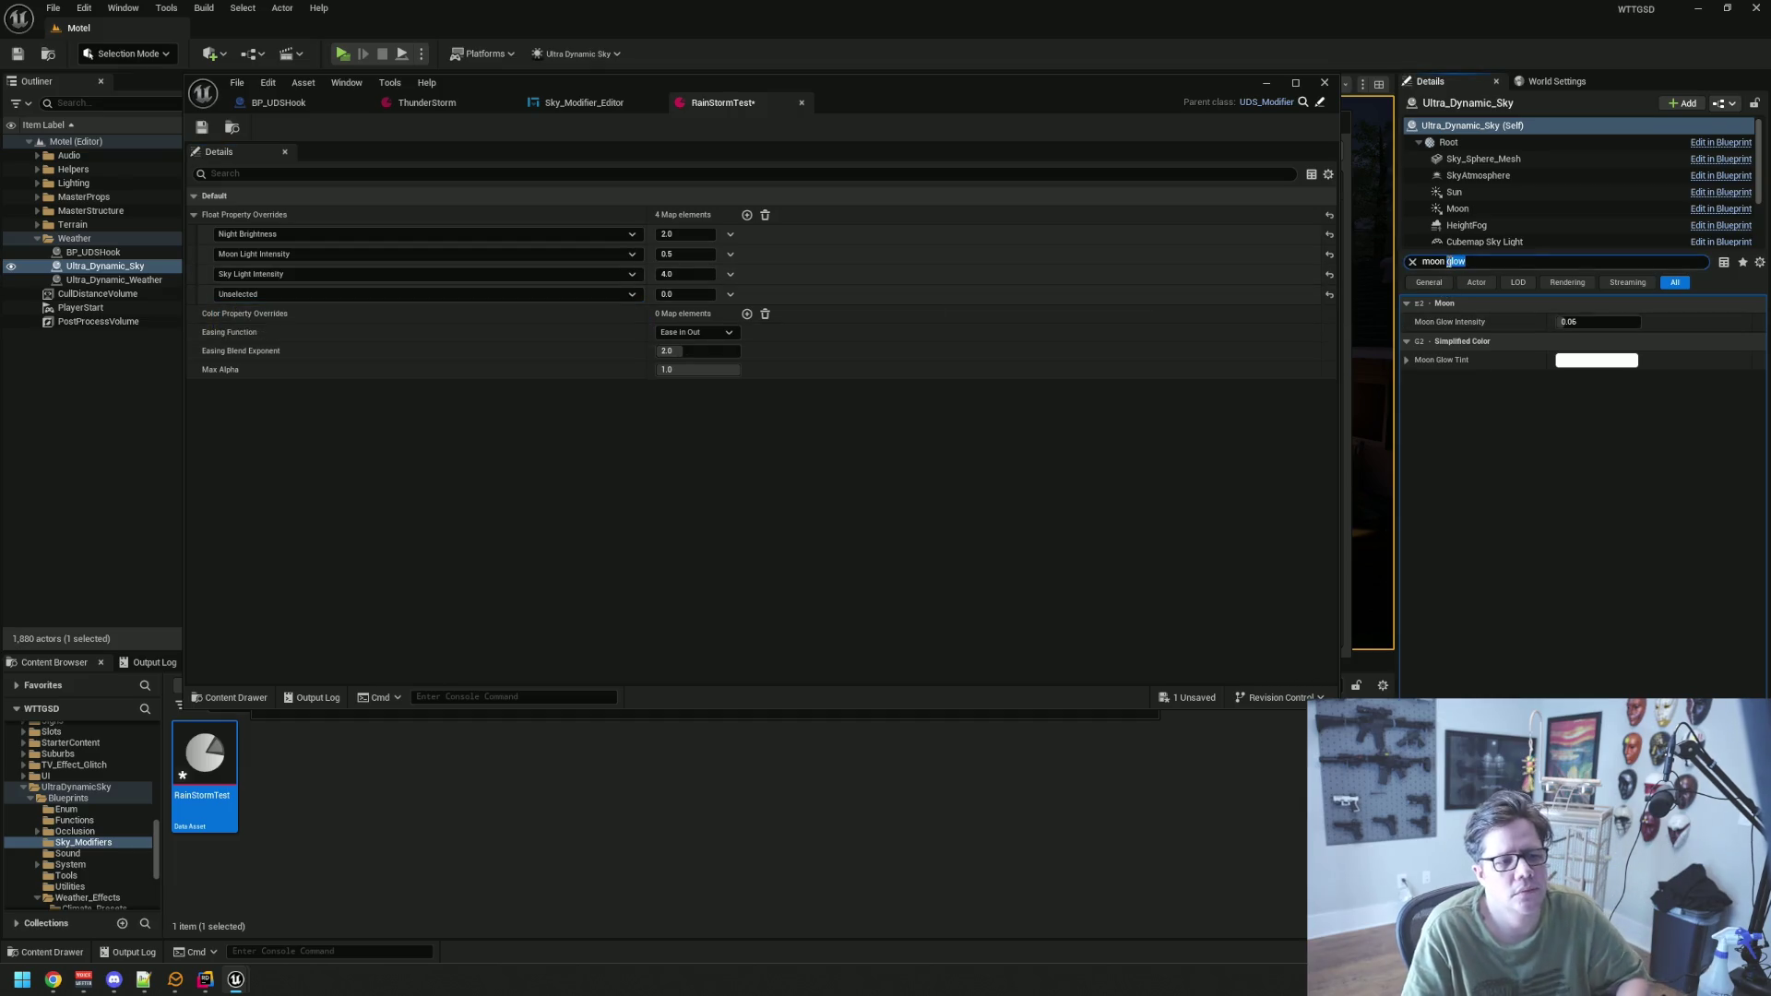
key(ctrl+a)
text(m)
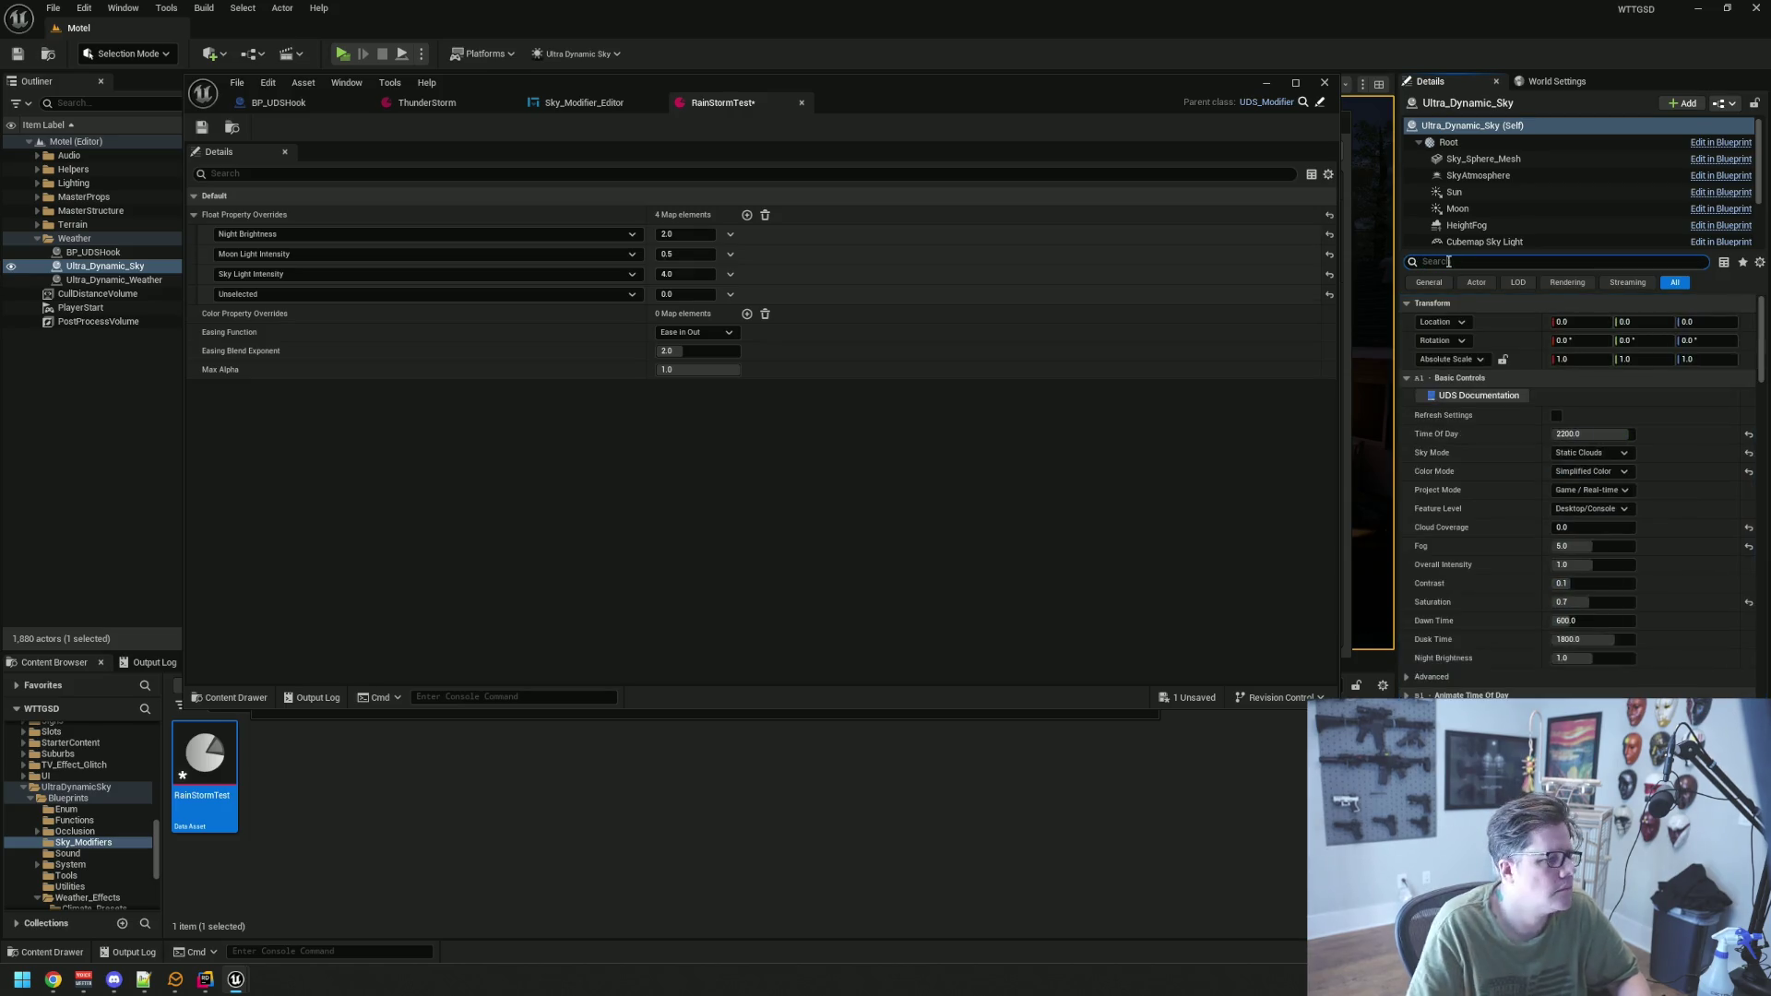
Delete the empty Unselected float override and save RainStormTest
click(730, 295)
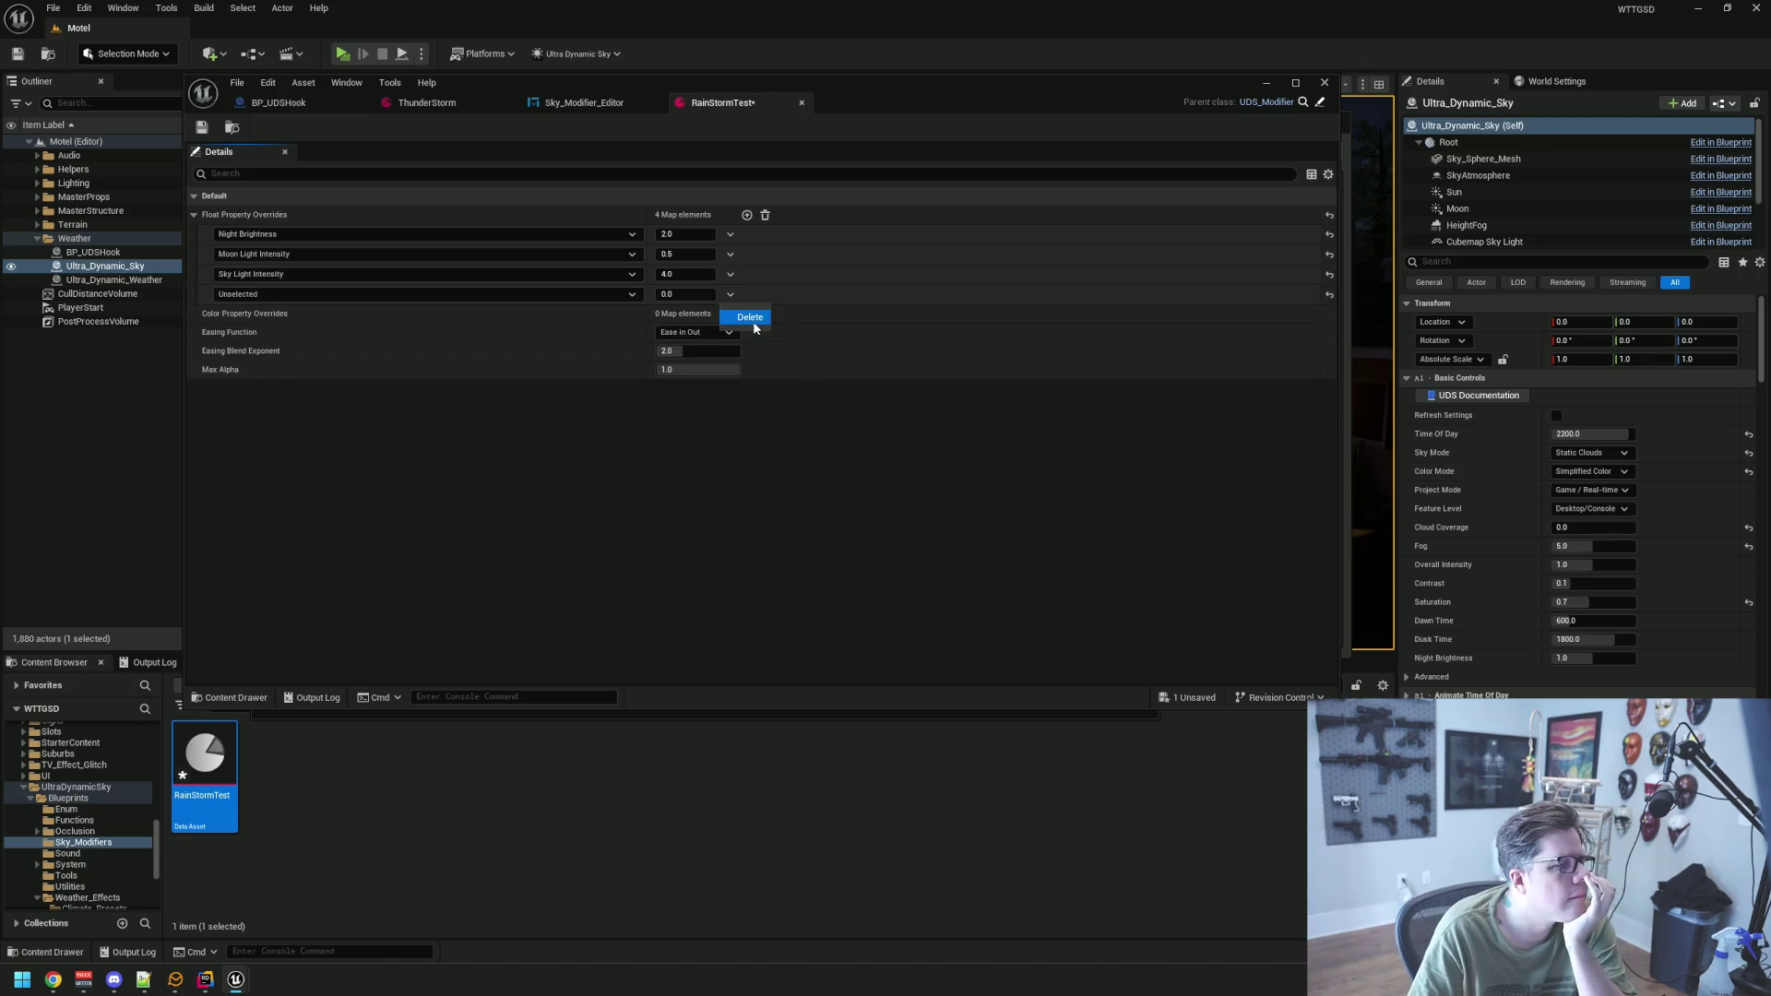
click(753, 320)
click(203, 128)
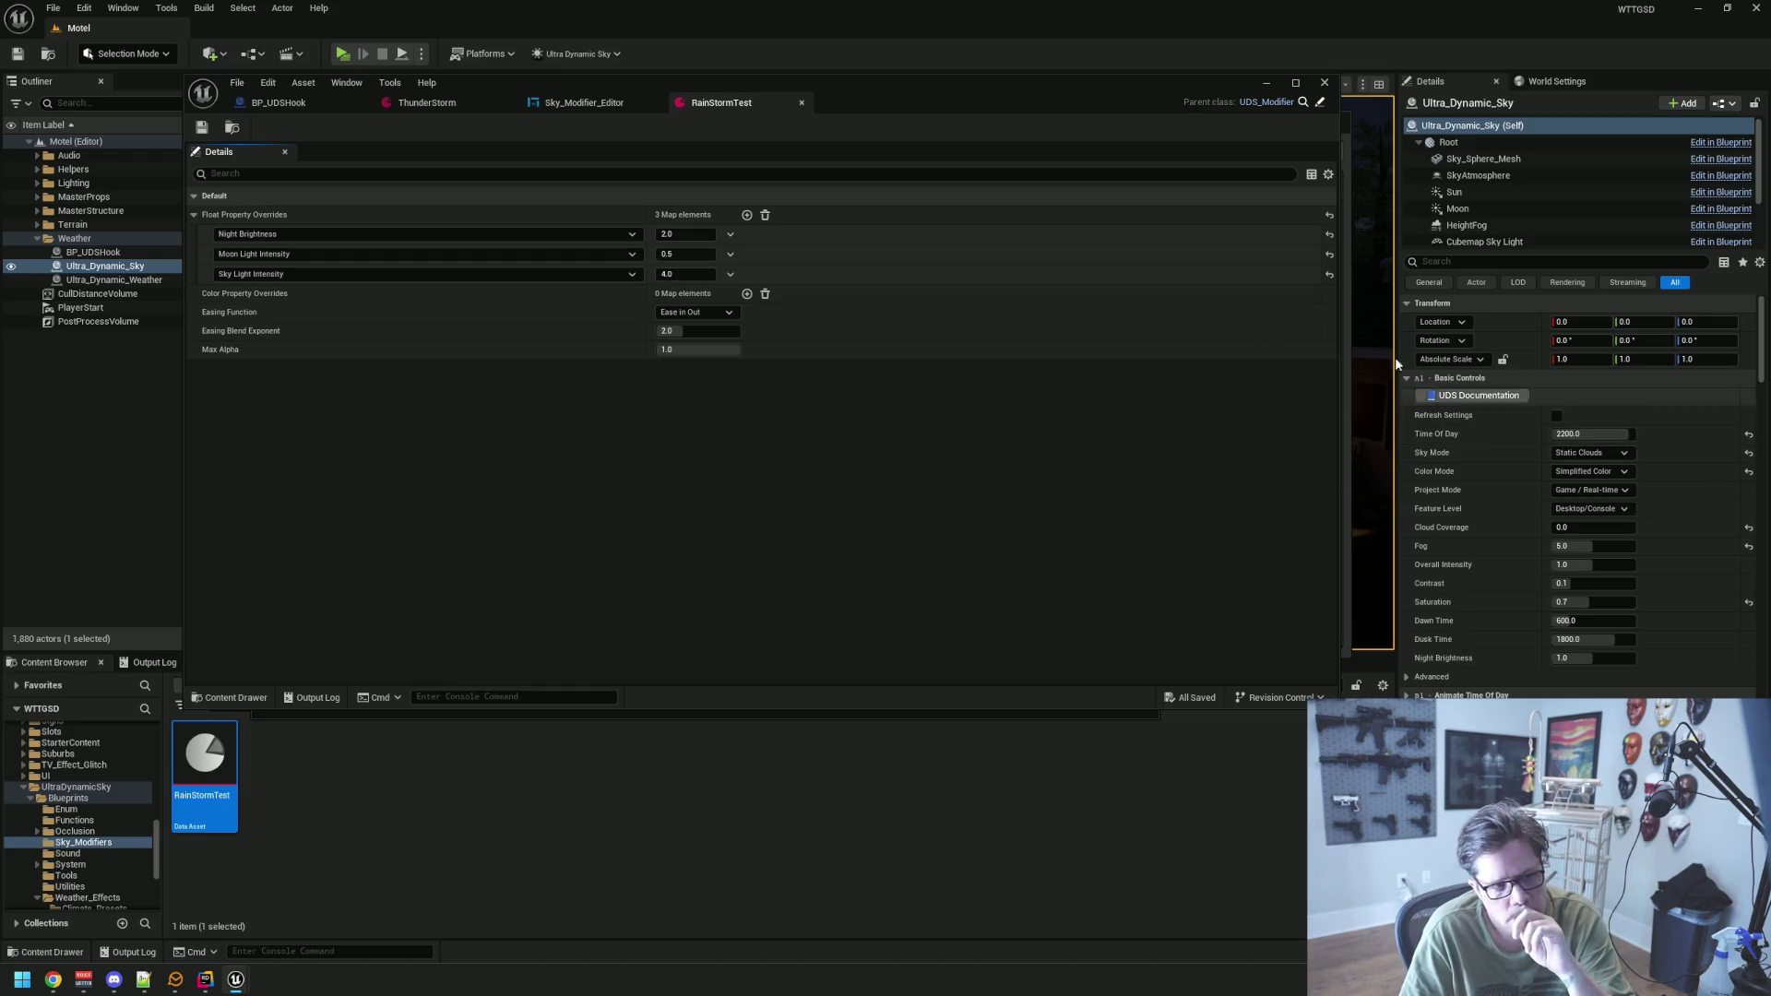
click(578, 105)
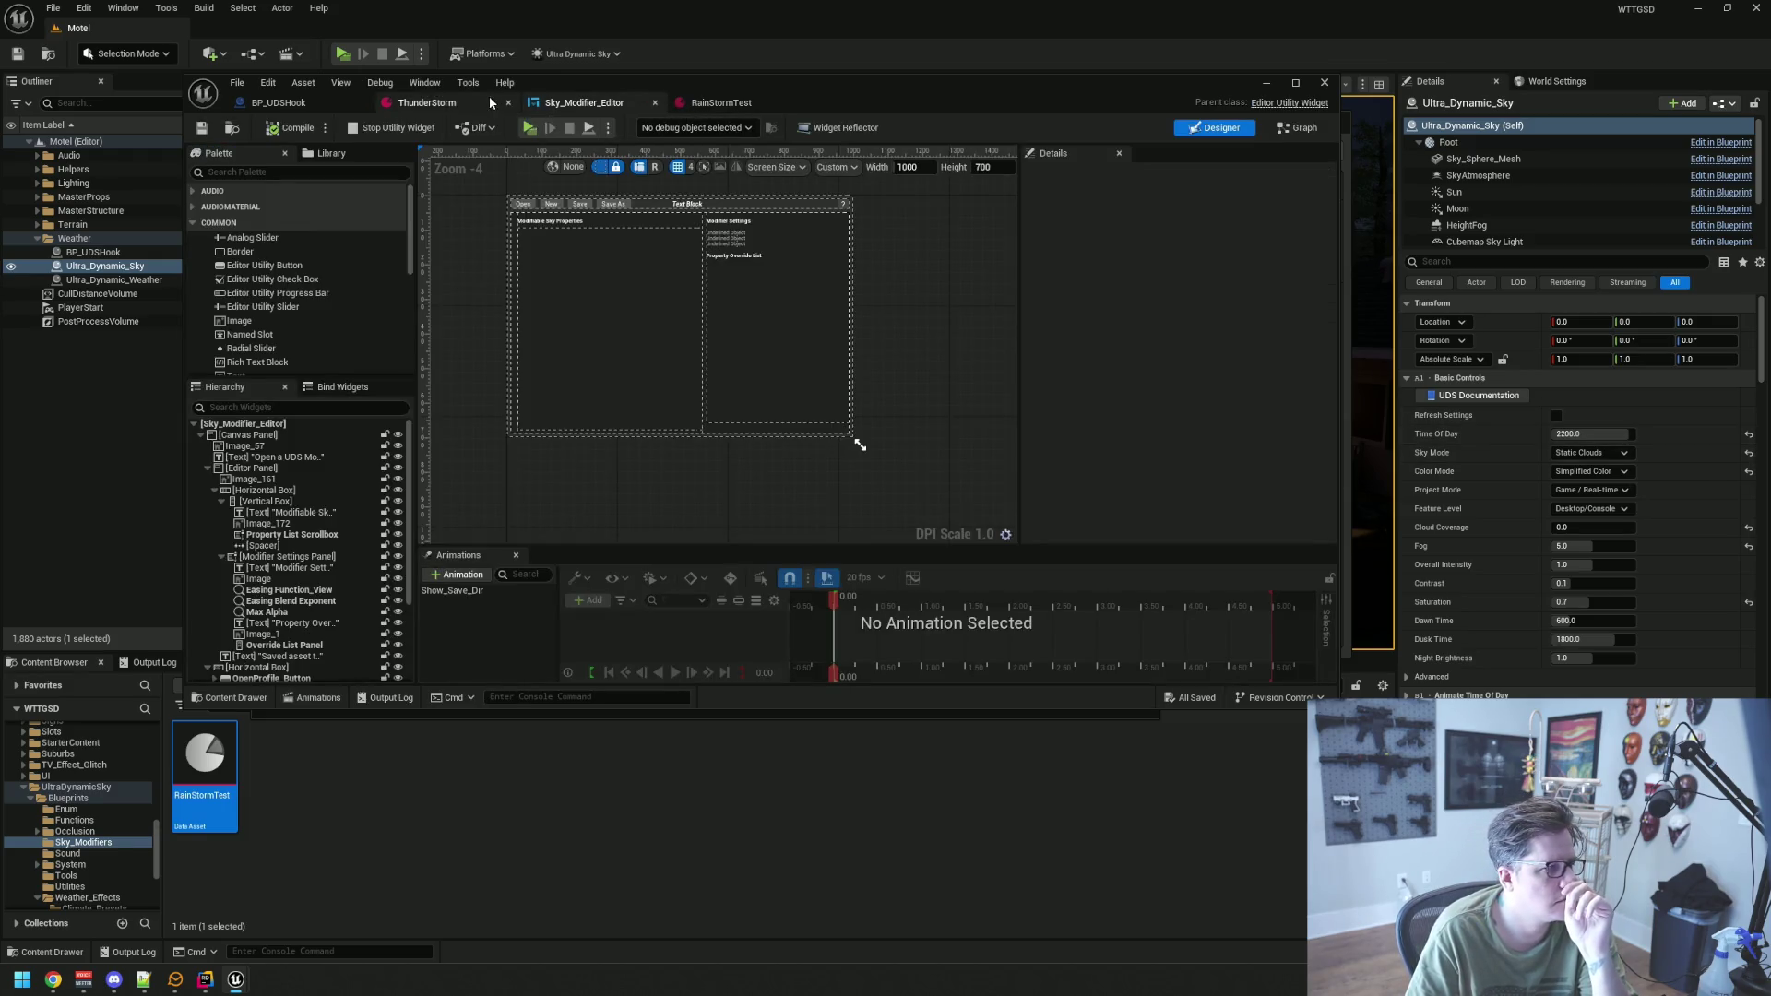
Switch between the ThunderStorm and RainStormTest tabs and close the Sky_Modifier_Editor tab
click(426, 103)
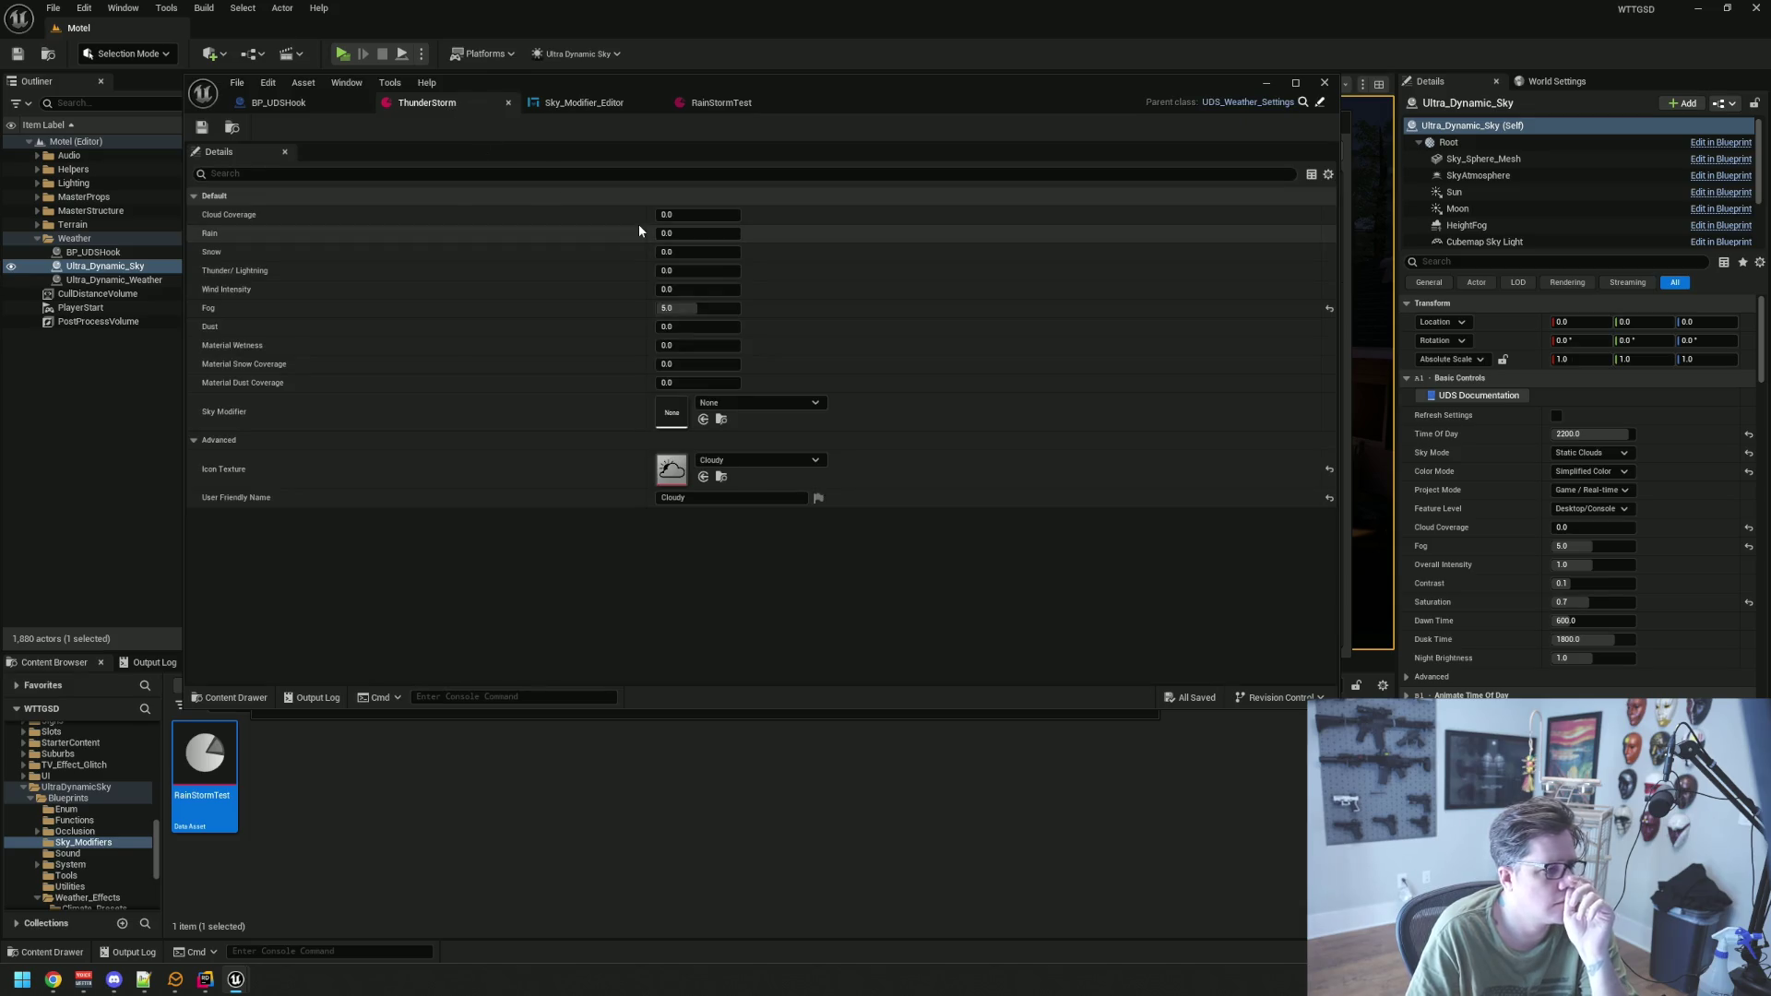
click(795, 103)
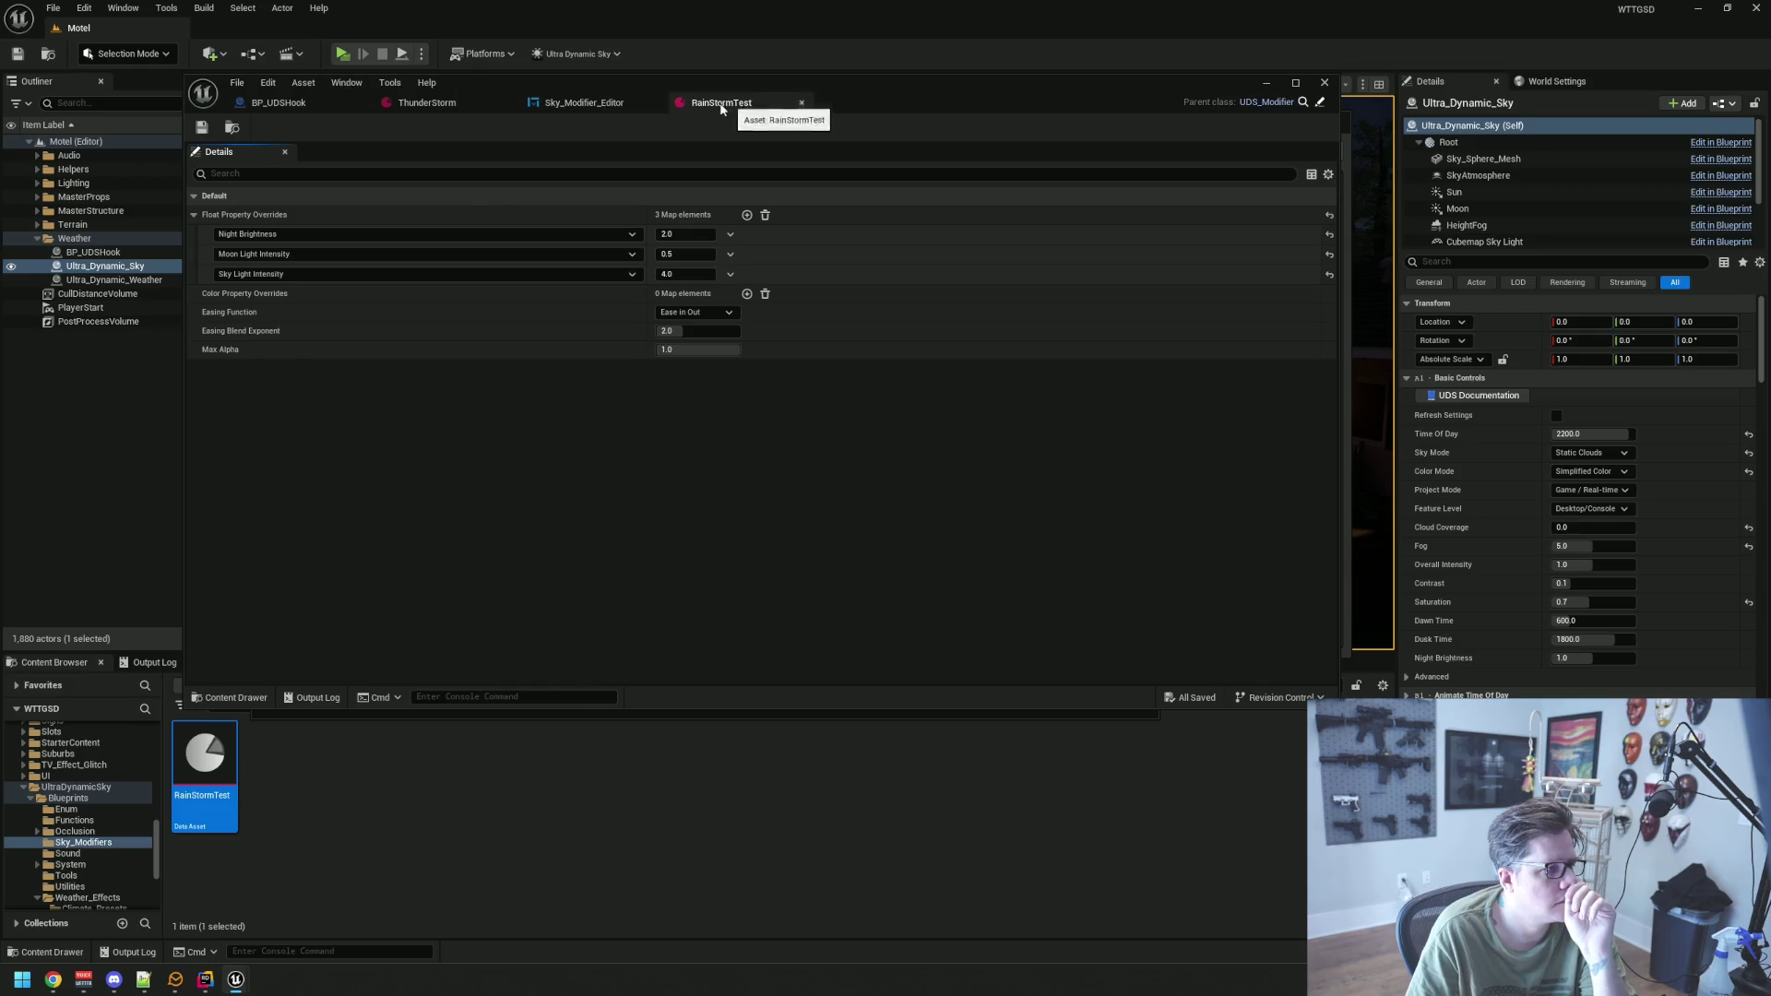
click(577, 100)
click(655, 103)
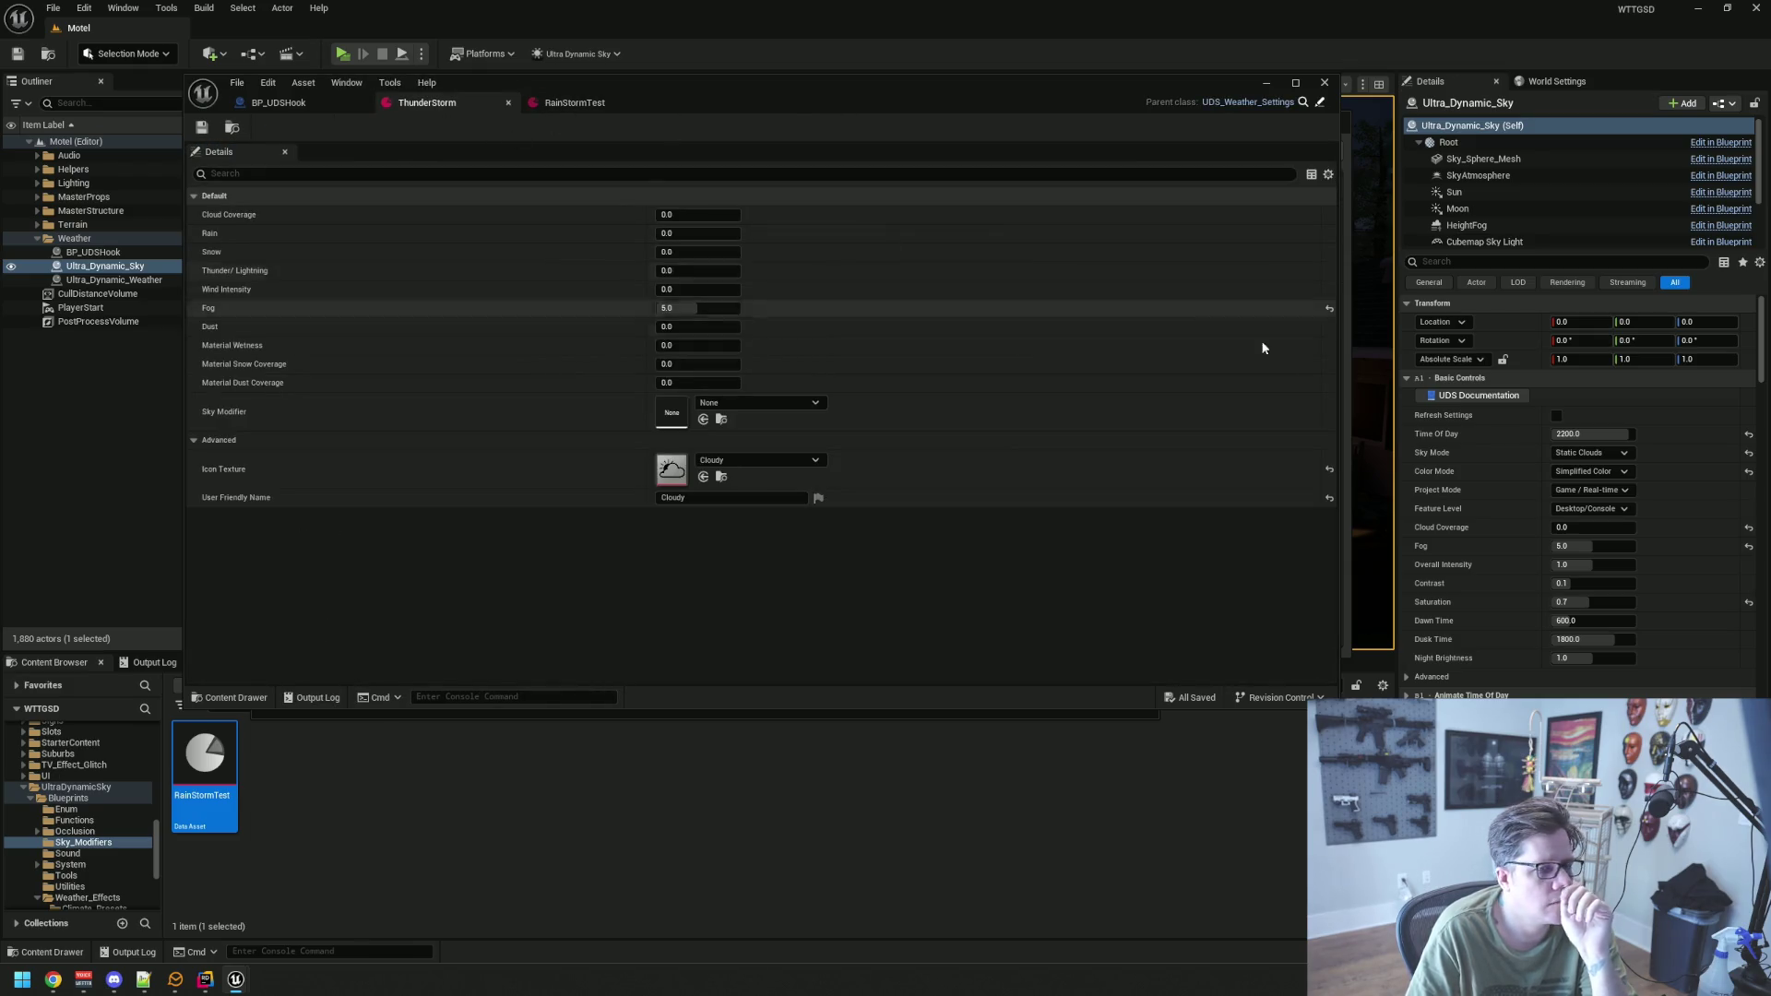
Open and dismiss the Details display options, the sky actor's Property Matrix and blueprint editing menu
click(1759, 263)
click(1758, 265)
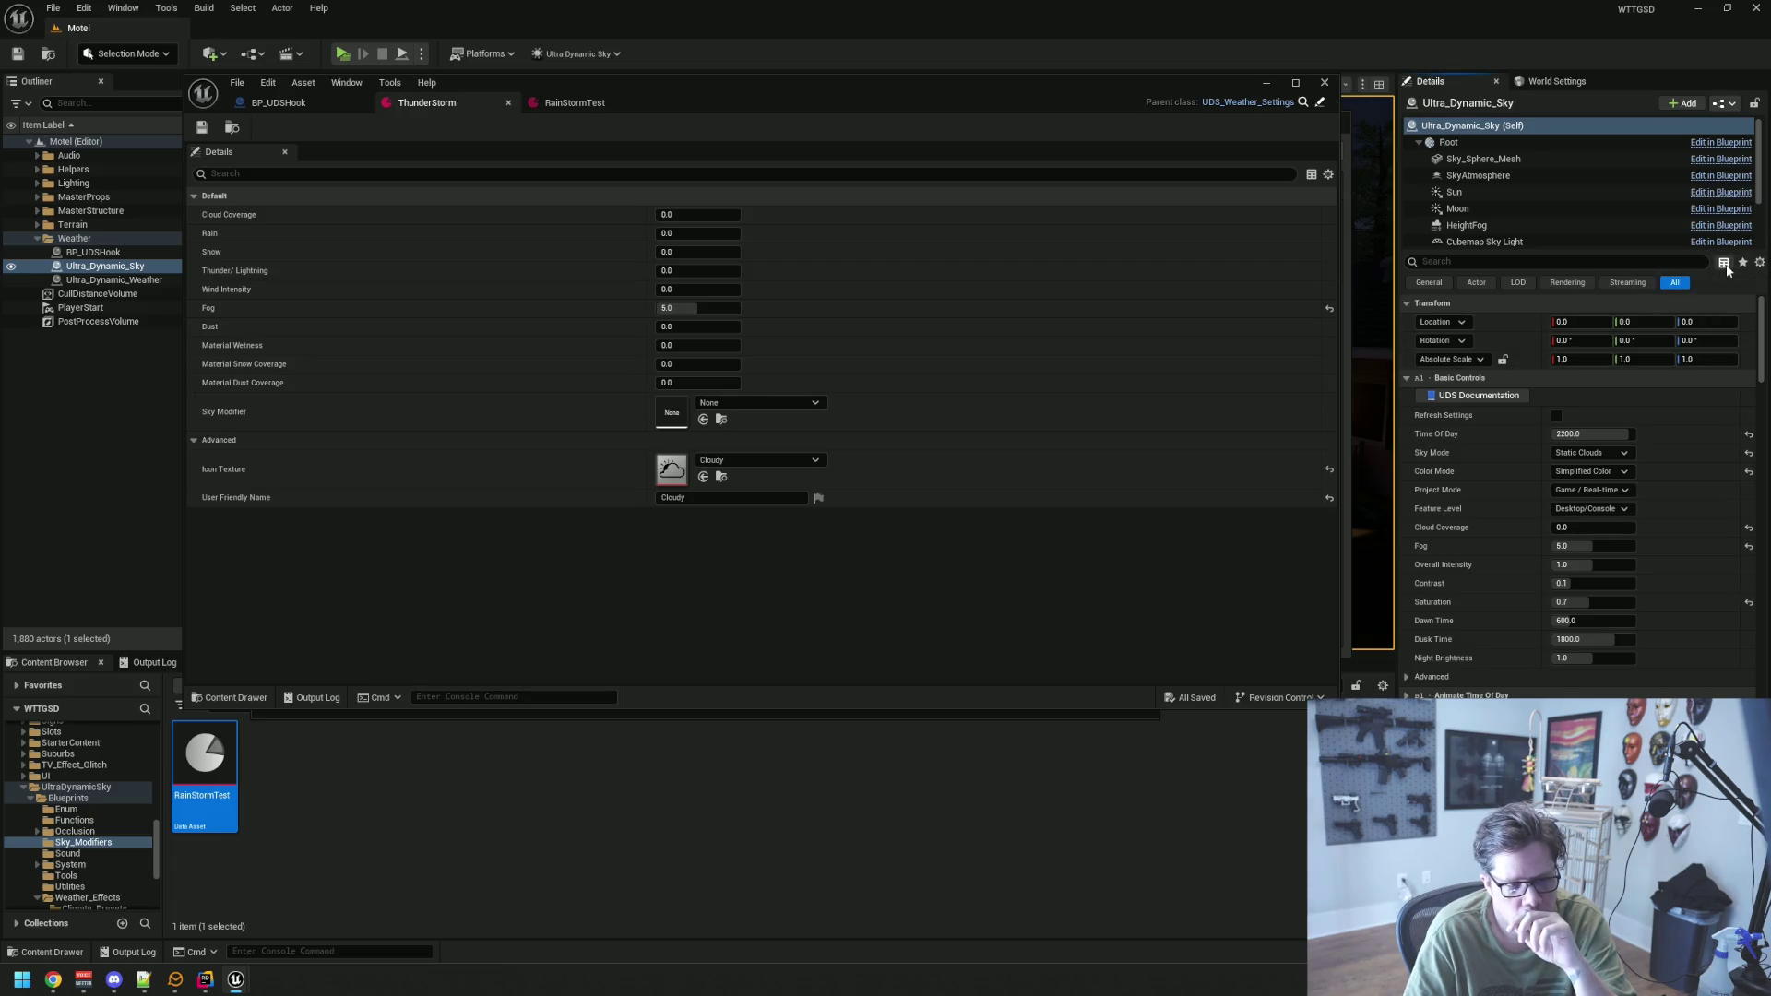
click(1722, 262)
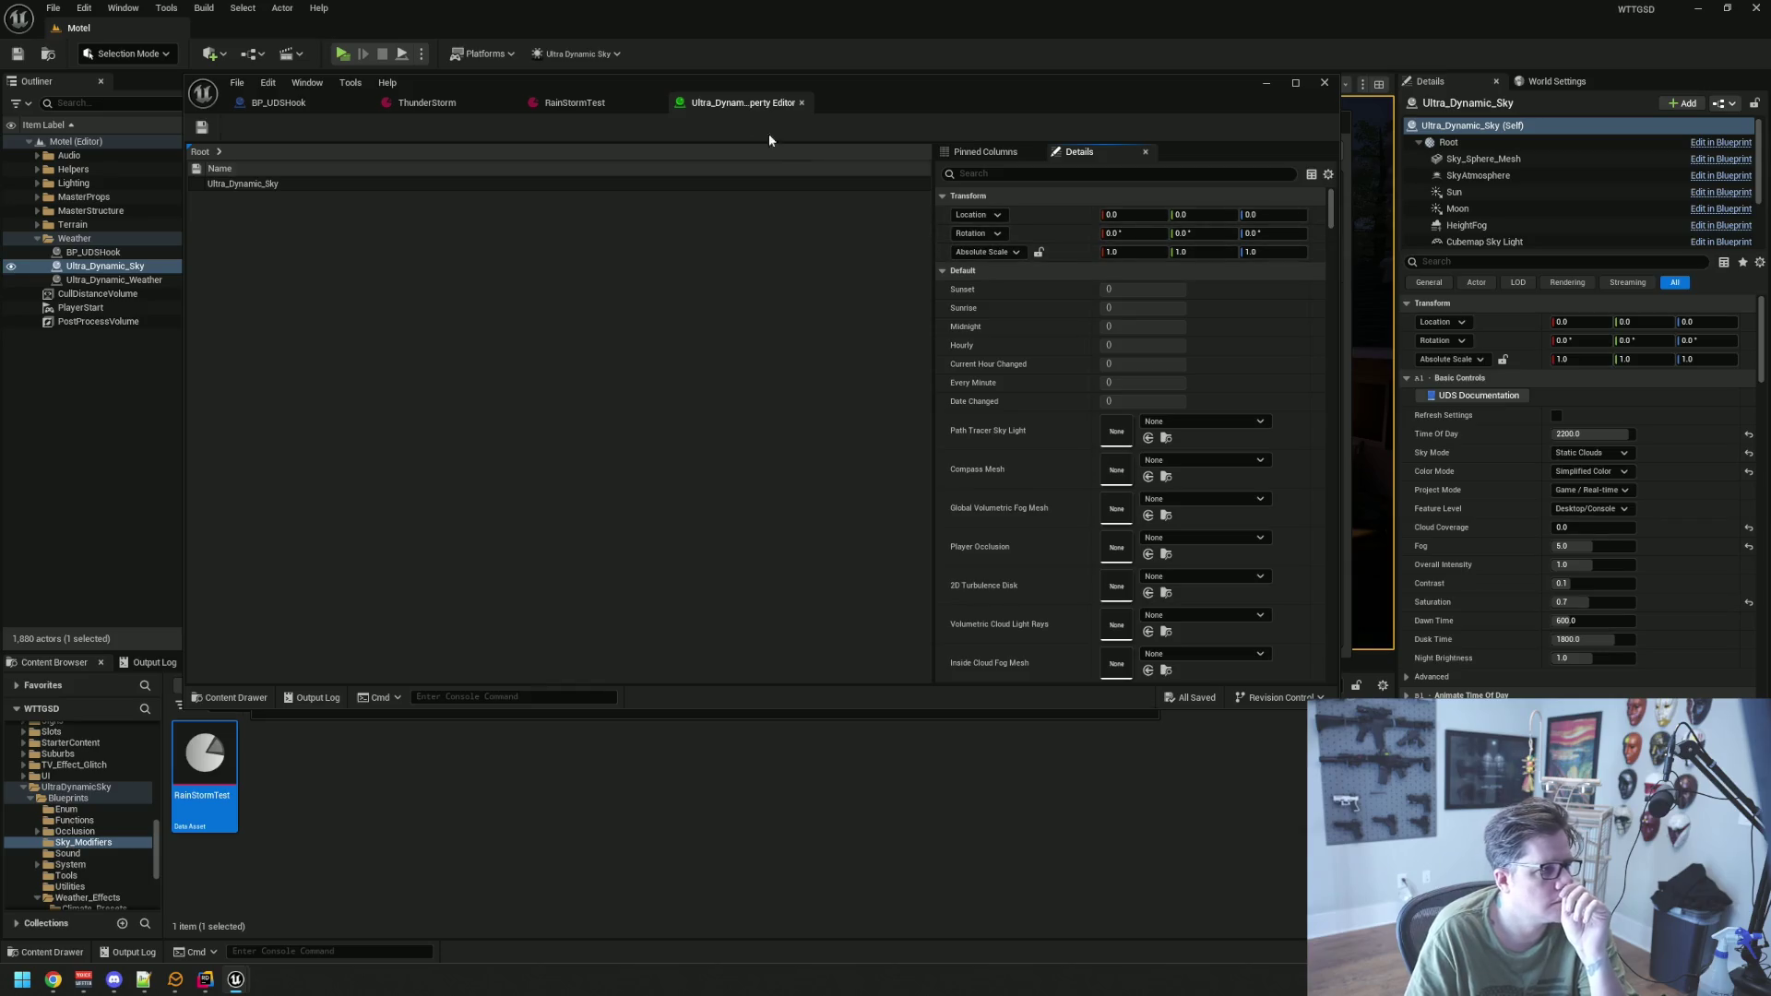
middle_click(715, 101)
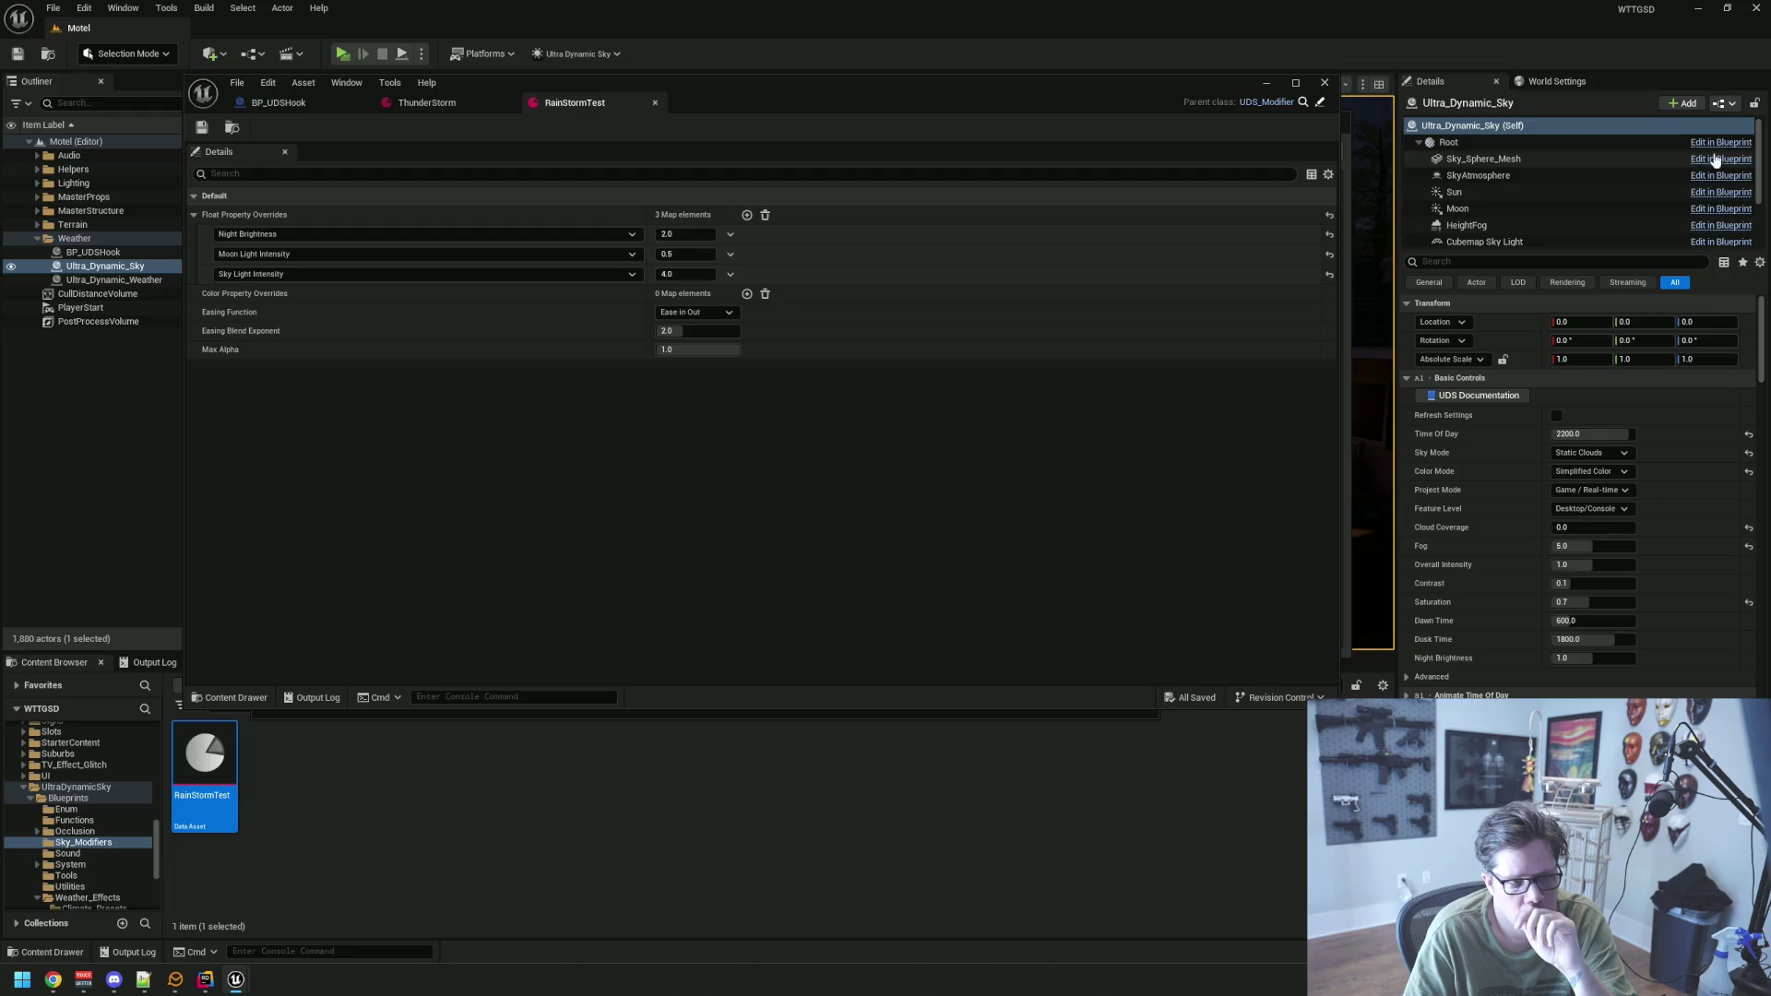
click(1730, 105)
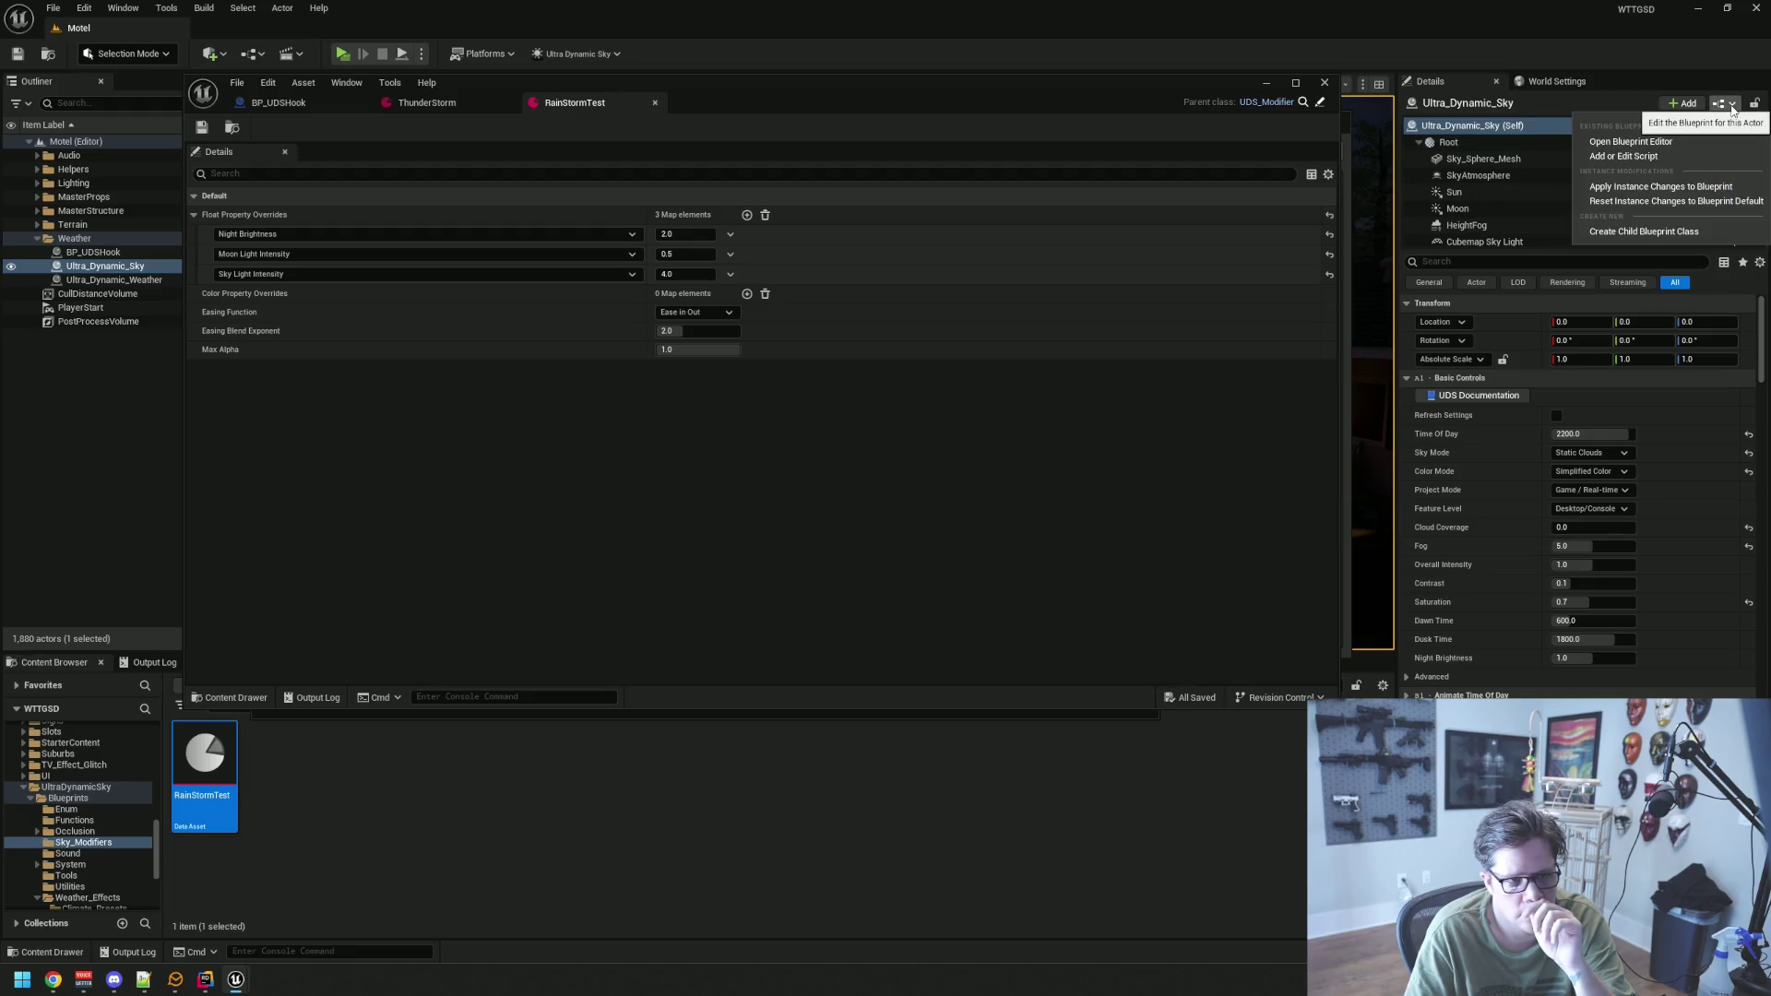
click(1732, 108)
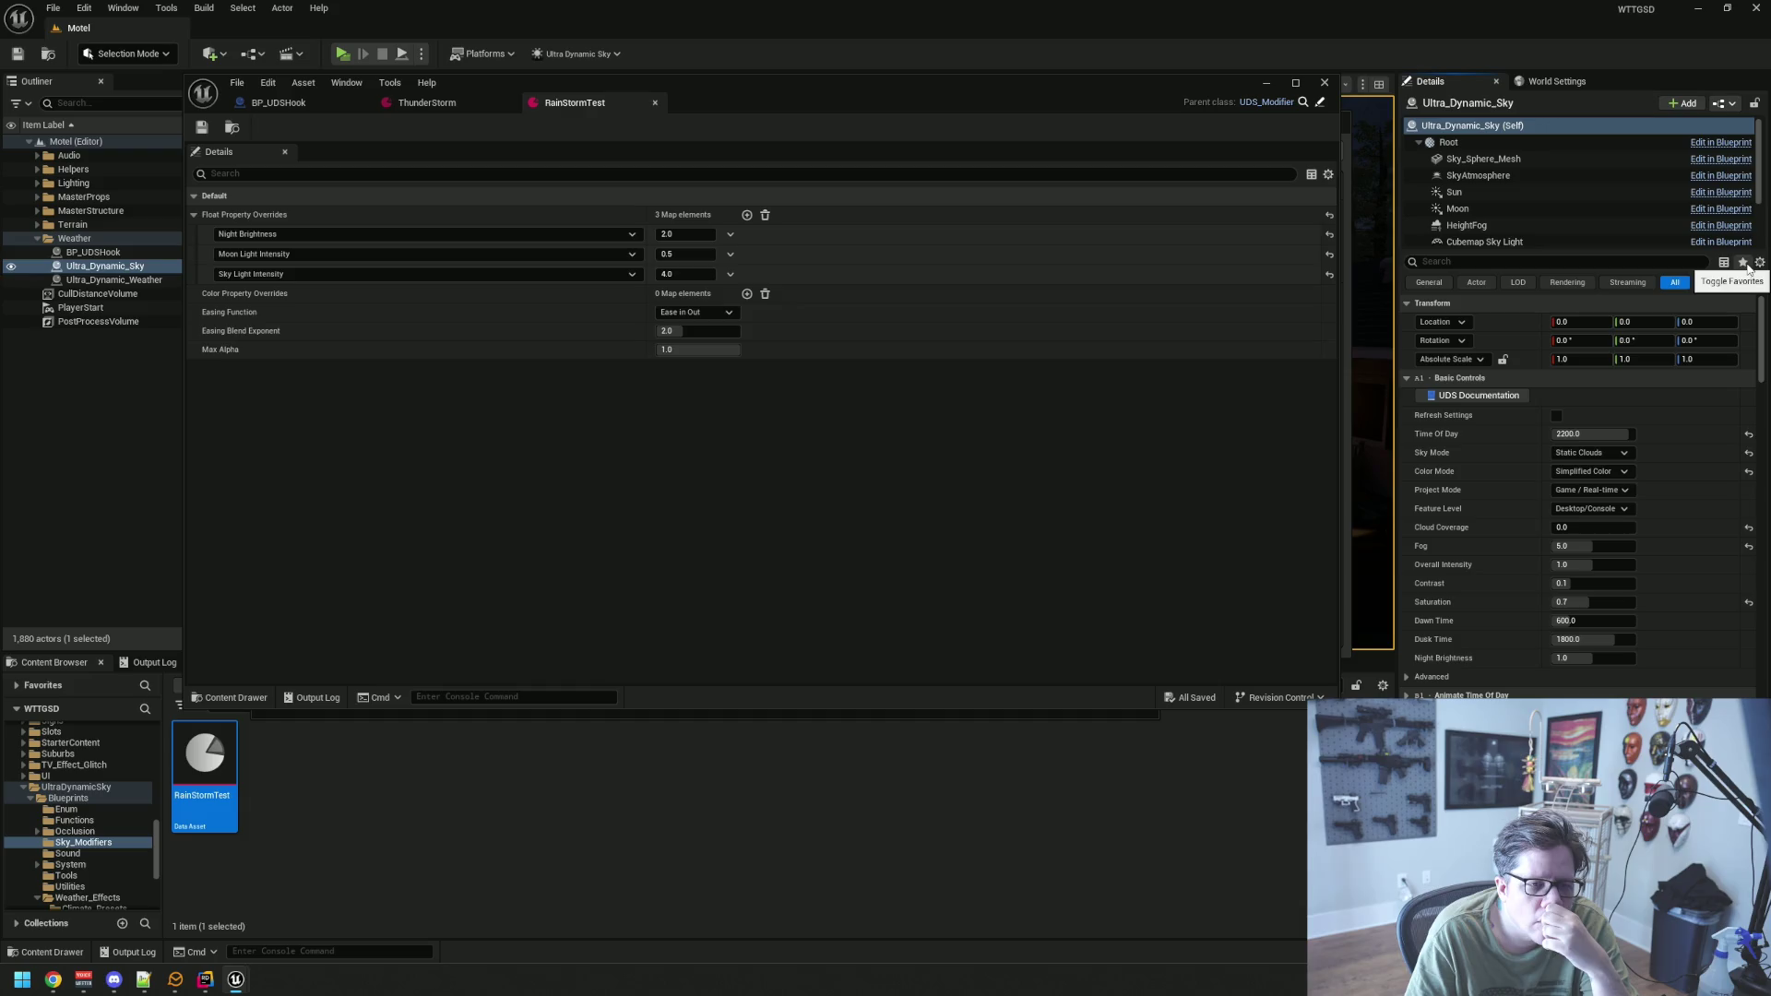
click(1758, 264)
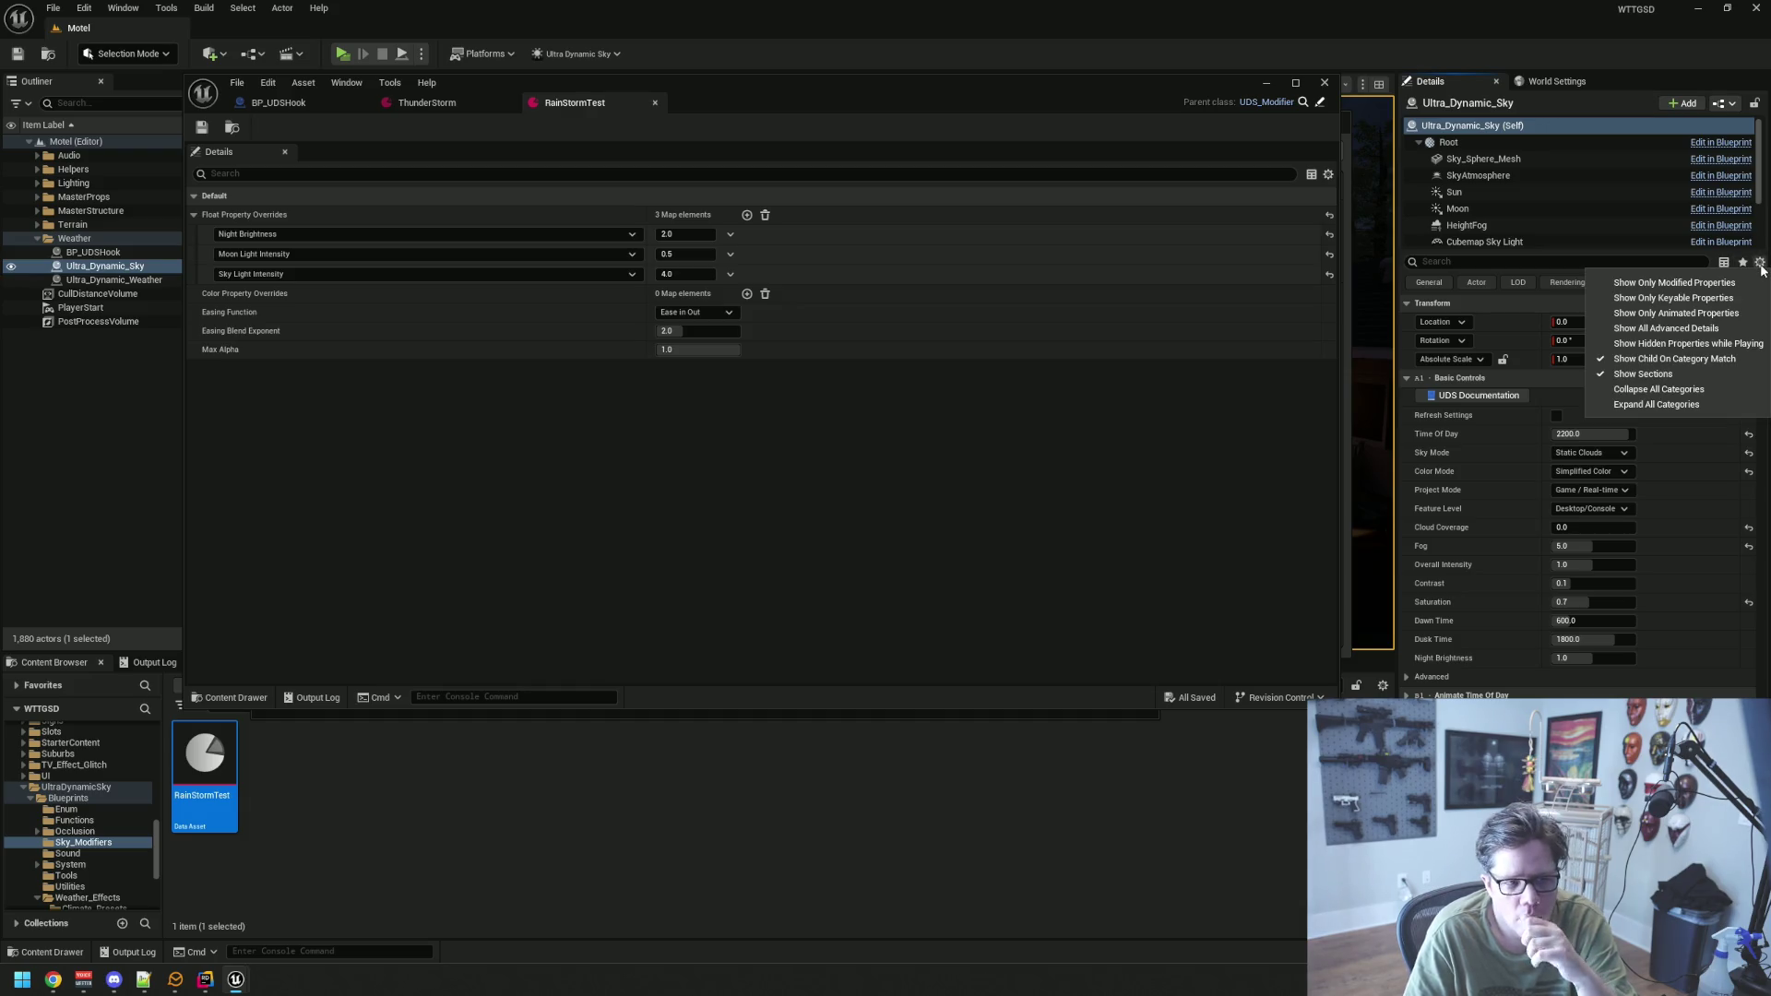
click(1760, 264)
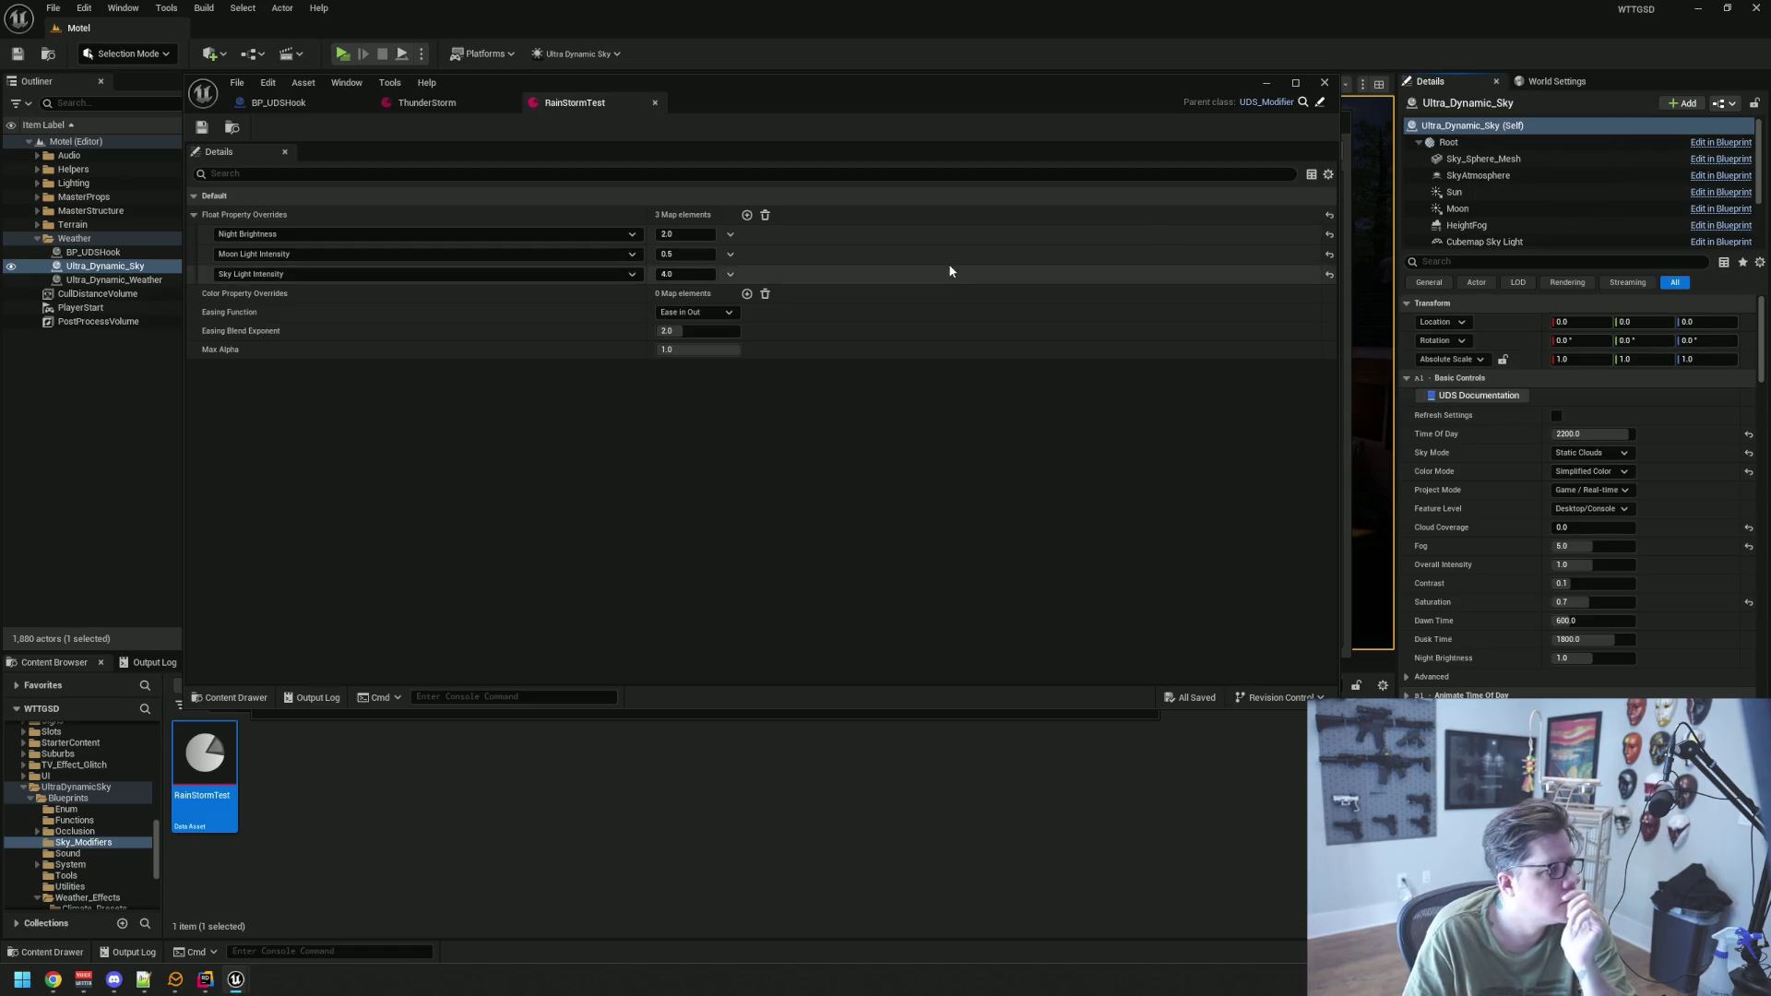
Open the Ultra_Dynamic_Sky actor's Outliner context menu and dismiss it without choosing anything
right_click(101, 266)
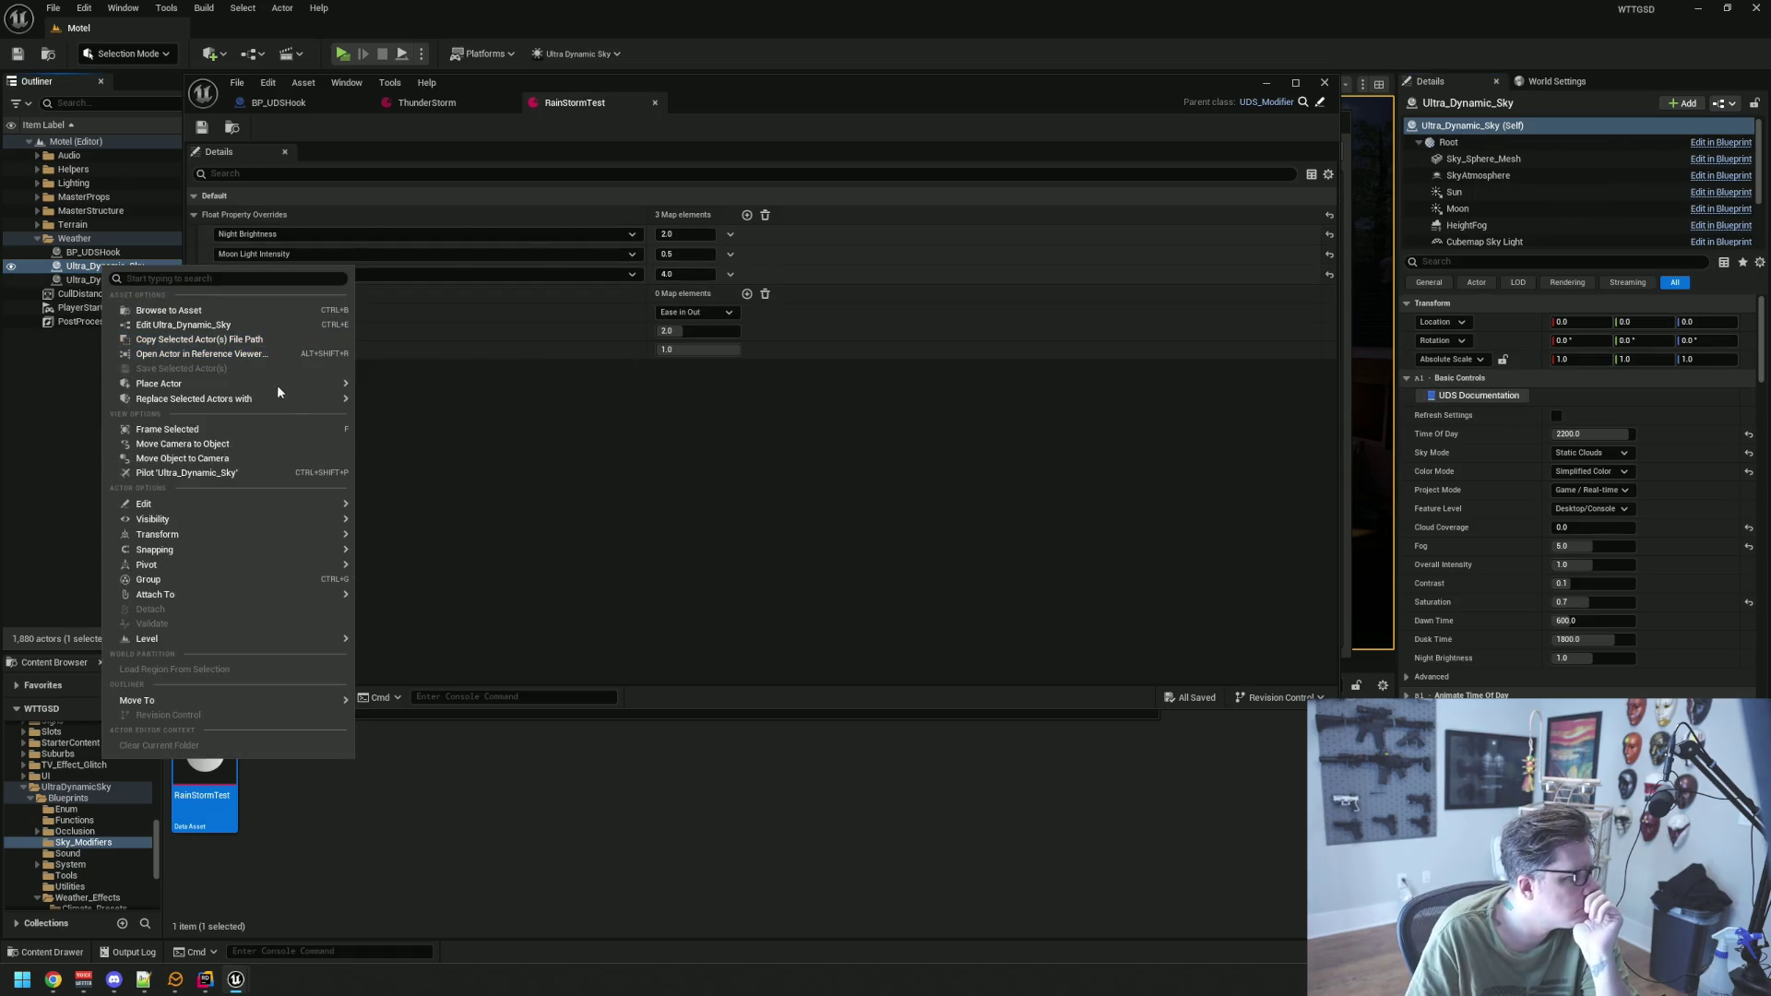
mouse_move(304, 391)
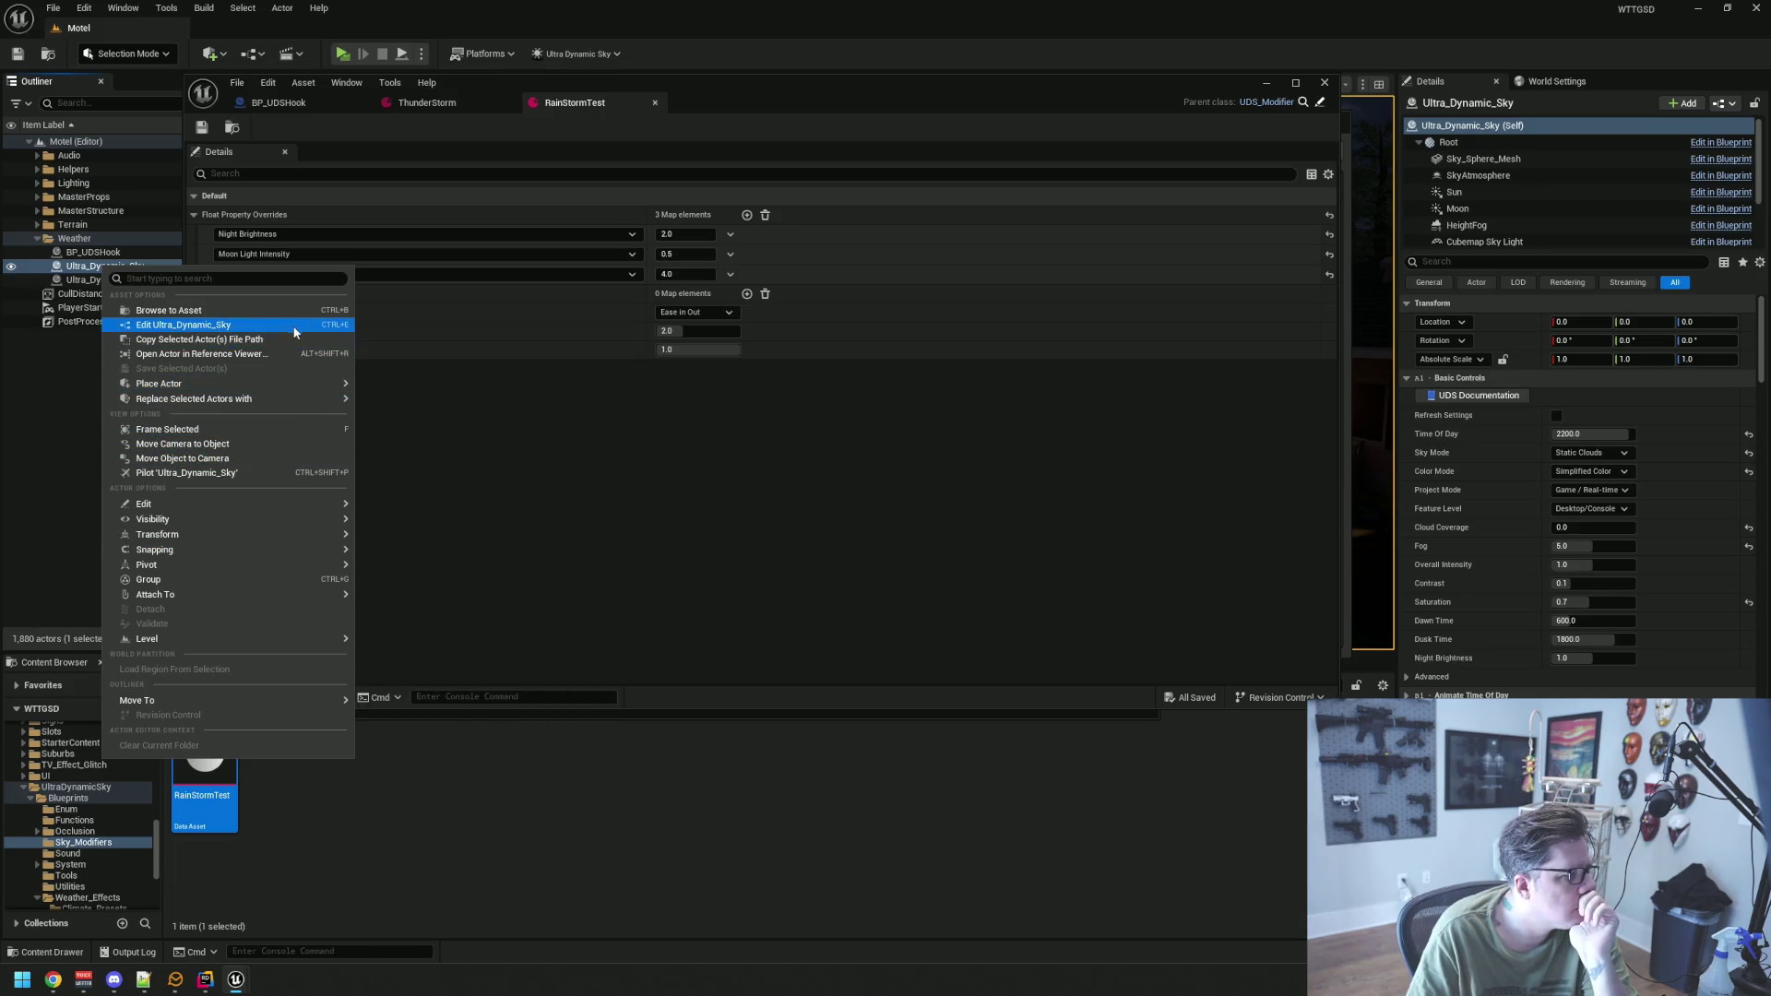
click(539, 428)
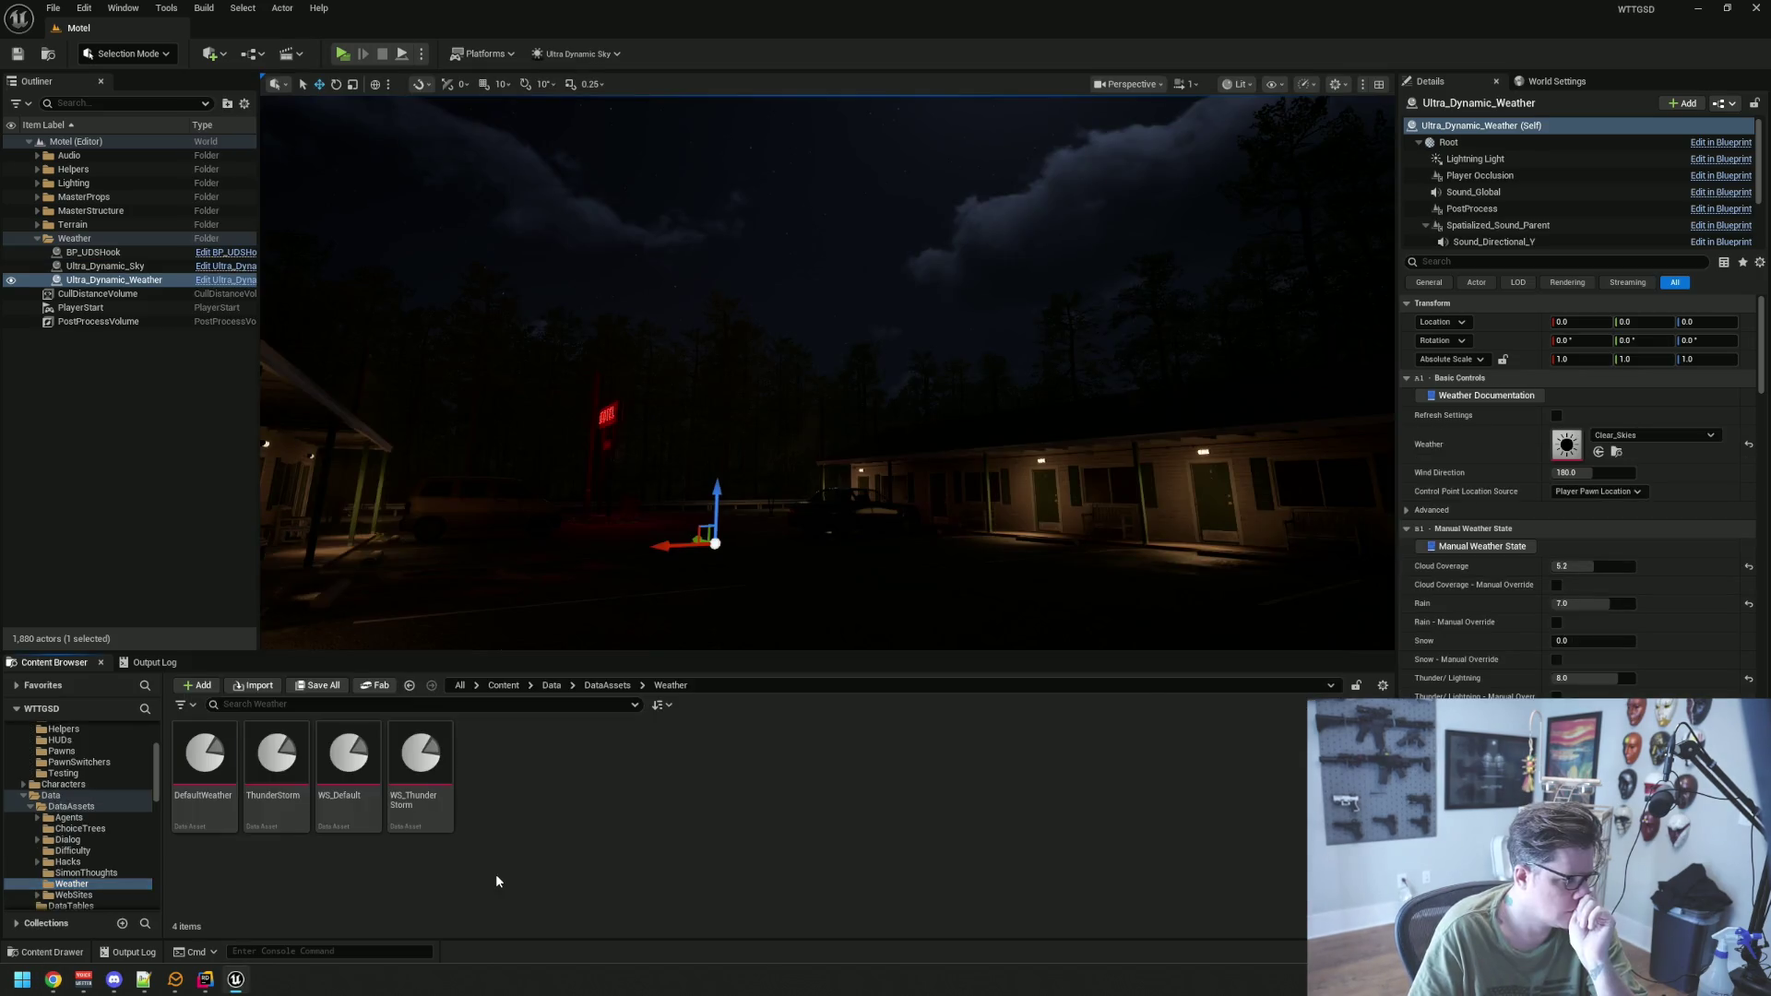
Set Ultra_Dynamic_Weather's Weather preset from Clear_Skies to DefaultWeather and save the level
mouse_move(204, 756)
mouse_down()
mouse_move(346, 745)
mouse_move(1591, 444)
mouse_move(1568, 452)
mouse_up()
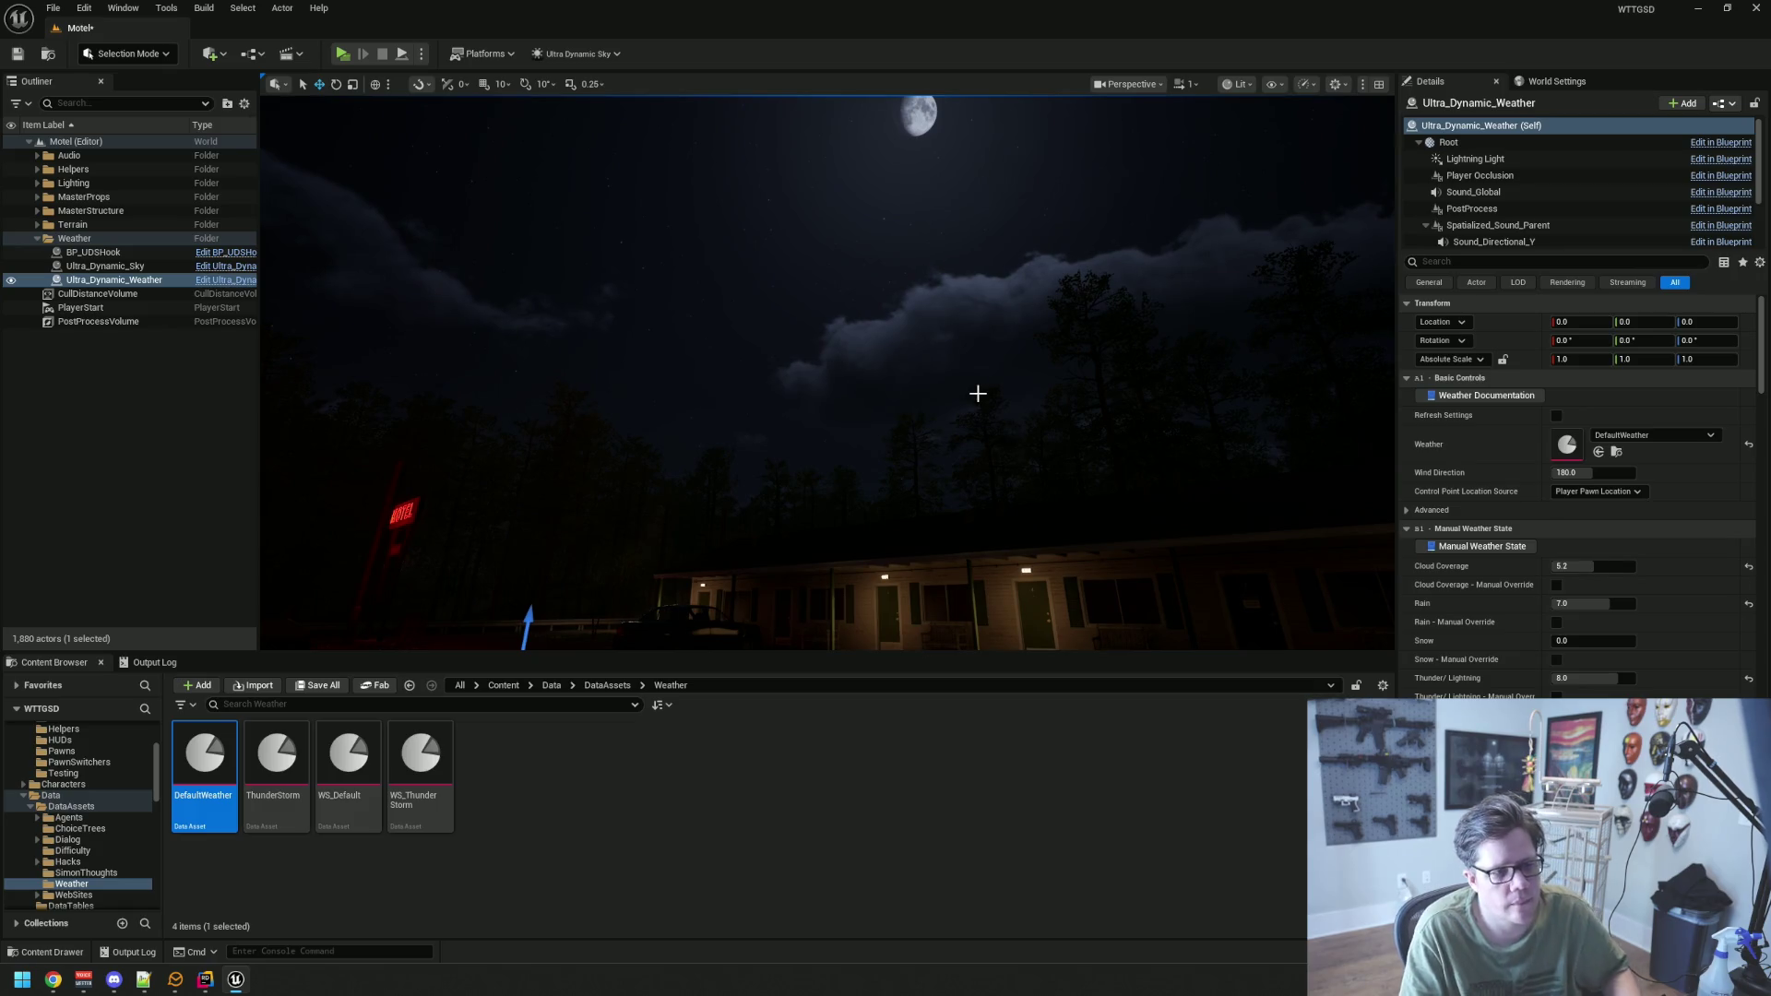
key(ctrl+s)
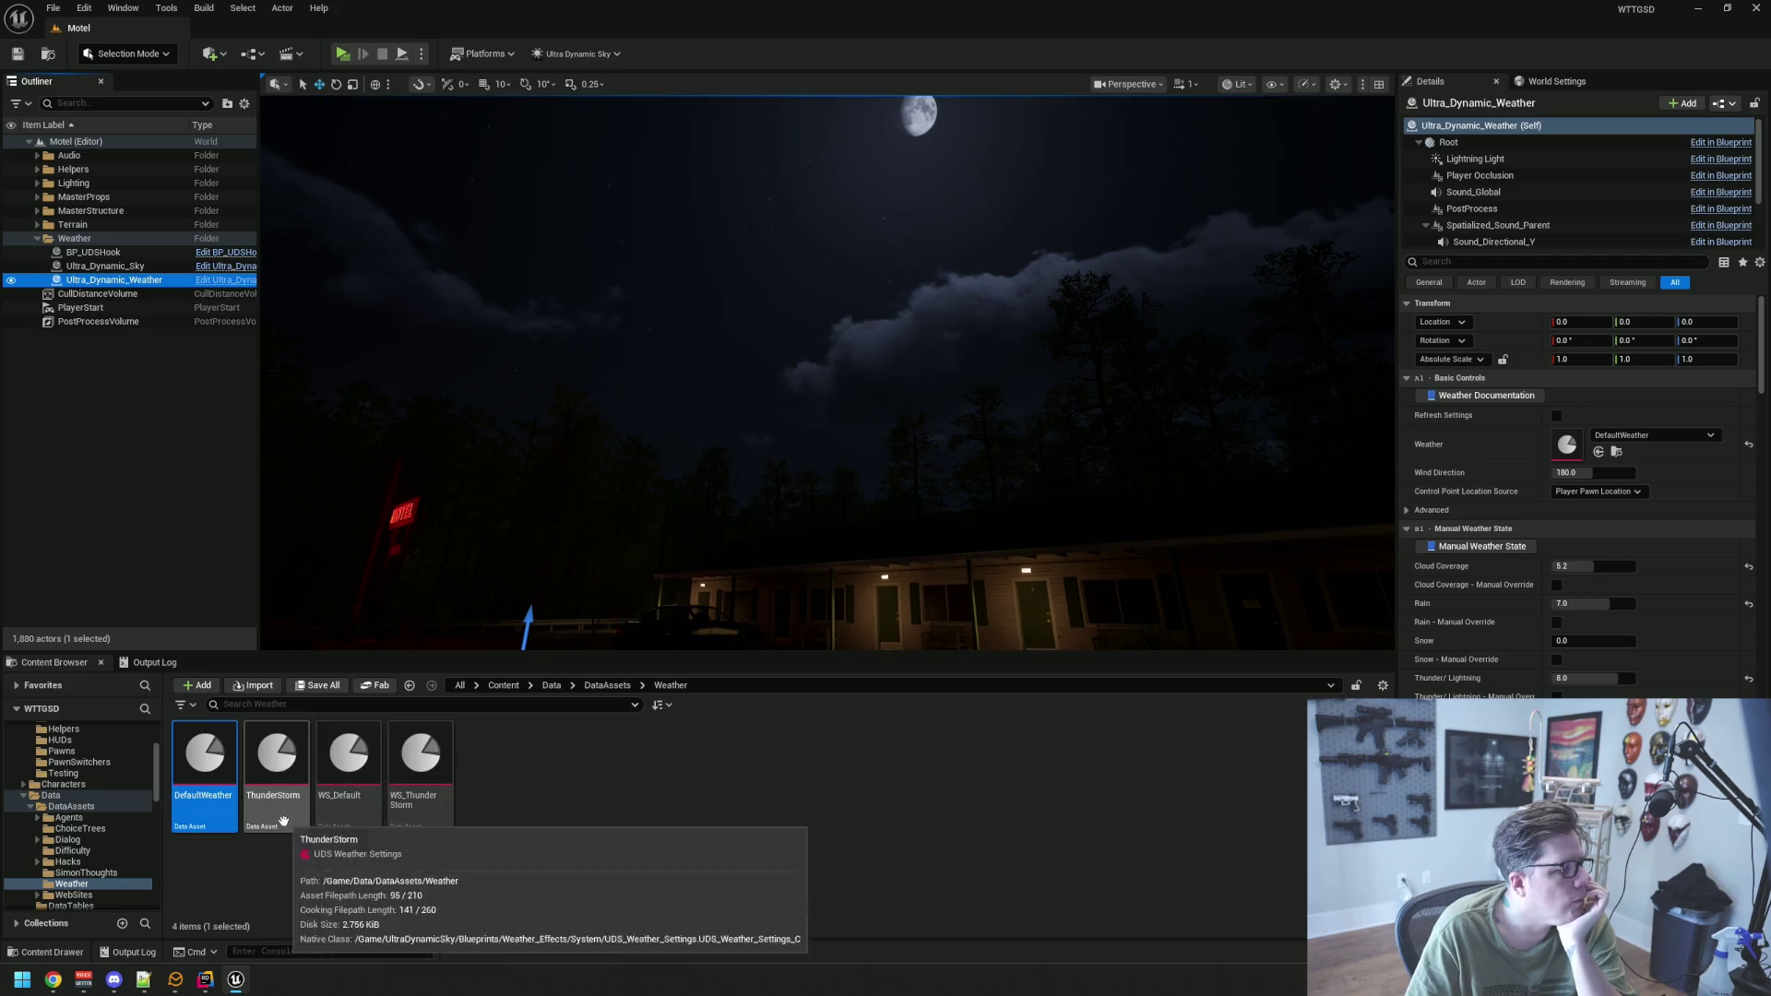
Assign the ThunderStorm weather preset to Ultra_Dynamic_Weather's Weather slot
double_click(276, 784)
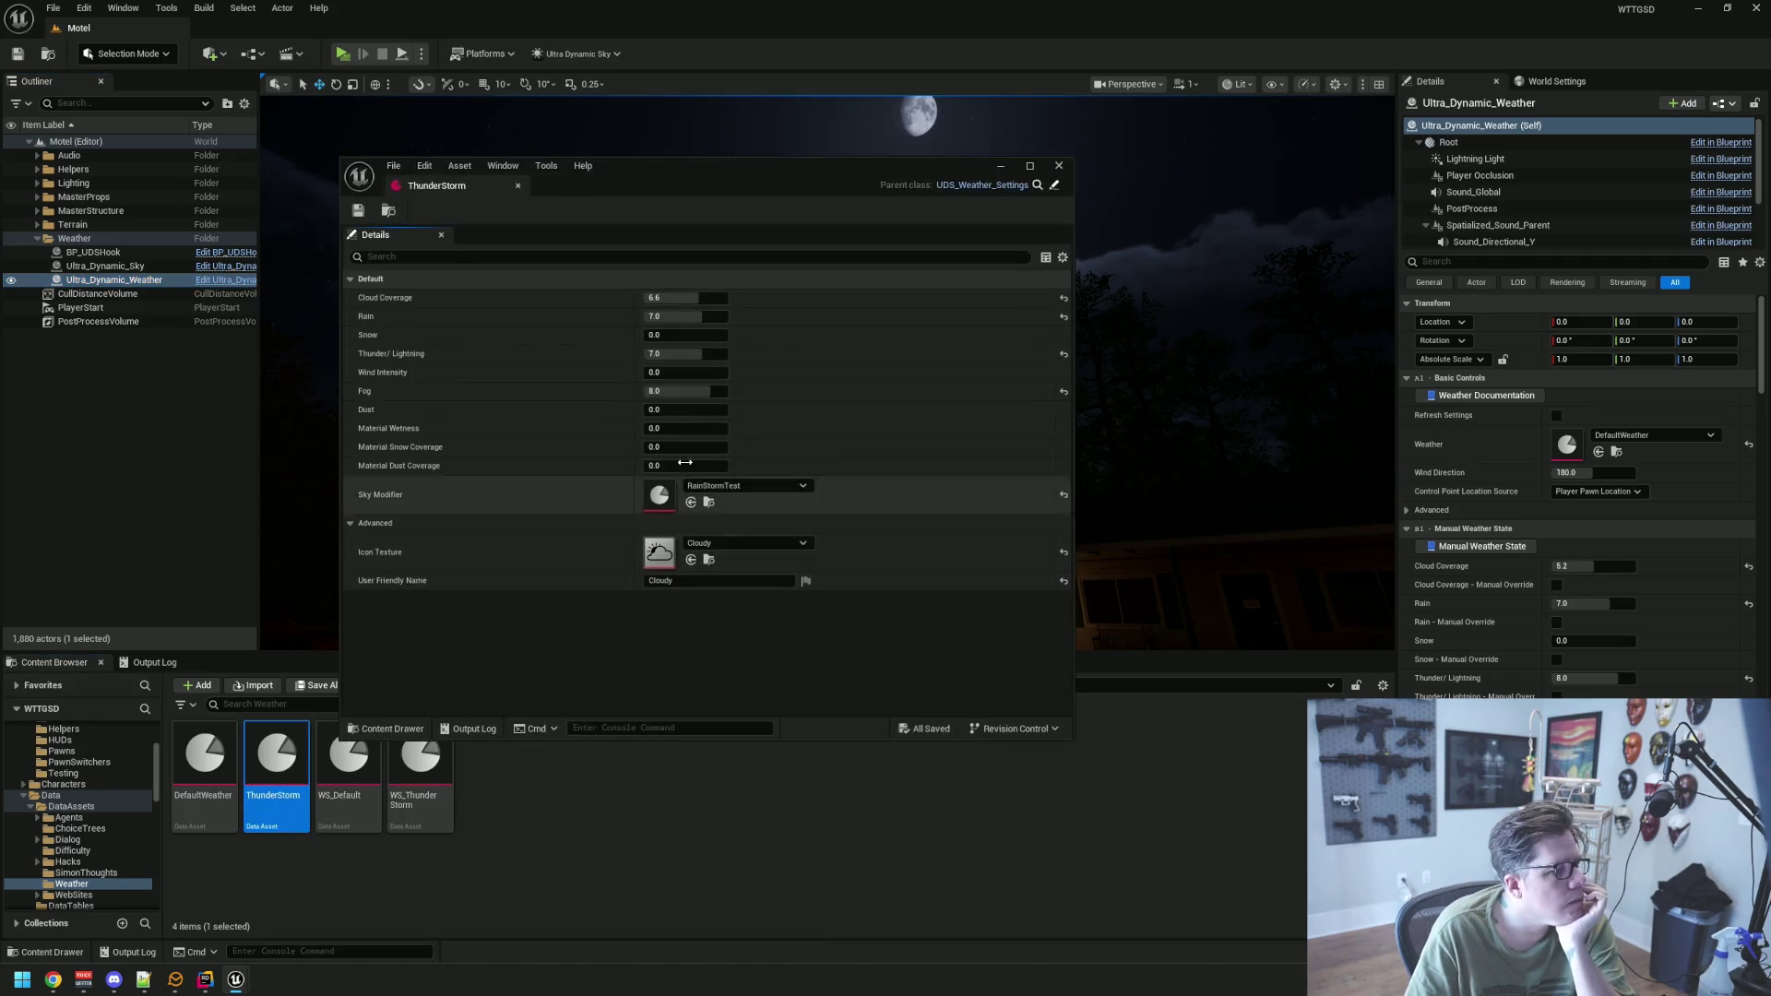
click(517, 185)
mouse_move(277, 765)
mouse_down()
mouse_move(1509, 504)
mouse_move(1565, 442)
mouse_up()
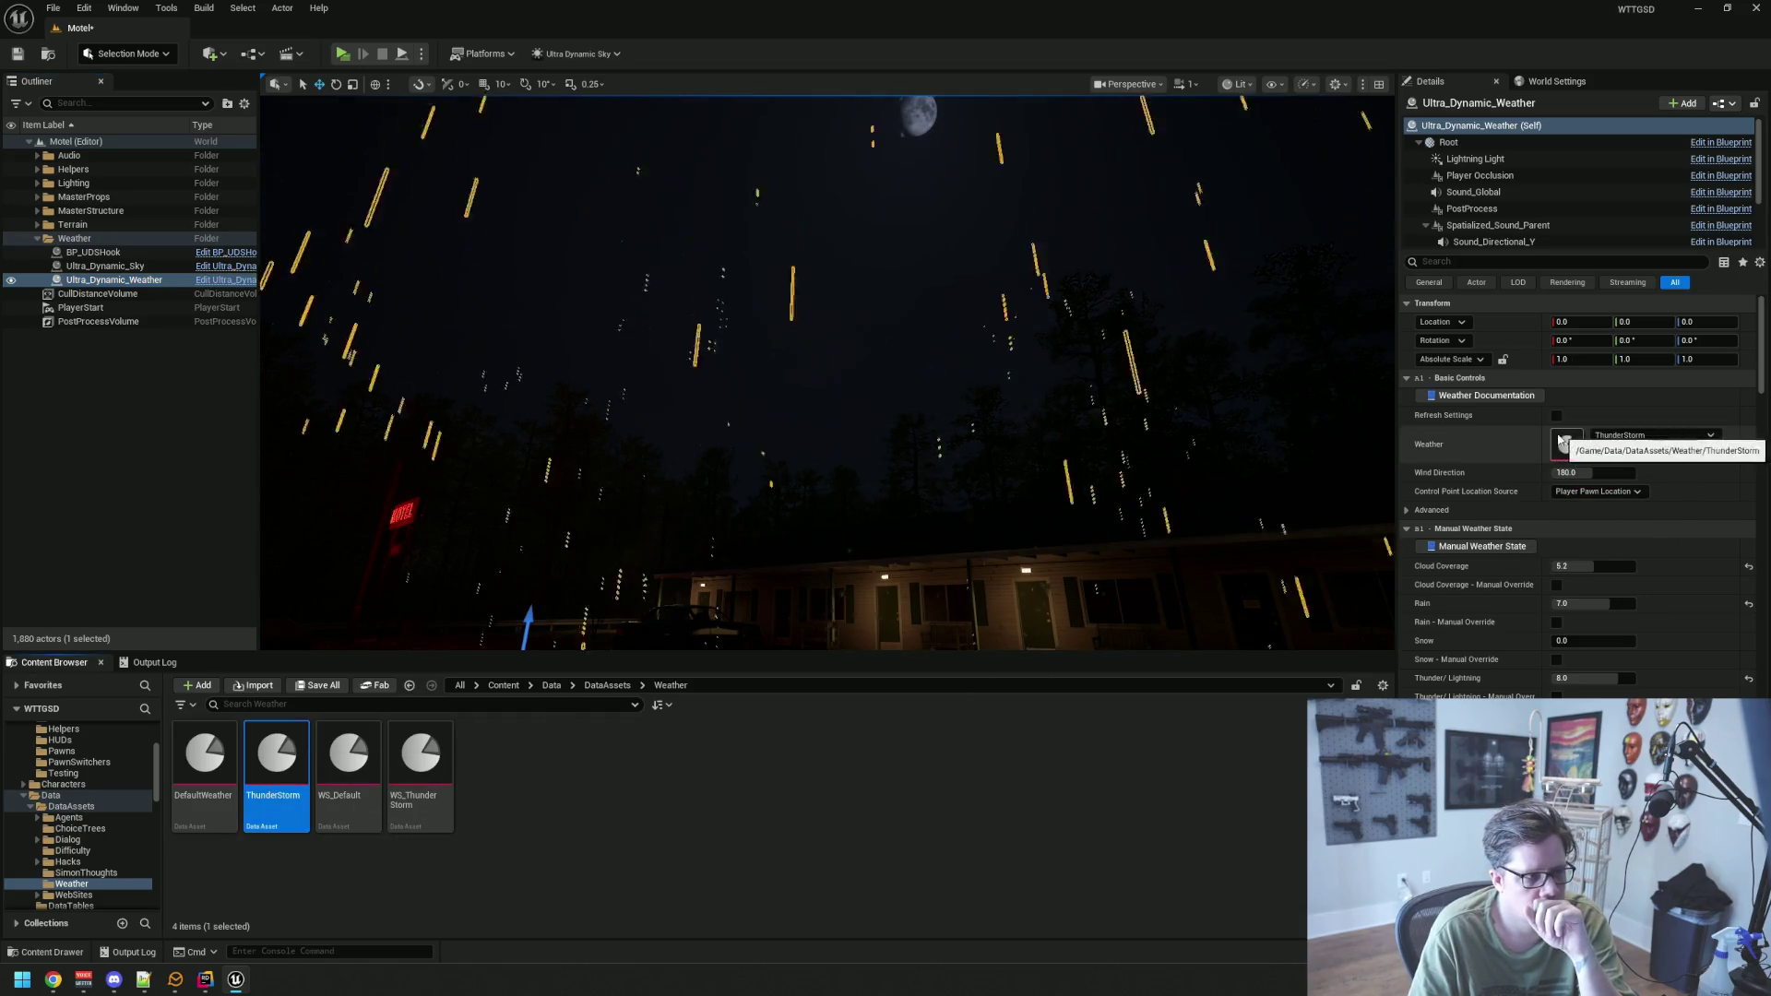
click(246, 433)
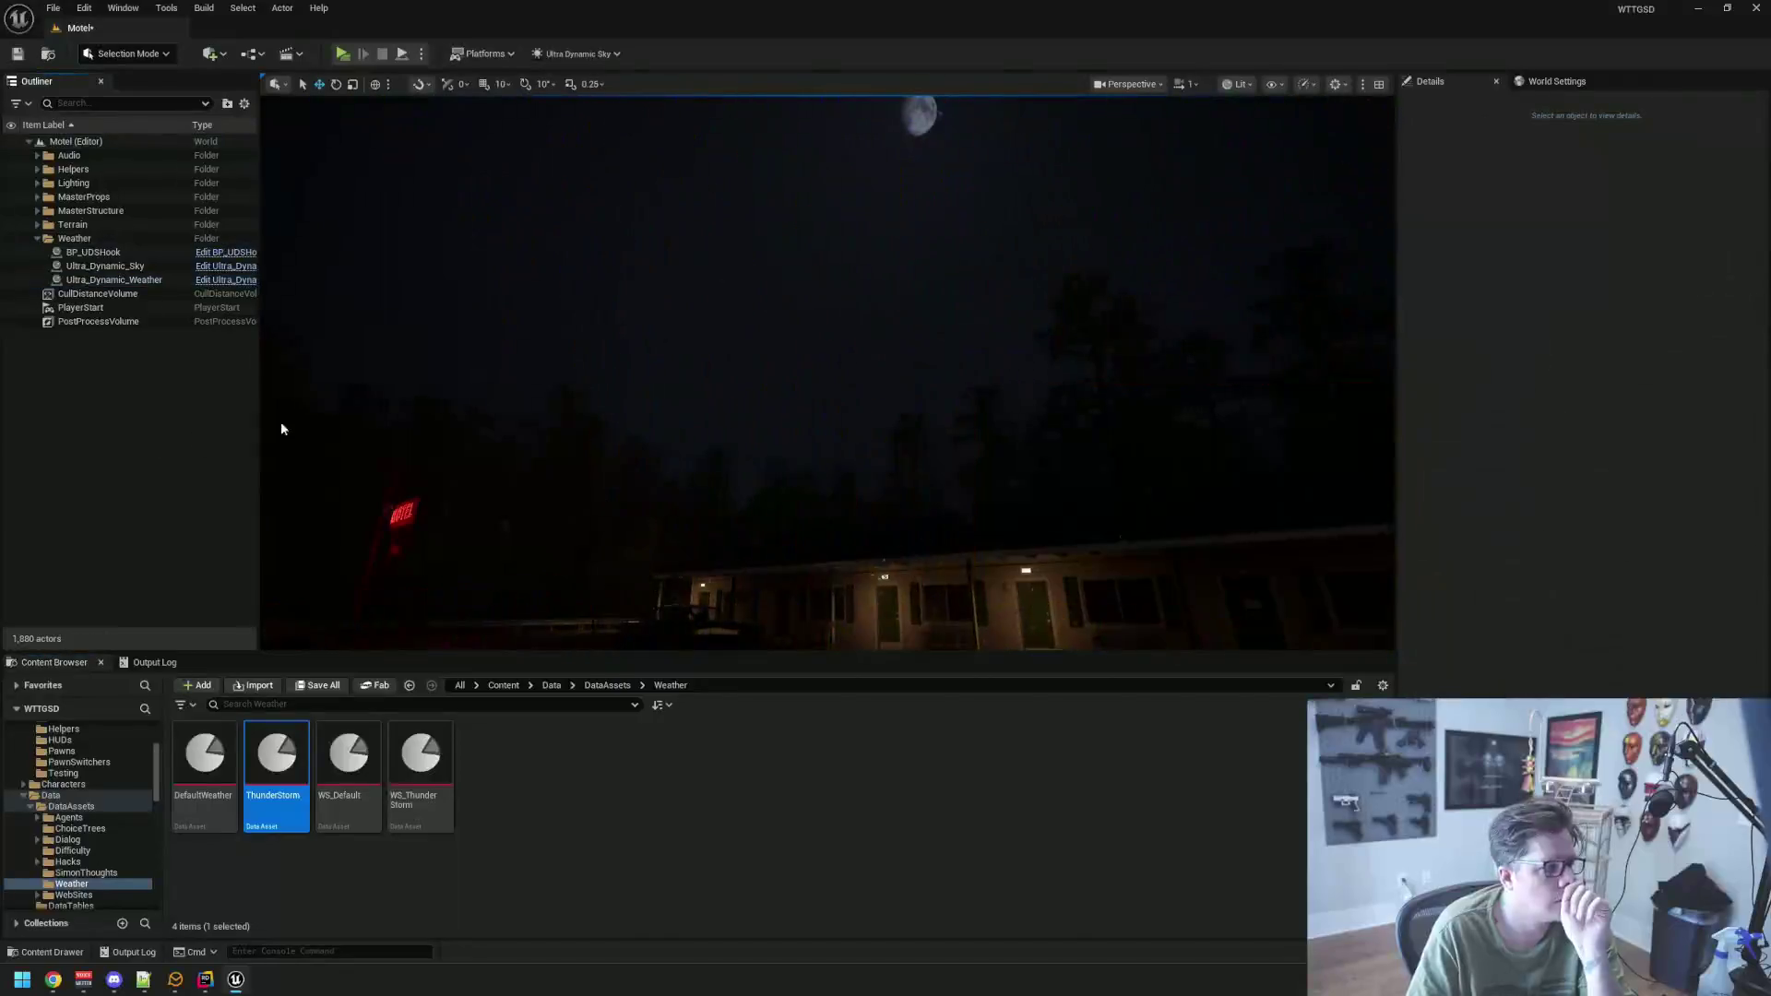
Preview the stormy sky, then open ThunderStorm's settings to find its RainStormTest sky modifier
drag(687, 371, 836, 340)
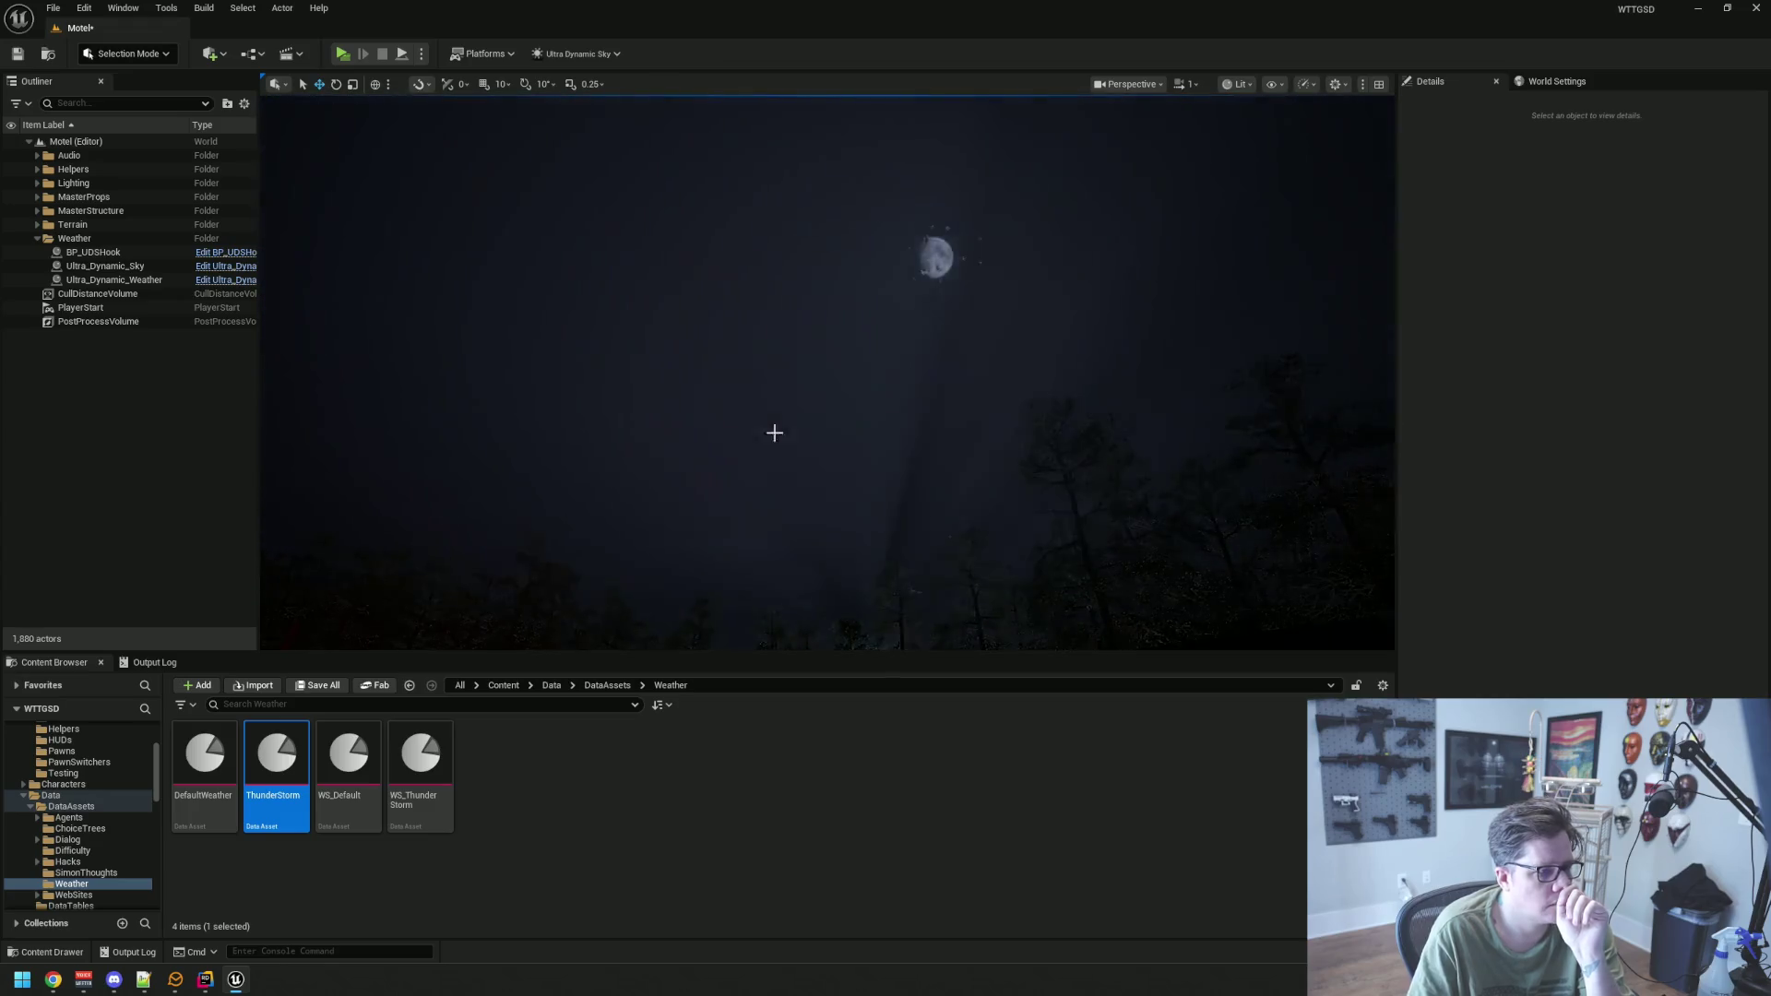
drag(775, 427, 750, 451)
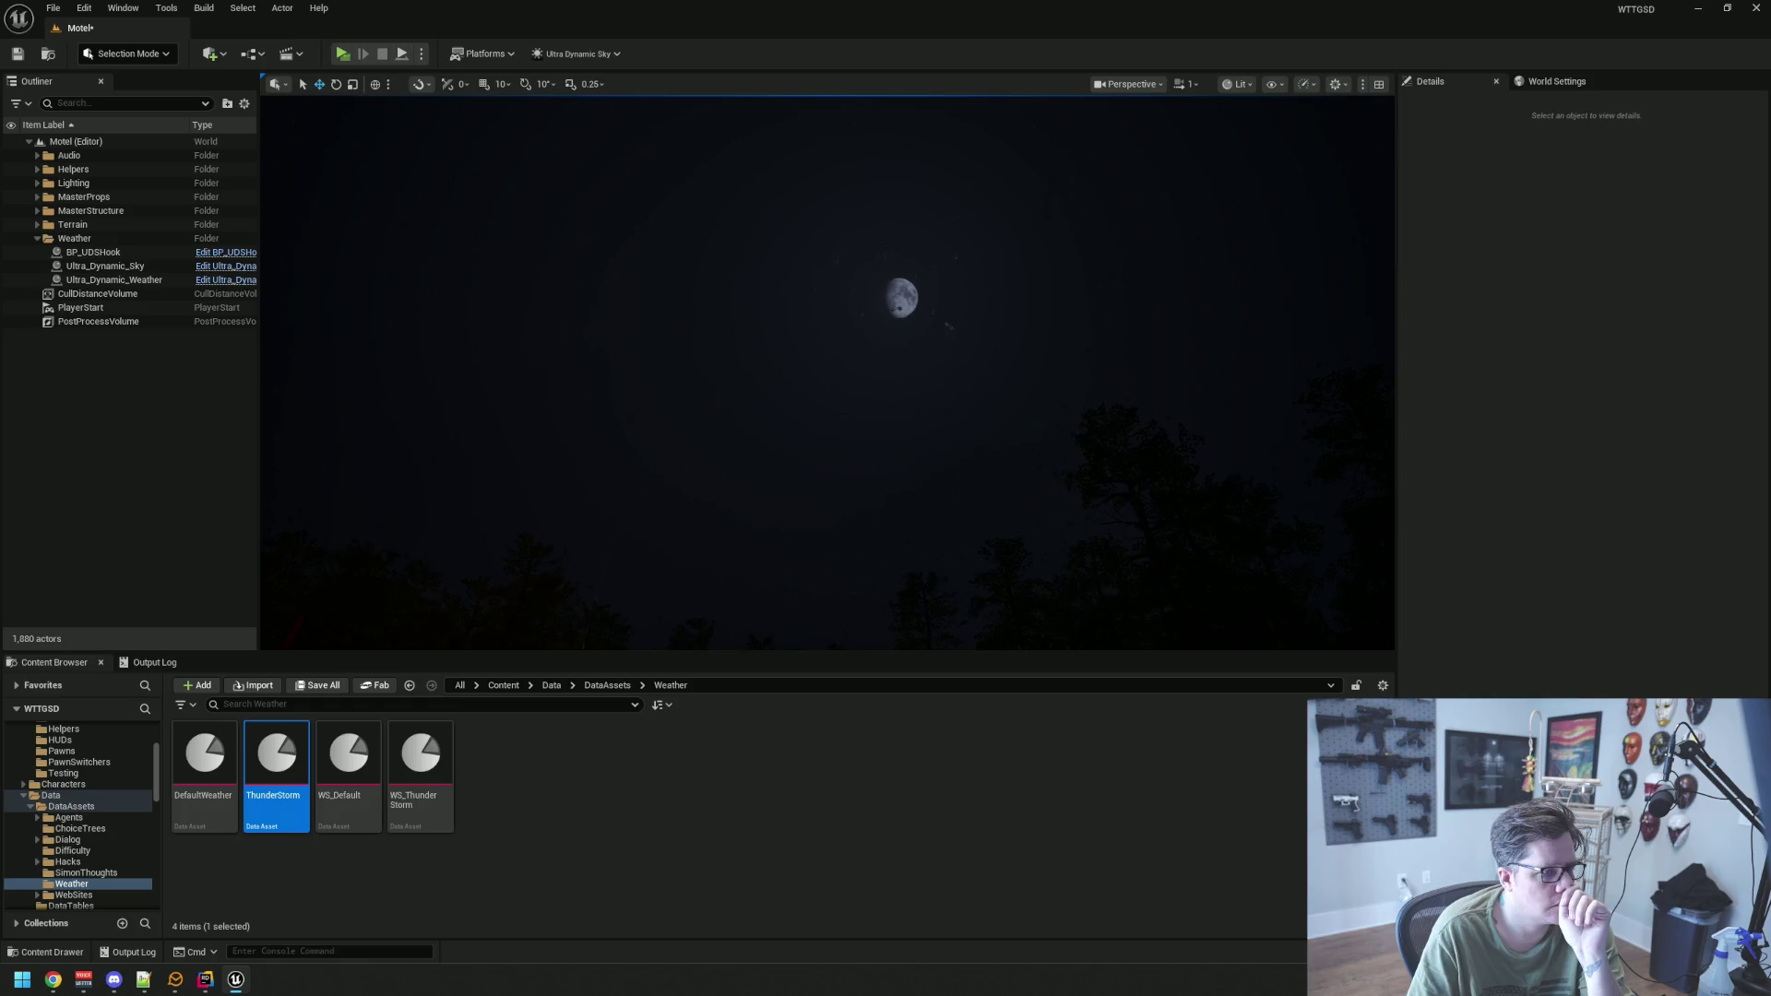
double_click(304, 756)
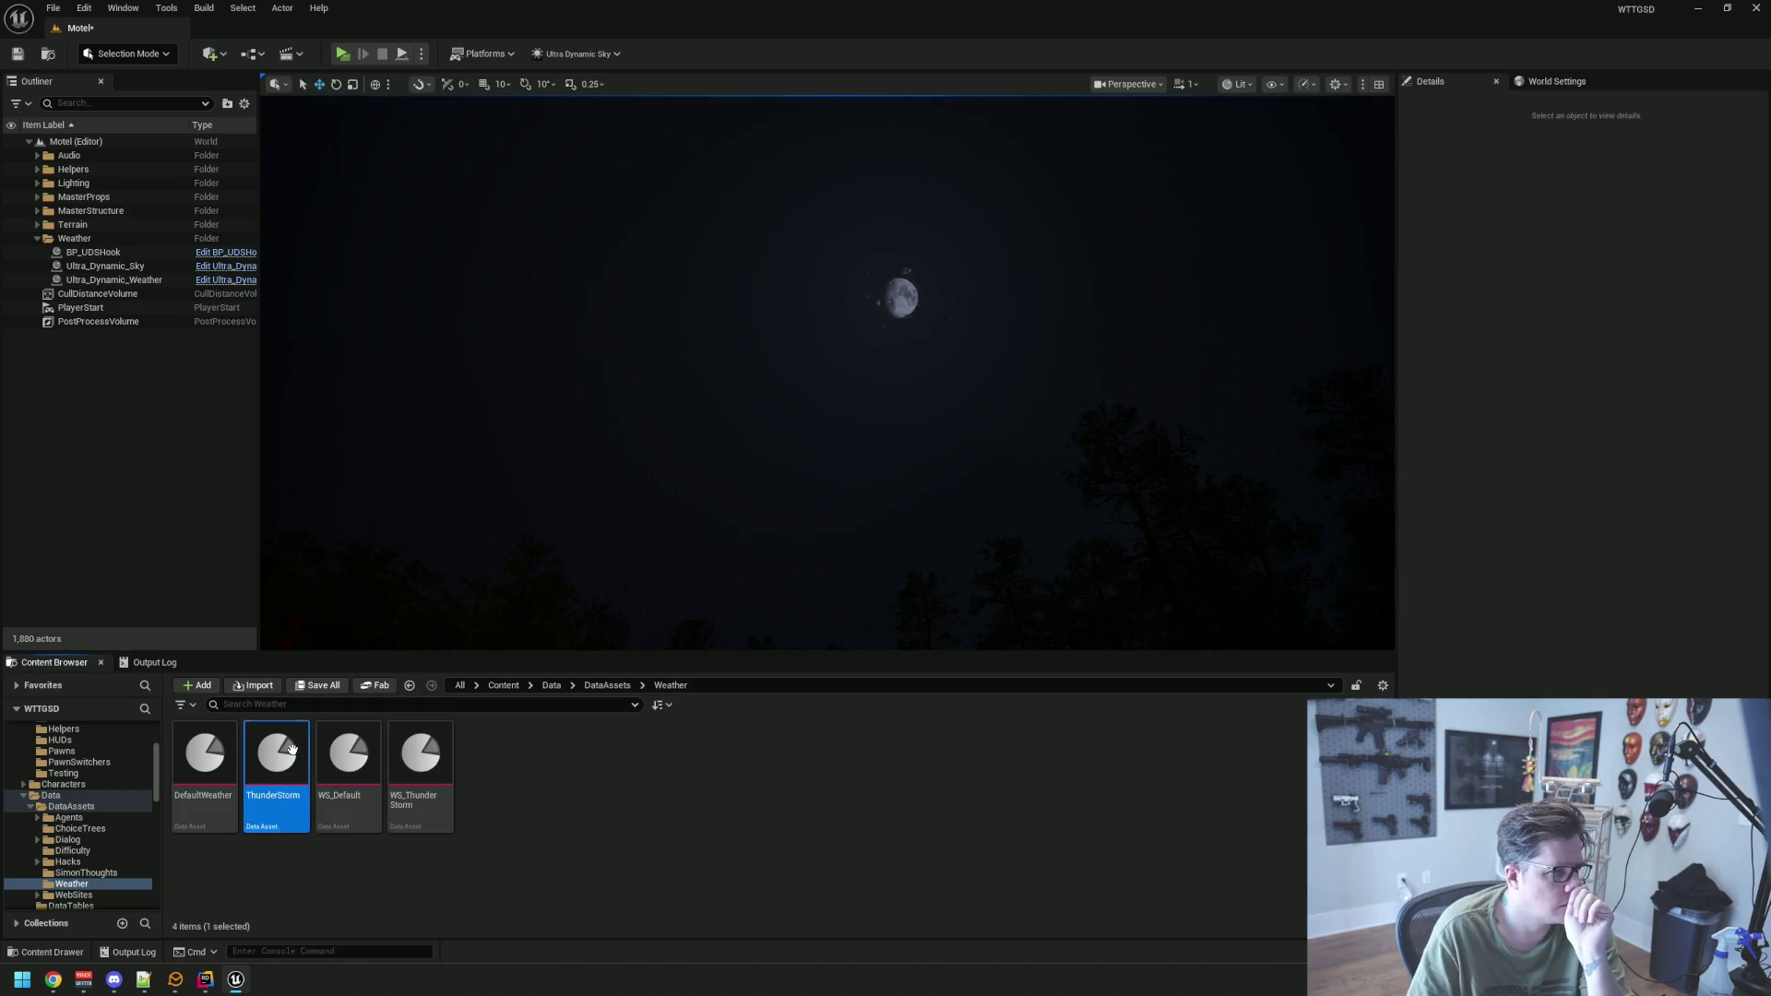
click(708, 502)
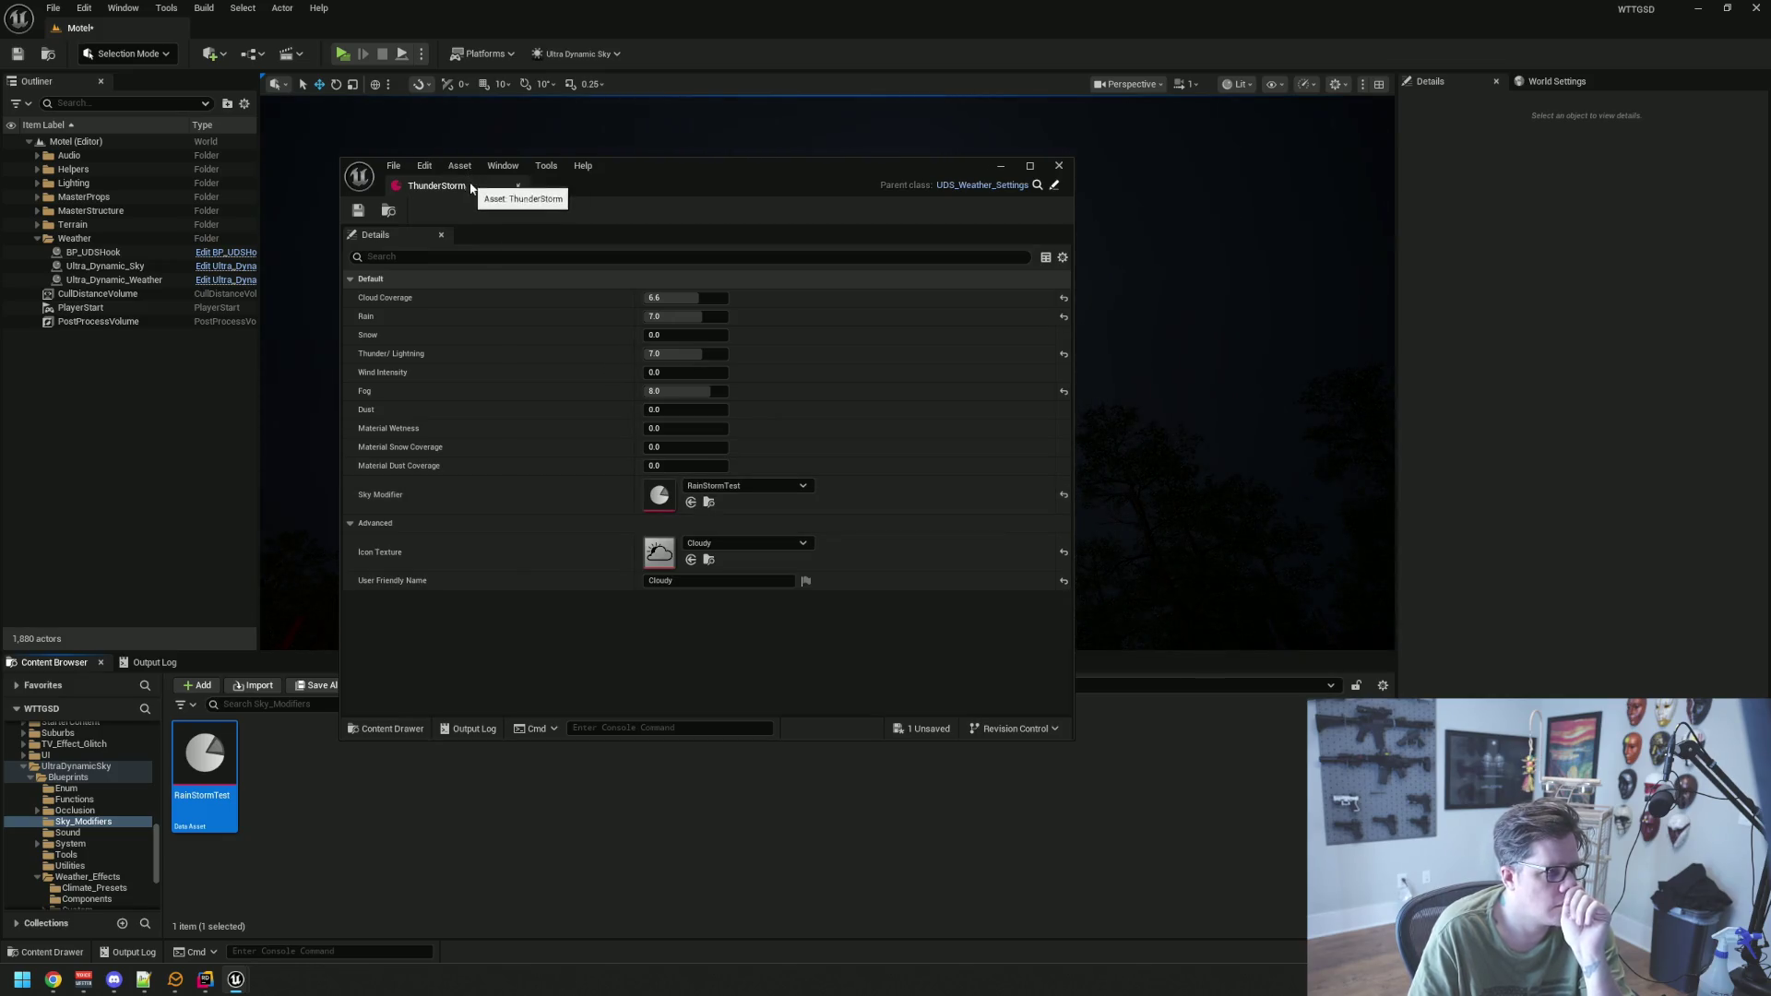
Open the RainStormTest modifier and save it with Night Brightness 4.0
double_click(205, 765)
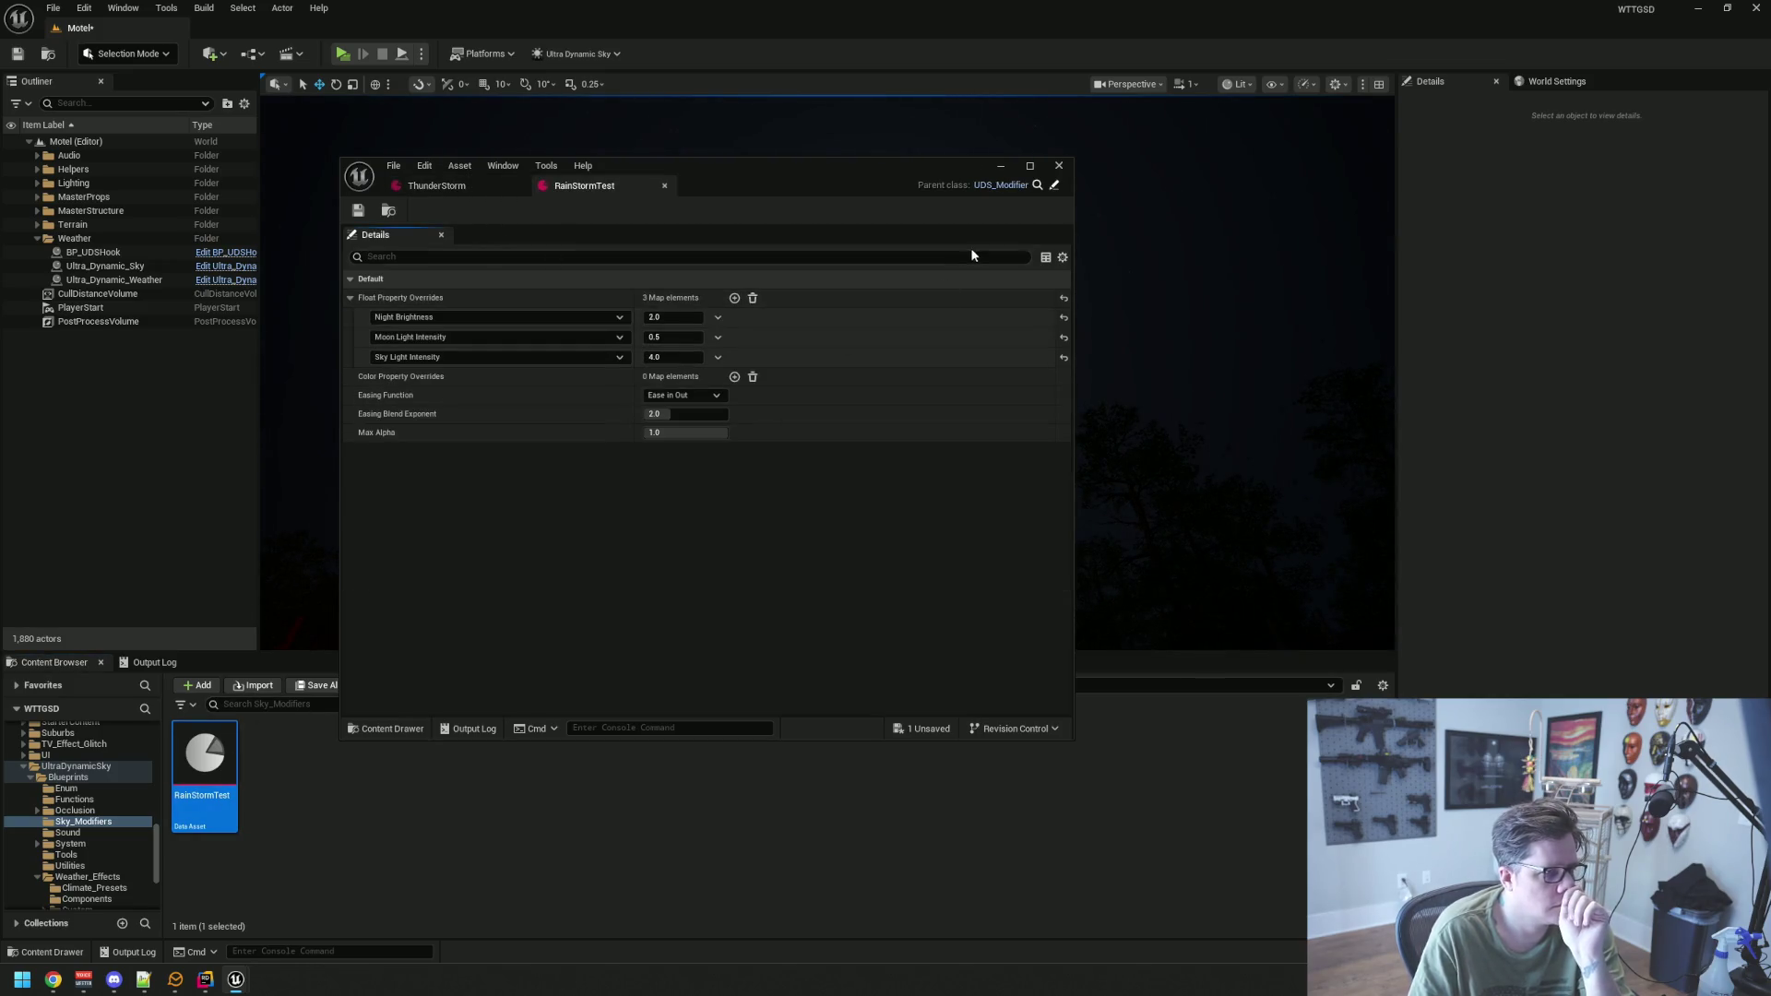
mouse_move(719, 172)
mouse_down()
mouse_move(795, 588)
mouse_move(798, 519)
mouse_up()
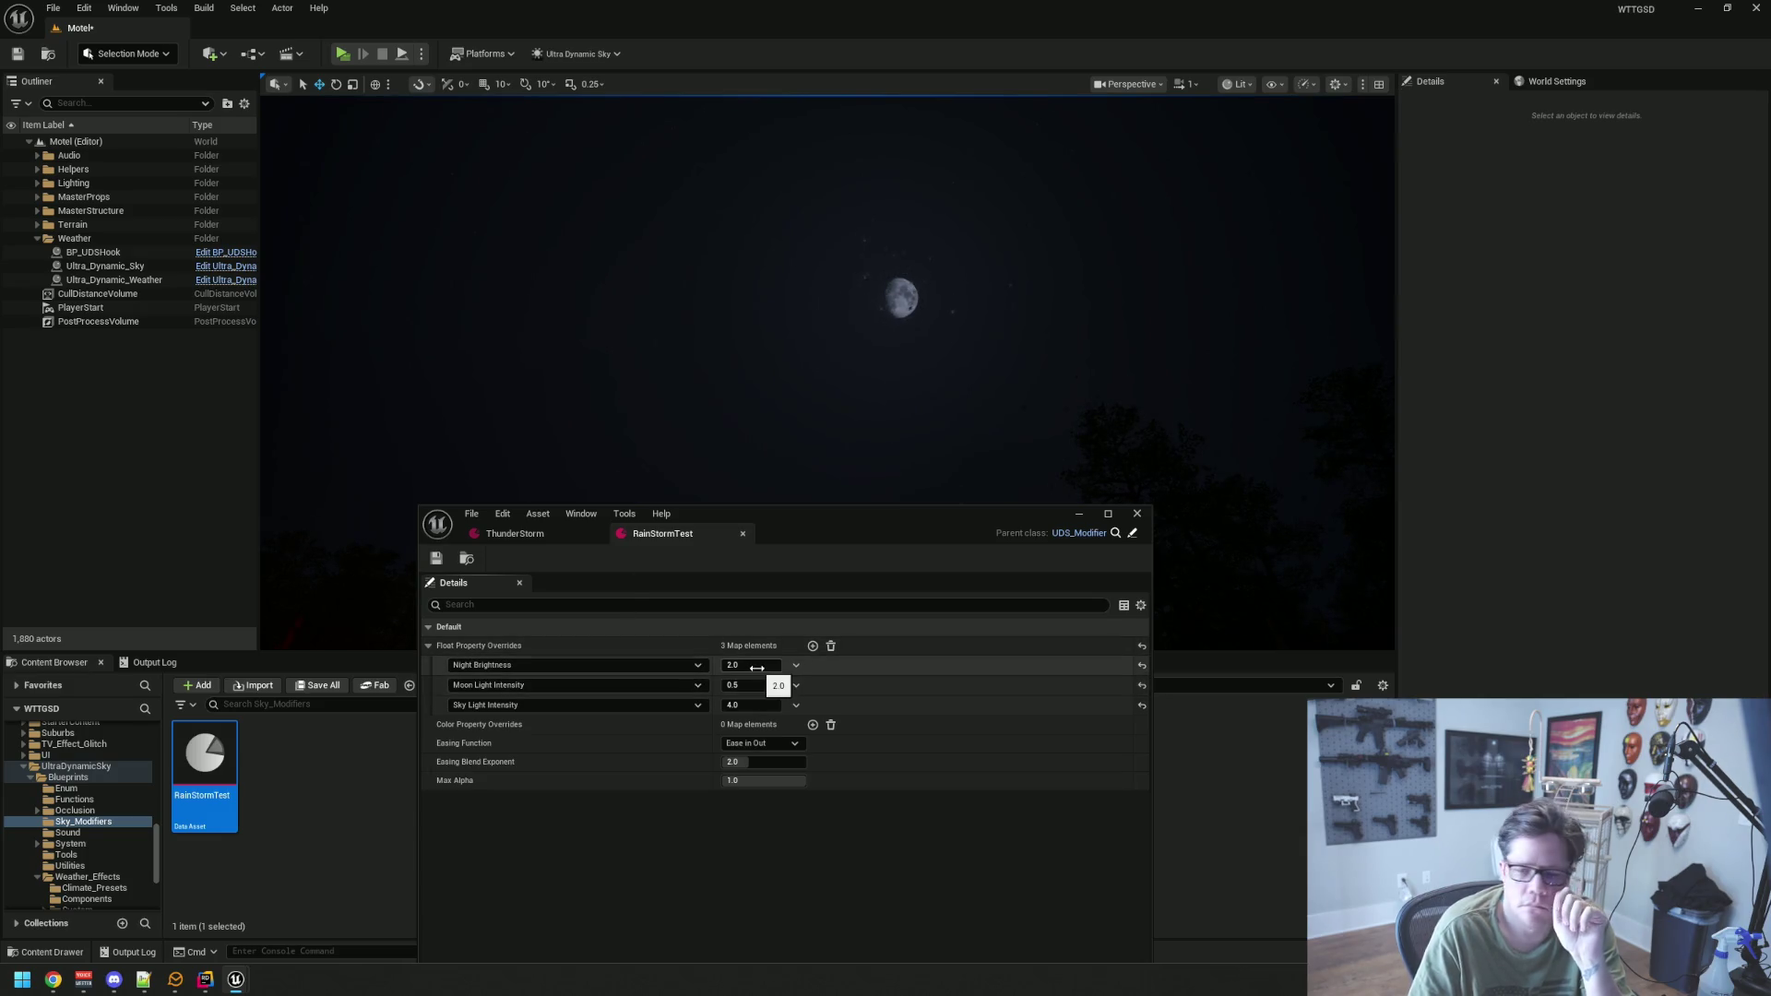
click(753, 666)
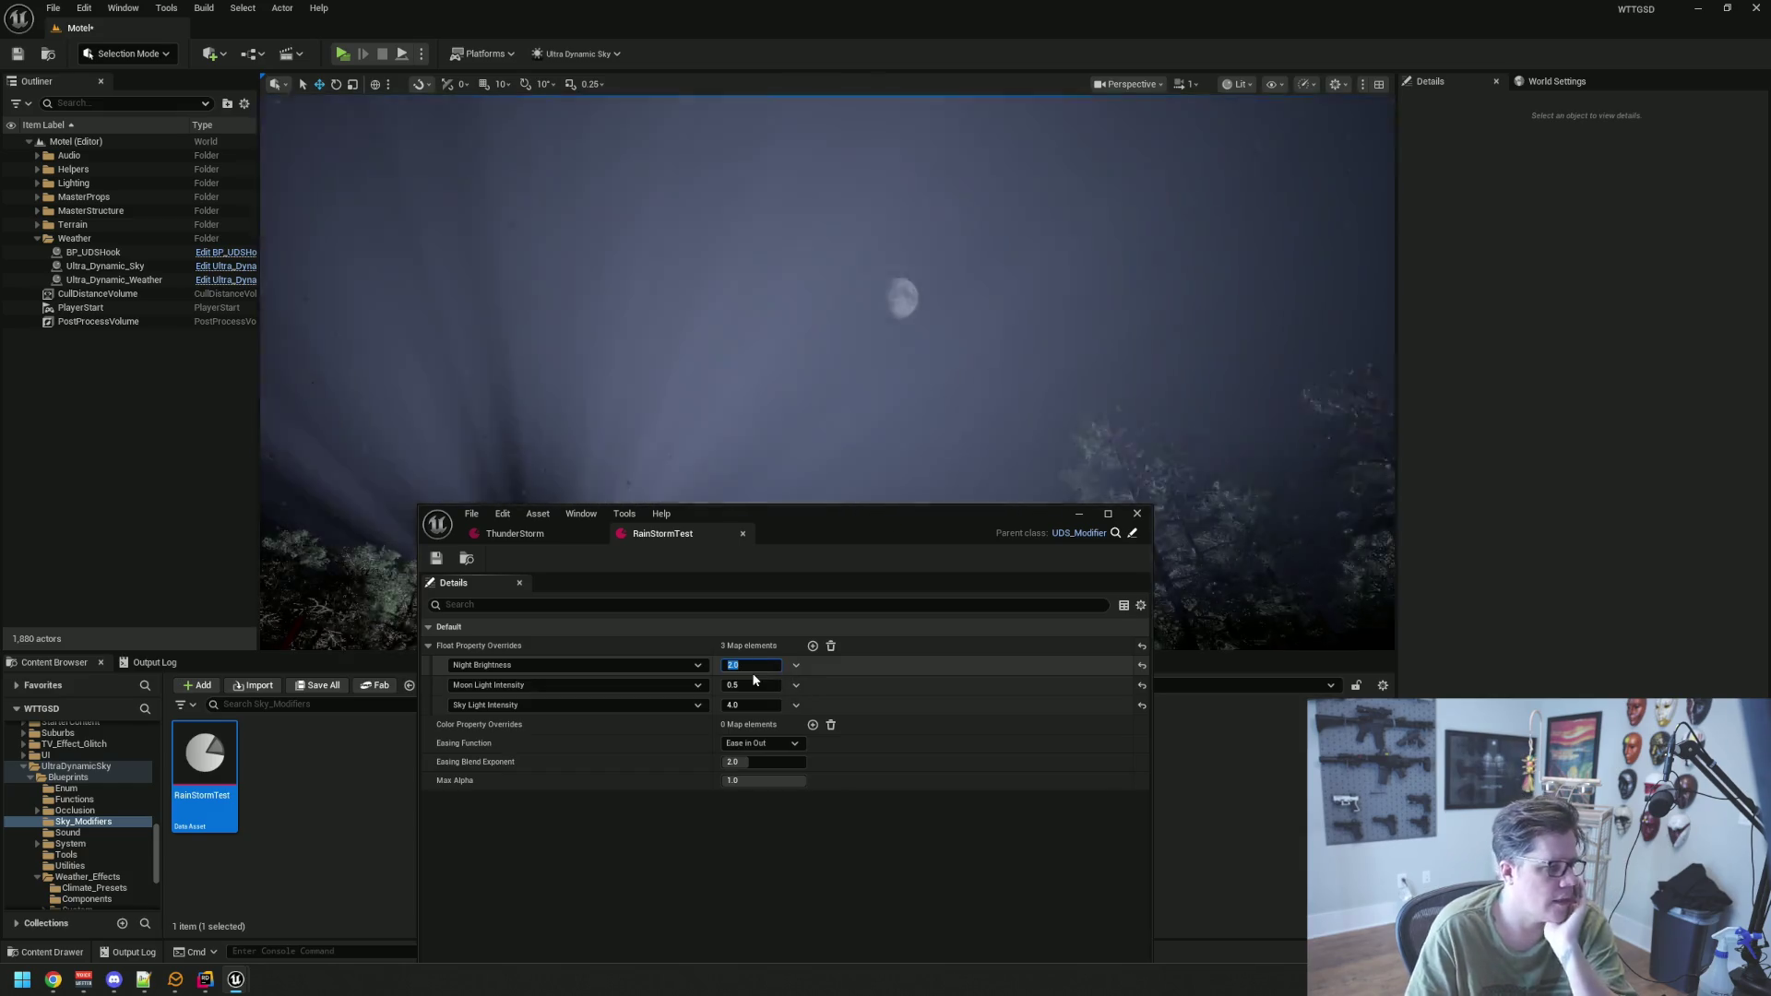
click(432, 558)
mouse_move(756, 518)
mouse_down()
mouse_move(778, 538)
mouse_move(739, 803)
mouse_move(769, 739)
mouse_up()
Re-save RainStormTest with Night Brightness 1.0, then 2.0, and return to ThunderStorm's settings
click(708, 876)
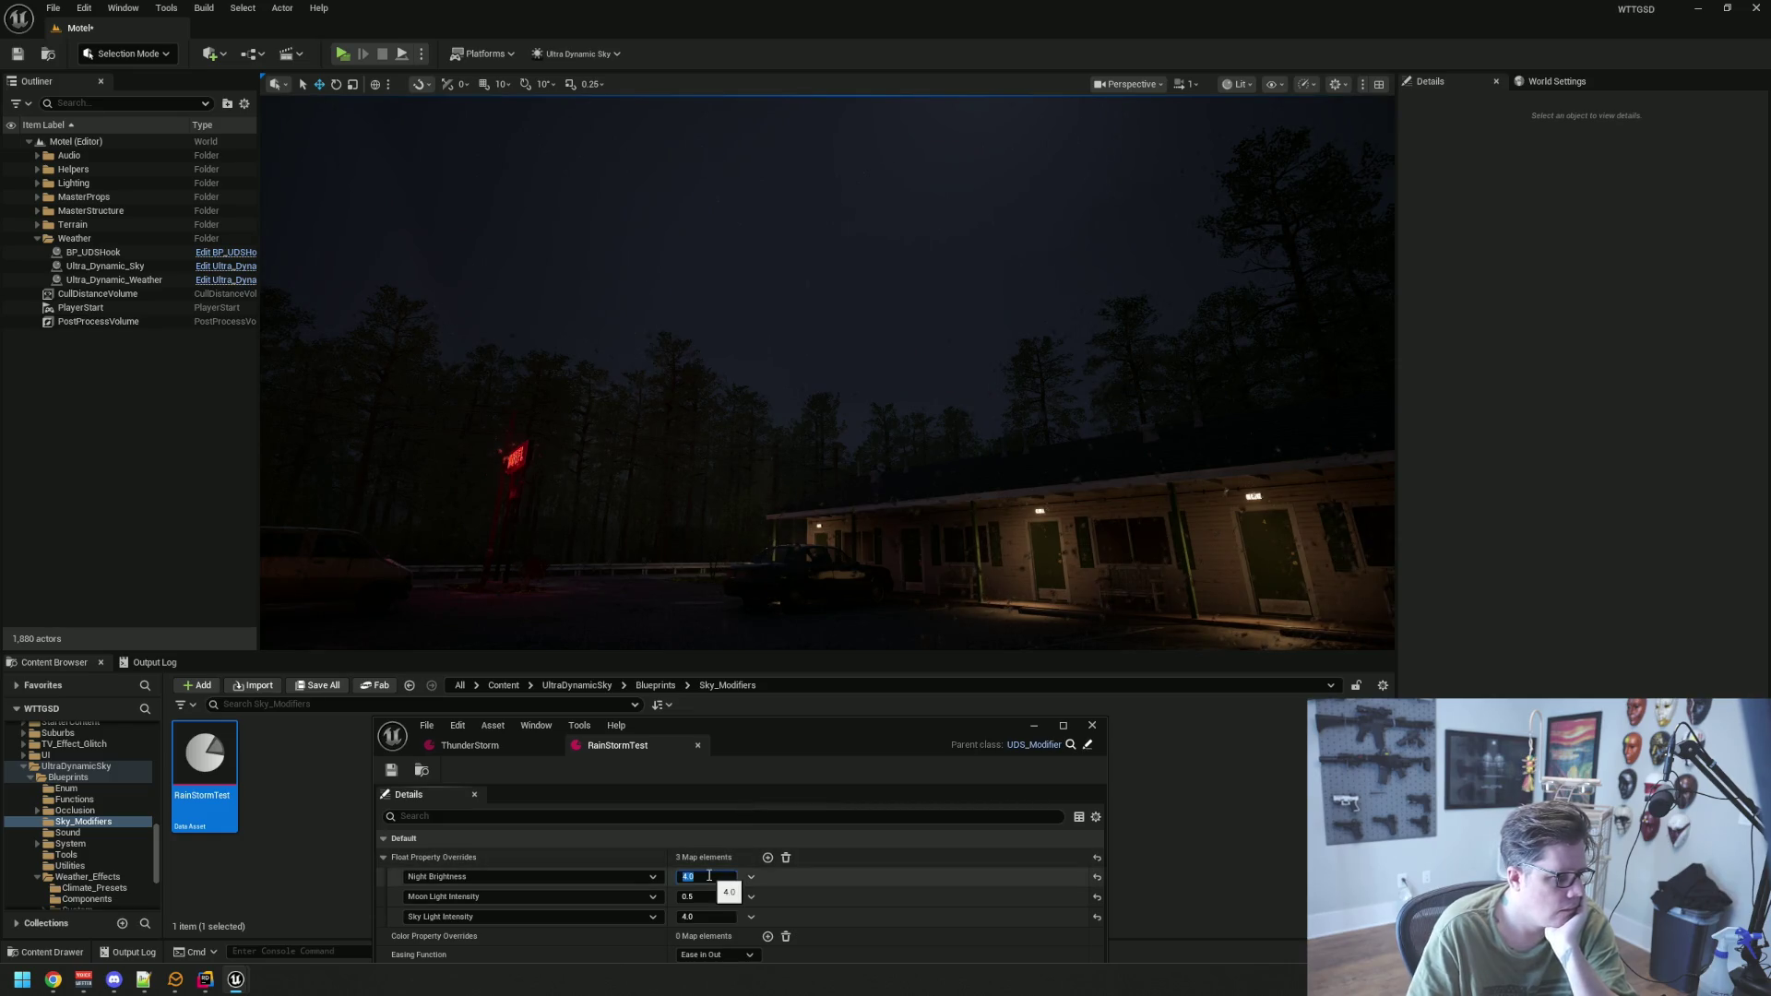
key(Return)
click(392, 771)
click(710, 878)
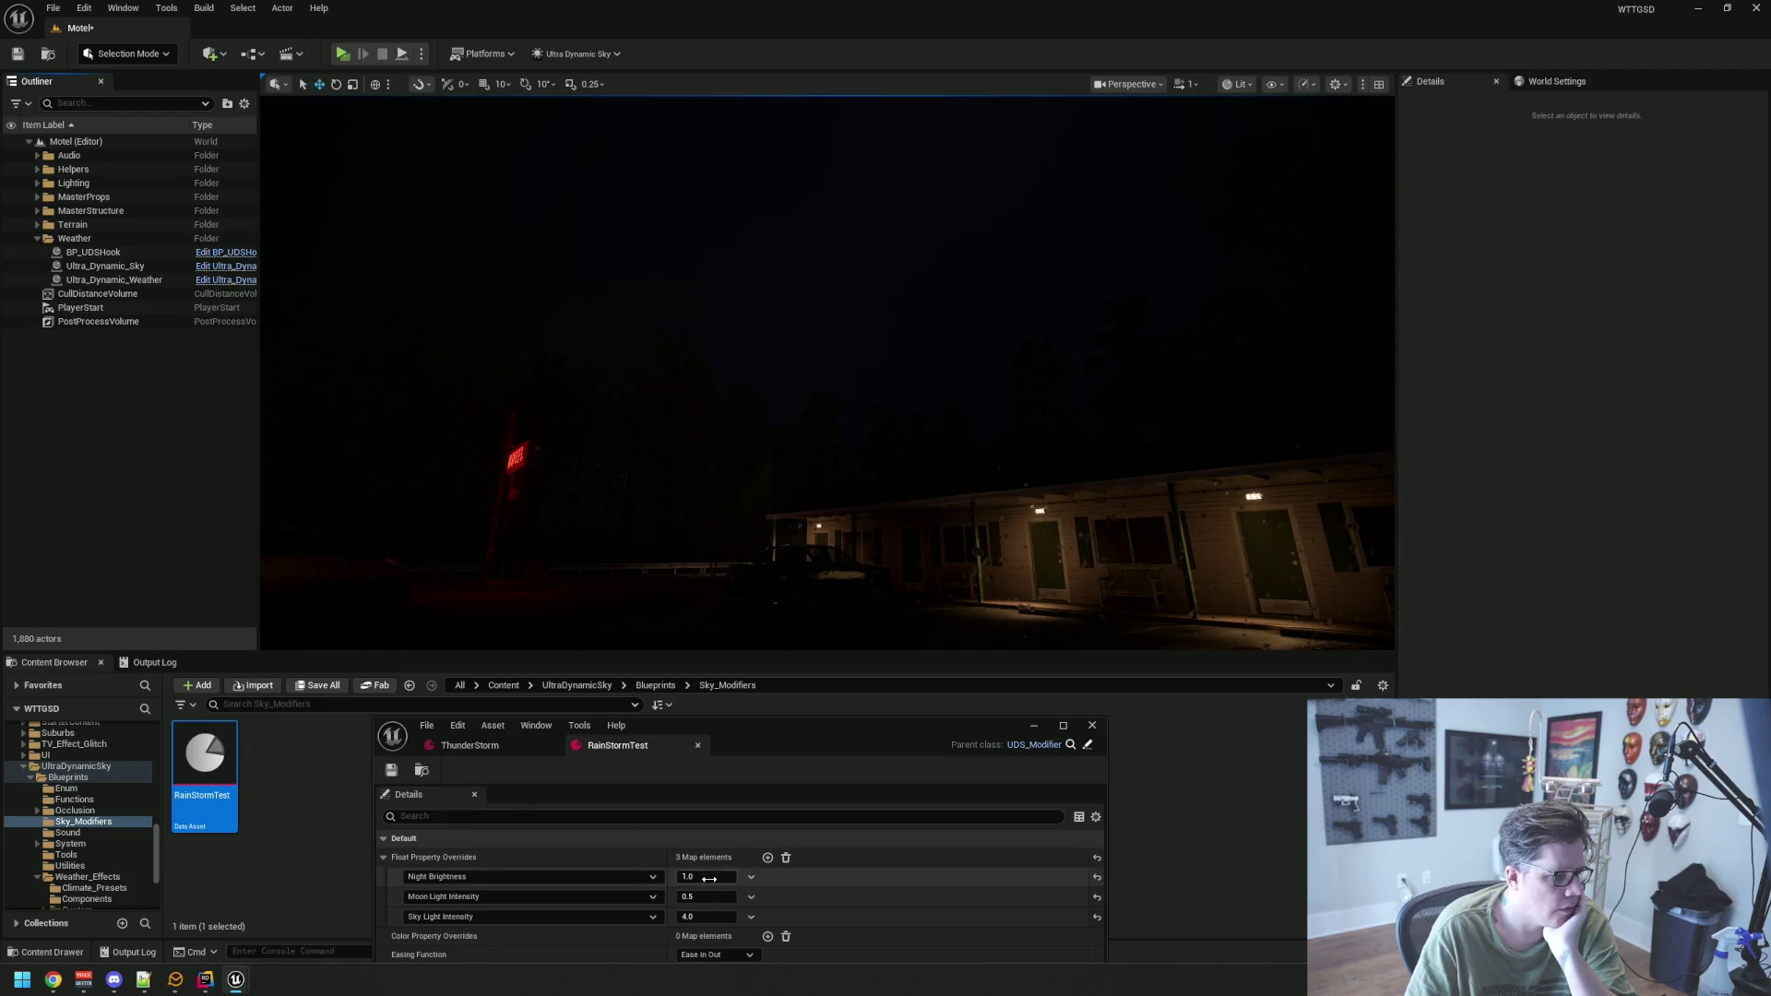
key(Return)
click(392, 771)
click(516, 745)
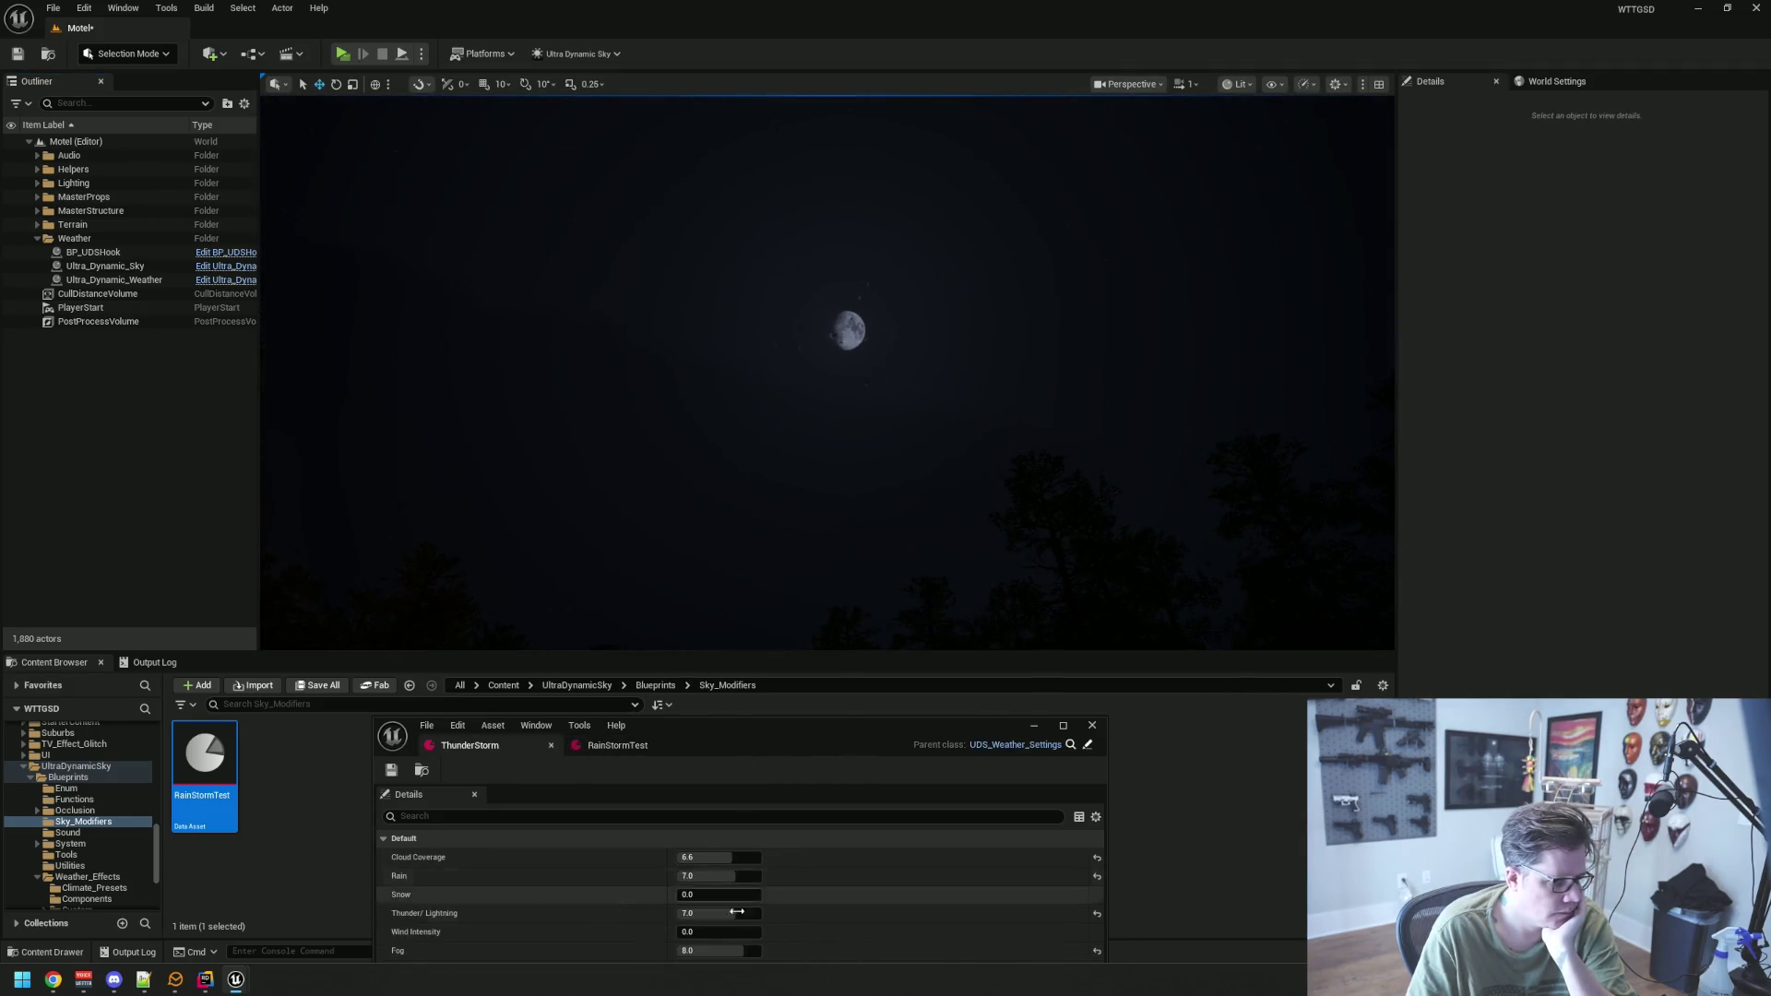
Raise ThunderStorm's Cloud Coverage from 6.6 to 10.0 and save the weather asset
click(731, 860)
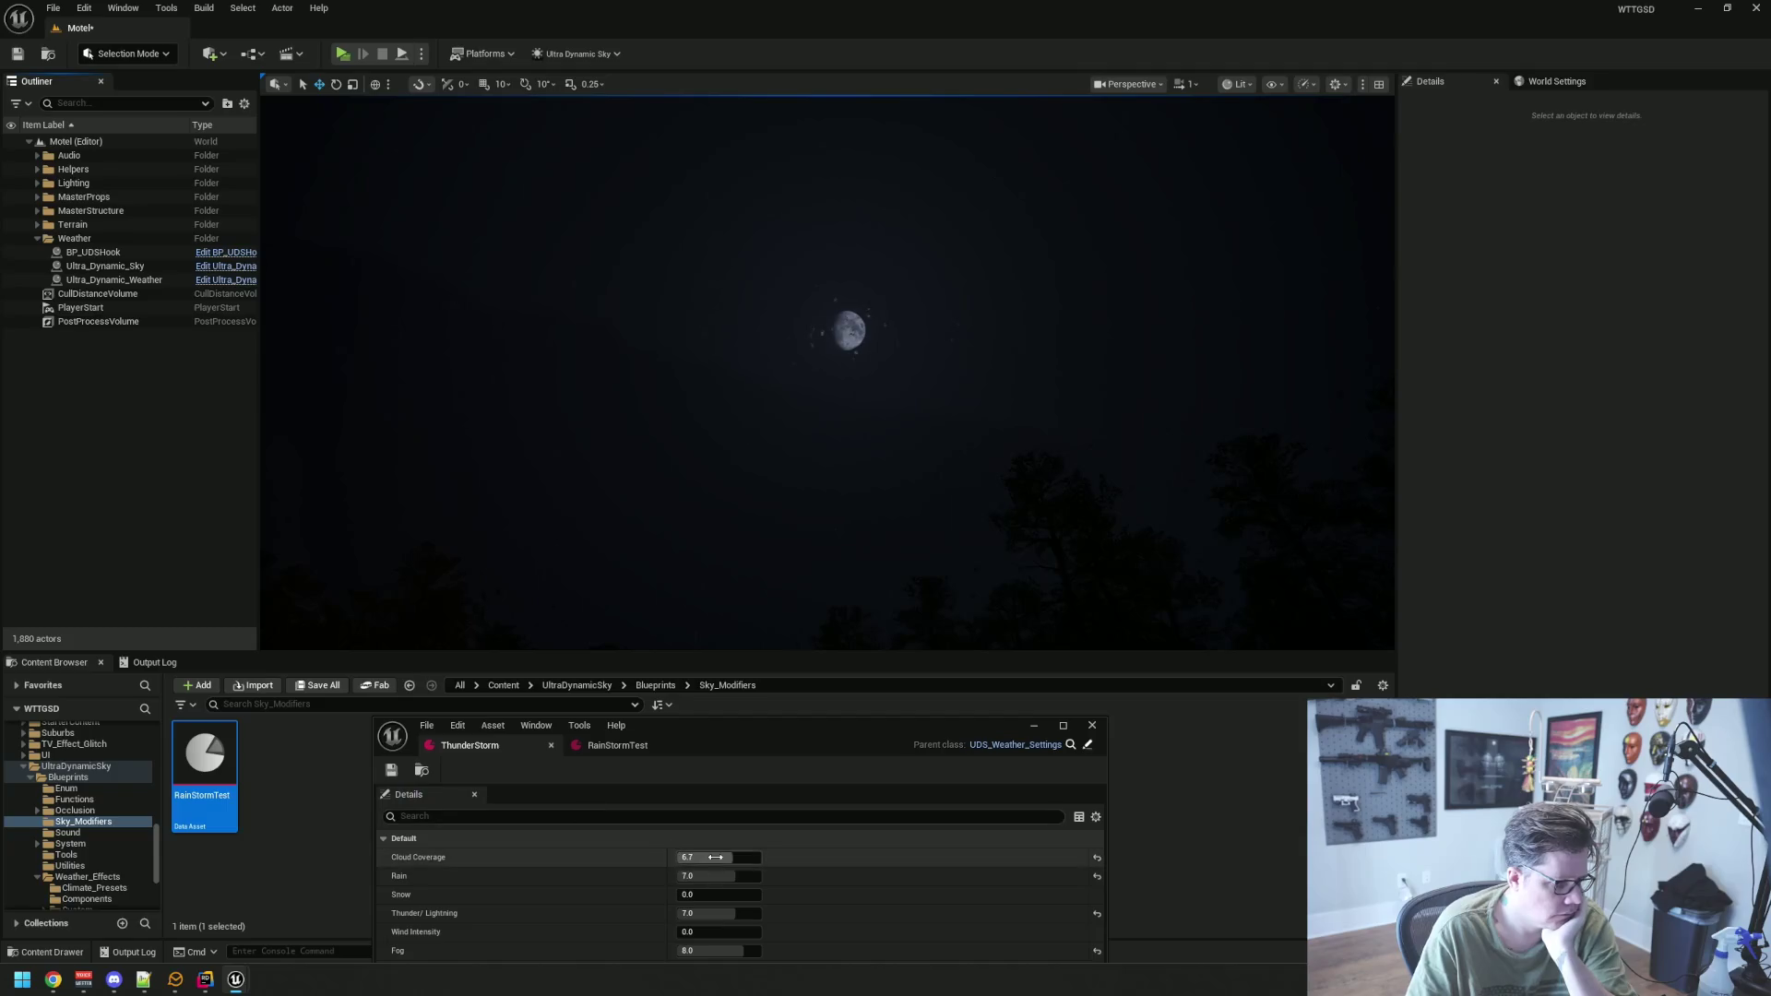
click(400, 772)
drag(692, 553, 787, 463)
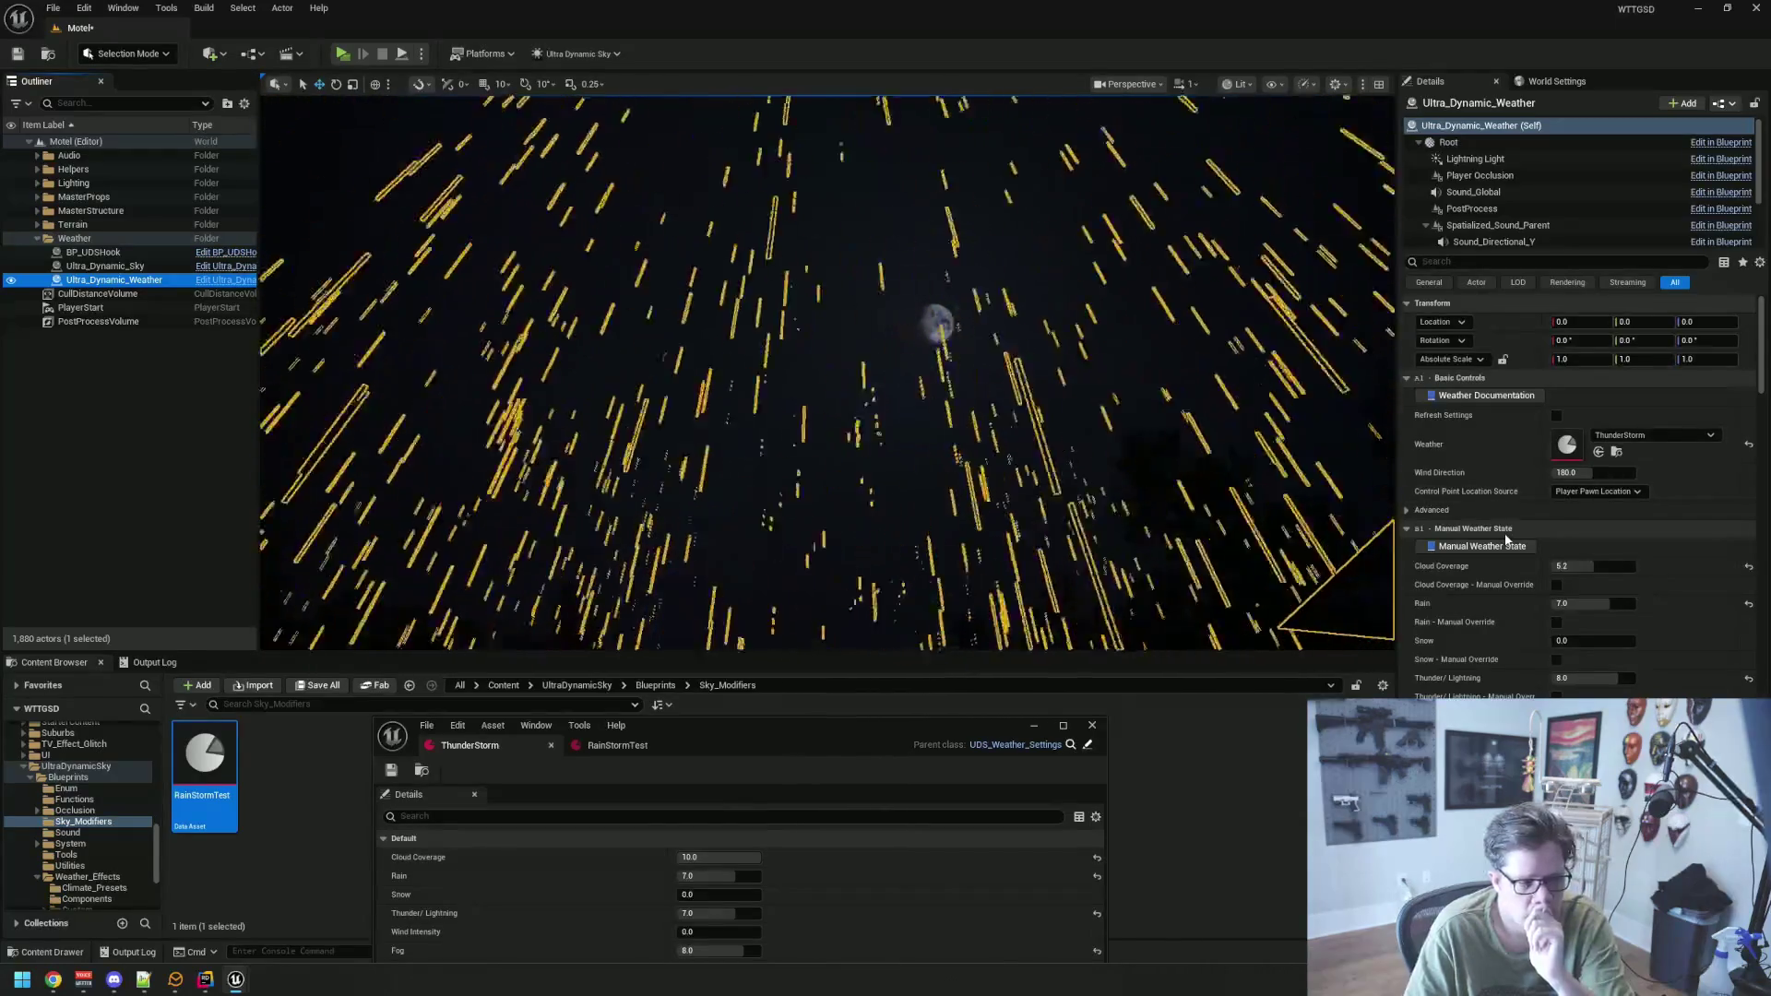
scroll(1506, 538, down, 3)
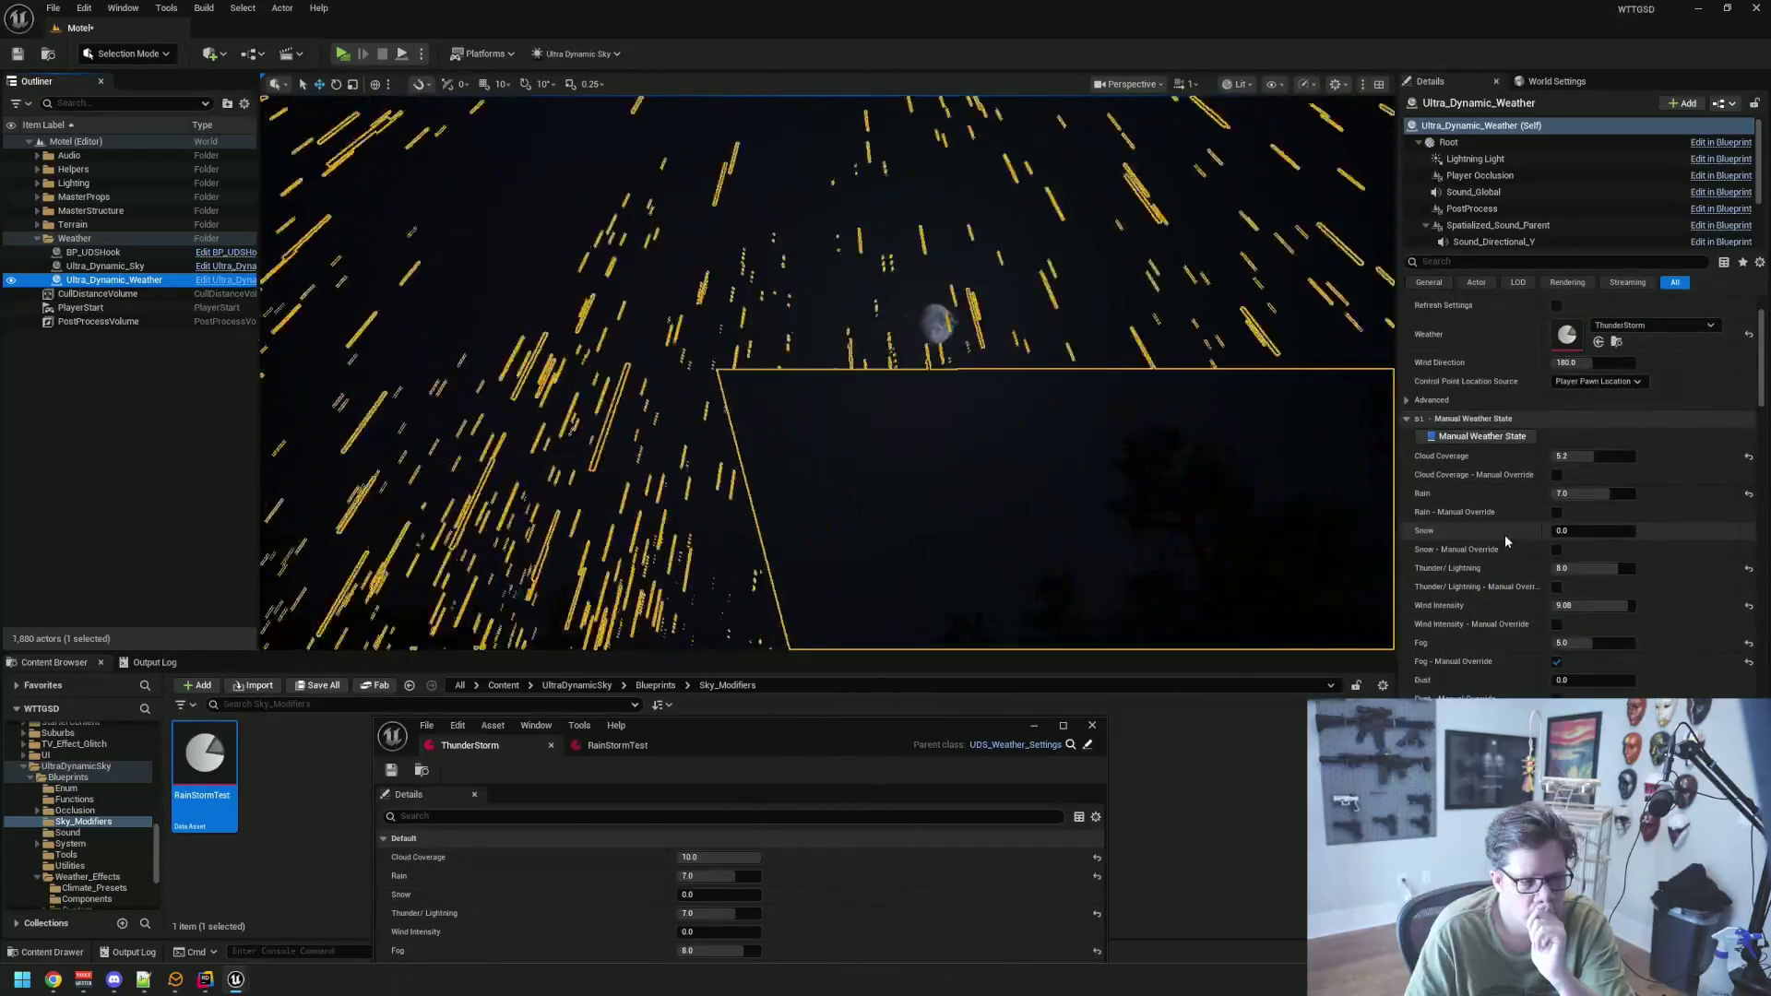
Fly the camera around to the lit motel porch and select Ultra_Dynamic_Weather
drag(1116, 435, 381, 365)
click(162, 403)
mouse_move(830, 433)
mouse_down()
mouse_move(1060, 429)
mouse_move(1089, 479)
mouse_up()
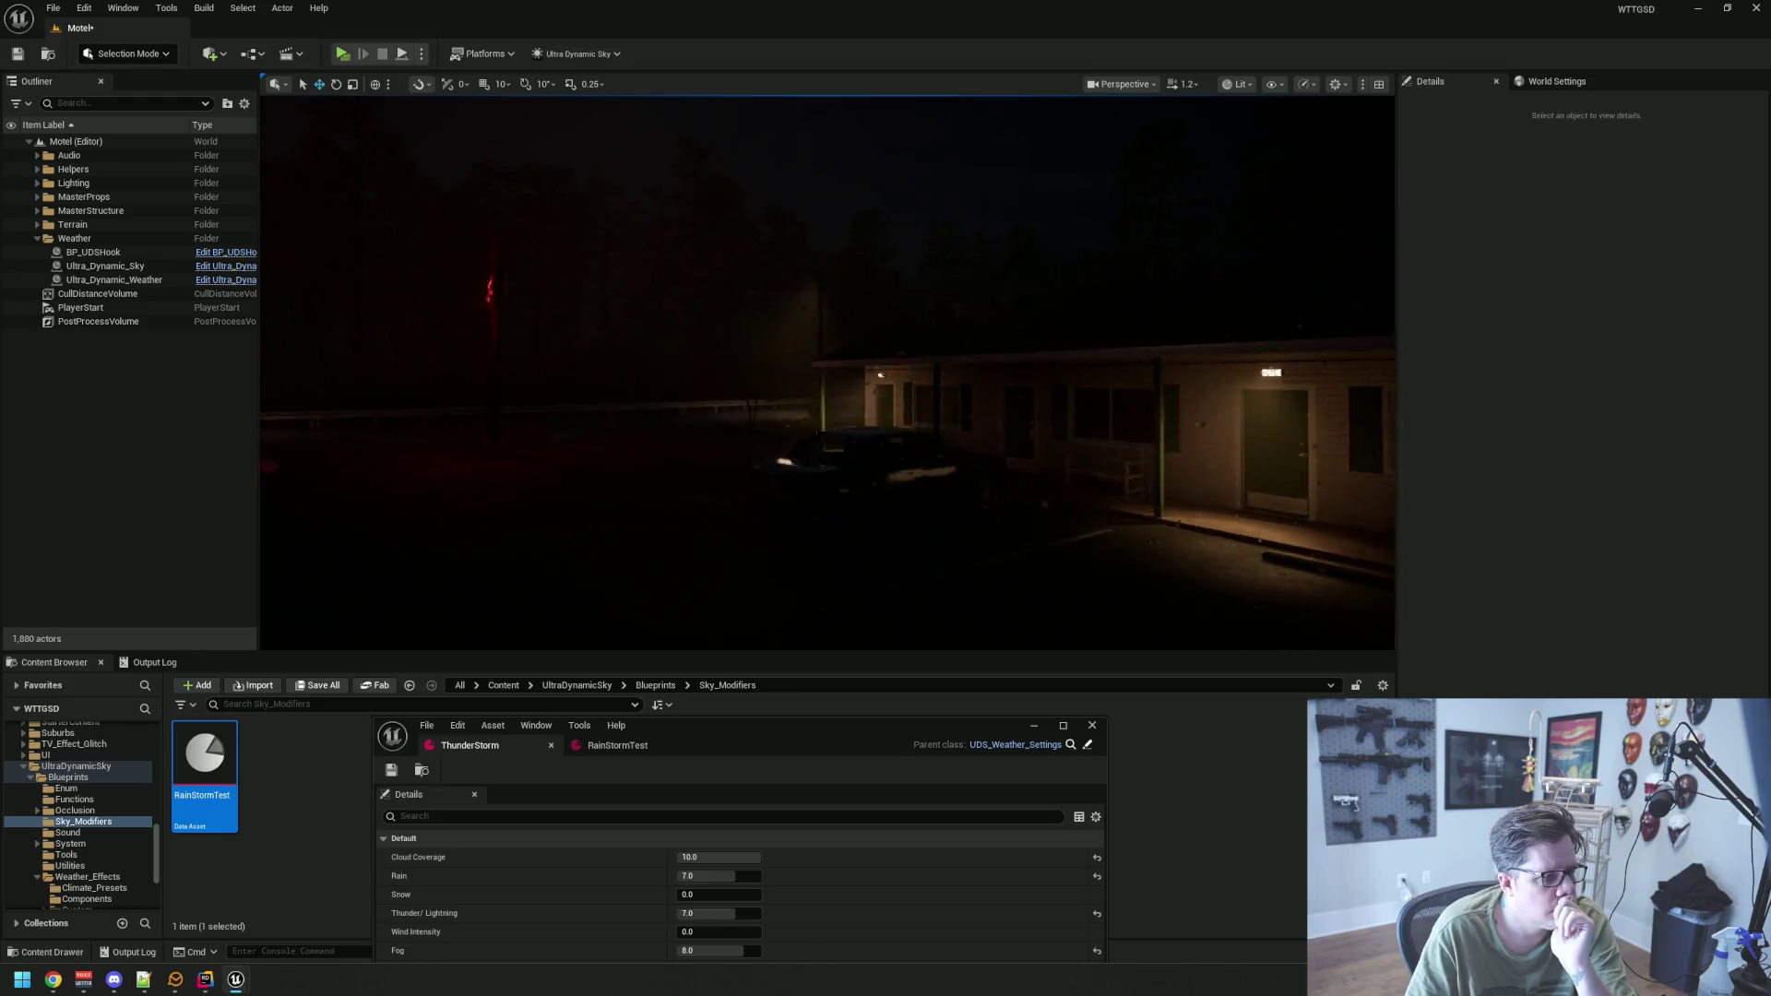
mouse_move(954, 409)
mouse_down()
mouse_move(637, 410)
mouse_move(553, 461)
mouse_up()
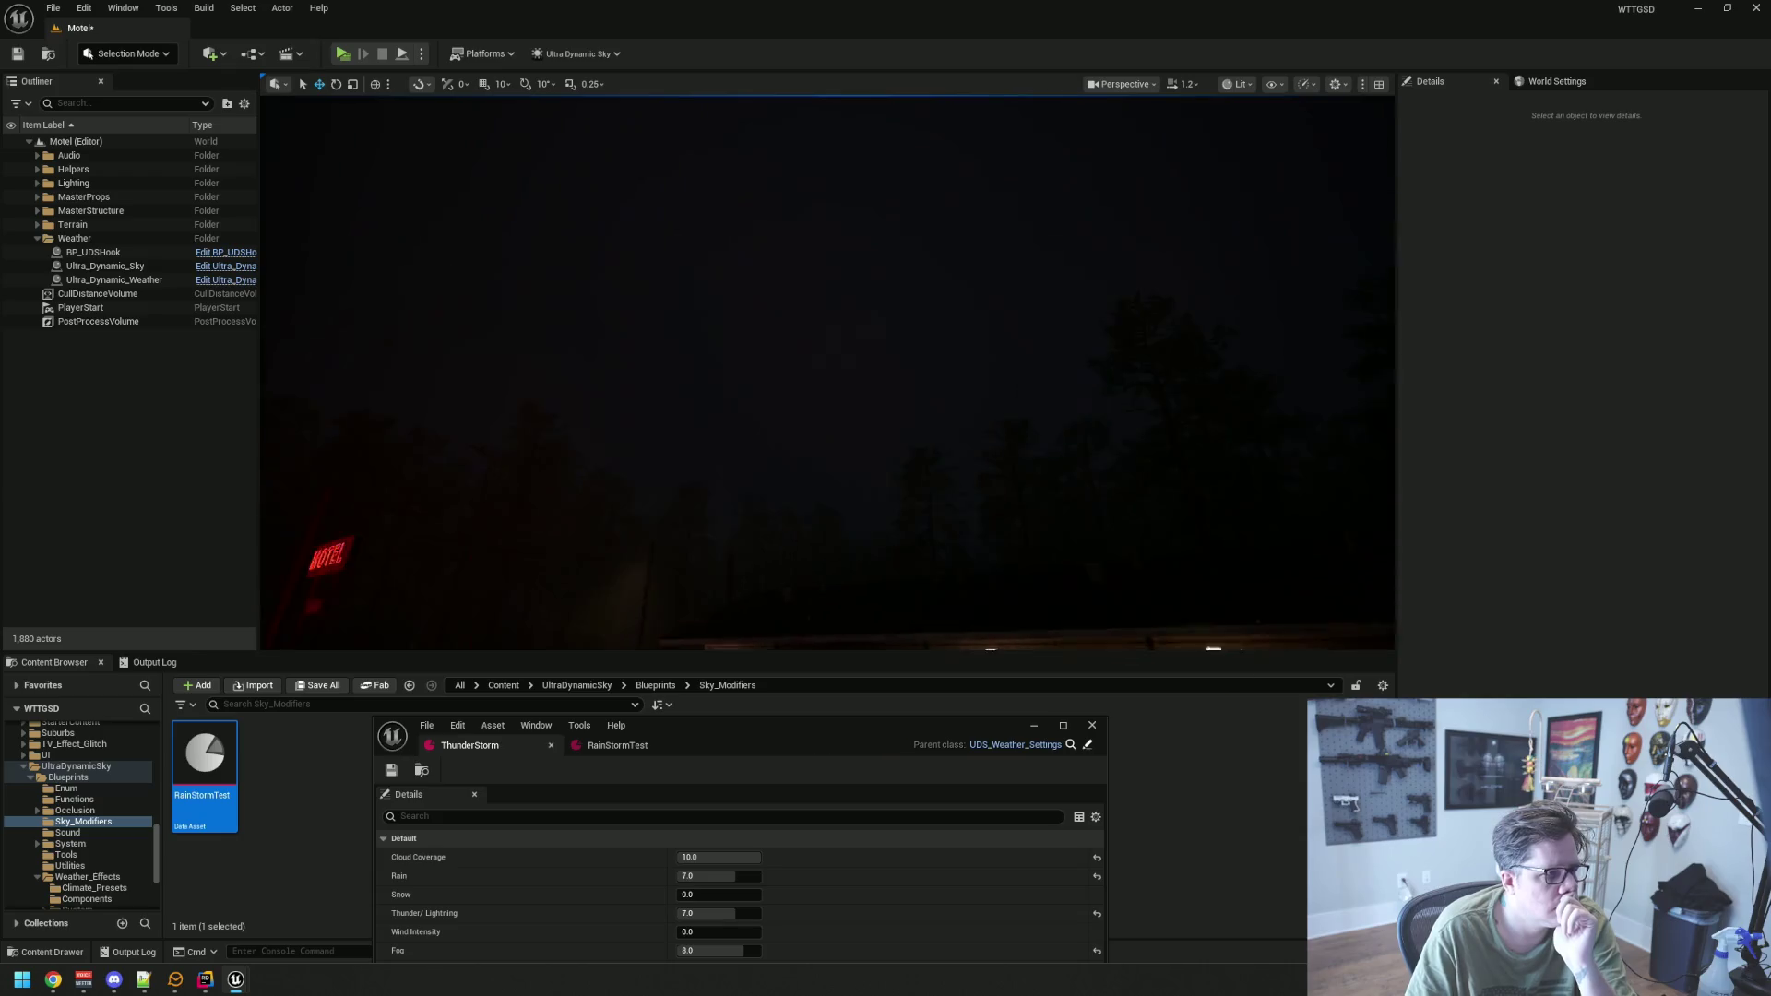
drag(683, 398, 640, 316)
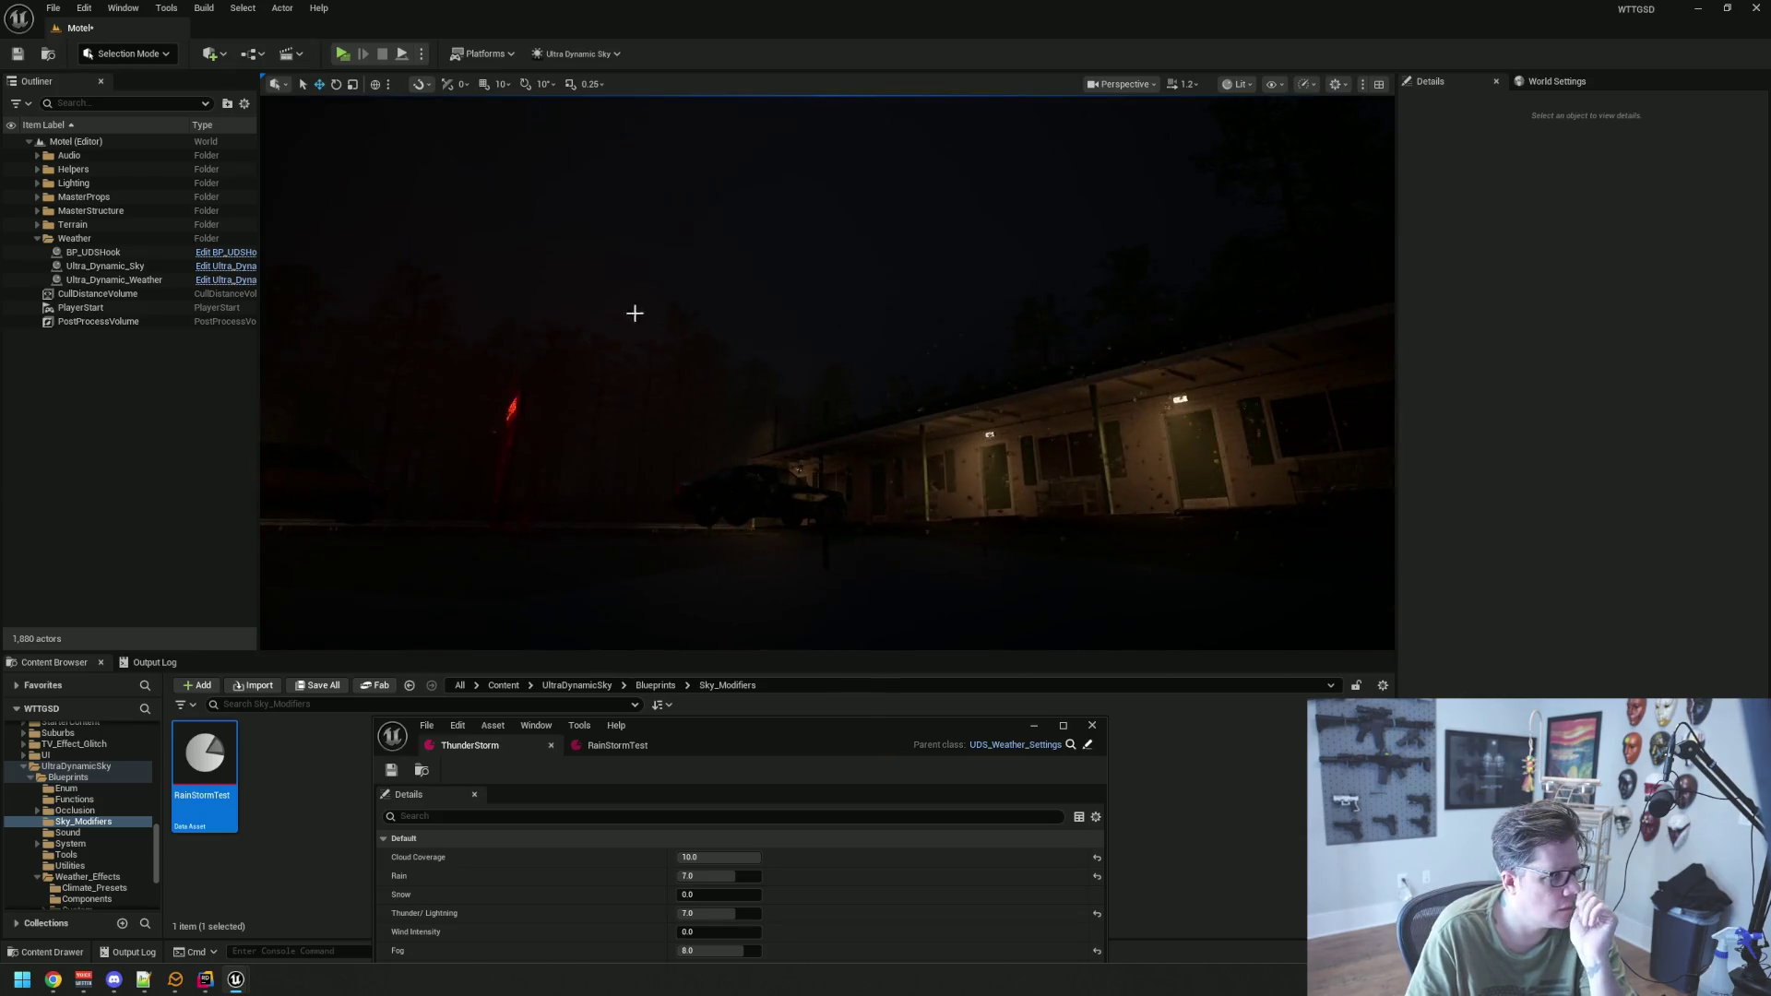
click(170, 279)
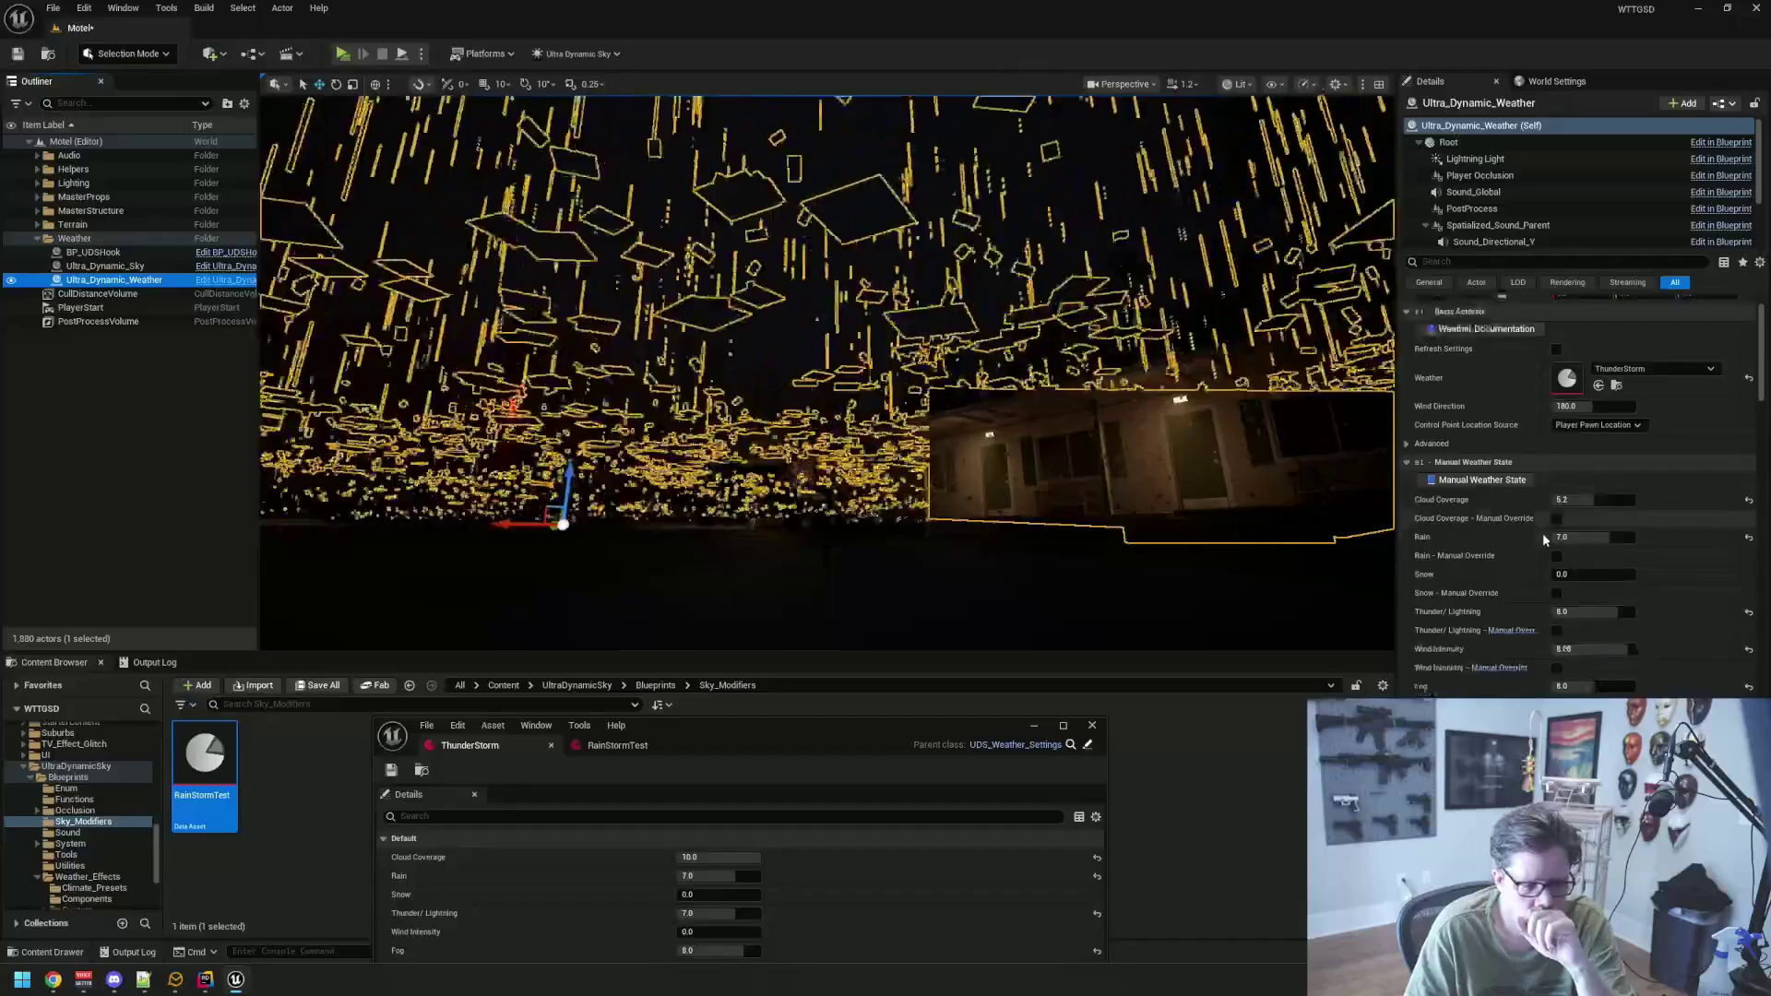
Lower ThunderStorm's Cloud Coverage from 10.0 to 6.7 and move its editor back down
key(Escape)
mouse_move(672, 462)
mouse_down()
mouse_move(682, 526)
mouse_move(680, 472)
mouse_up()
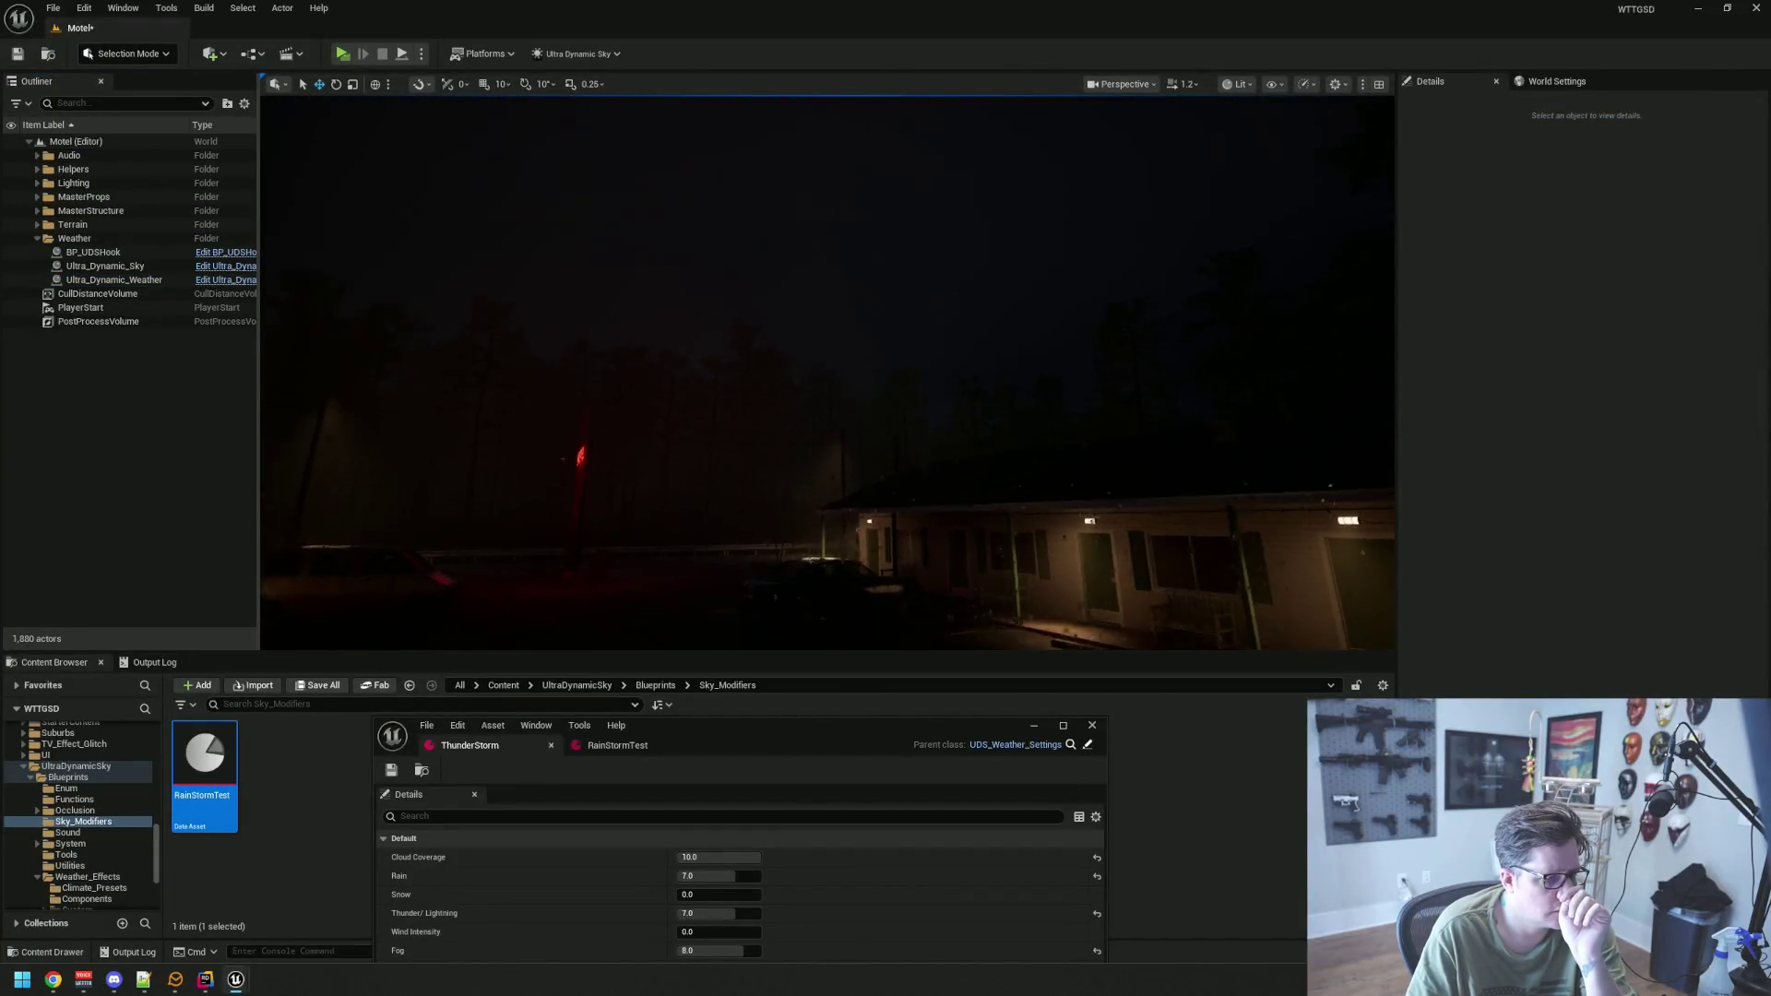
mouse_move(783, 730)
mouse_down()
mouse_move(802, 391)
mouse_move(796, 434)
mouse_up()
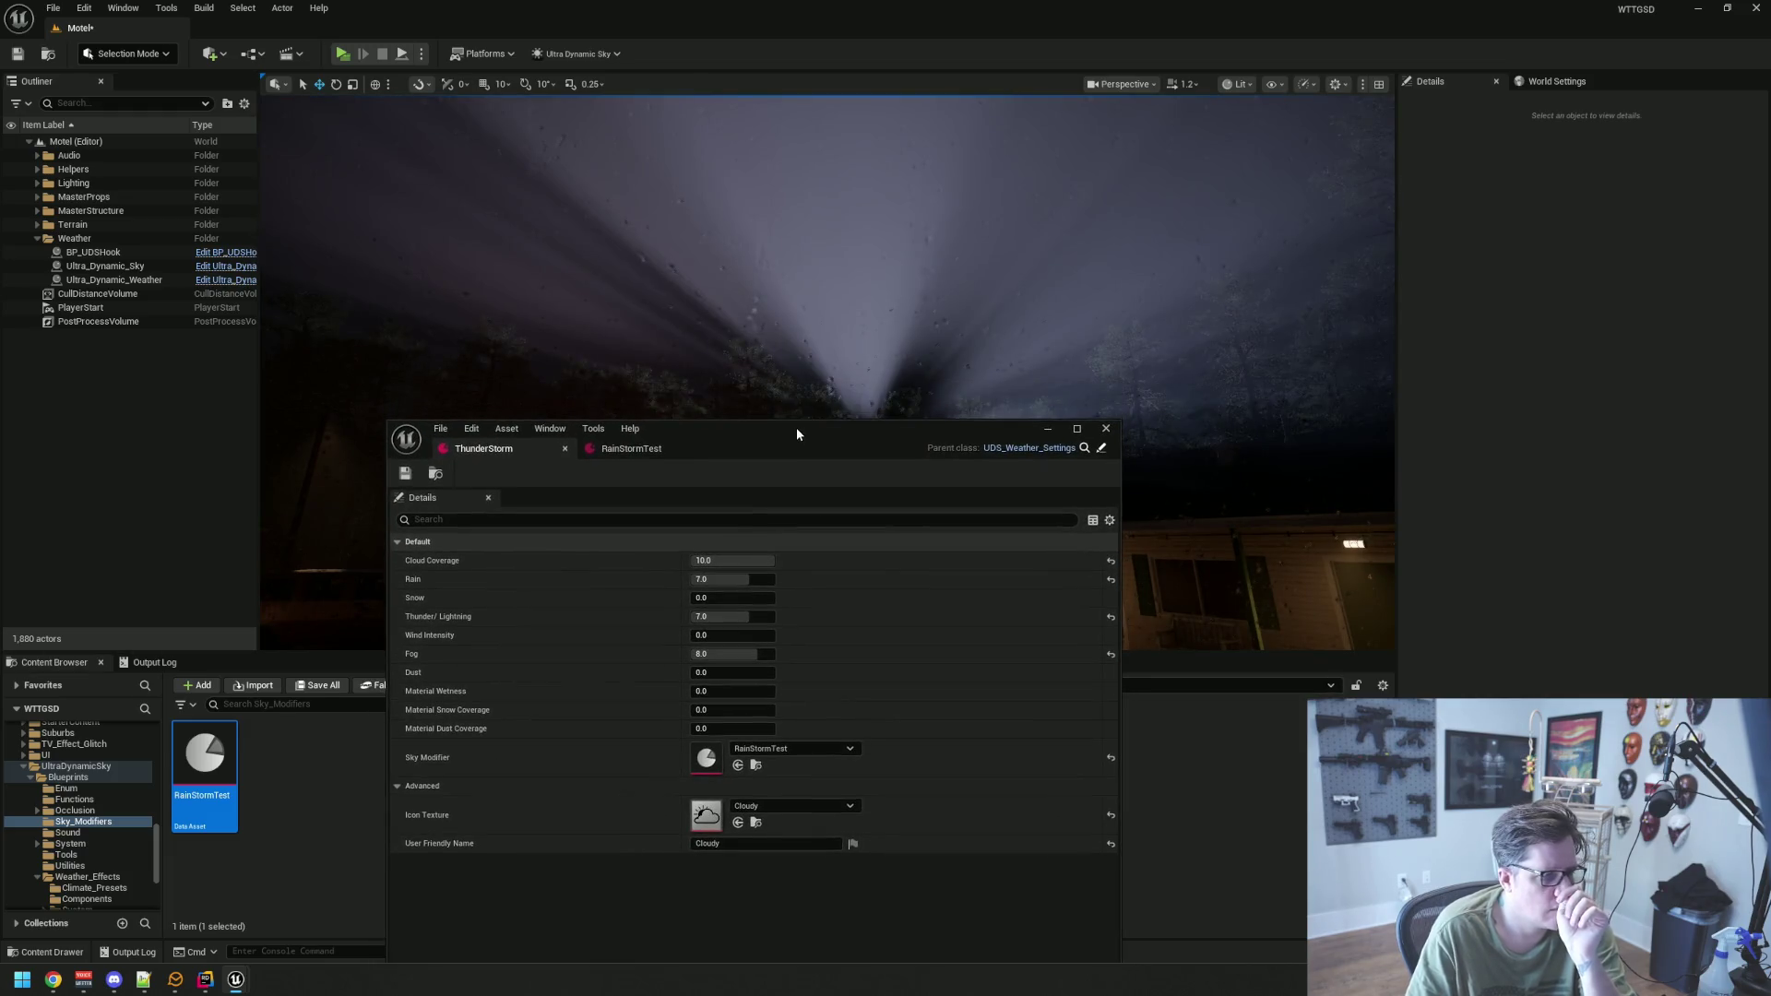
text(6.7)
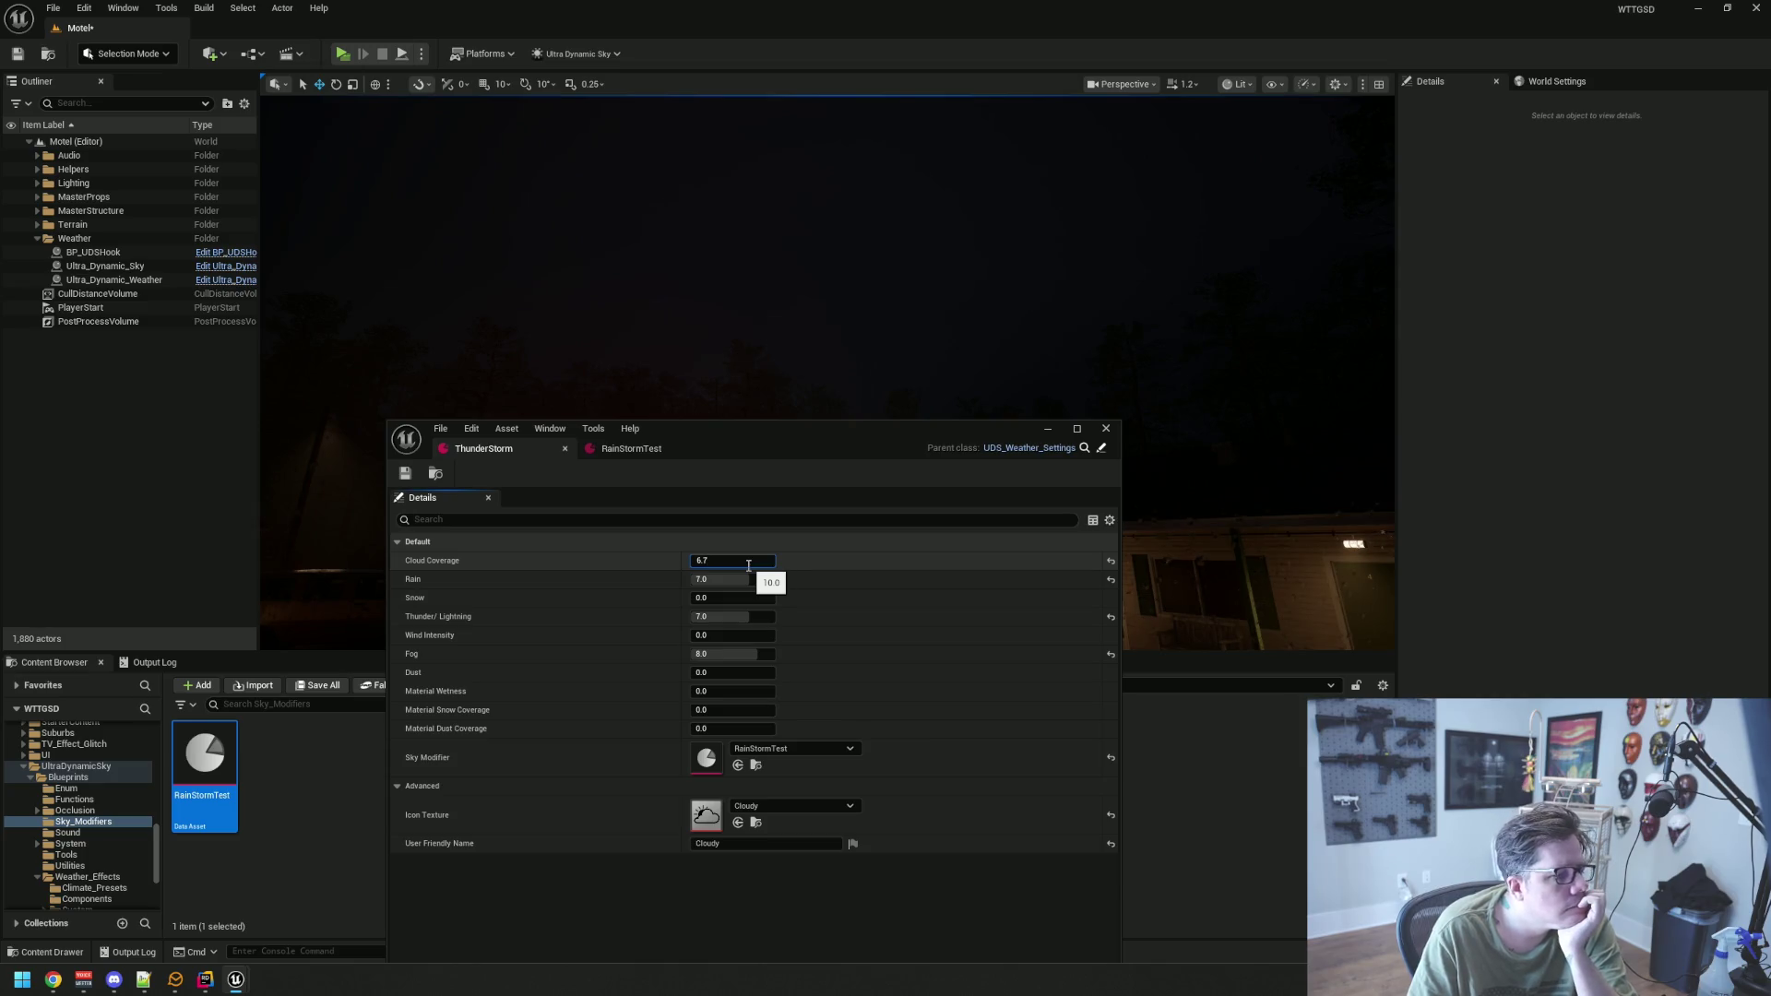
key(Return)
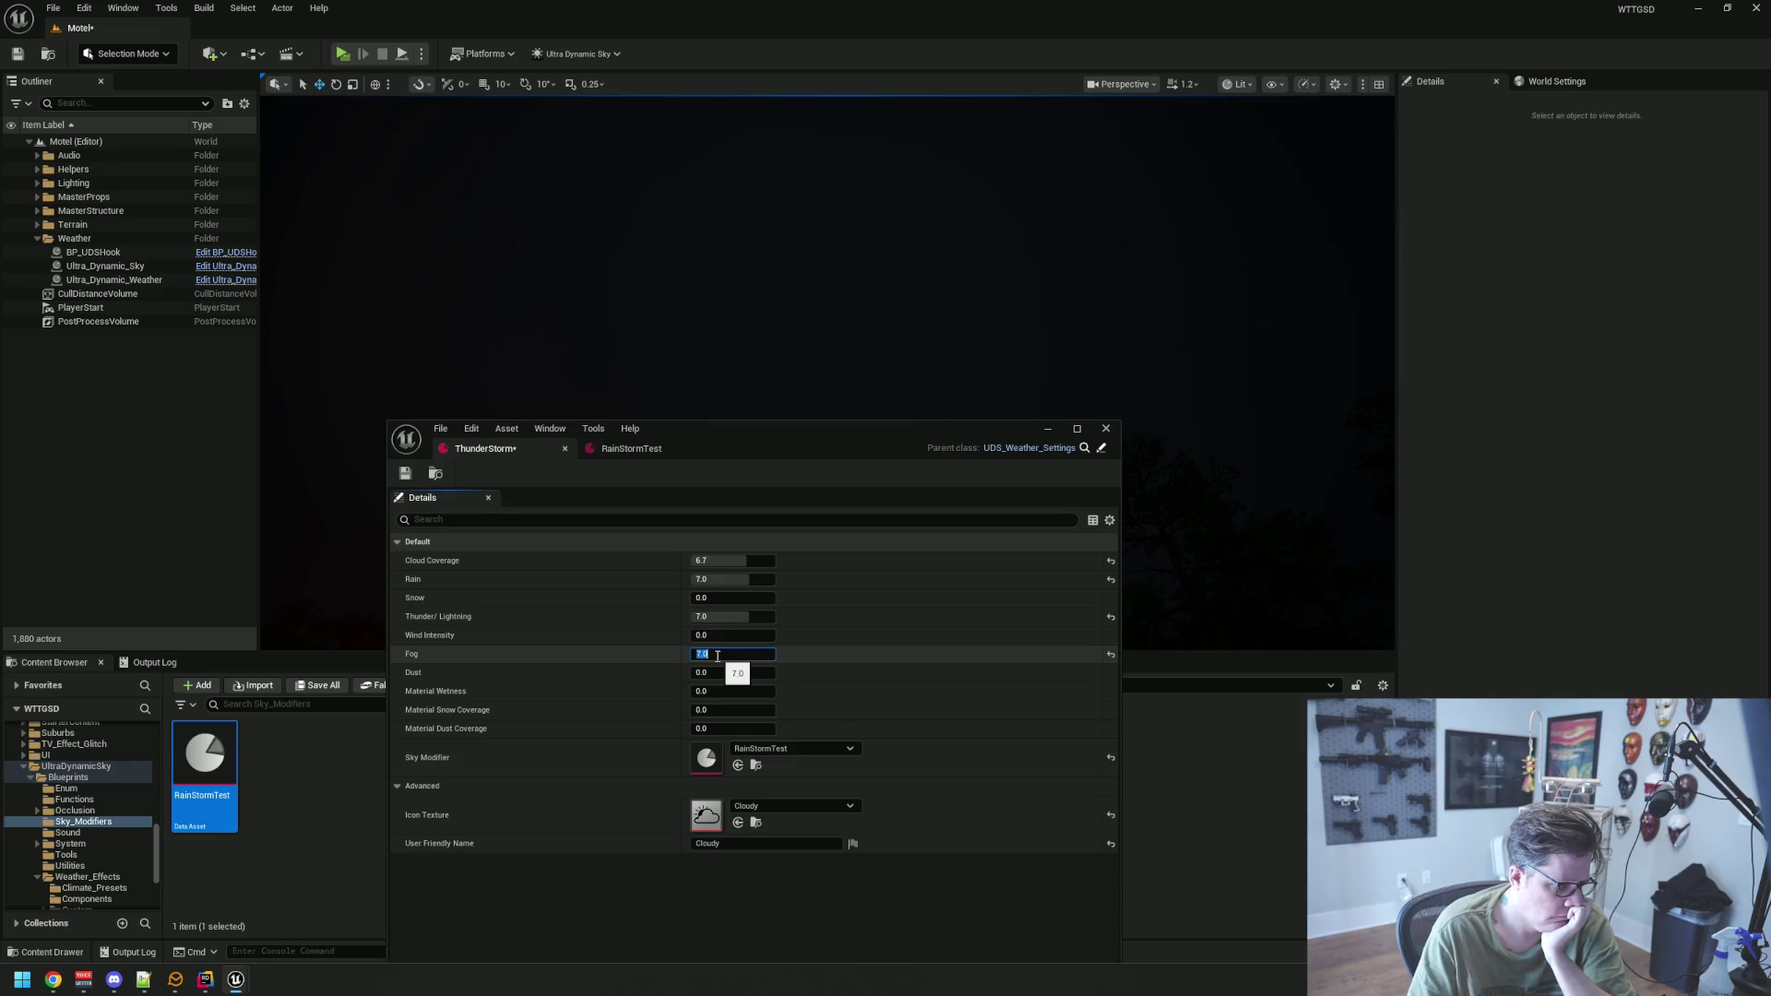
mouse_move(734, 434)
mouse_down()
mouse_move(783, 643)
mouse_move(765, 544)
mouse_move(810, 651)
mouse_move(830, 568)
mouse_move(816, 461)
mouse_up()
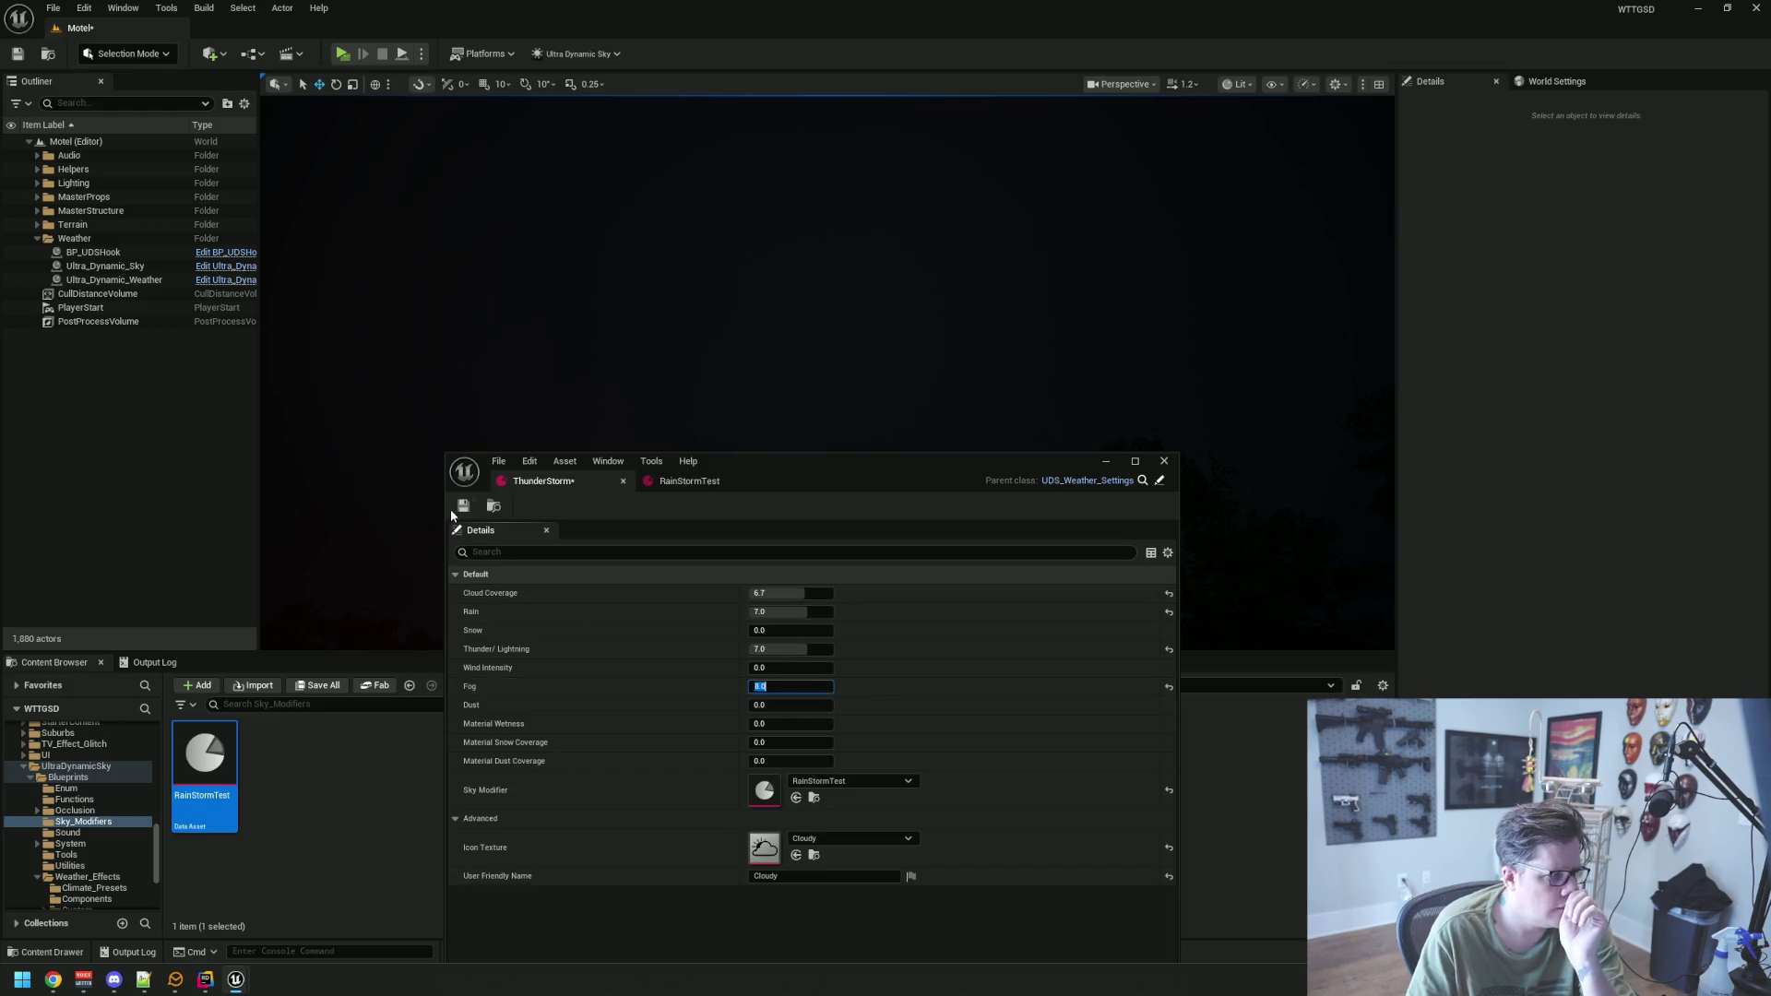
mouse_move(764, 490)
mouse_down()
mouse_move(810, 534)
mouse_move(811, 690)
mouse_up()
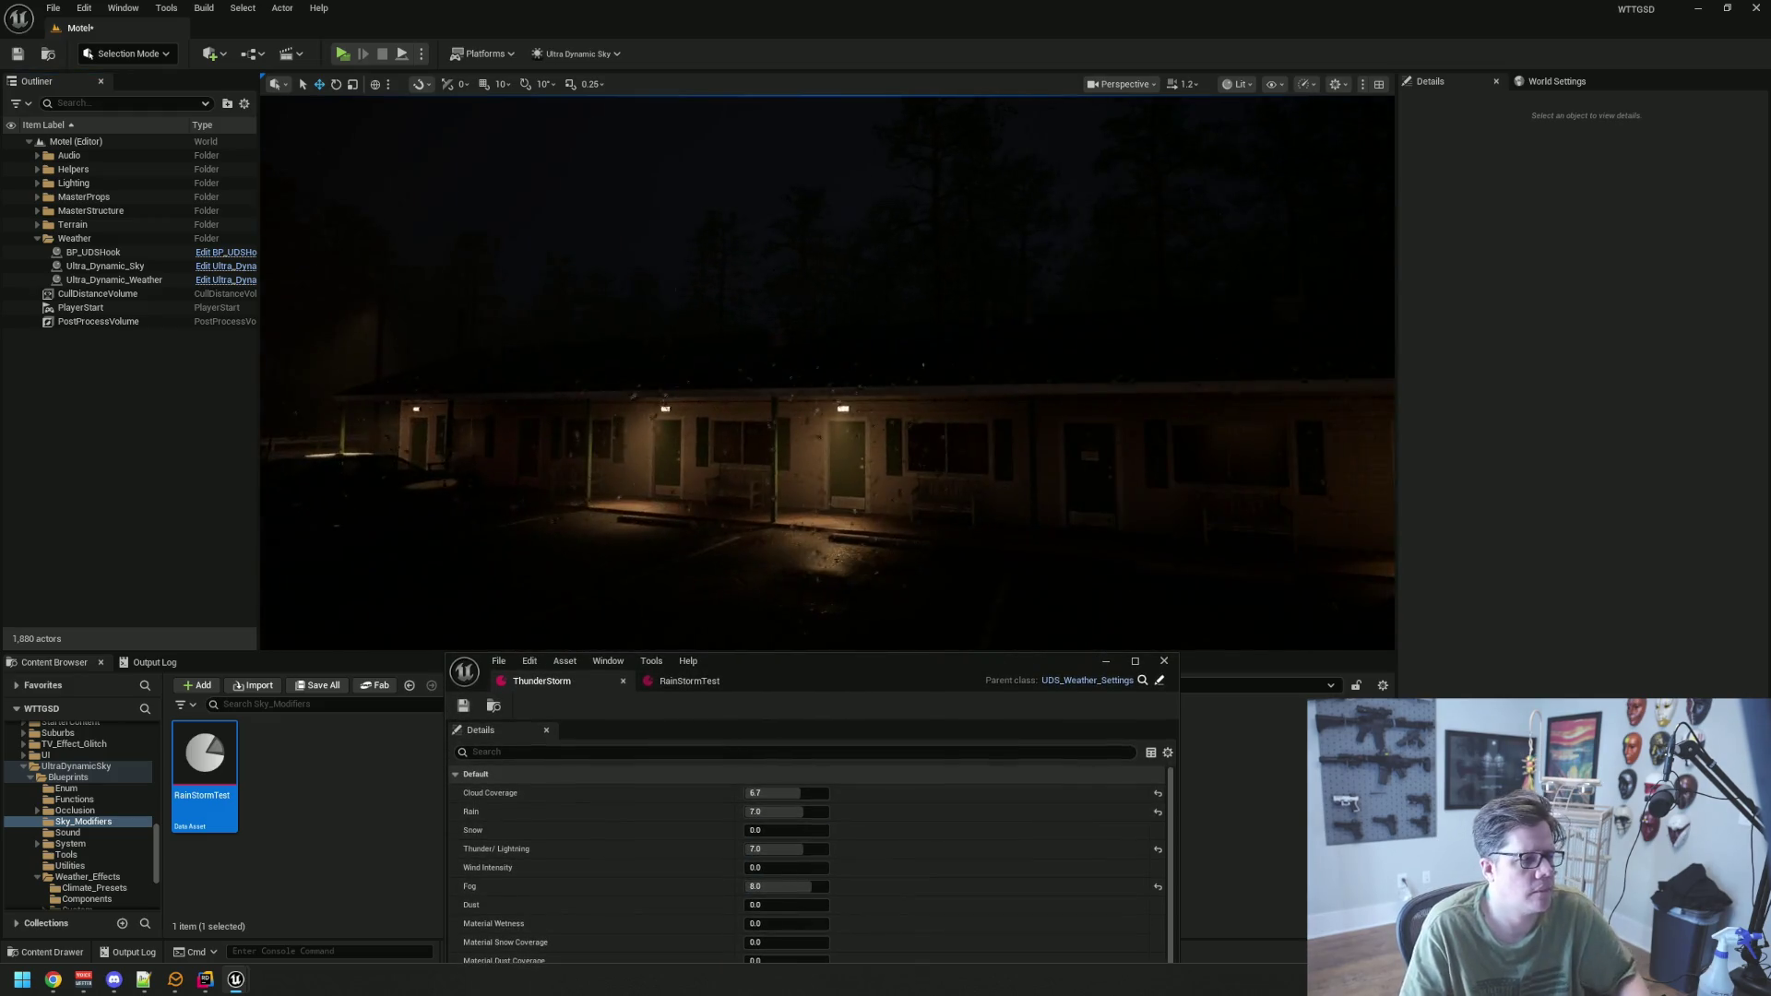
Select Ultra_Dynamic_Weather and scroll its Details to the Manual Weather State section
mouse_move(747, 377)
mouse_down()
mouse_move(794, 427)
mouse_move(732, 423)
mouse_move(756, 387)
mouse_move(737, 277)
mouse_move(737, 369)
mouse_move(691, 373)
mouse_move(701, 360)
mouse_move(700, 388)
mouse_move(701, 350)
mouse_up()
drag(761, 417, 760, 416)
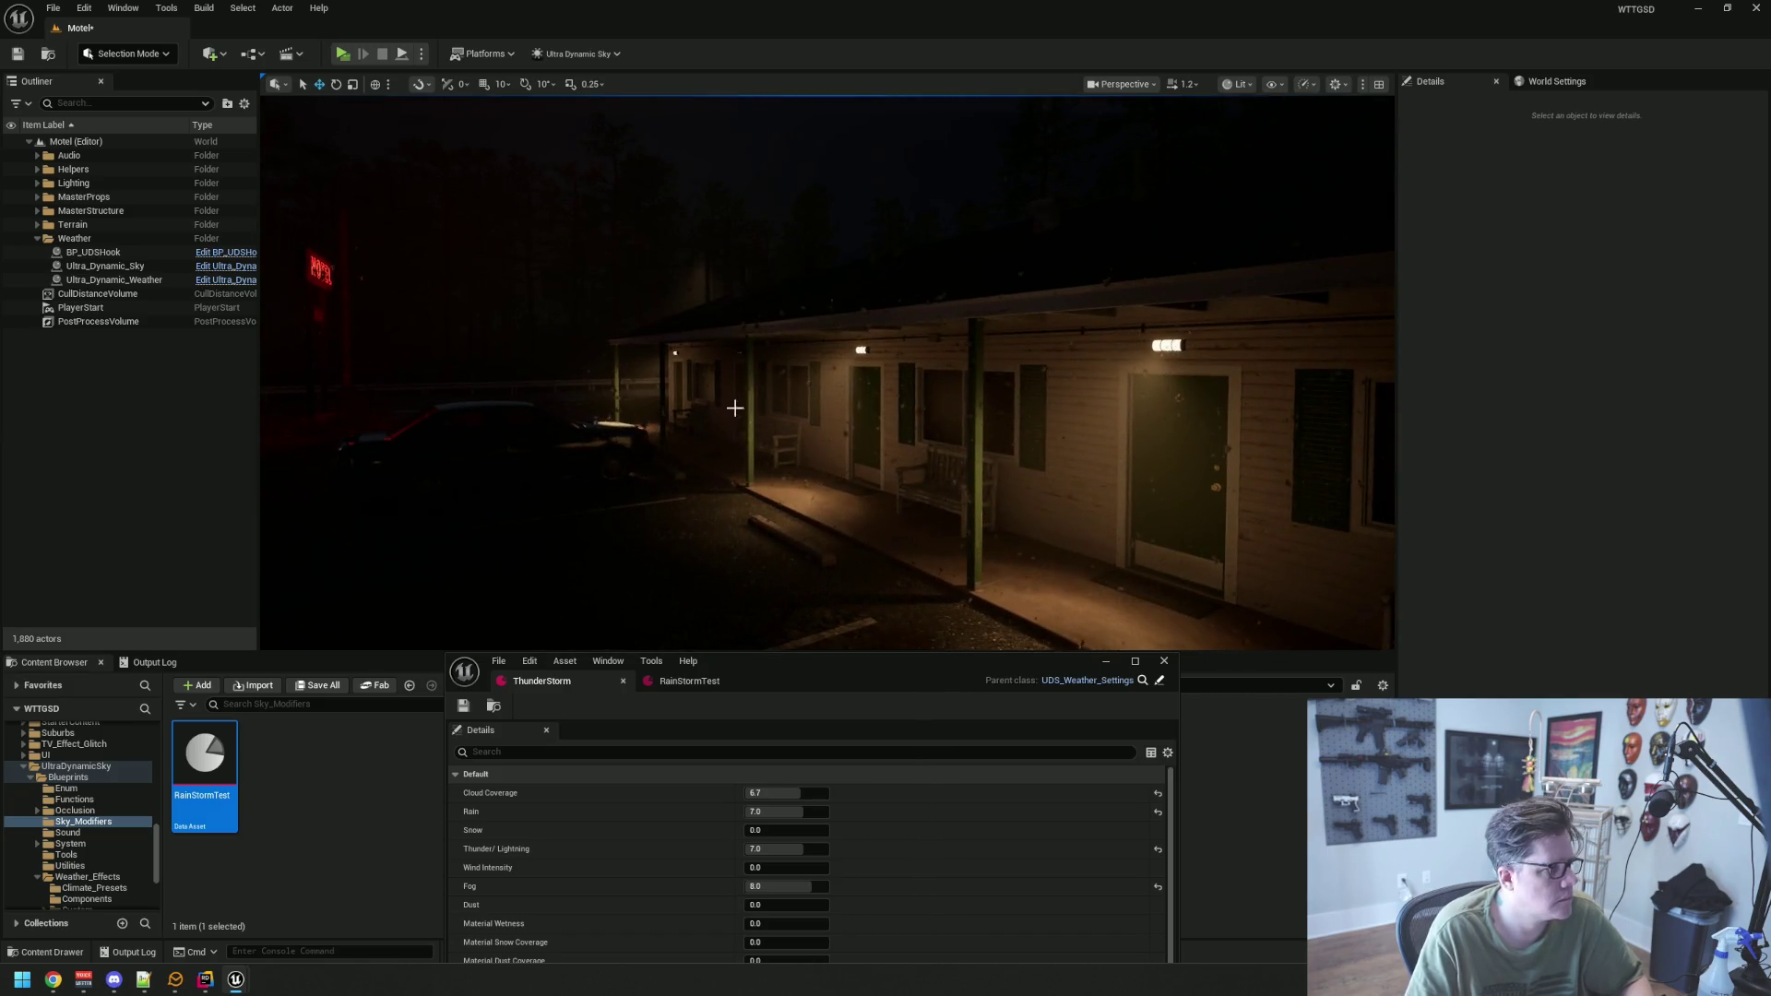
click(138, 282)
scroll(1511, 545, down, 5)
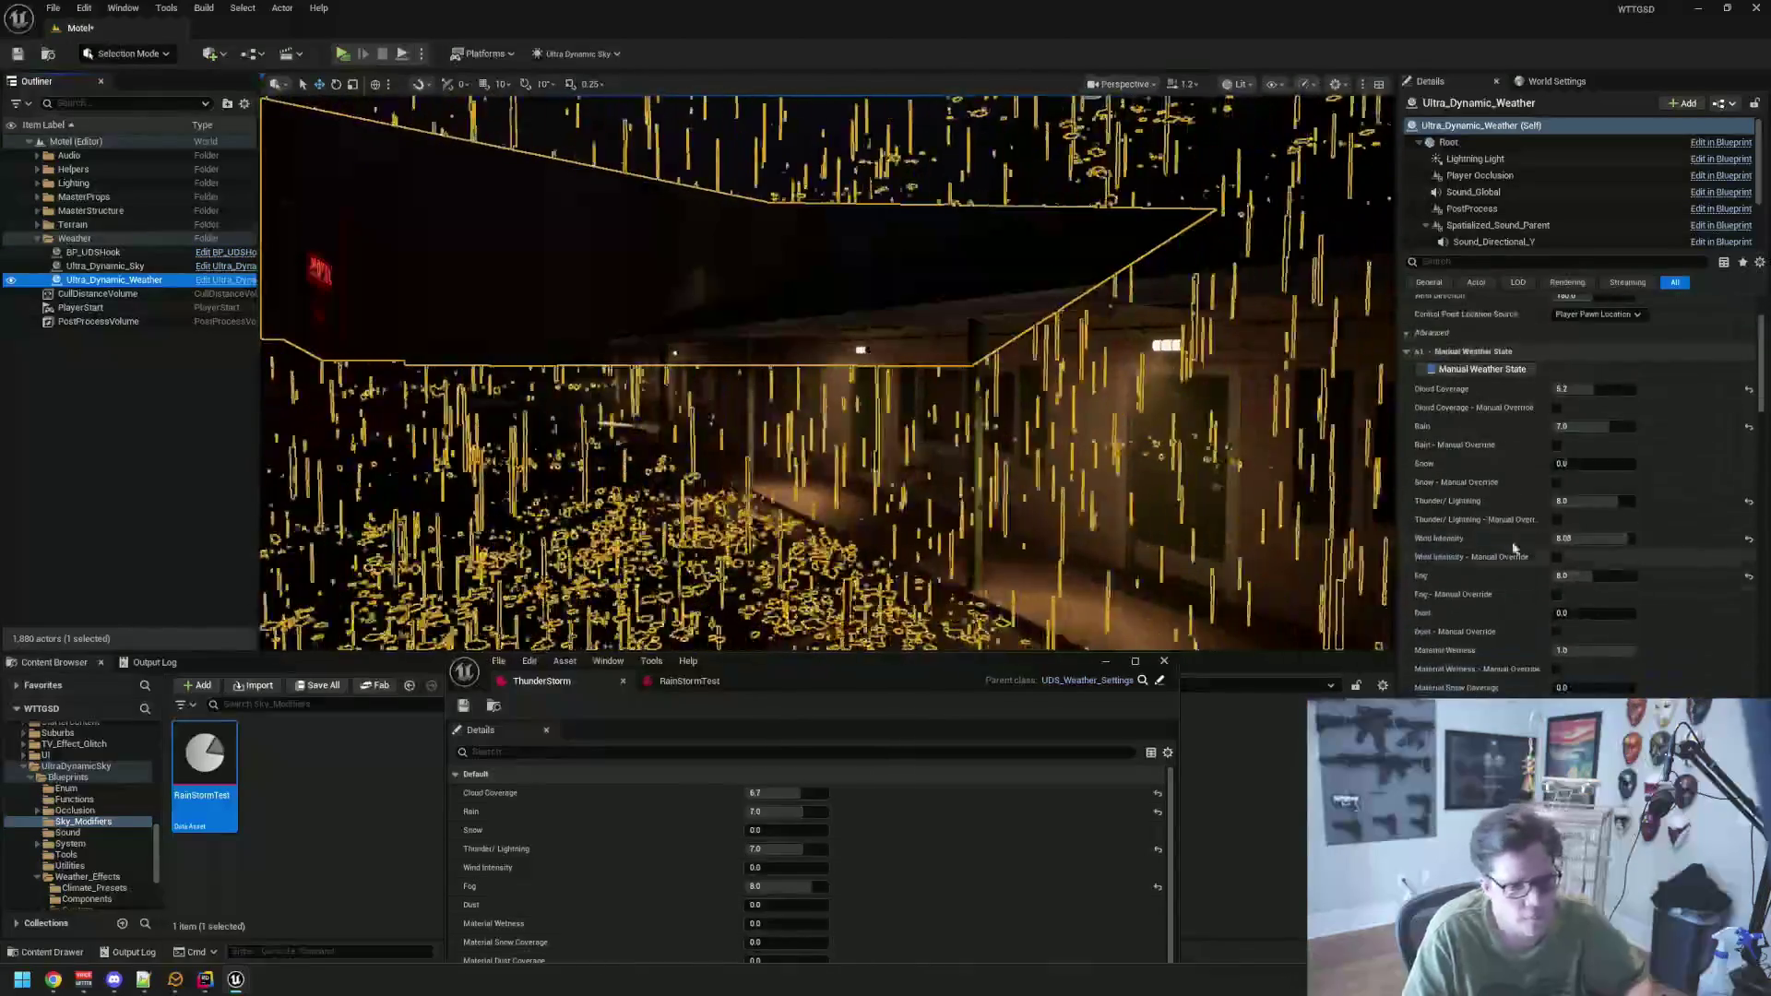
scroll(1509, 542, down, 7)
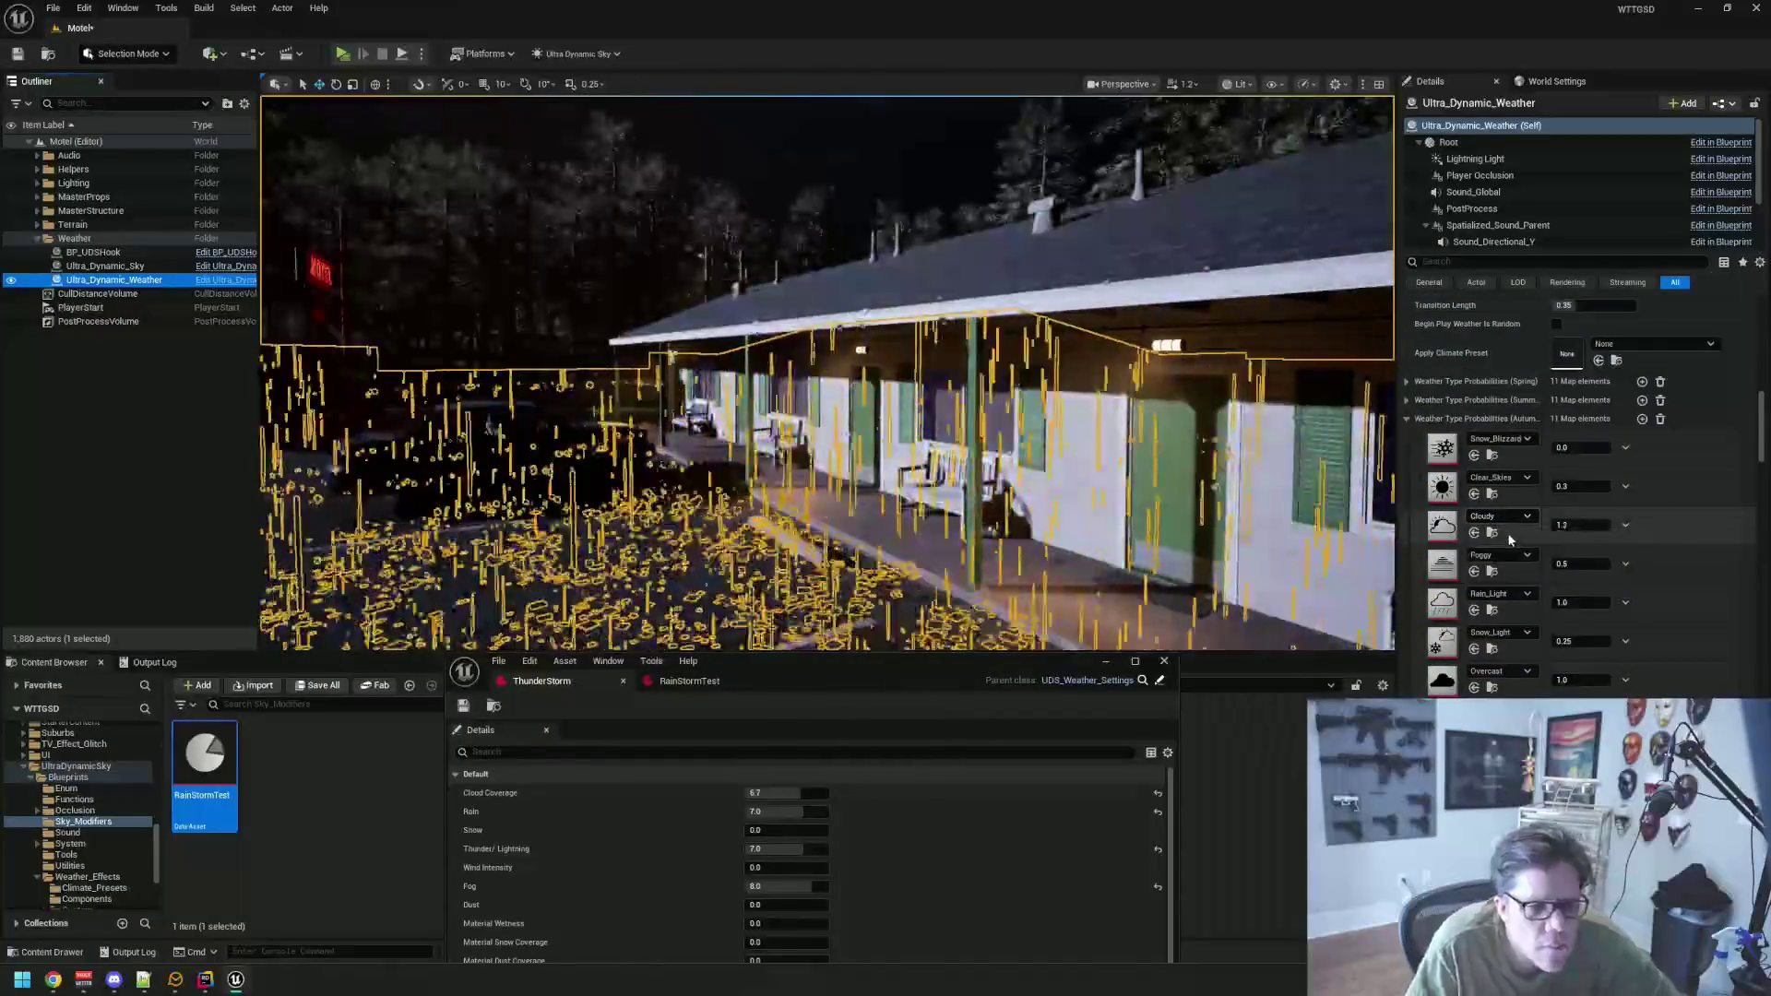
scroll(1509, 538, down, 10)
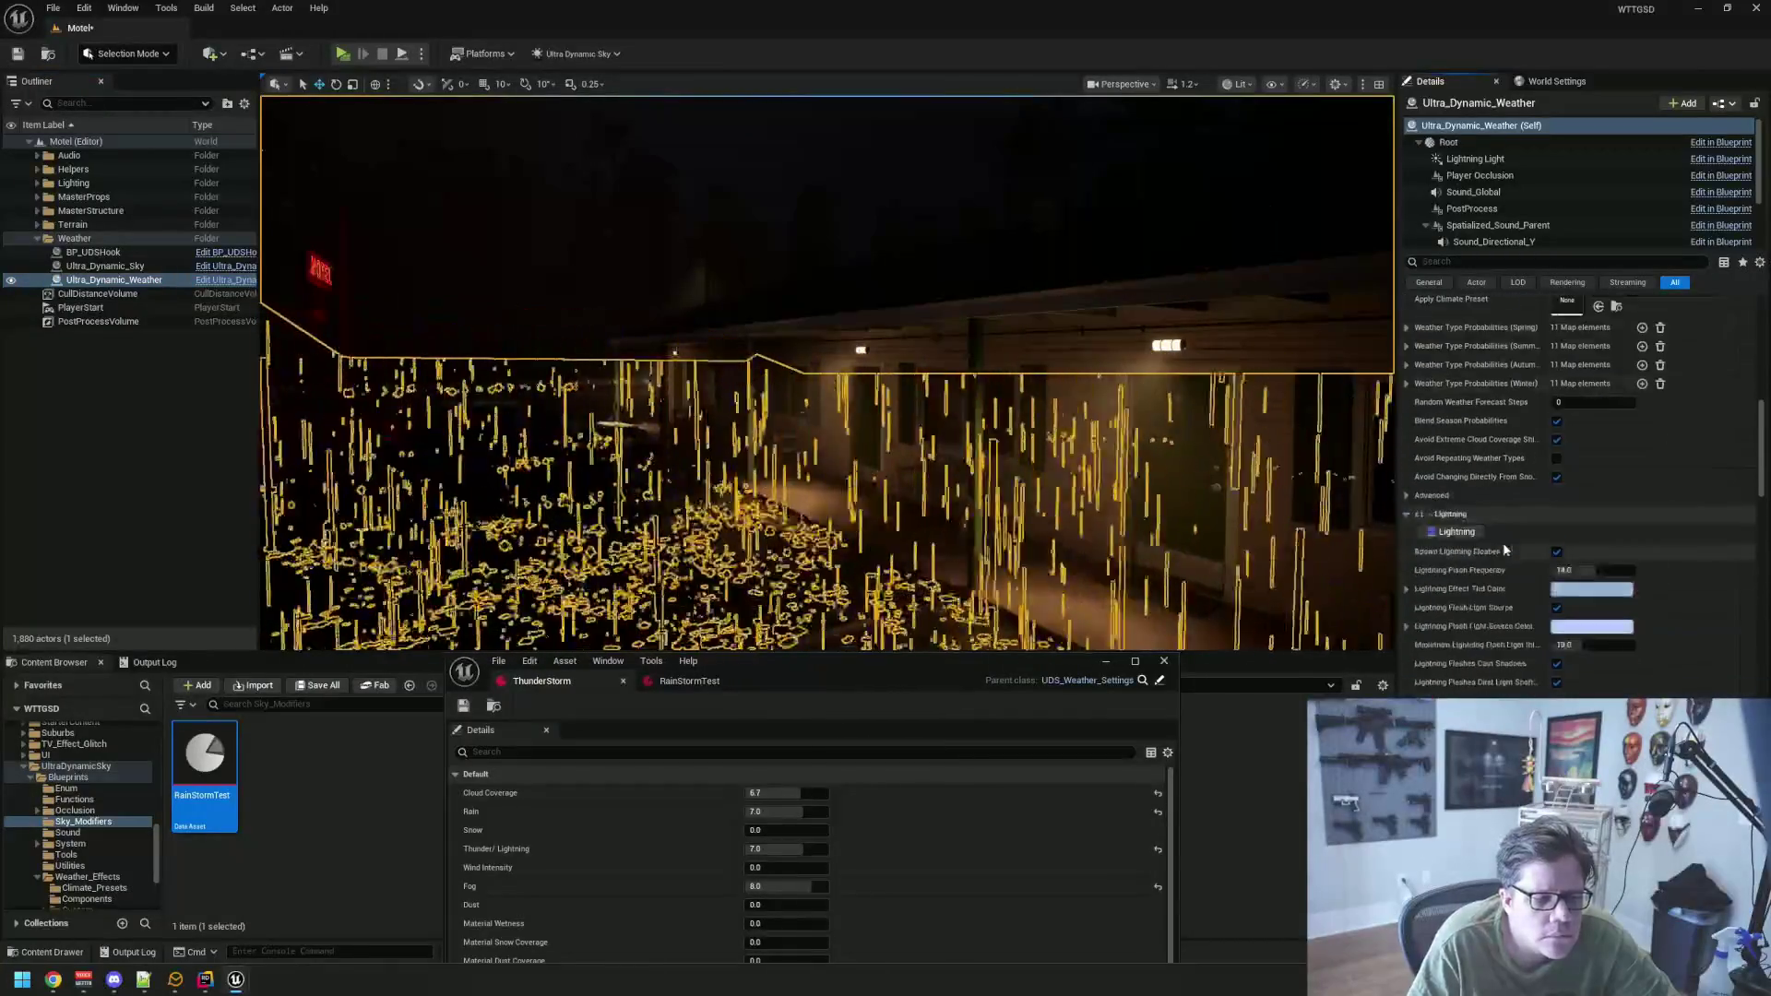
scroll(1510, 539, up, 10)
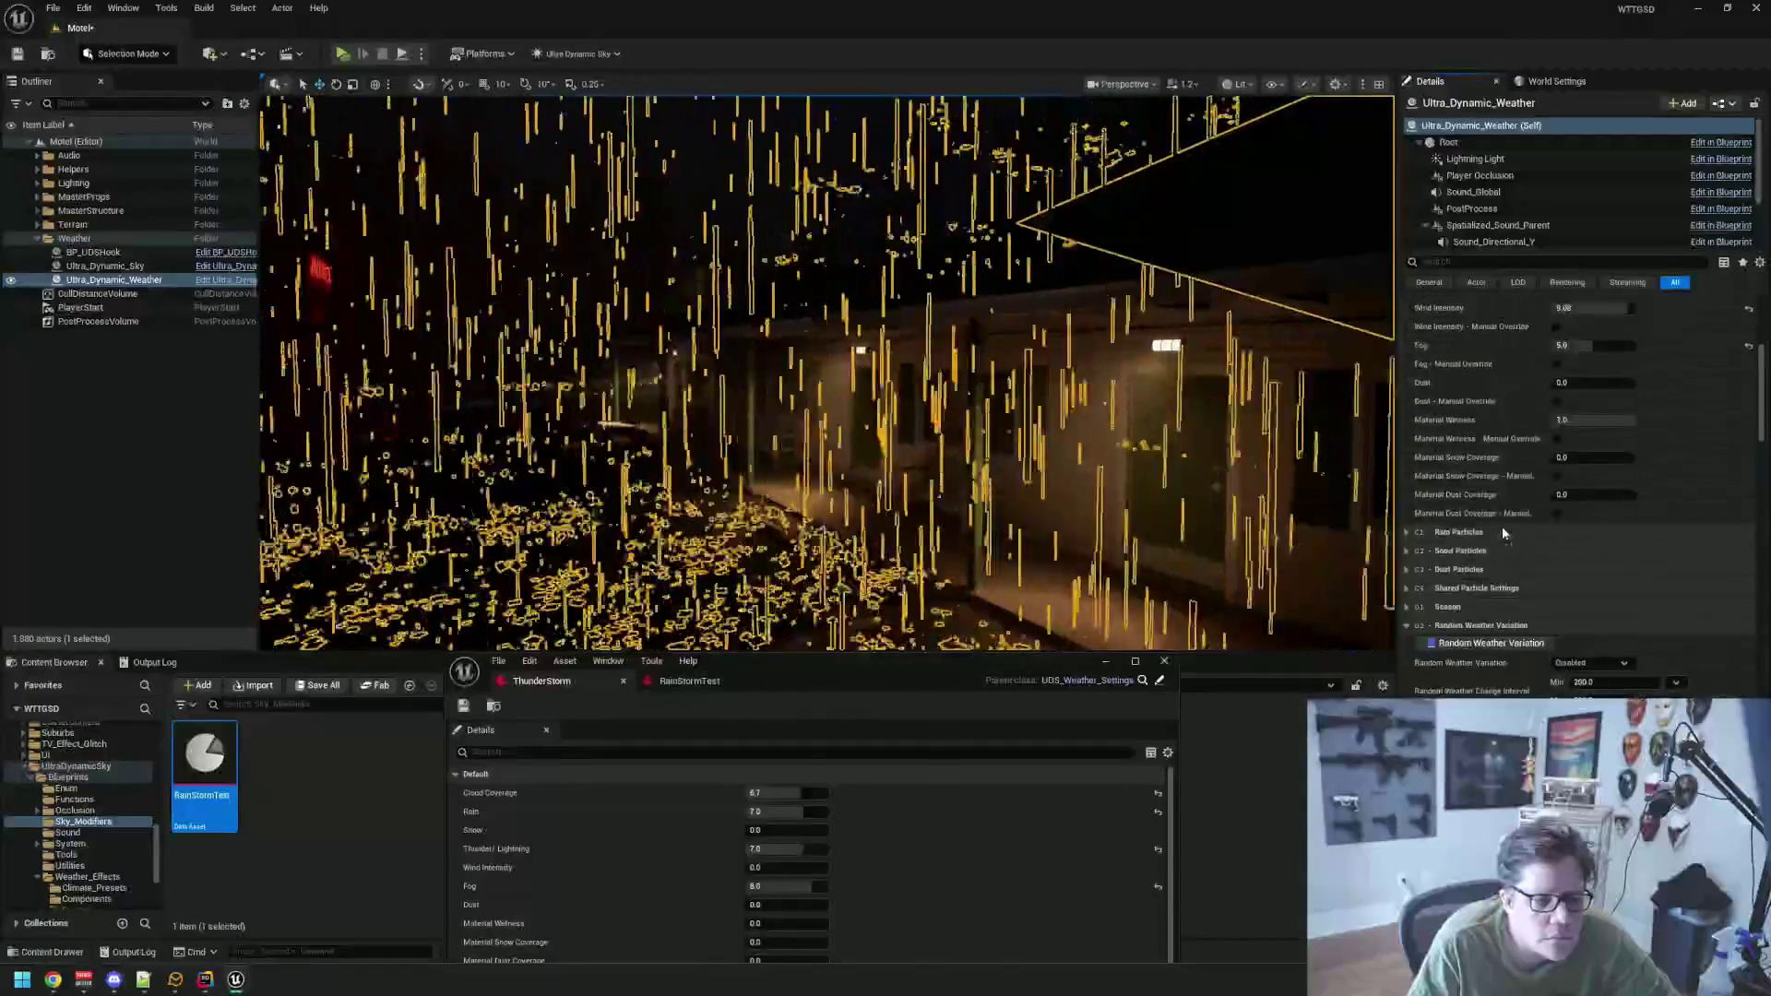
Toggle Wind Intensity Manual Override on and back off, and uncheck Fog Manual Override
drag(1759, 394, 1760, 372)
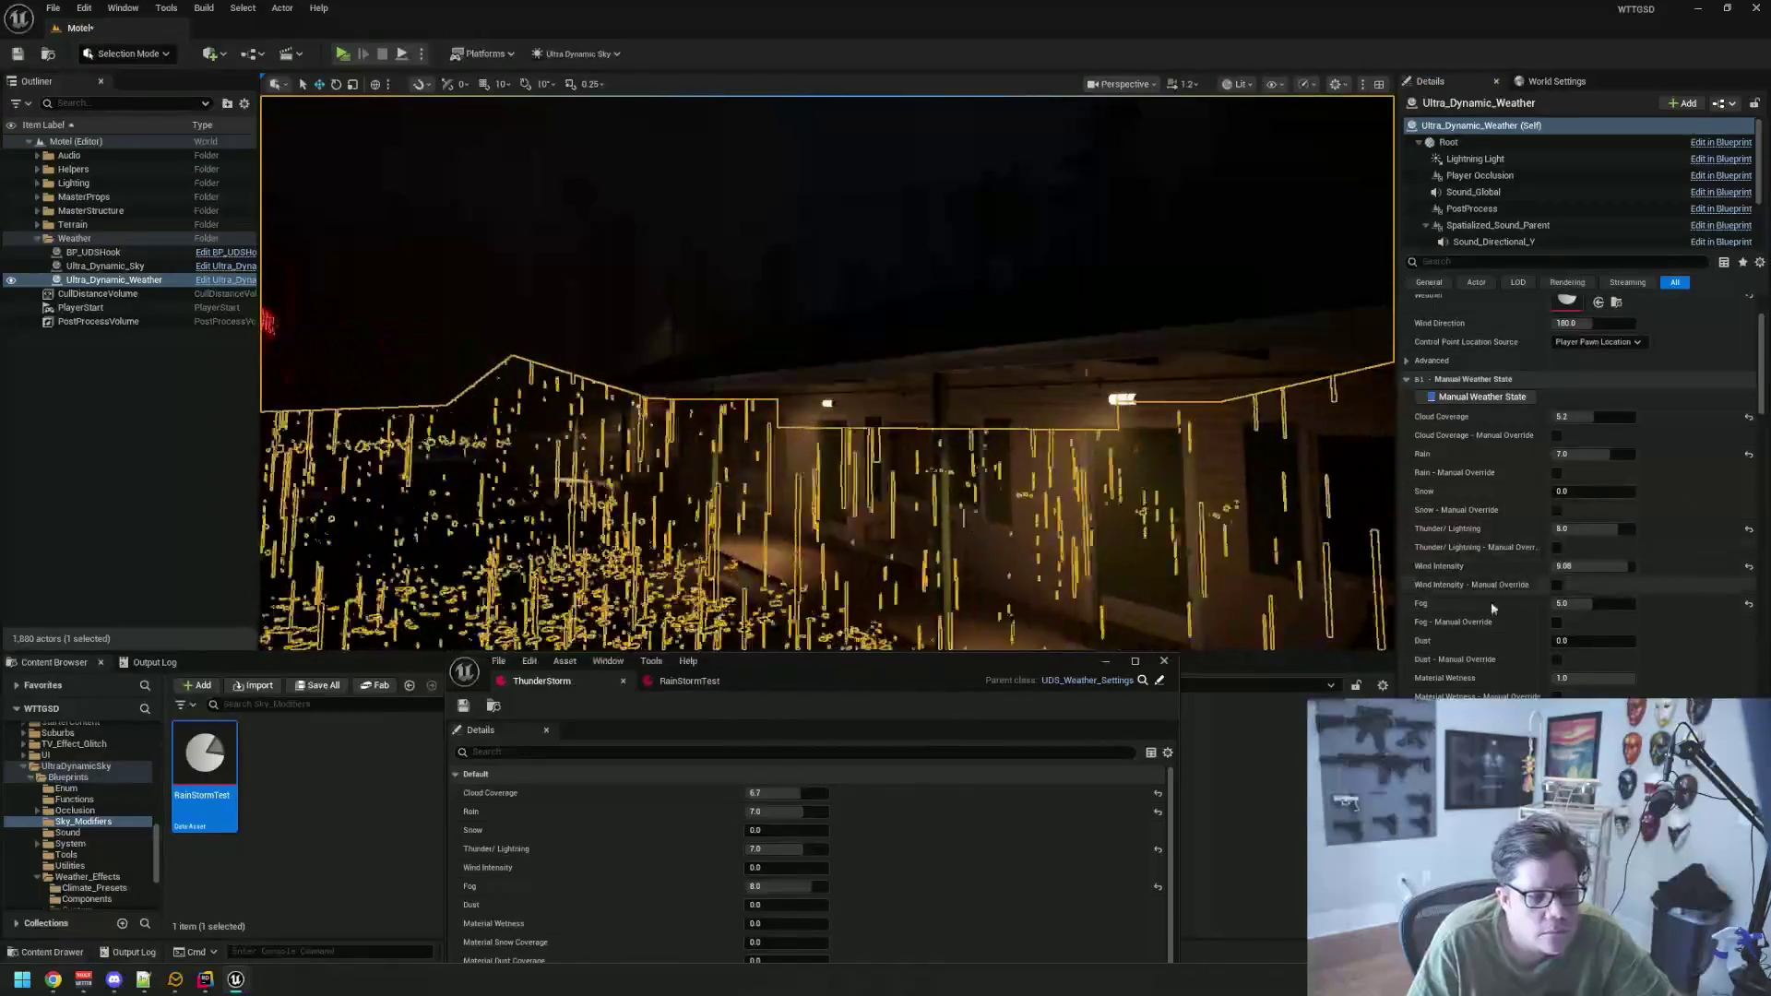
click(1556, 623)
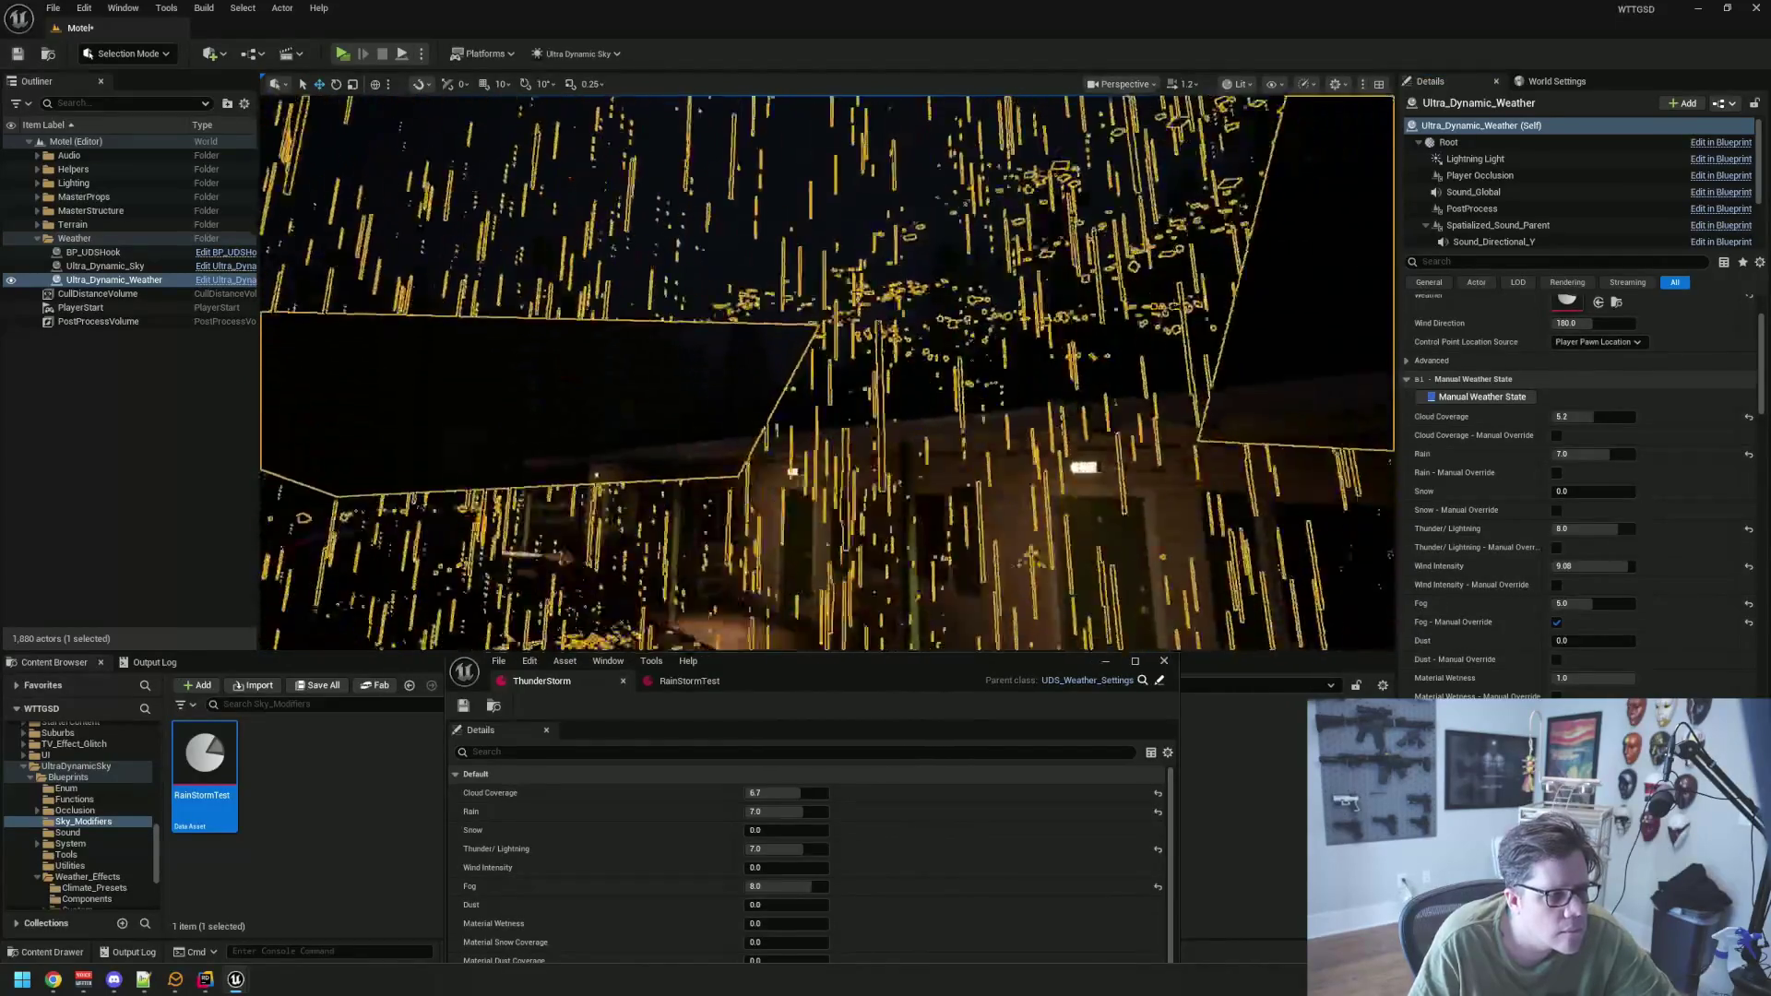
click(1557, 586)
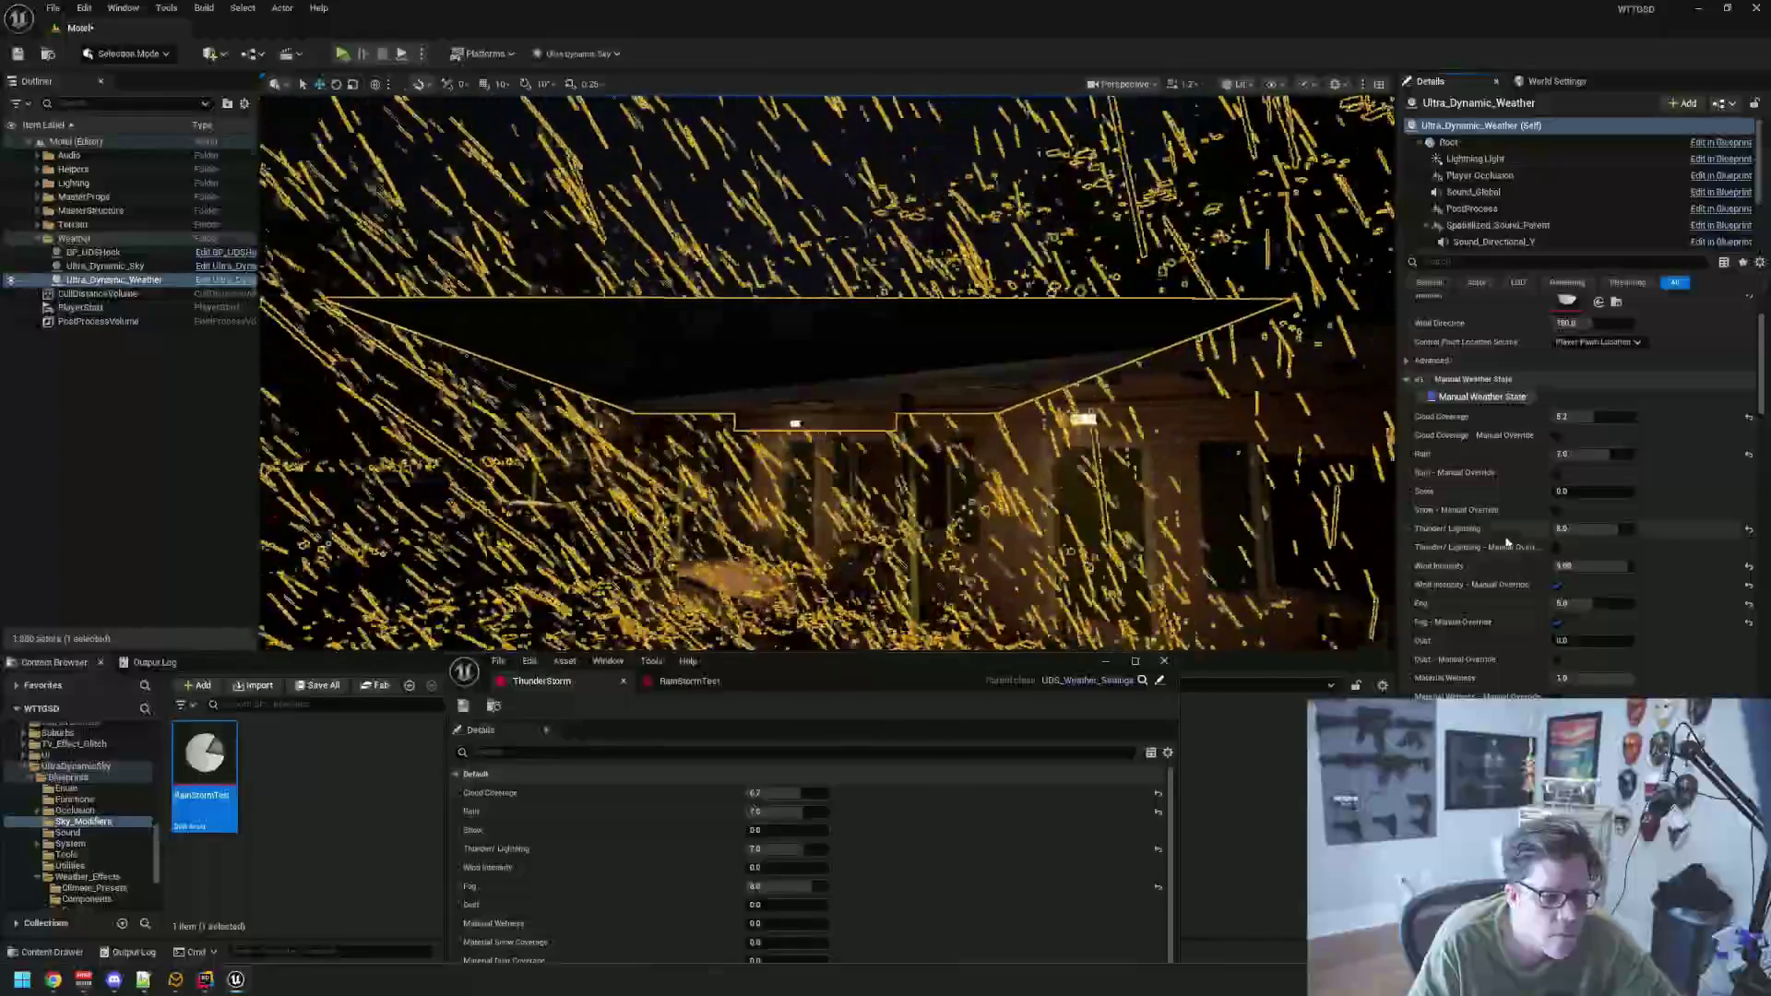
click(1557, 585)
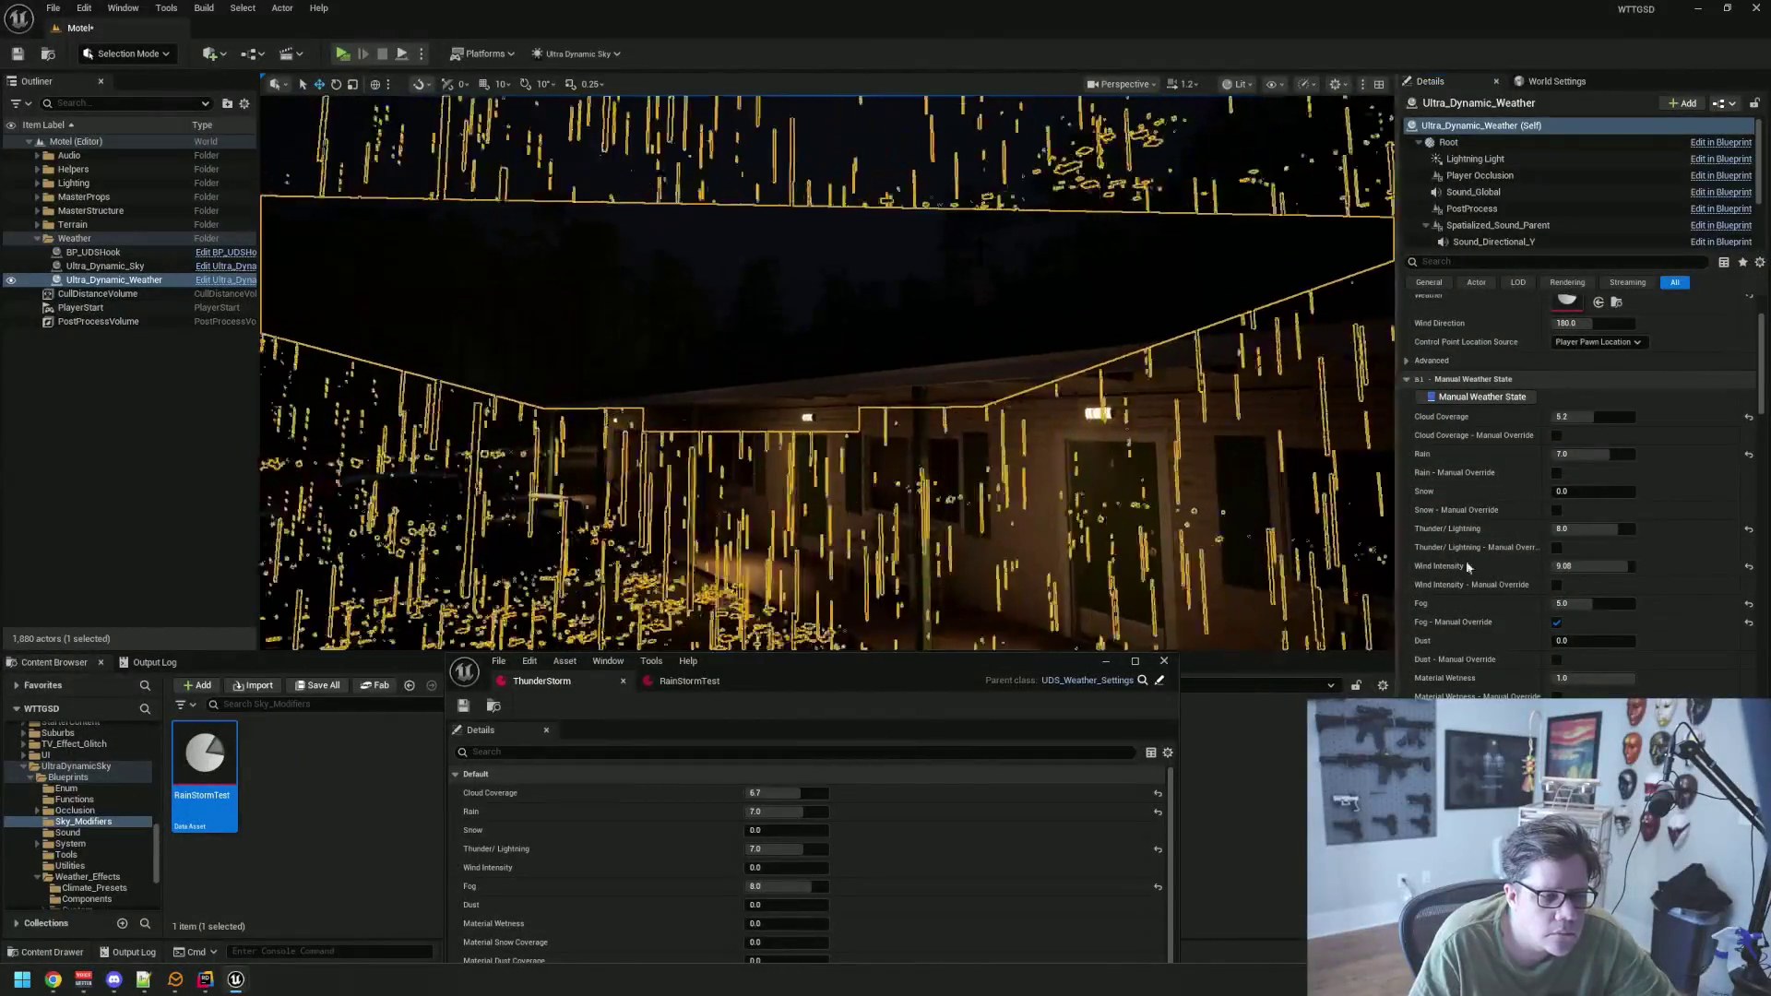
click(1556, 622)
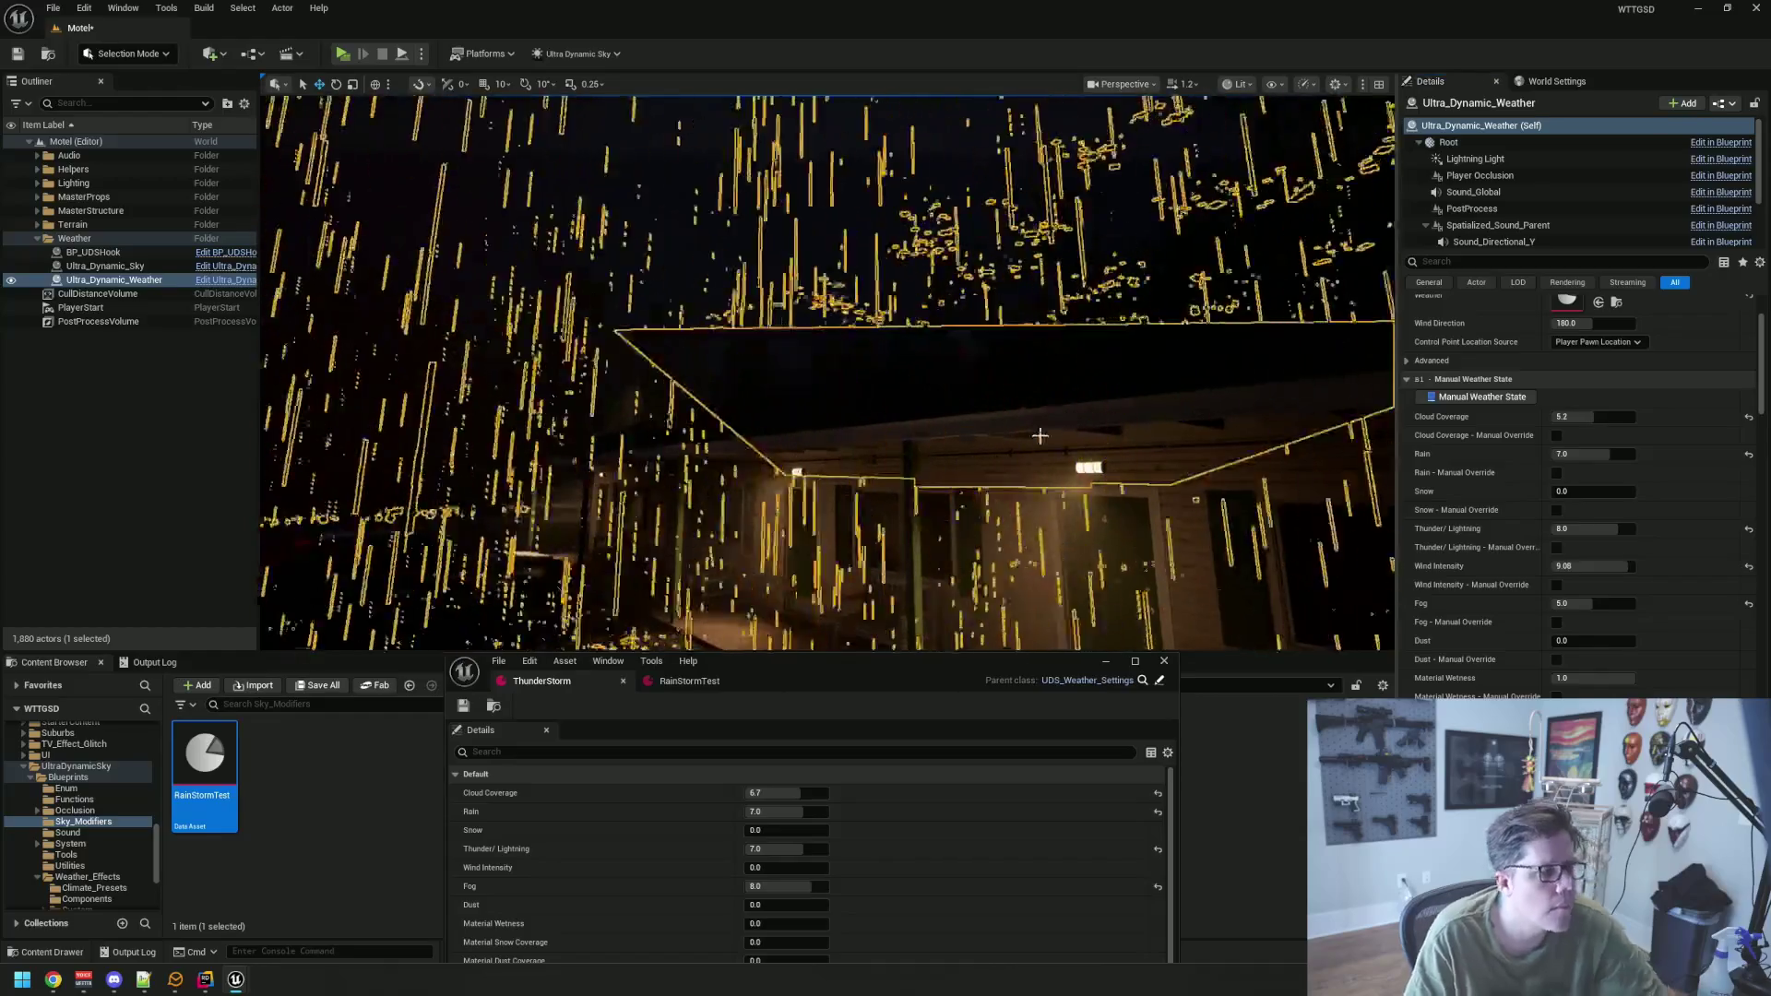
key(Escape)
drag(808, 661, 859, 429)
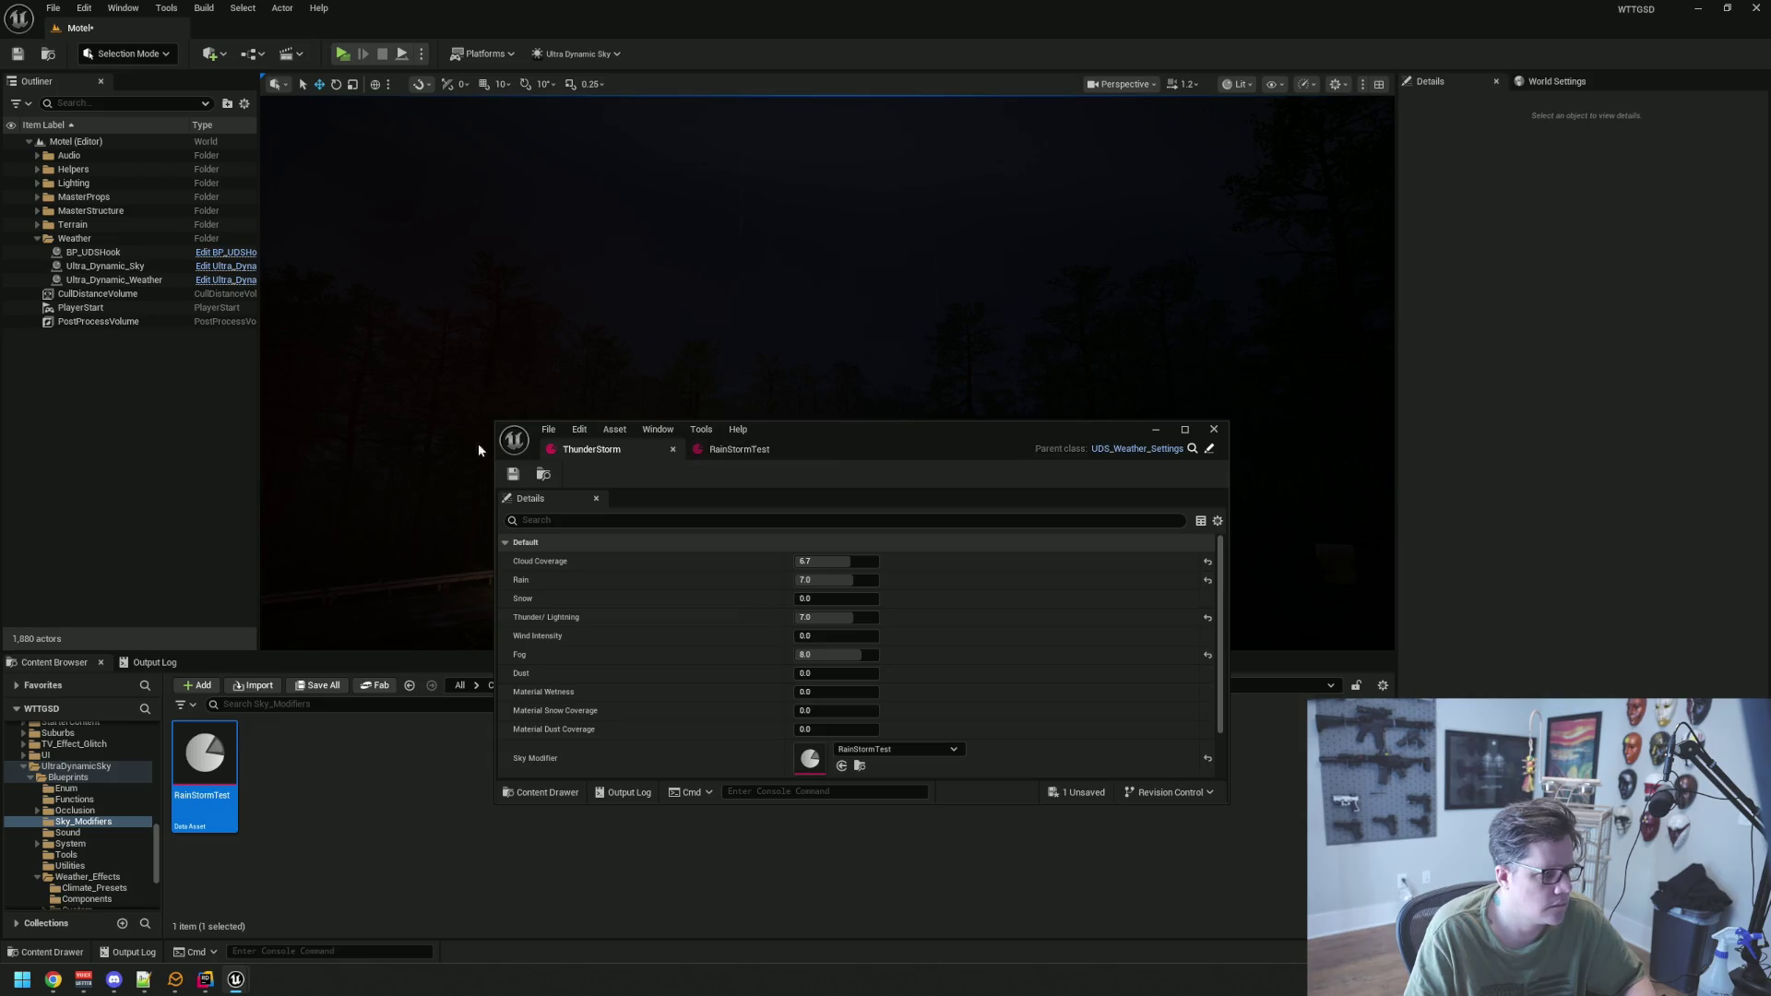
Adjust ThunderStorm's Cloud Coverage to about 7.18 while previewing the rain over the motel
drag(850, 438, 845, 761)
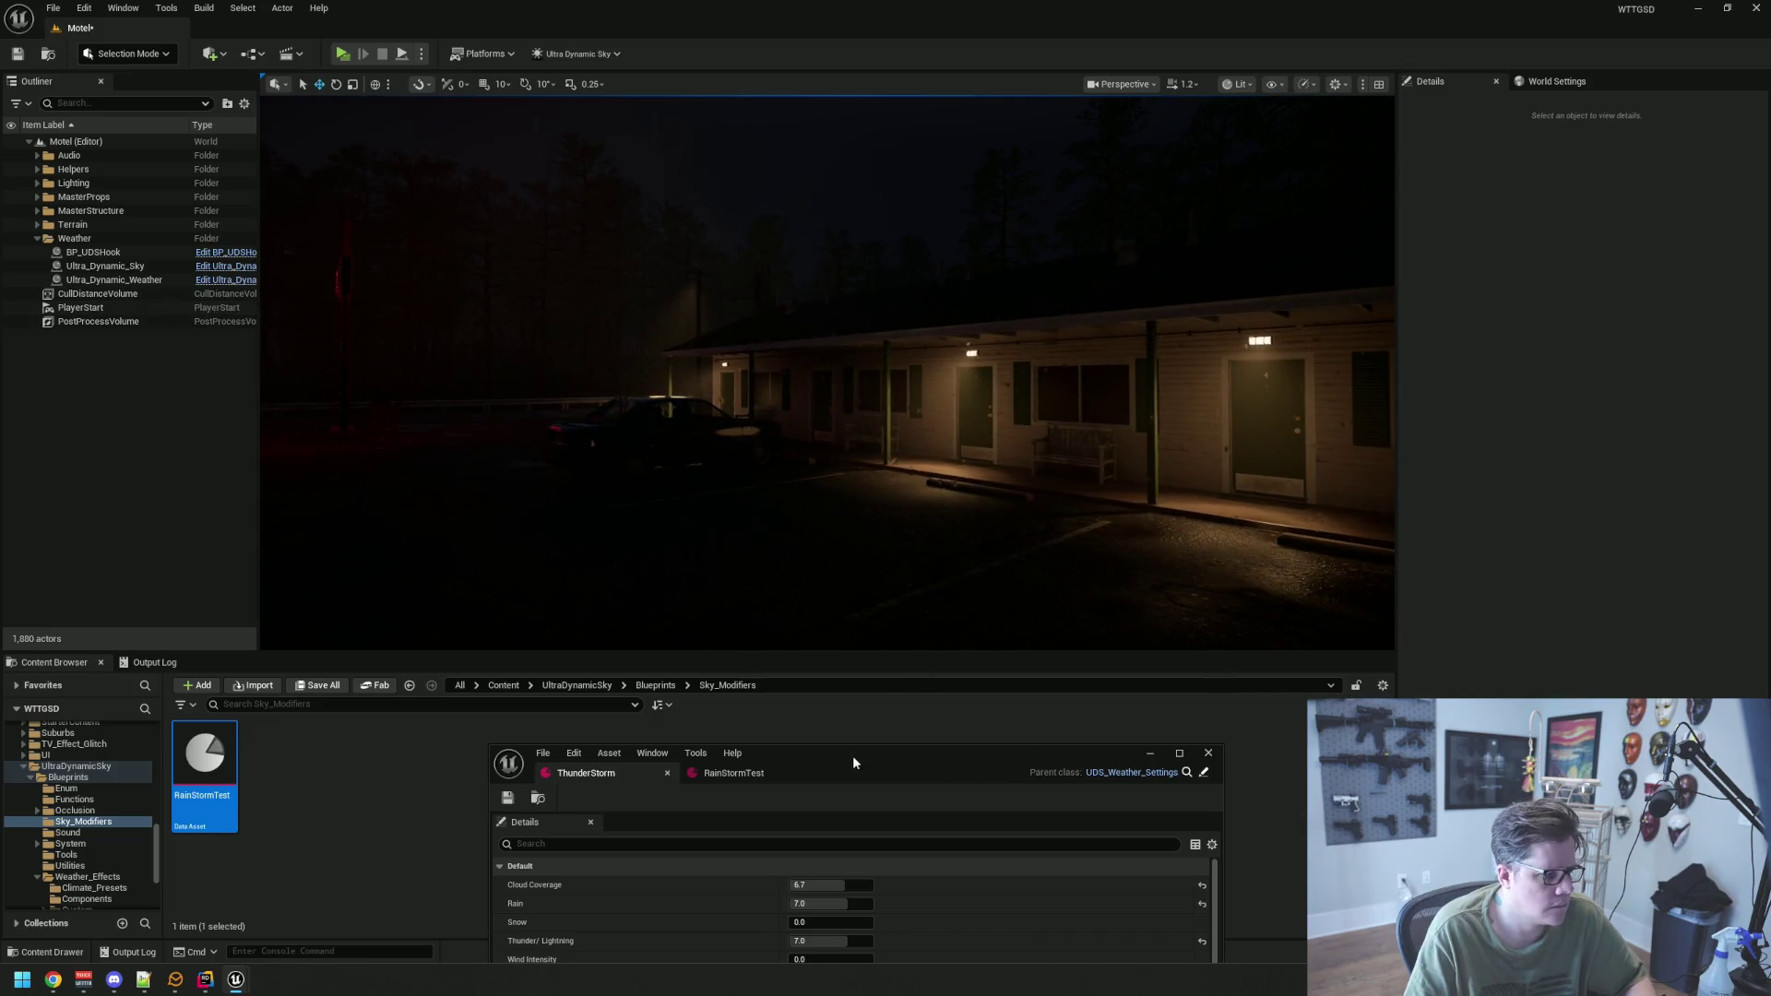
click(154, 286)
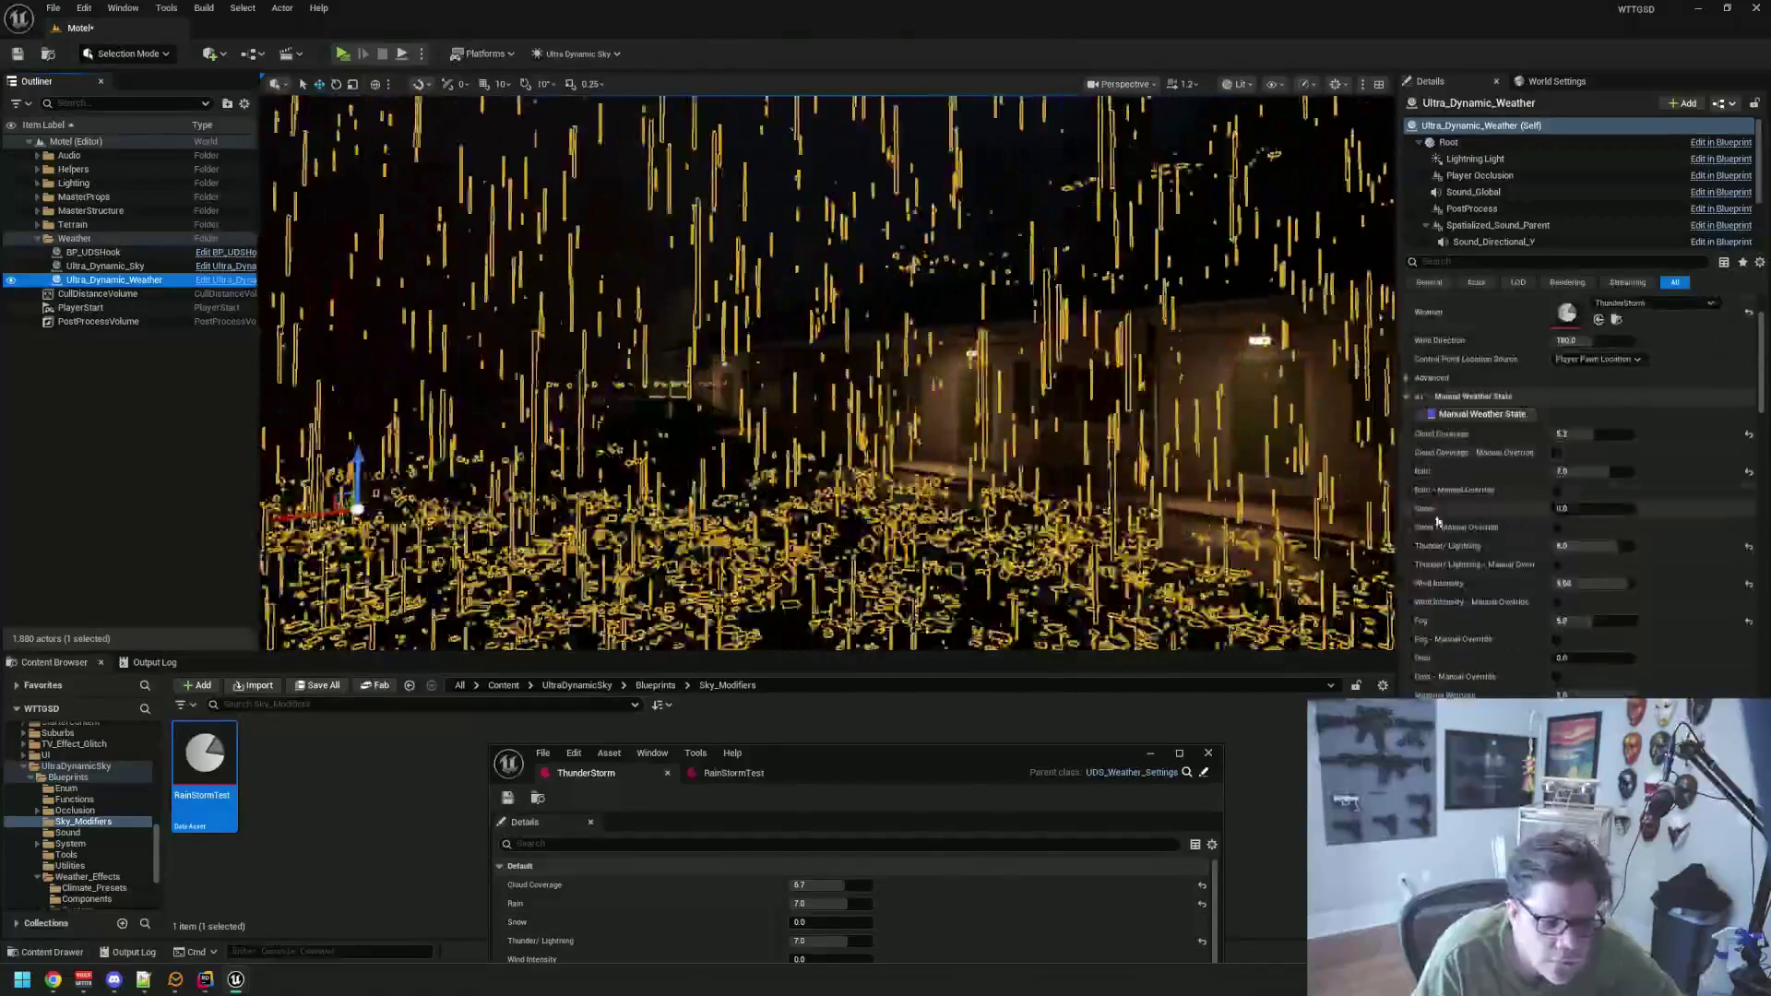
click(197, 452)
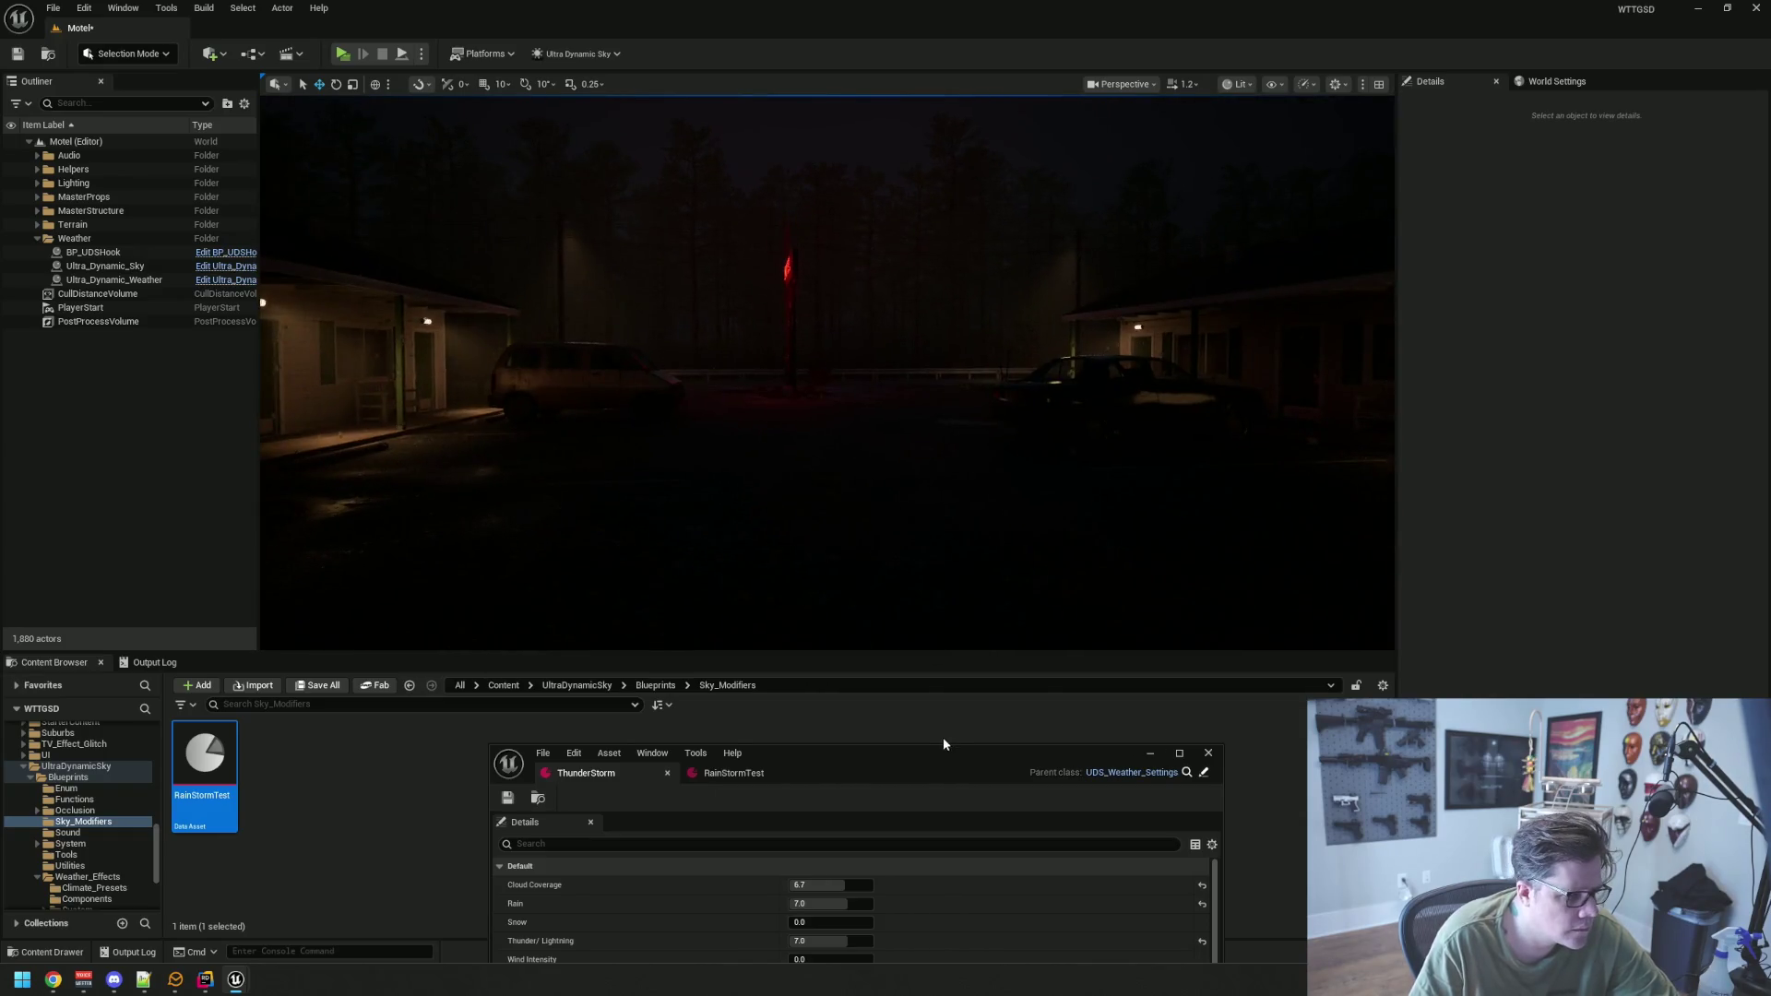
drag(893, 765, 895, 509)
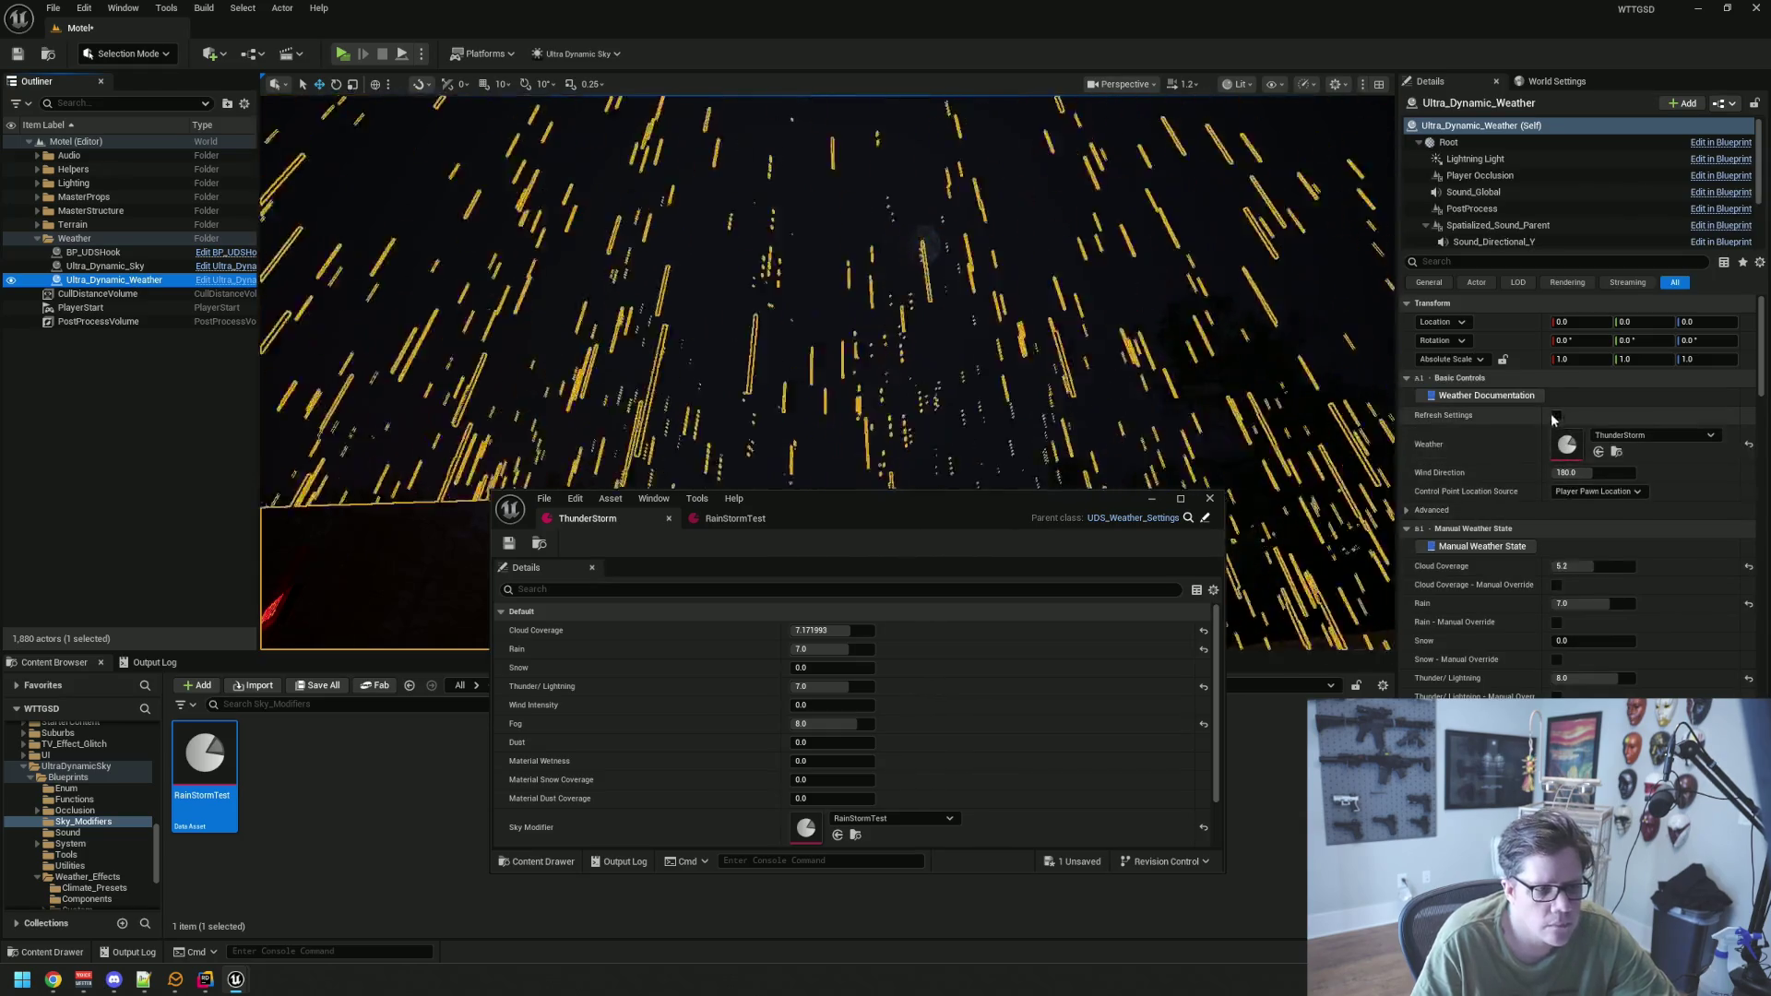
Refresh the weather to apply ThunderStorm's new settings and browse Ultra_Dynamic_Weather's Details
click(1558, 416)
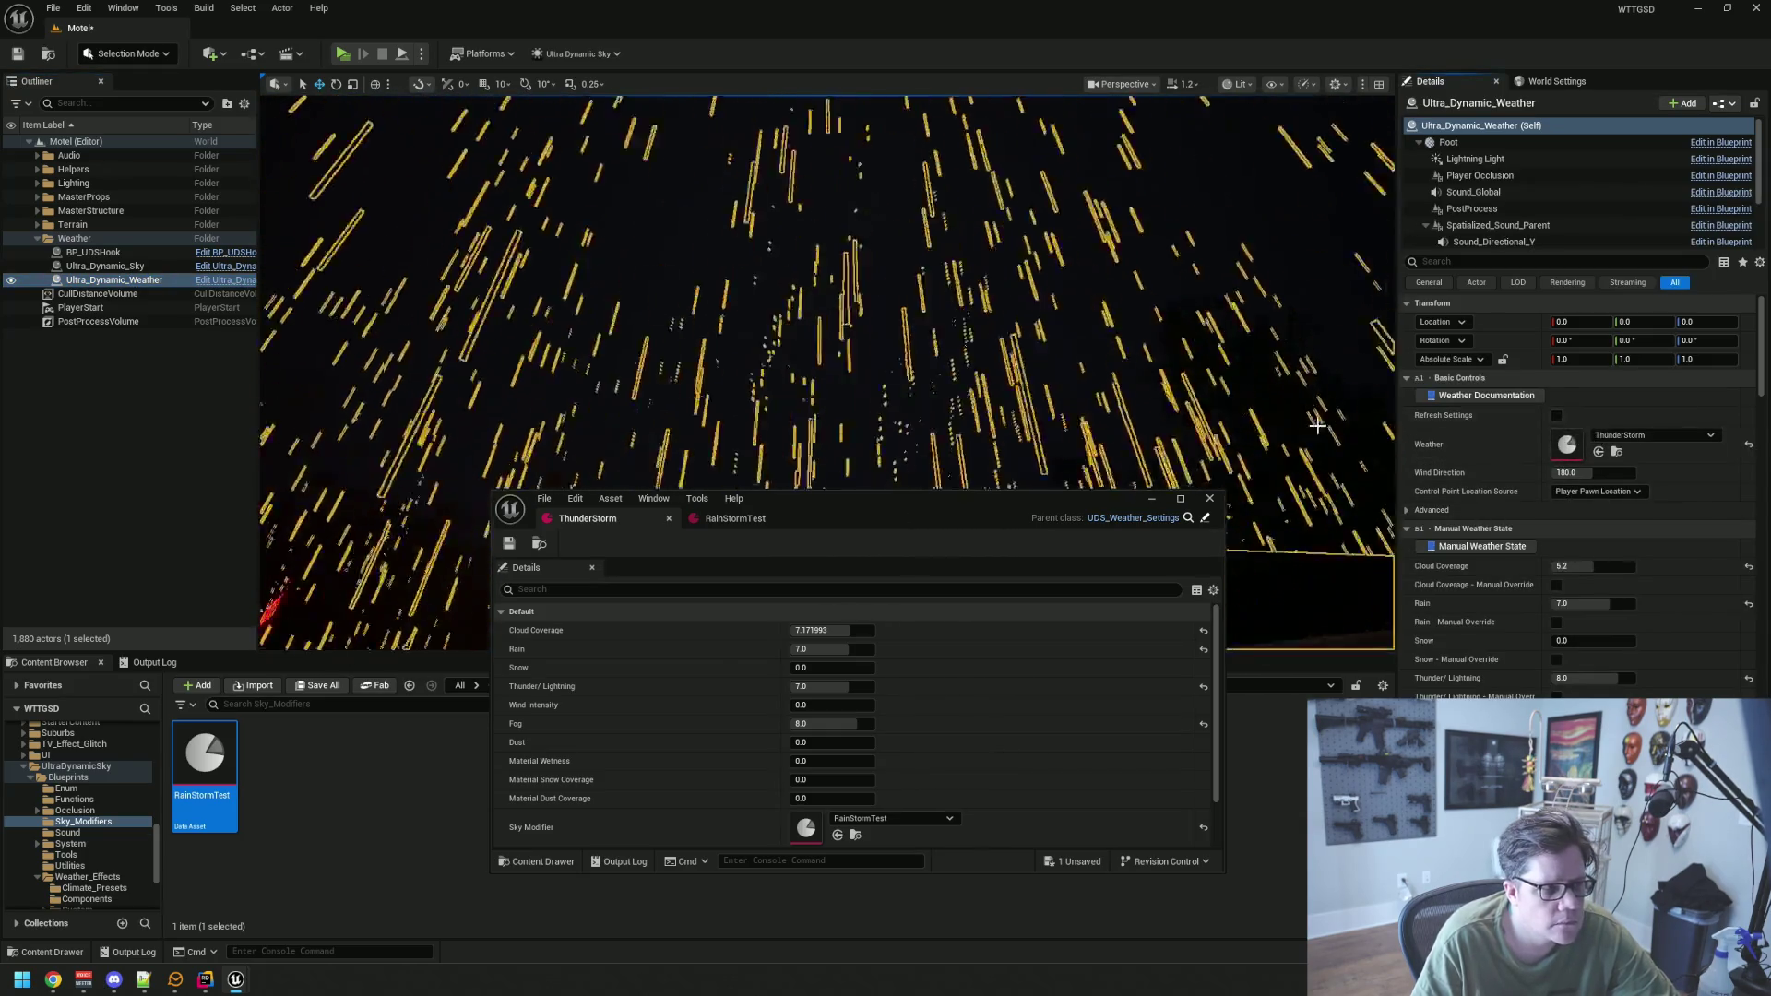
click(112, 408)
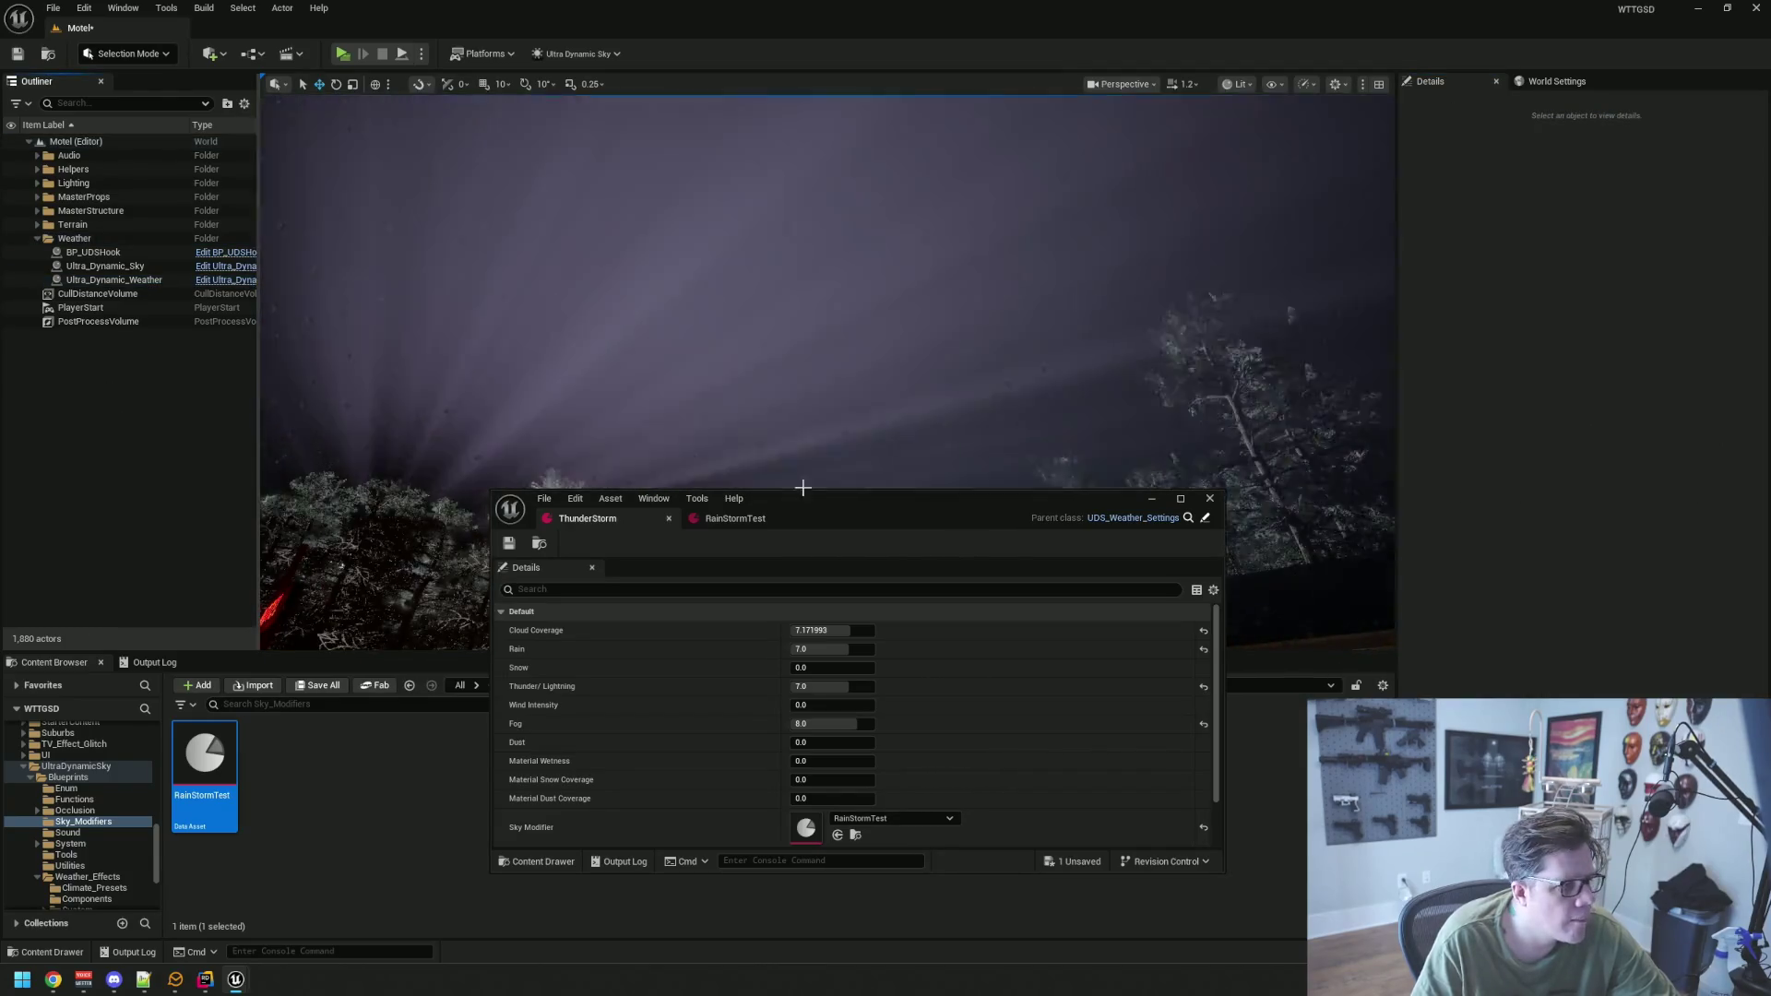
mouse_move(832, 506)
mouse_down()
mouse_move(878, 704)
mouse_move(795, 426)
mouse_up()
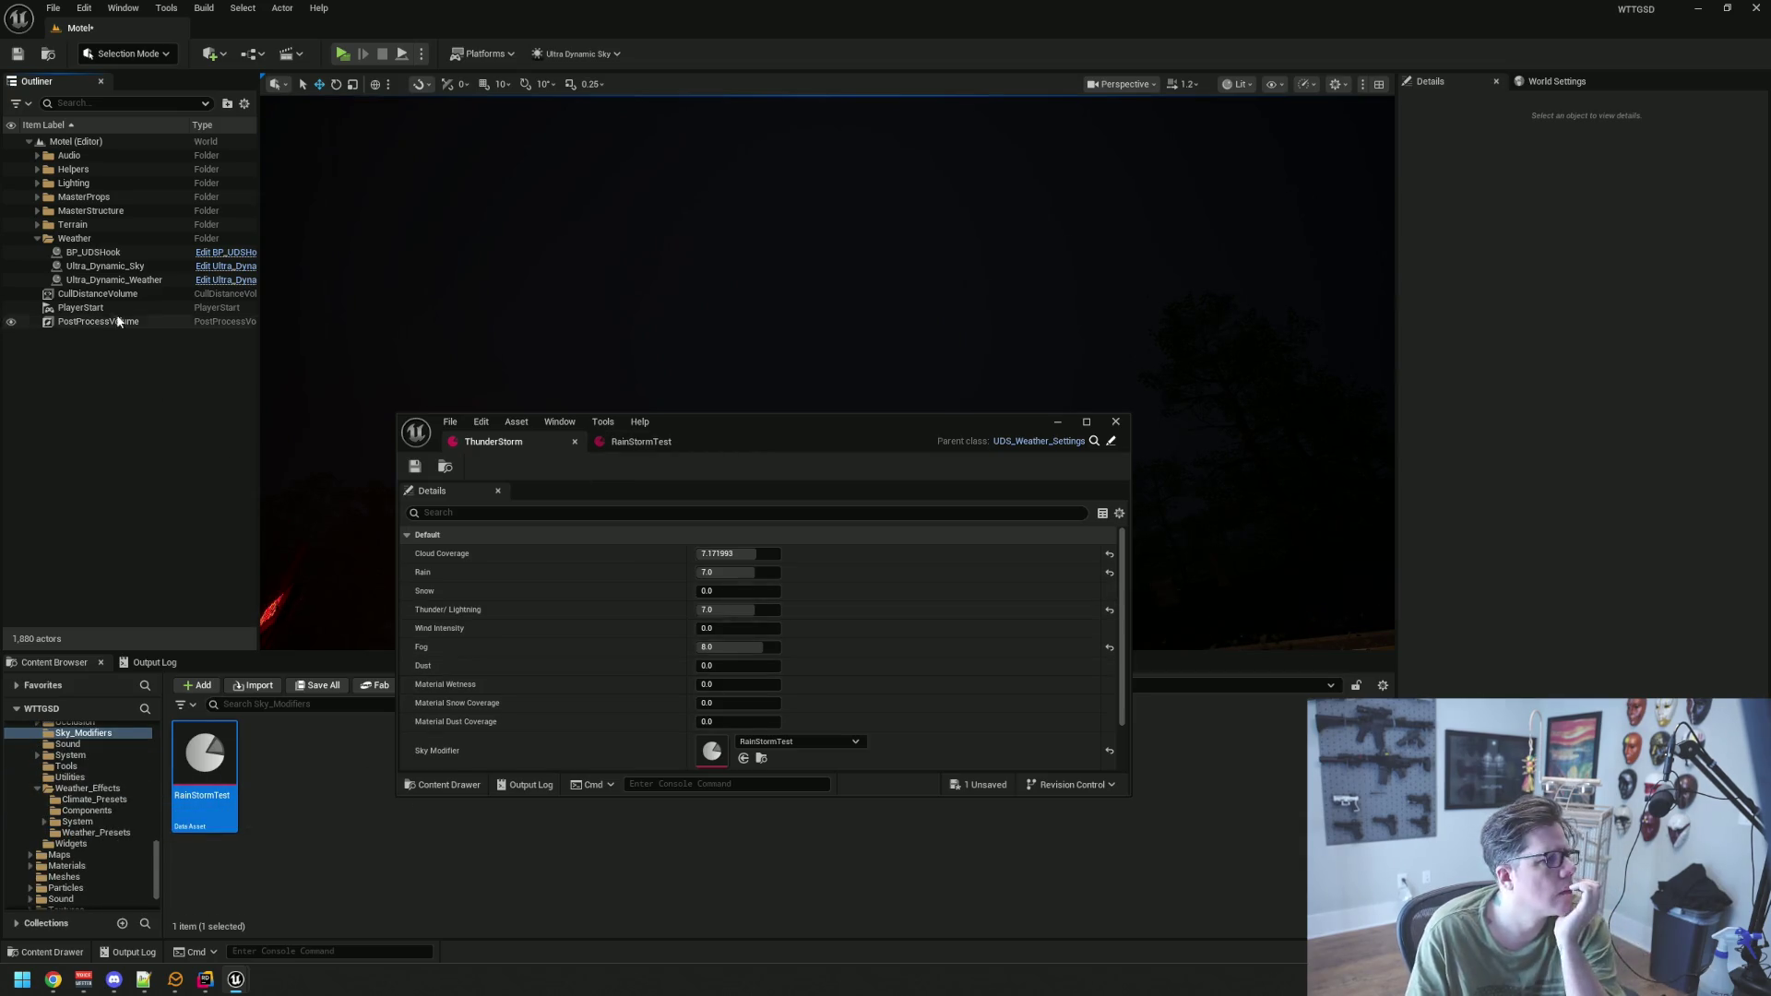
click(119, 280)
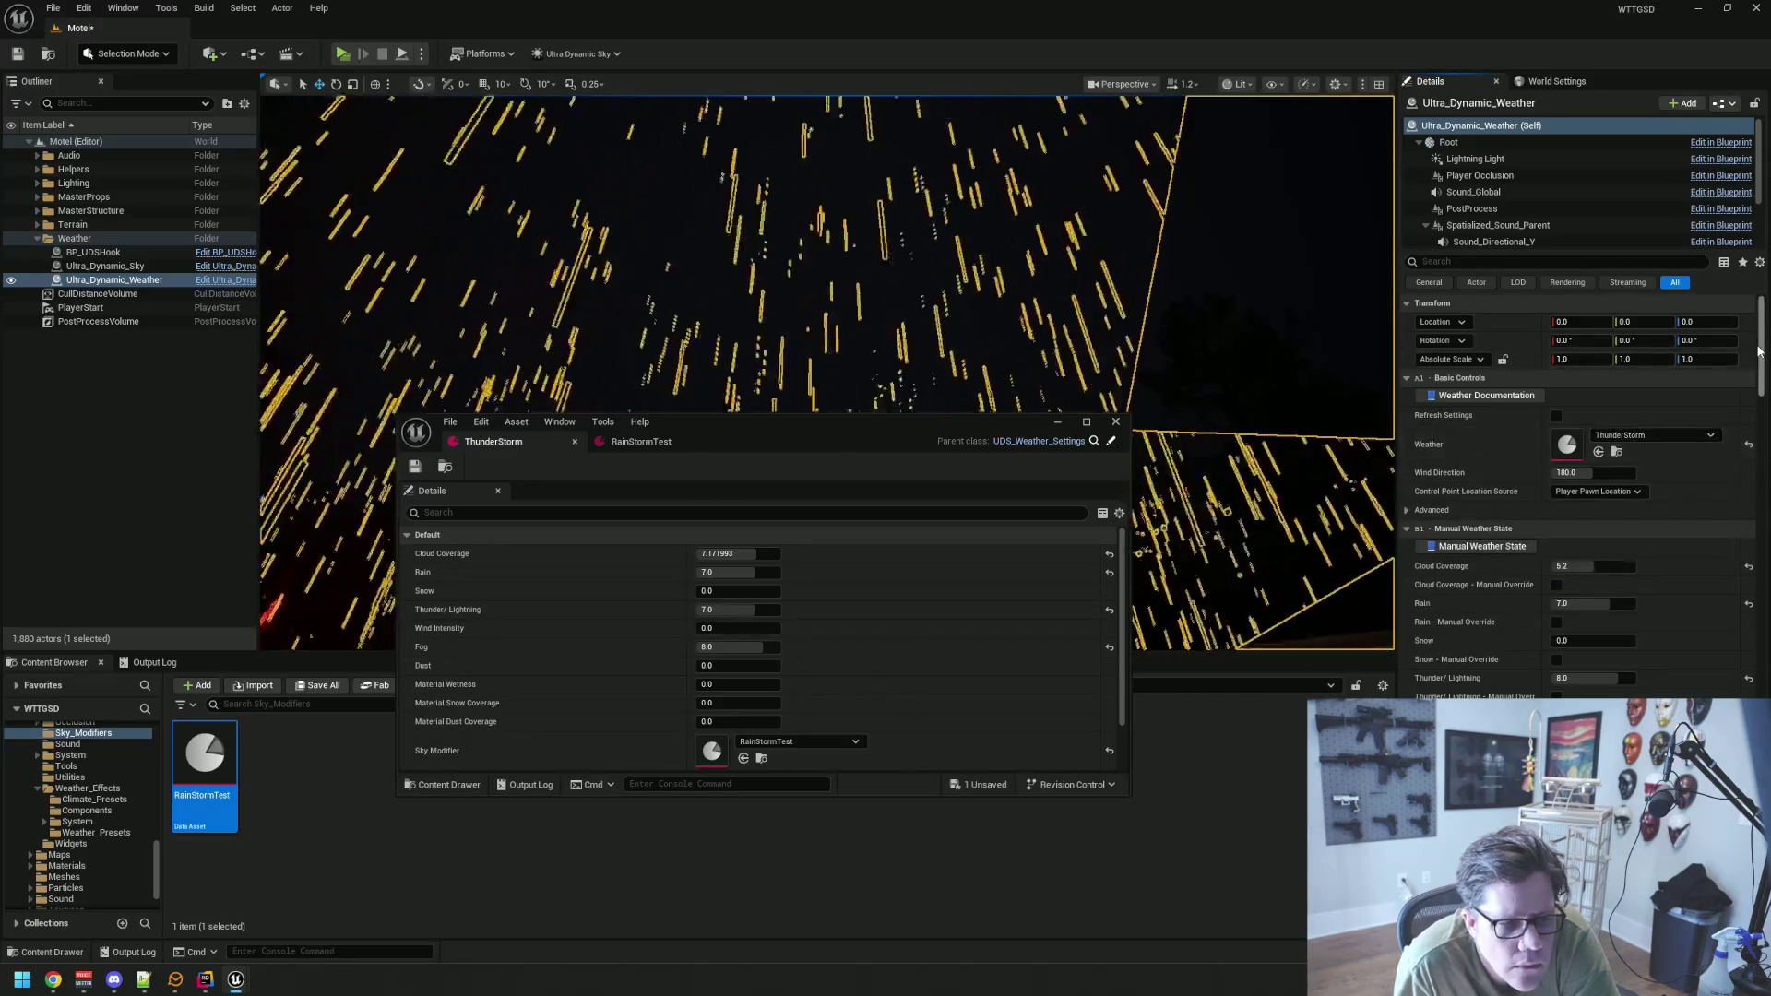
scroll(1759, 352, down, 10)
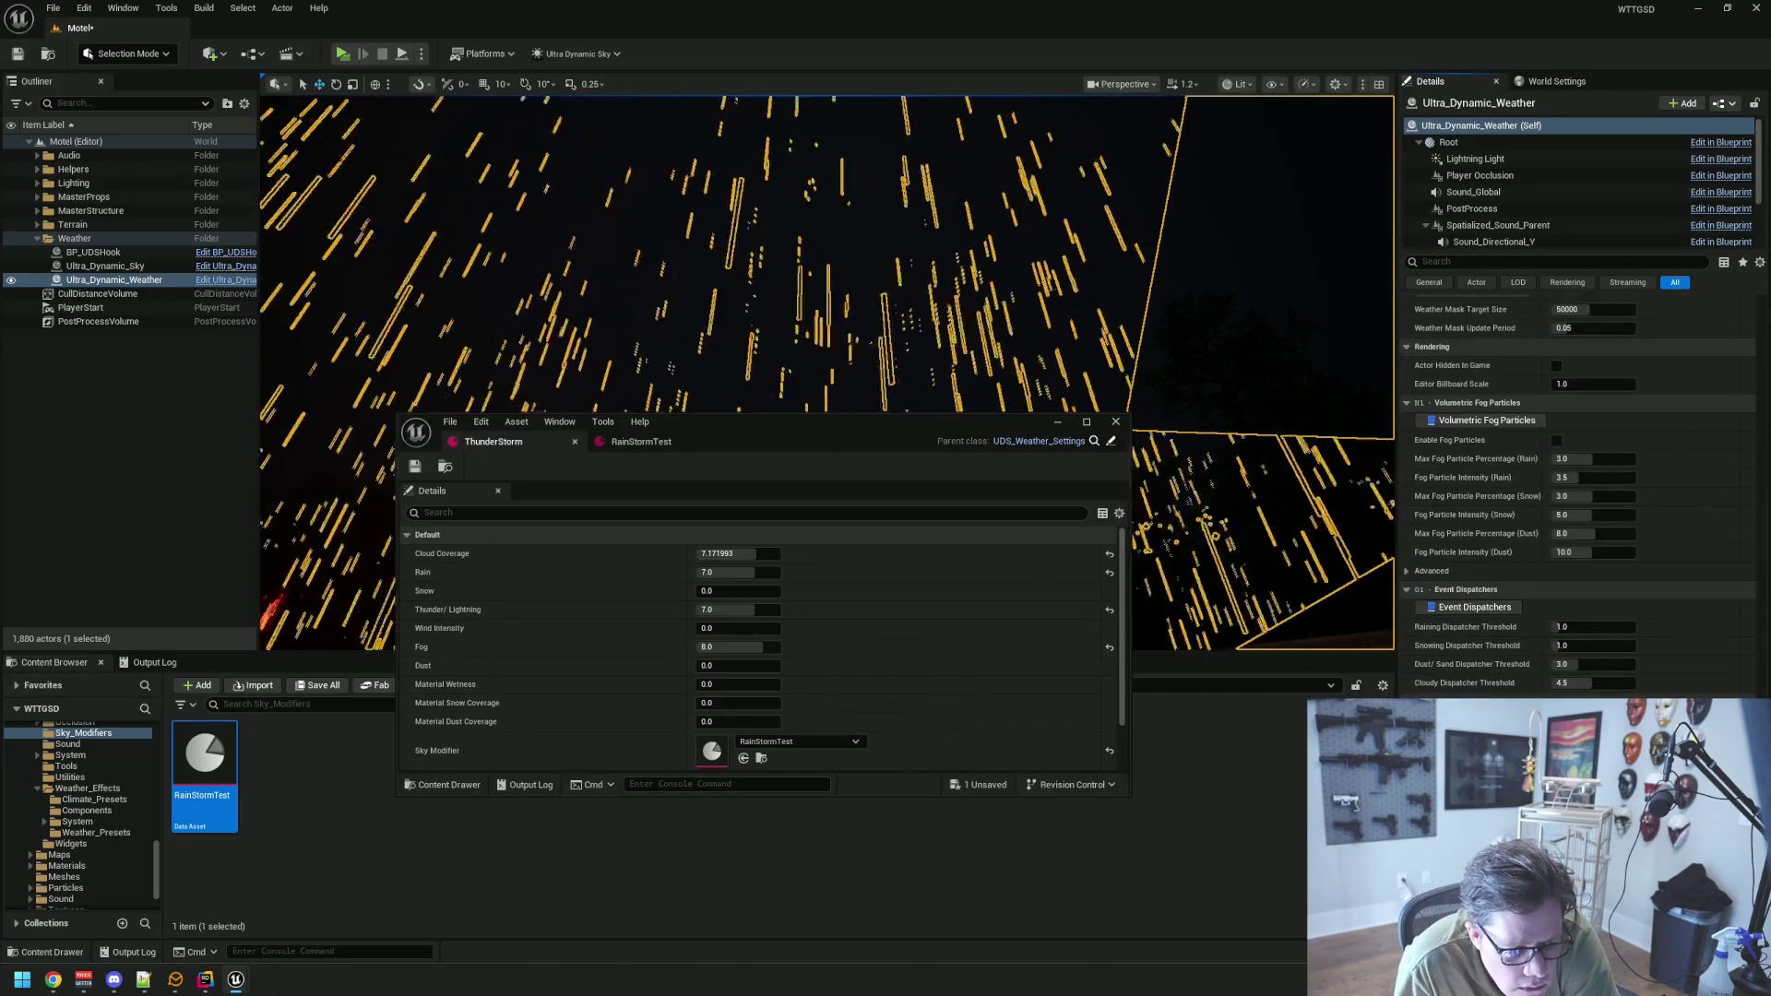
scroll(1492, 693, up, 3)
scroll(1492, 693, up, 6)
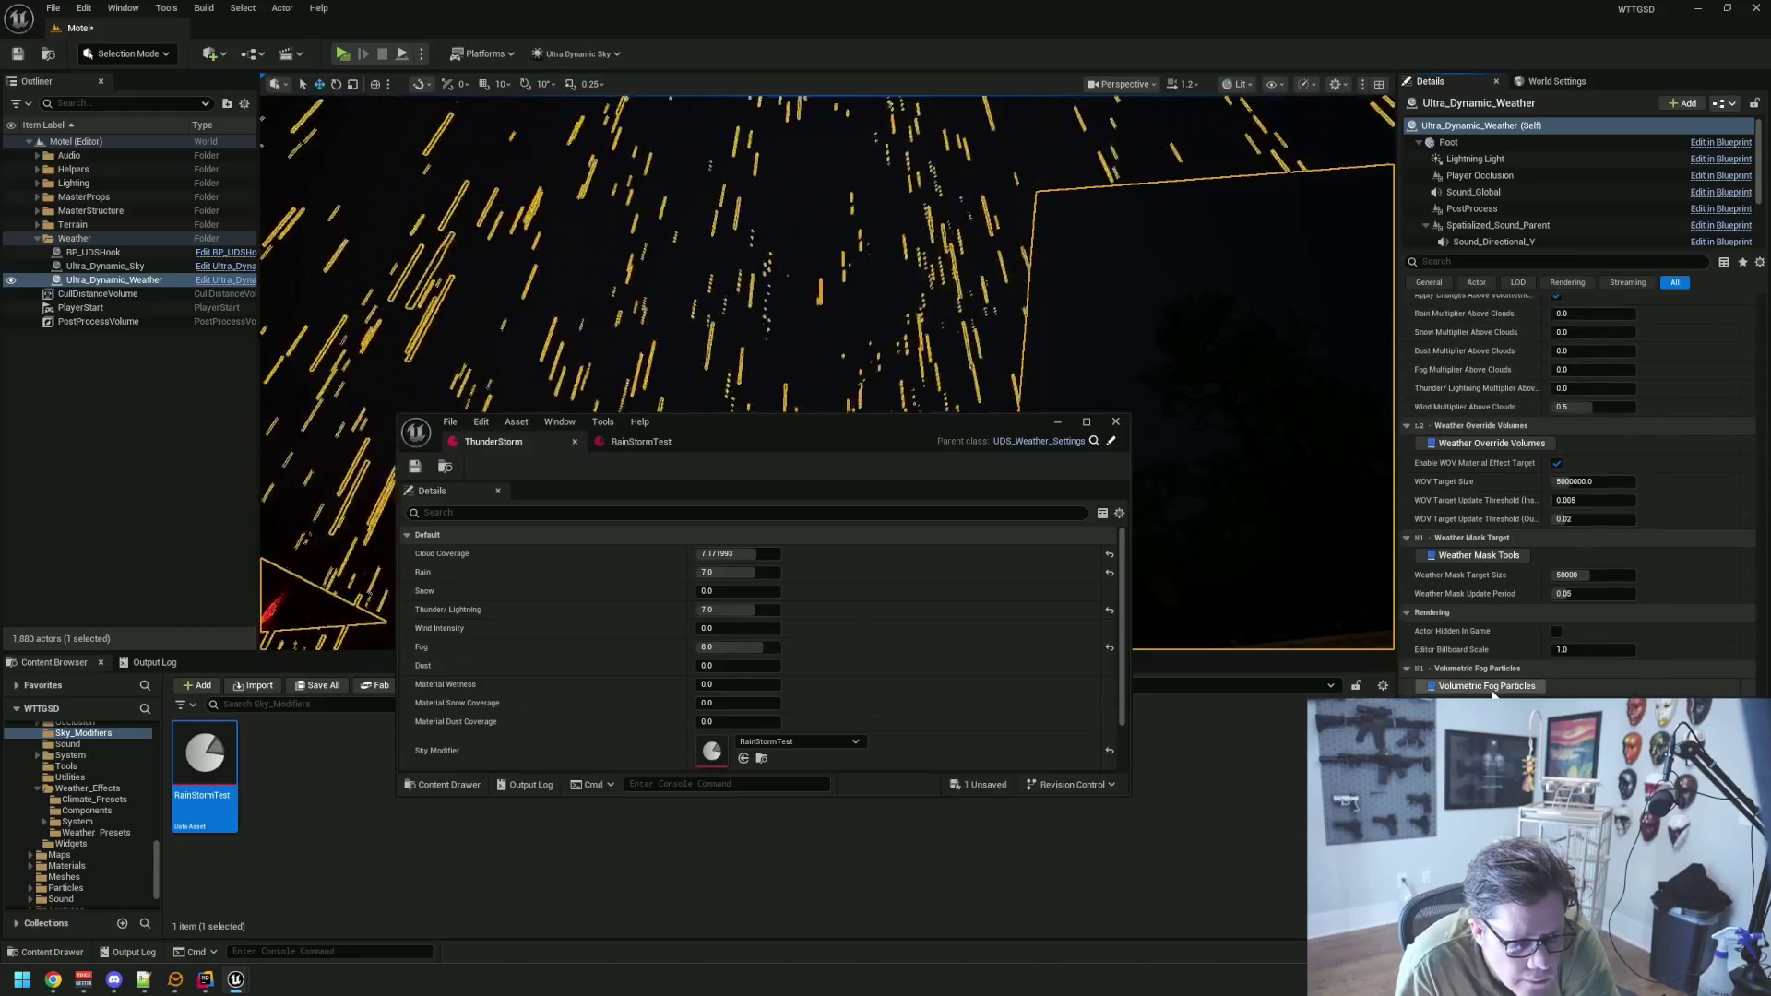
scroll(1518, 637, up, 5)
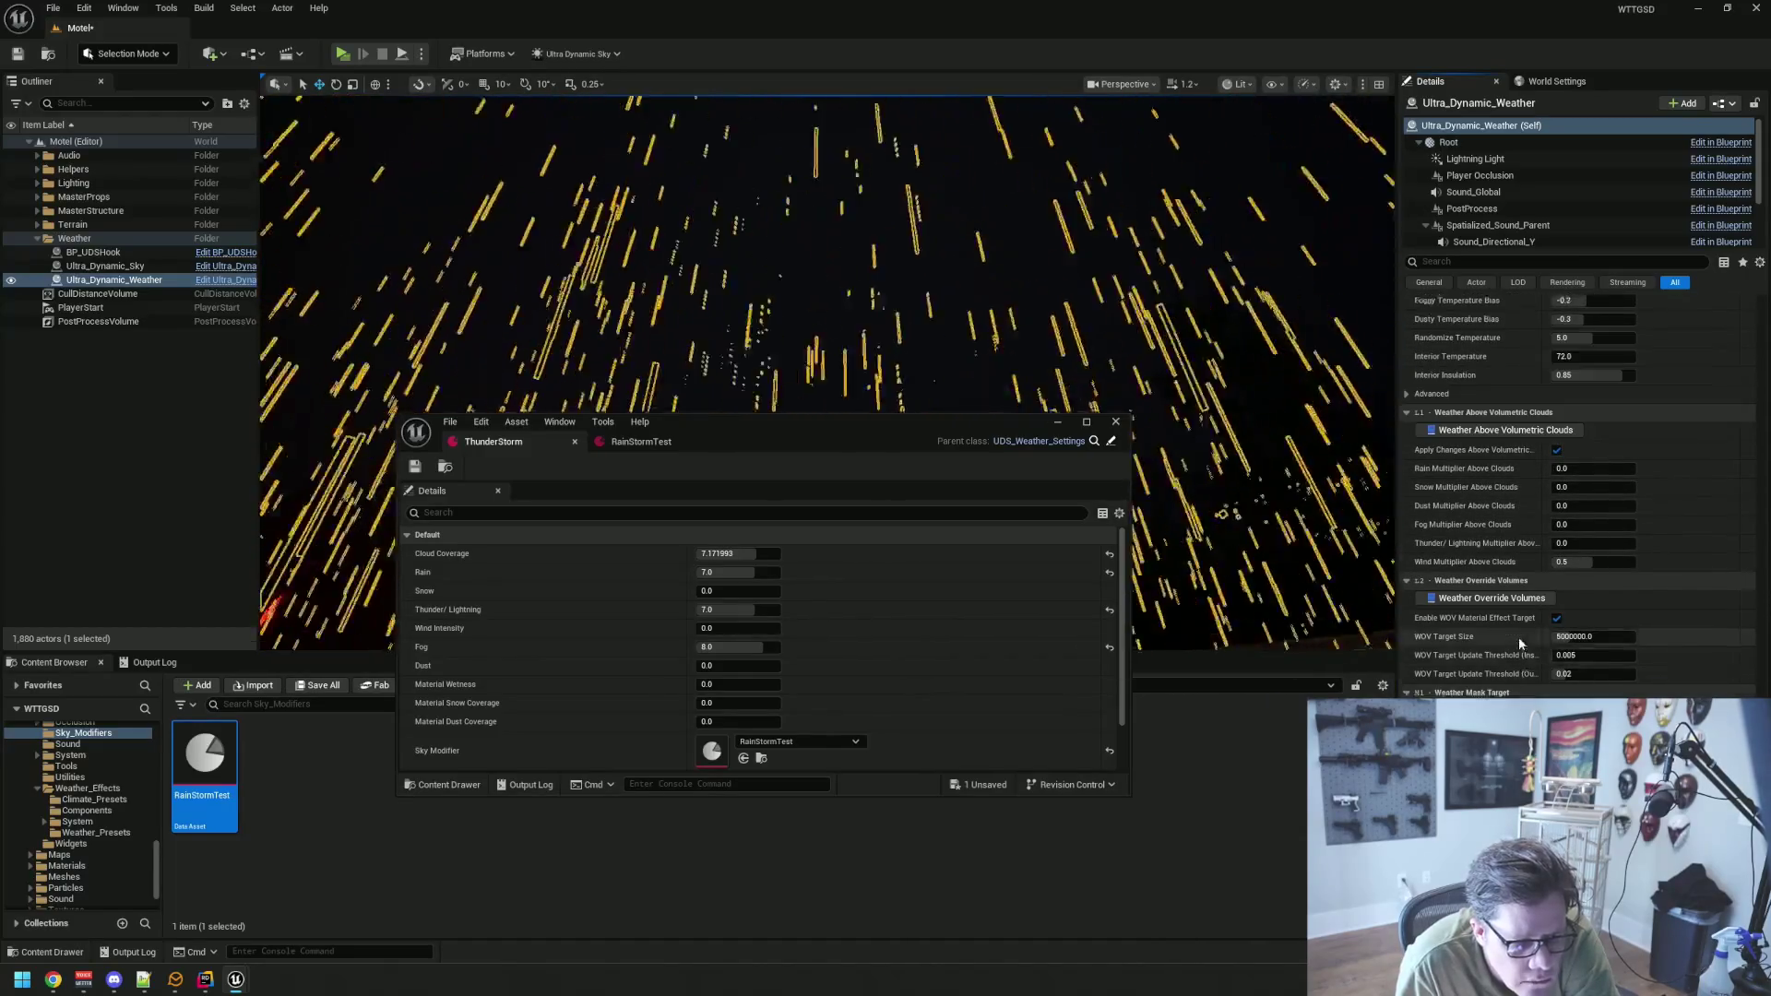
scroll(1518, 644, down, 2)
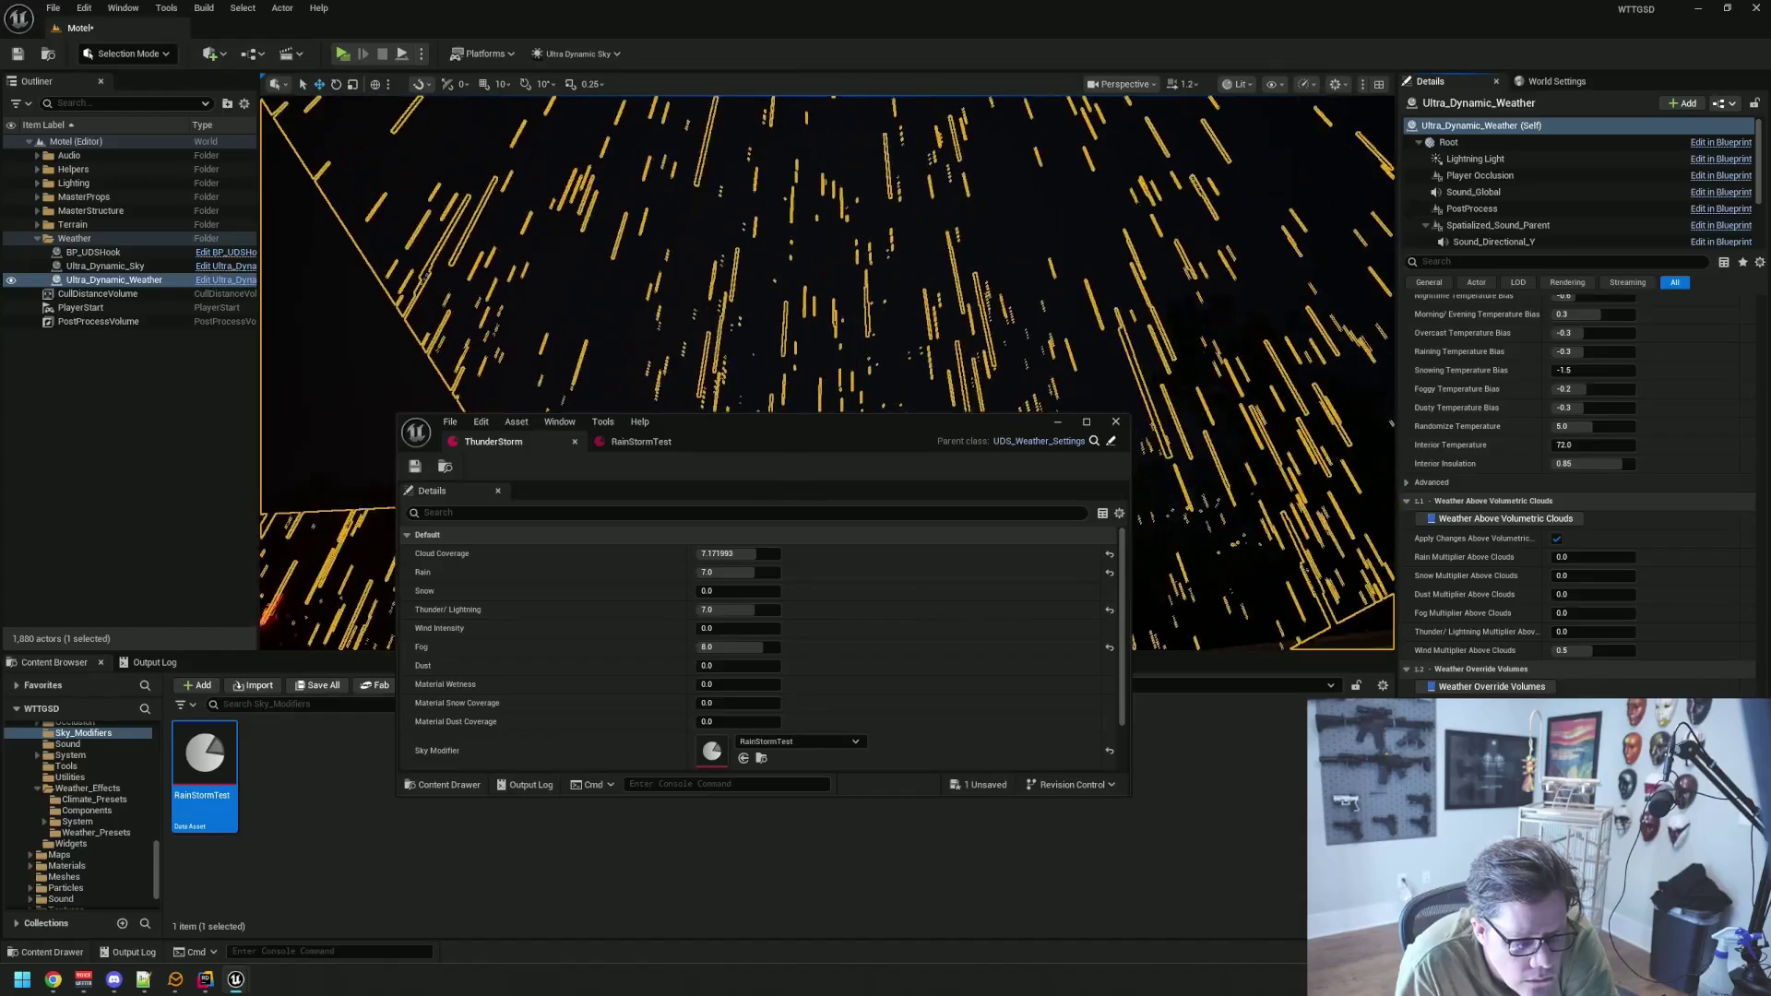
Check the weather masking documentation and the advanced weather settings
click(1491, 686)
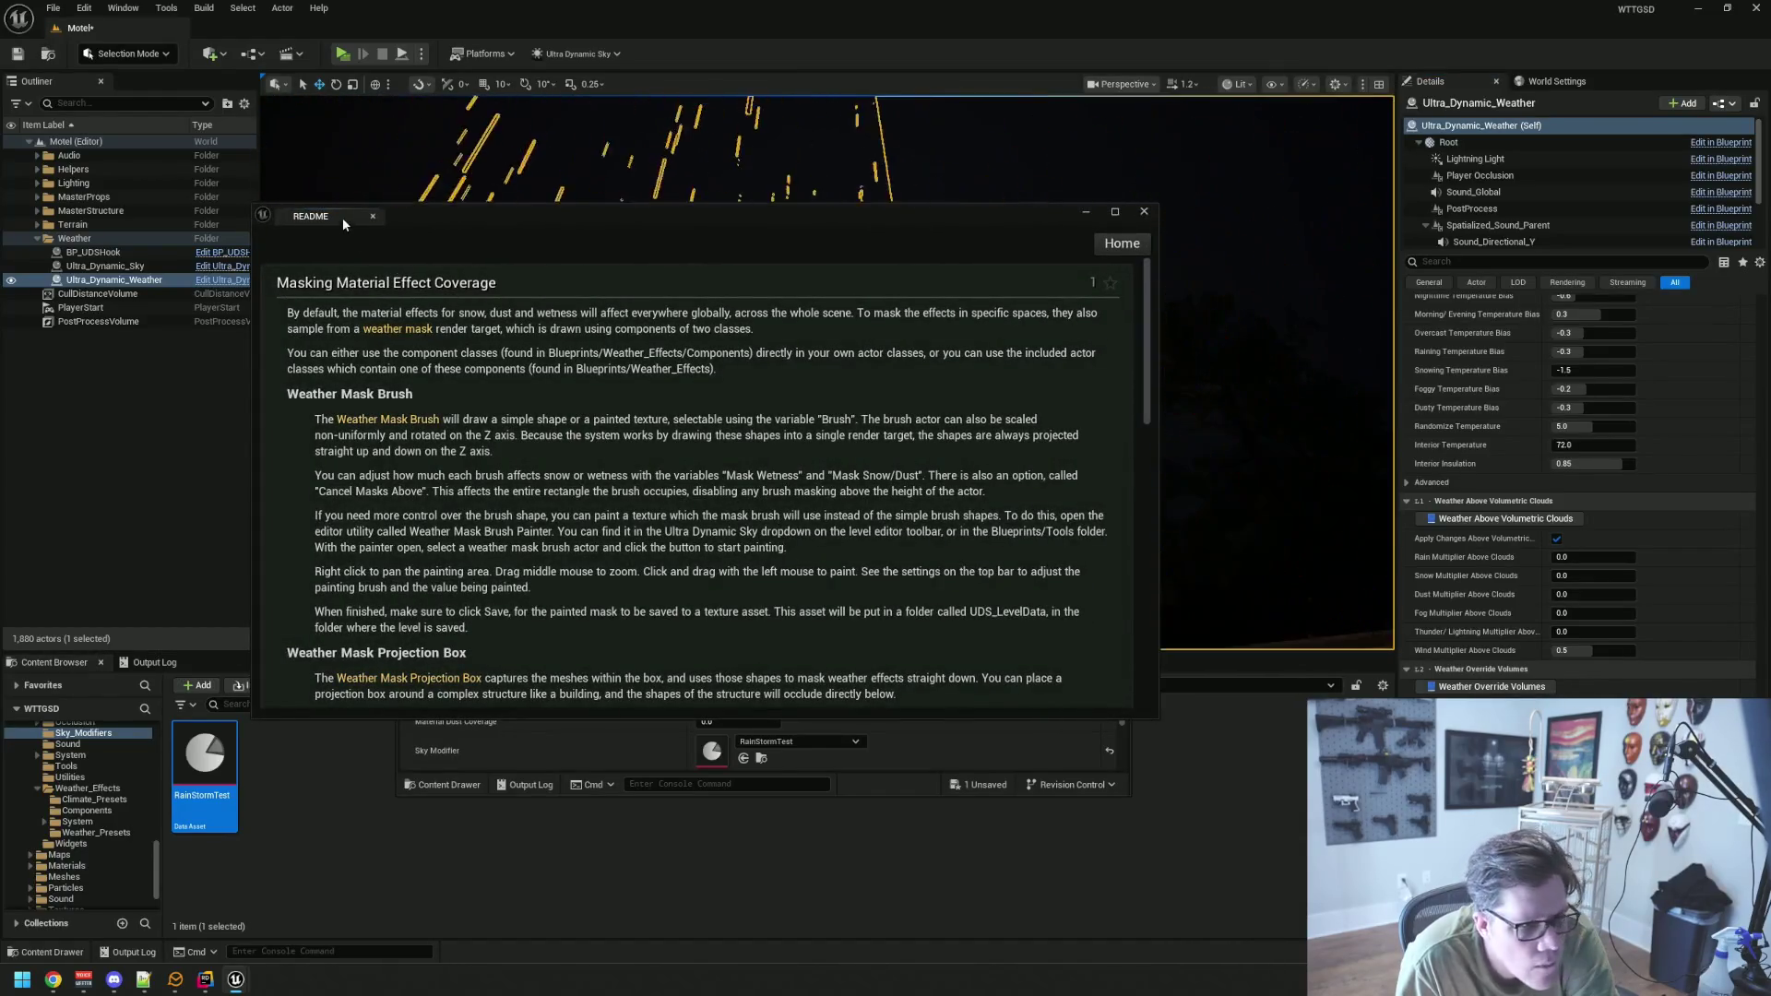
click(1394, 505)
scroll(1503, 620, down, 10)
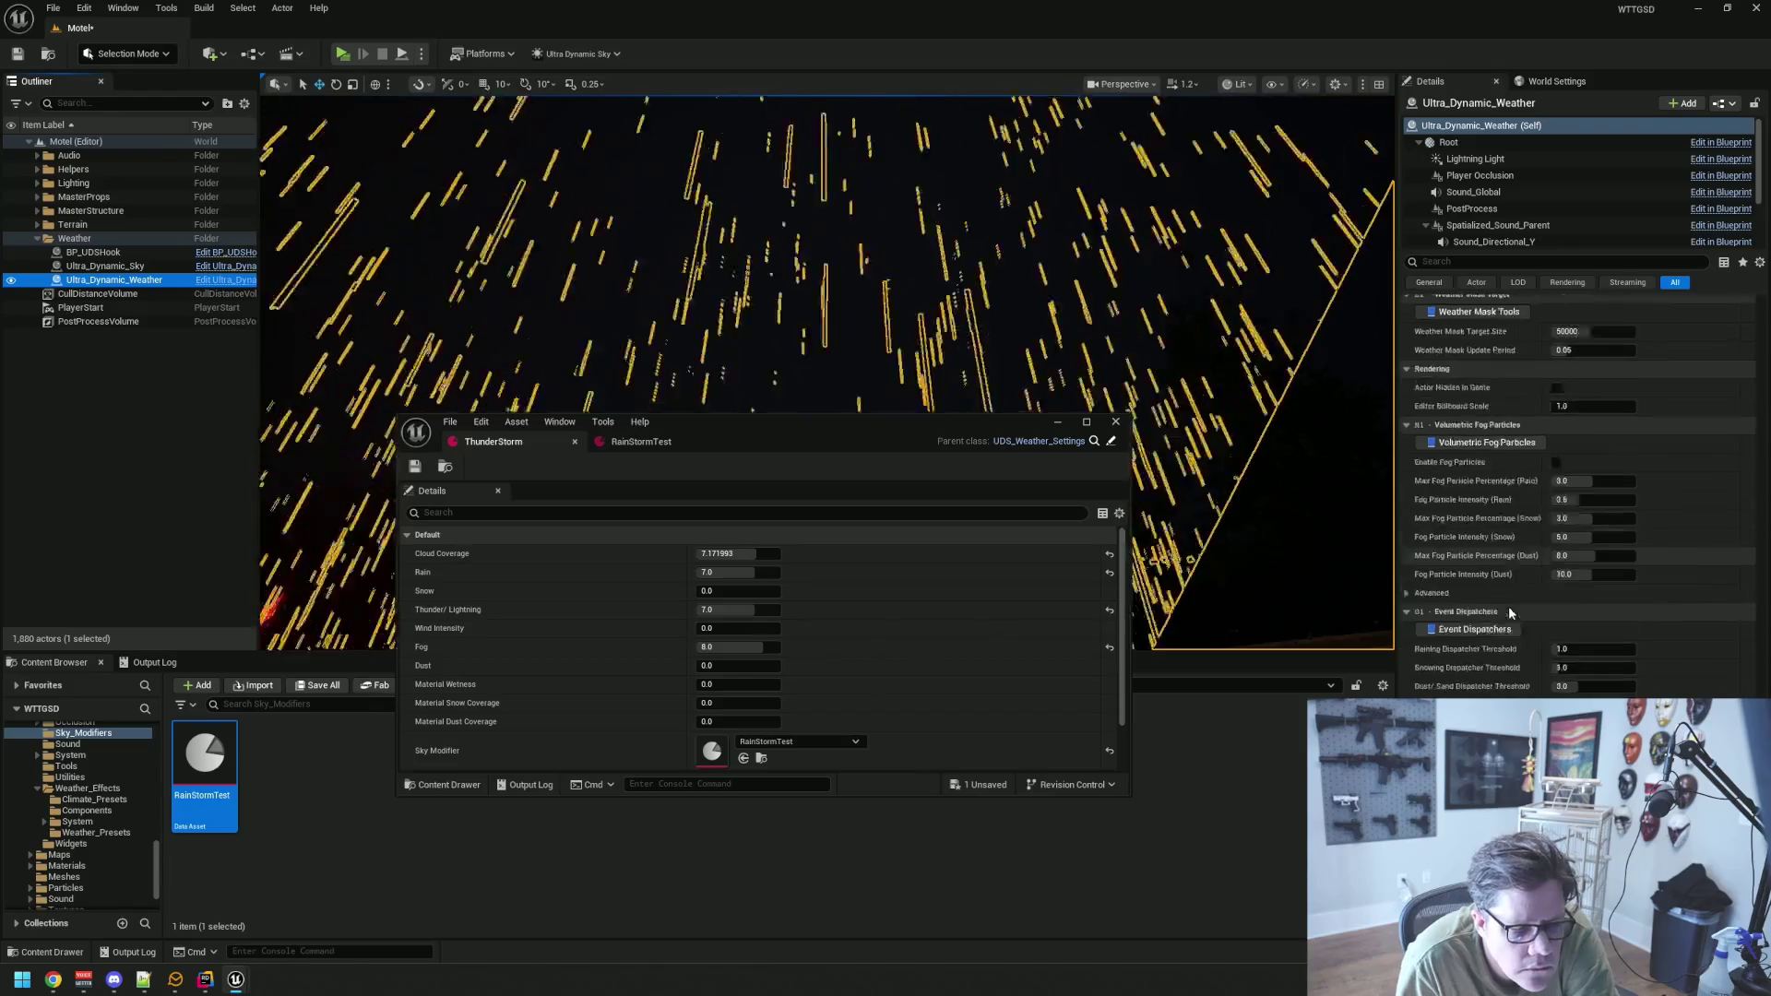
scroll(1707, 313, up, 15)
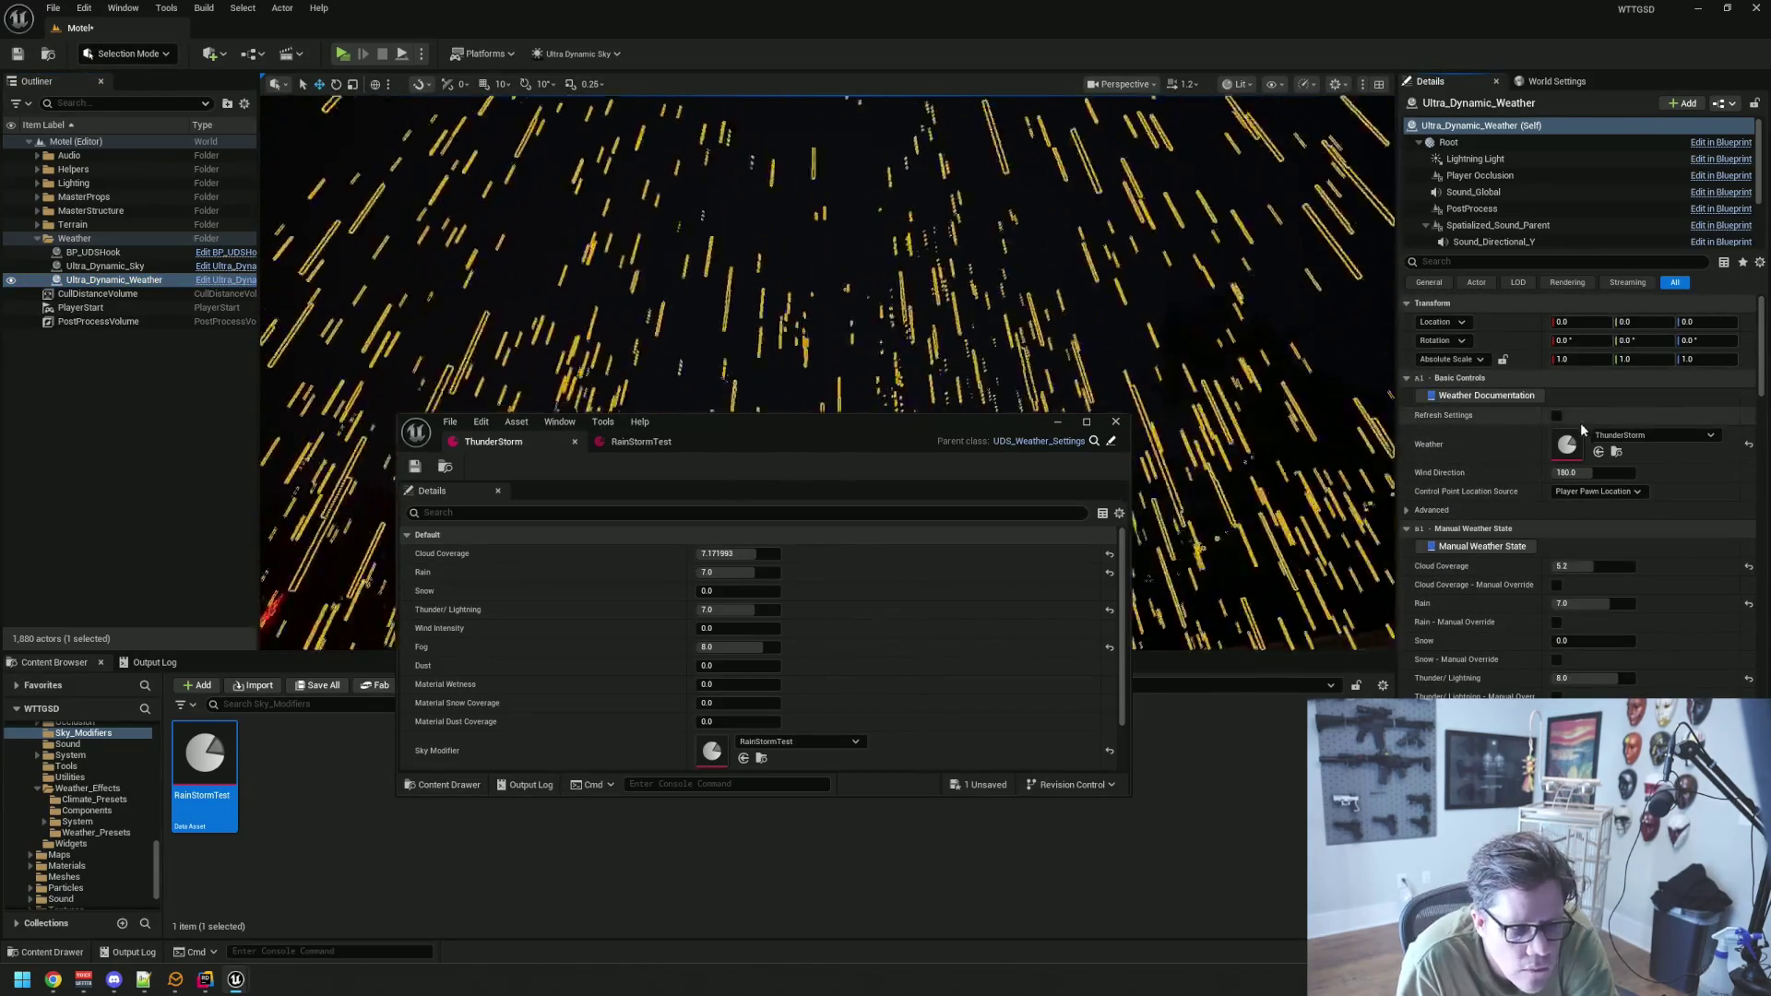
click(1408, 511)
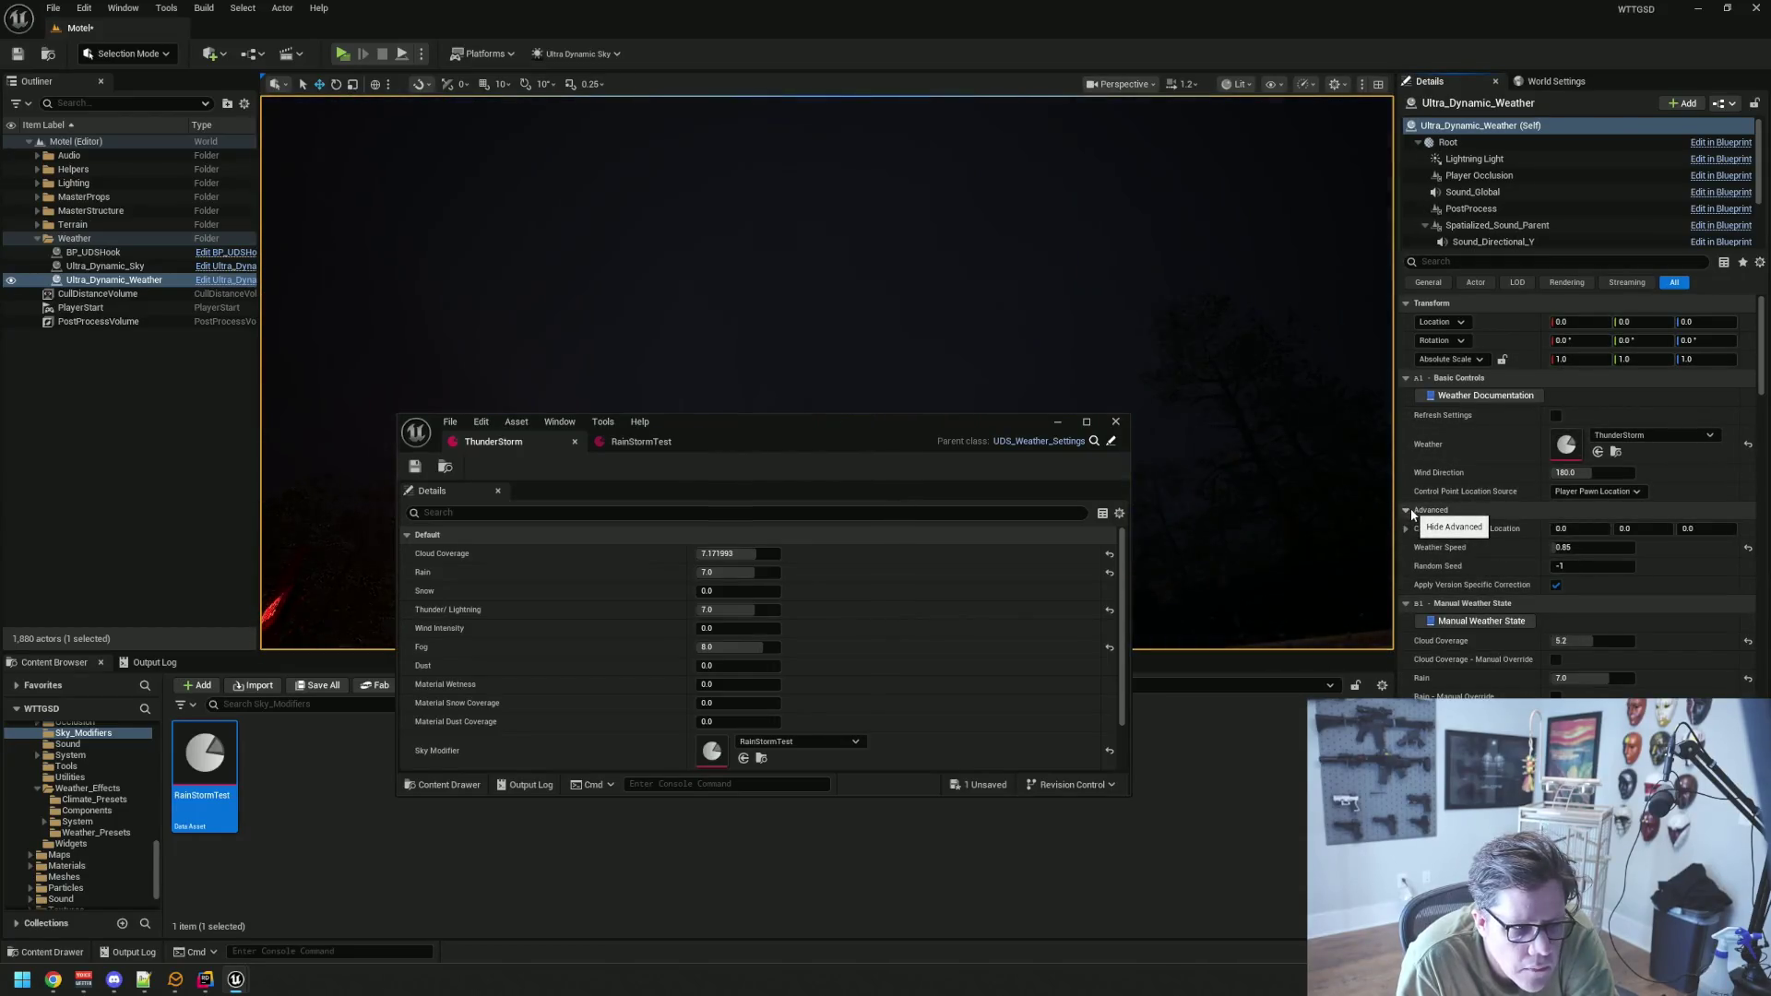
click(1408, 512)
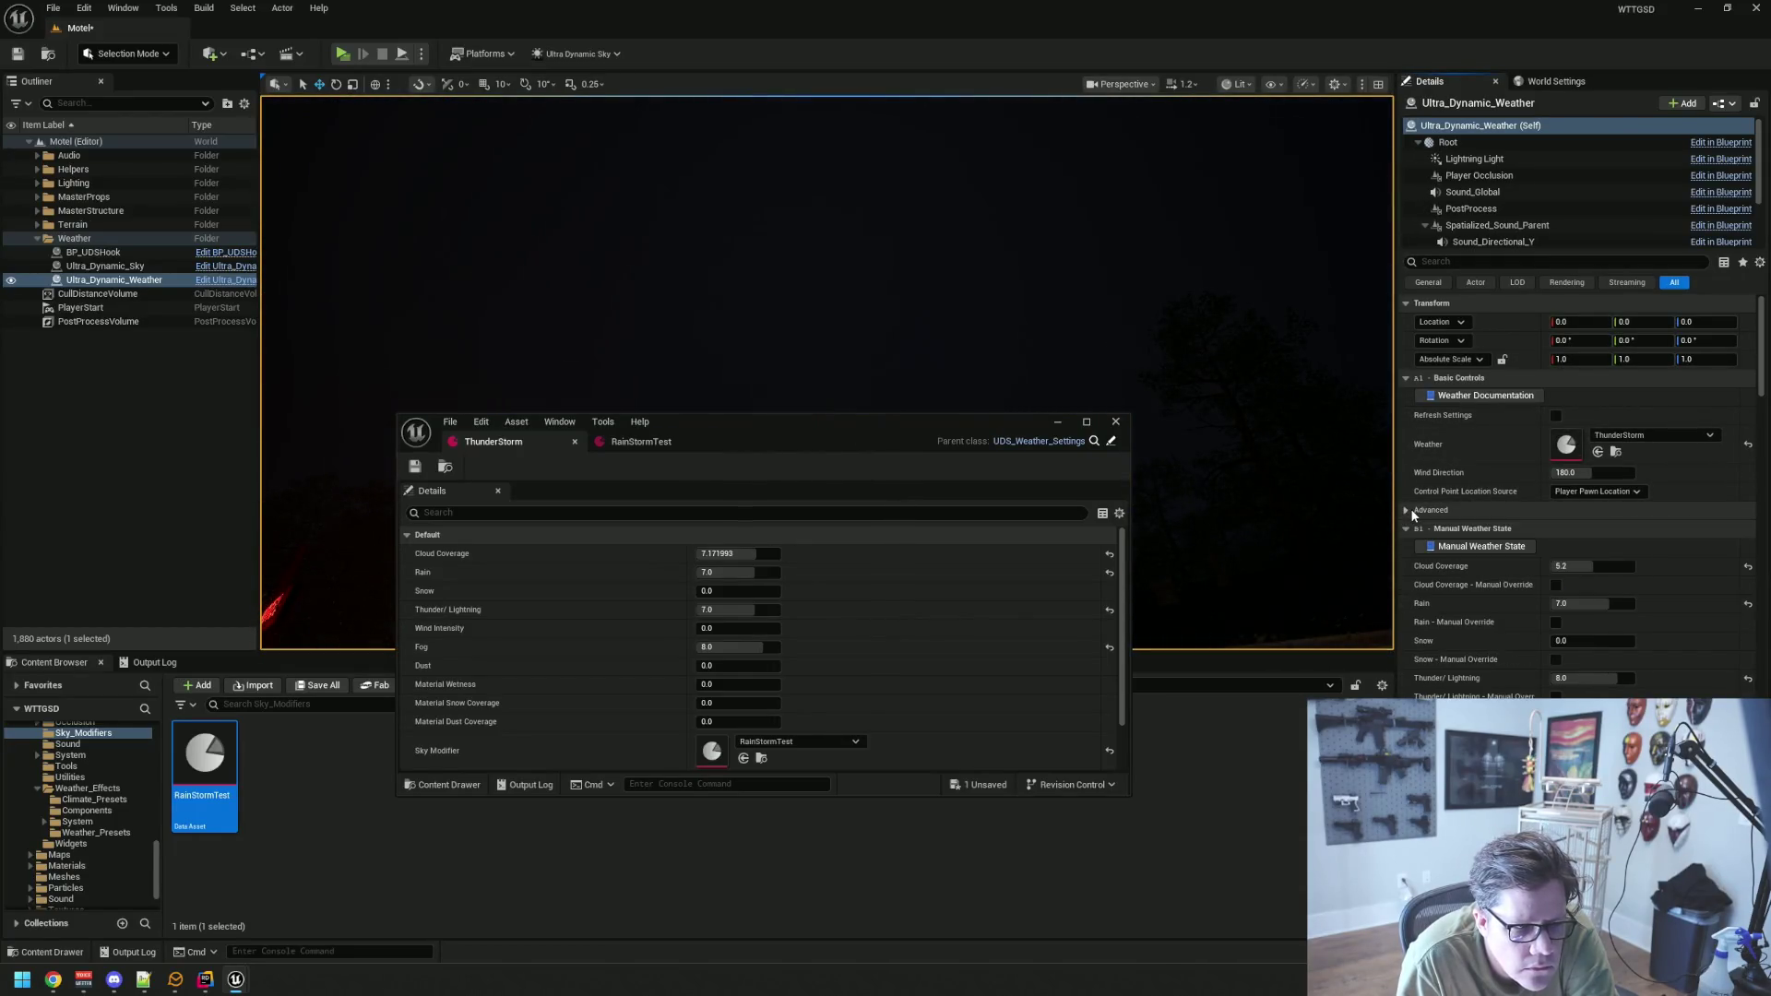
Close the ThunderStorm asset window and clear the actor selection
click(1758, 262)
click(1596, 264)
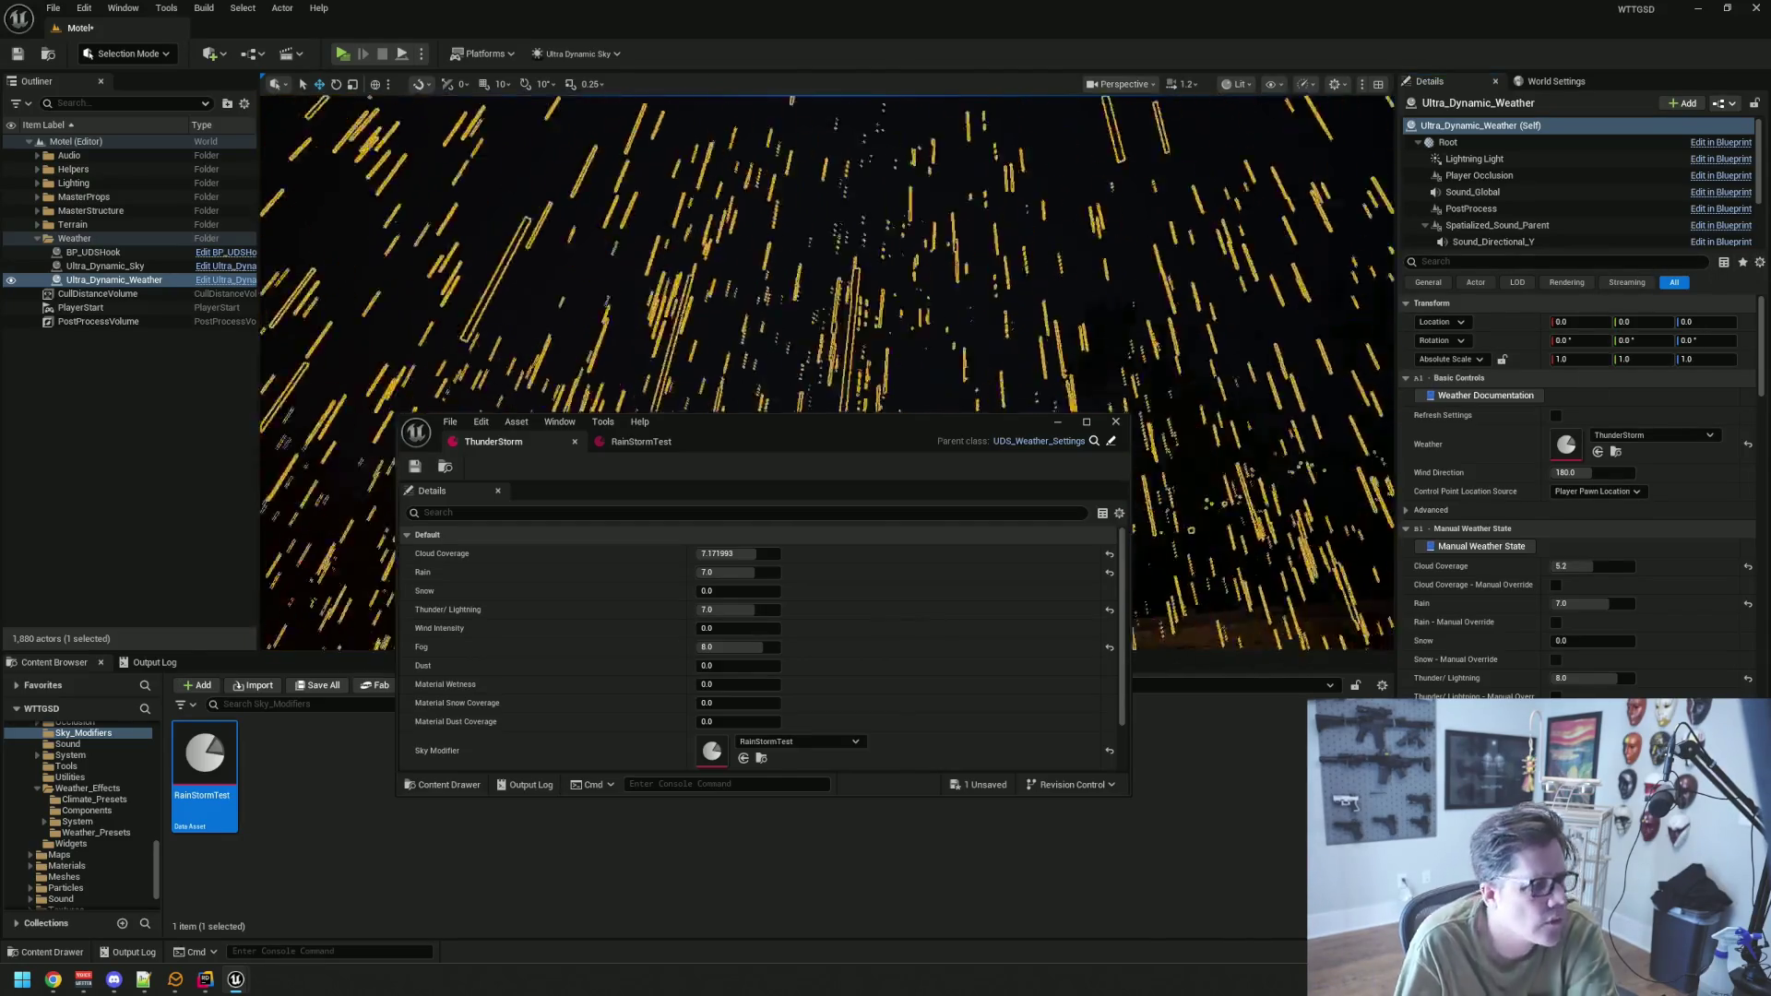
click(1115, 421)
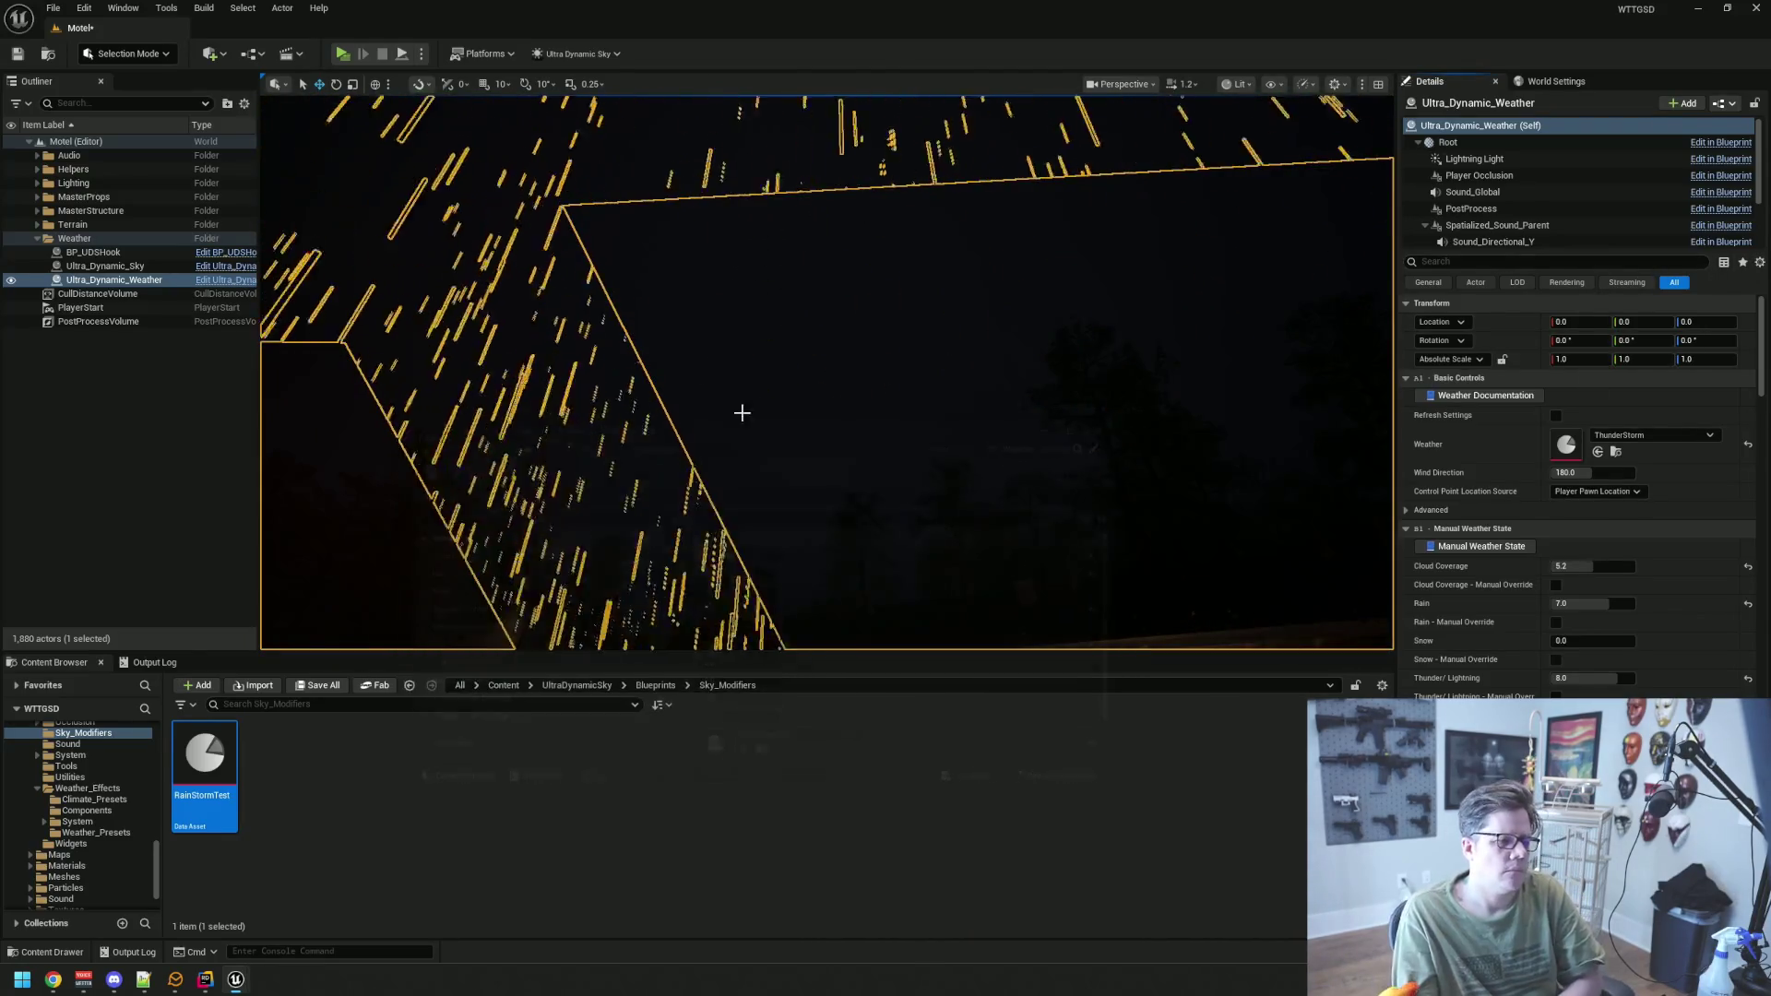
click(200, 462)
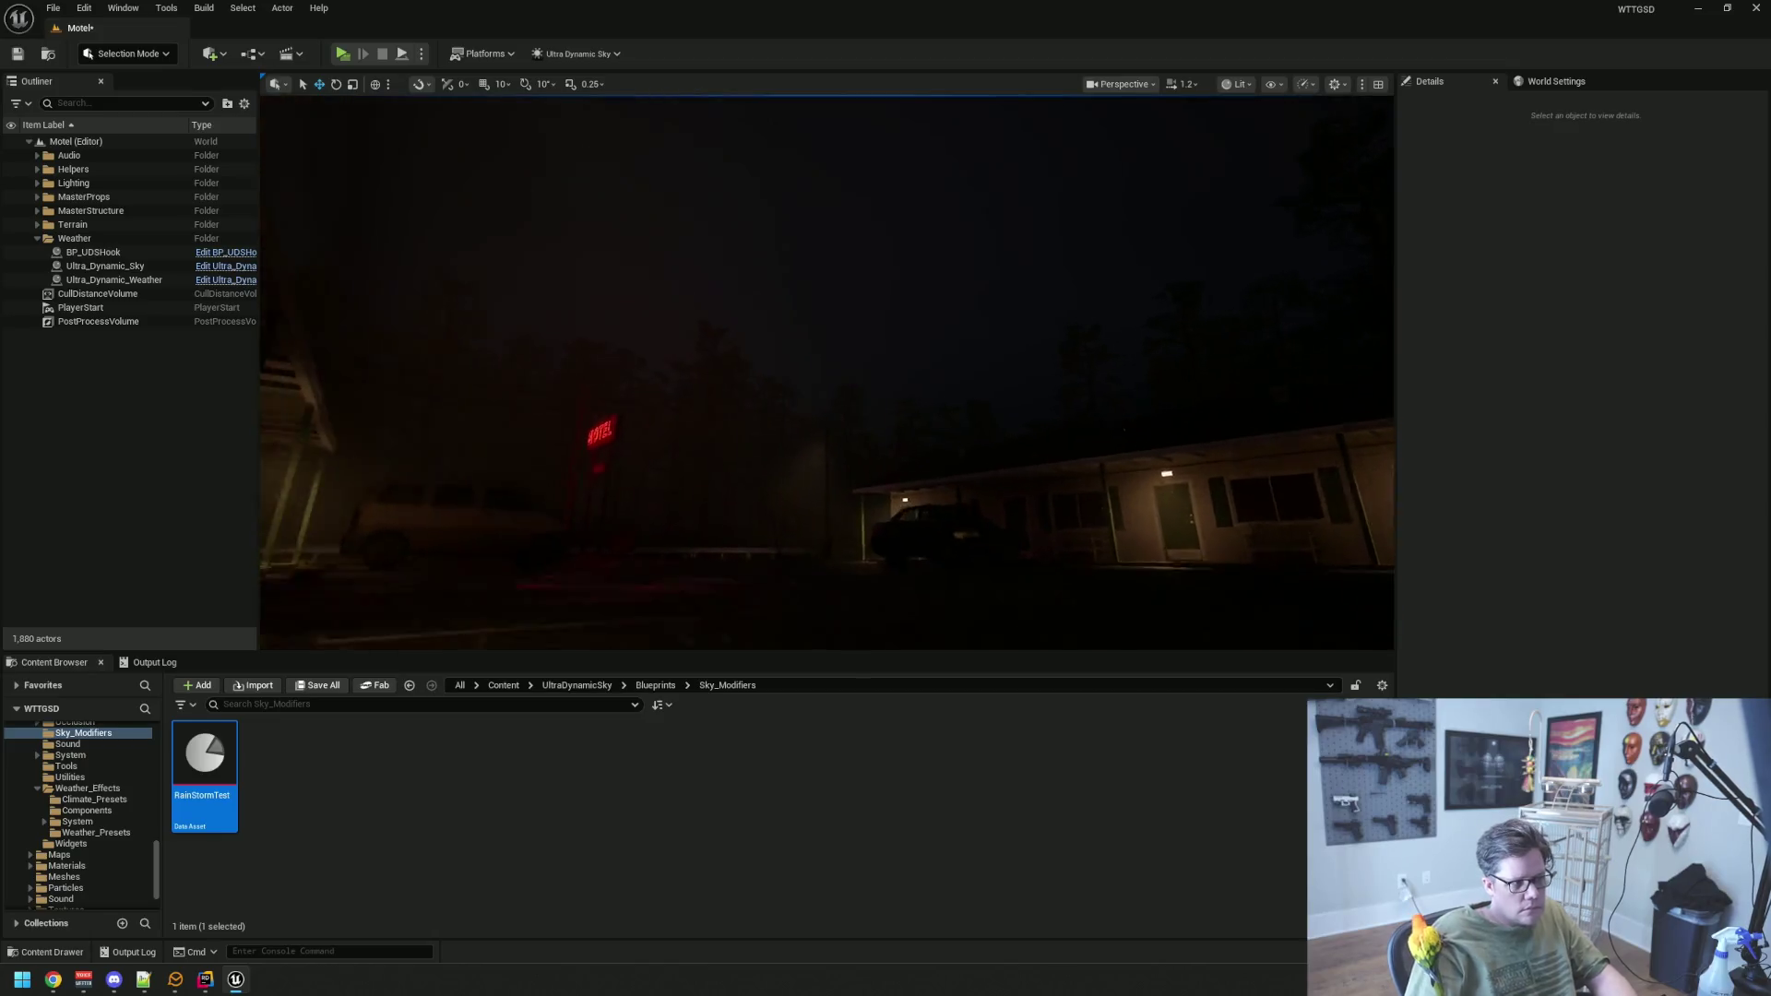
key(w)
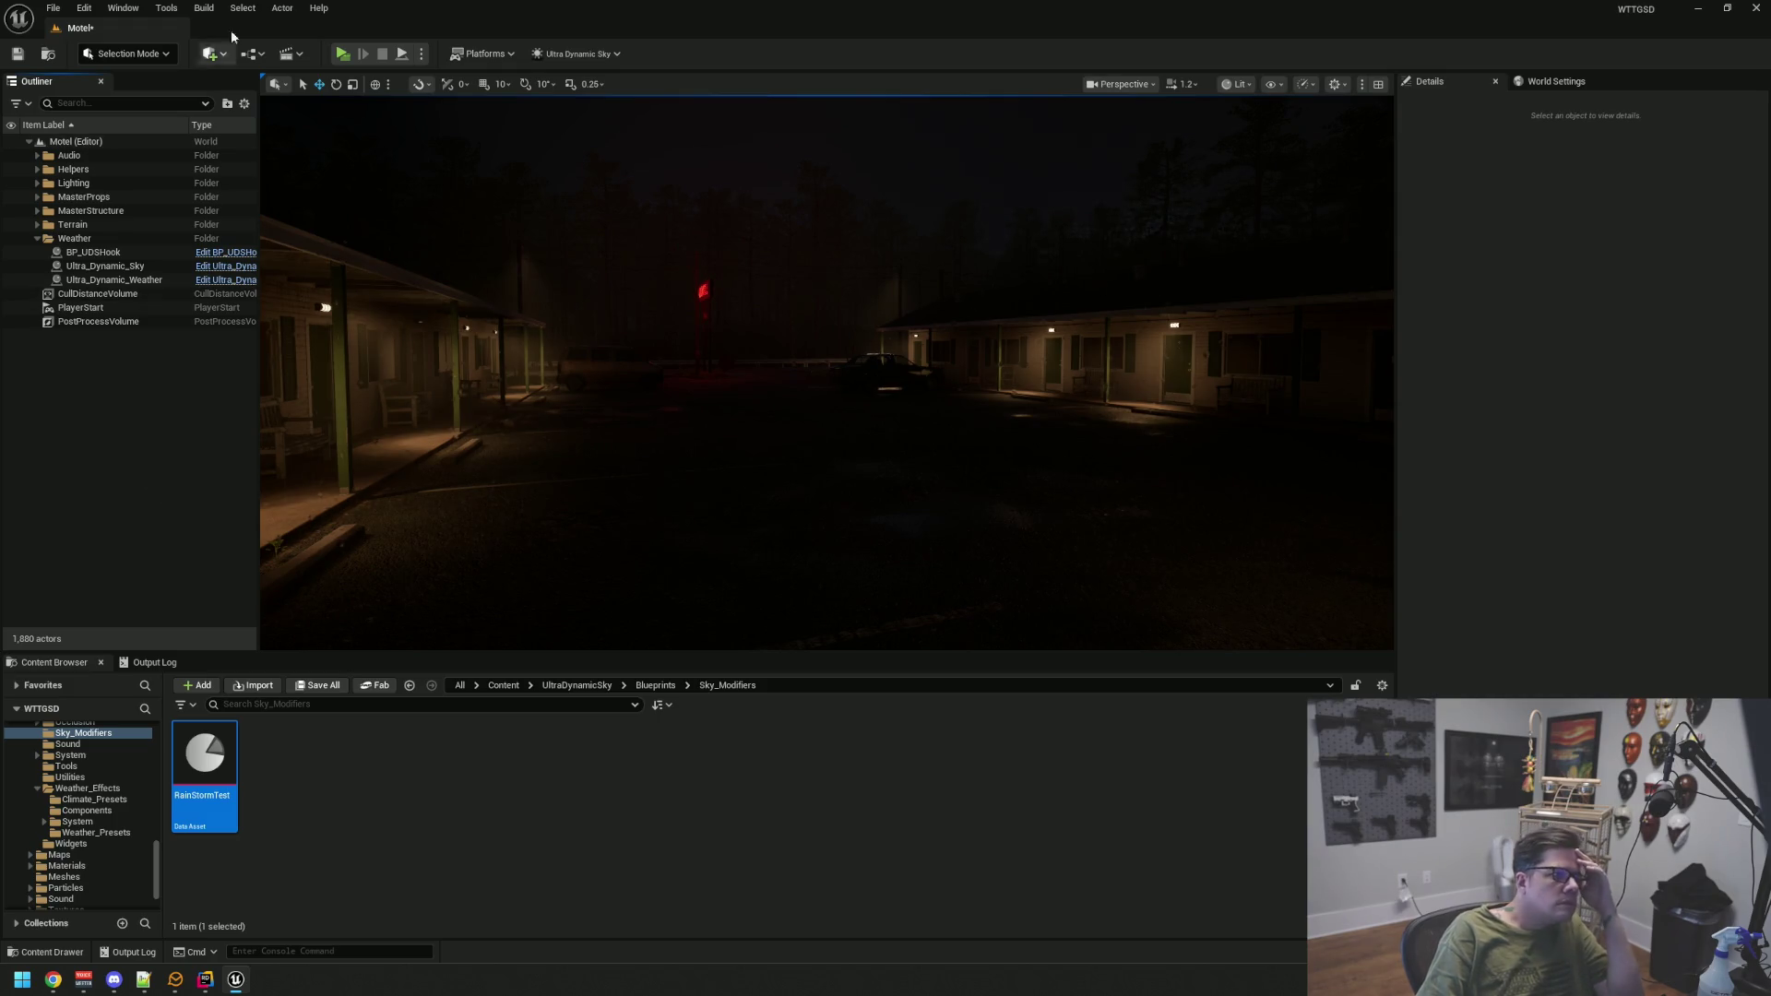
click(168, 8)
Launch the Sky Modifier Editor from Tools > Editor Utility Widgets and list its modifier assets
mouse_move(246, 374)
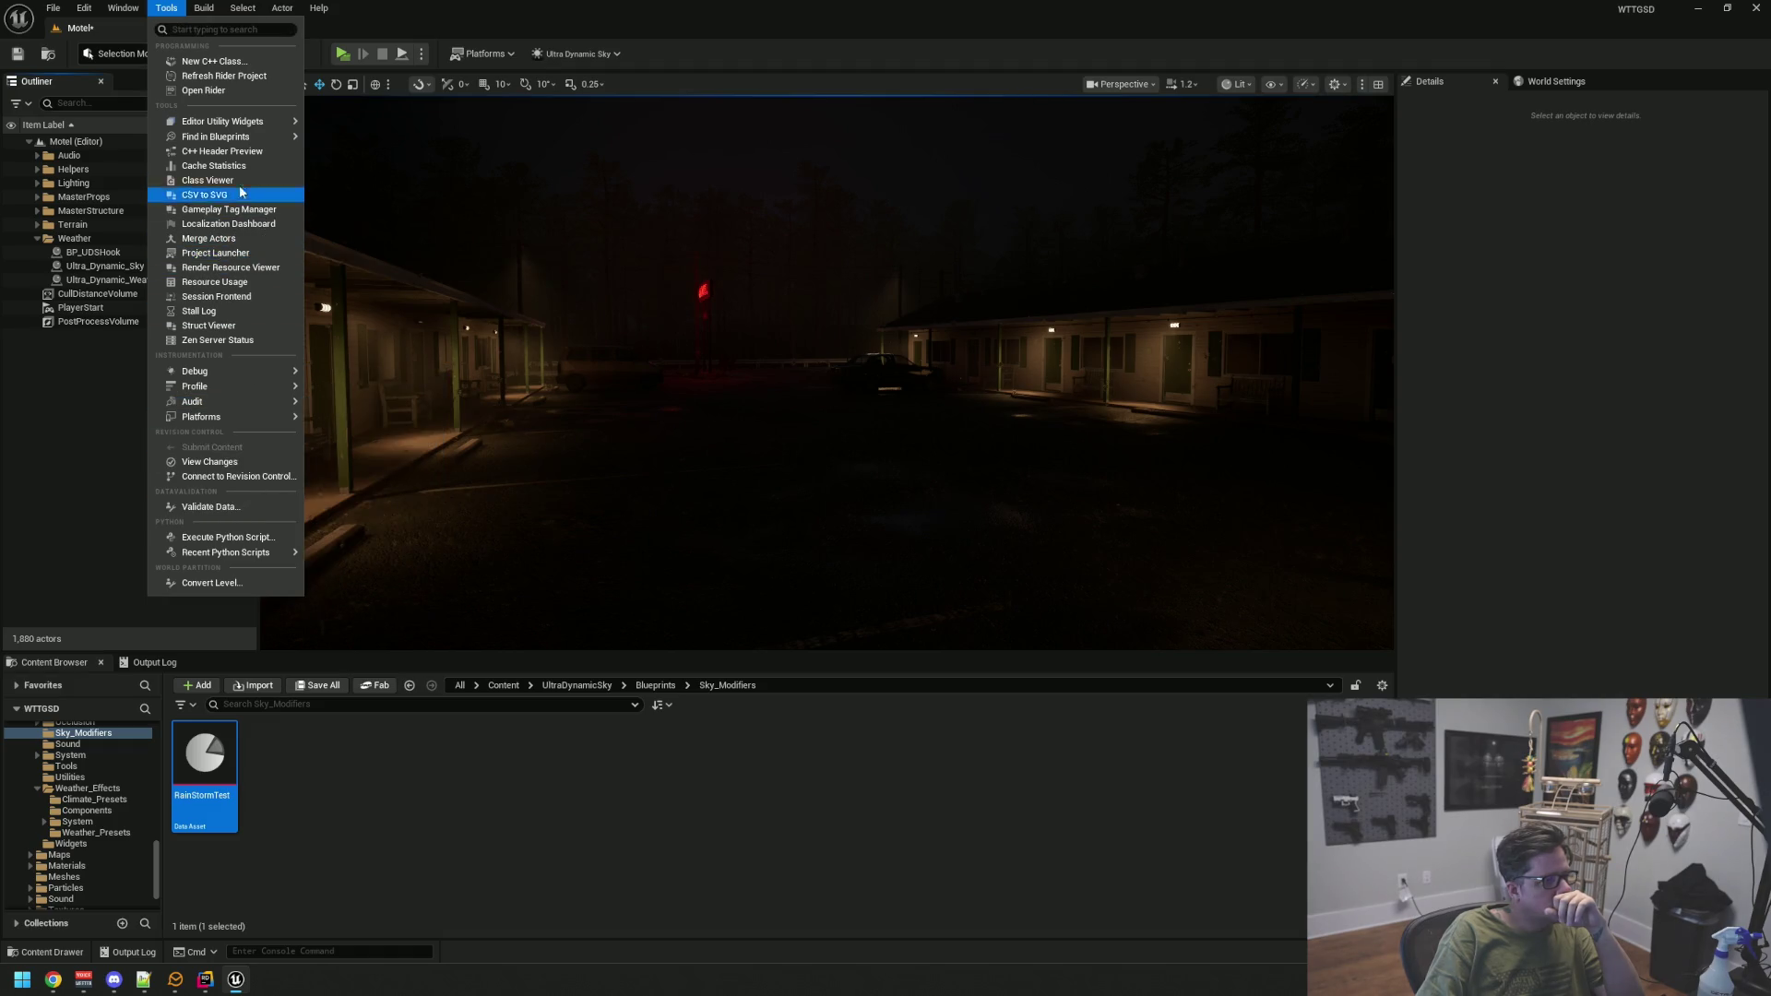
mouse_move(249, 124)
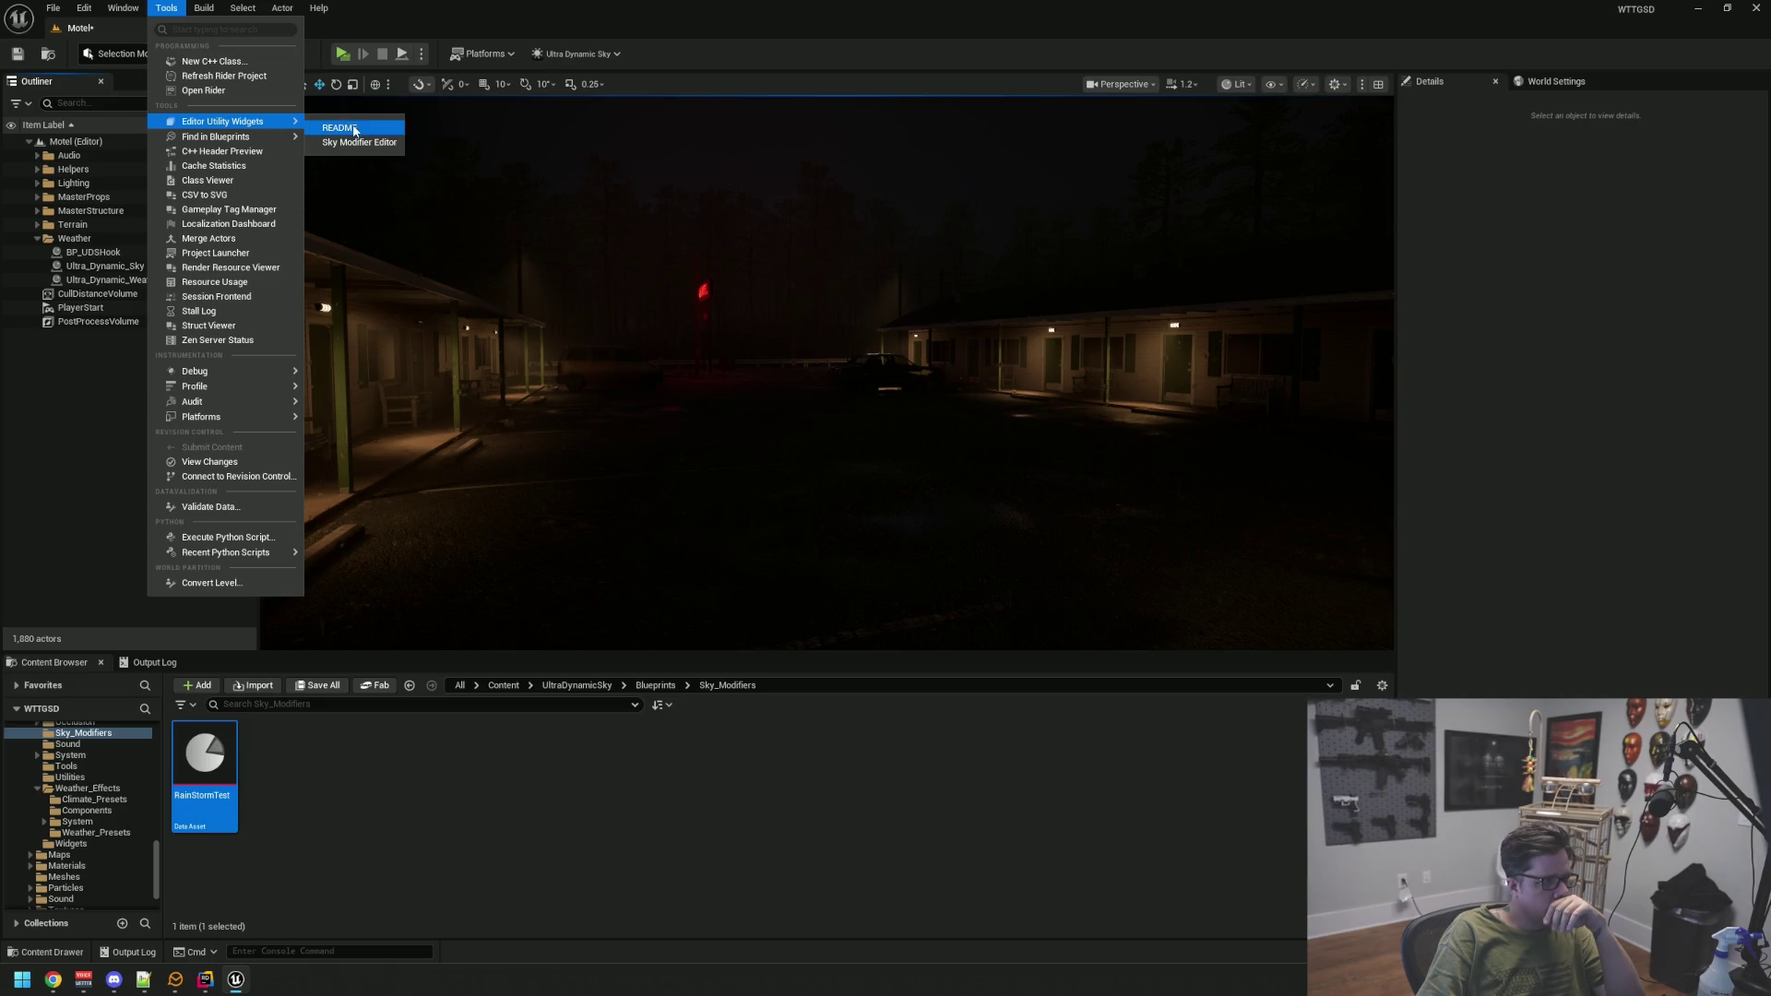
click(355, 143)
click(405, 240)
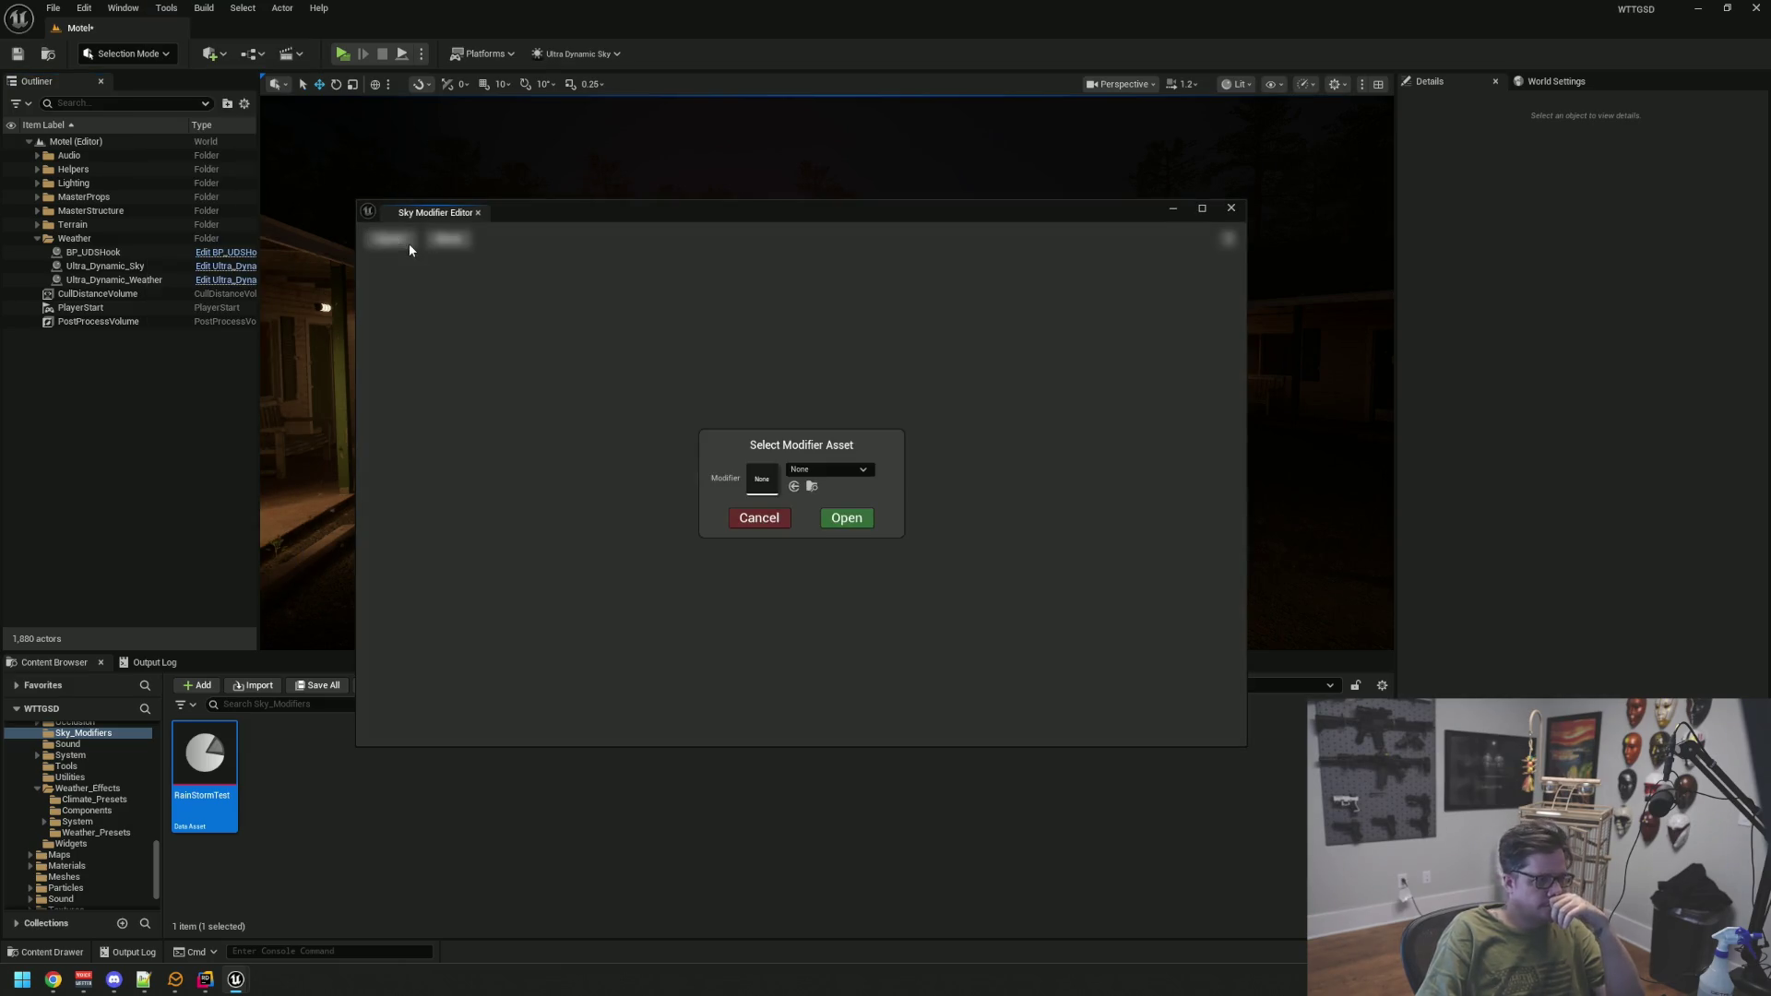
Load RainStormTest into the Sky Modifier Editor and expand its Moon properties
click(826, 466)
click(858, 592)
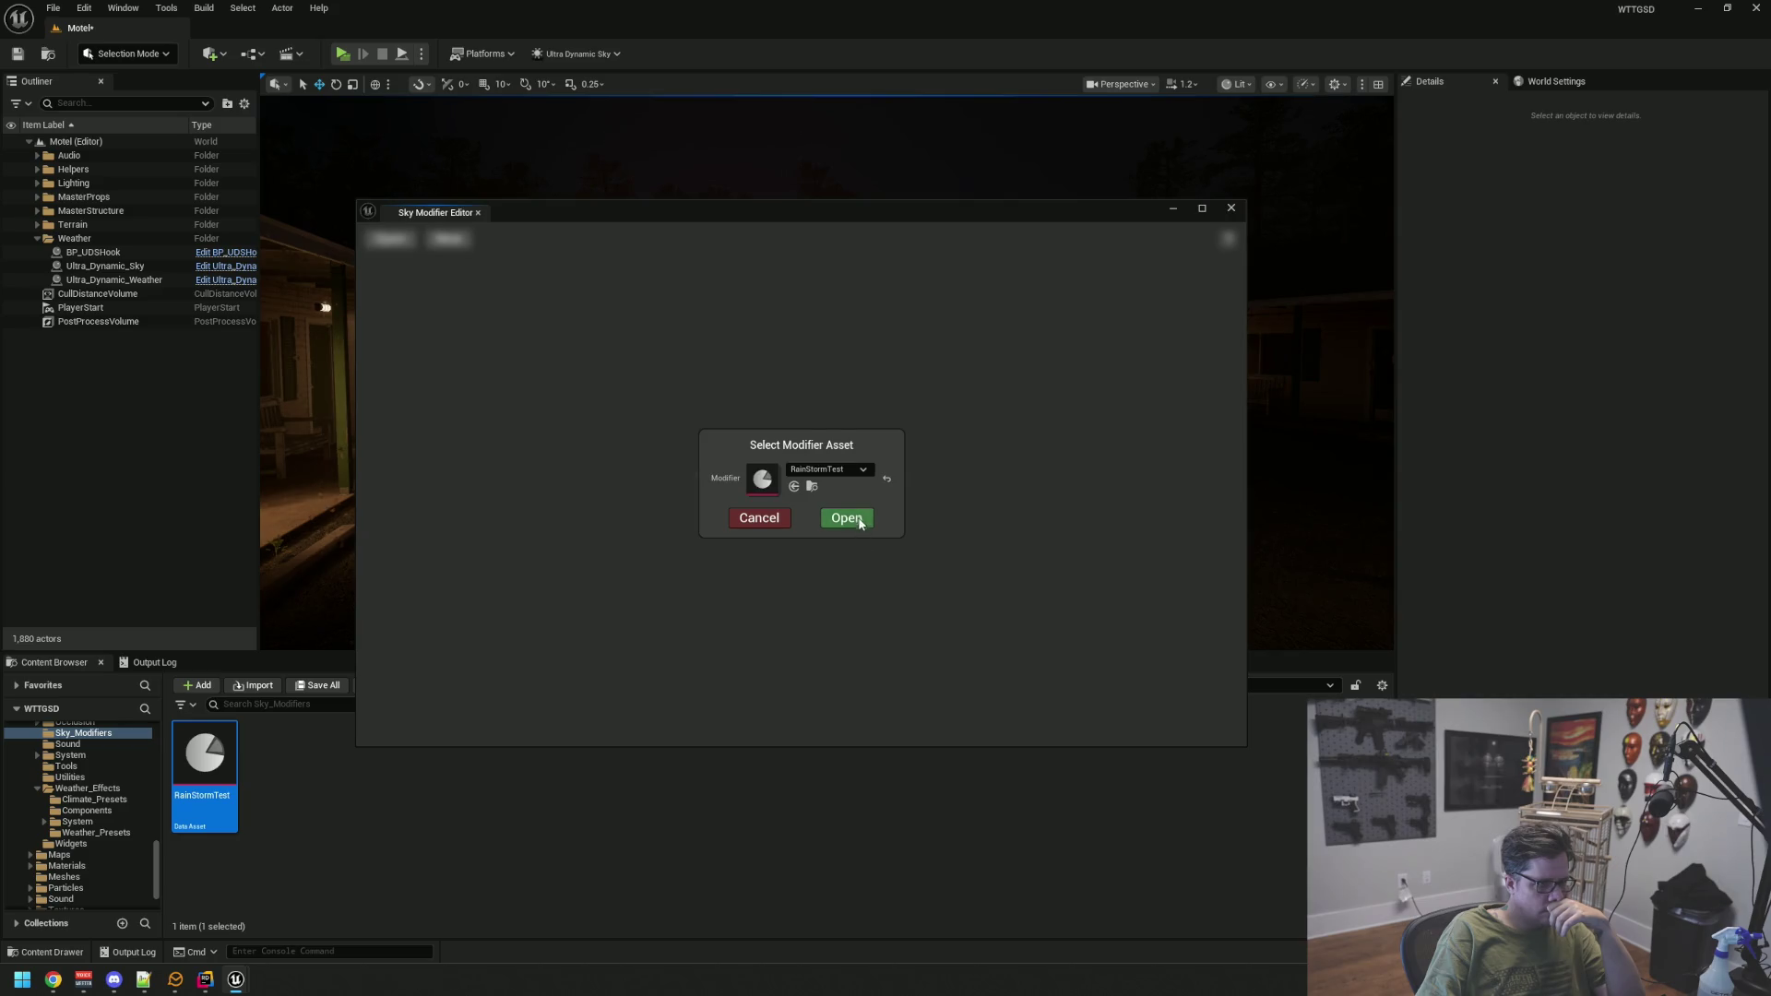
click(857, 518)
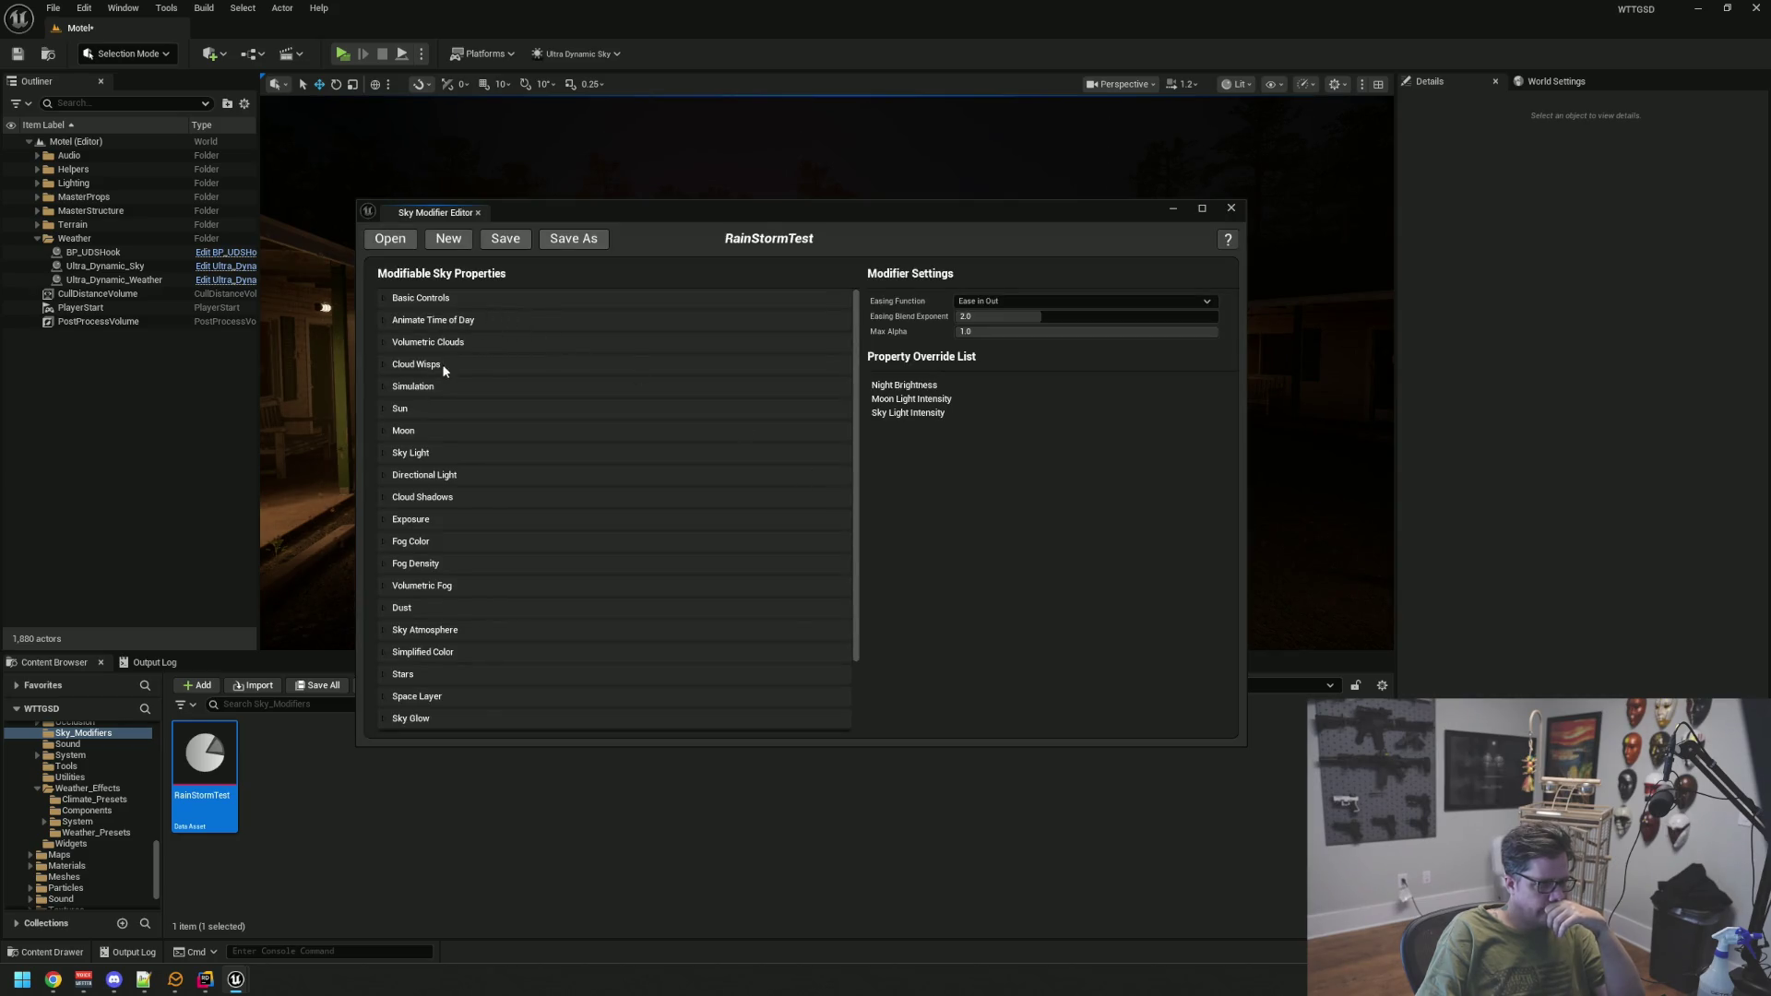
click(399, 432)
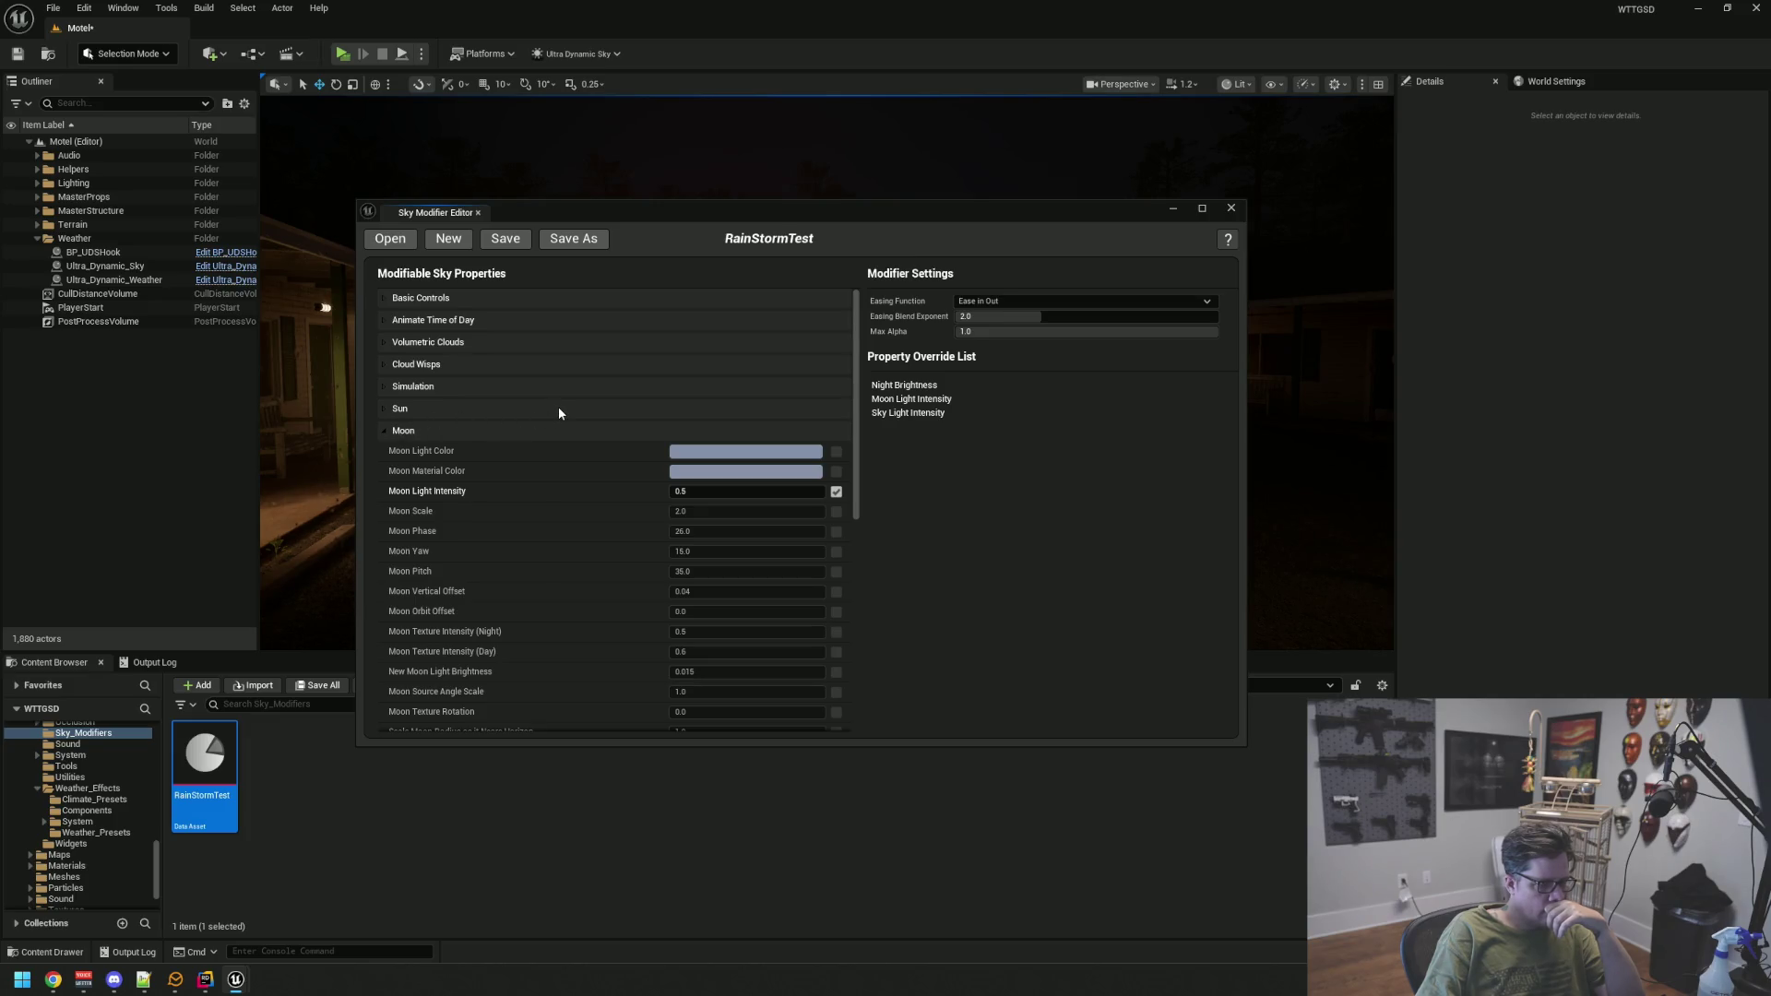
scroll(559, 414, down, 5)
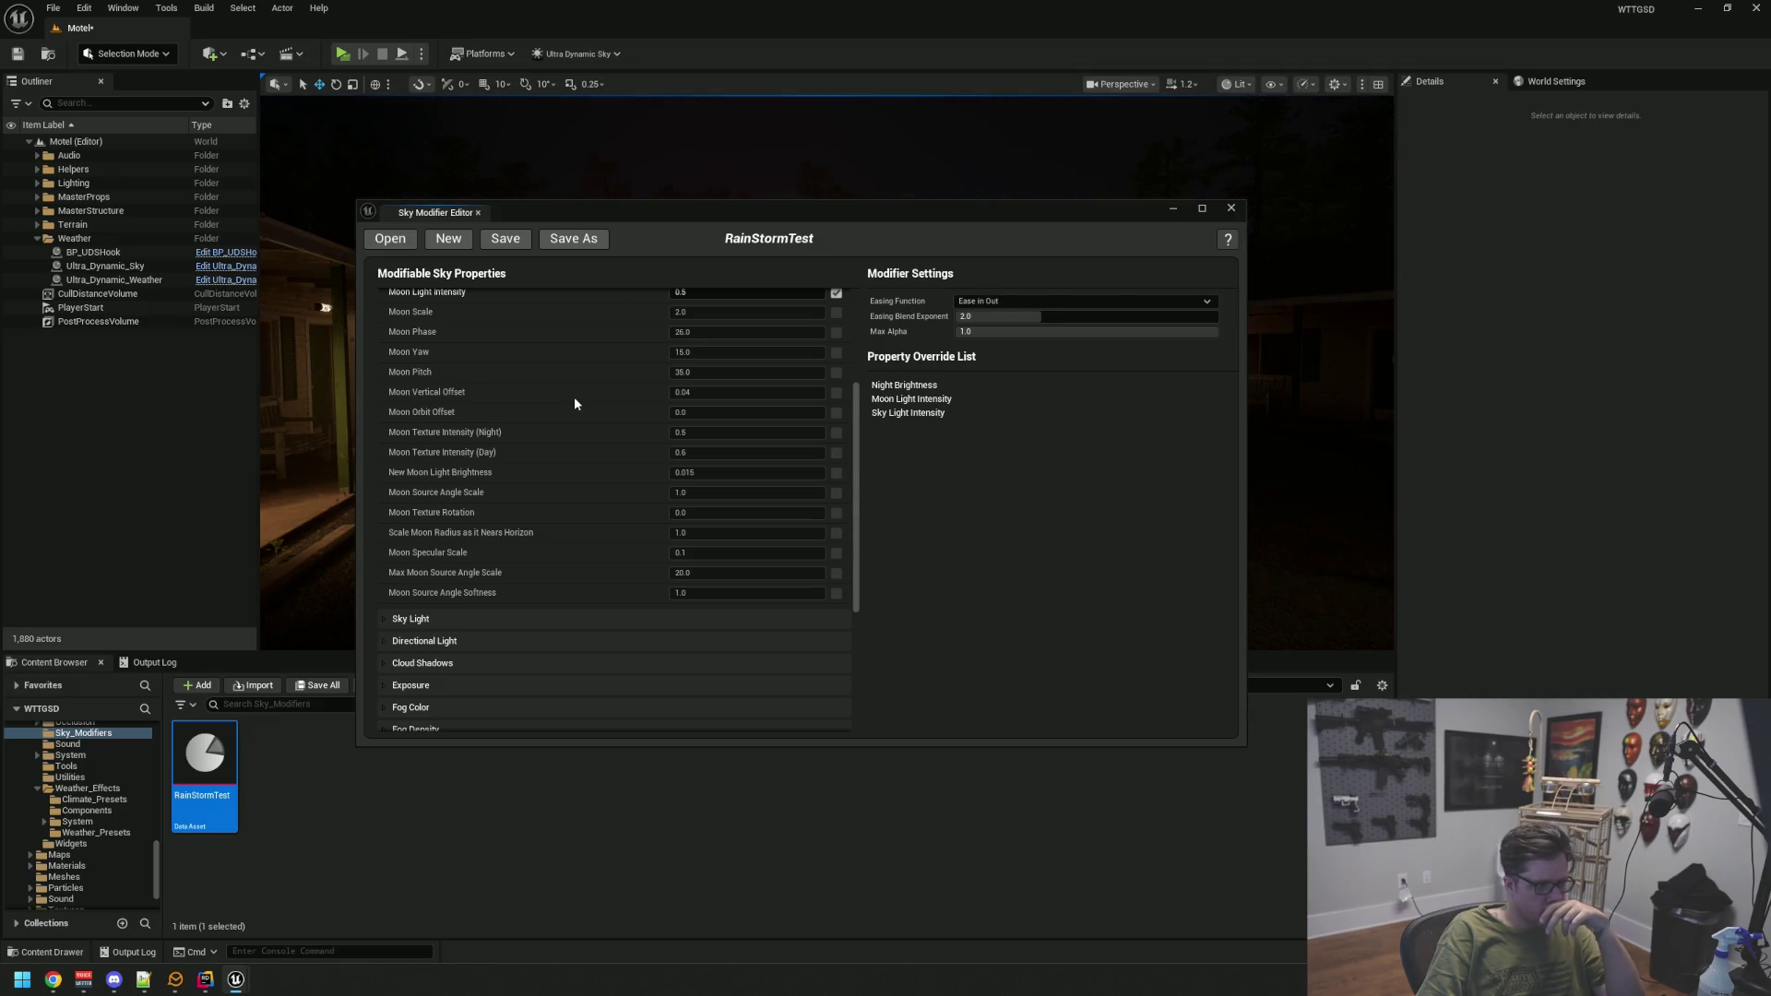
scroll(575, 398, up, 2)
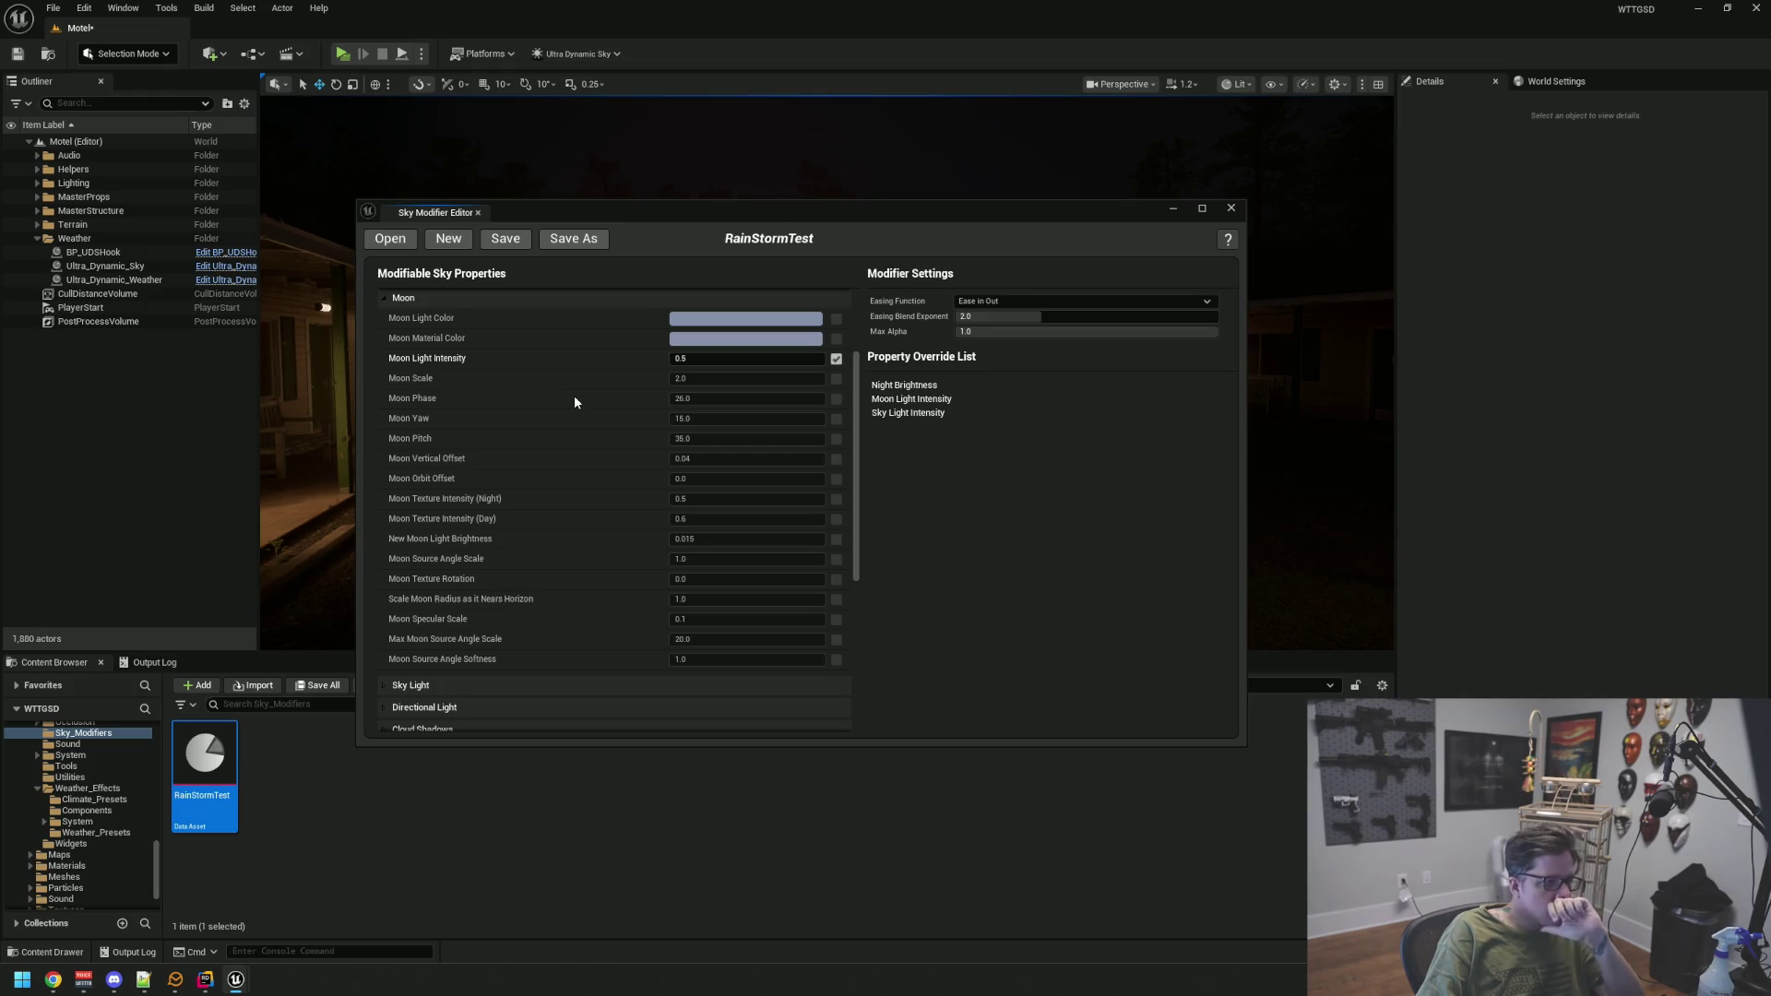
Reposition the Sky Modifier Editor and open the RainStormTest asset from the Content Browser
mouse_move(734, 218)
mouse_down()
mouse_move(777, 454)
mouse_move(826, 481)
mouse_up()
mouse_move(745, 358)
mouse_down()
mouse_move(682, 355)
mouse_move(746, 358)
mouse_move(739, 316)
mouse_move(701, 323)
mouse_move(737, 298)
mouse_move(822, 313)
mouse_move(767, 363)
mouse_move(756, 350)
mouse_up()
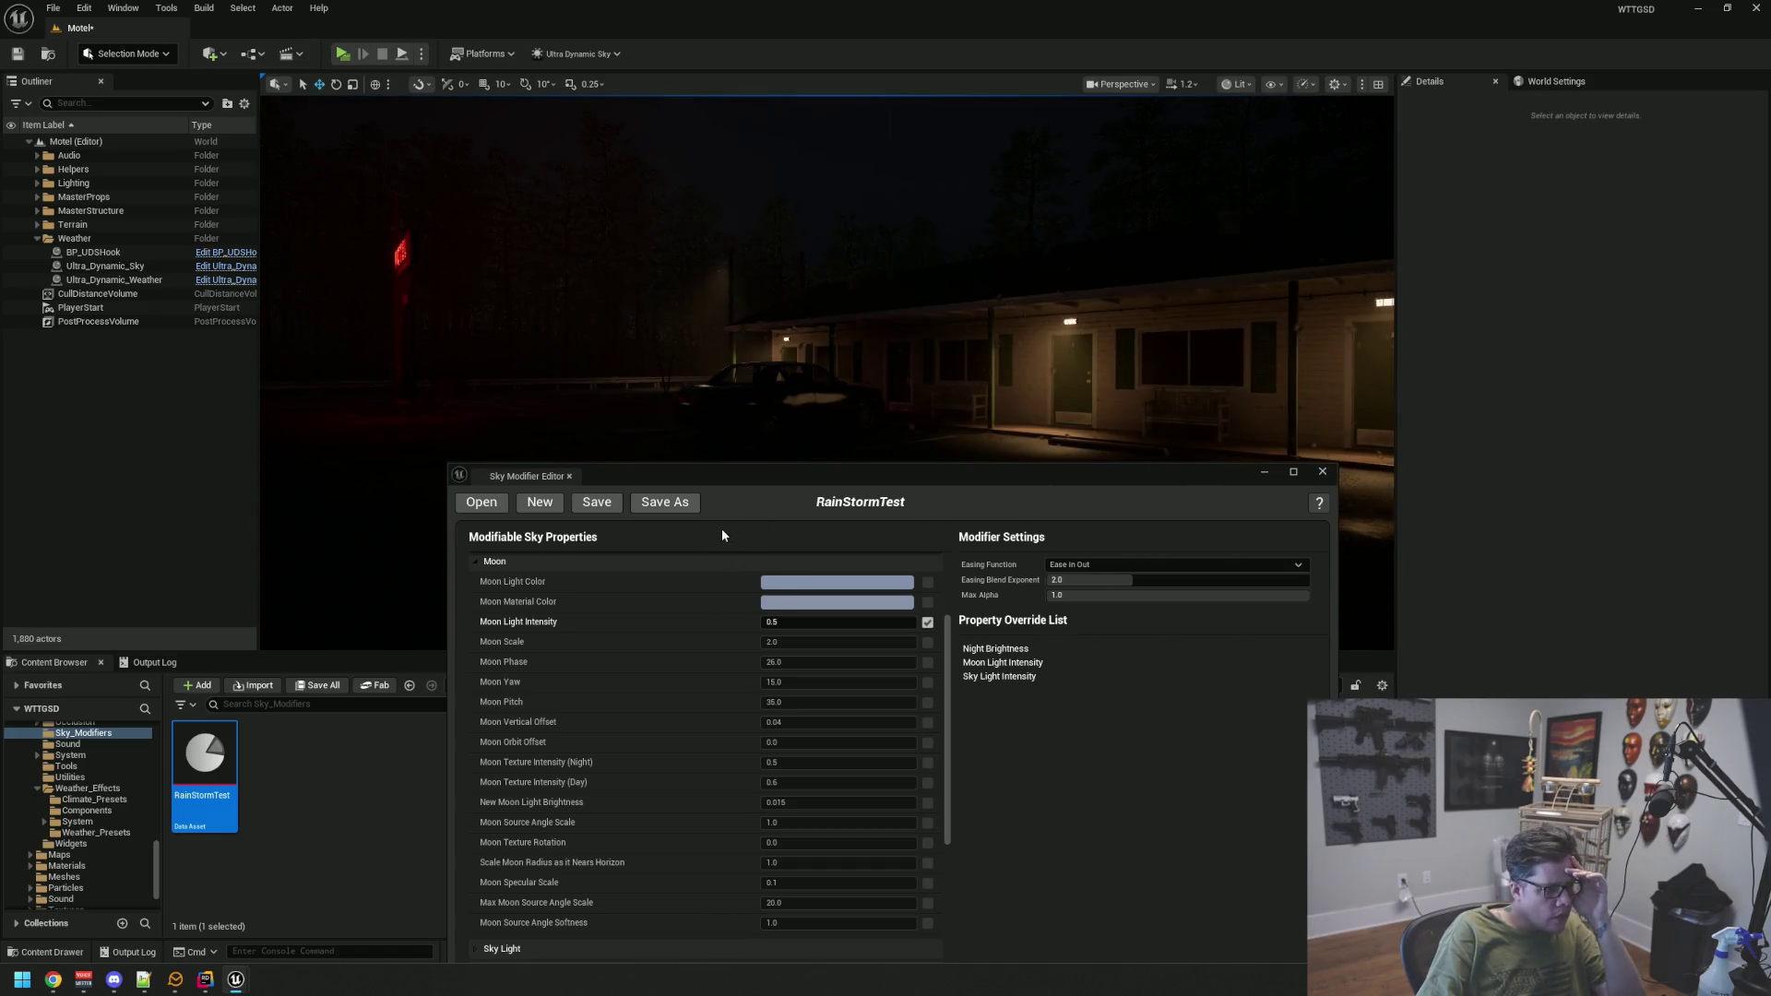
drag(757, 489, 736, 354)
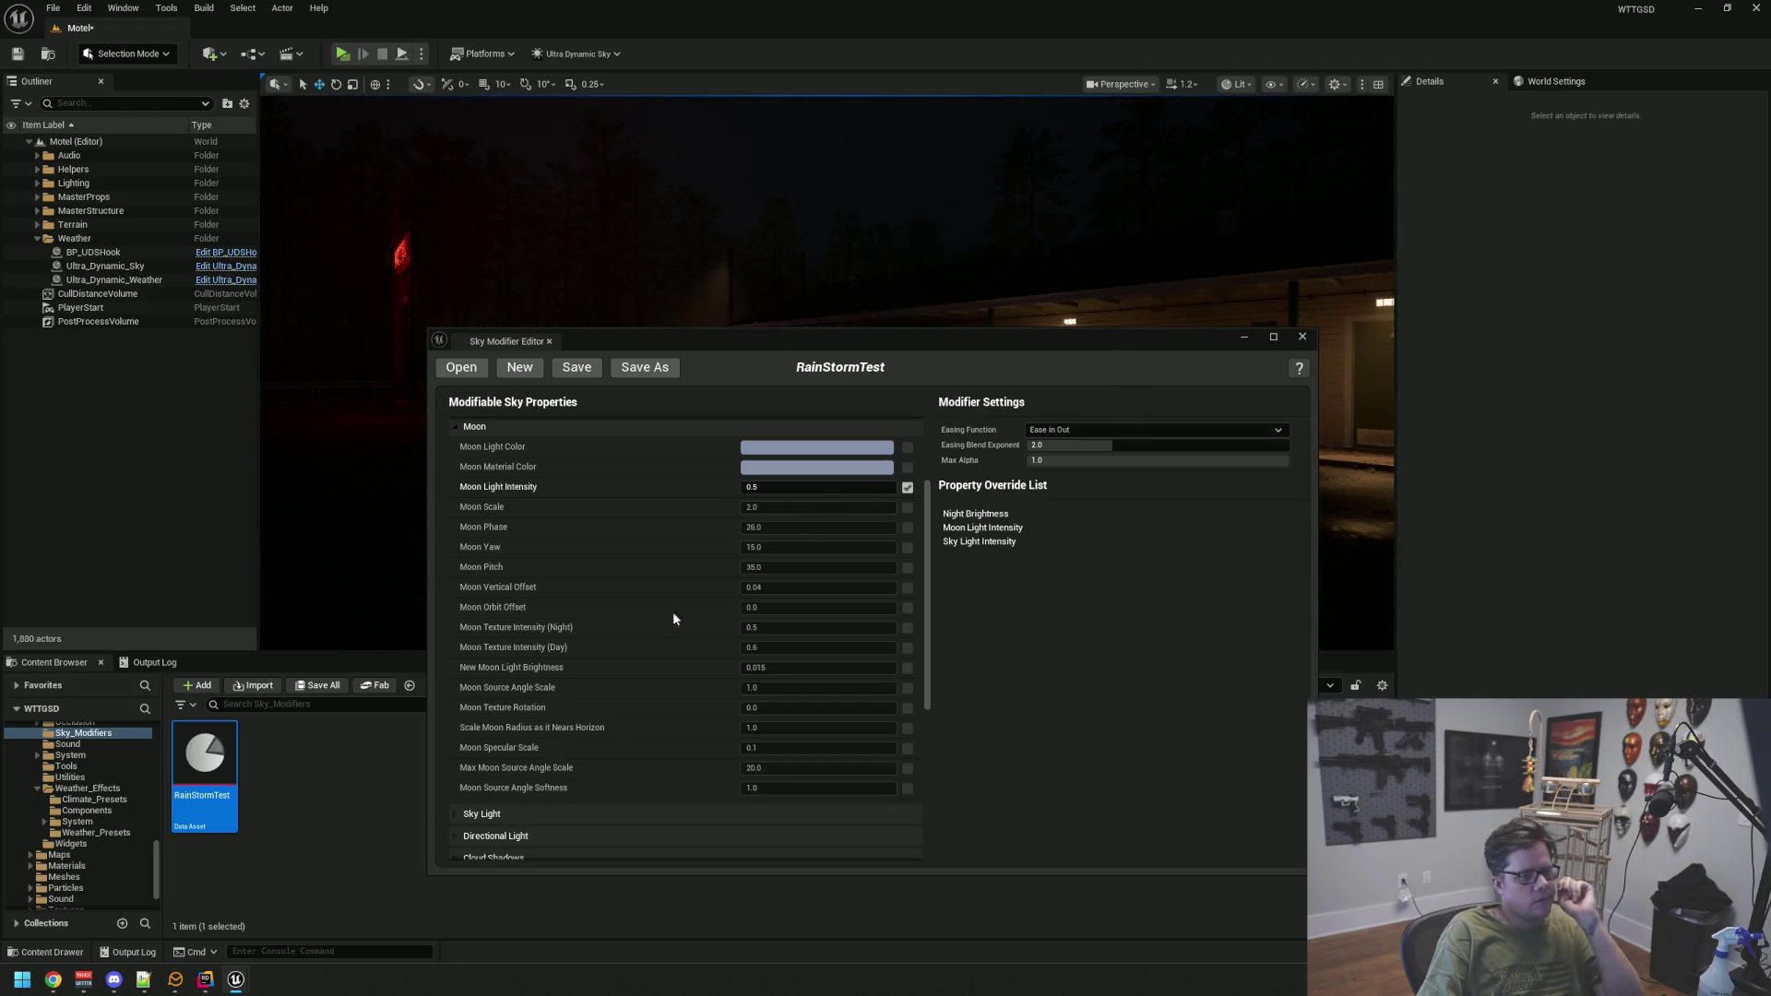
scroll(664, 613, up, 3)
double_click(215, 779)
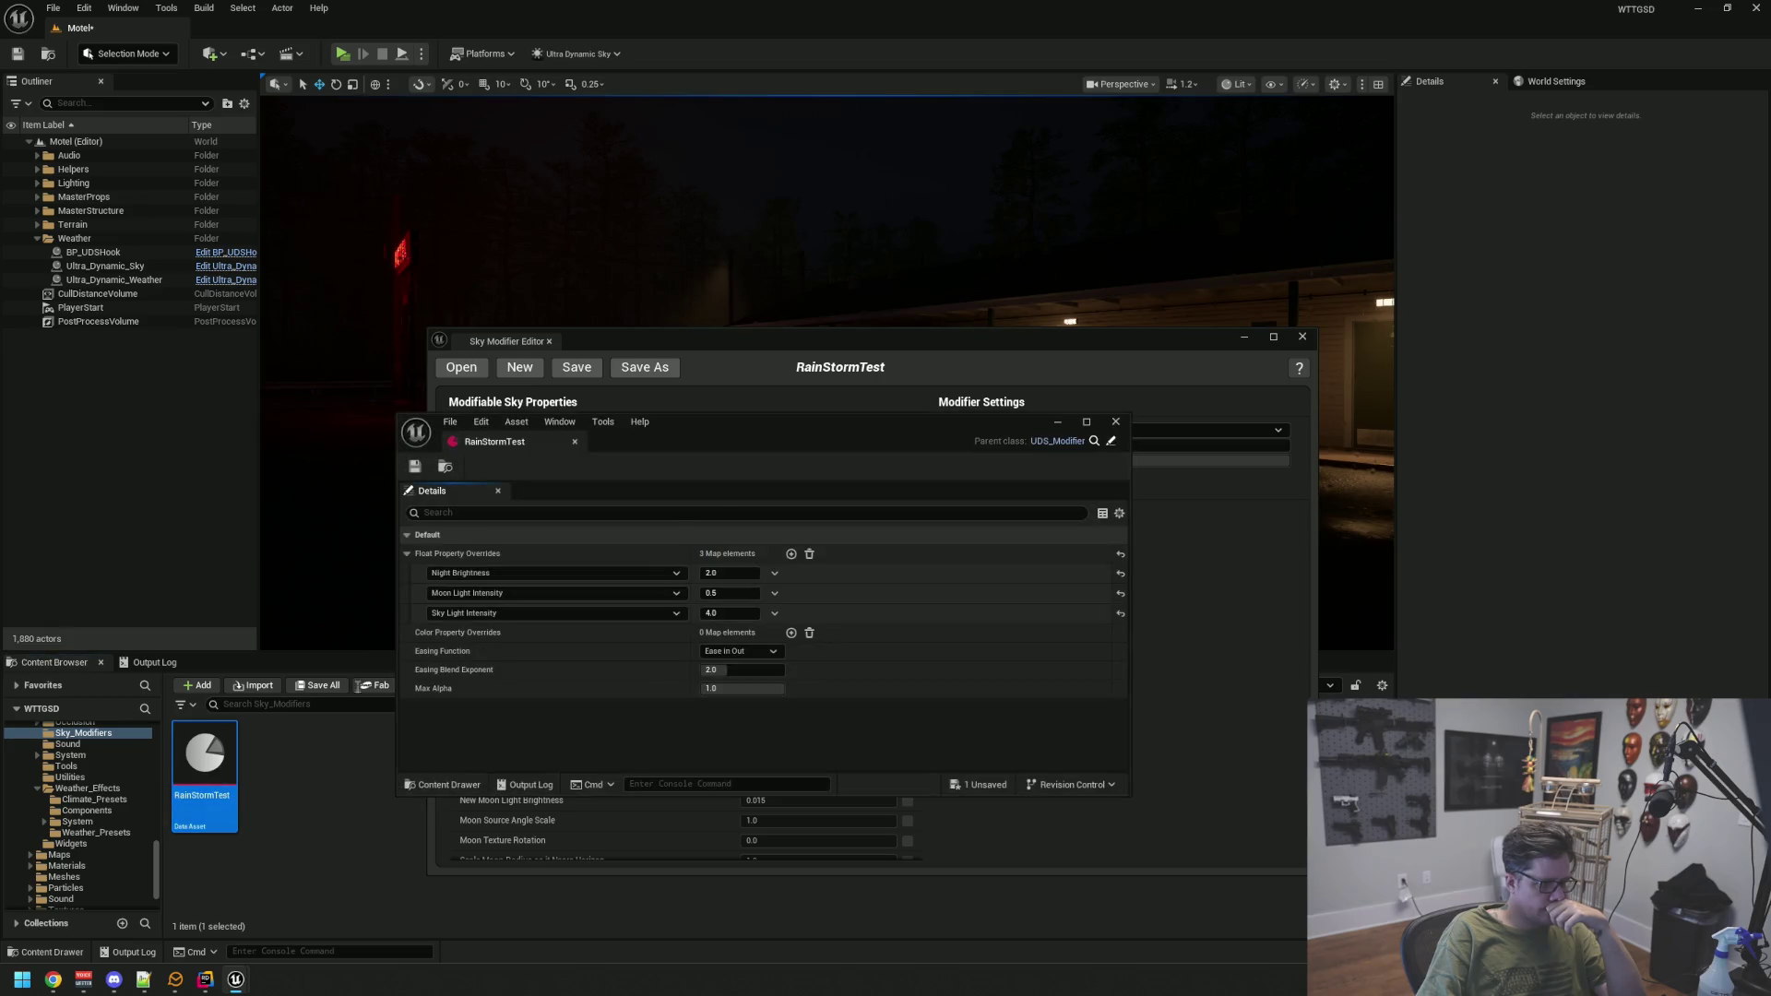
Add a fourth float override and search its property list for moon, glow and cloud
click(790, 554)
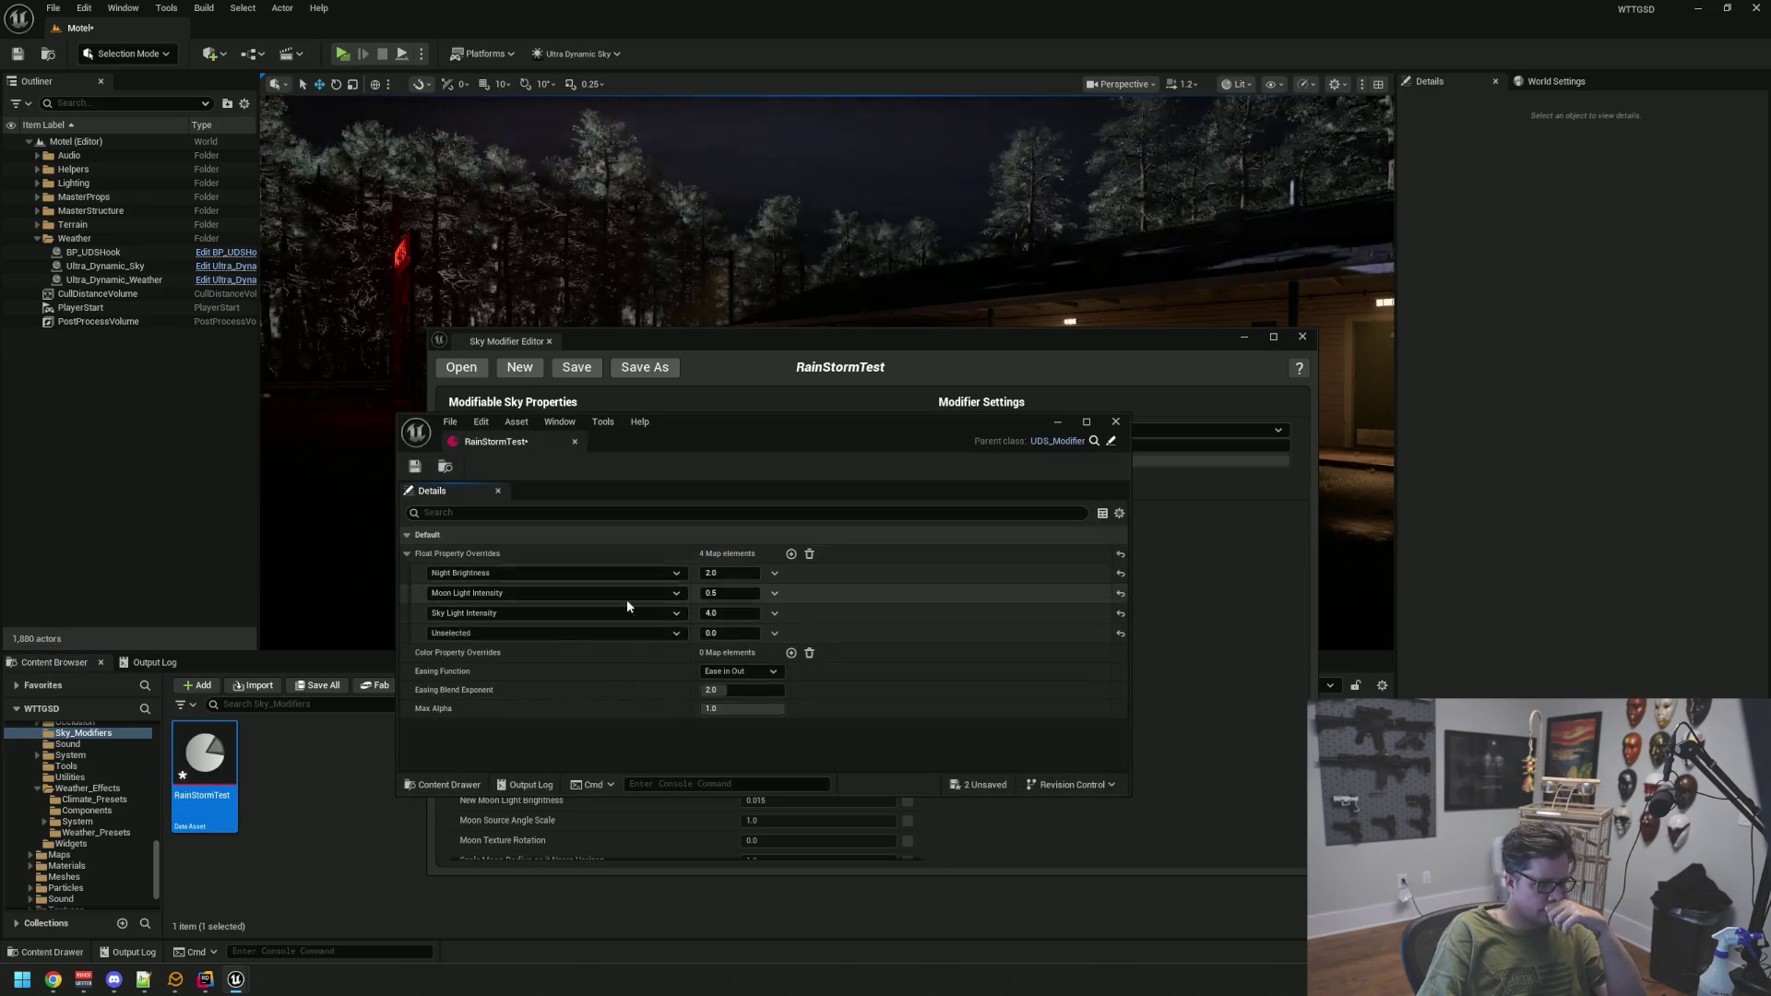
click(528, 632)
text(moon)
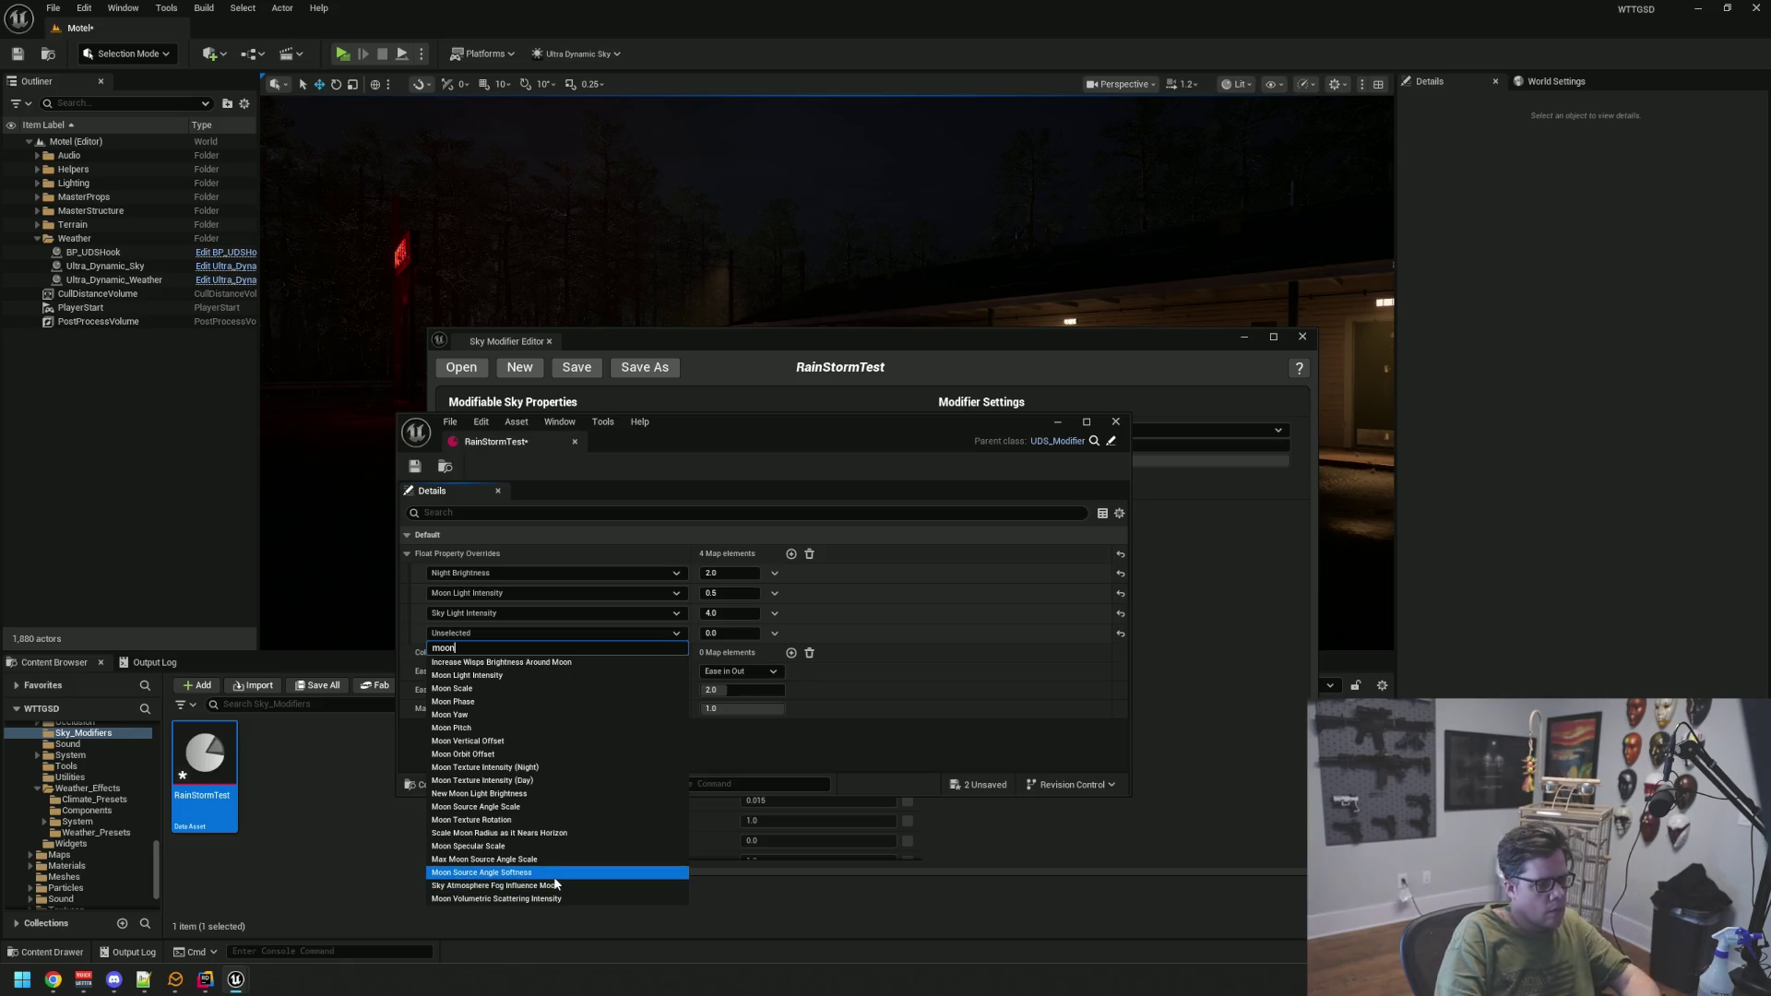
key(BackSpace)
key(BackSpace)
key(BackSpace)
text(glow)
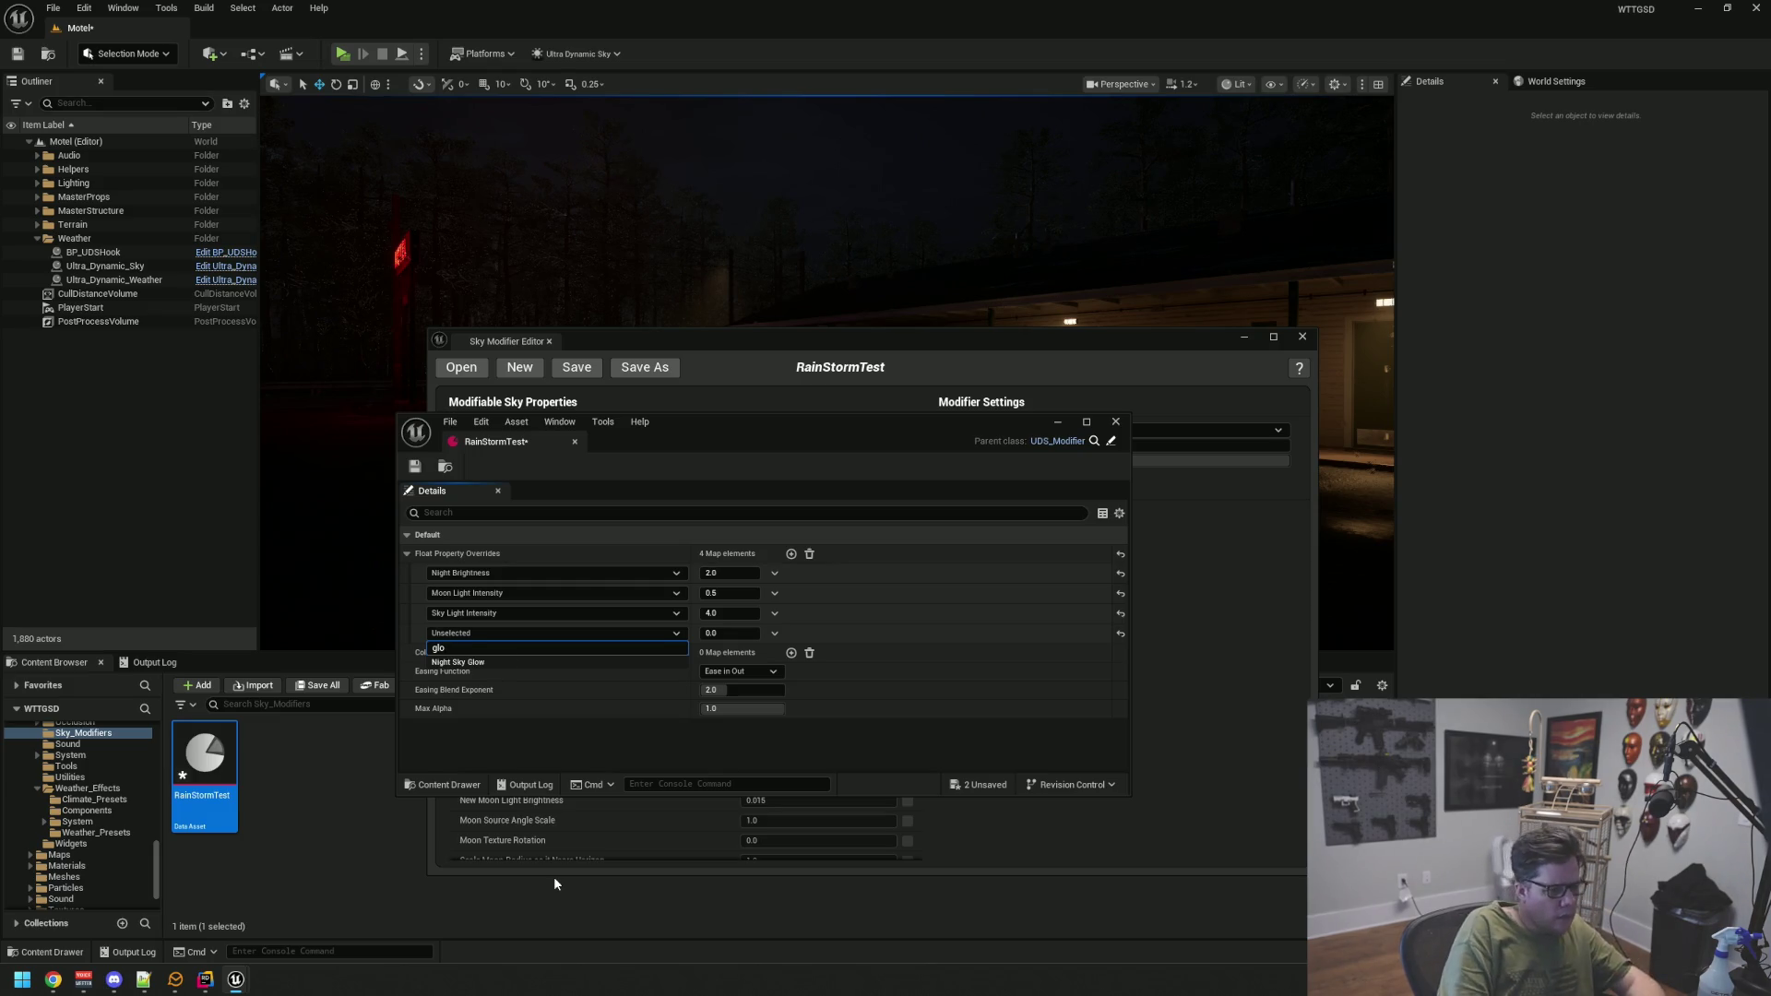
key(BackSpace)
key(BackSpace)
key(BackSpace)
text(cloud)
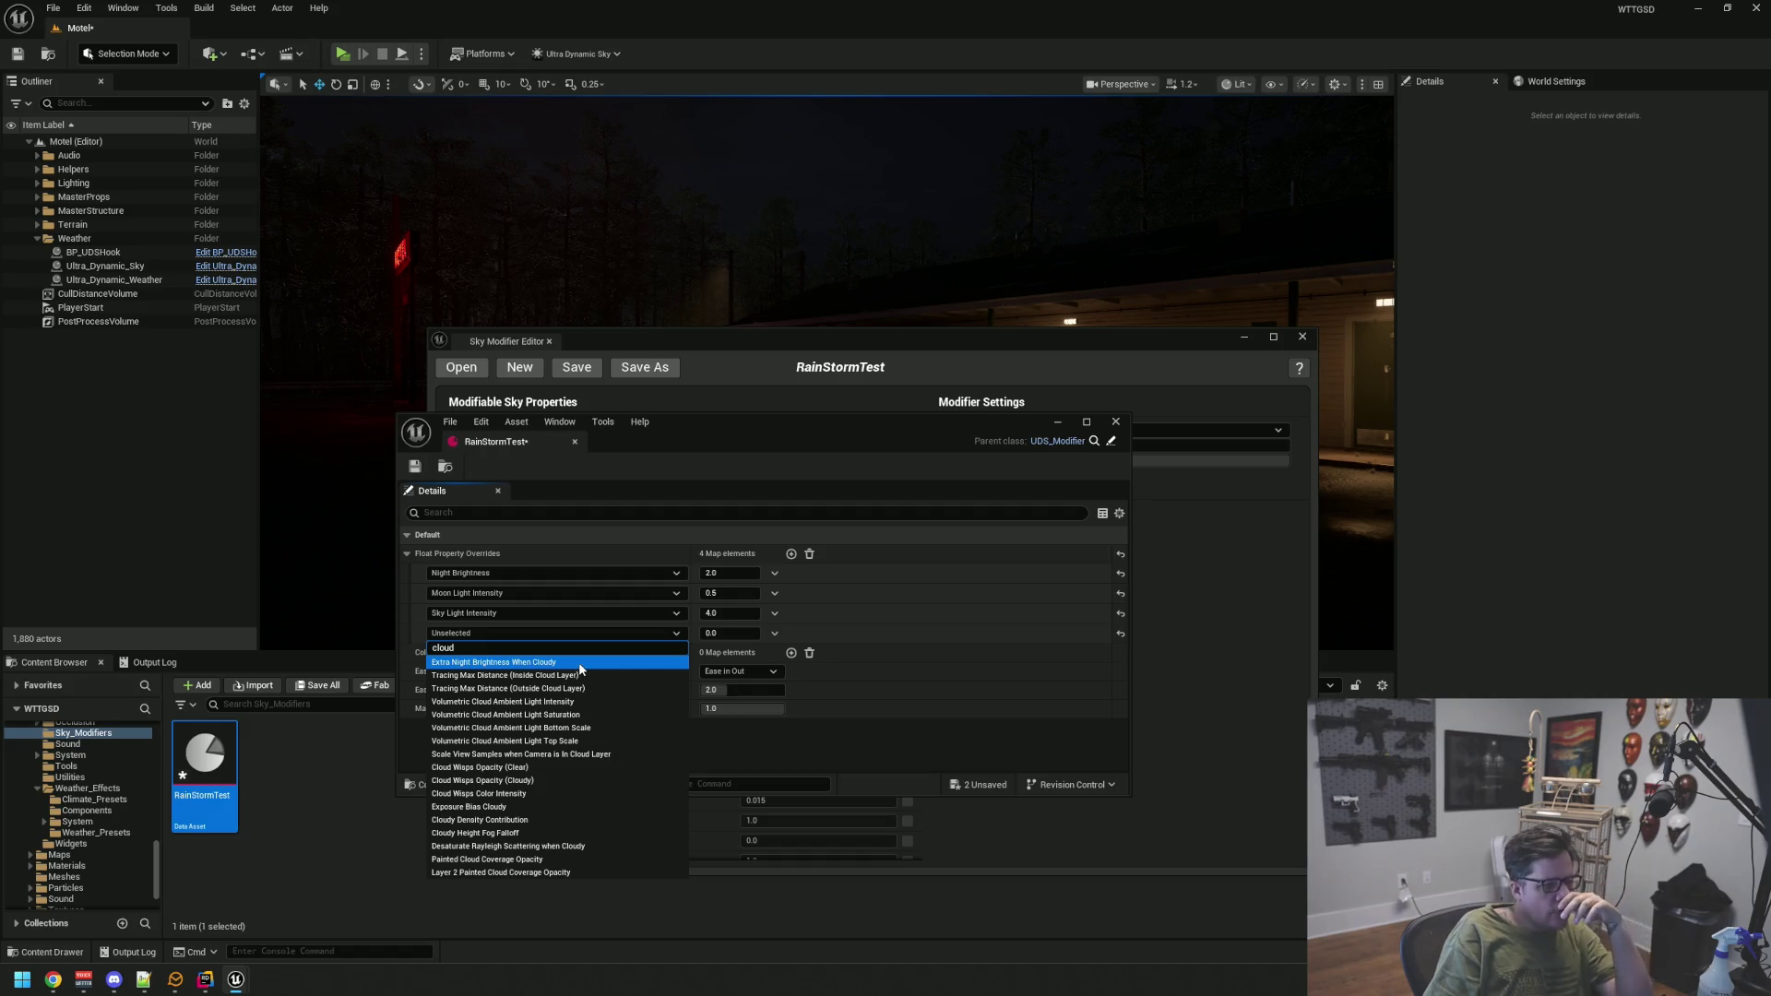
Close the property list and delete the empty 'Unselected' fourth override entry
click(476, 634)
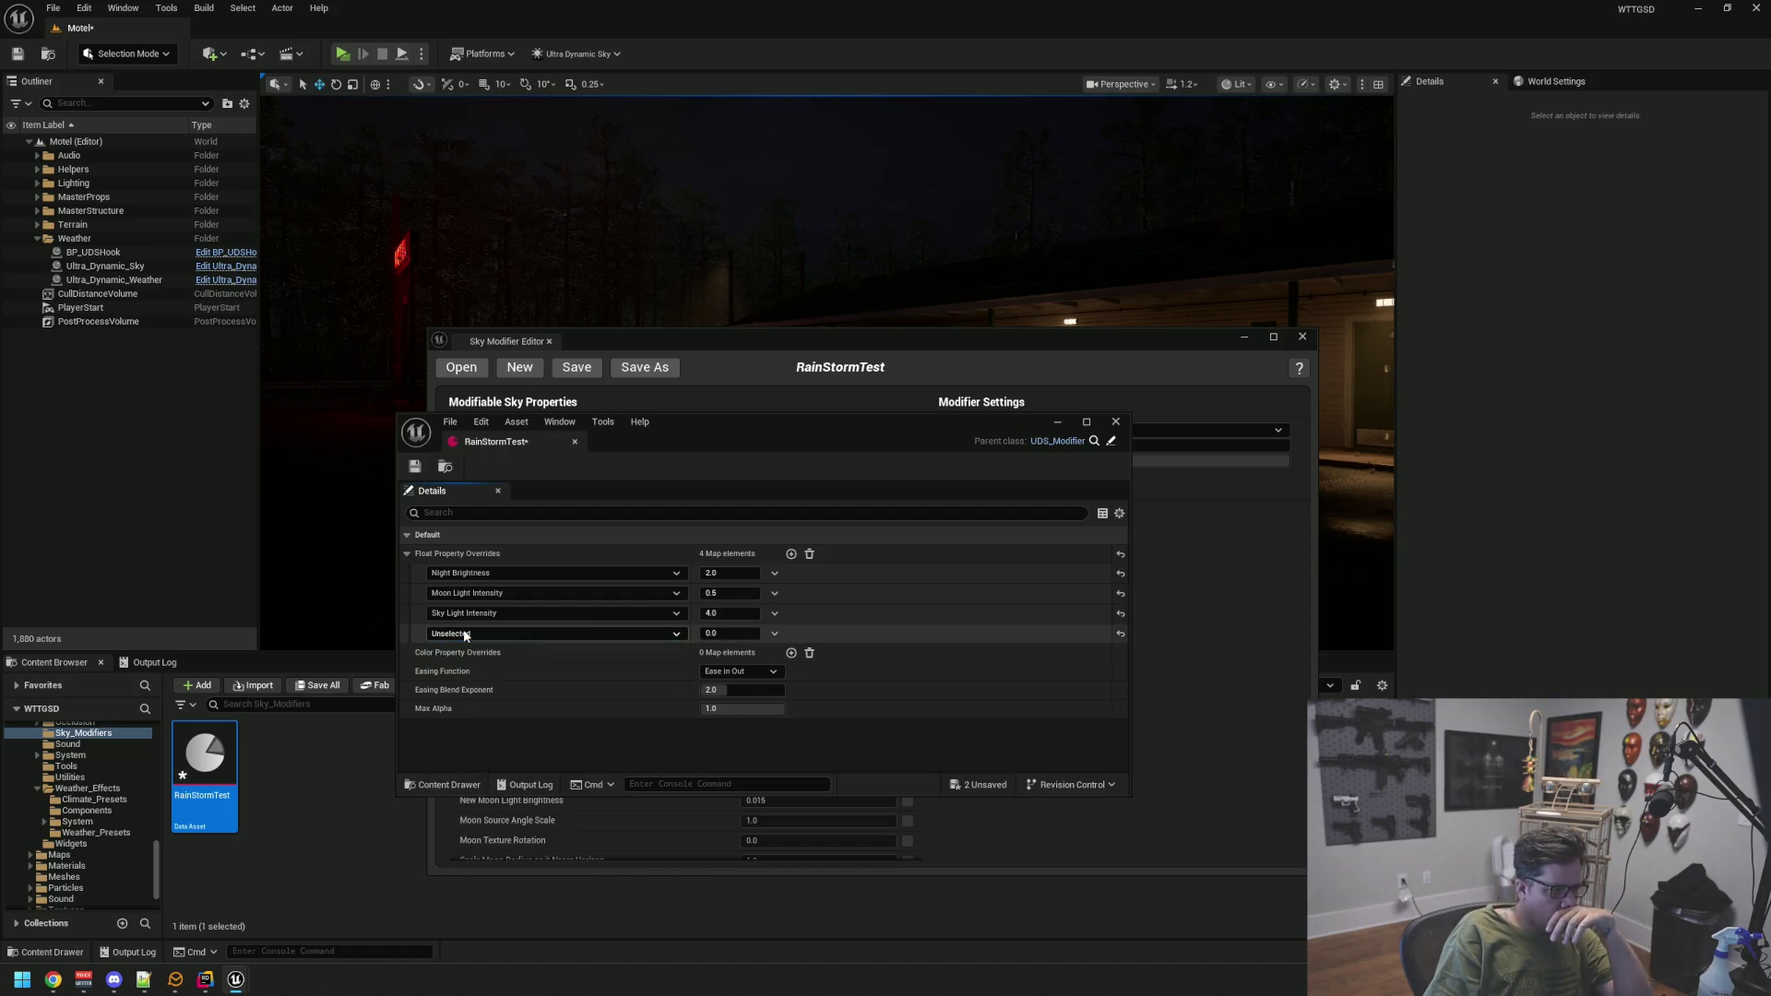
click(476, 635)
click(483, 633)
click(776, 631)
click(793, 657)
Save RainStormTest and move the Sky Modifier Editor lower and left
click(414, 467)
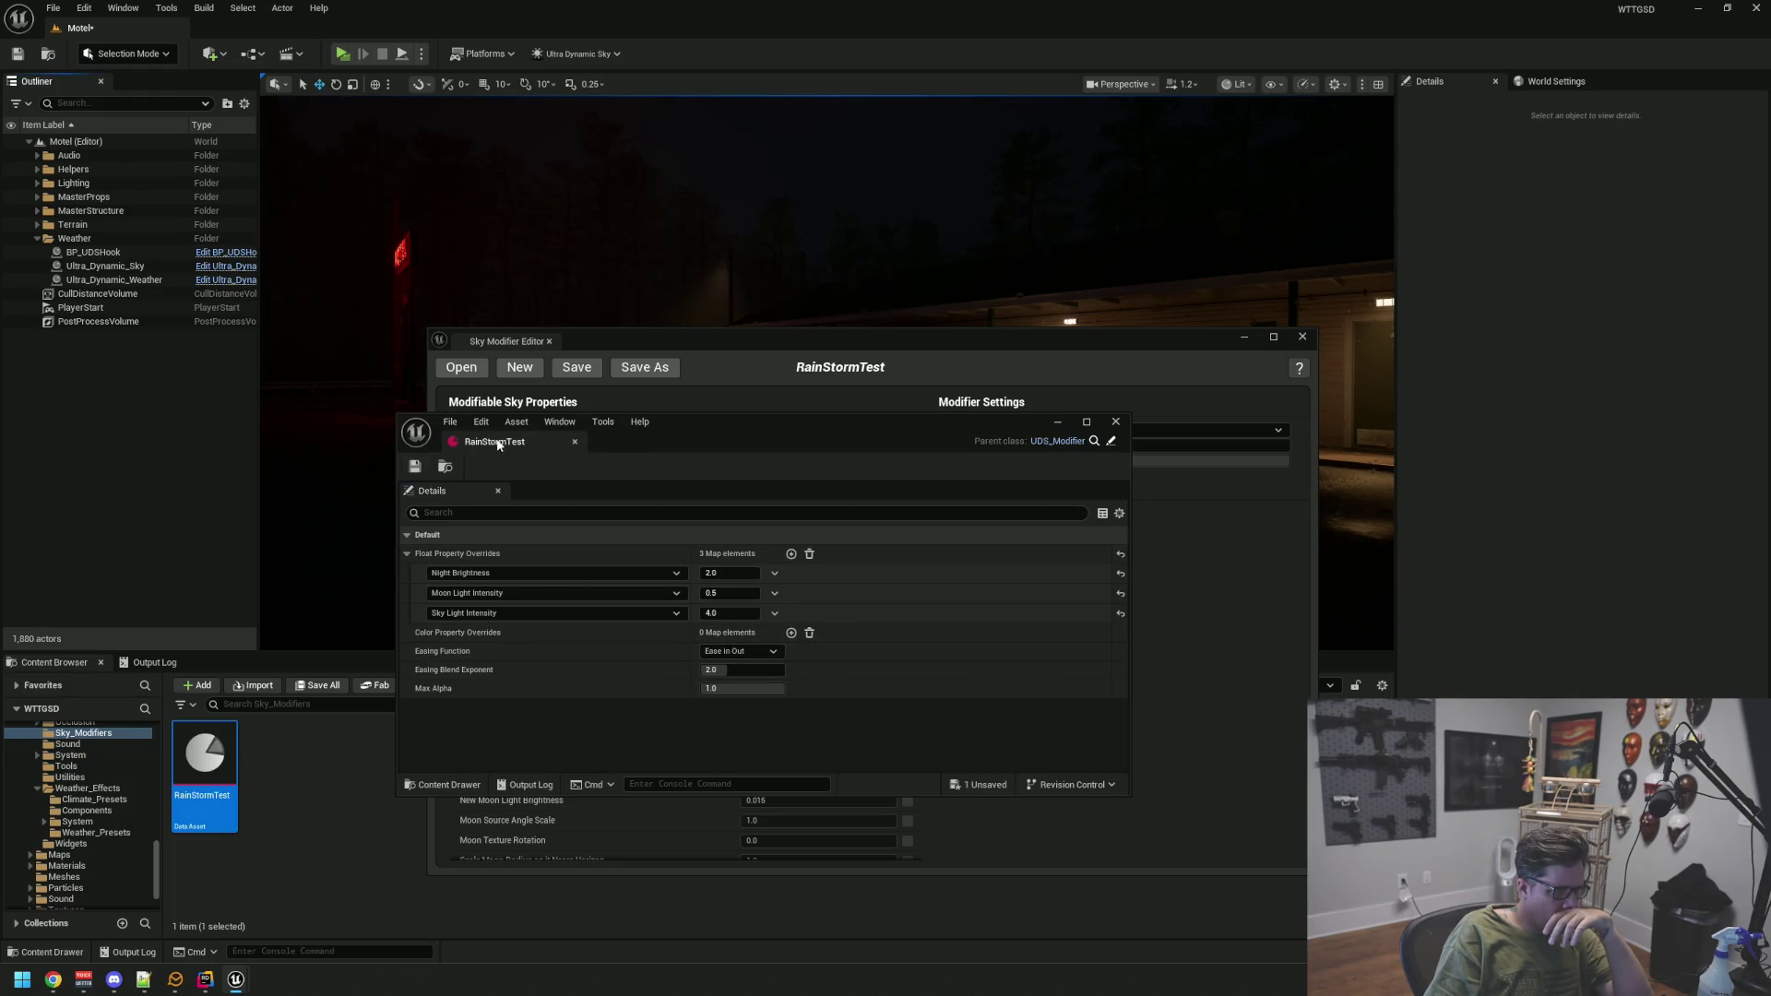
click(773, 350)
drag(773, 350, 721, 424)
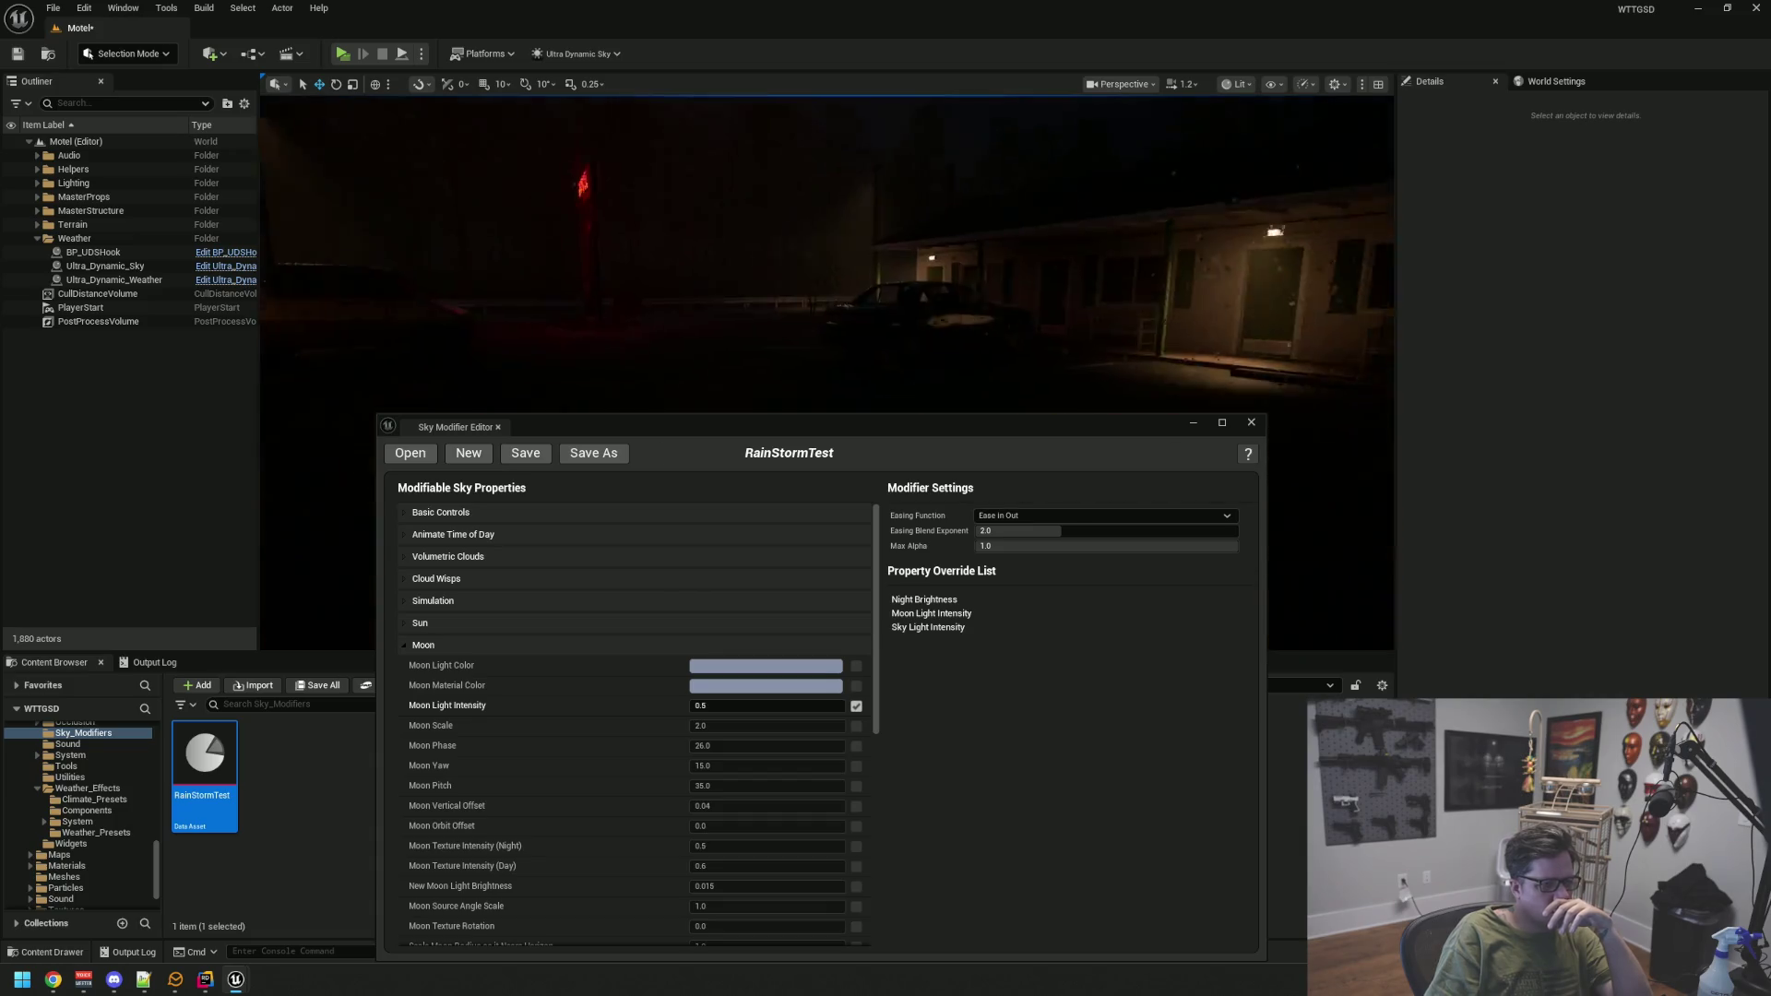
click(424, 645)
click(484, 666)
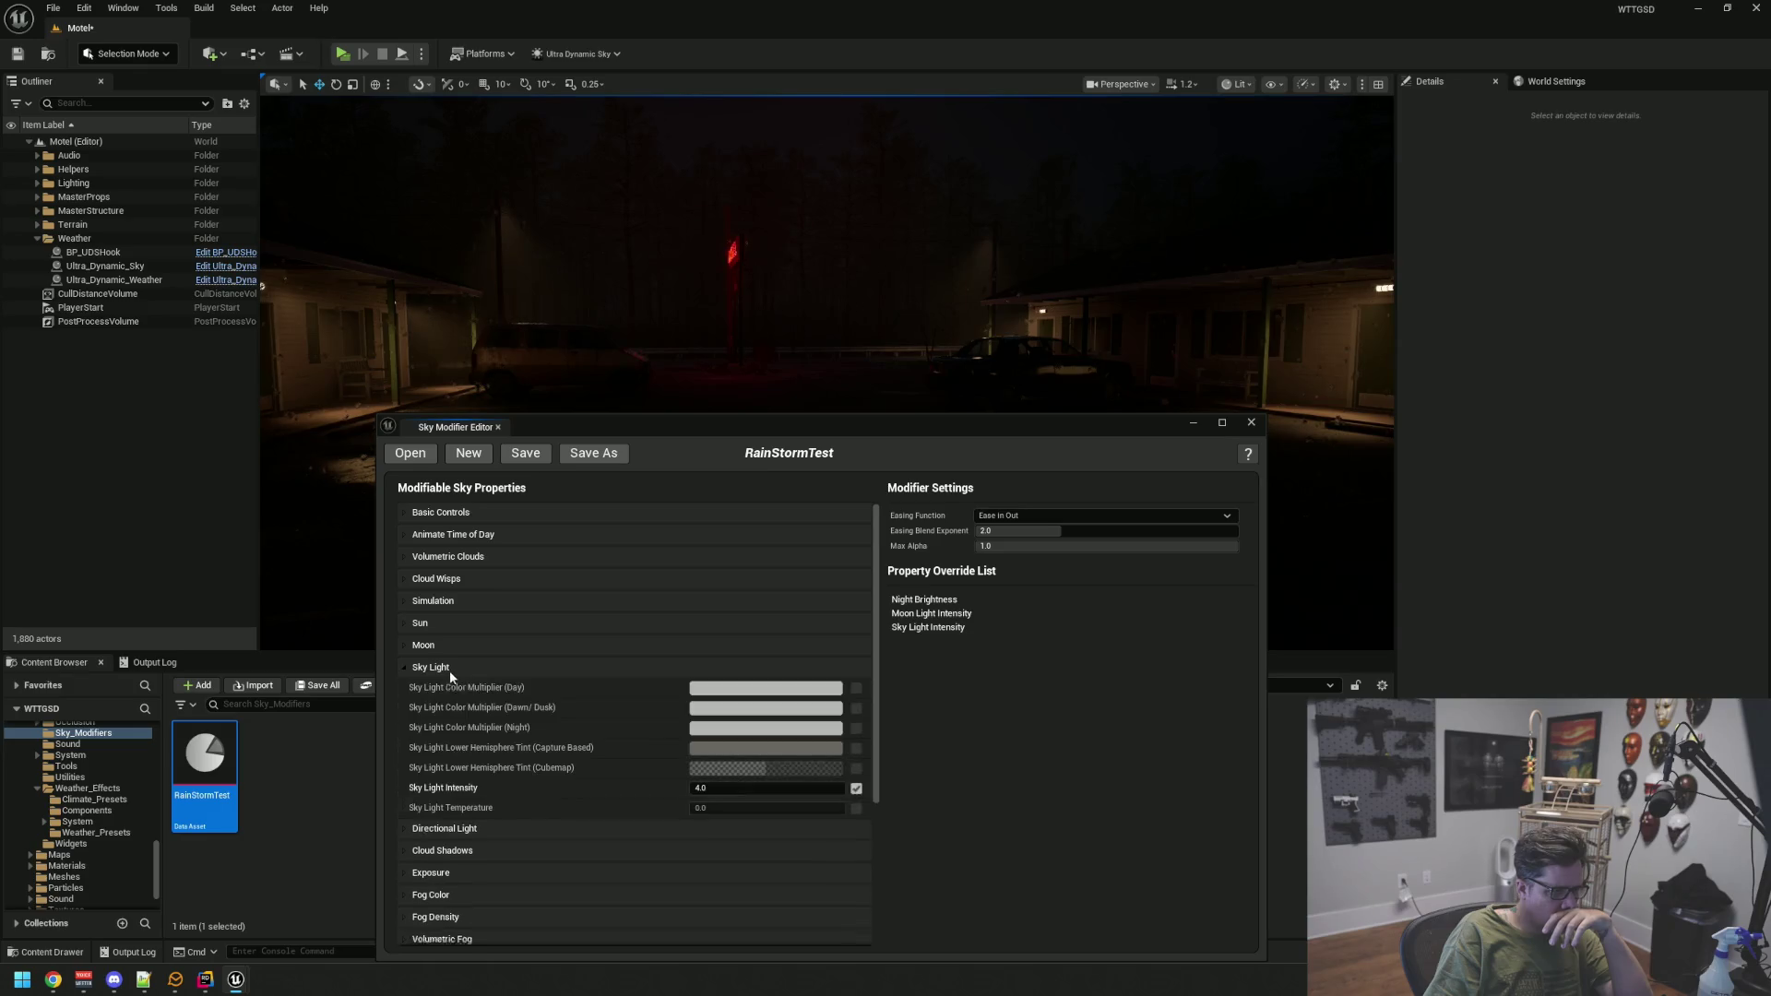
click(435, 669)
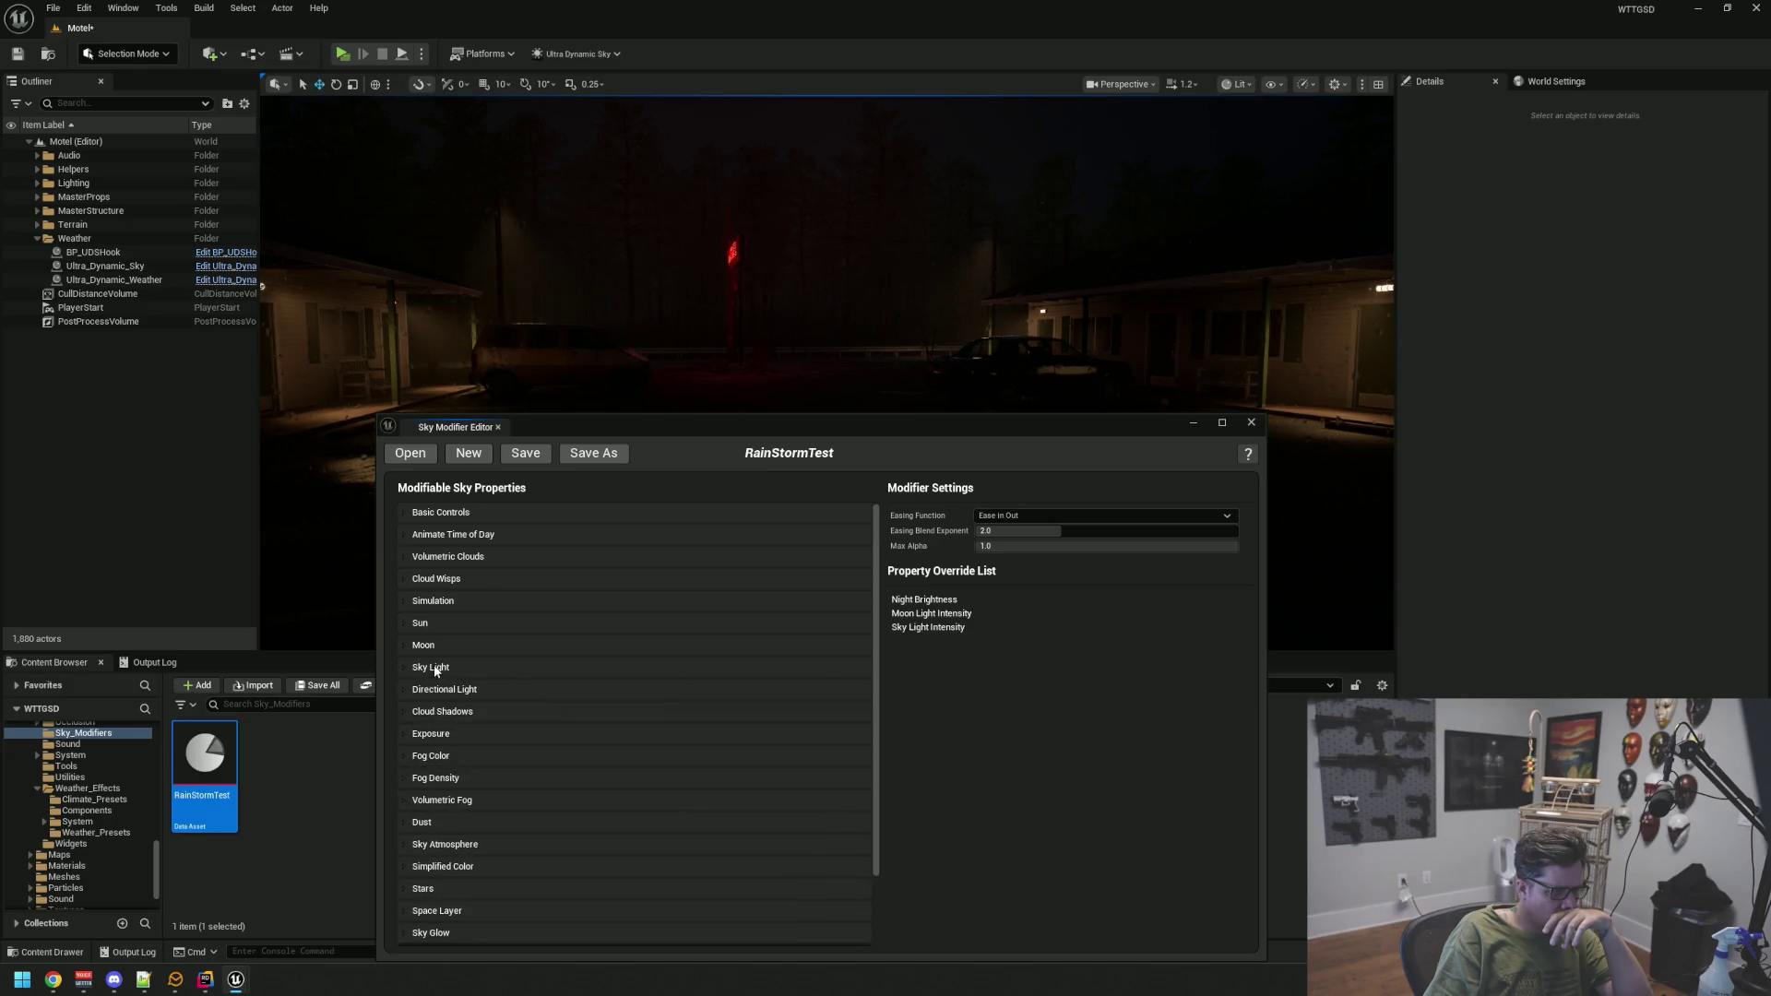
click(468, 591)
click(468, 591)
click(451, 556)
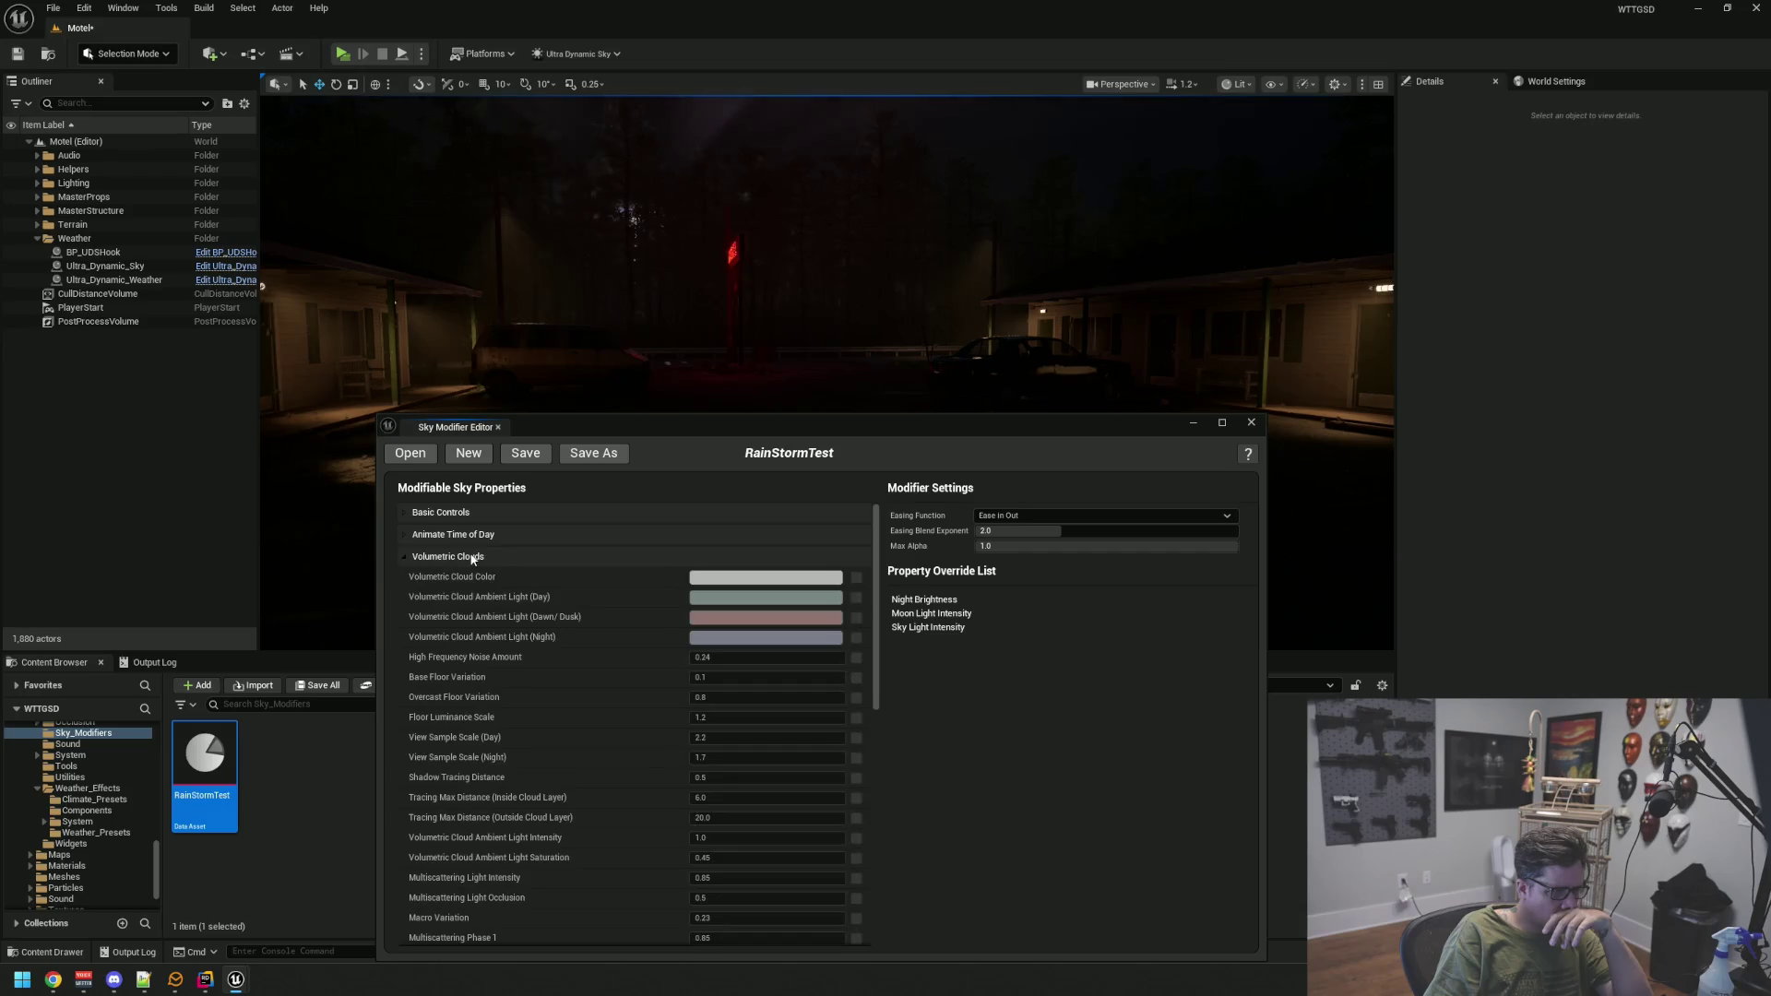
scroll(500, 661, down, 1)
scroll(501, 657, down, 6)
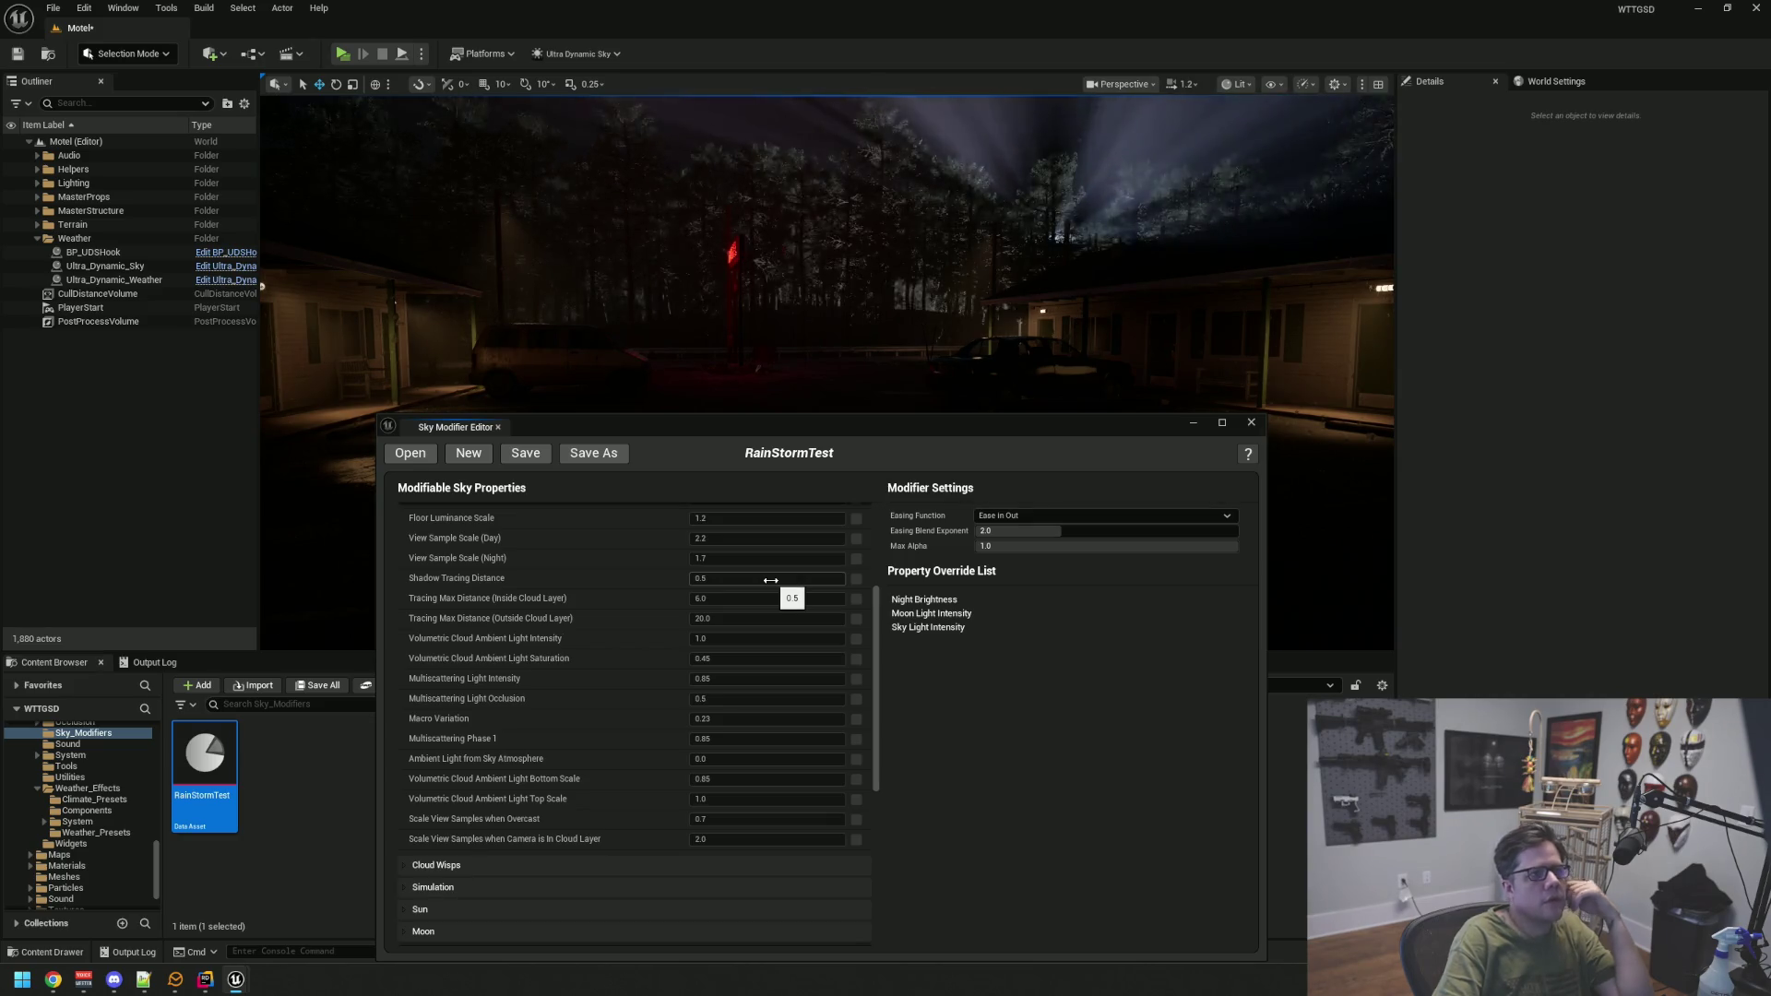
drag(686, 428, 718, 227)
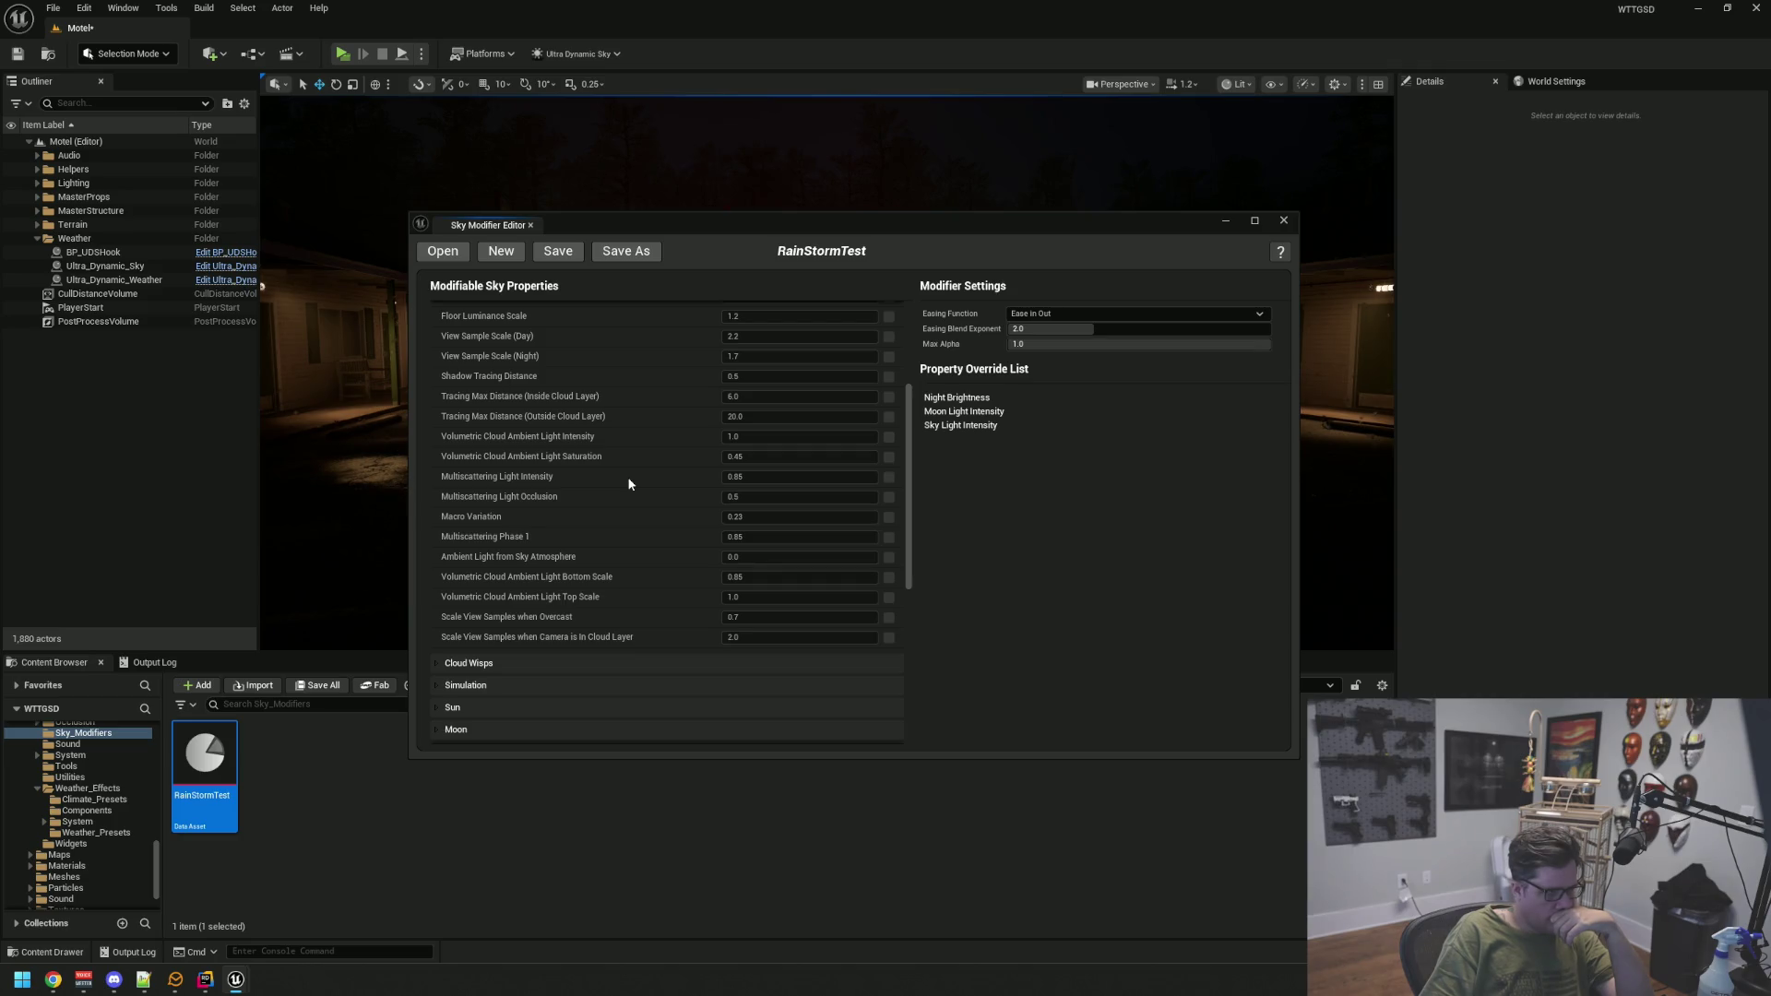
scroll(629, 483, up, 3)
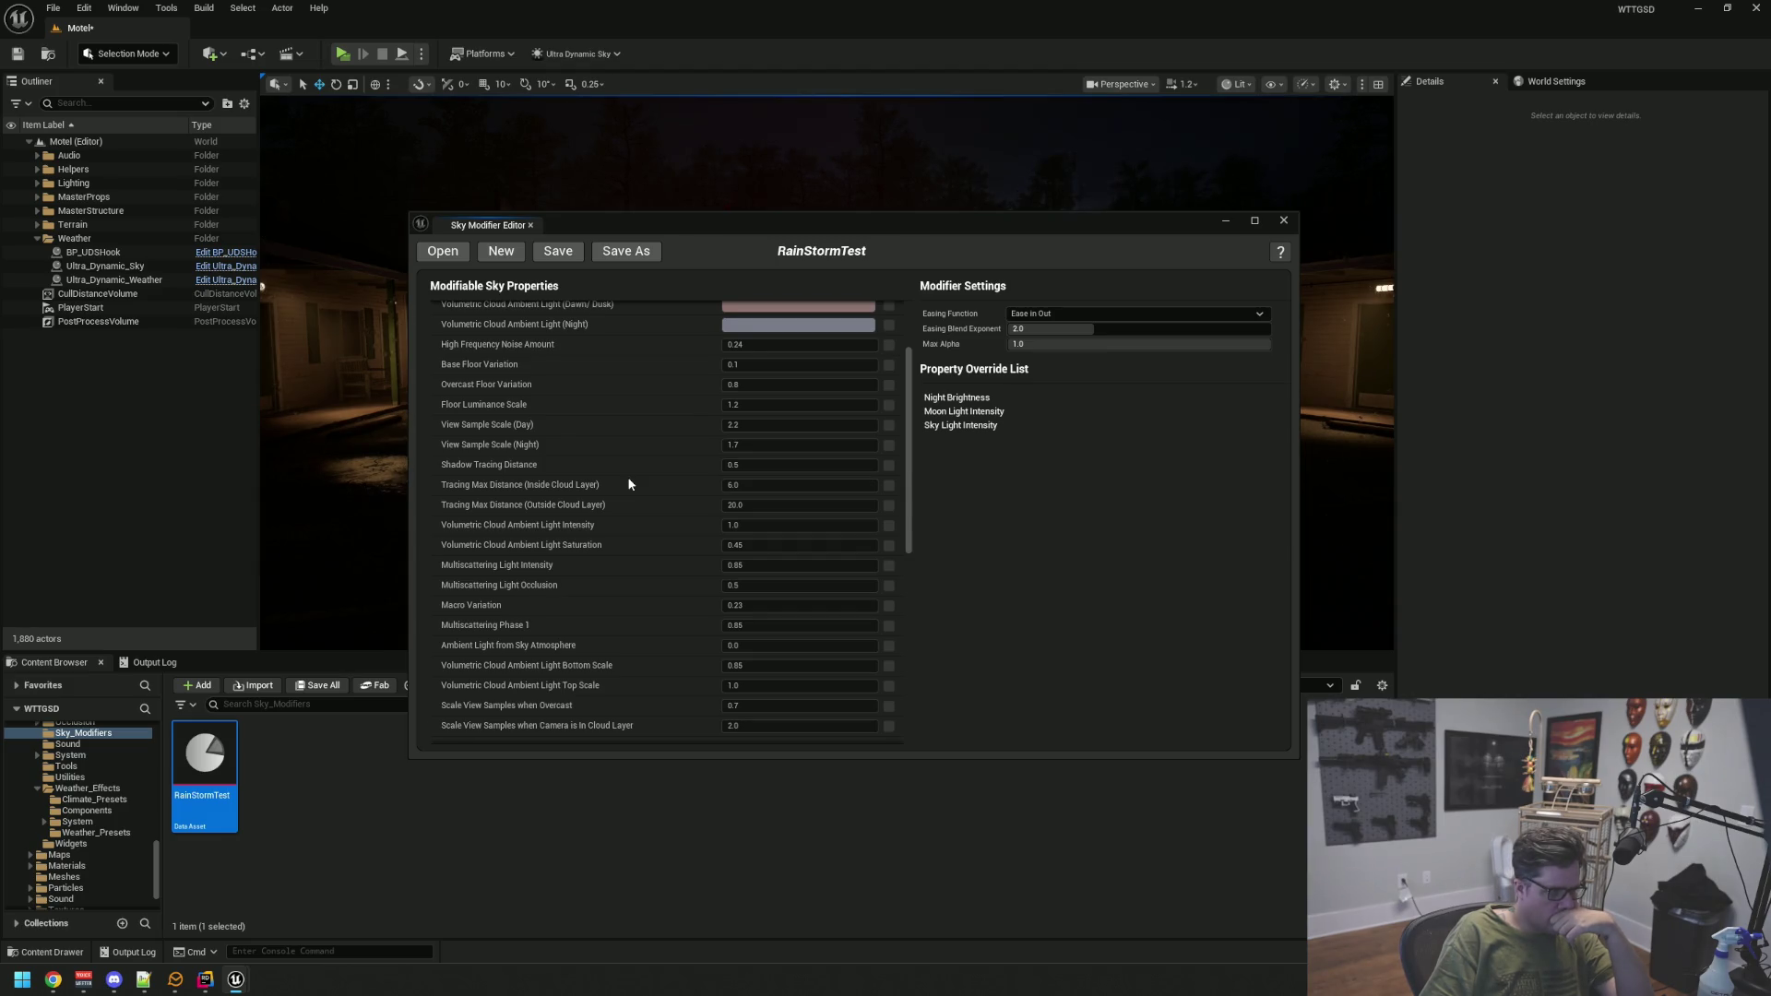
scroll(629, 483, down, 10)
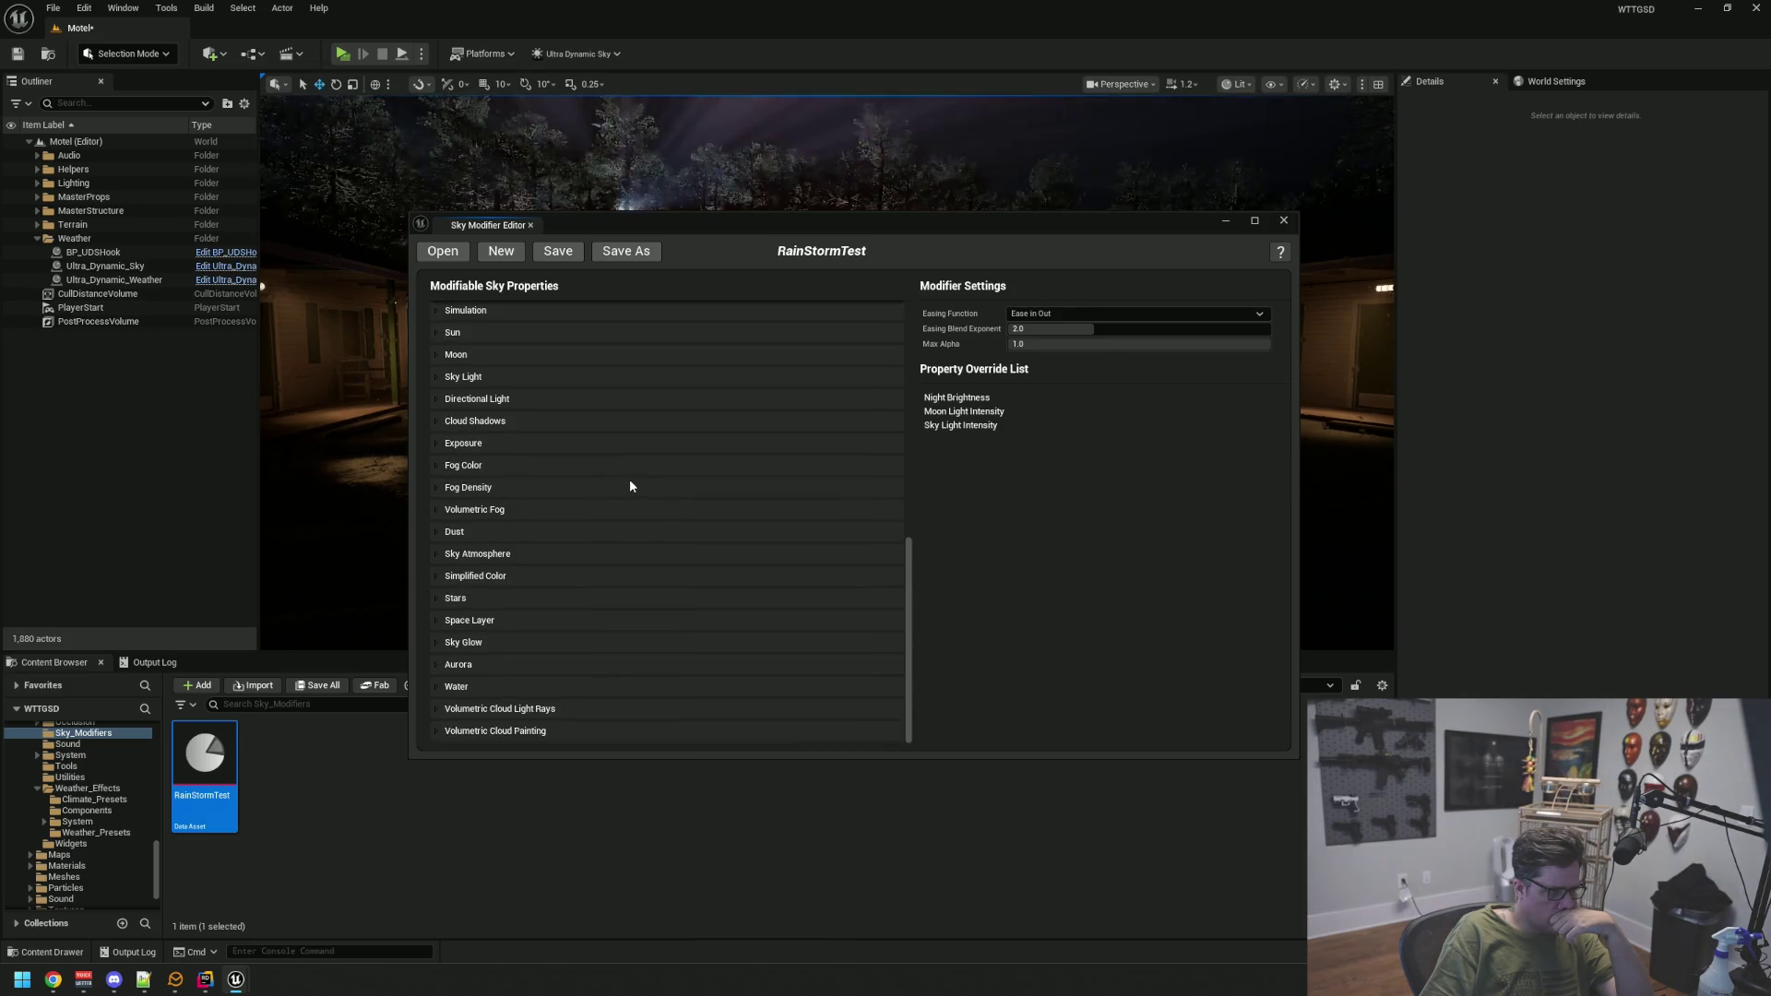
click(129, 266)
Search the sky's Details for 'when cloud' and add Extra Night Brightness When Cloudy as an override
click(1510, 262)
text(when clo)
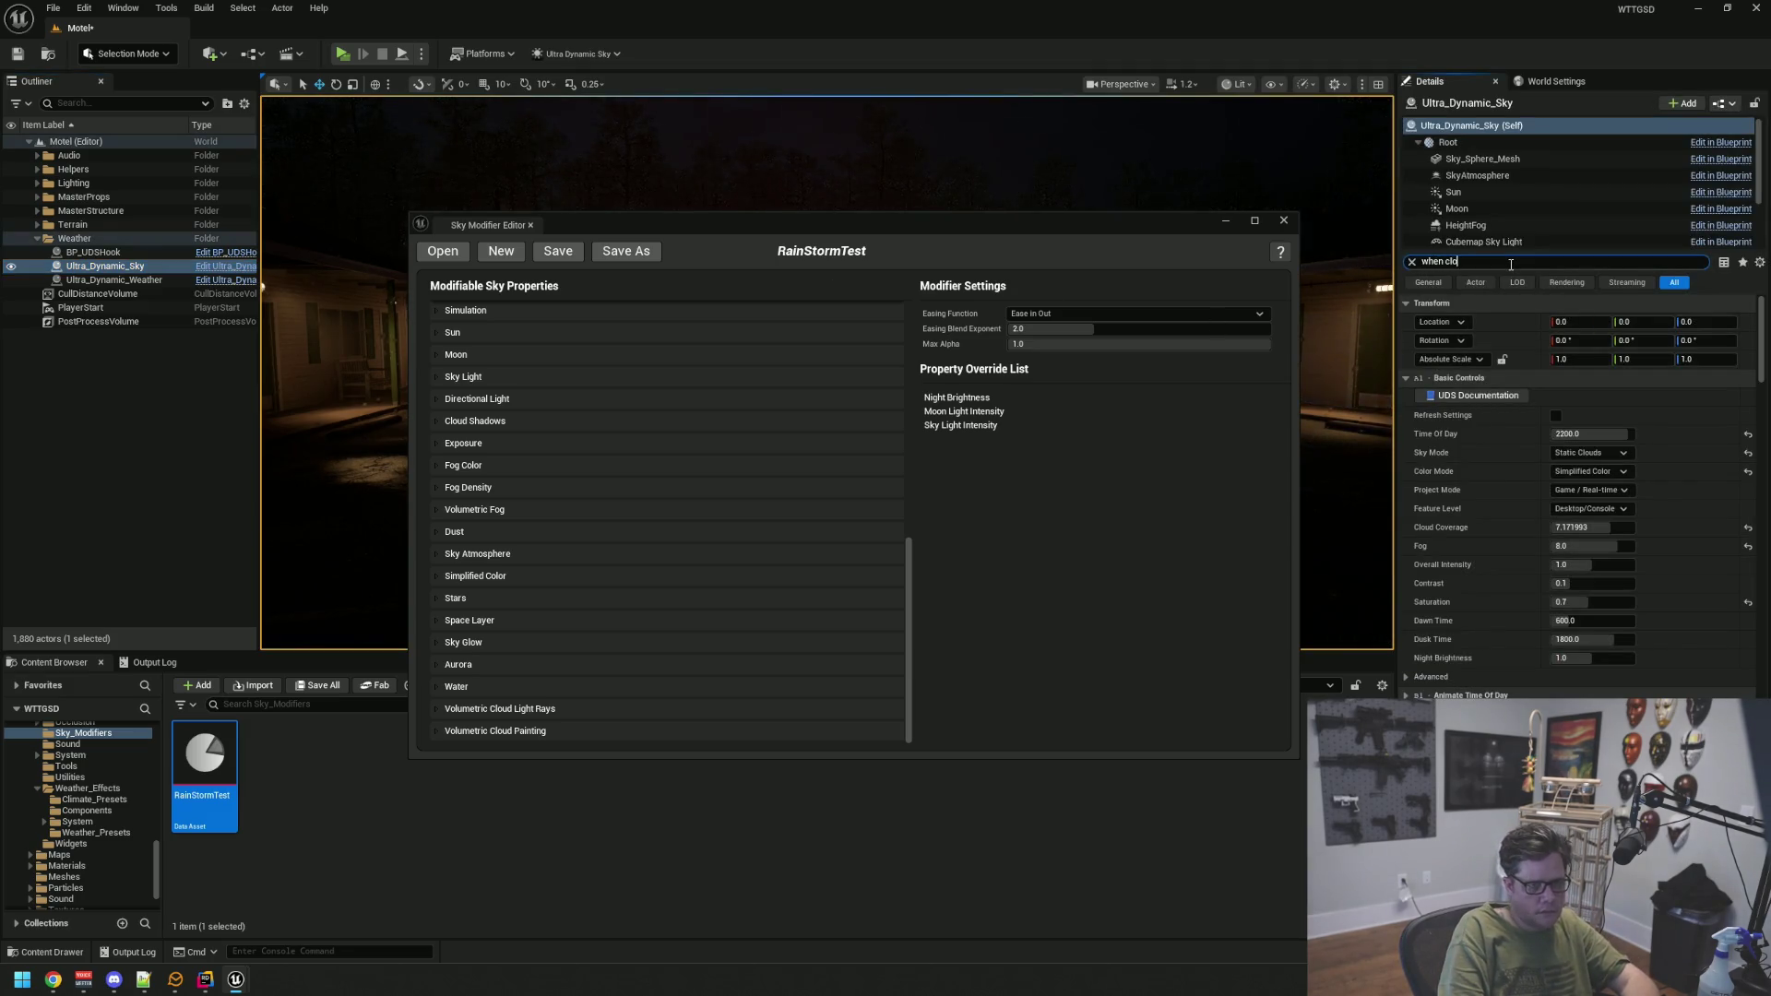
text(ud)
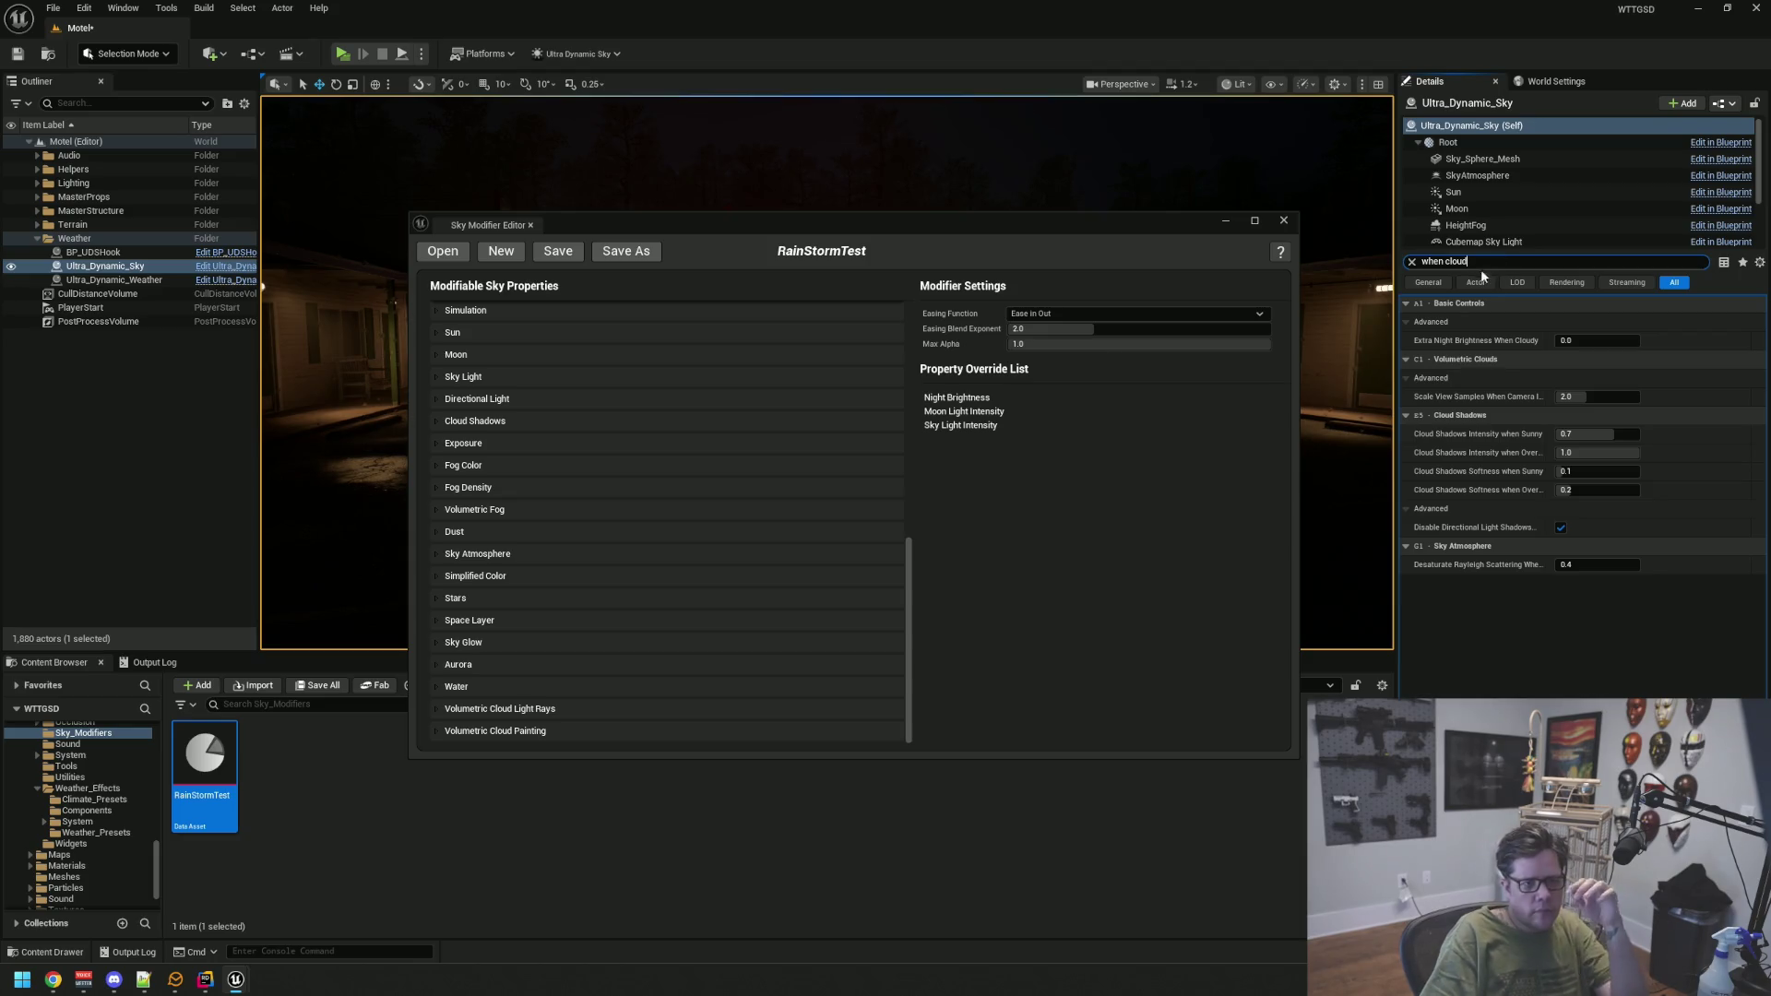
mouse_move(1458, 350)
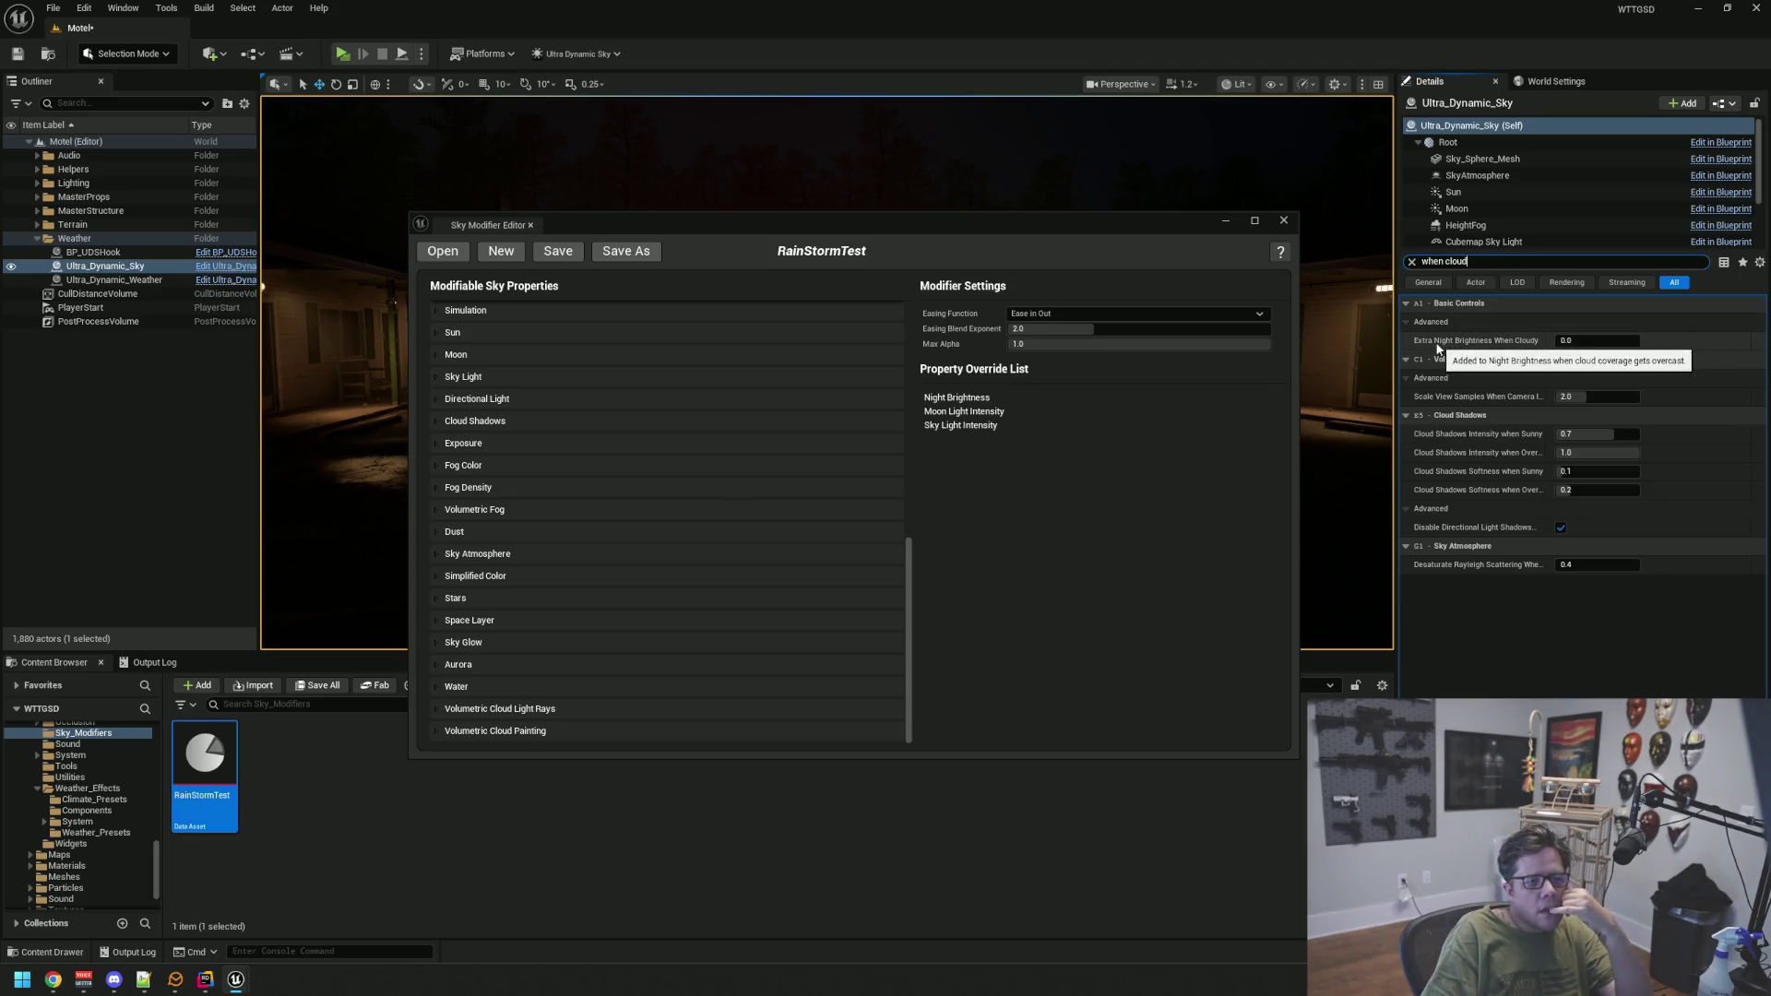
scroll(534, 393, up, 10)
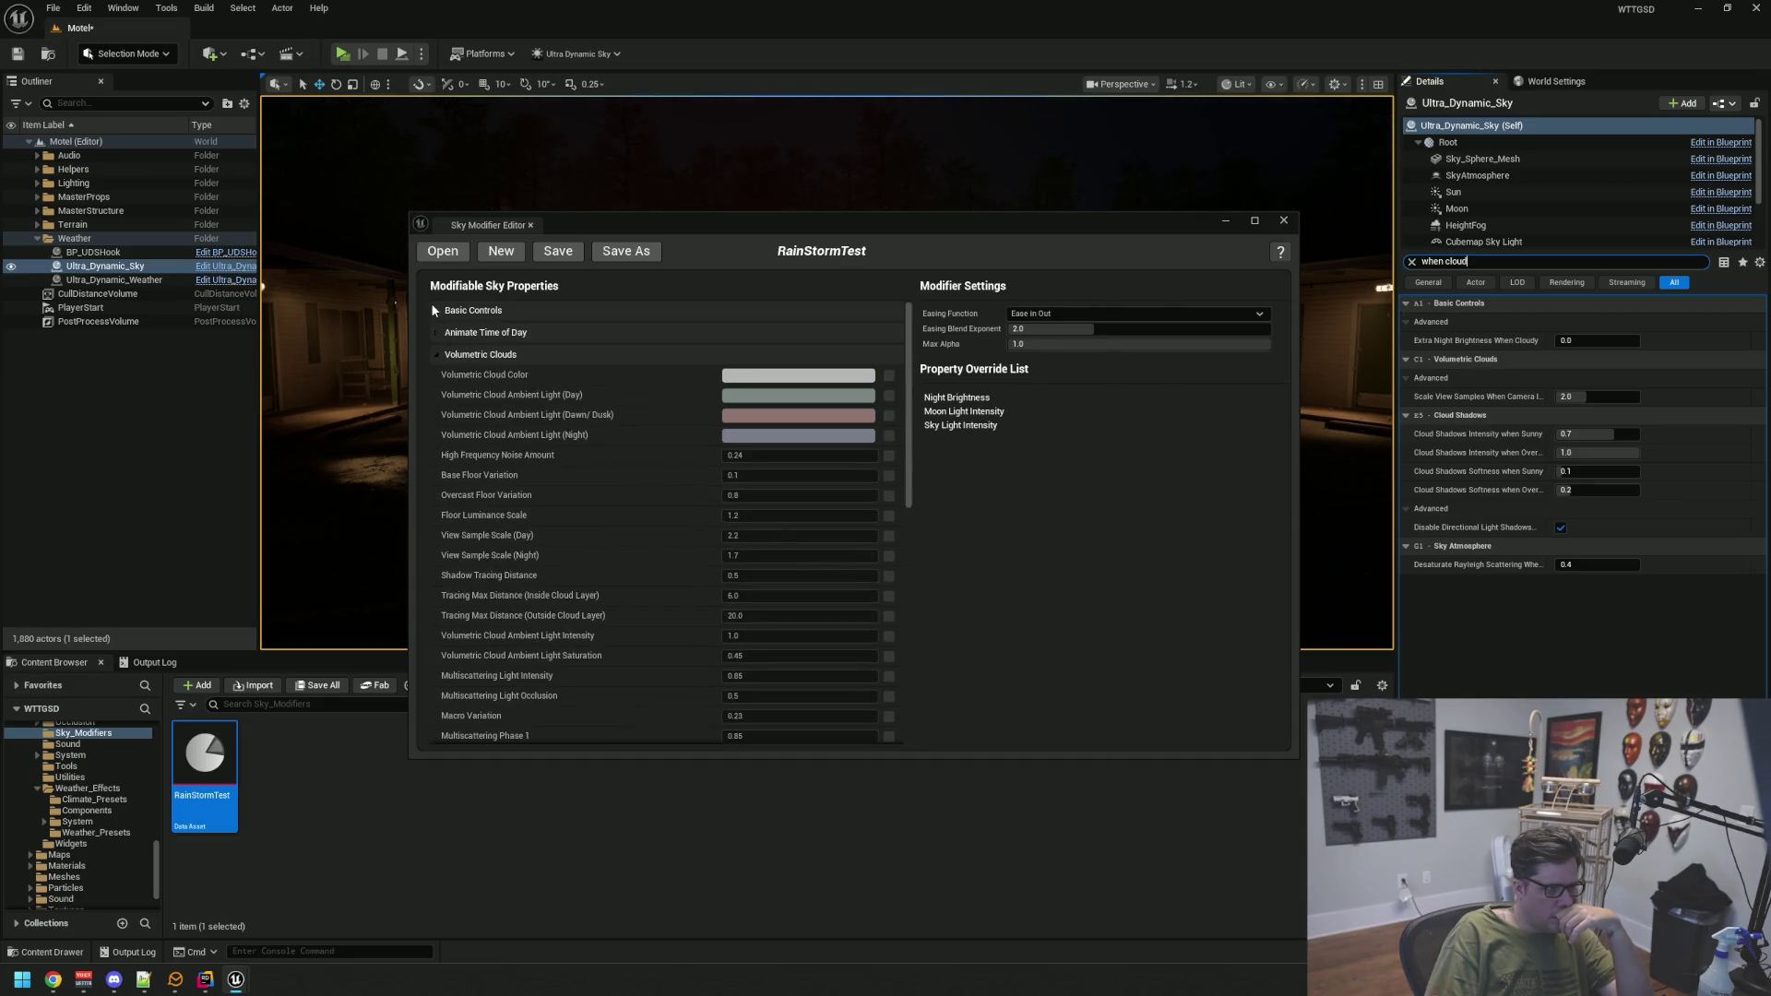
click(435, 311)
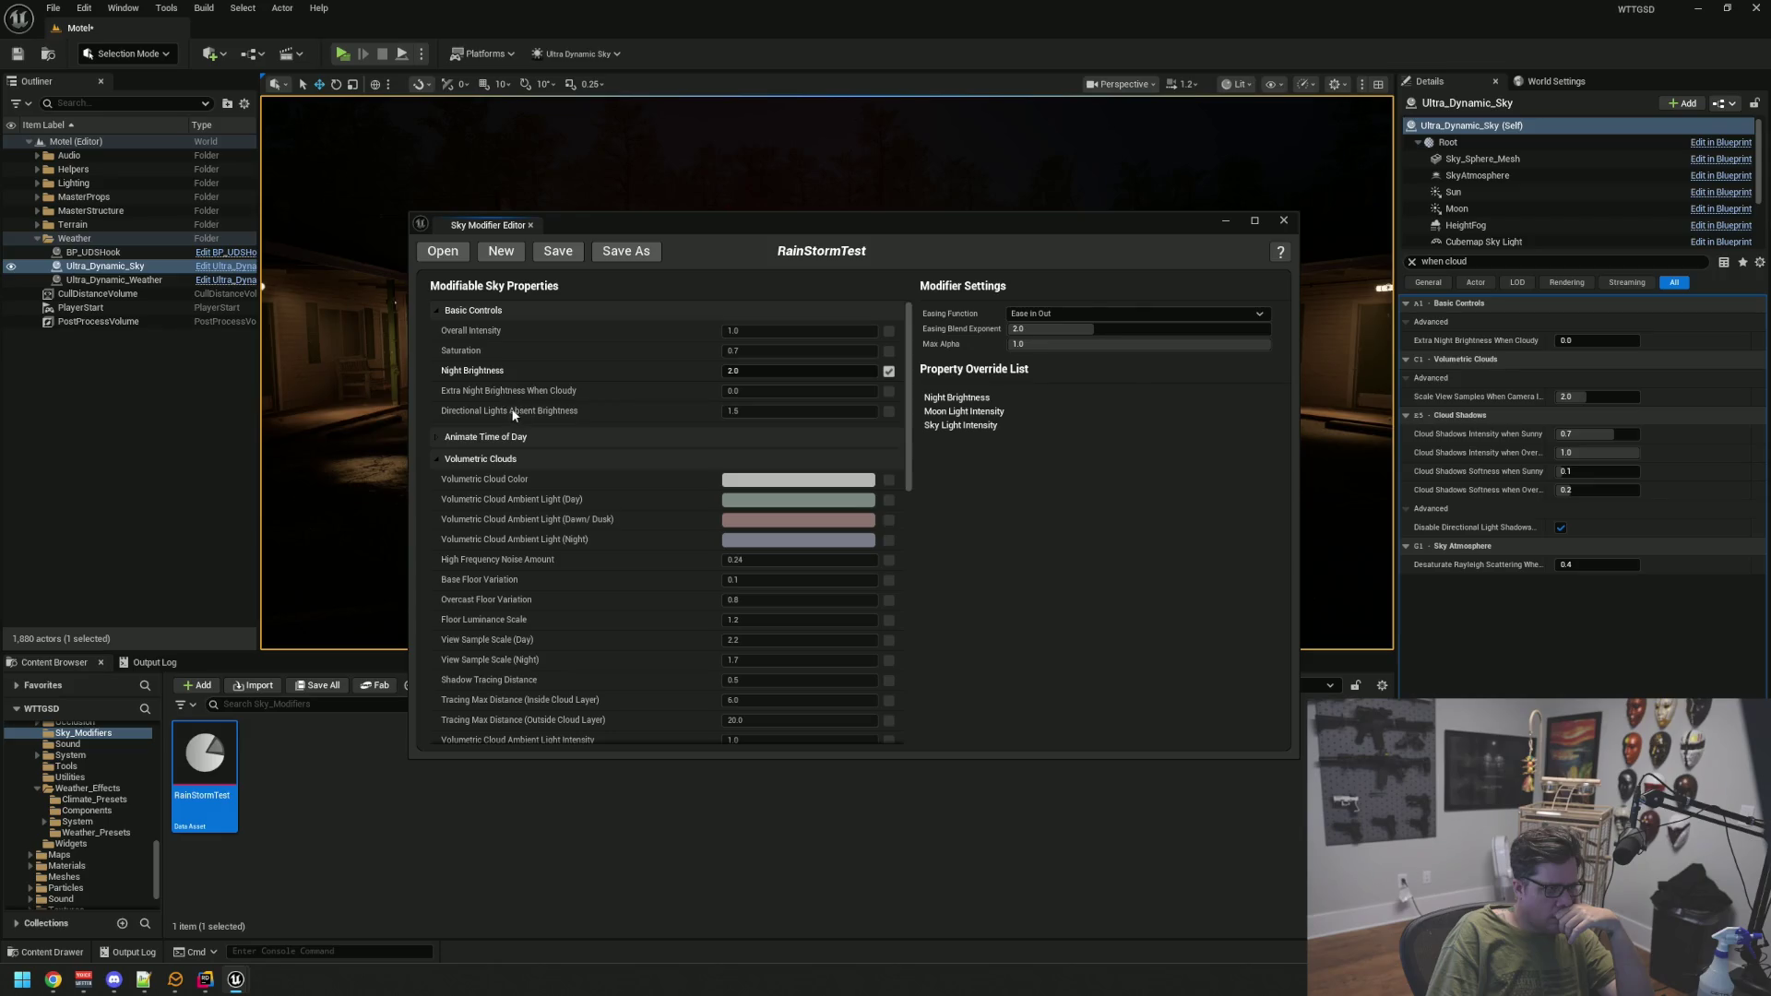
click(888, 391)
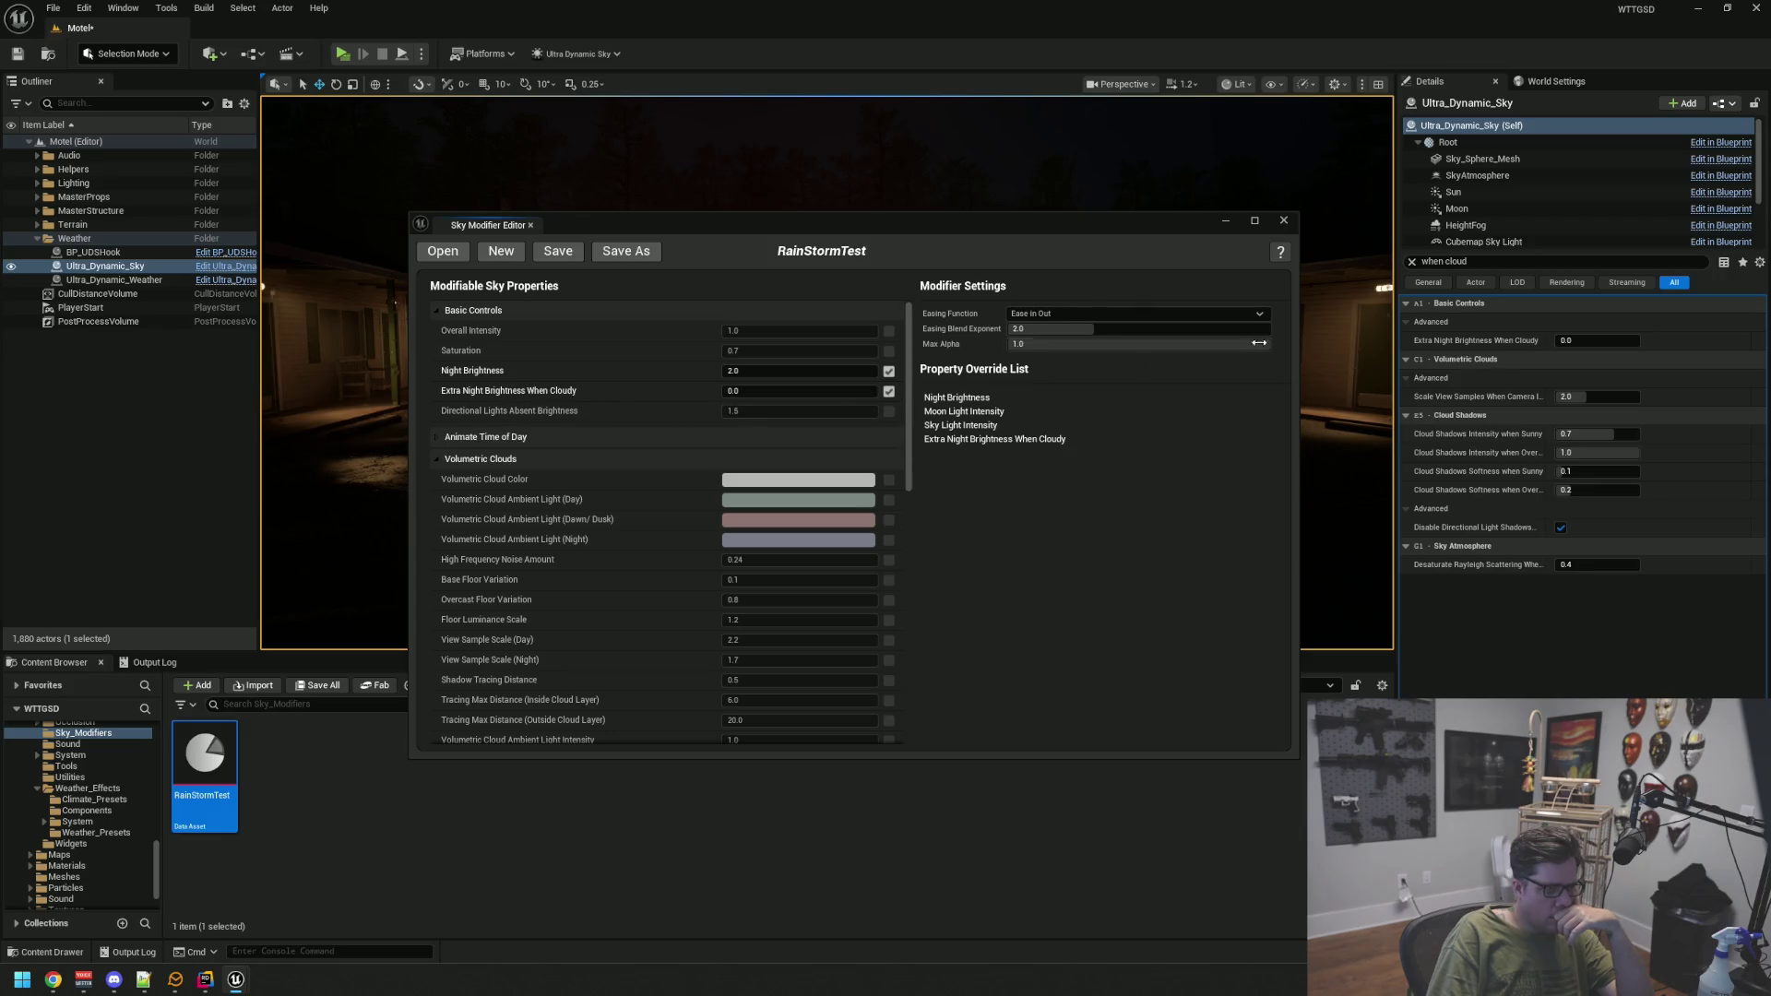
Set Extra Night Brightness When Cloudy to 1.5 while checking the motel sky in the viewport
click(1411, 262)
mouse_move(949, 229)
mouse_down()
mouse_move(1021, 358)
mouse_move(1016, 388)
mouse_up()
drag(959, 306, 914, 426)
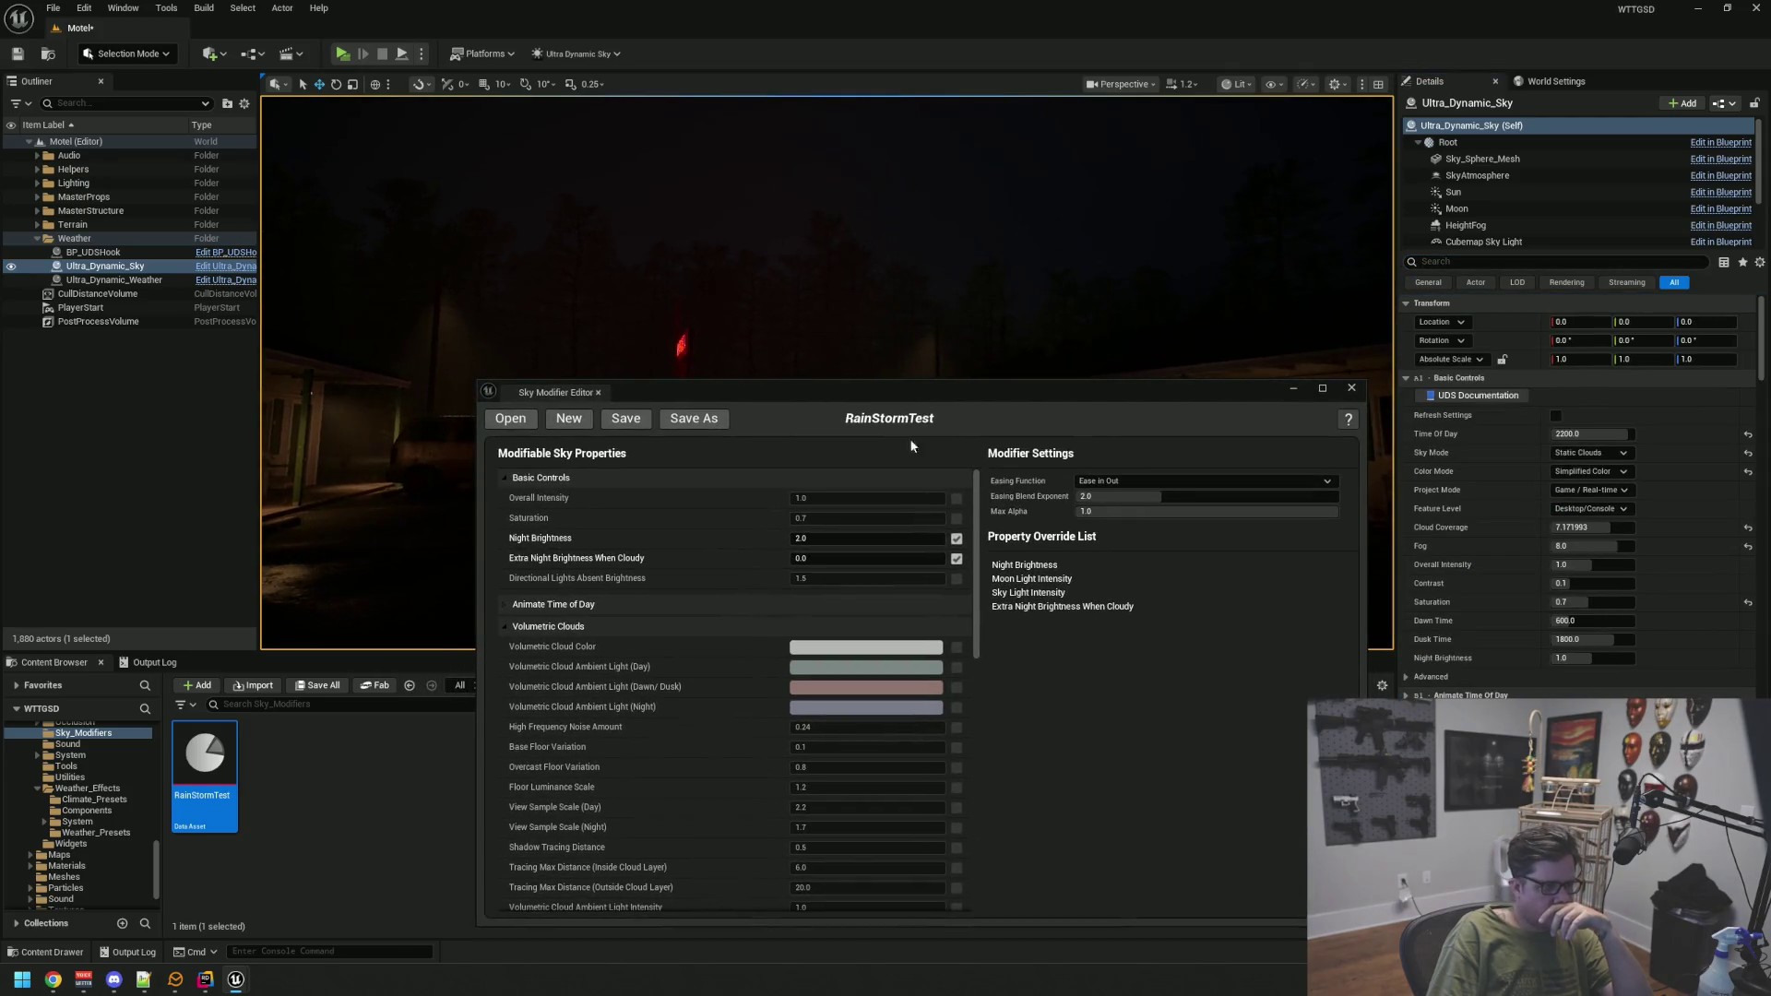
drag(795, 557, 826, 557)
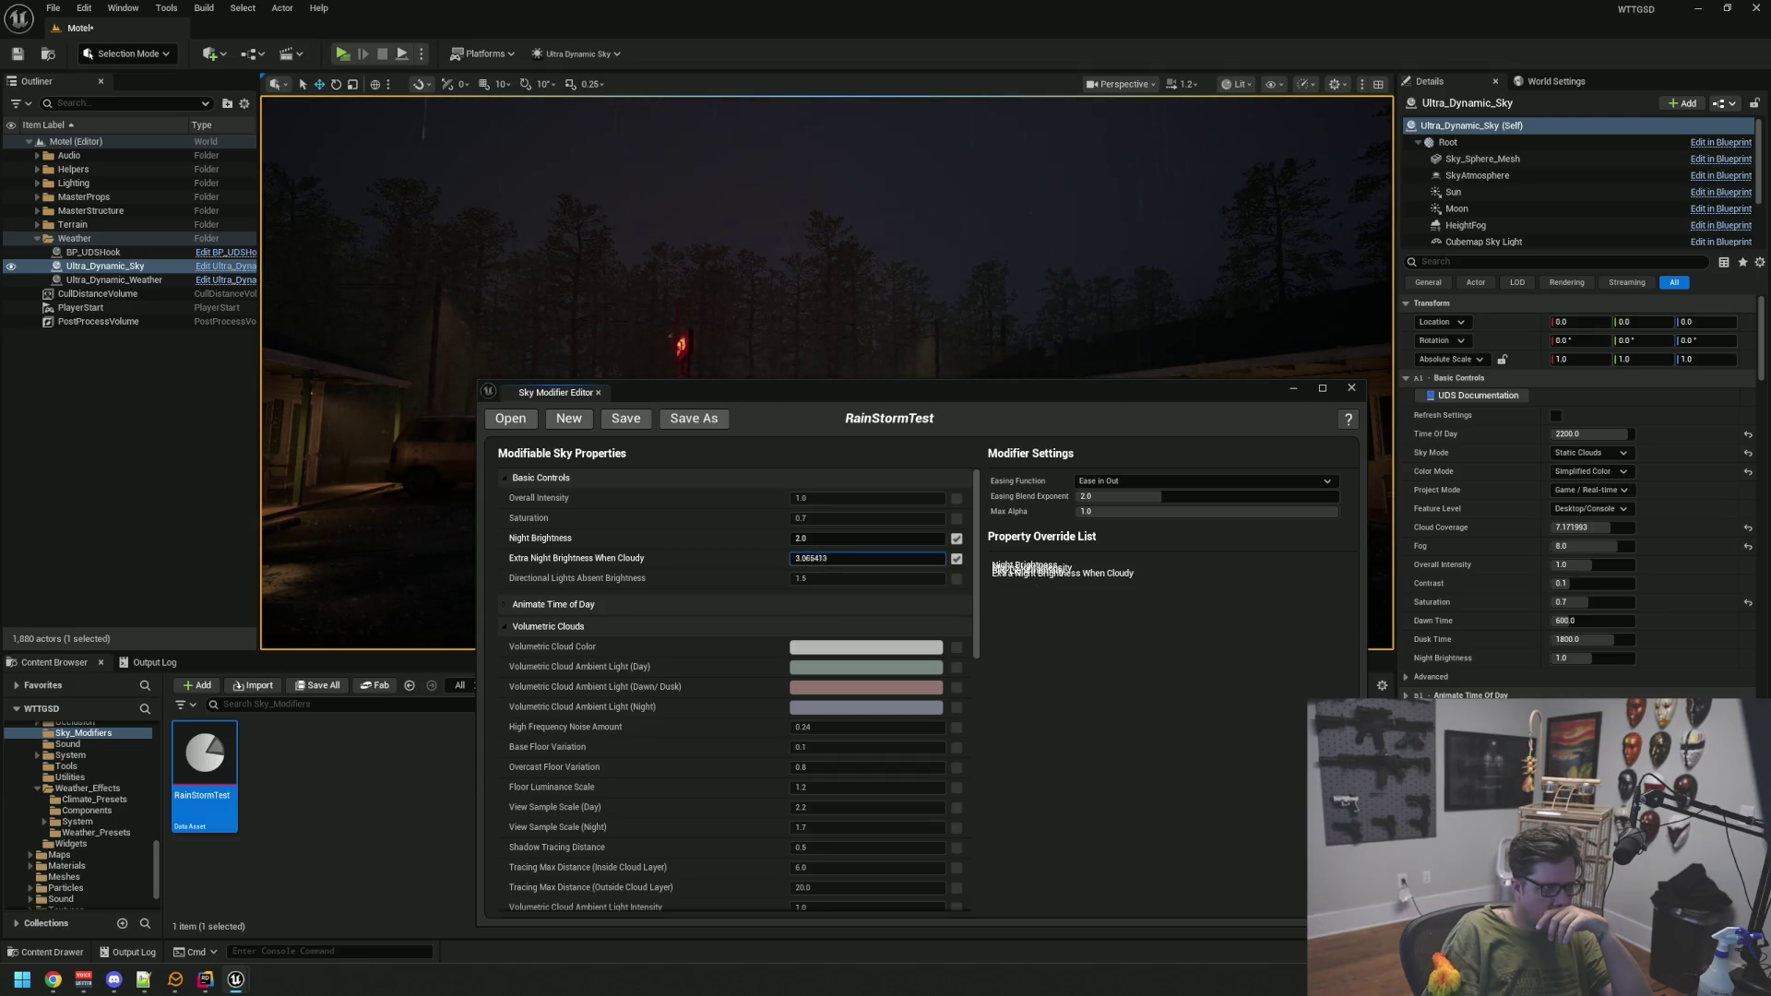
drag(811, 558, 803, 558)
drag(690, 302, 690, 415)
mouse_move(767, 277)
mouse_down()
mouse_move(766, 351)
mouse_move(784, 341)
mouse_move(767, 320)
mouse_up()
drag(795, 560, 765, 559)
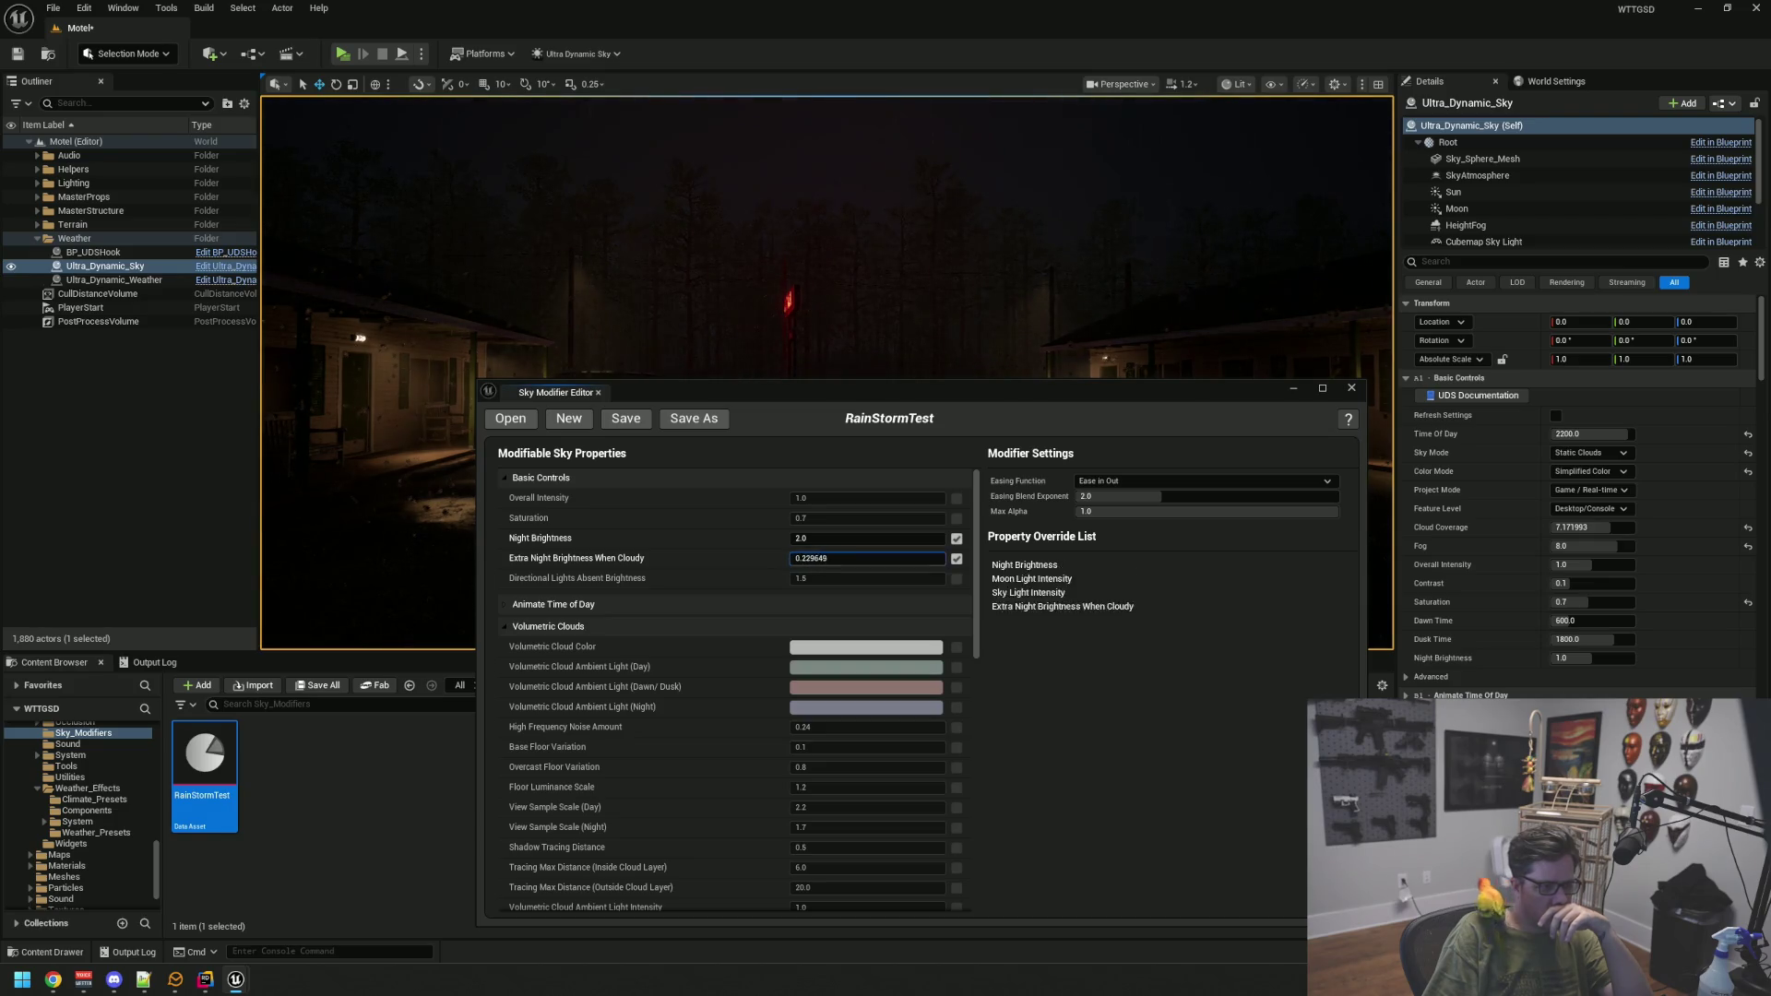
click(795, 559)
text(1.5)
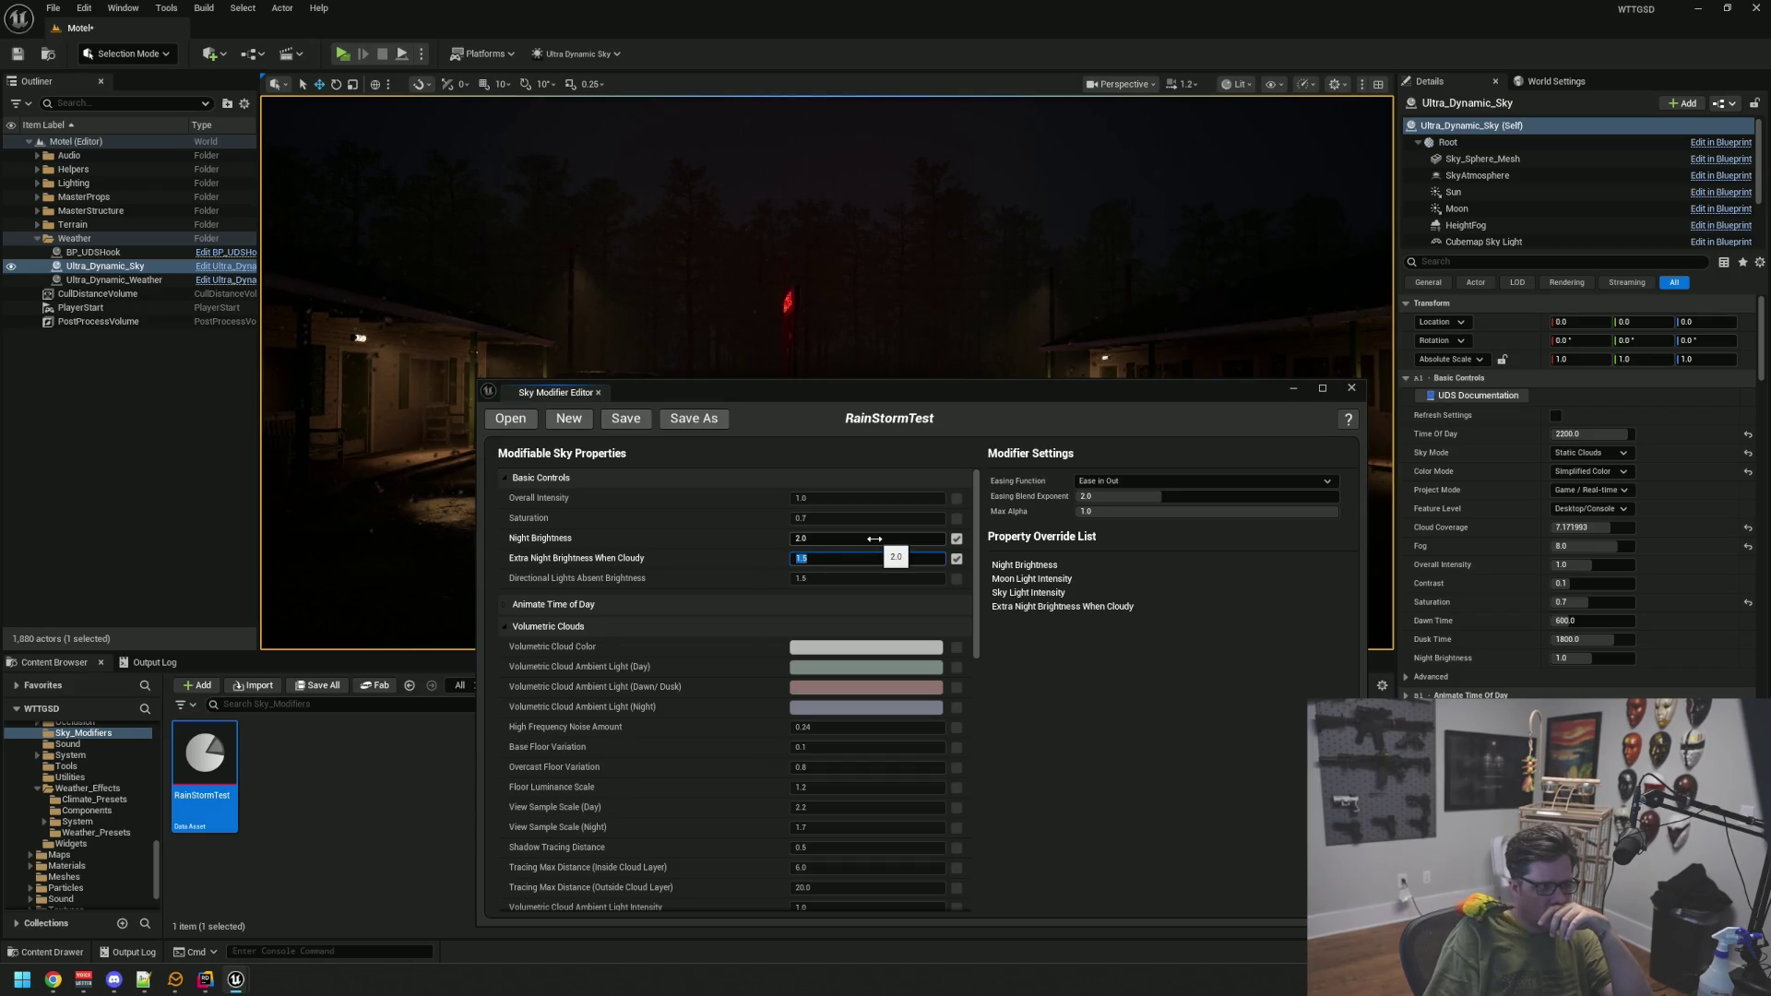
mouse_move(740, 395)
mouse_down()
mouse_move(720, 389)
mouse_move(678, 502)
mouse_up()
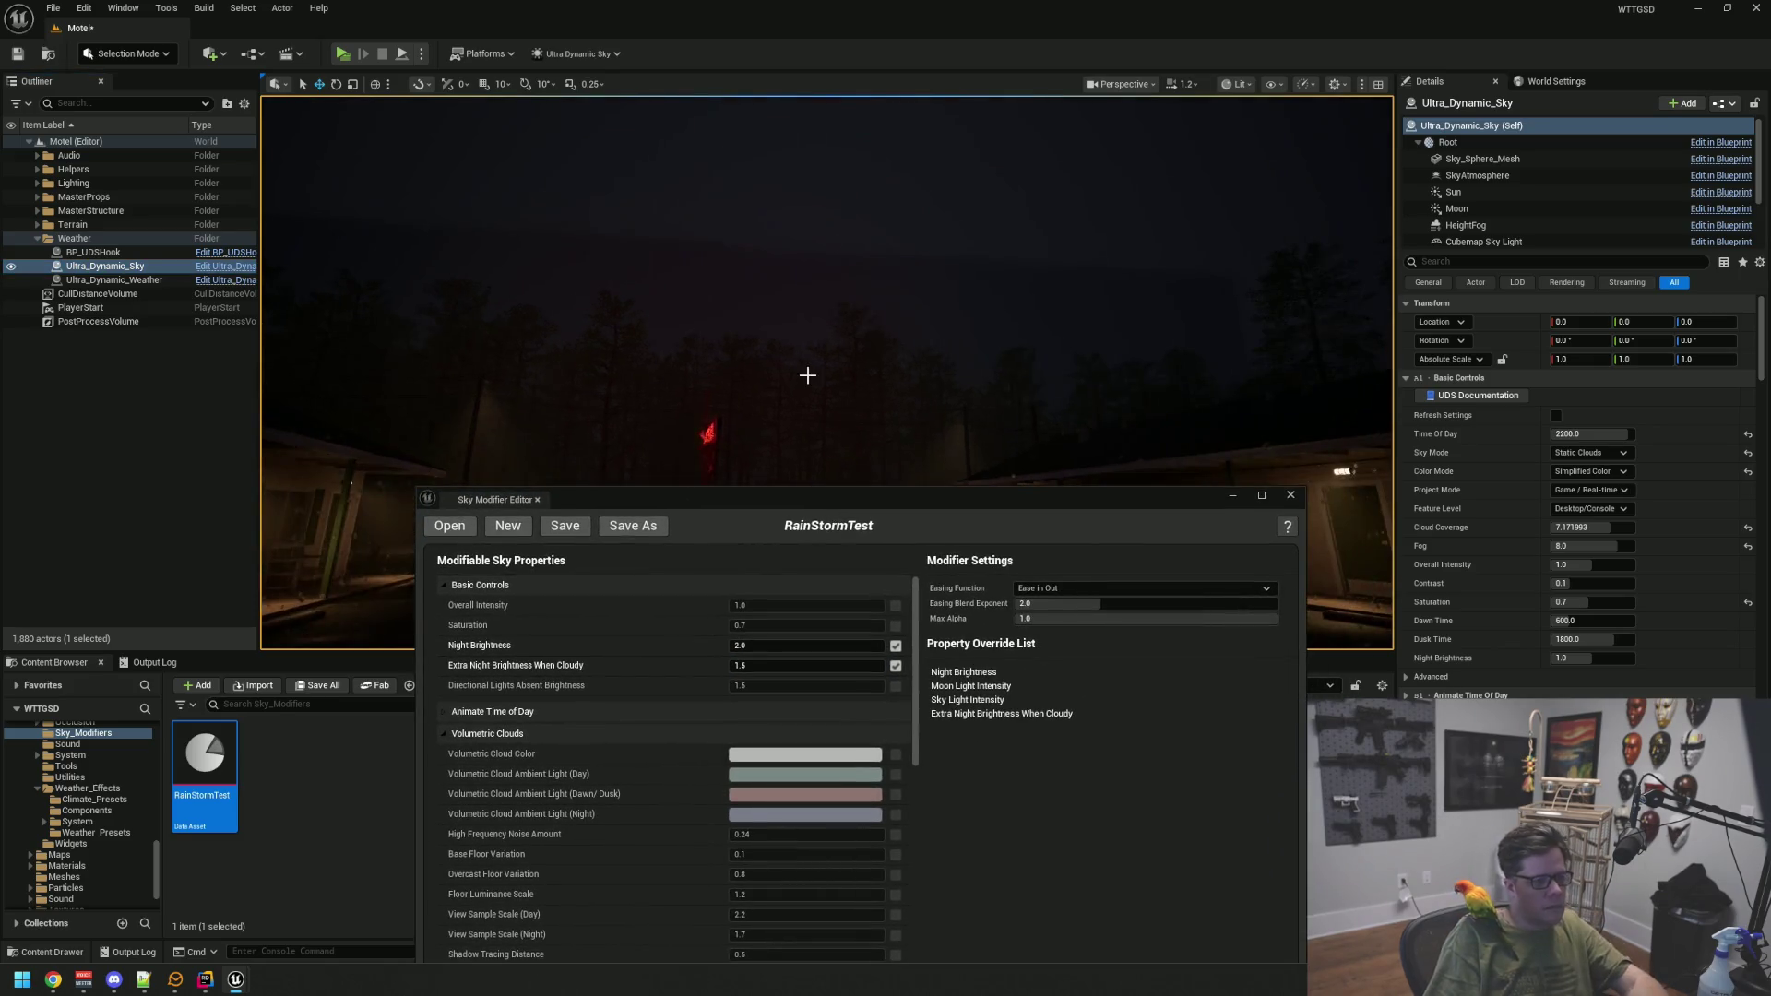
click(820, 331)
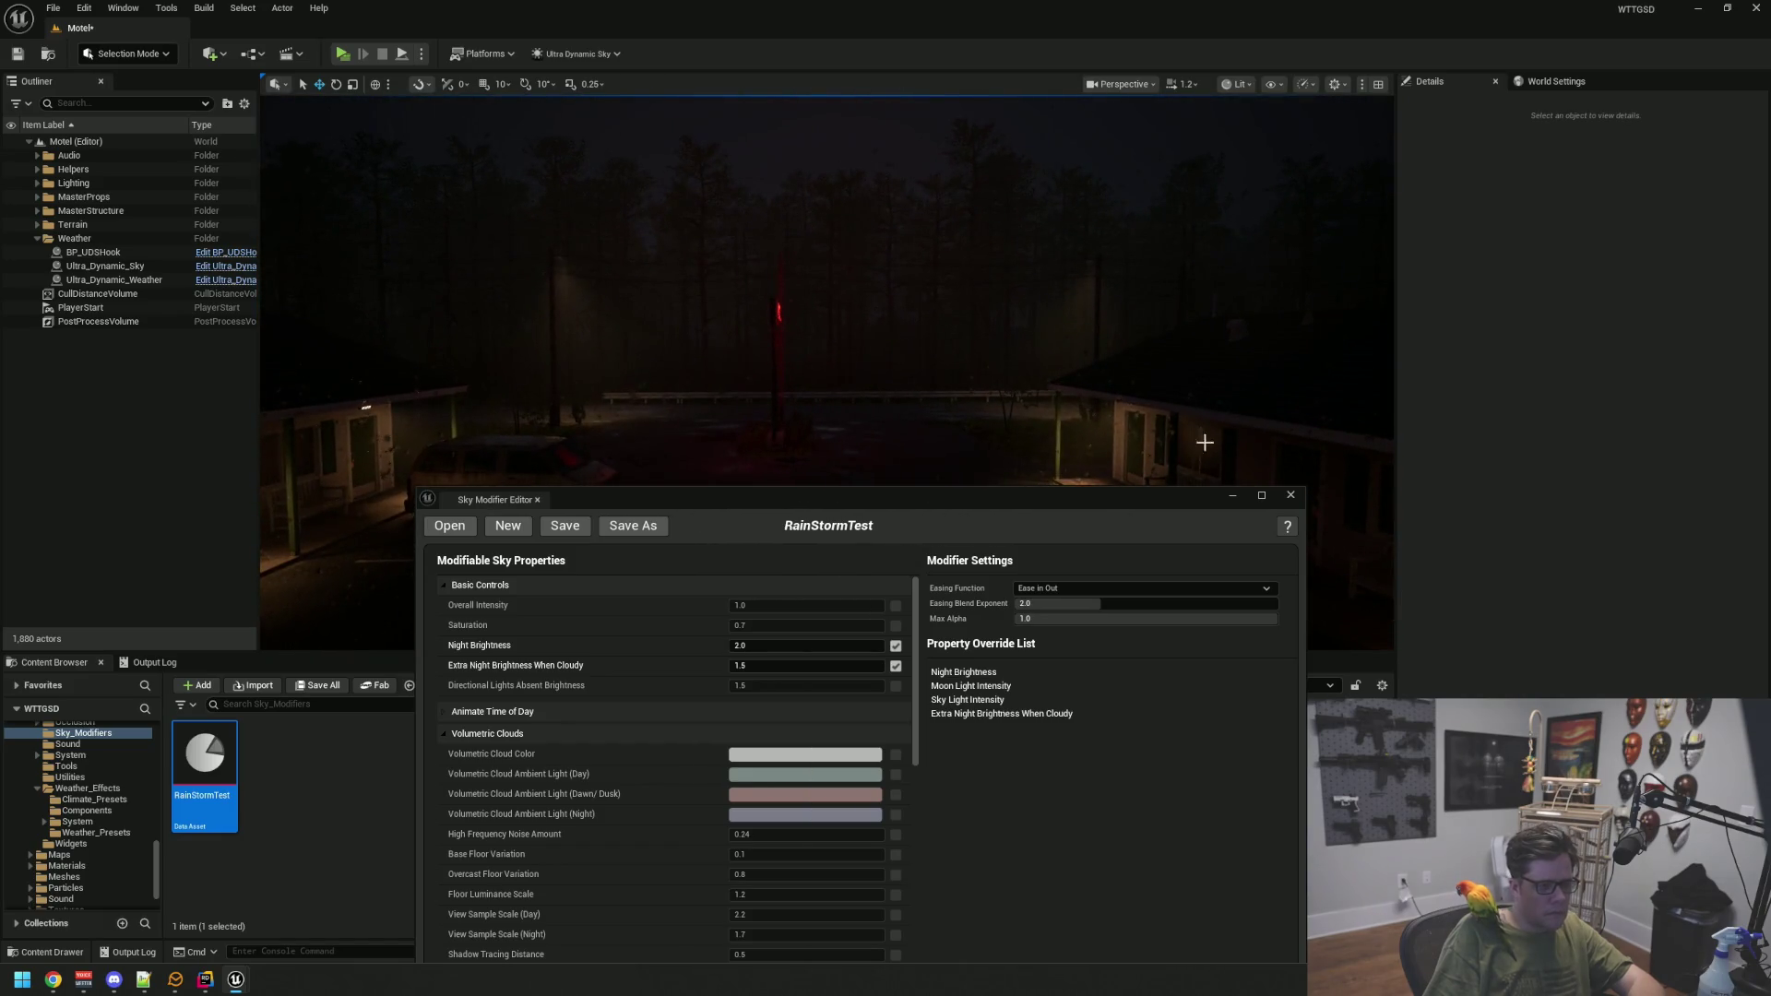
Close the Sky Modifier Editor and locate Ultra_Dynamic_Weather's weather asset in the content browser
click(1288, 494)
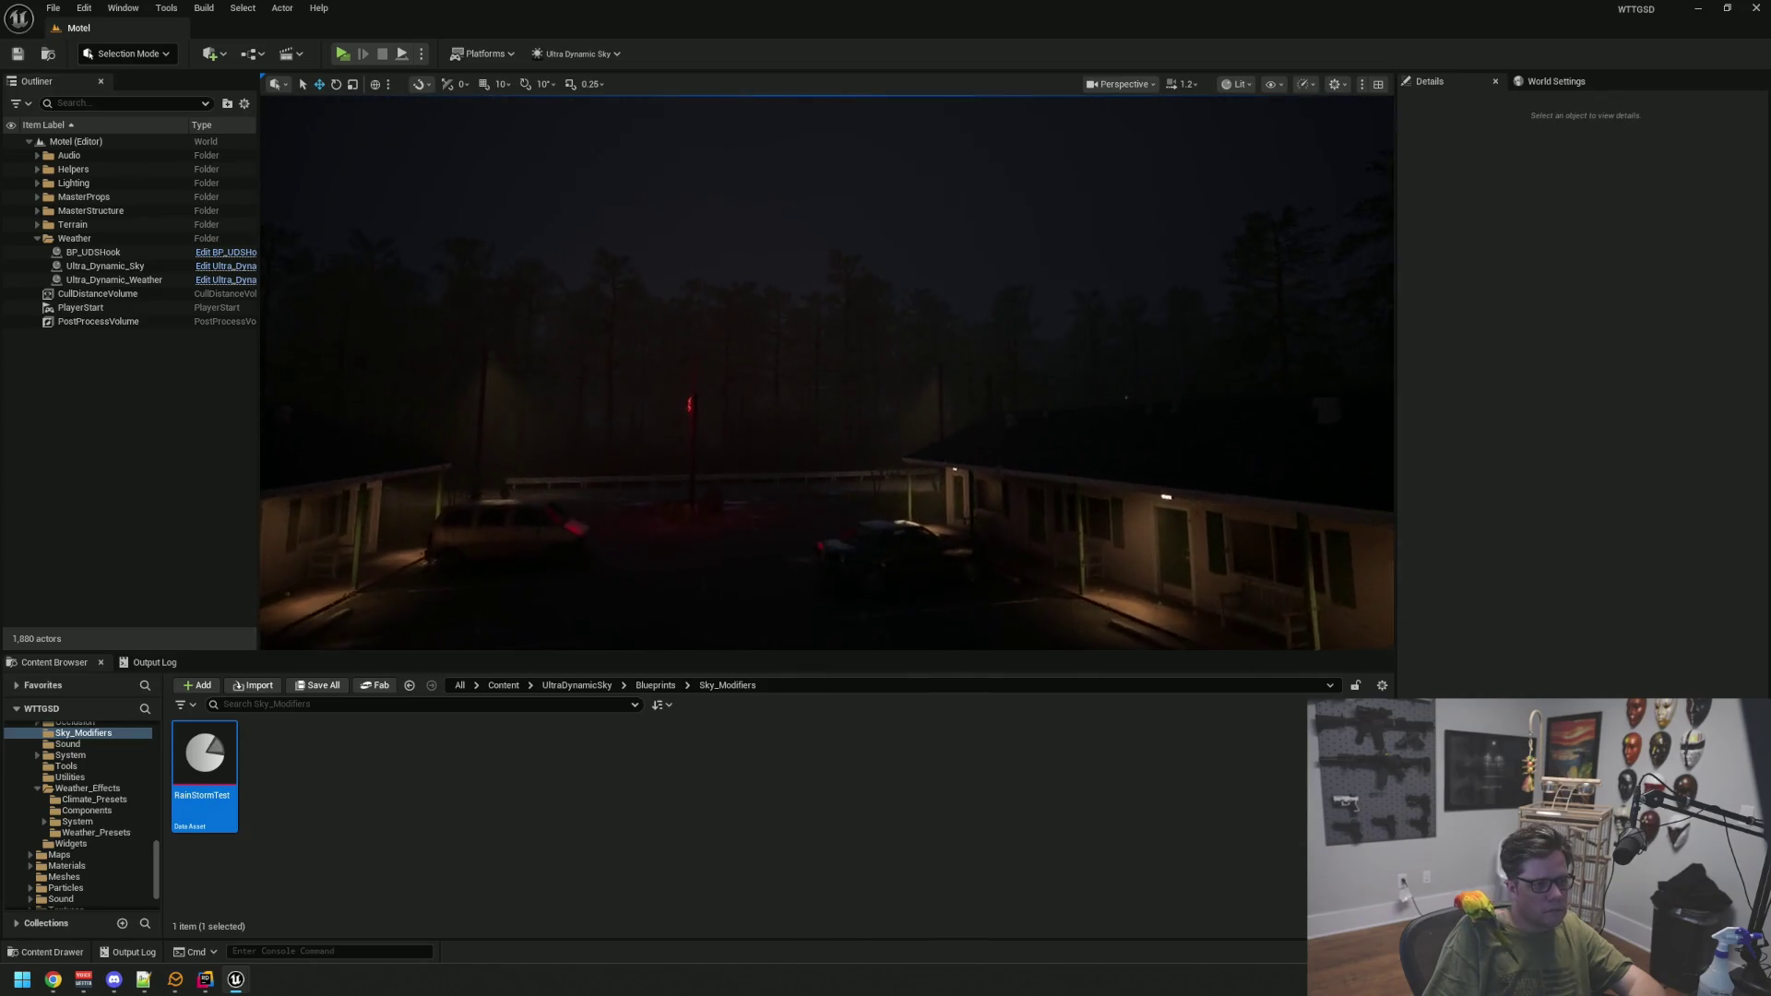
click(111, 321)
click(96, 280)
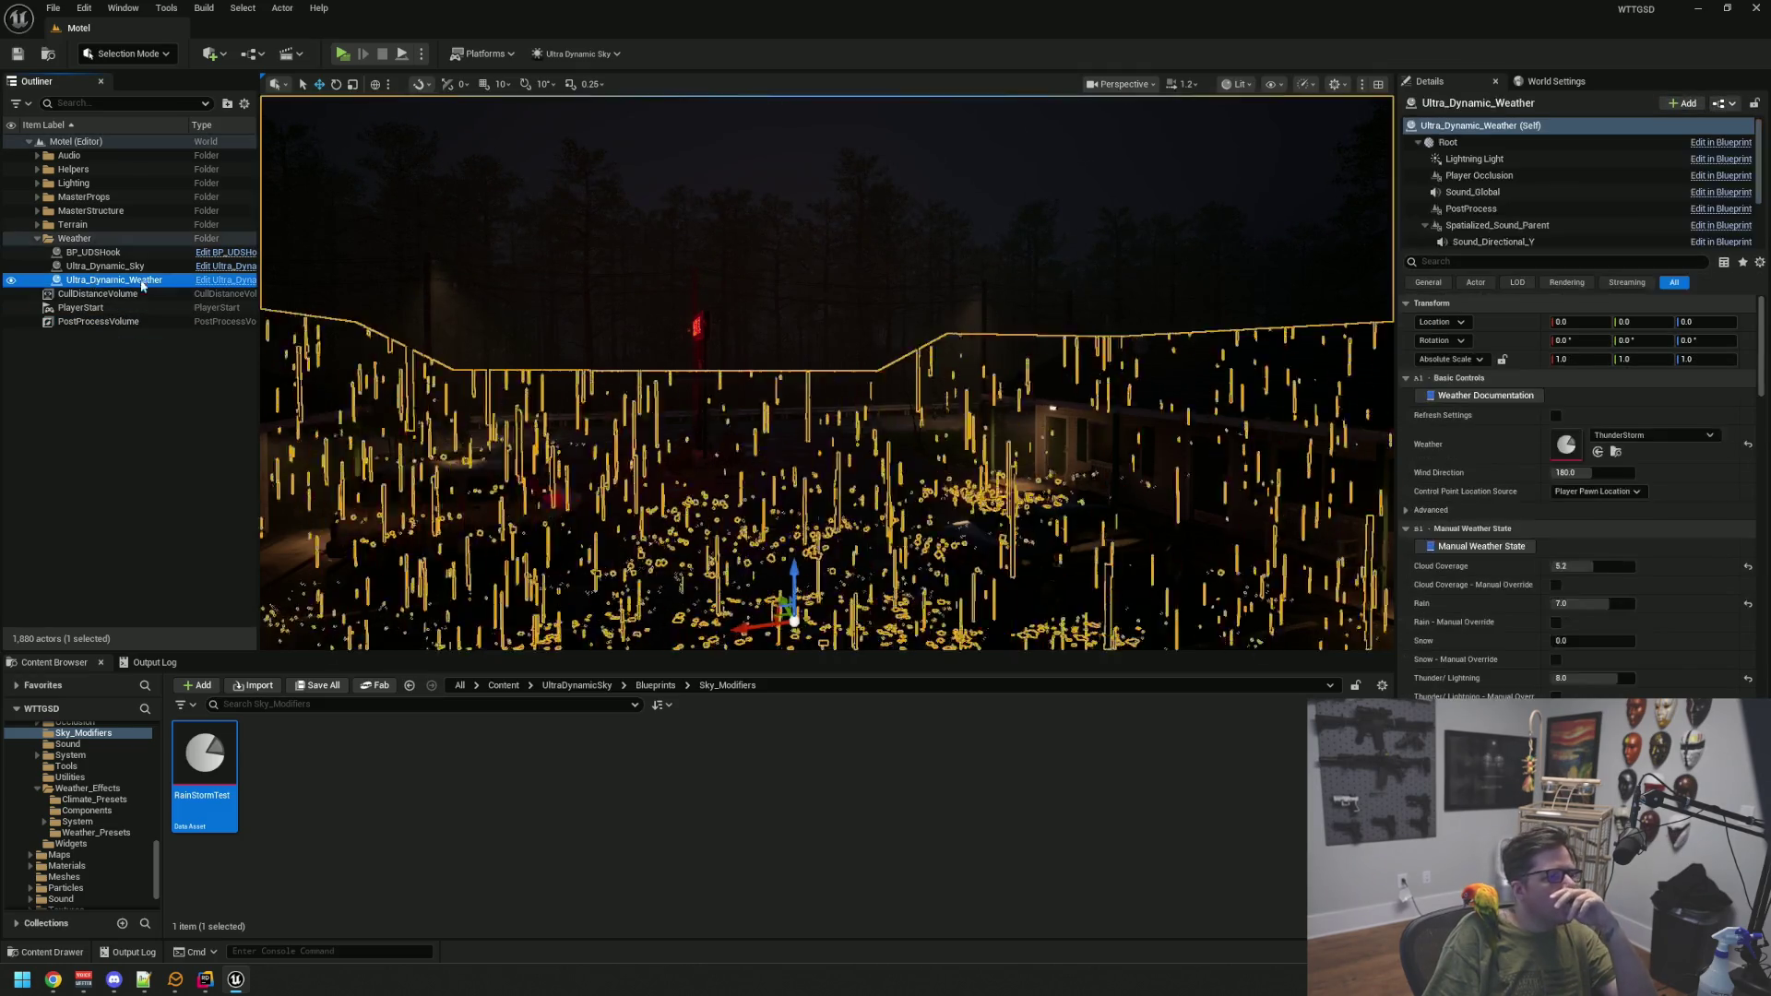
click(1615, 451)
Assign DefaultWeather to the weather slot, deselect everything, and save the Motel level
mouse_move(204, 761)
mouse_down()
mouse_move(956, 680)
mouse_move(1628, 444)
mouse_up()
key(Escape)
mouse_move(329, 407)
mouse_down()
mouse_move(498, 415)
mouse_move(276, 413)
mouse_up()
key(ctrl+s)
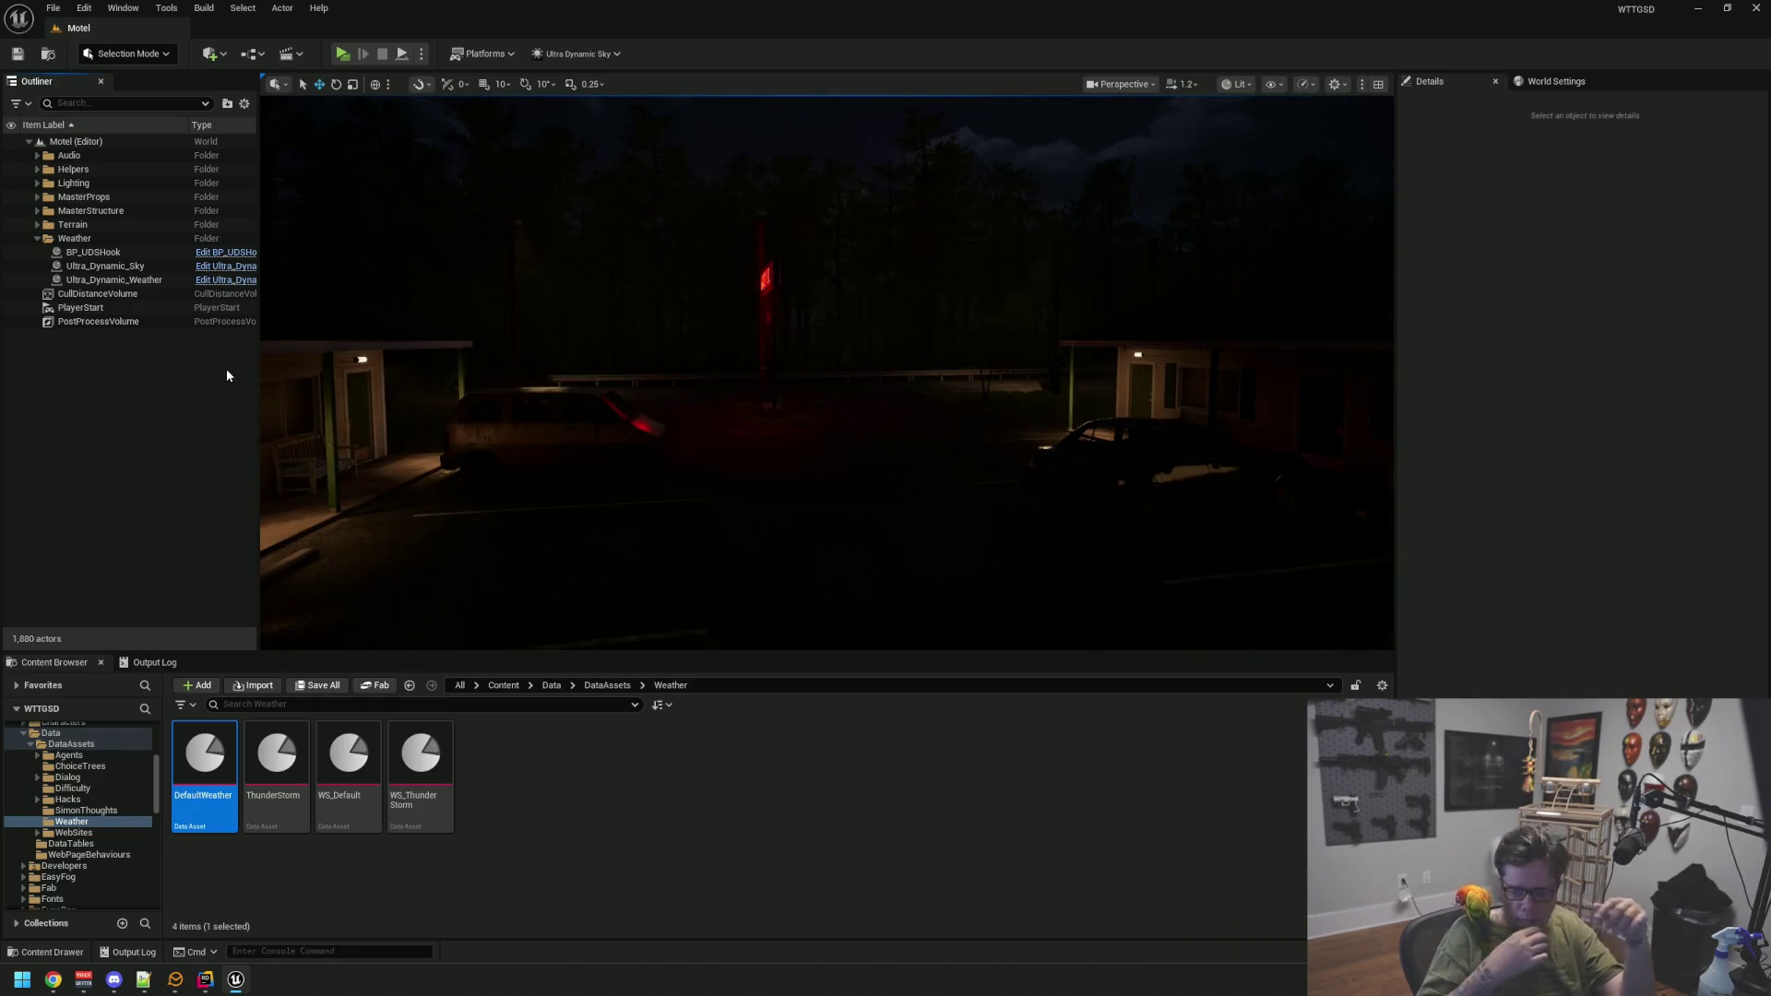
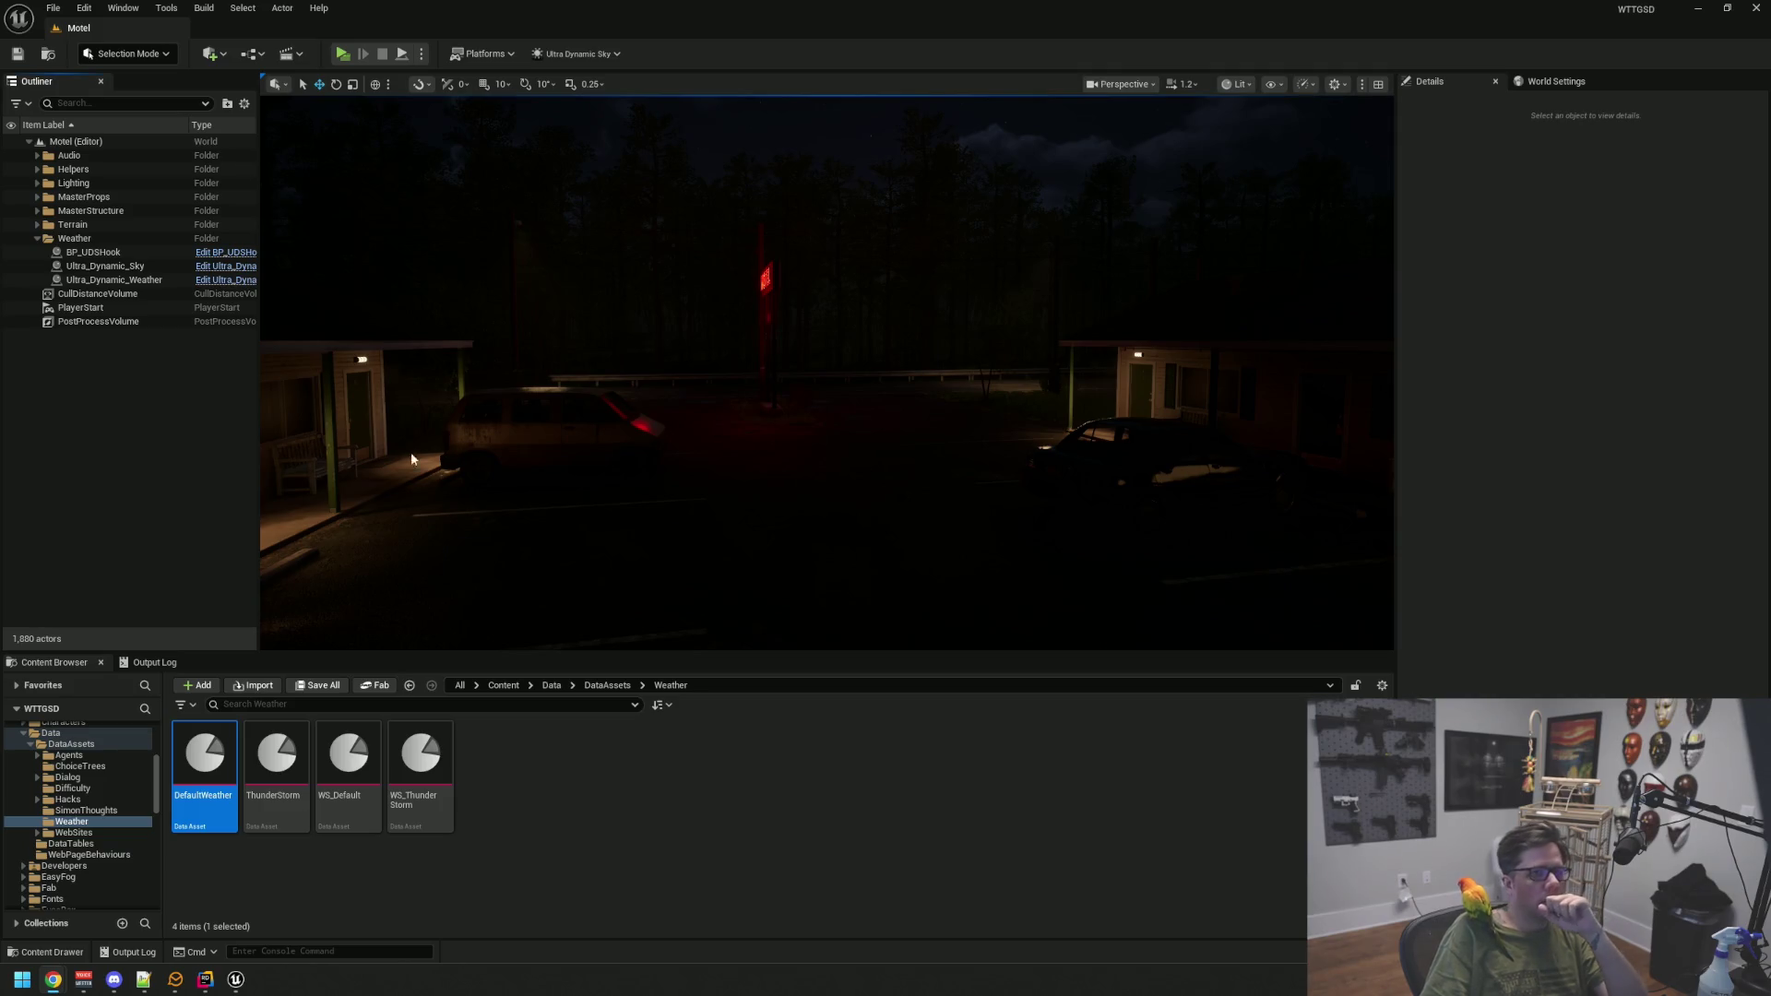
Fly the viewport across the night motel grounds and parking lot toward the MOTEL sign
mouse_move(361, 455)
mouse_down()
mouse_move(455, 367)
mouse_move(1291, 392)
mouse_up()
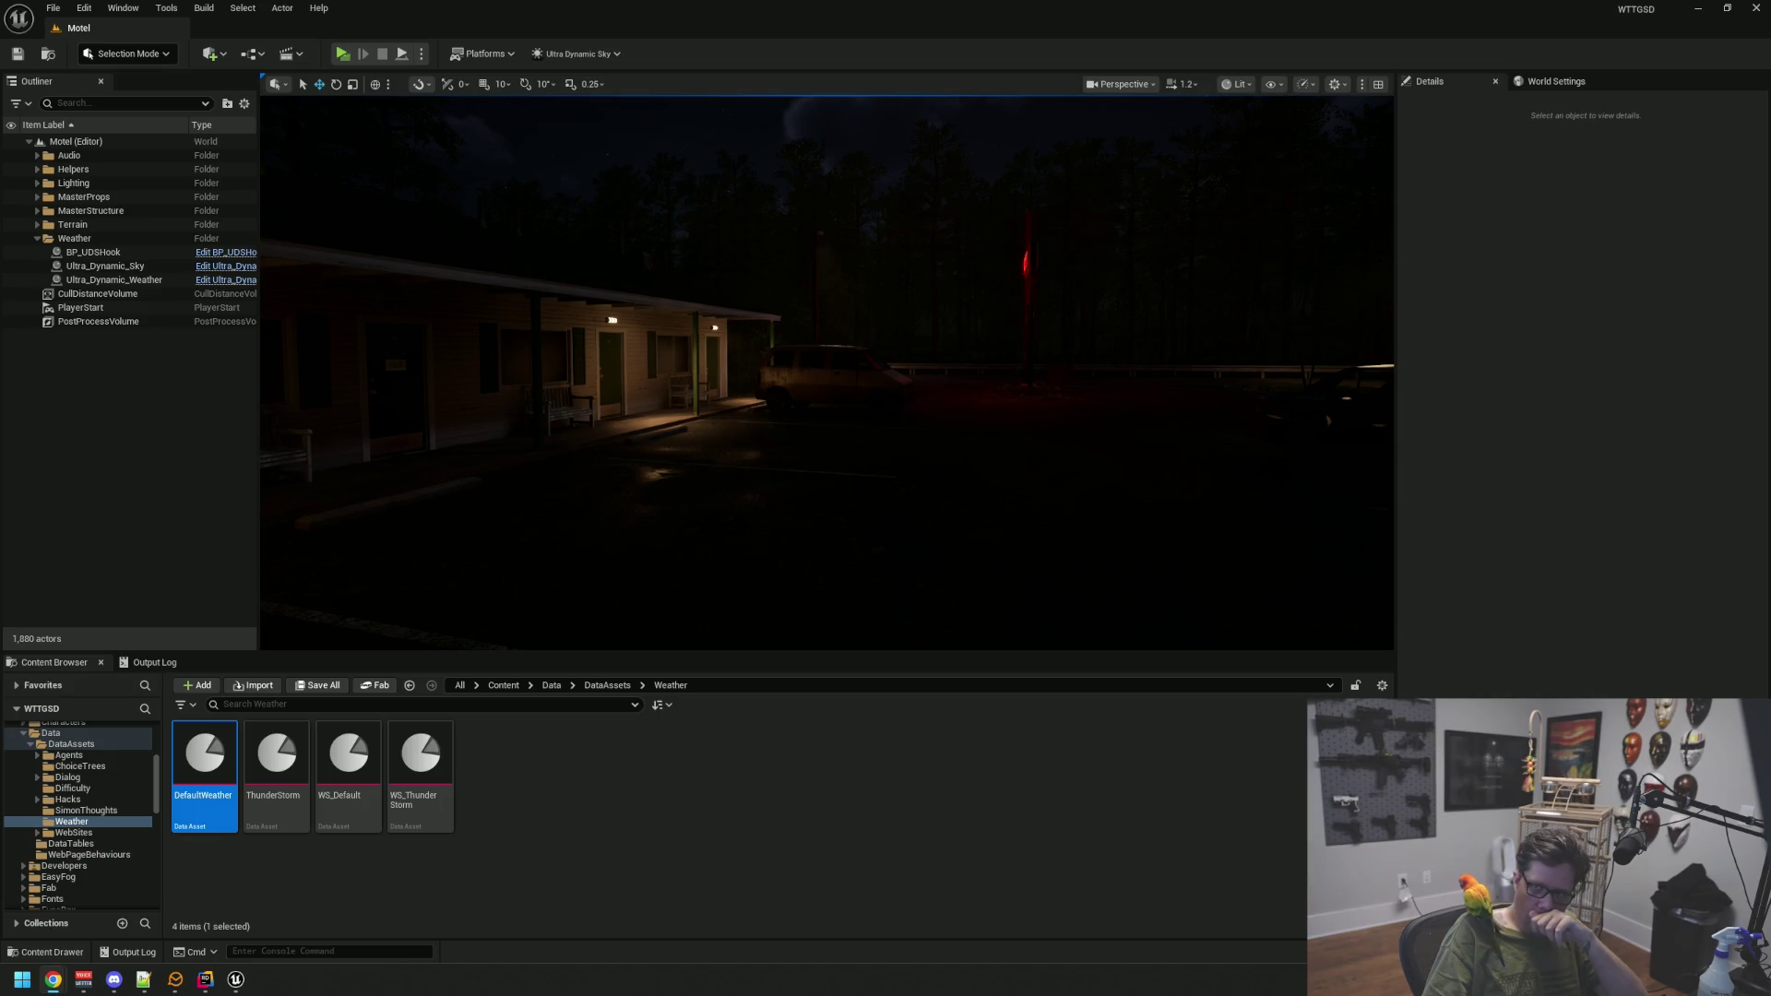
mouse_move(913, 220)
mouse_down()
mouse_move(1051, 221)
mouse_move(912, 220)
mouse_move(917, 205)
mouse_move(897, 292)
mouse_move(949, 293)
mouse_move(908, 303)
mouse_up()
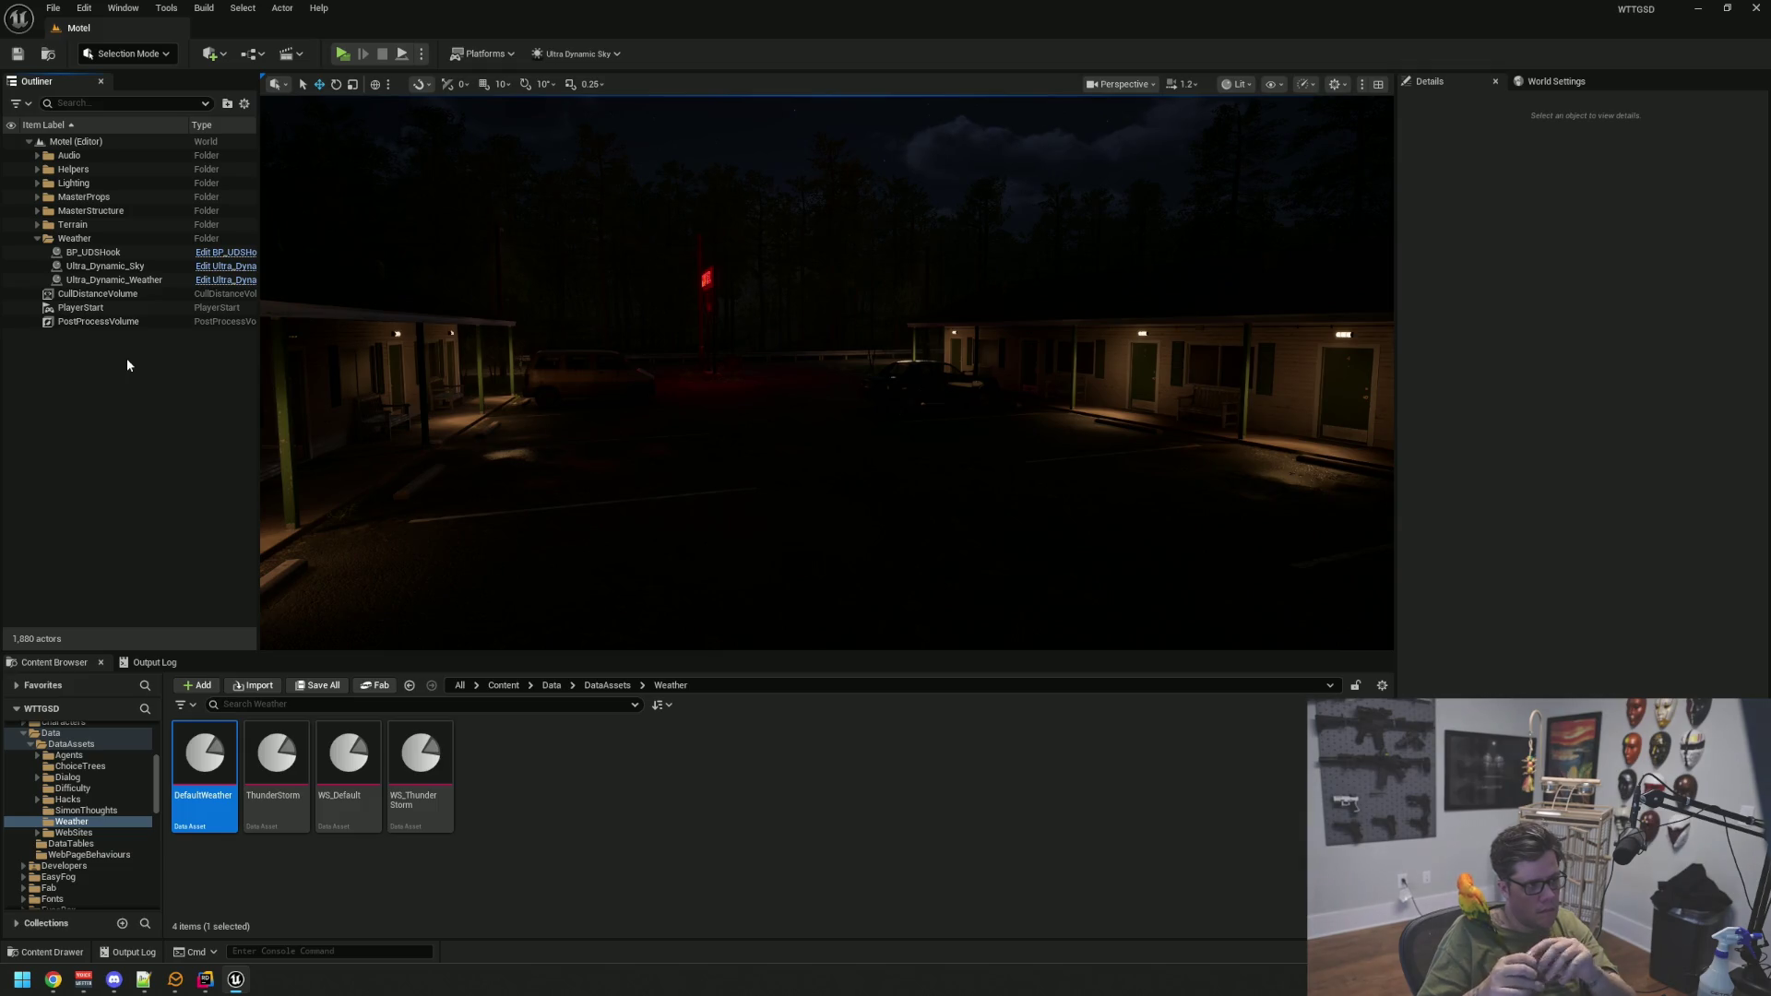
mouse_move(717, 384)
mouse_down()
mouse_move(724, 365)
mouse_move(605, 360)
mouse_move(937, 379)
mouse_move(841, 347)
mouse_up()
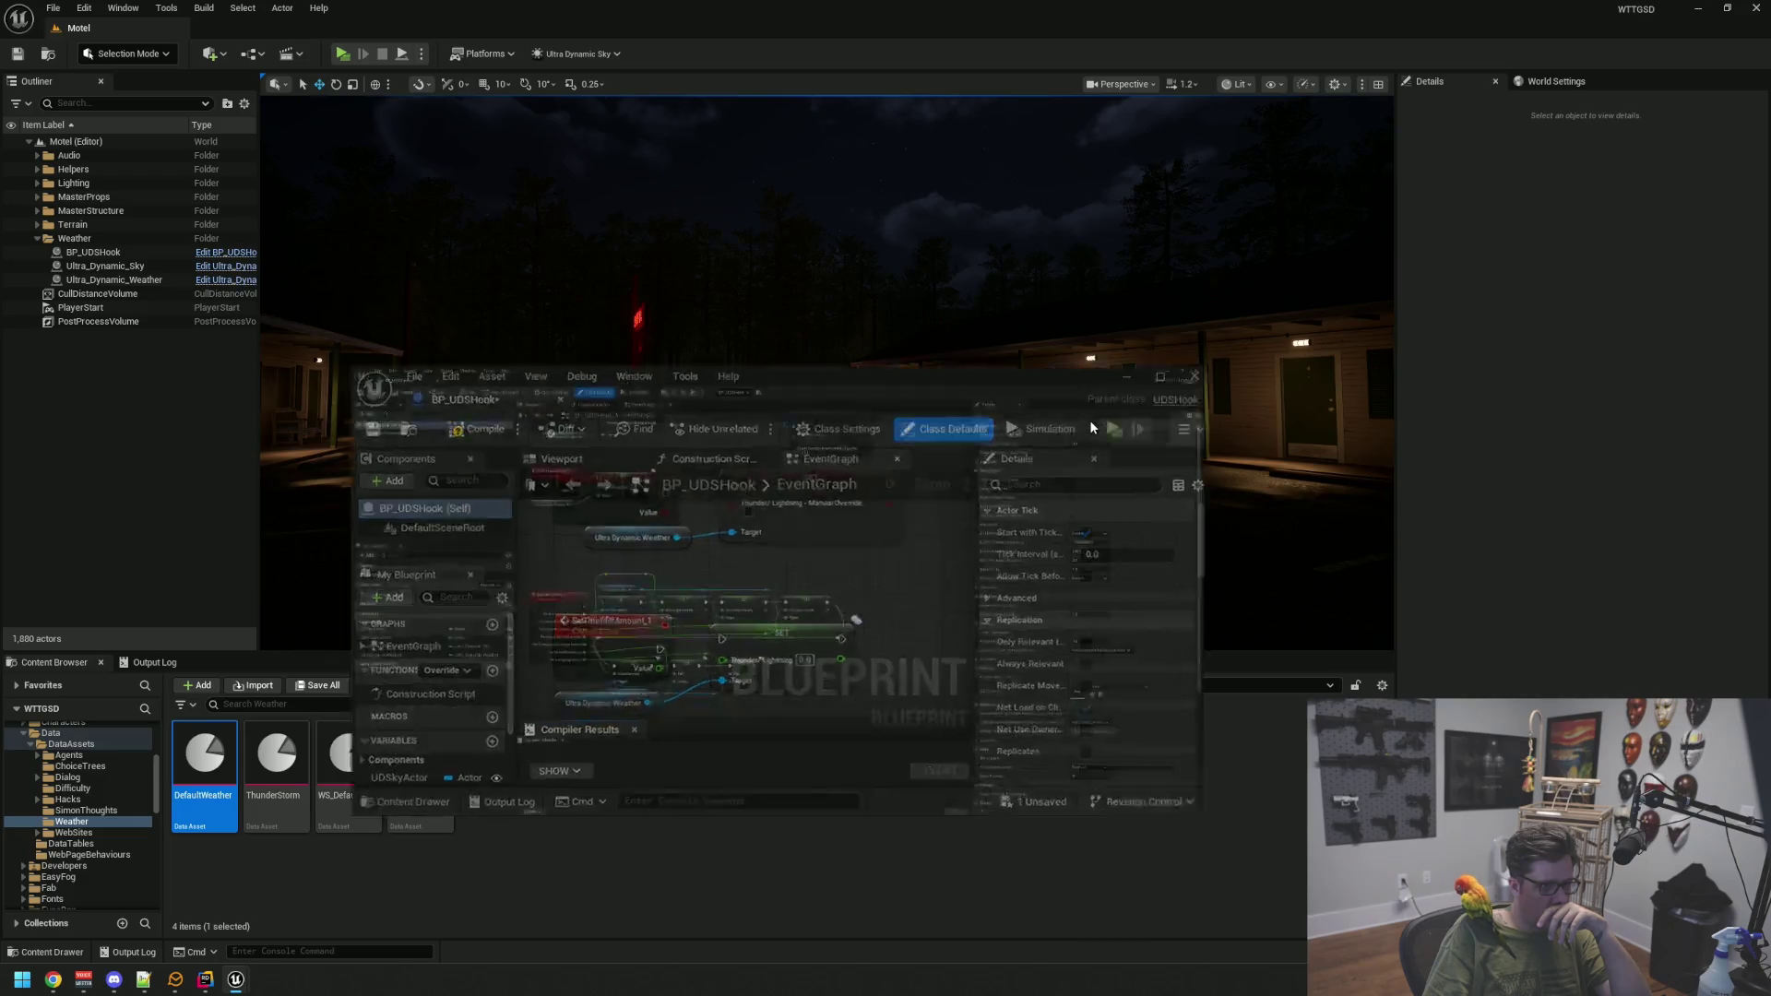
Maximize the Blueprint editor and delete the ApplyUDSSetting custom event
click(1087, 422)
scroll(843, 408, down, 3)
scroll(765, 477, up, 4)
scroll(764, 481, down, 4)
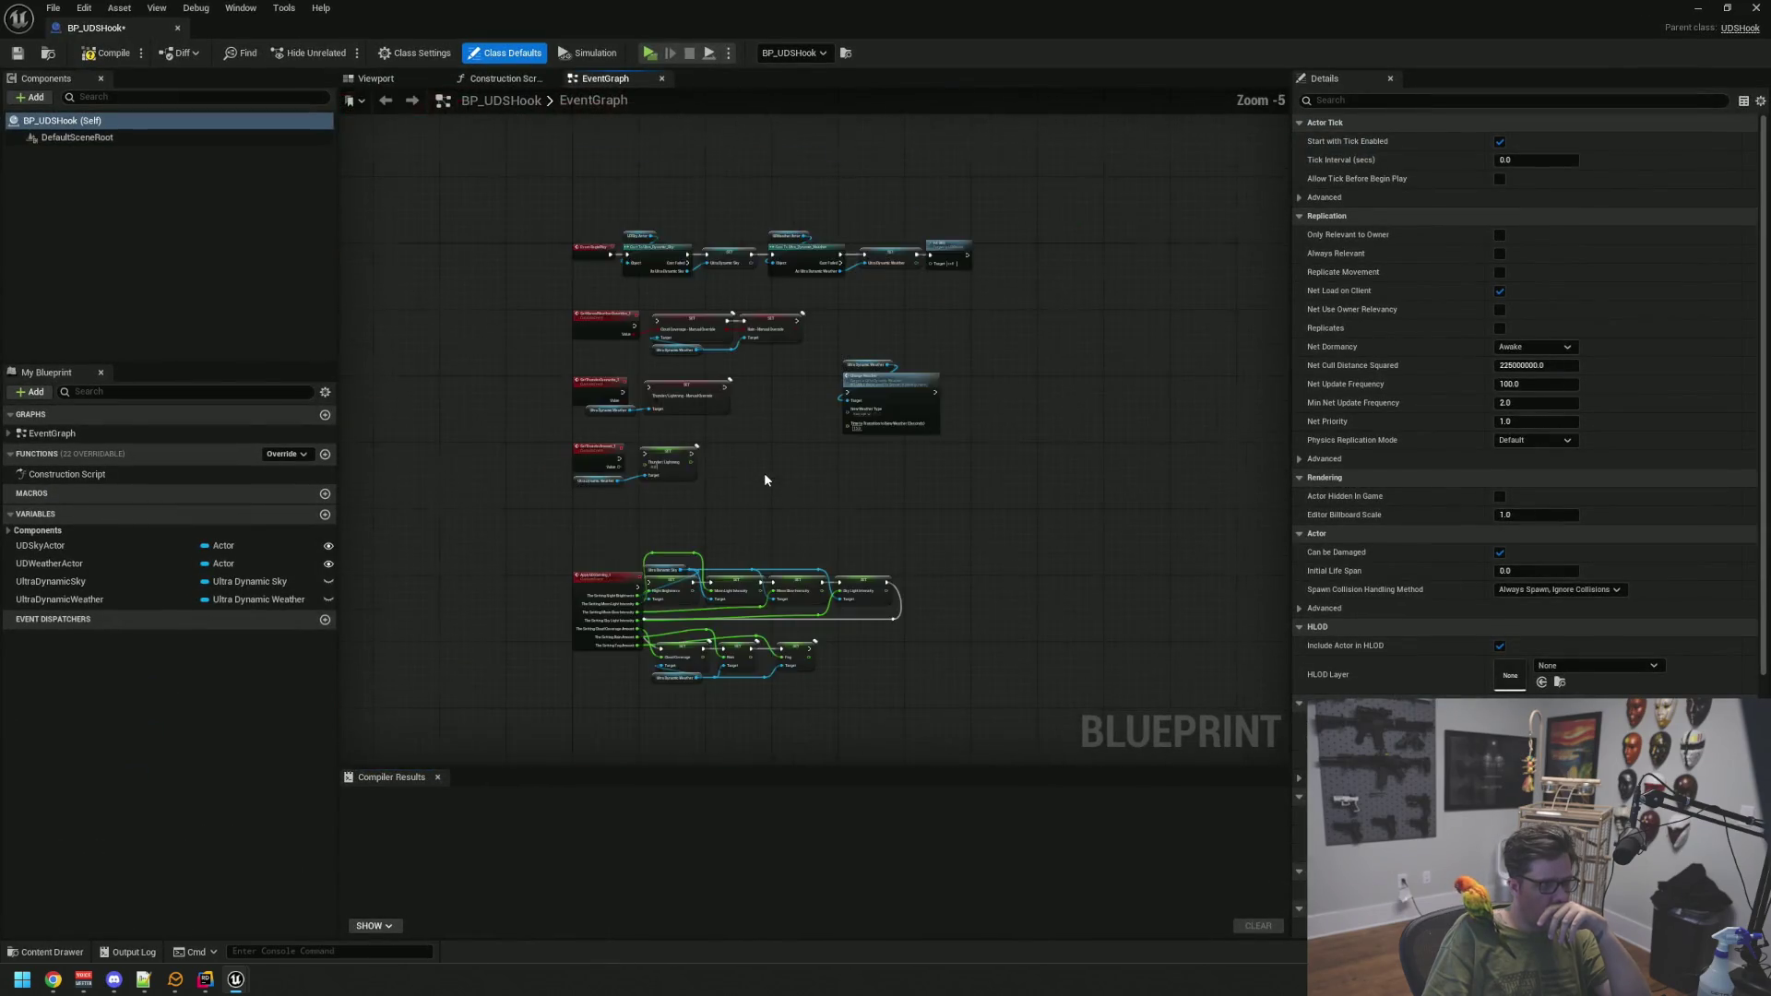
scroll(614, 514, up, 3)
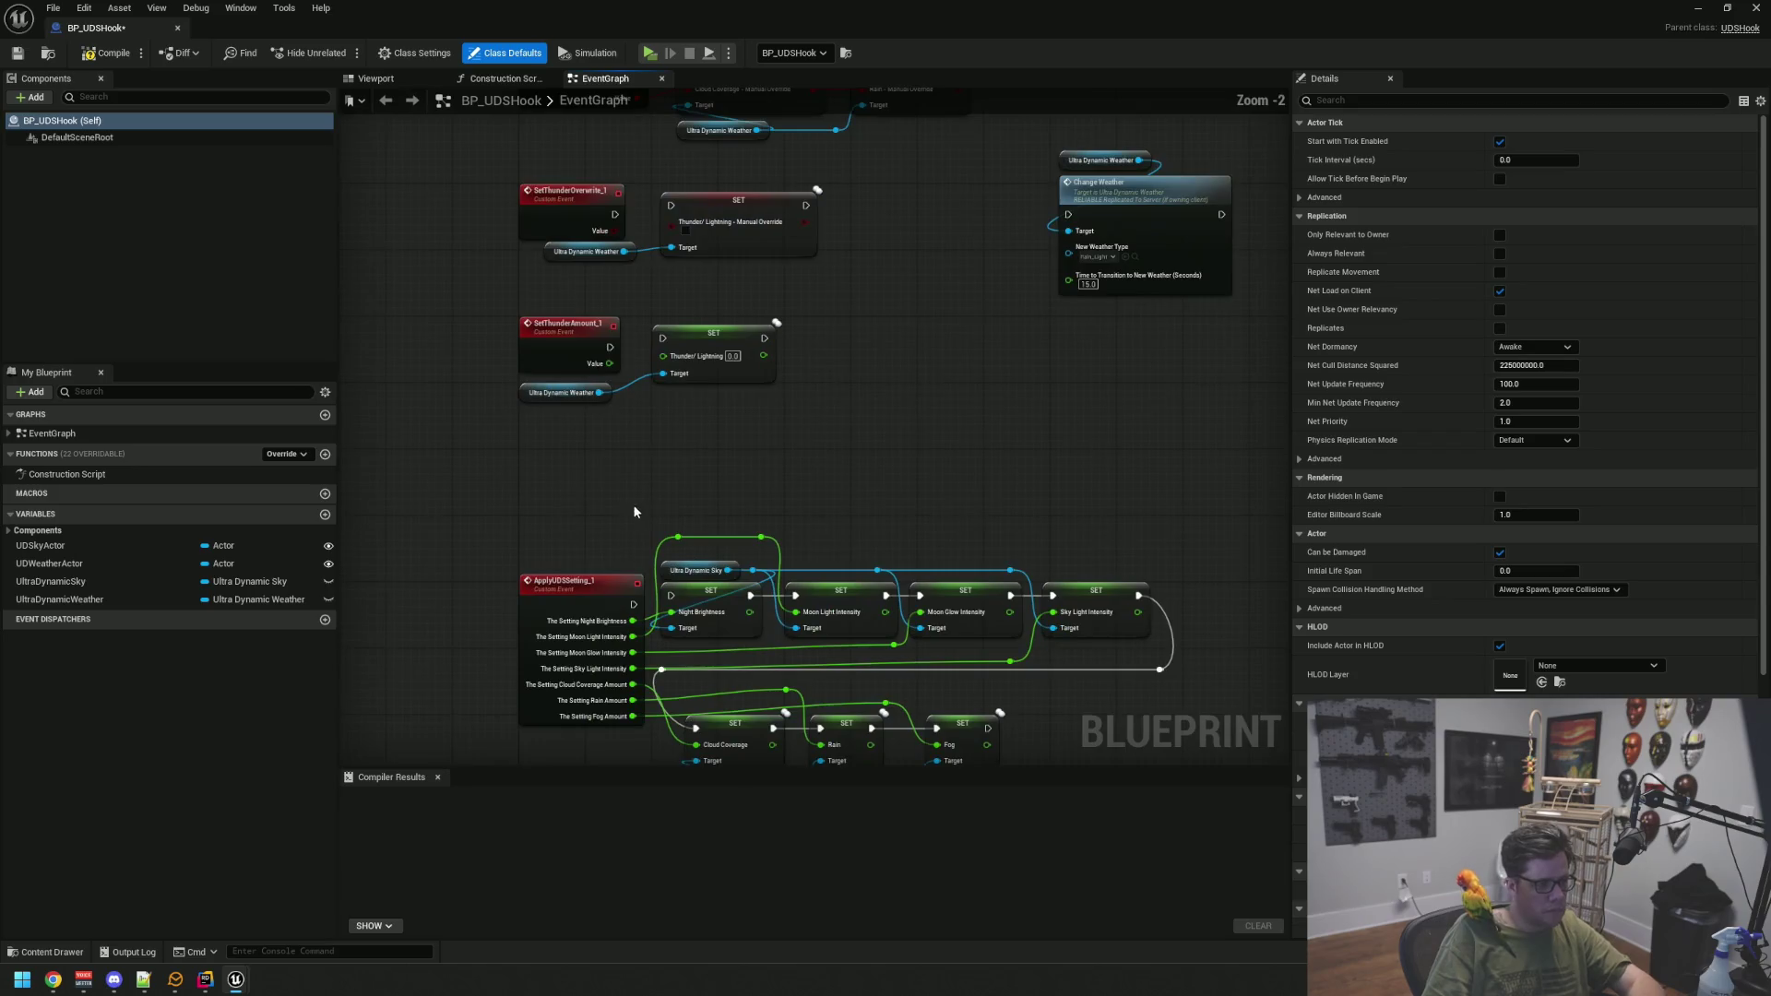
drag(544, 712, 589, 740)
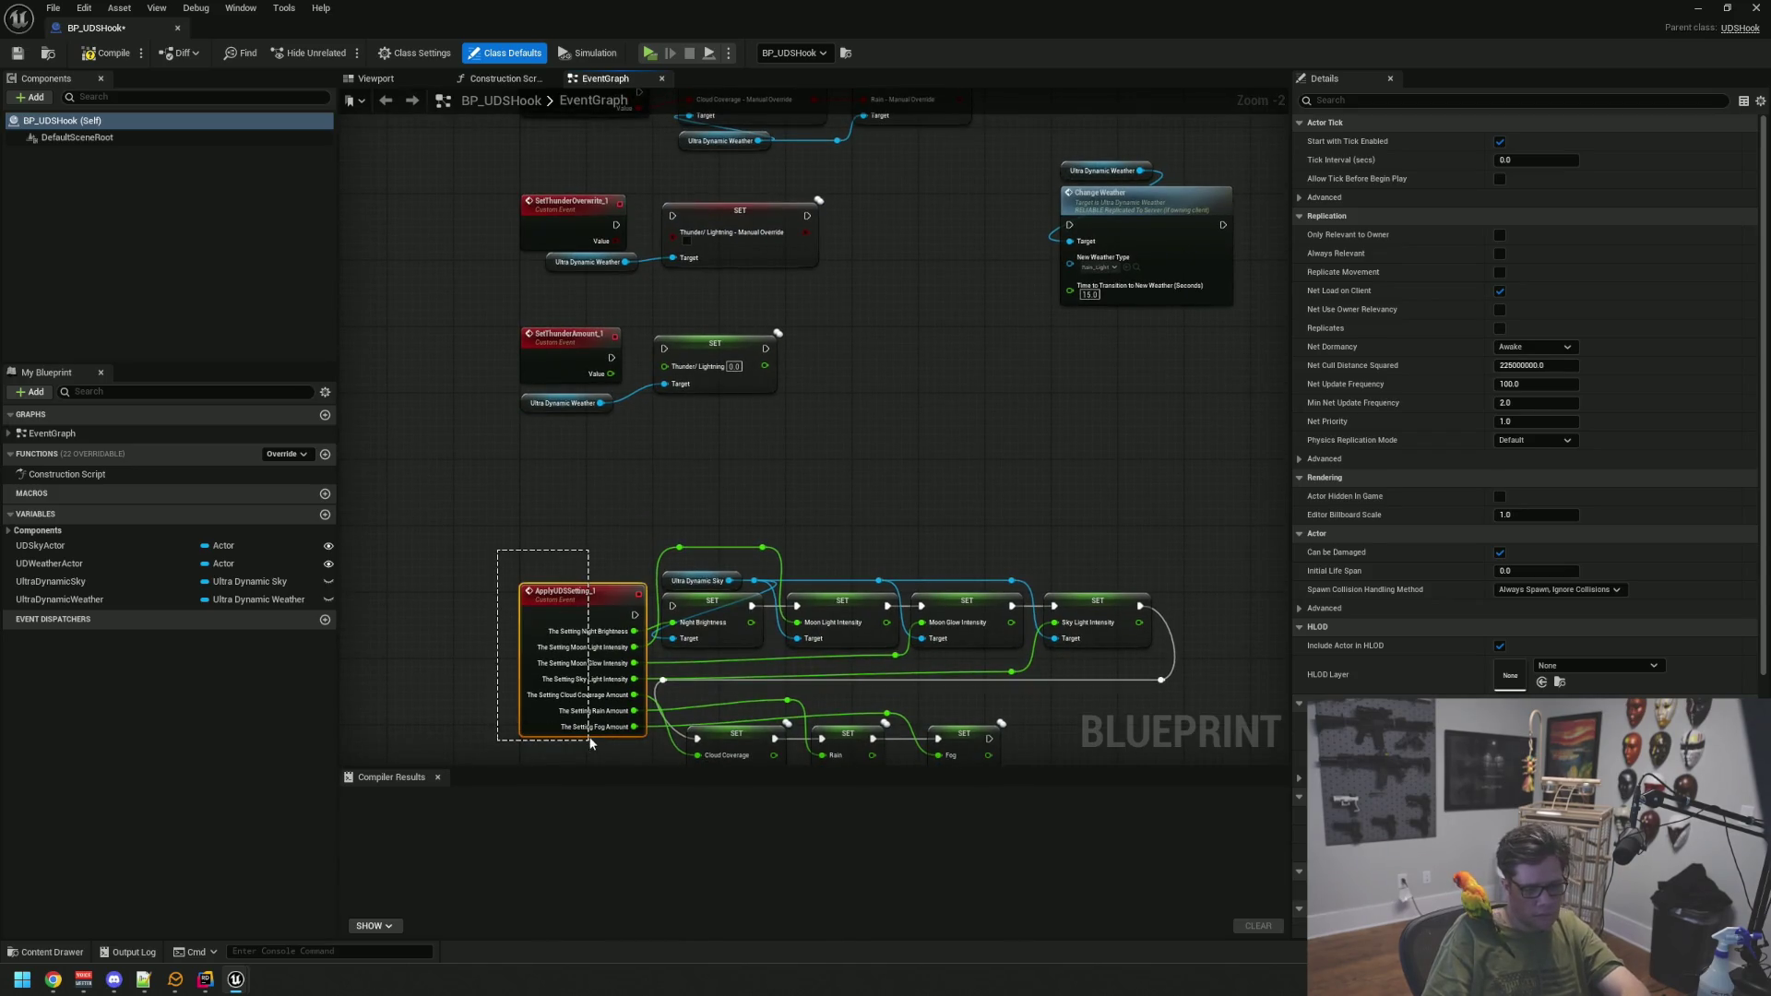
key(Delete)
Delete the thunder and manual-override custom events, leaving the Cloud Coverage, Rain and Fog SET nodes
drag(614, 433, 617, 620)
drag(547, 369, 573, 478)
key(Delete)
drag(490, 572, 617, 645)
key(Delete)
mouse_move(975, 606)
mouse_down()
mouse_move(854, 448)
mouse_move(825, 445)
mouse_up()
mouse_move(773, 517)
mouse_down()
mouse_move(802, 364)
mouse_move(801, 431)
mouse_up()
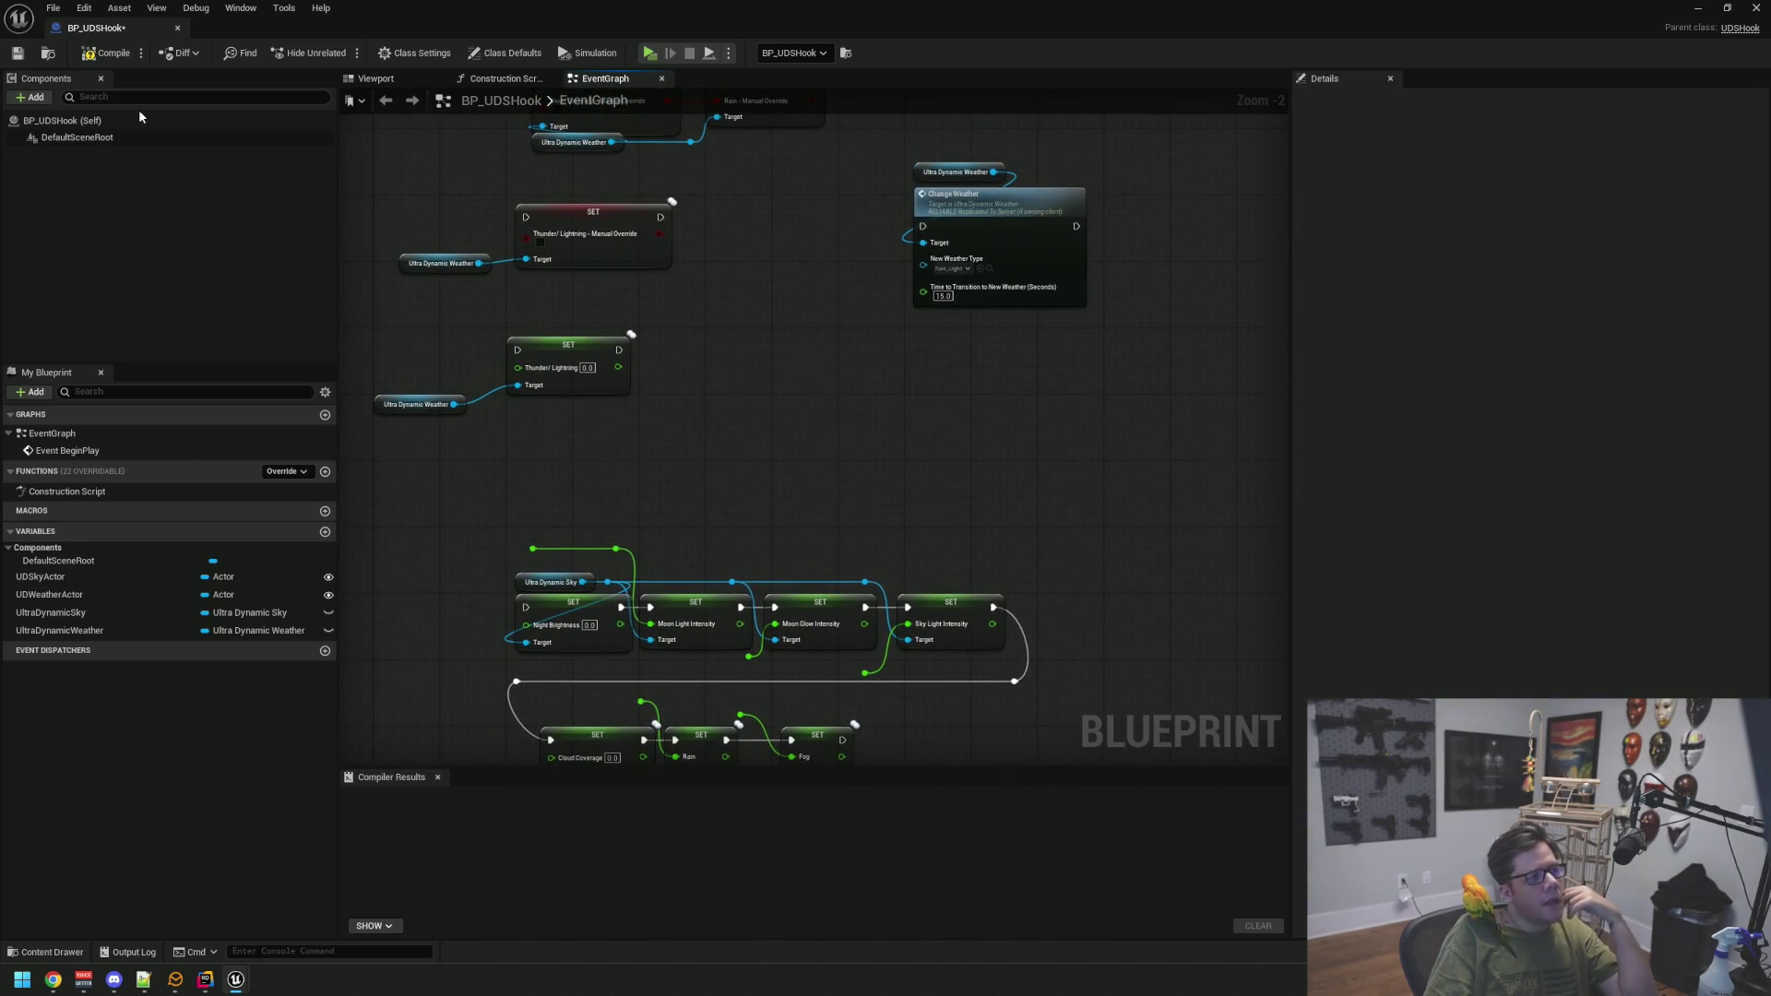
Compile BP_UDSHook after the event deletions
click(113, 55)
scroll(712, 304, up, 2)
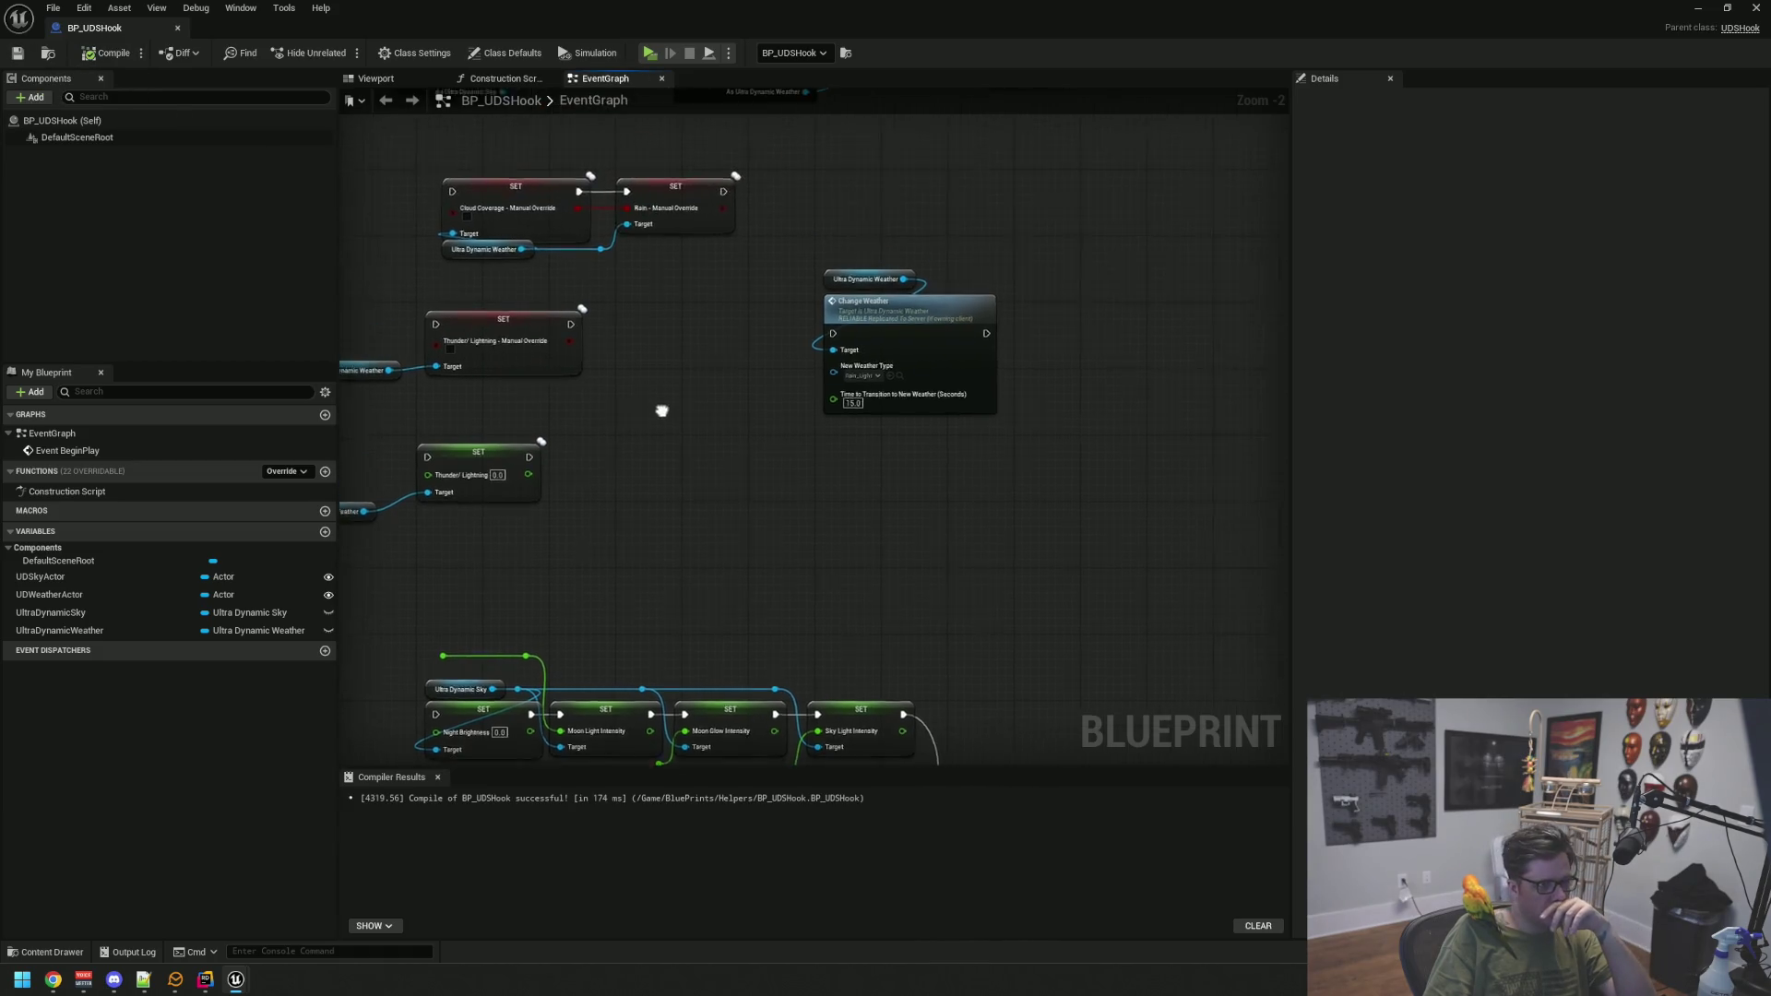
right_click(630, 391)
key(Escape)
scroll(629, 391, down, 4)
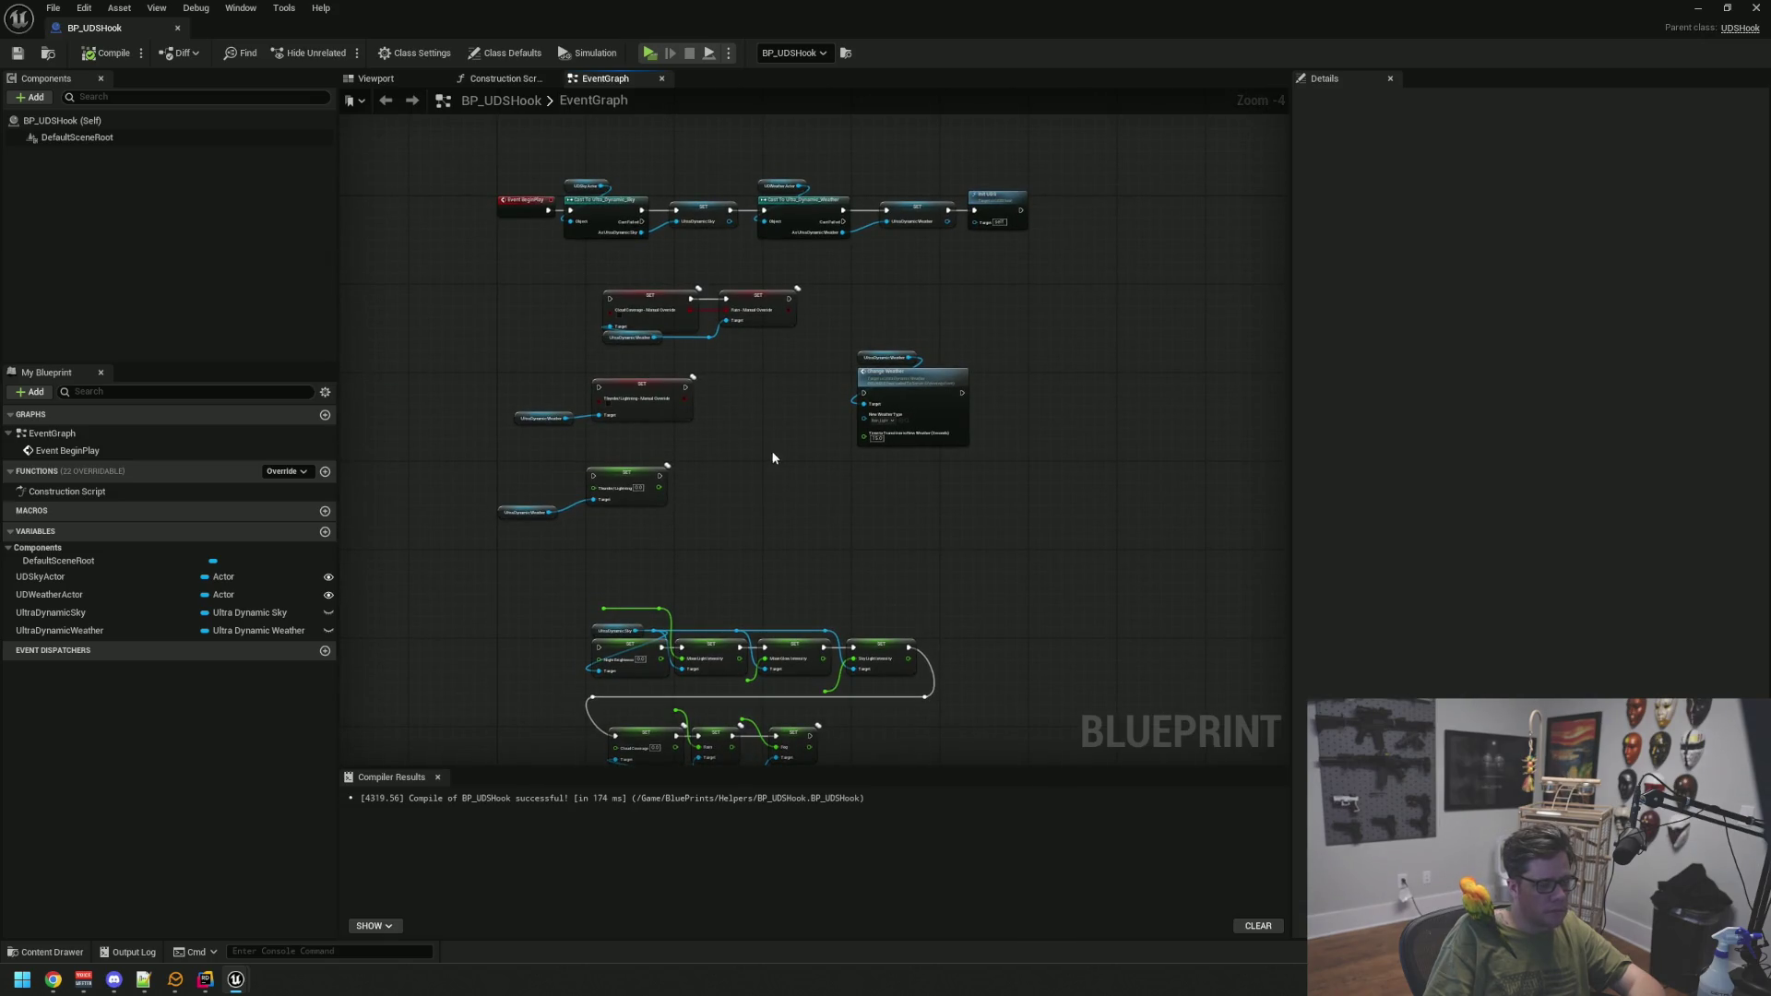
Move the three leftover SET node groups out of the way
drag(632, 355, 694, 297)
mouse_move(510, 214)
mouse_down()
mouse_move(751, 340)
mouse_move(804, 461)
mouse_up()
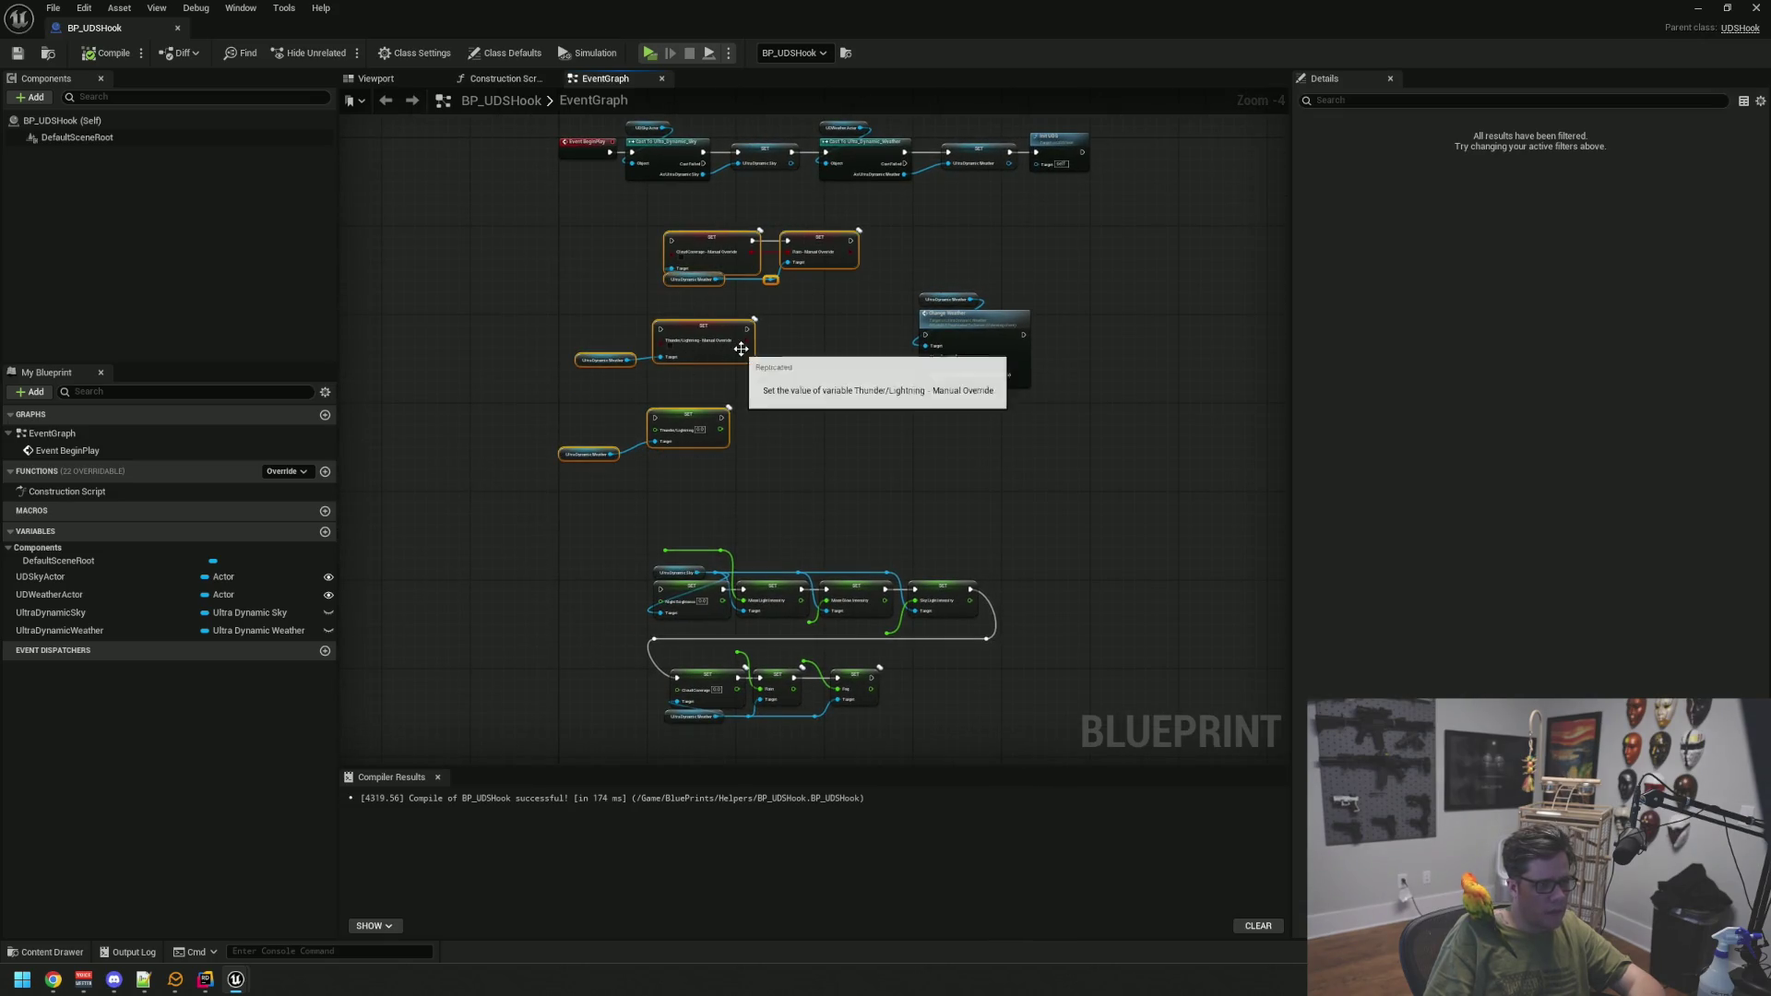
mouse_move(740, 353)
mouse_down()
mouse_move(526, 779)
mouse_move(486, 364)
mouse_move(513, 365)
mouse_up()
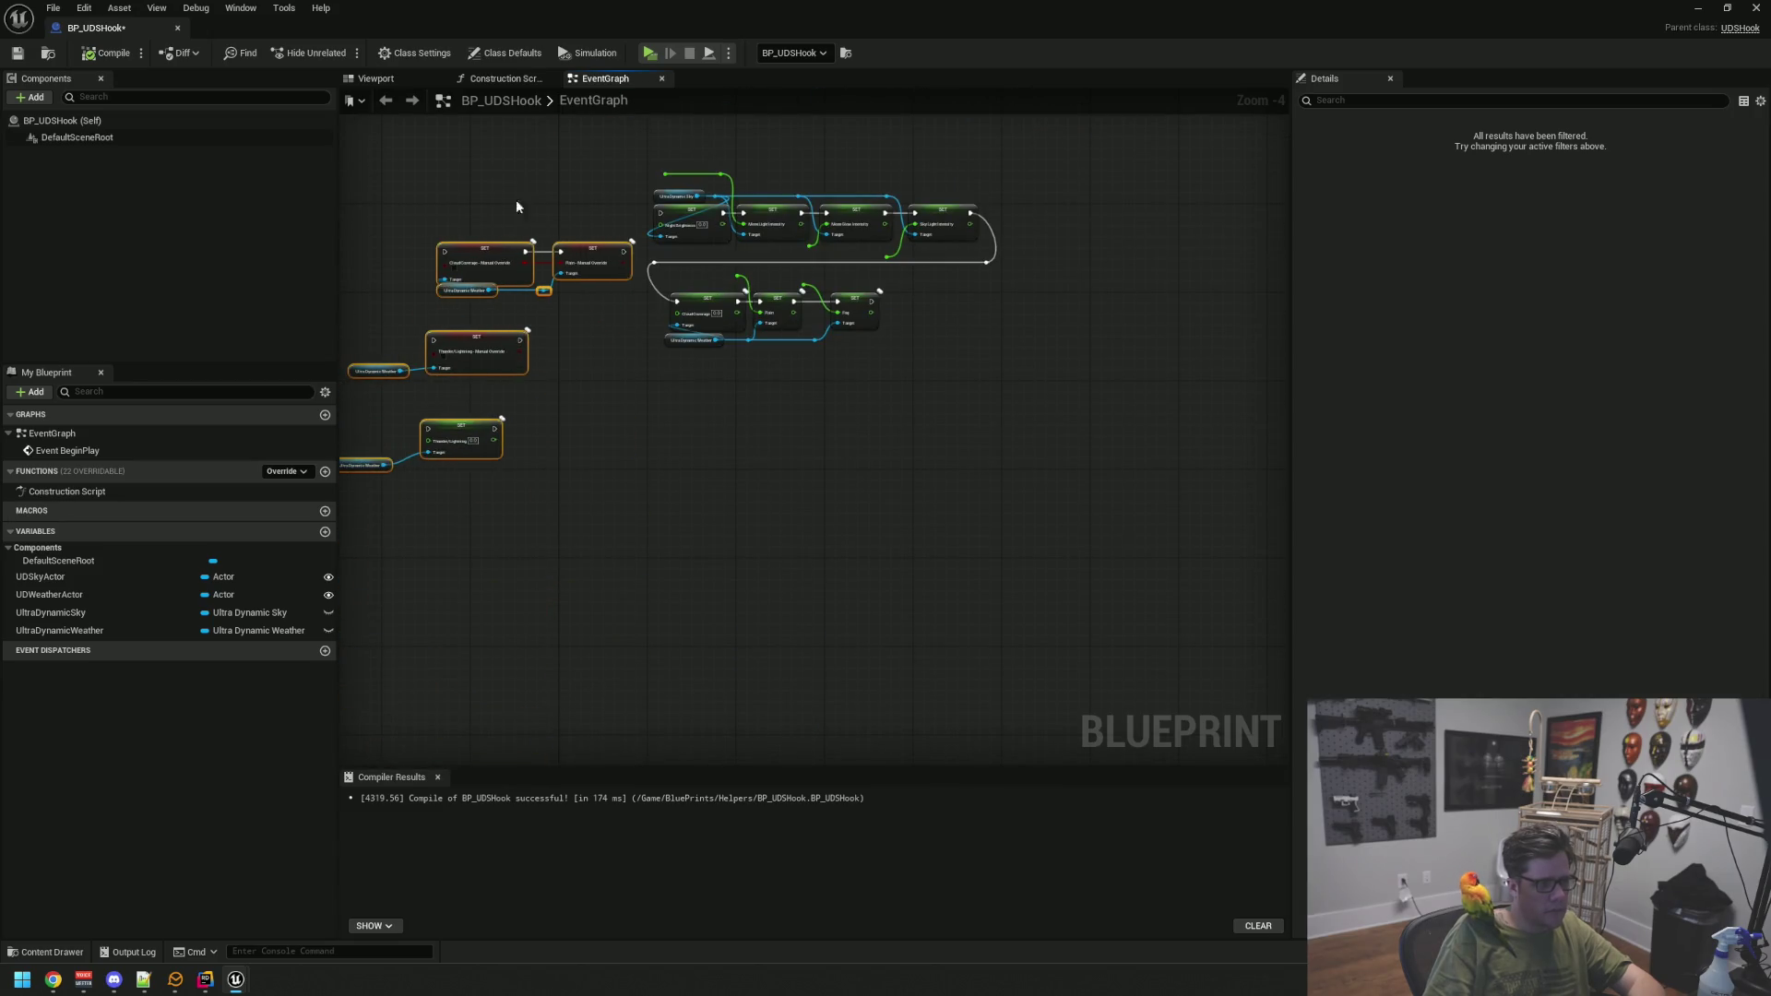
scroll(786, 363, up, 5)
scroll(765, 521, down, 2)
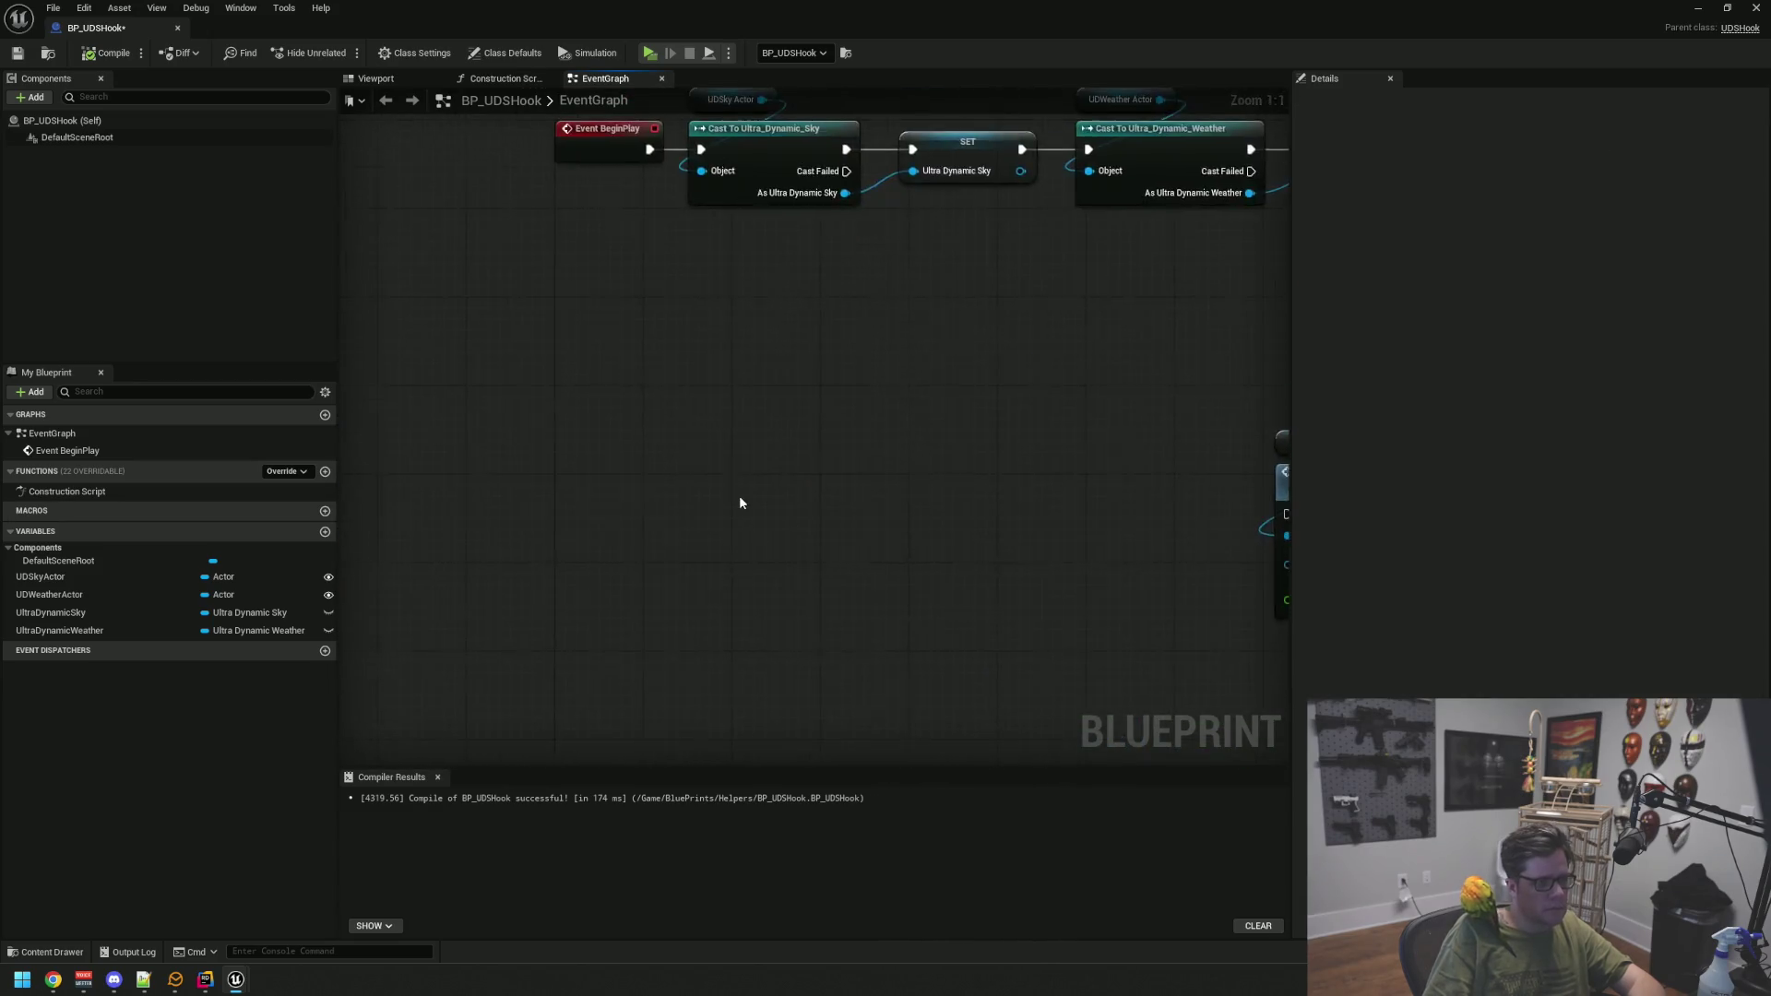
Add an Event ChangeWeather node and place it below BeginPlay
right_click(677, 417)
text(change we)
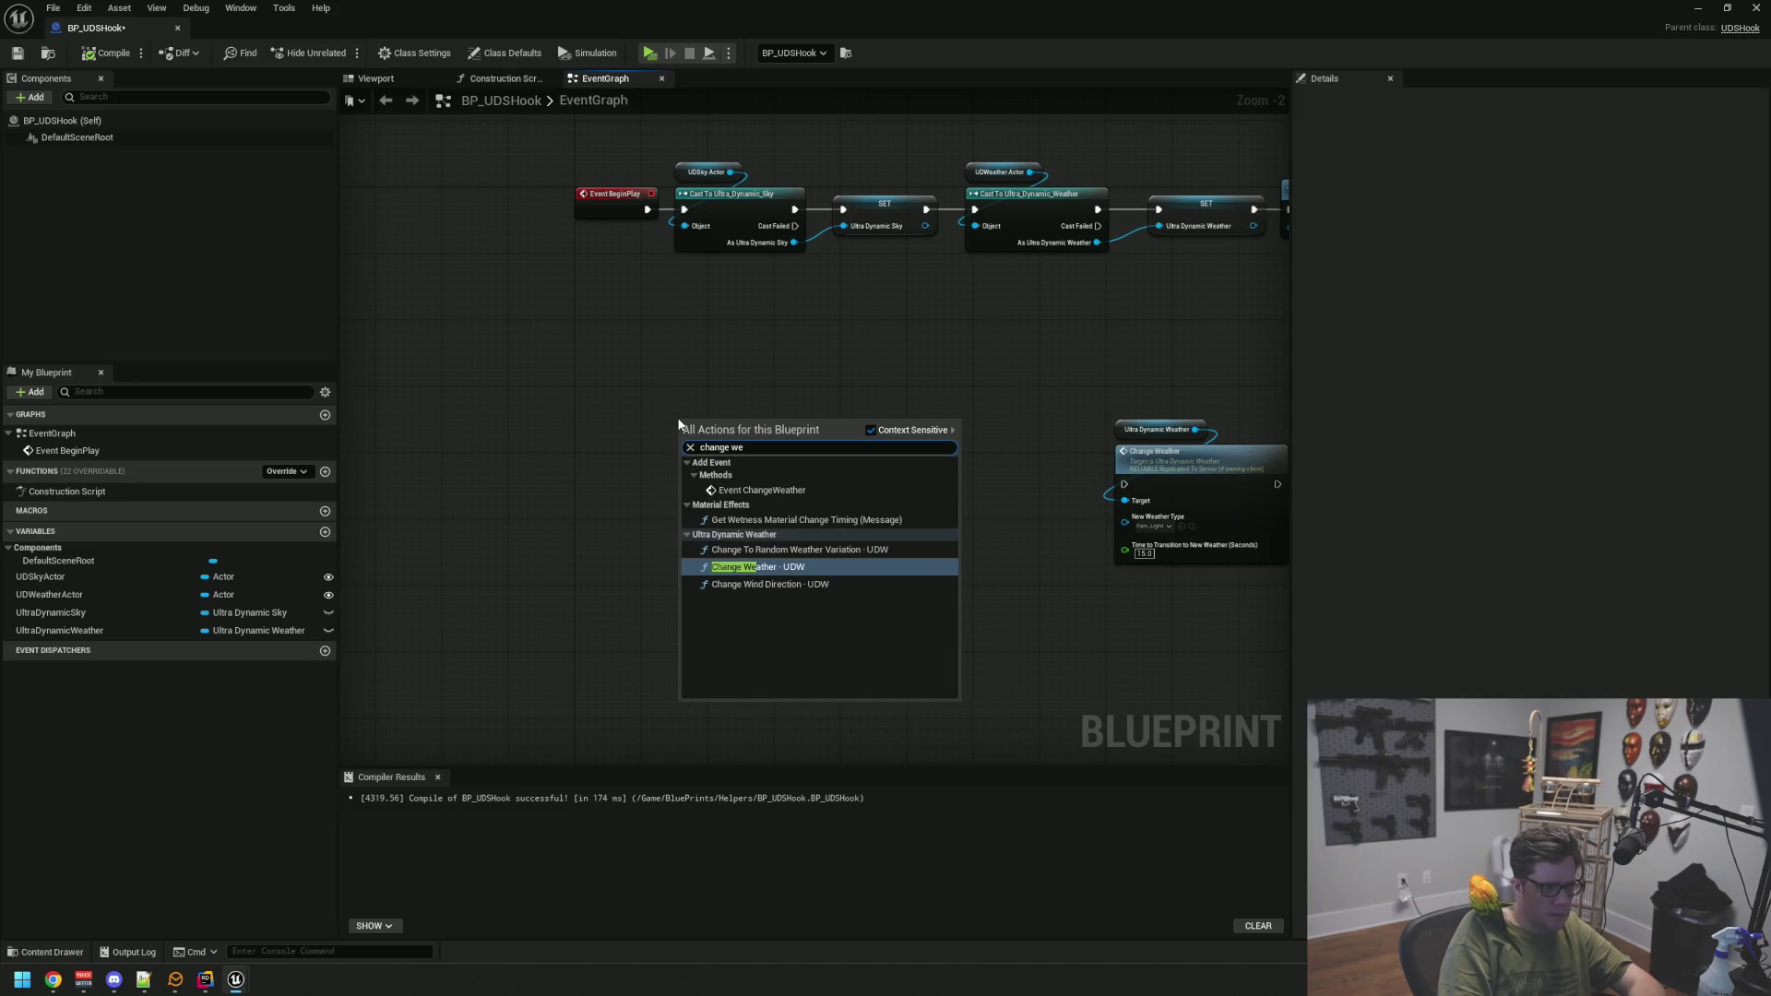
key(Escape)
right_click(667, 400)
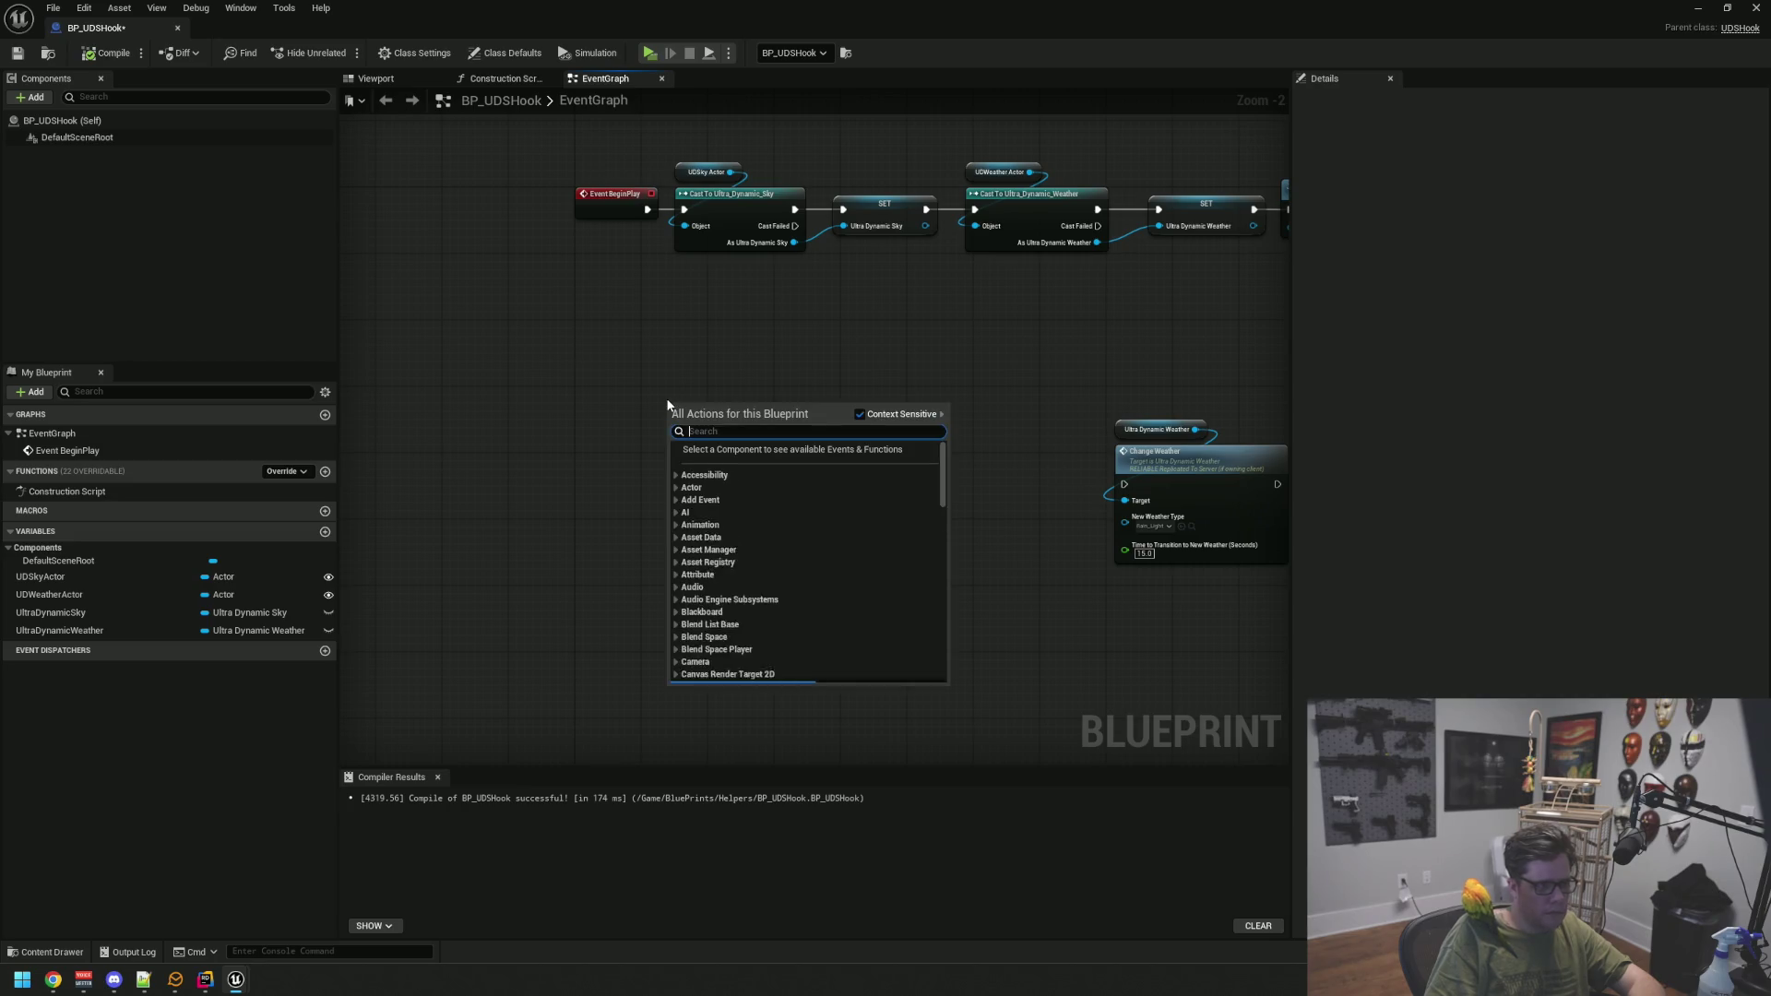
text(event change)
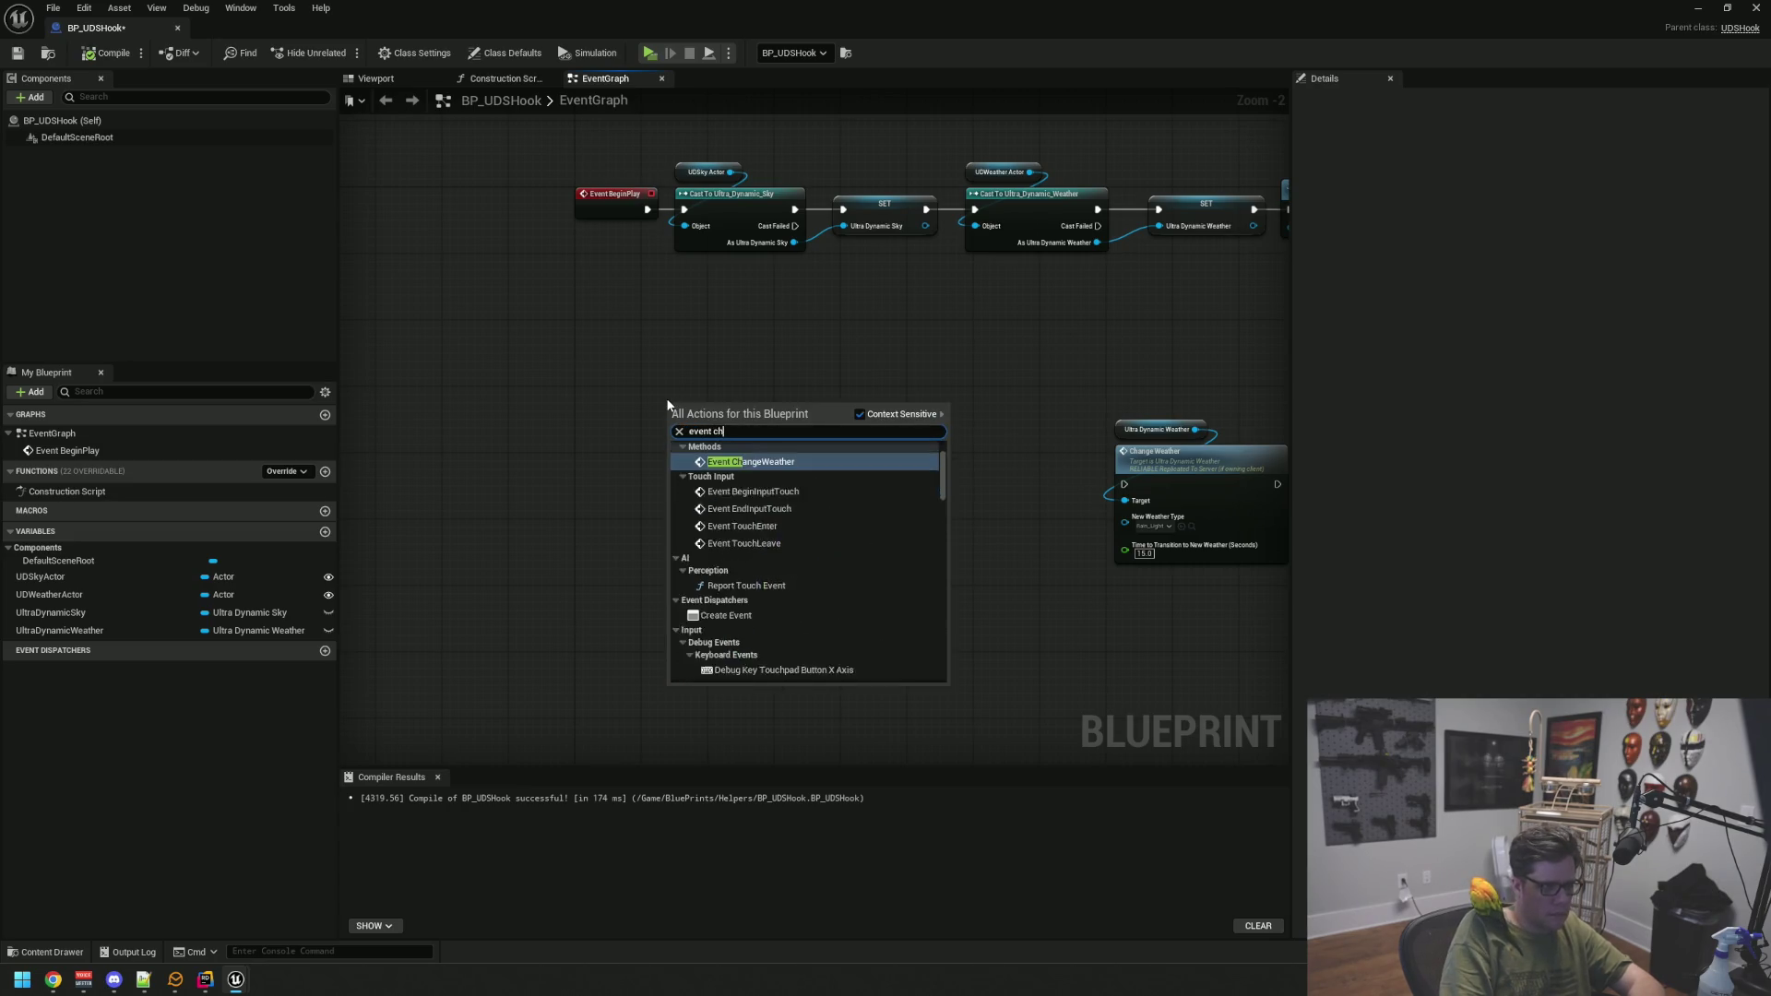
key(Return)
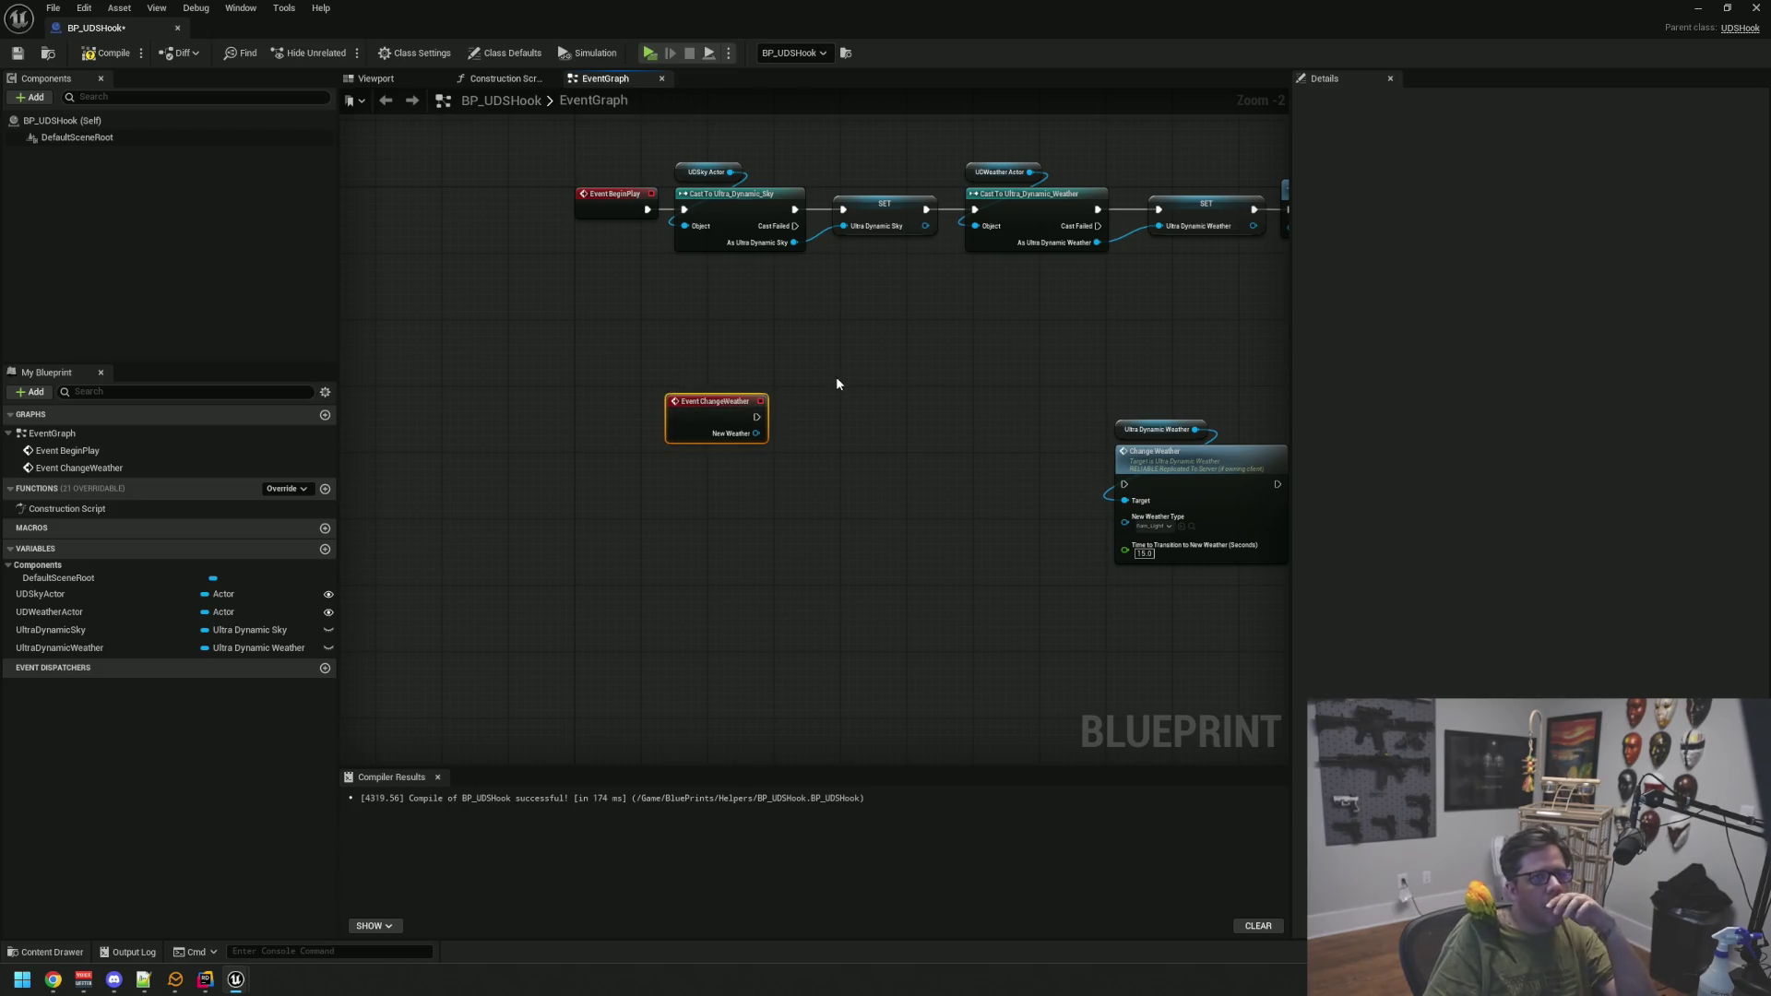
click(838, 382)
scroll(782, 374, up, 2)
drag(774, 341, 882, 463)
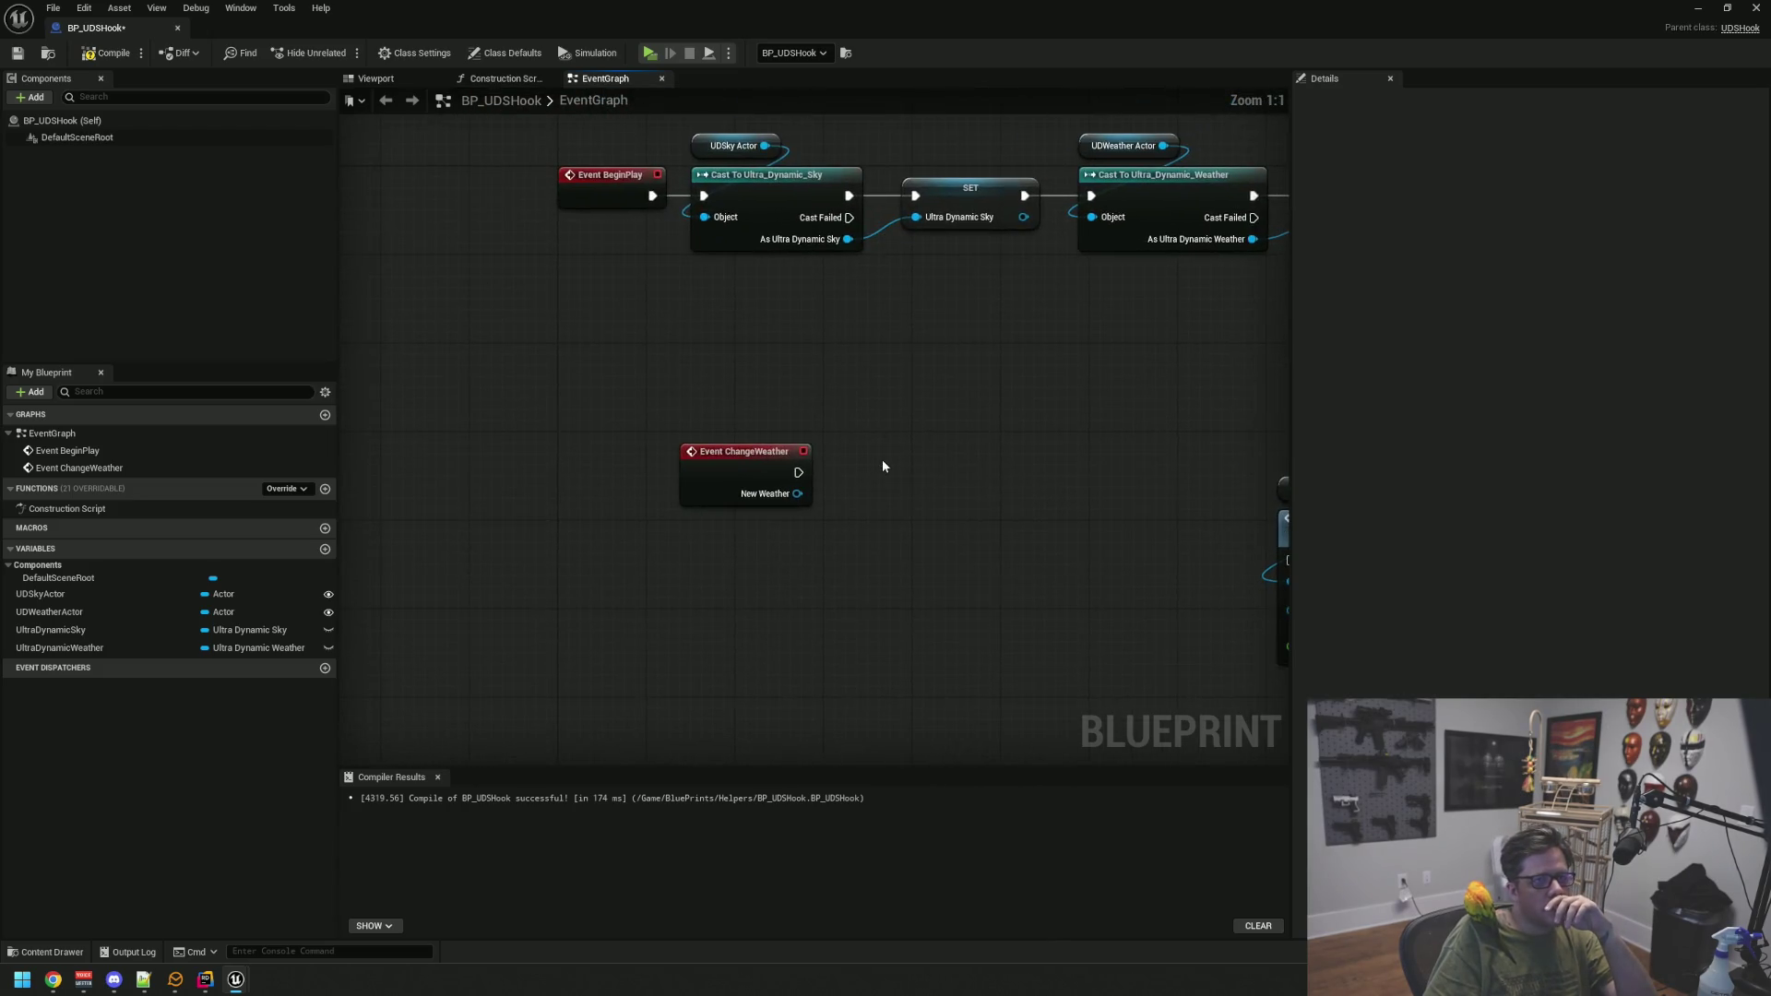
mouse_move(692, 421)
mouse_down()
mouse_move(710, 380)
mouse_move(645, 515)
mouse_move(608, 511)
mouse_move(711, 468)
mouse_up()
click(825, 505)
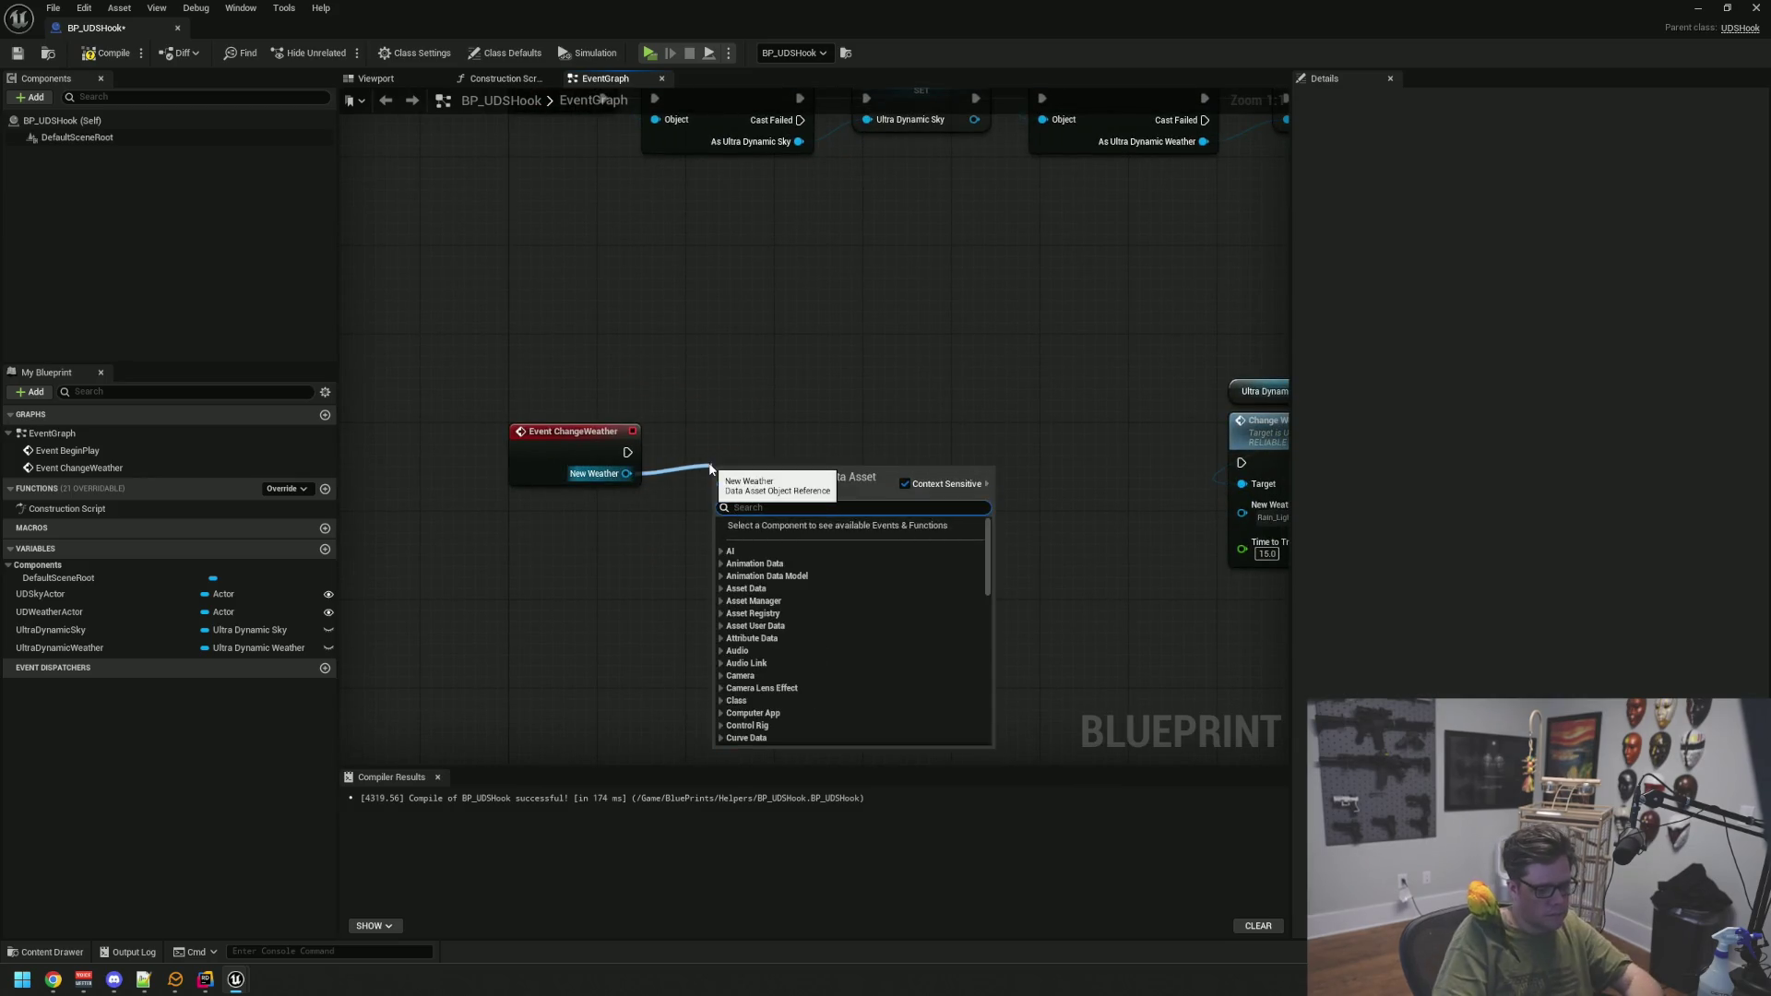
Cast New Weather to UDS_Weather_Settings and line Change Weather up beside the cast
text(cast uds)
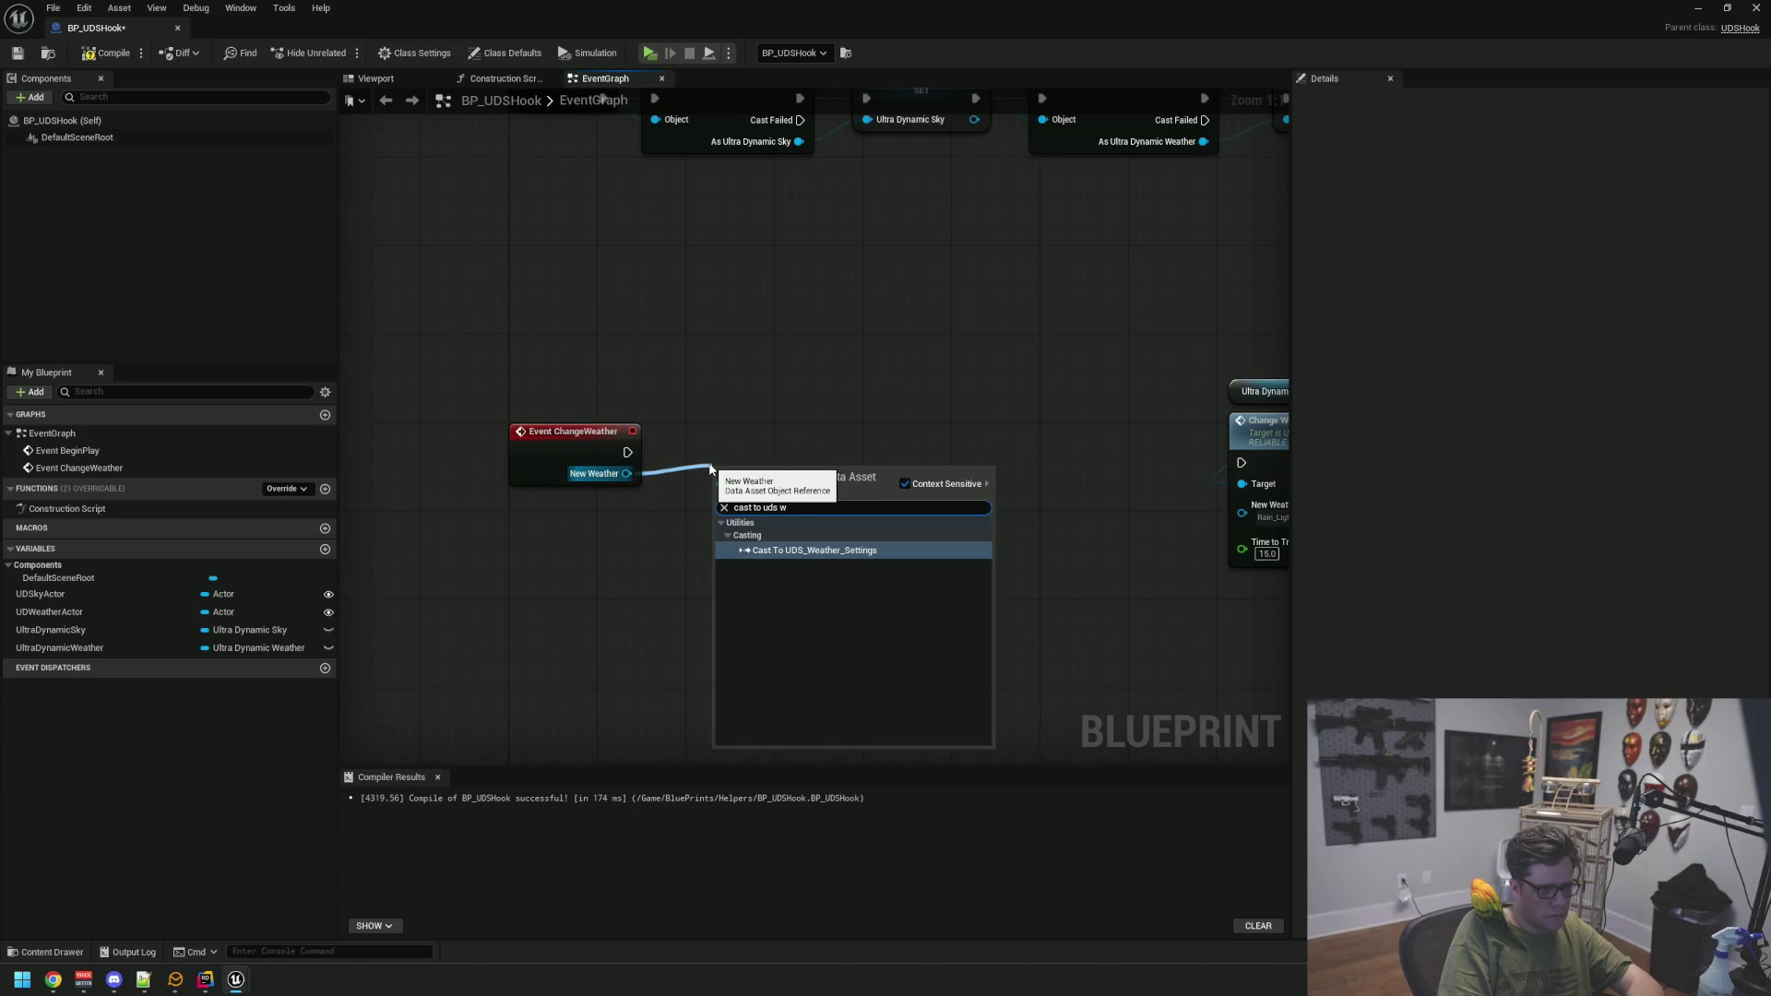
key(Return)
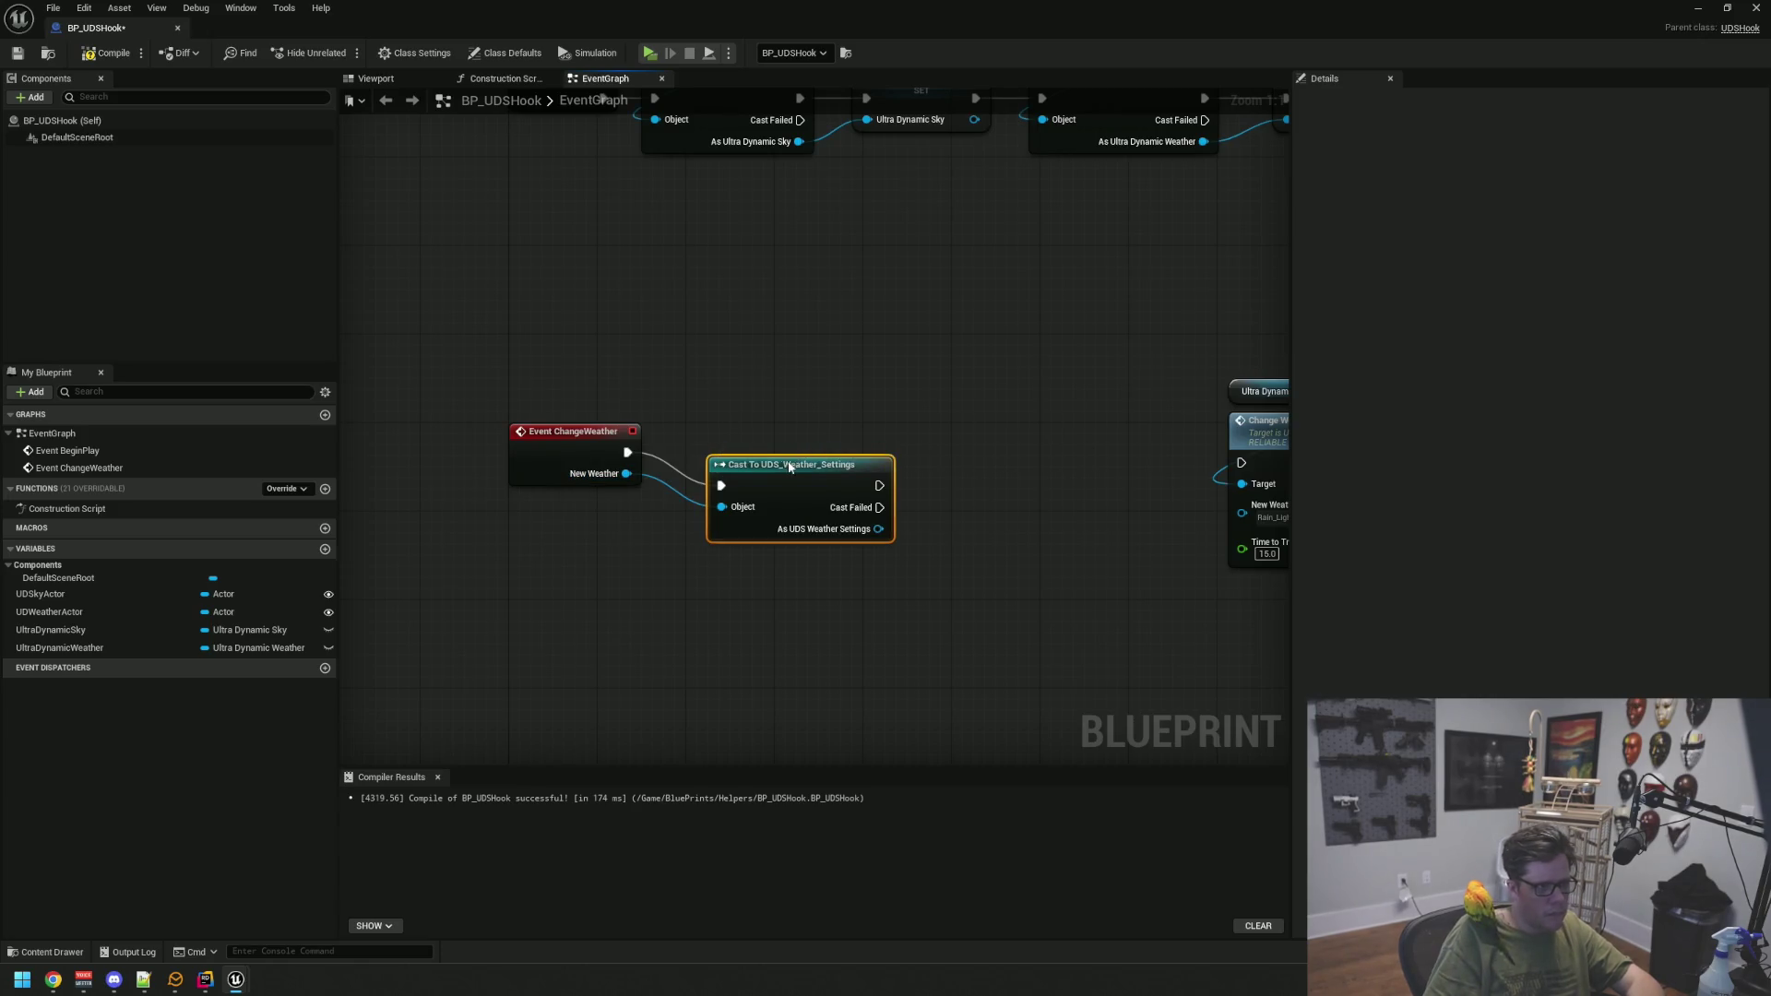
drag(790, 468, 757, 434)
click(872, 394)
drag(982, 360, 1281, 565)
drag(1134, 419, 816, 392)
drag(668, 428, 748, 377)
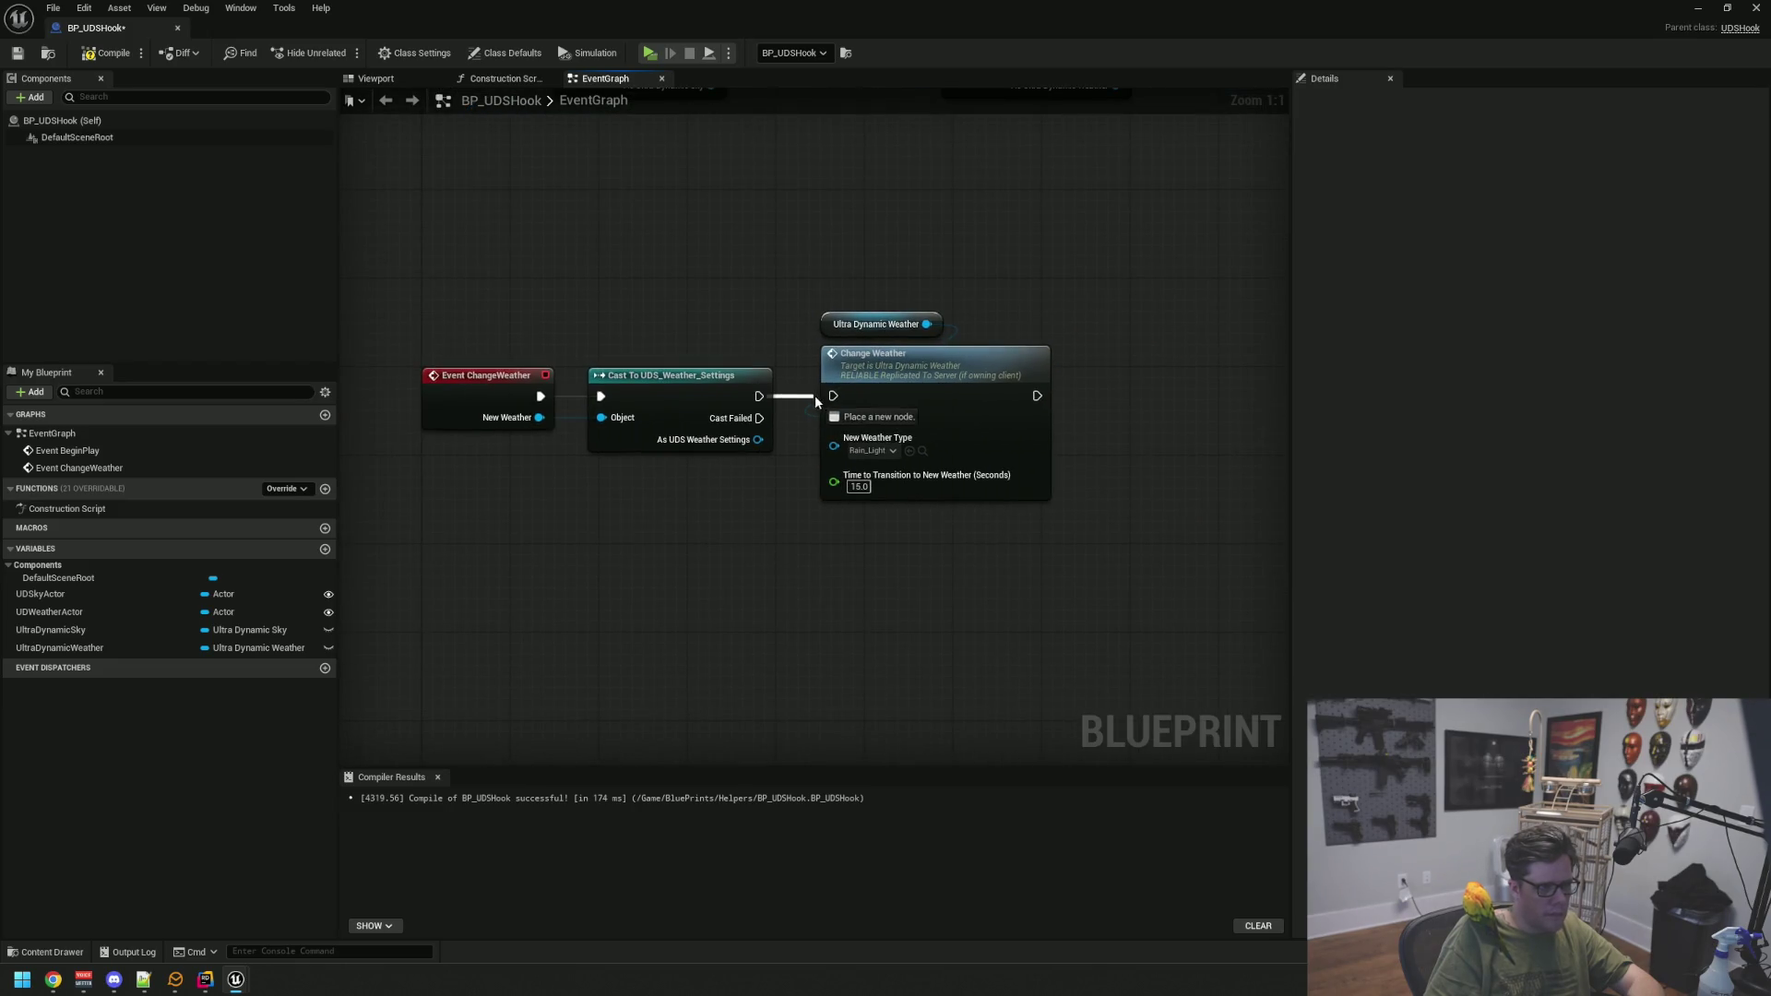
Wire the cast result into New Weather Type and set the transition time to 8
drag(757, 439, 833, 445)
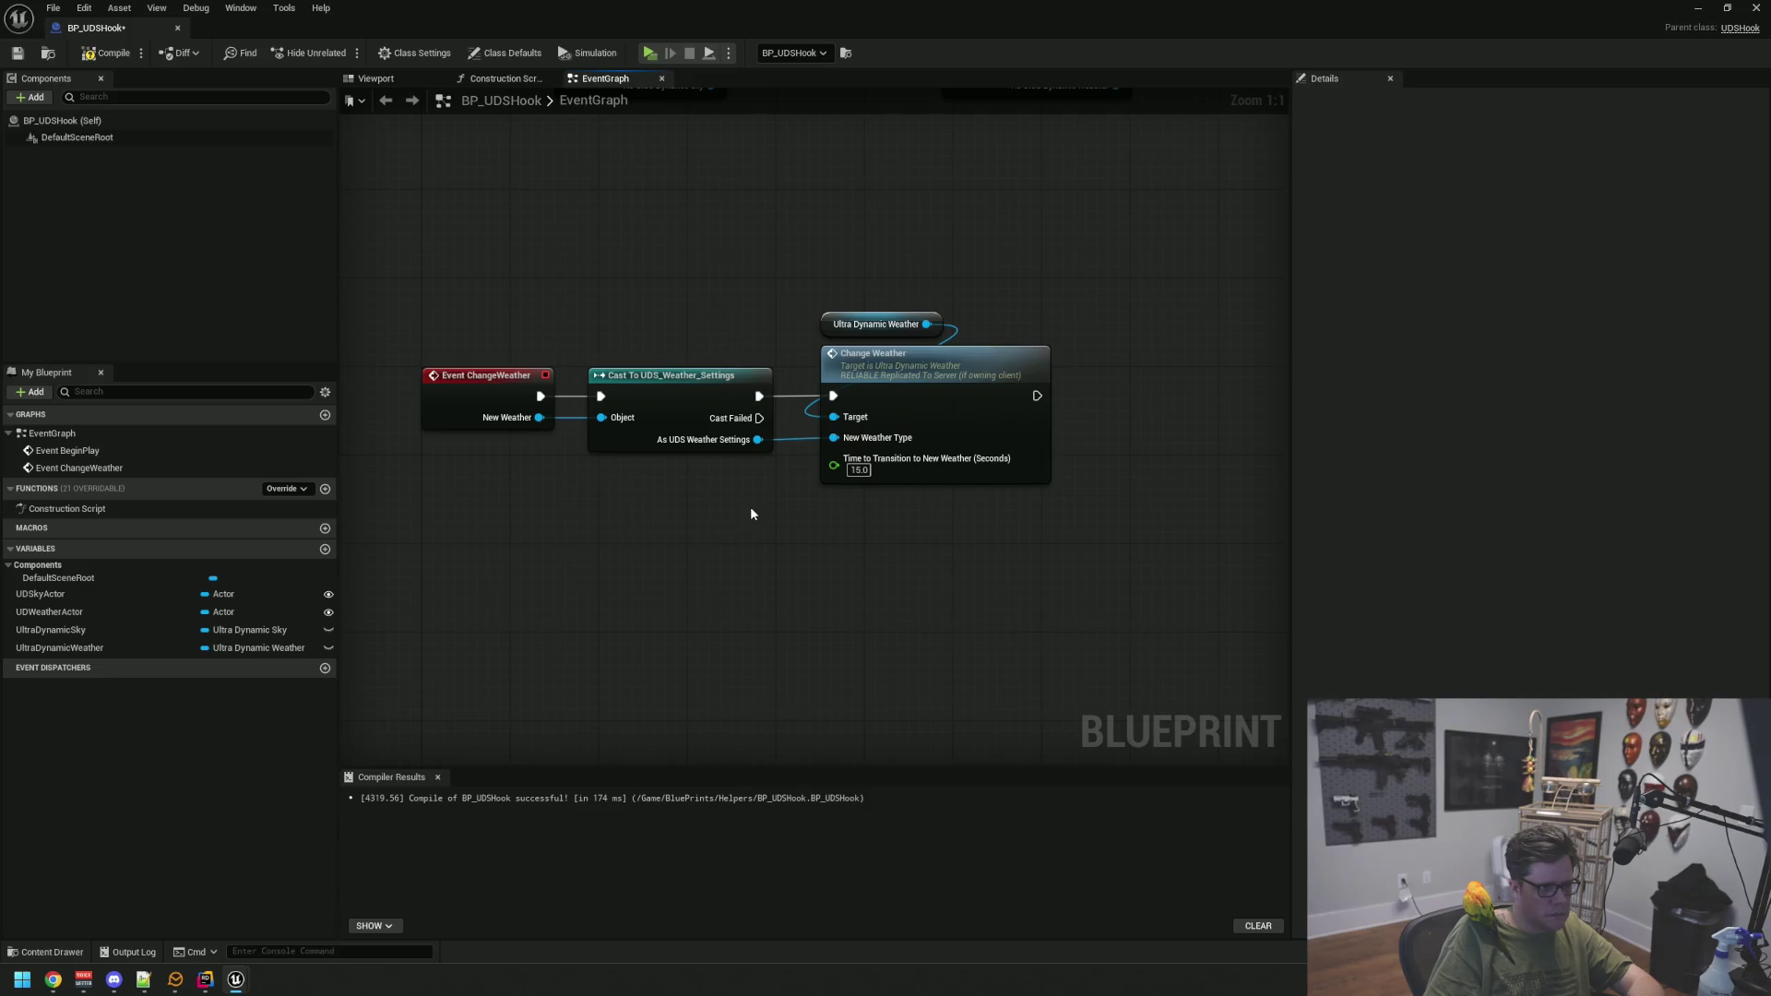
click(864, 469)
text(8)
key(Return)
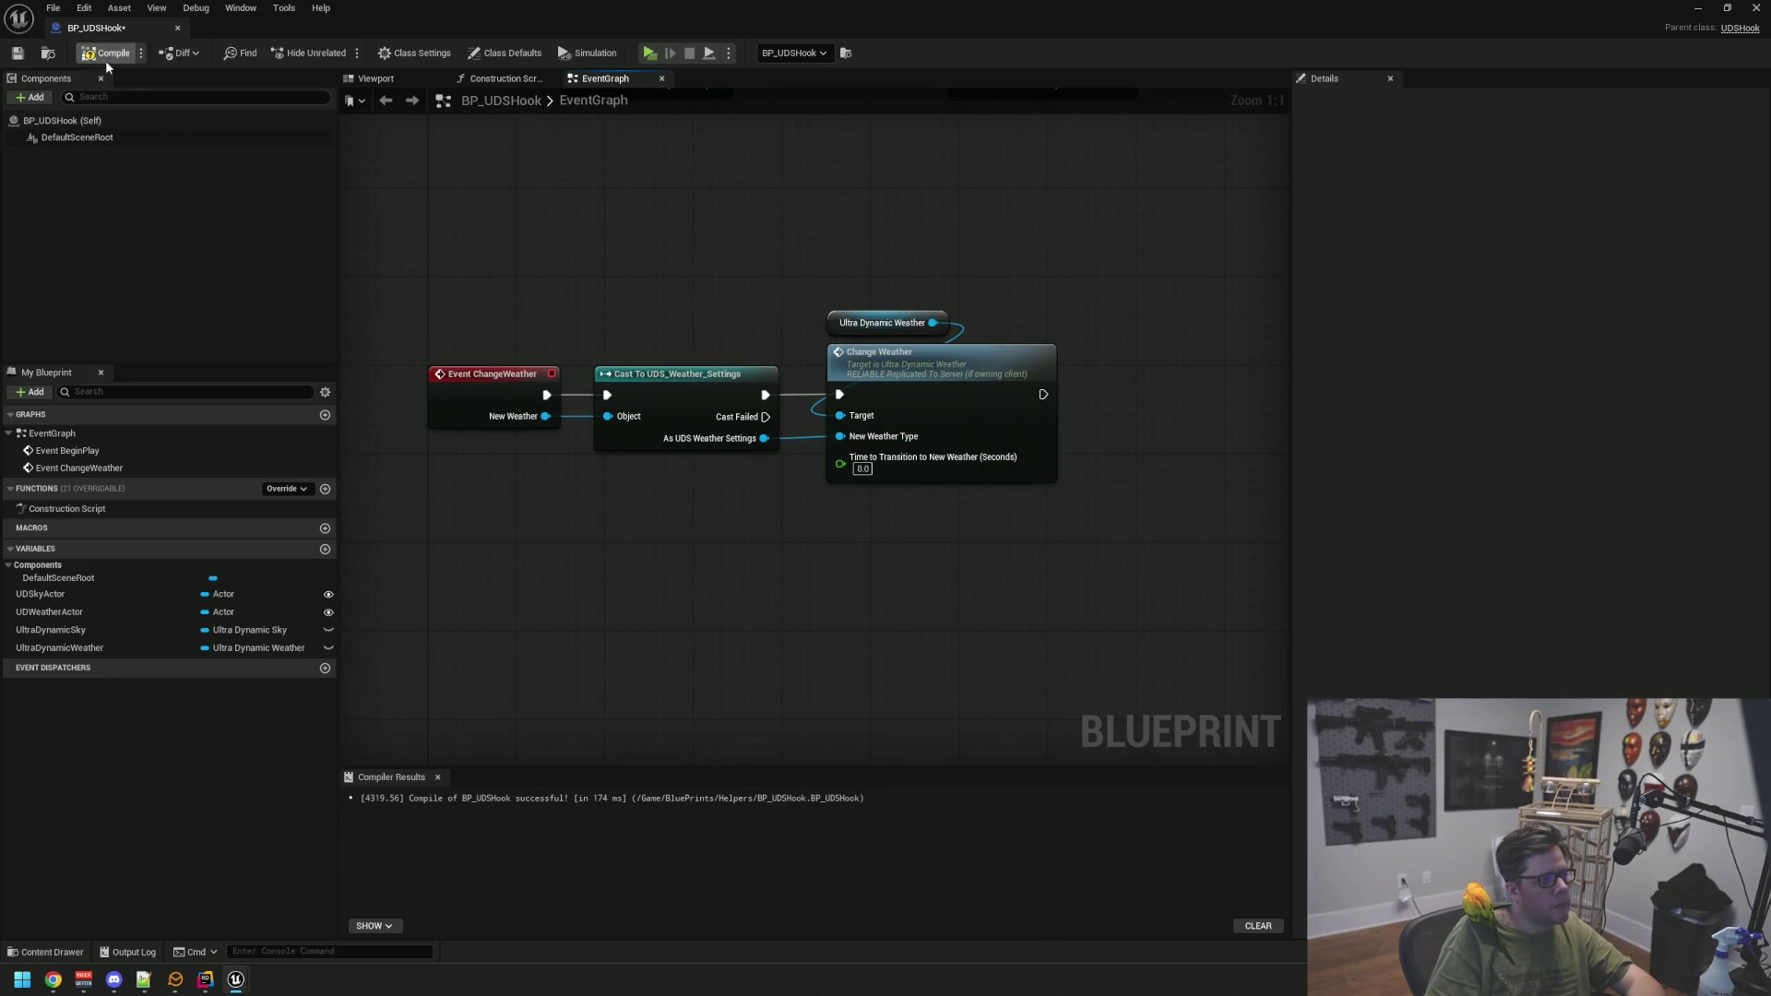
scroll(787, 388, down, 8)
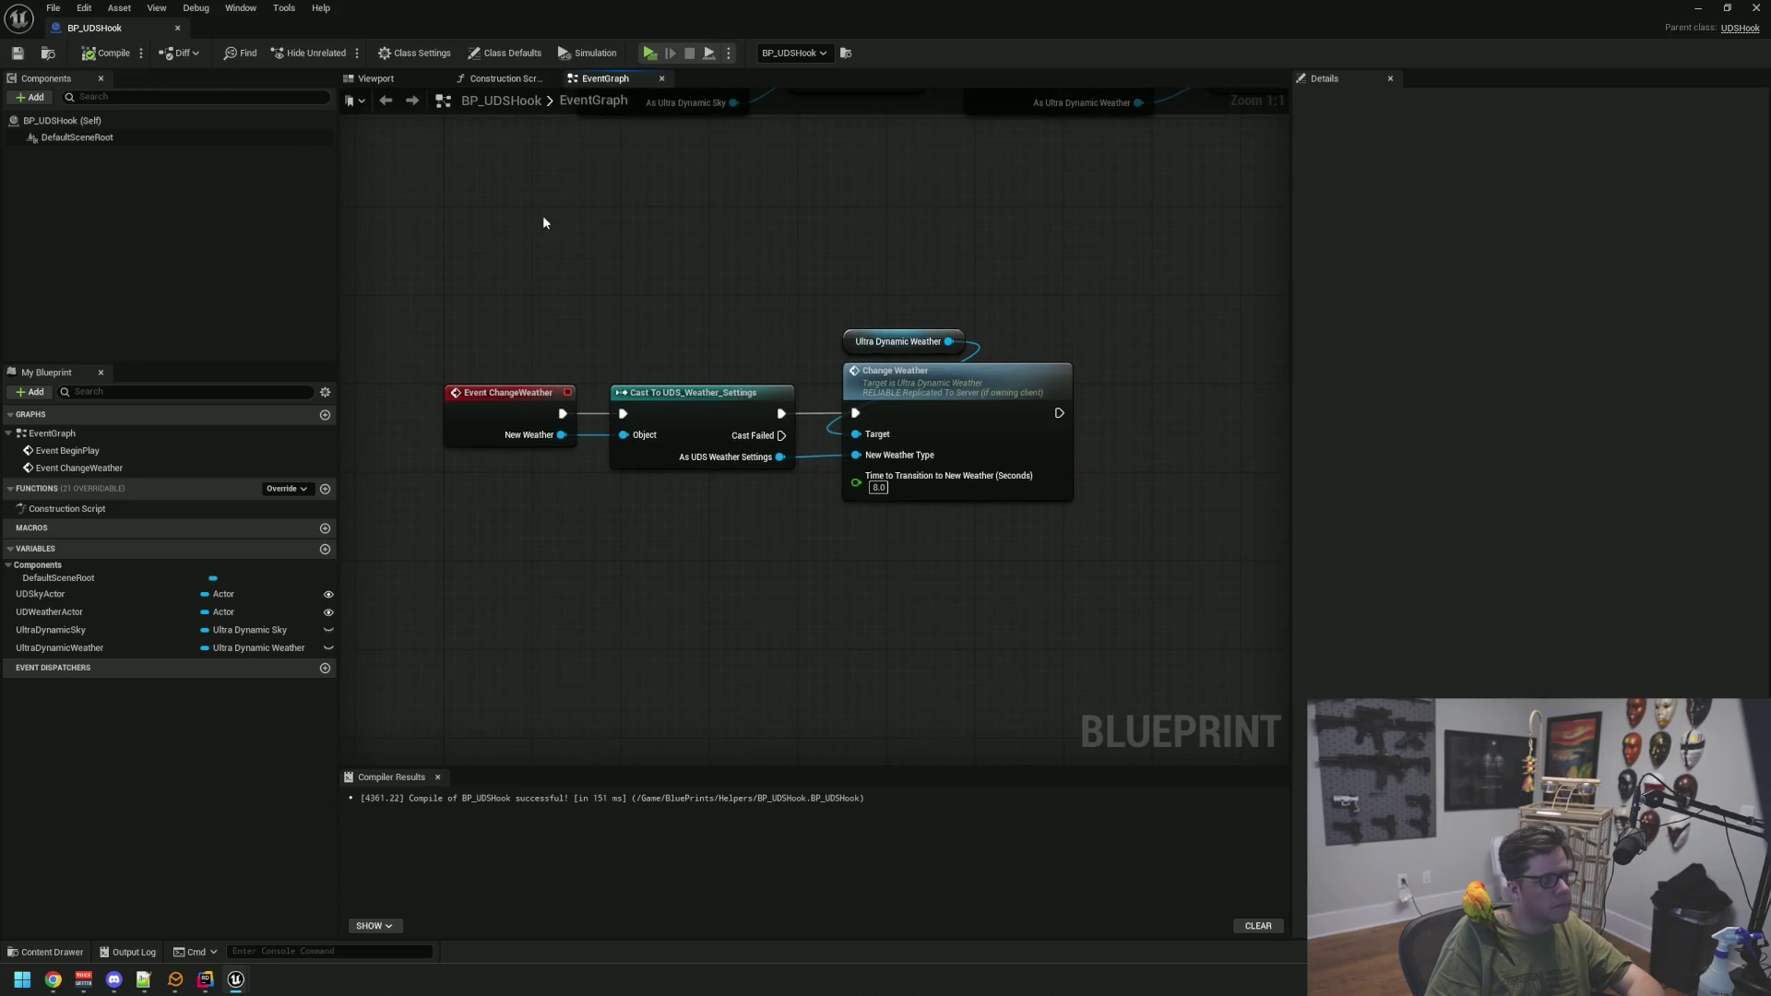
scroll(789, 433, up, 8)
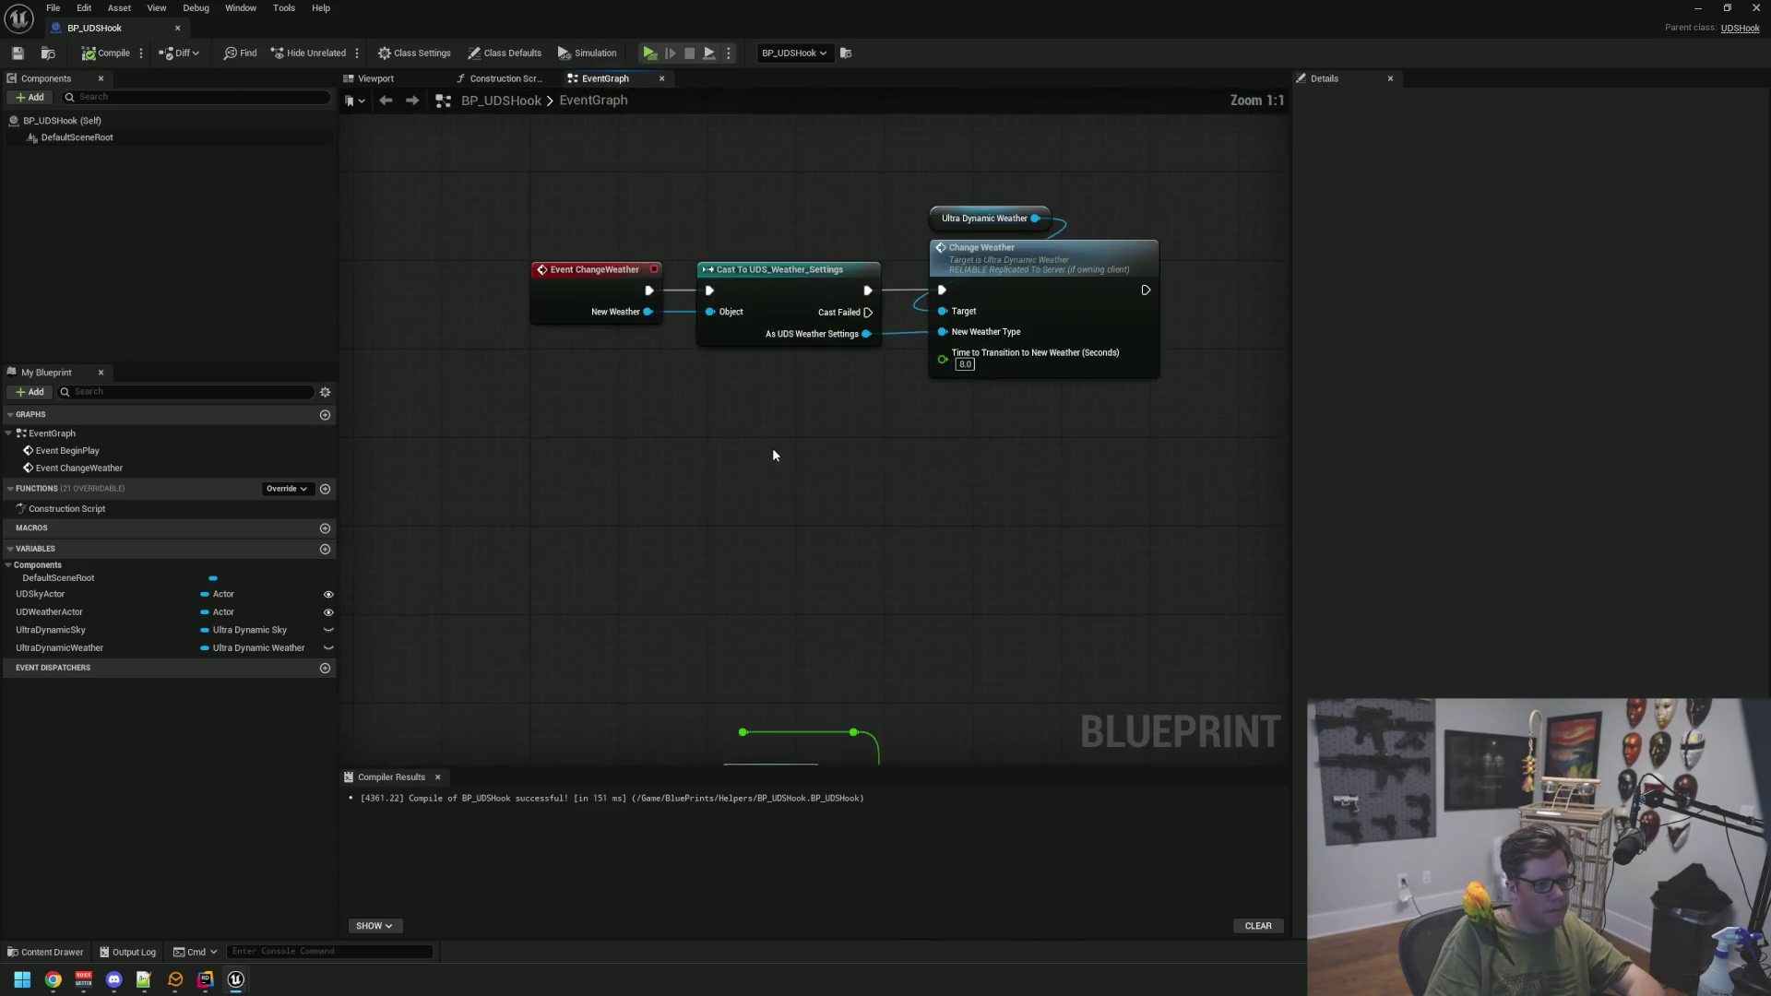
drag(792, 468, 776, 468)
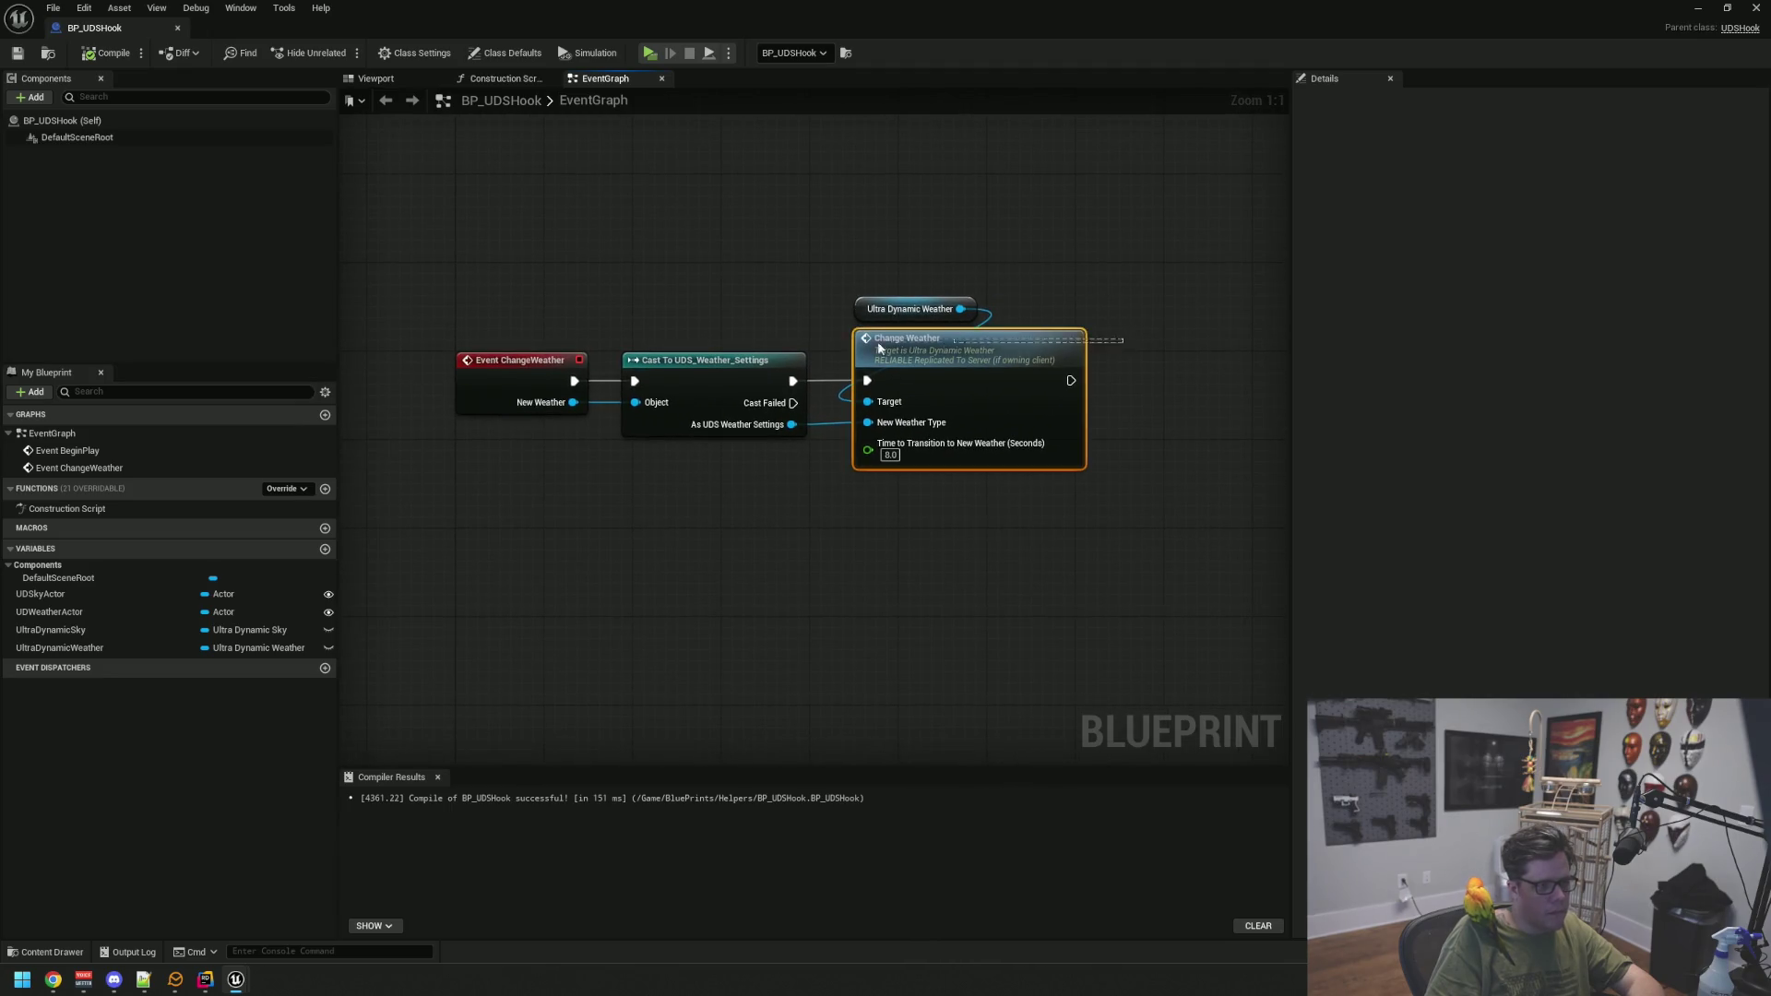
click(806, 257)
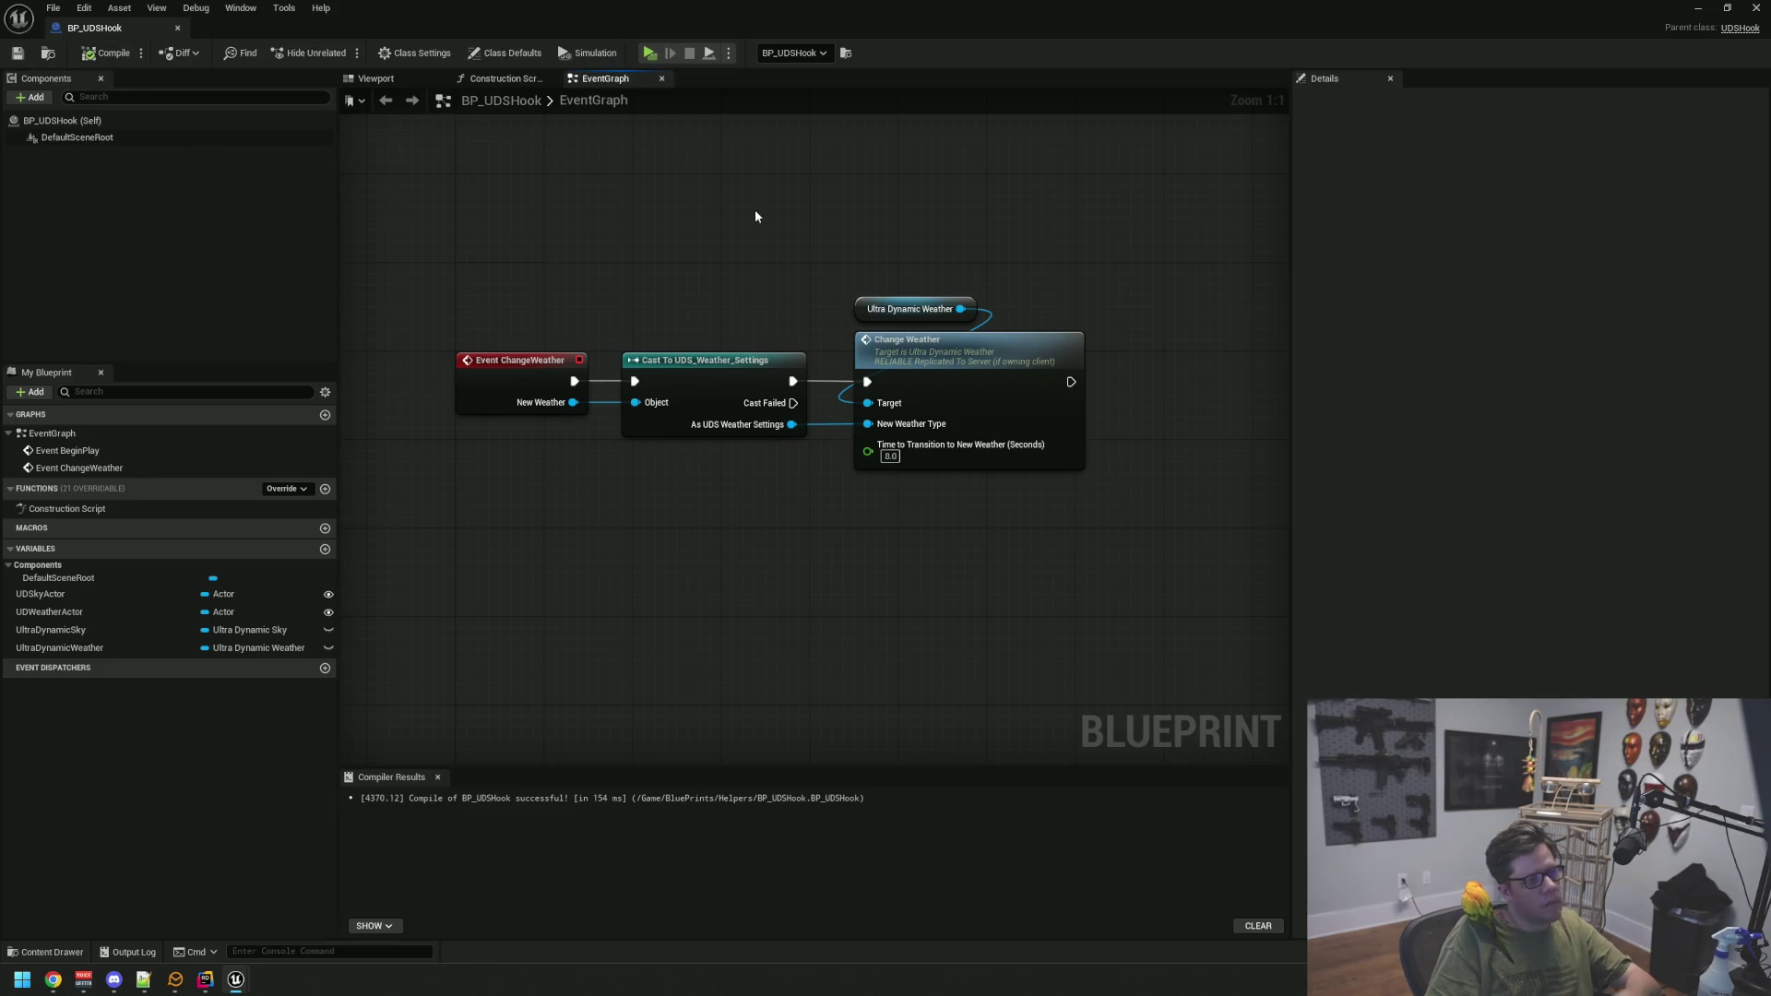
click(1726, 9)
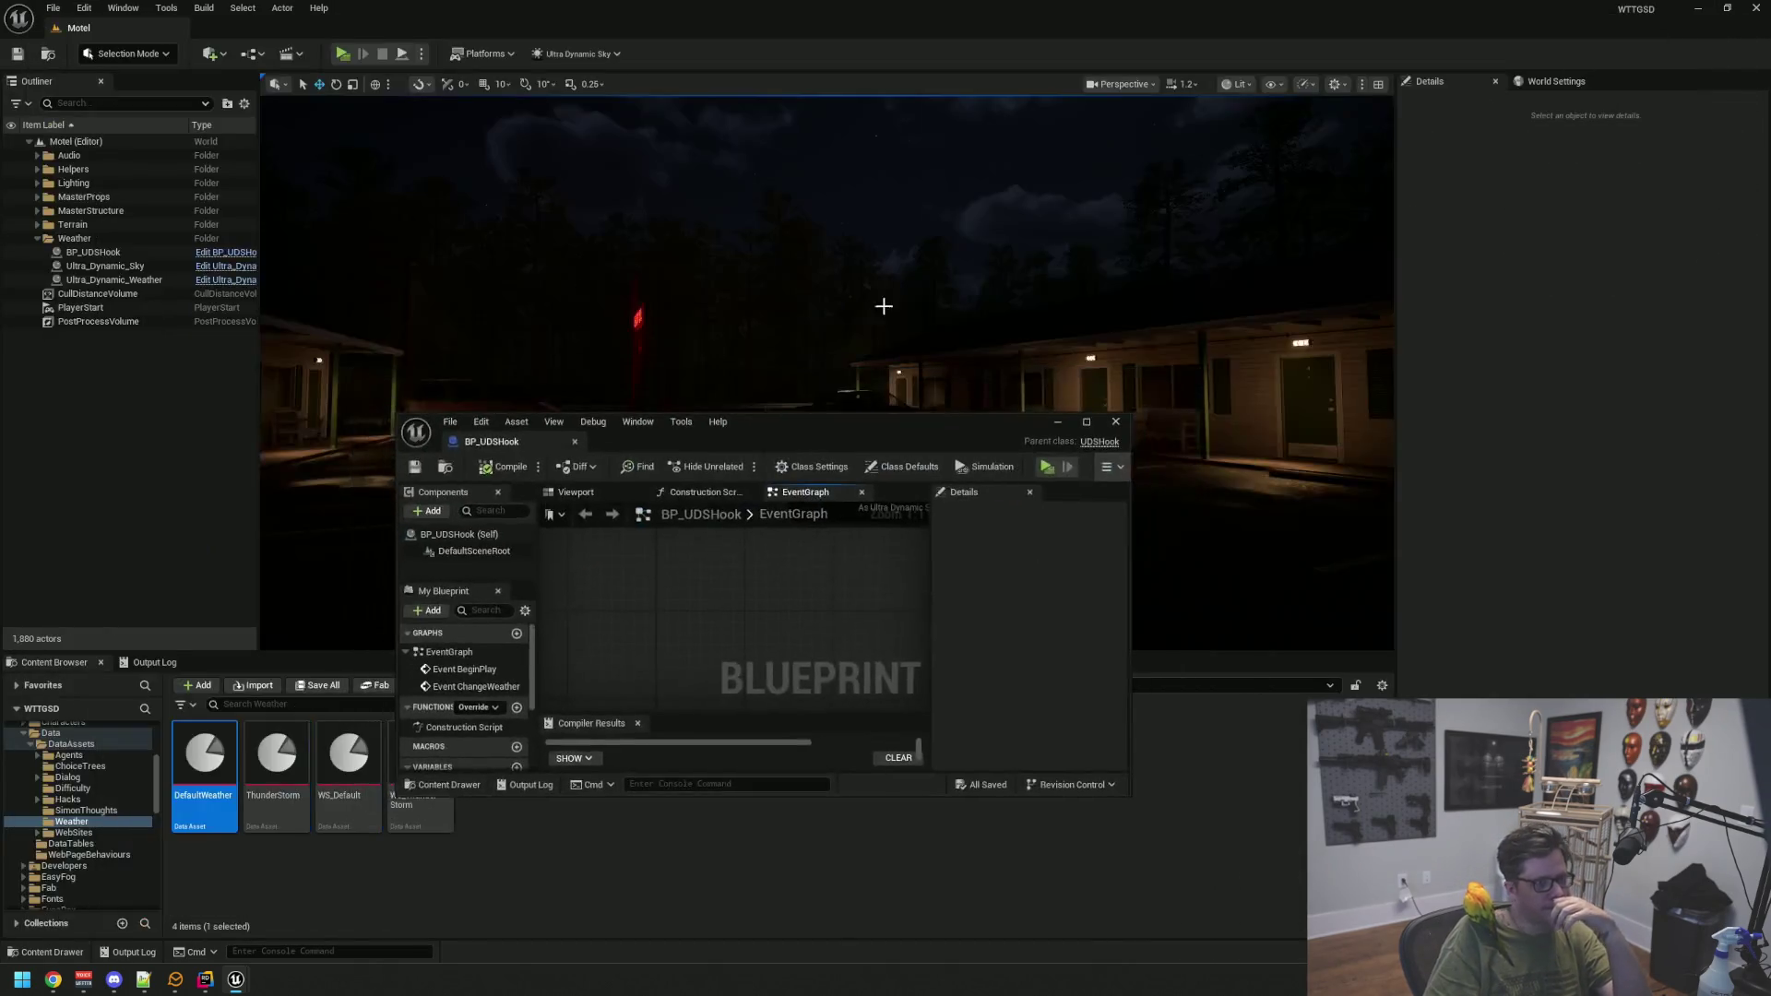
Close the Blueprint editor, clear the Output Log and reframe the motel view
click(1115, 421)
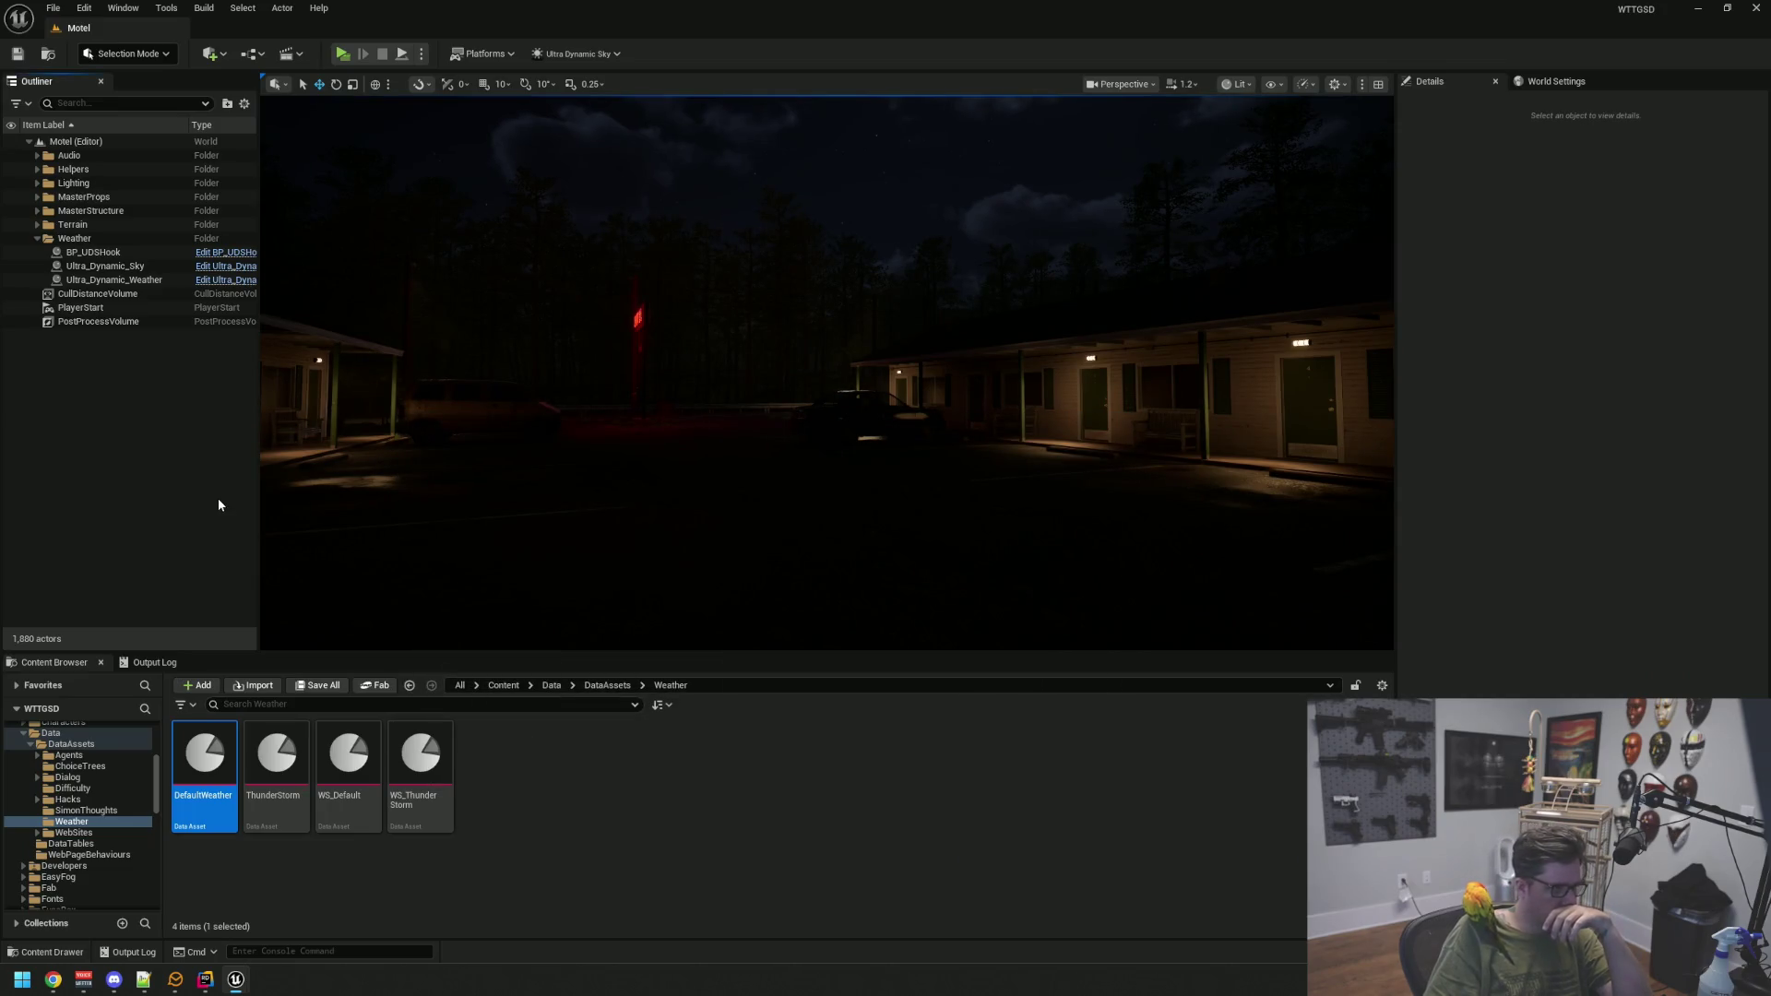
click(166, 662)
right_click(360, 719)
click(396, 775)
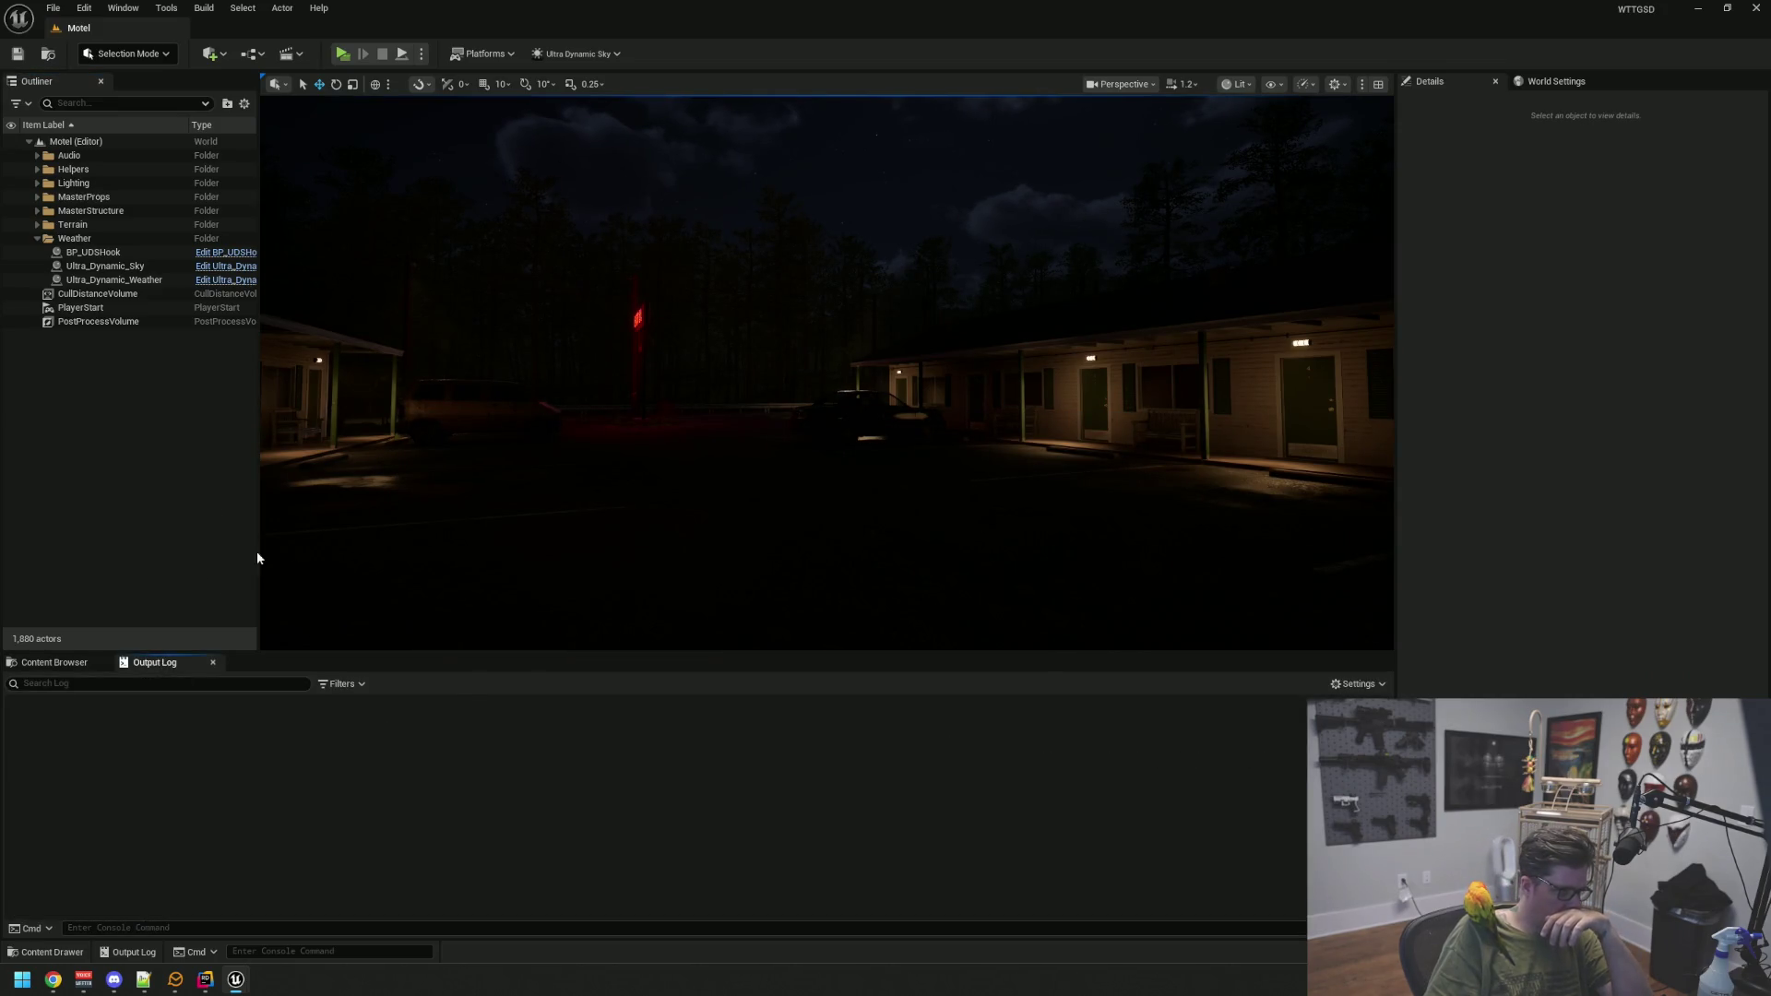
drag(613, 466, 612, 462)
click(175, 415)
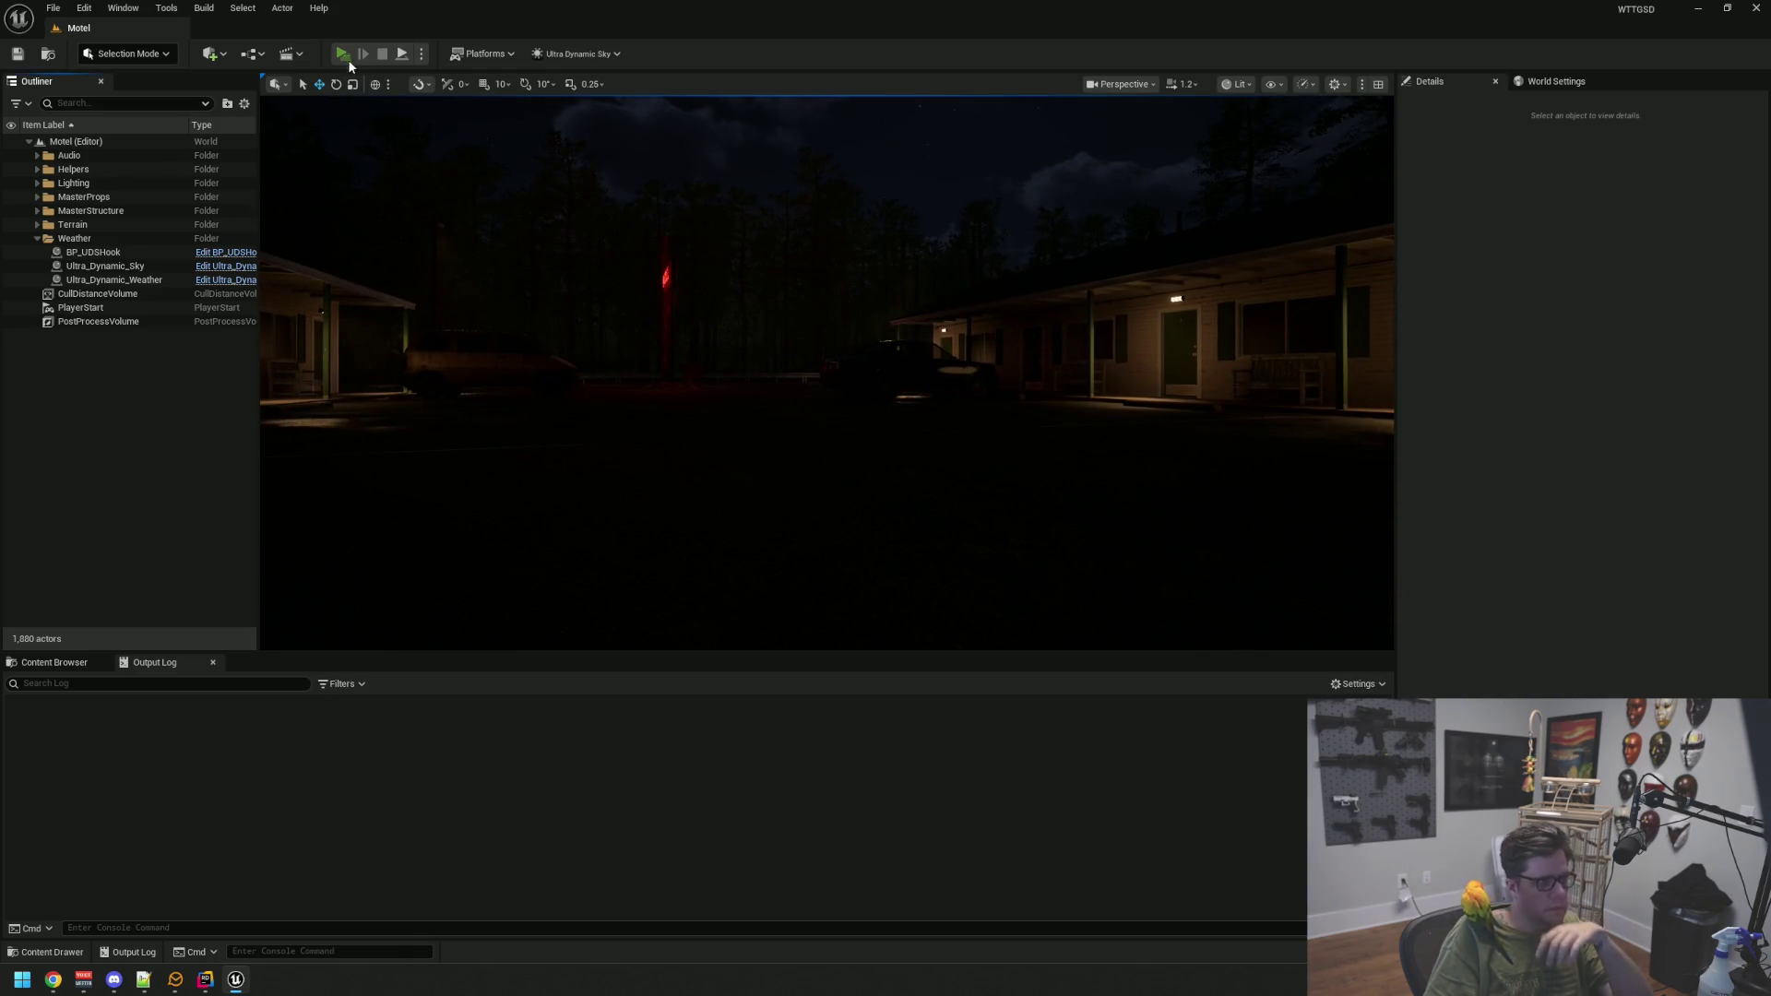
Play-test the level, run StartRain to trigger rain, then stop the session
click(345, 56)
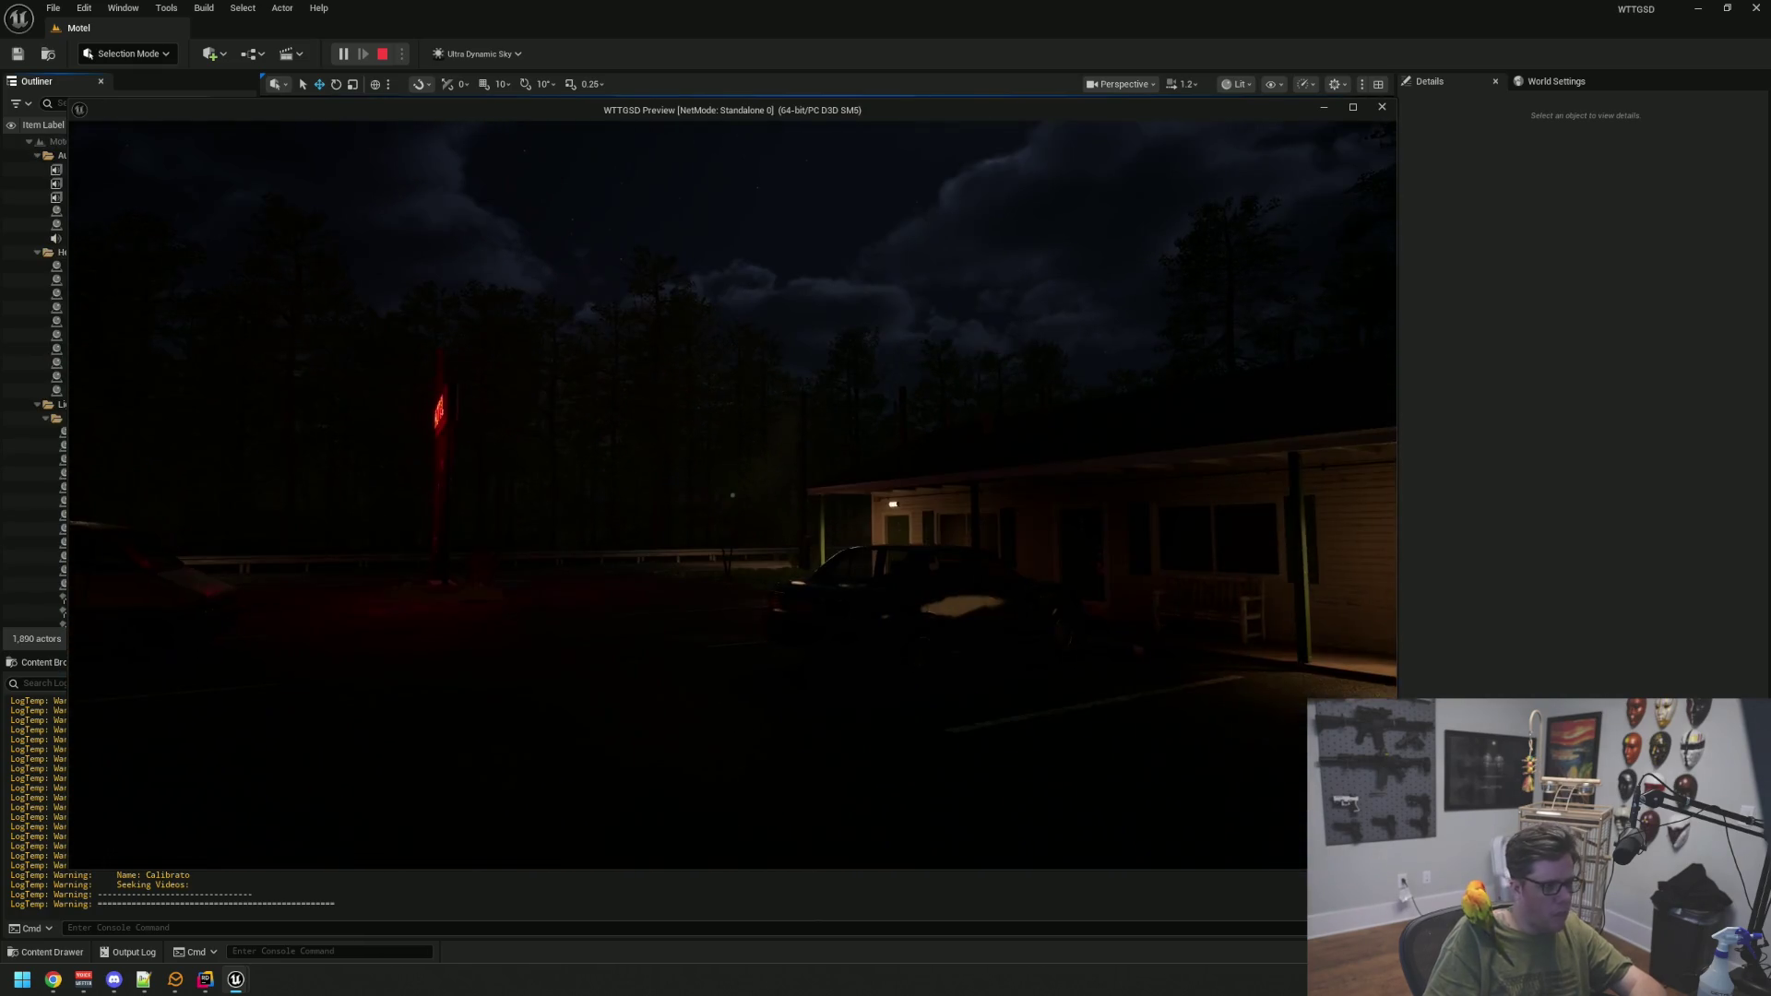
text(StartRain)
key(Return)
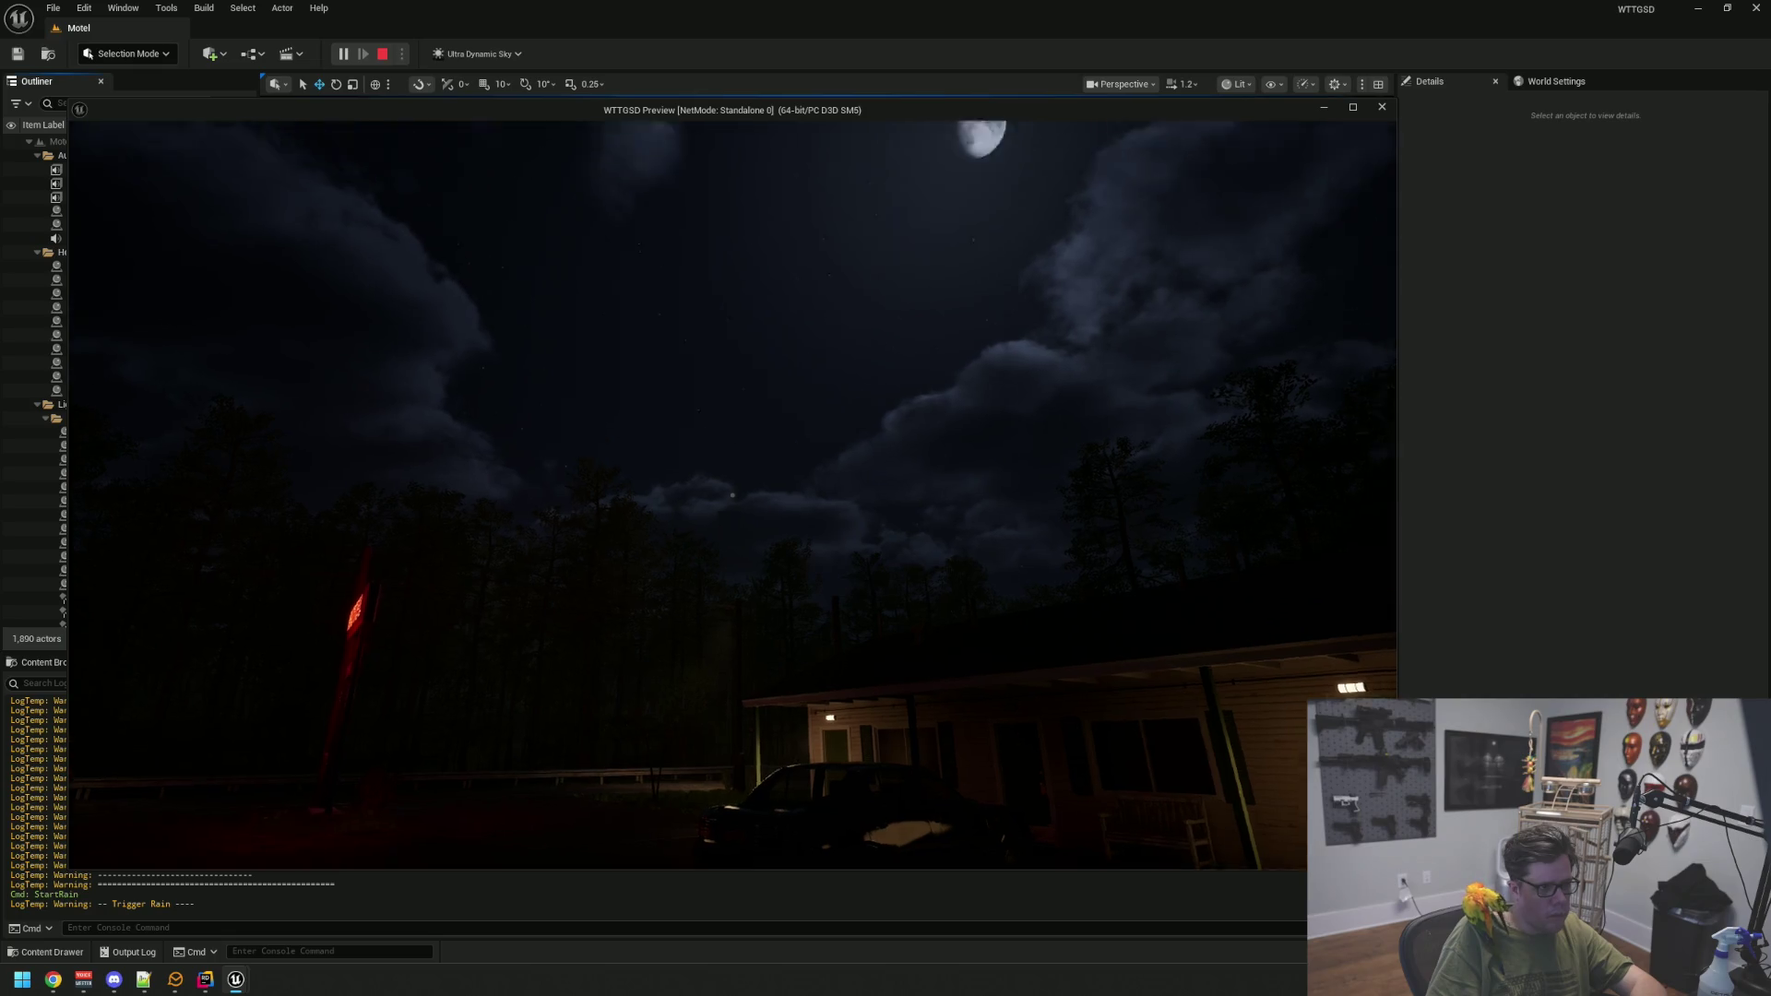
drag(732, 495, 733, 495)
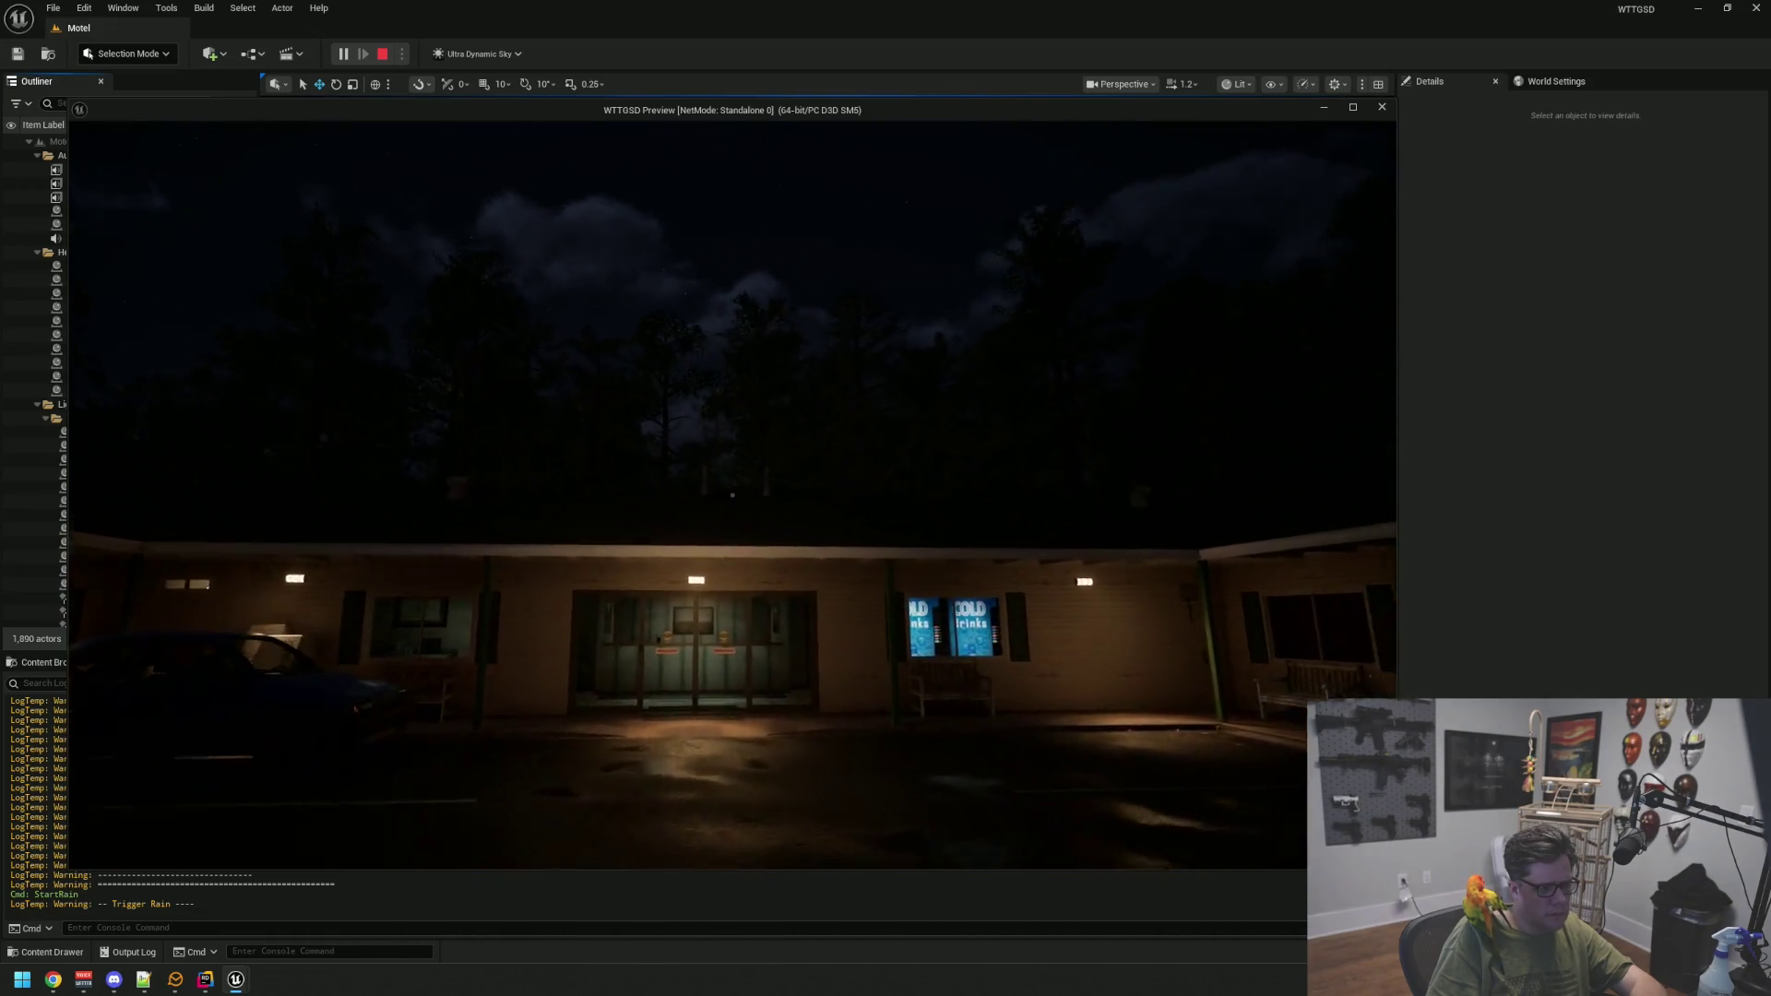
key(Escape)
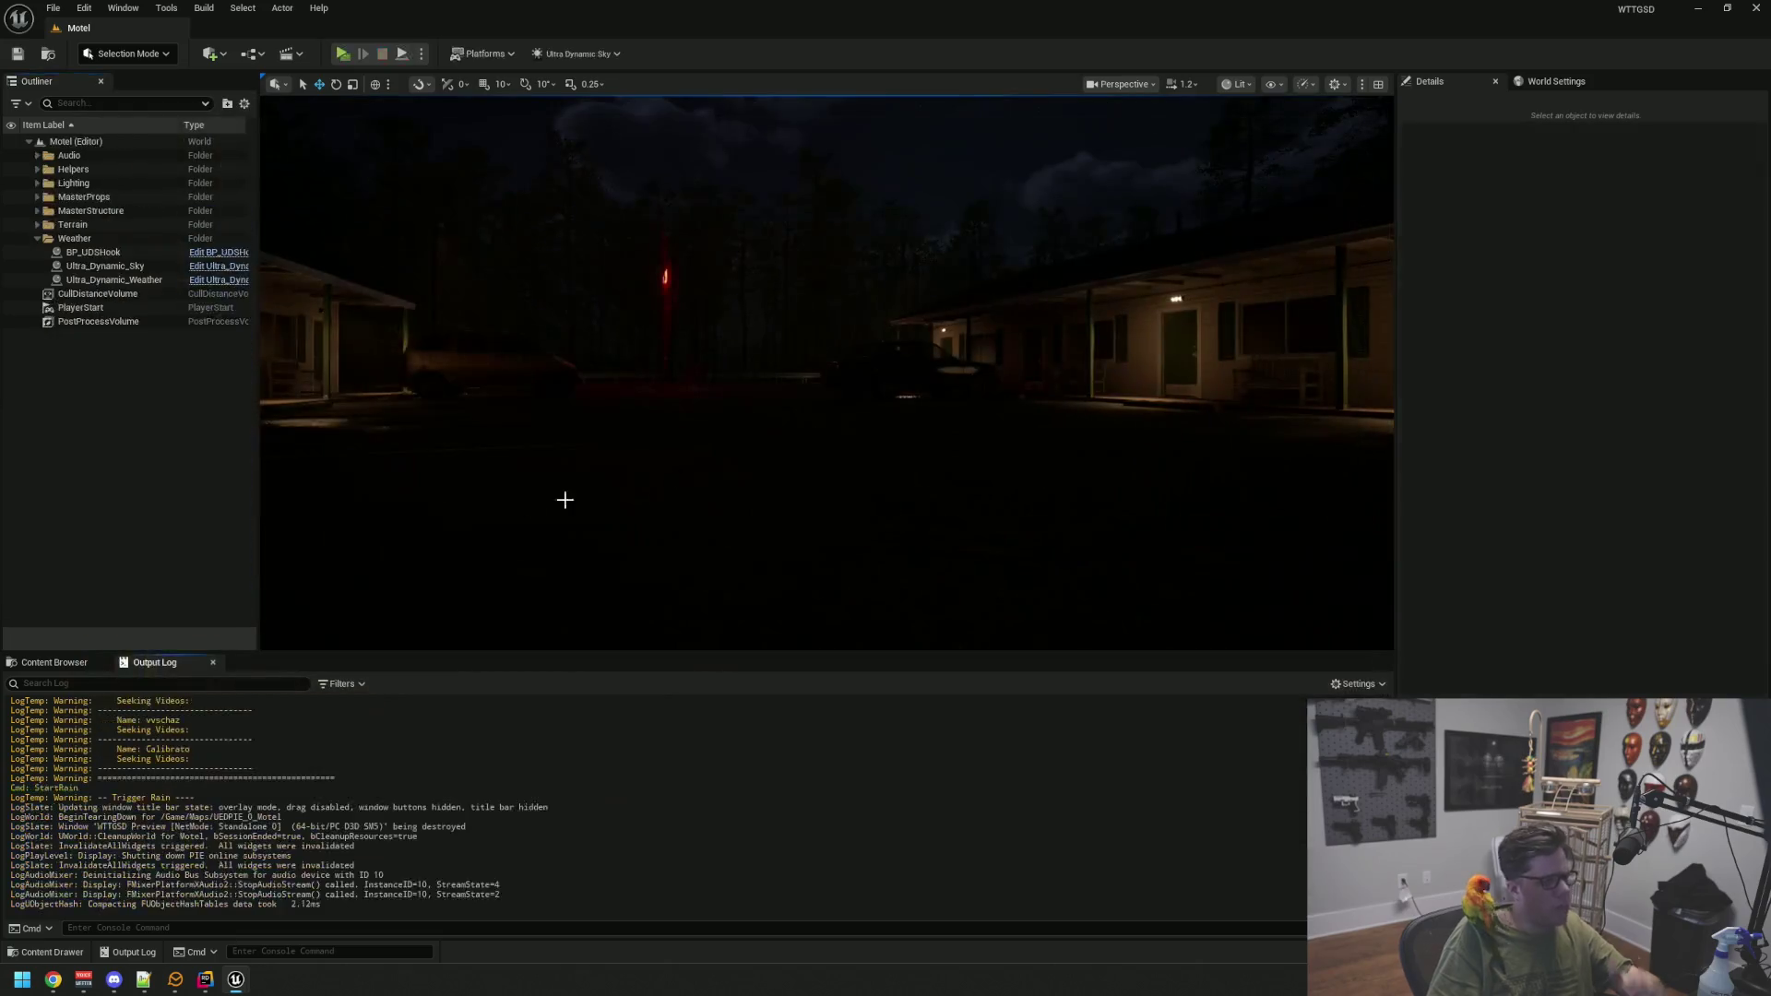
Open BP_MainGameState from the GameStates folder and select its WeatherManager component
click(83, 662)
scroll(98, 823, up, 5)
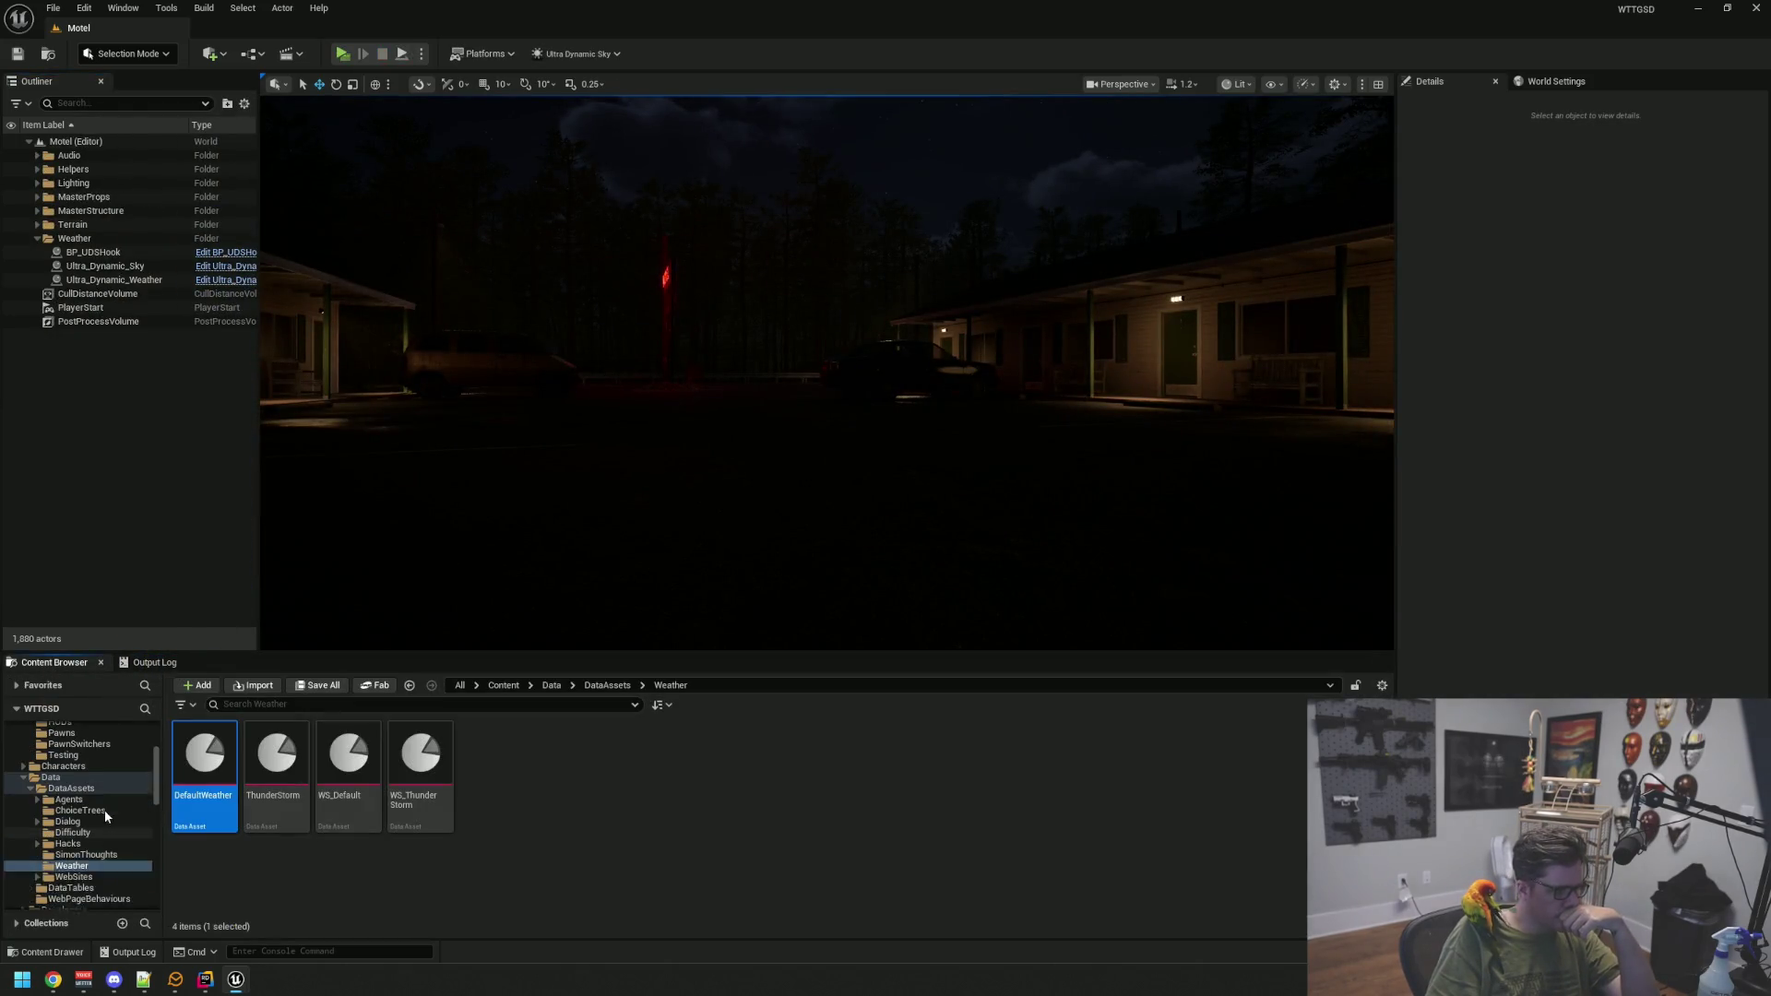
click(72, 828)
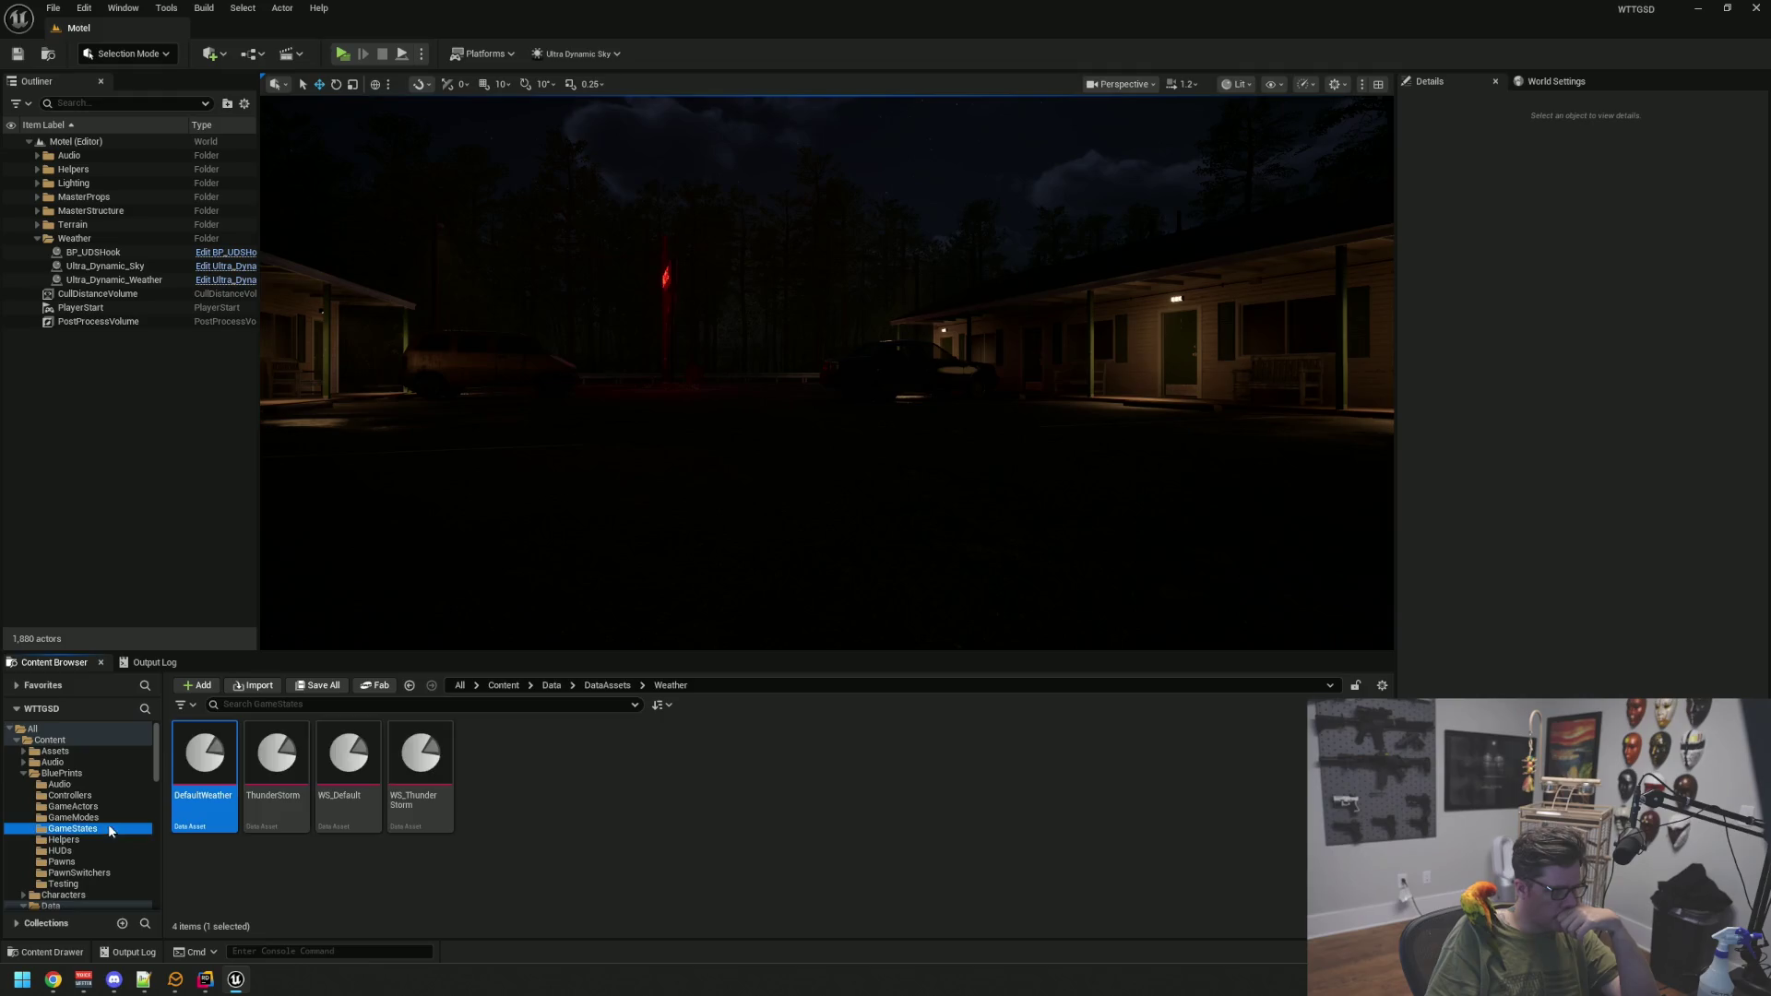
double_click(204, 766)
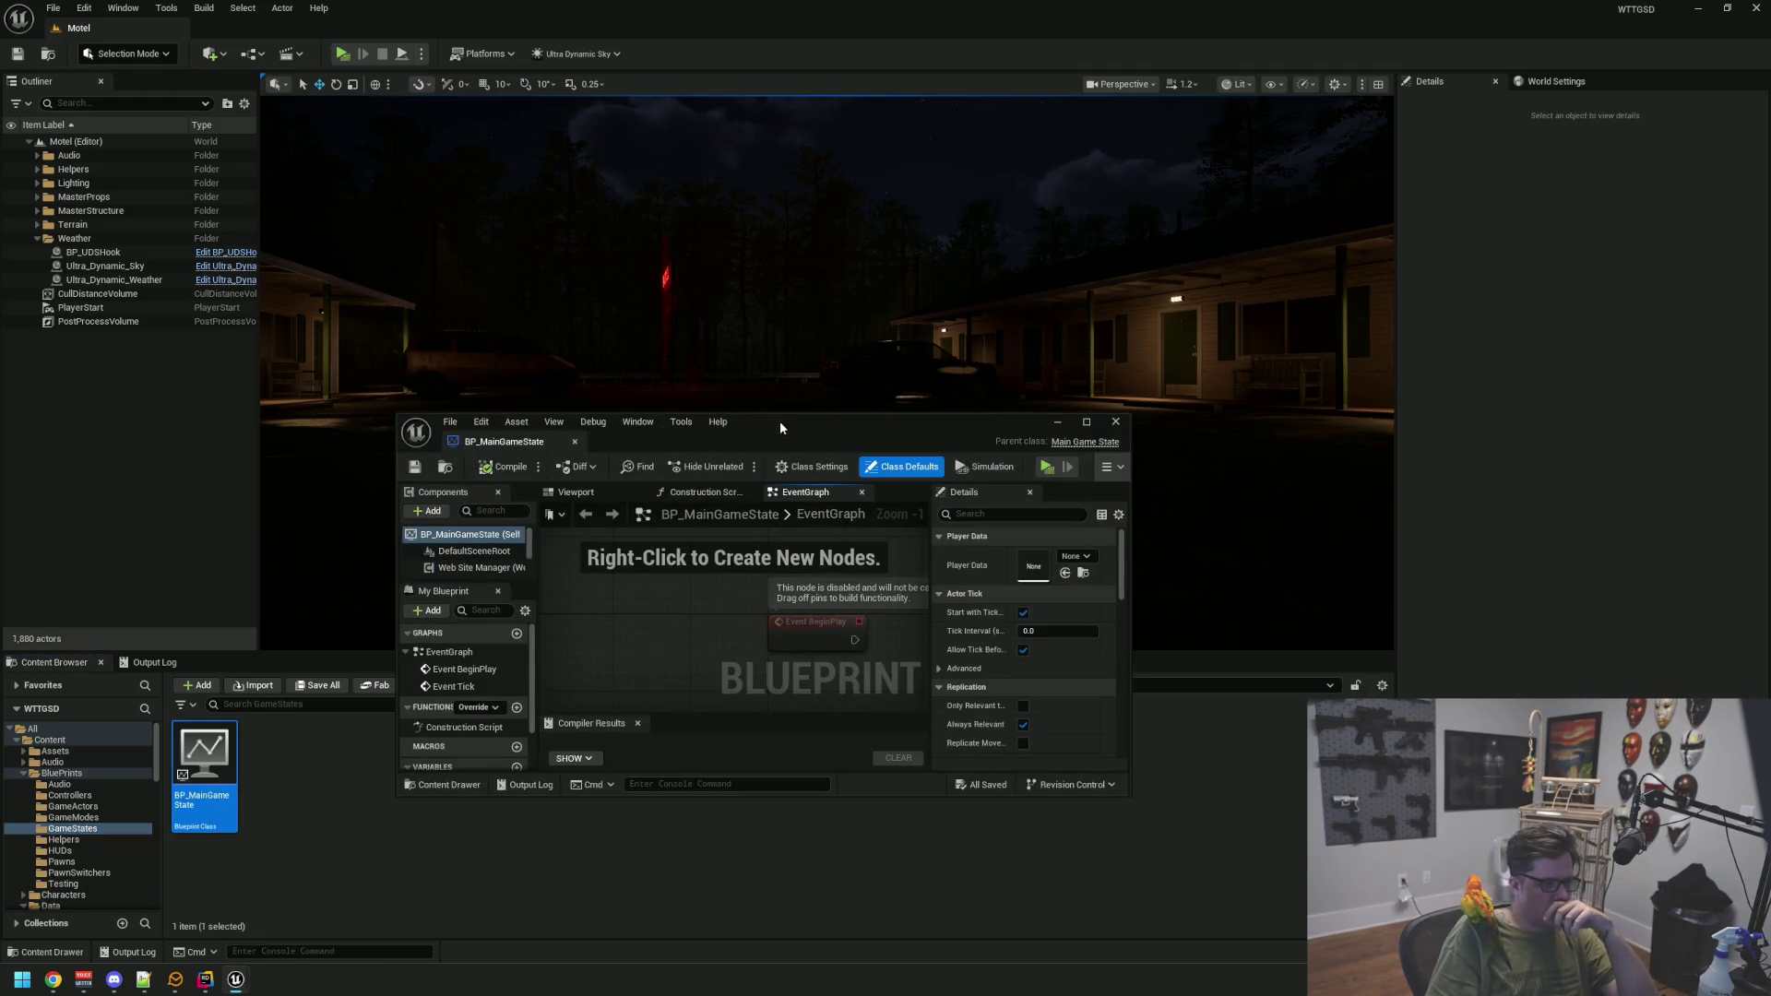
drag(777, 427, 584, 109)
drag(936, 477, 1362, 661)
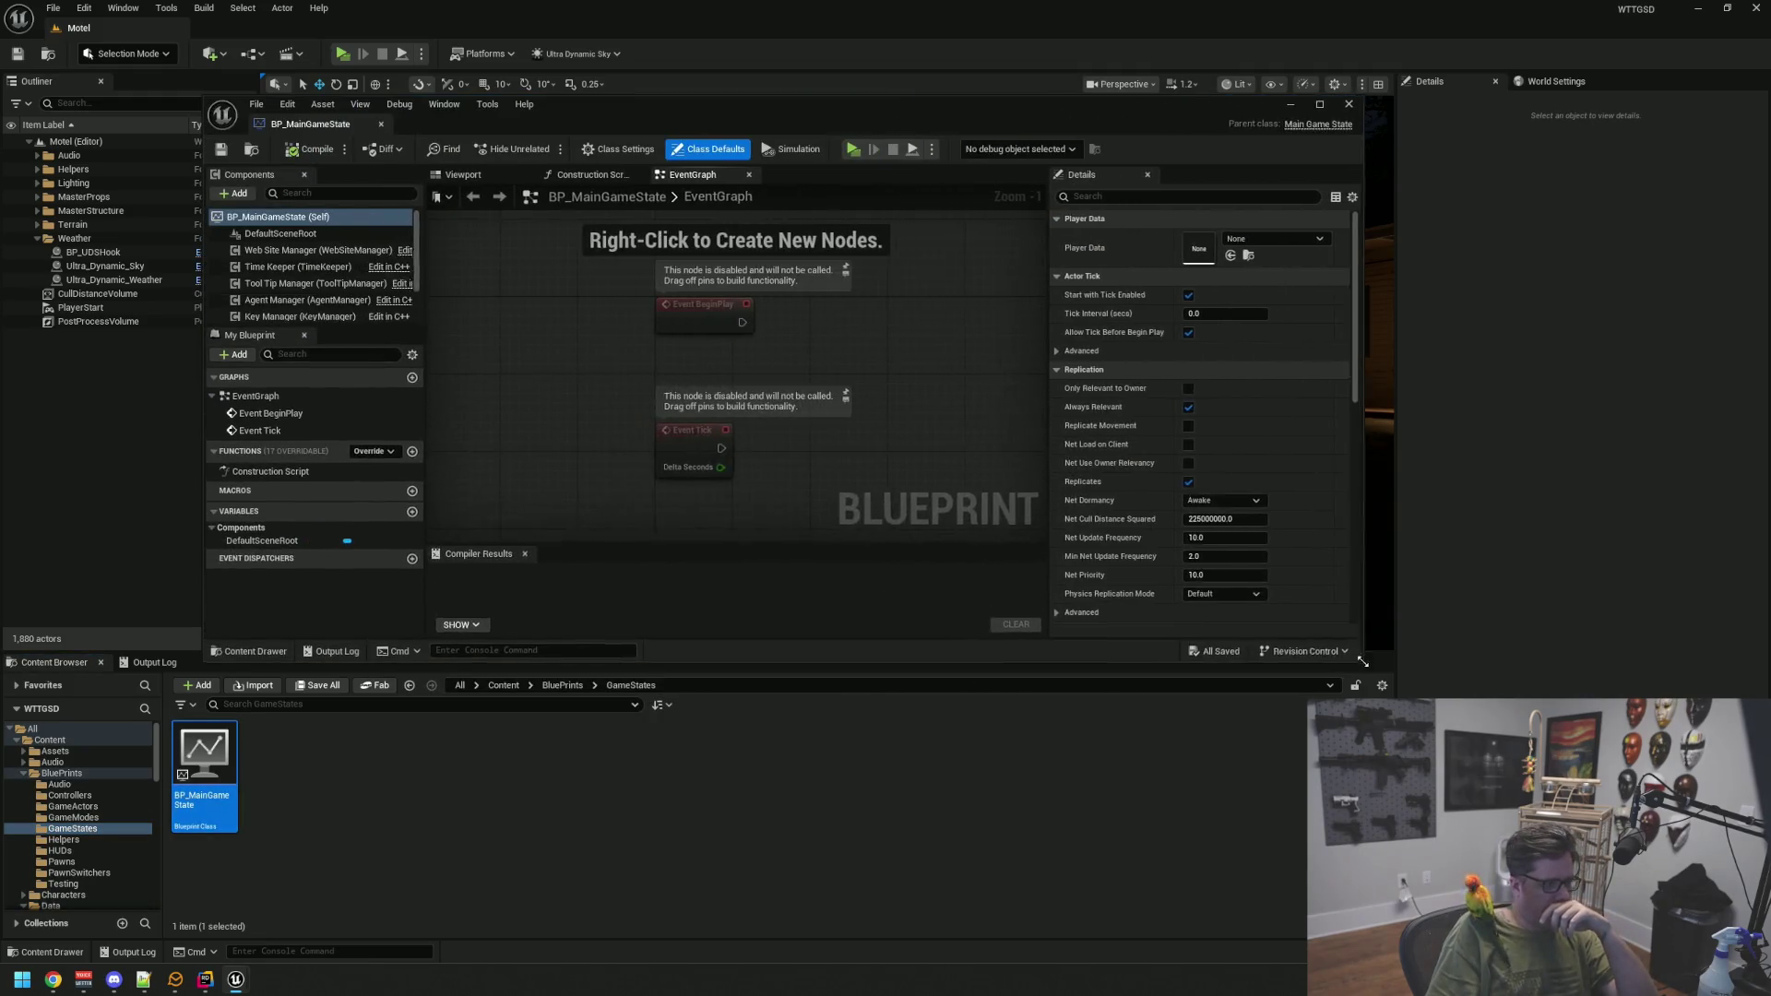
scroll(364, 314, down, 2)
click(344, 296)
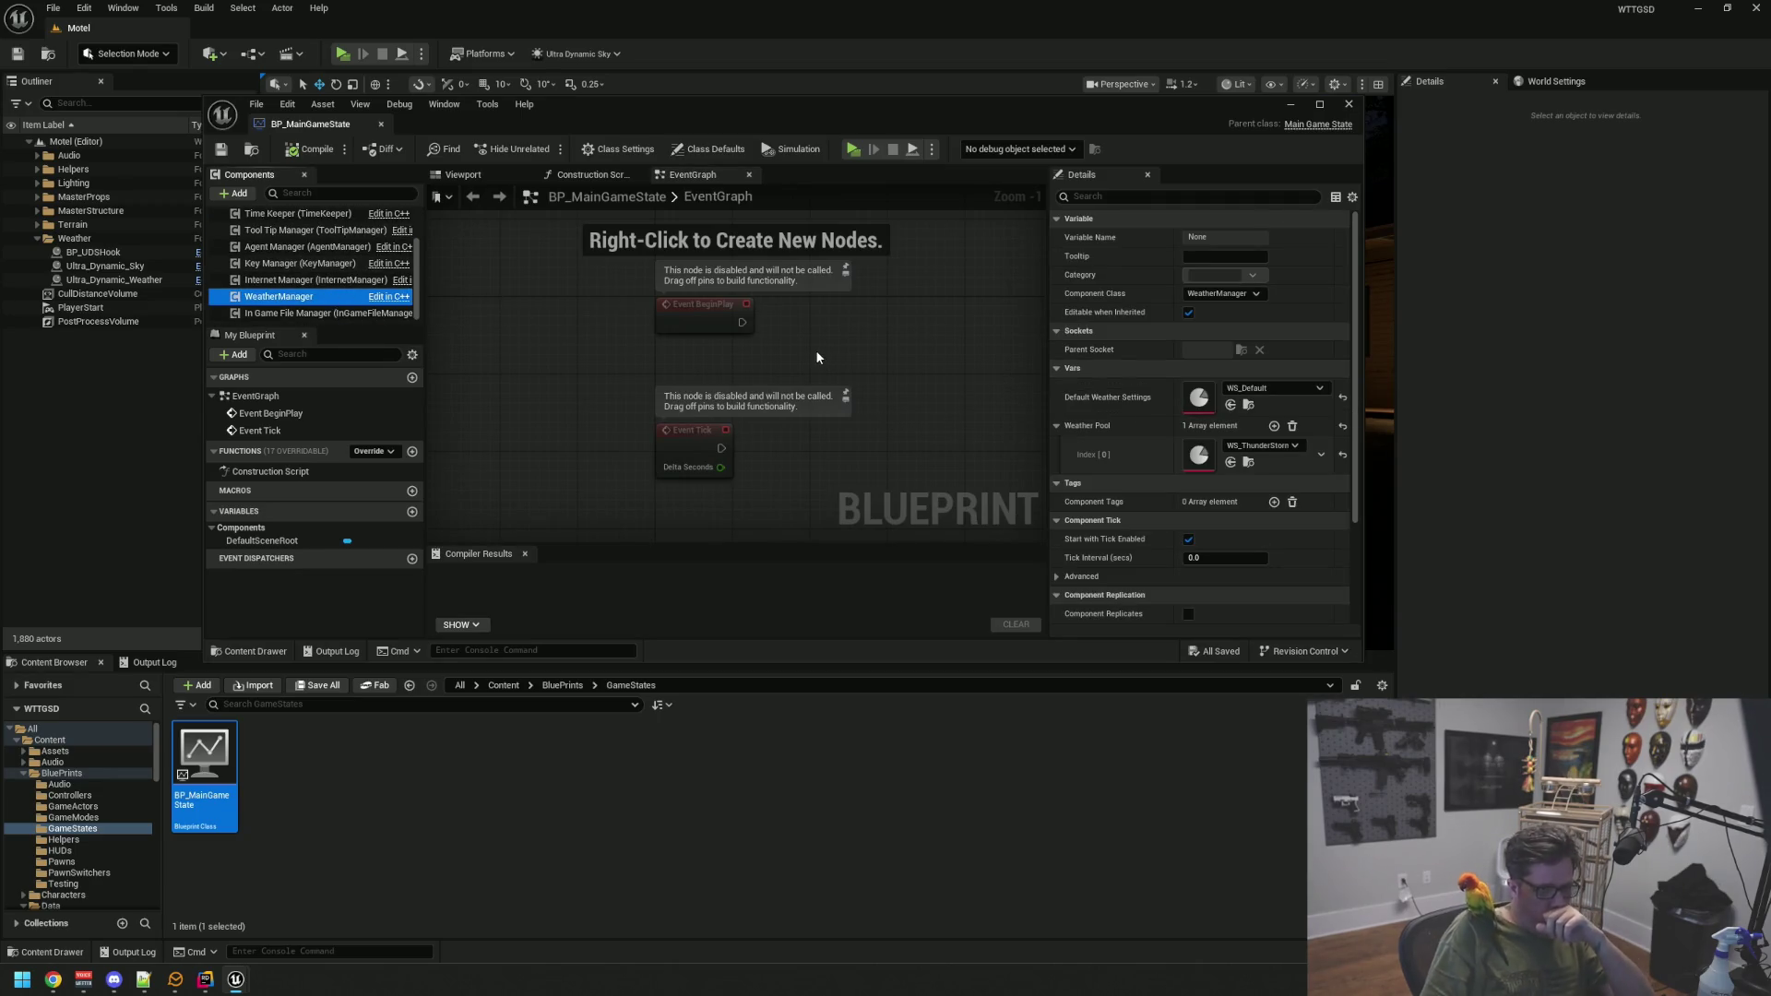
Assign DefaultWeather as default settings and ThunderStorm to the weather pool, save, and clear the log
click(1246, 405)
mouse_move(204, 754)
mouse_down()
mouse_move(1151, 472)
mouse_move(1199, 397)
mouse_up()
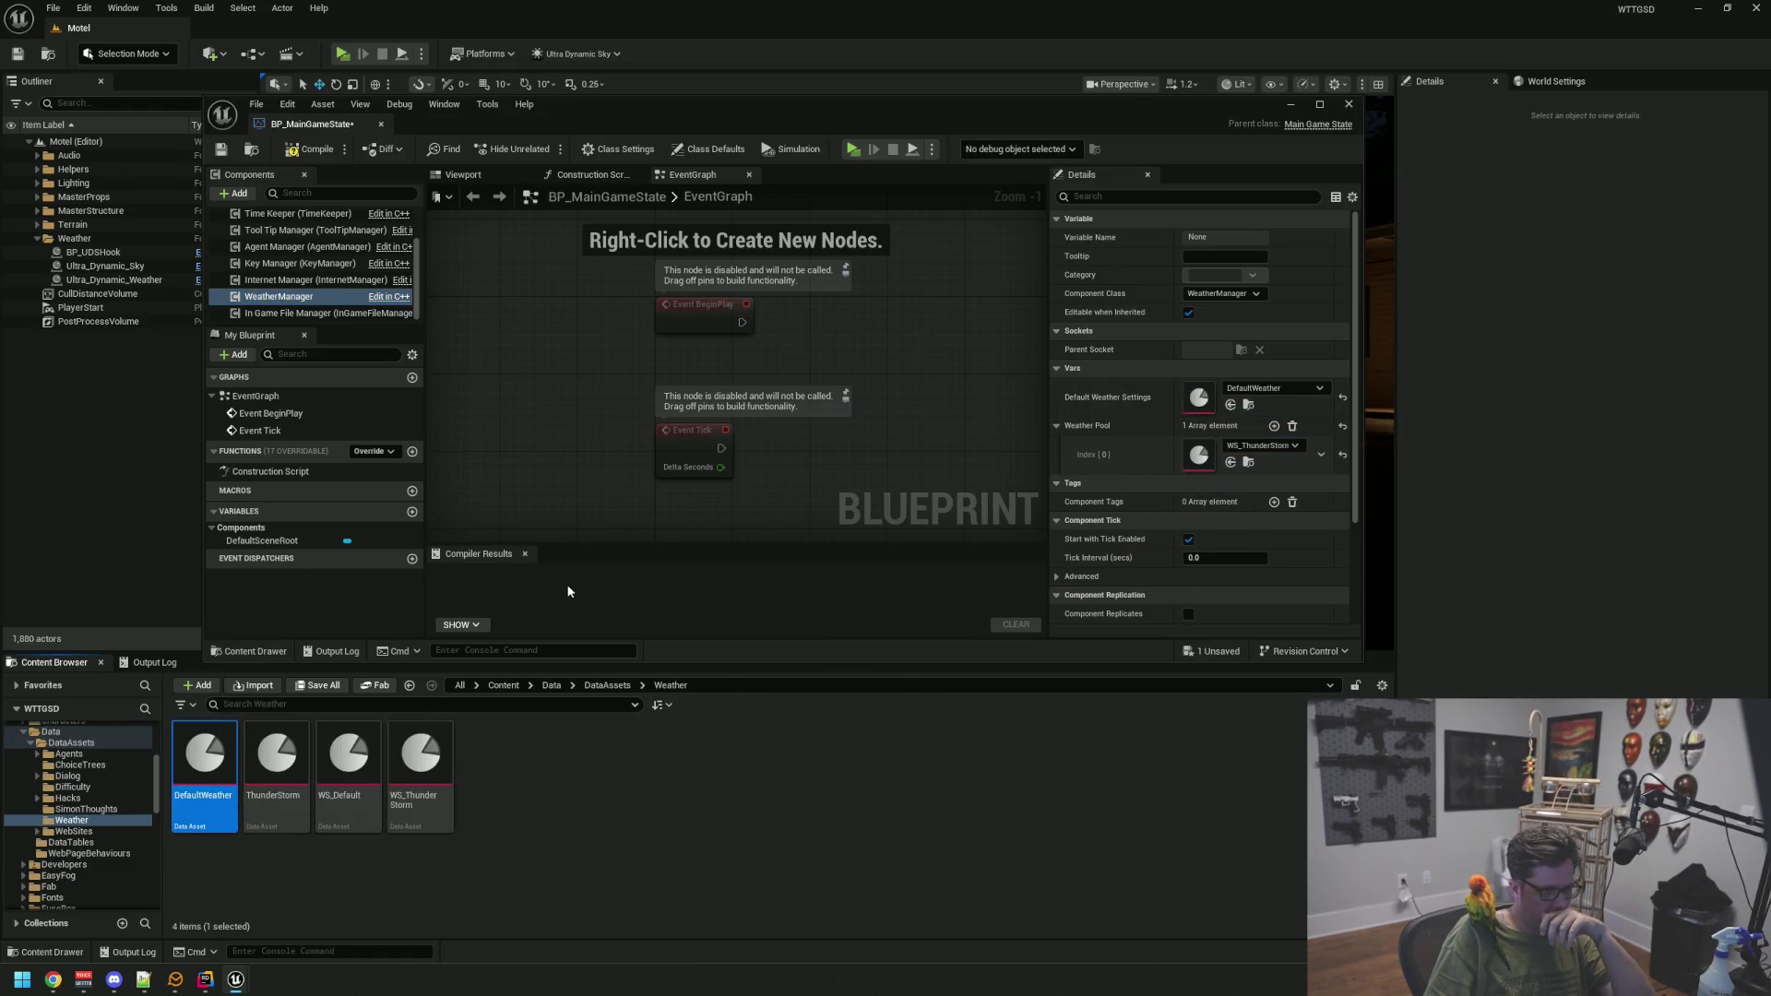
mouse_move(276, 754)
mouse_down()
mouse_move(1199, 498)
mouse_move(1199, 455)
mouse_up()
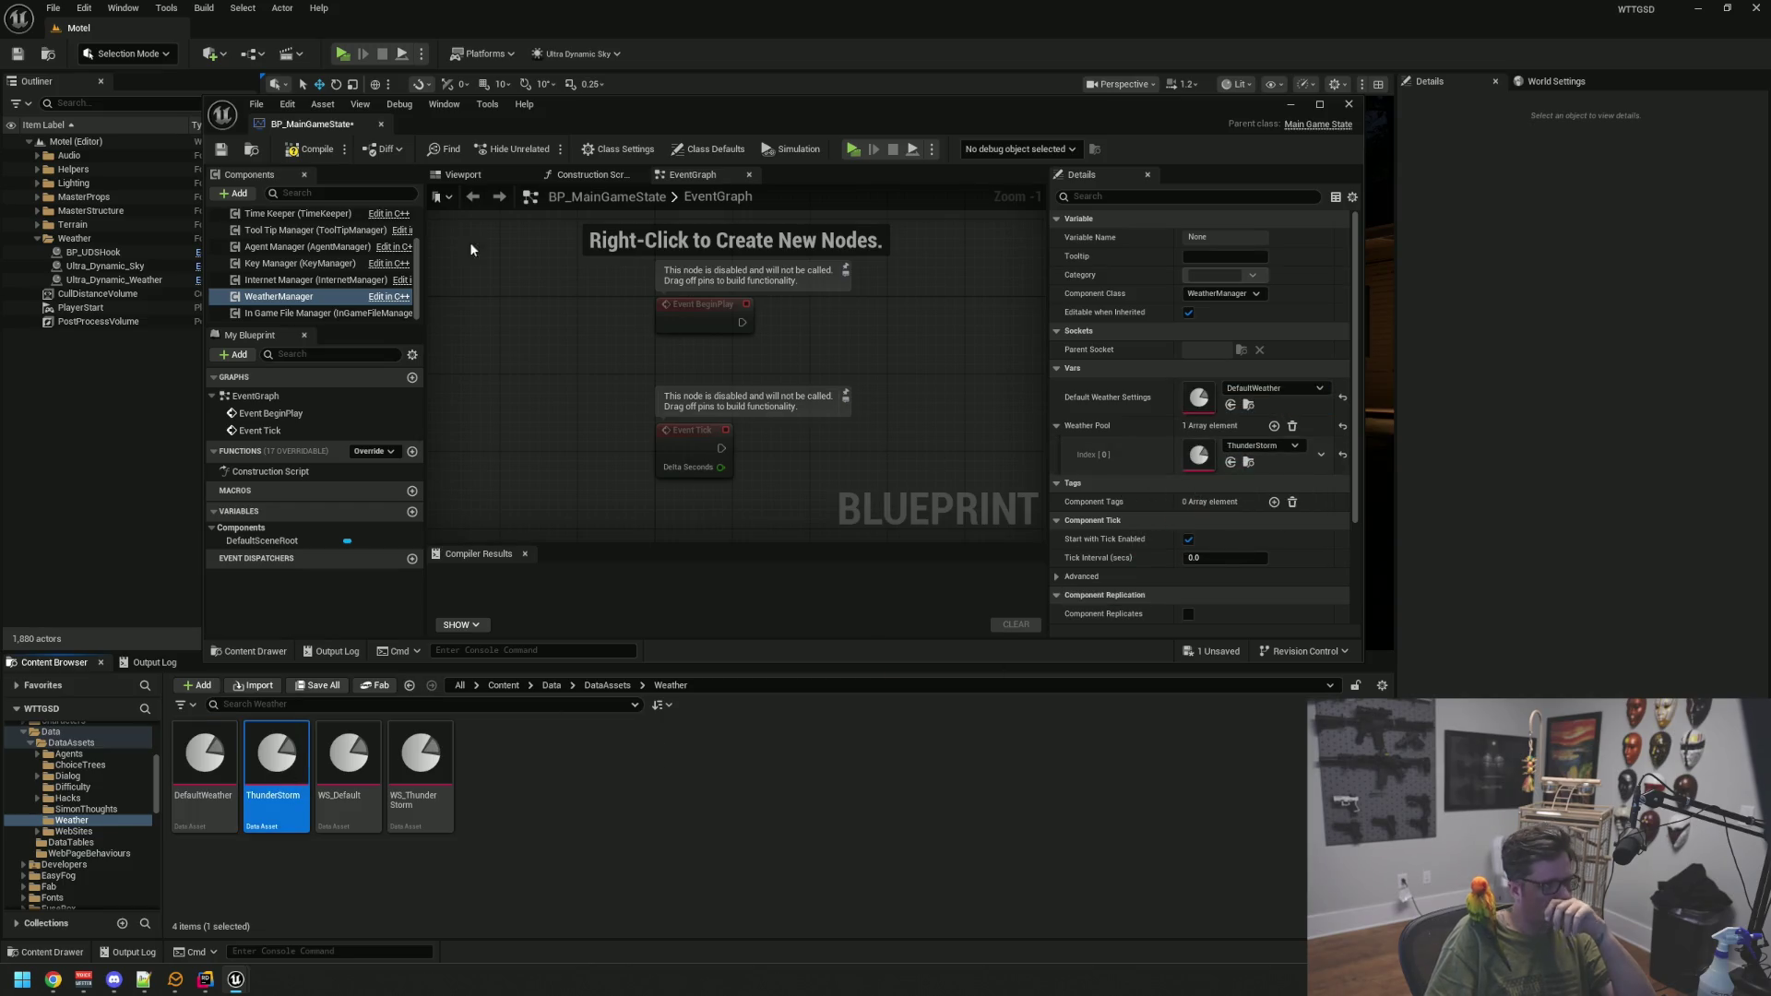
click(221, 149)
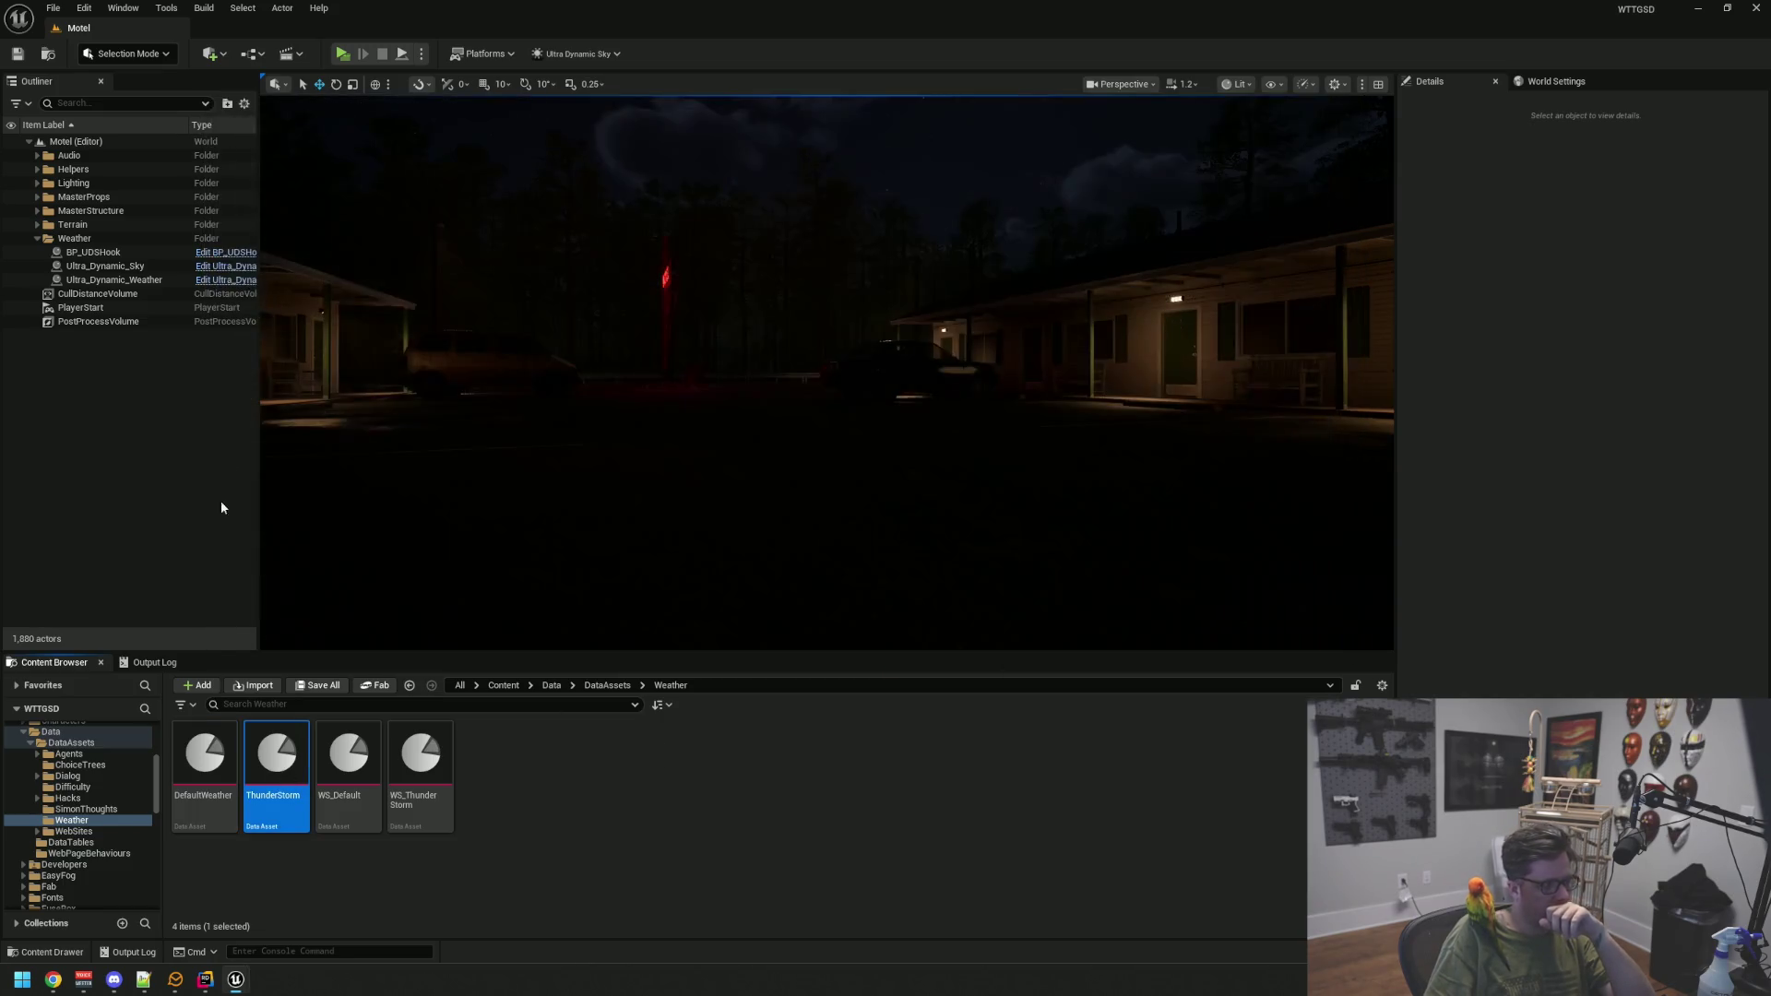
click(179, 661)
right_click(493, 733)
click(532, 736)
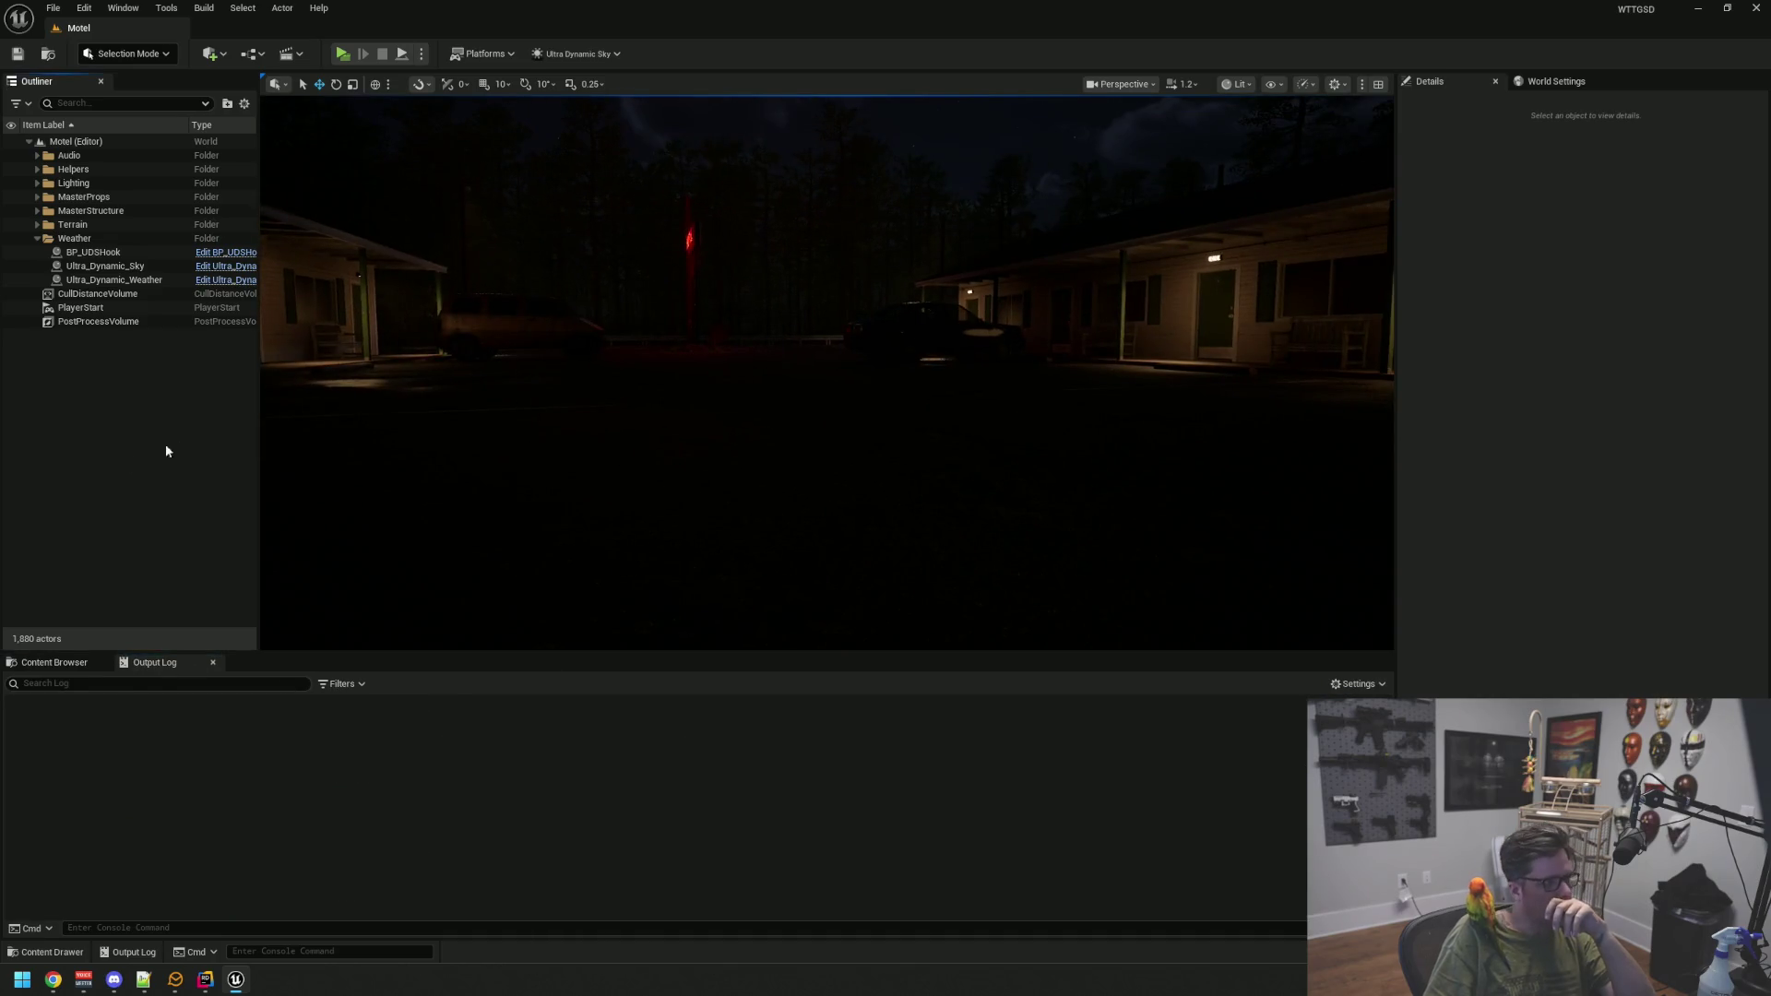
Start a new play session with Alt+P and run StartRain from the in-game console
key(alt+p)
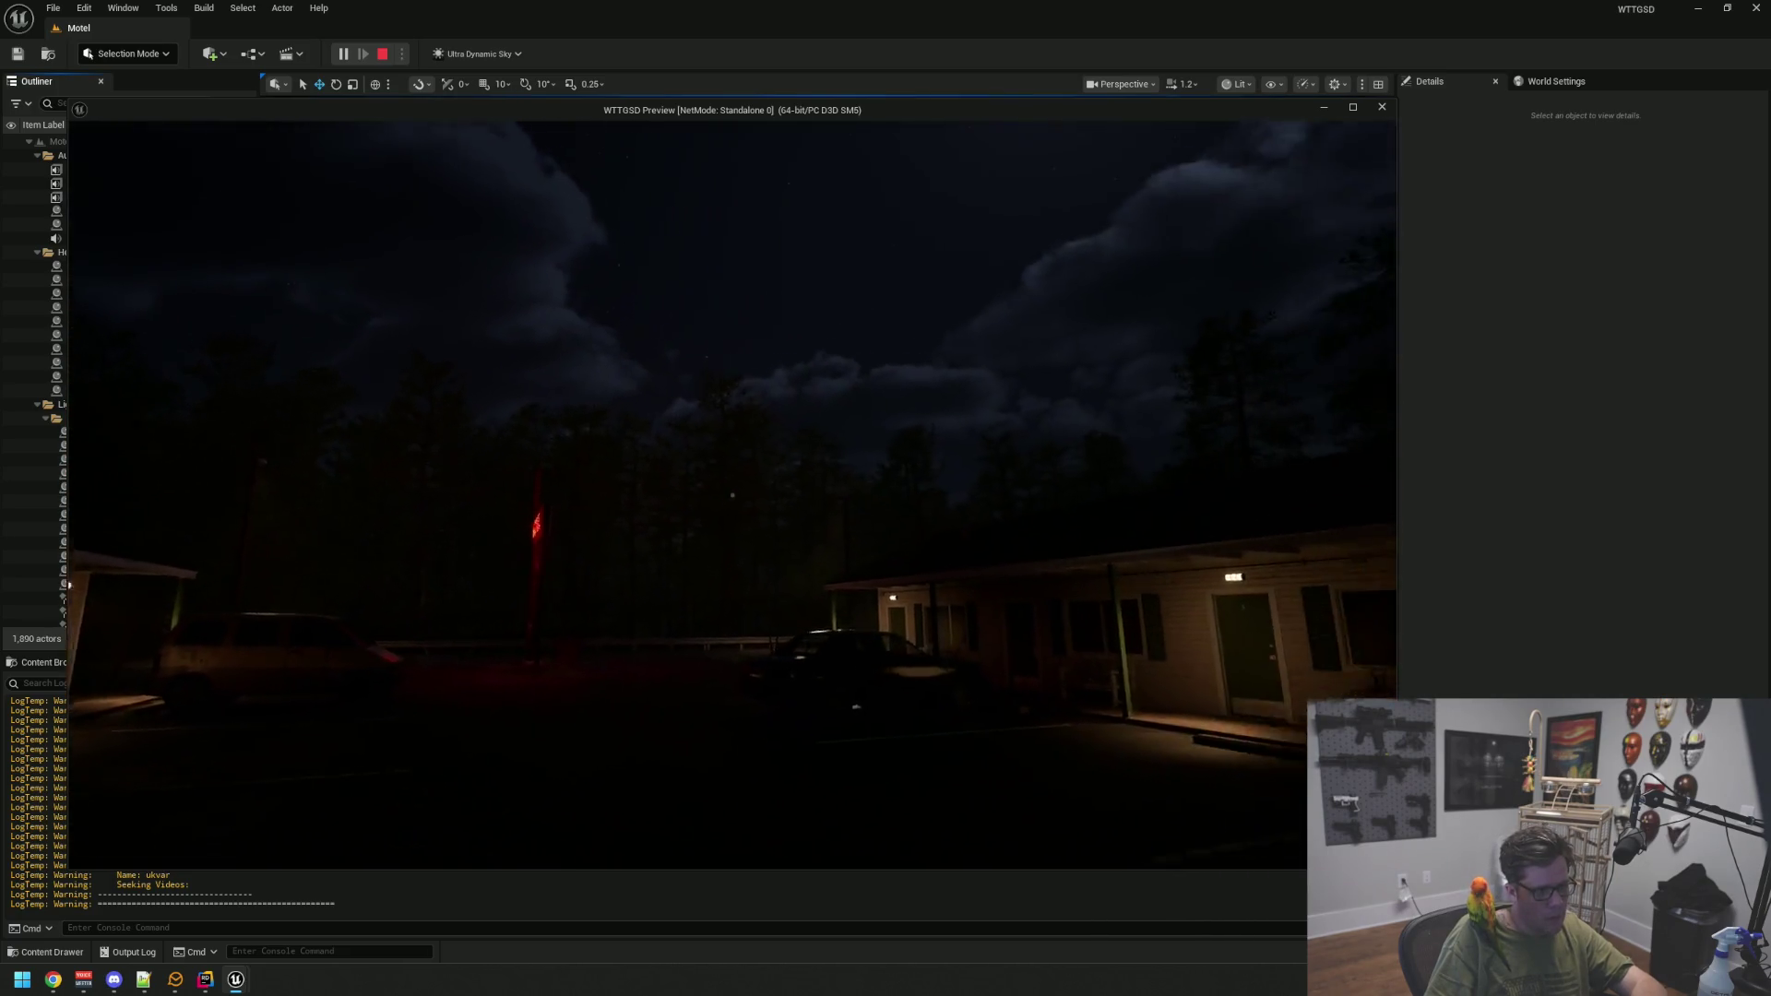
key(grave)
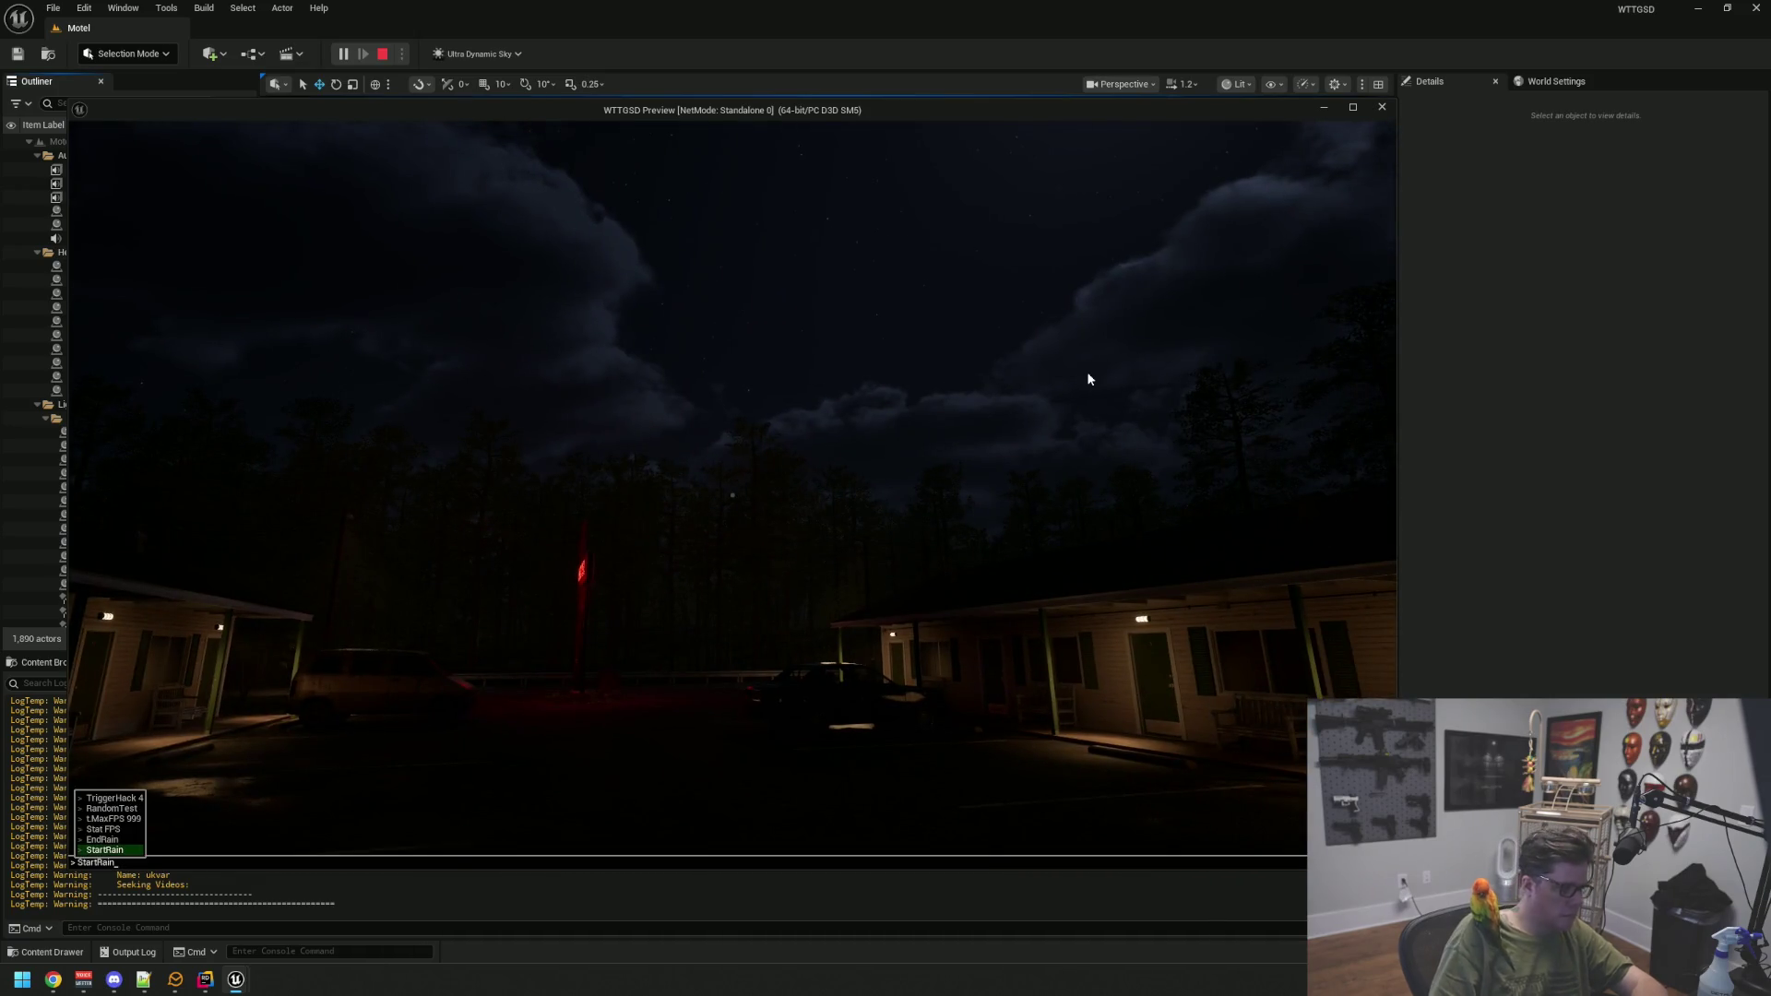
key(Return)
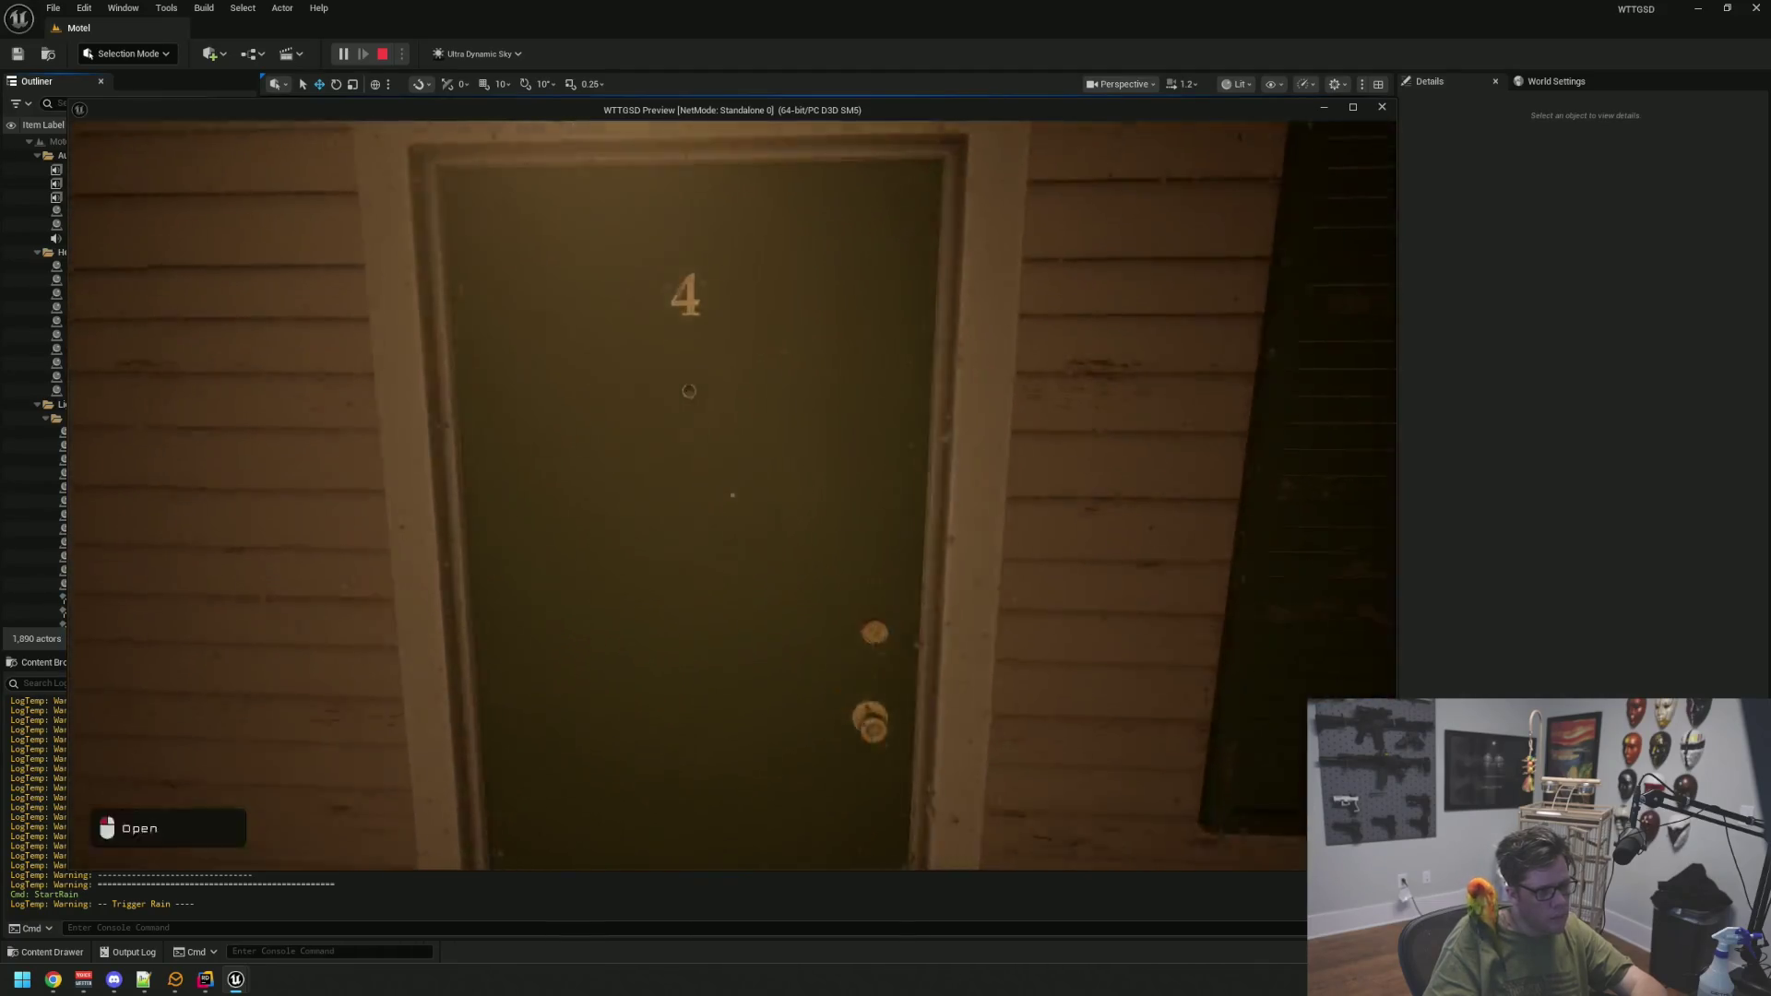
Walk into motel room 4, back out, through the office's Private door, then end play
click(732, 495)
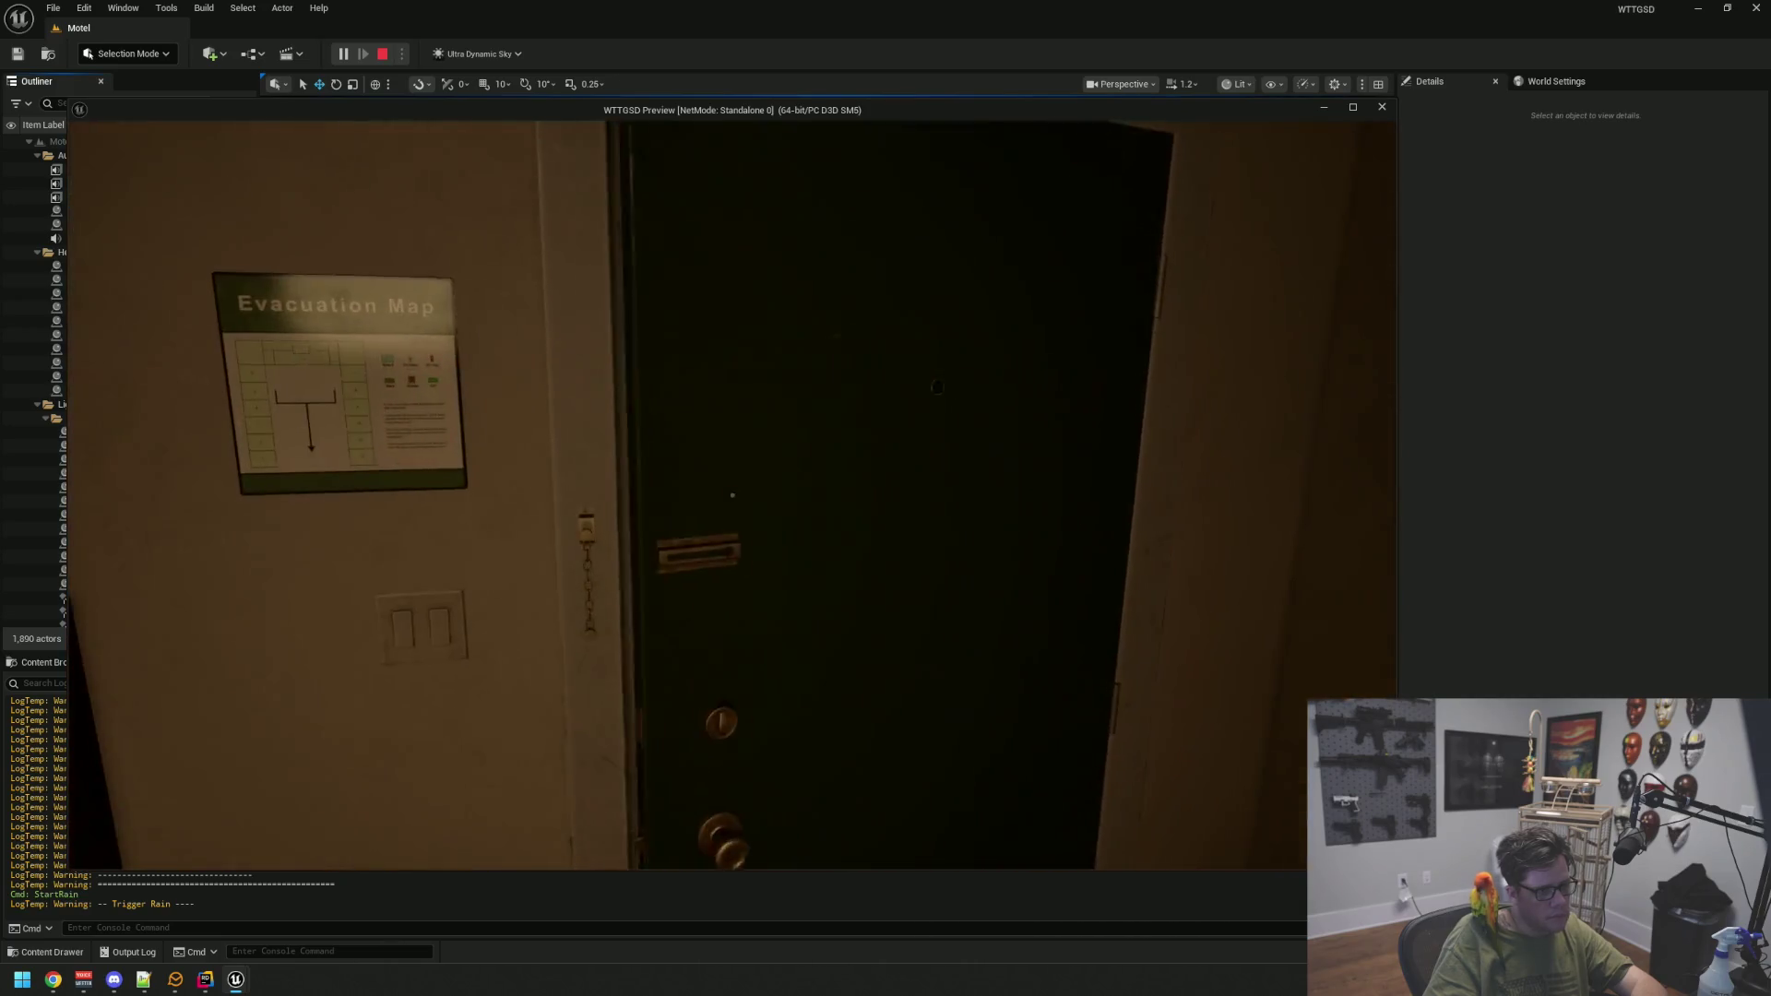
click(732, 495)
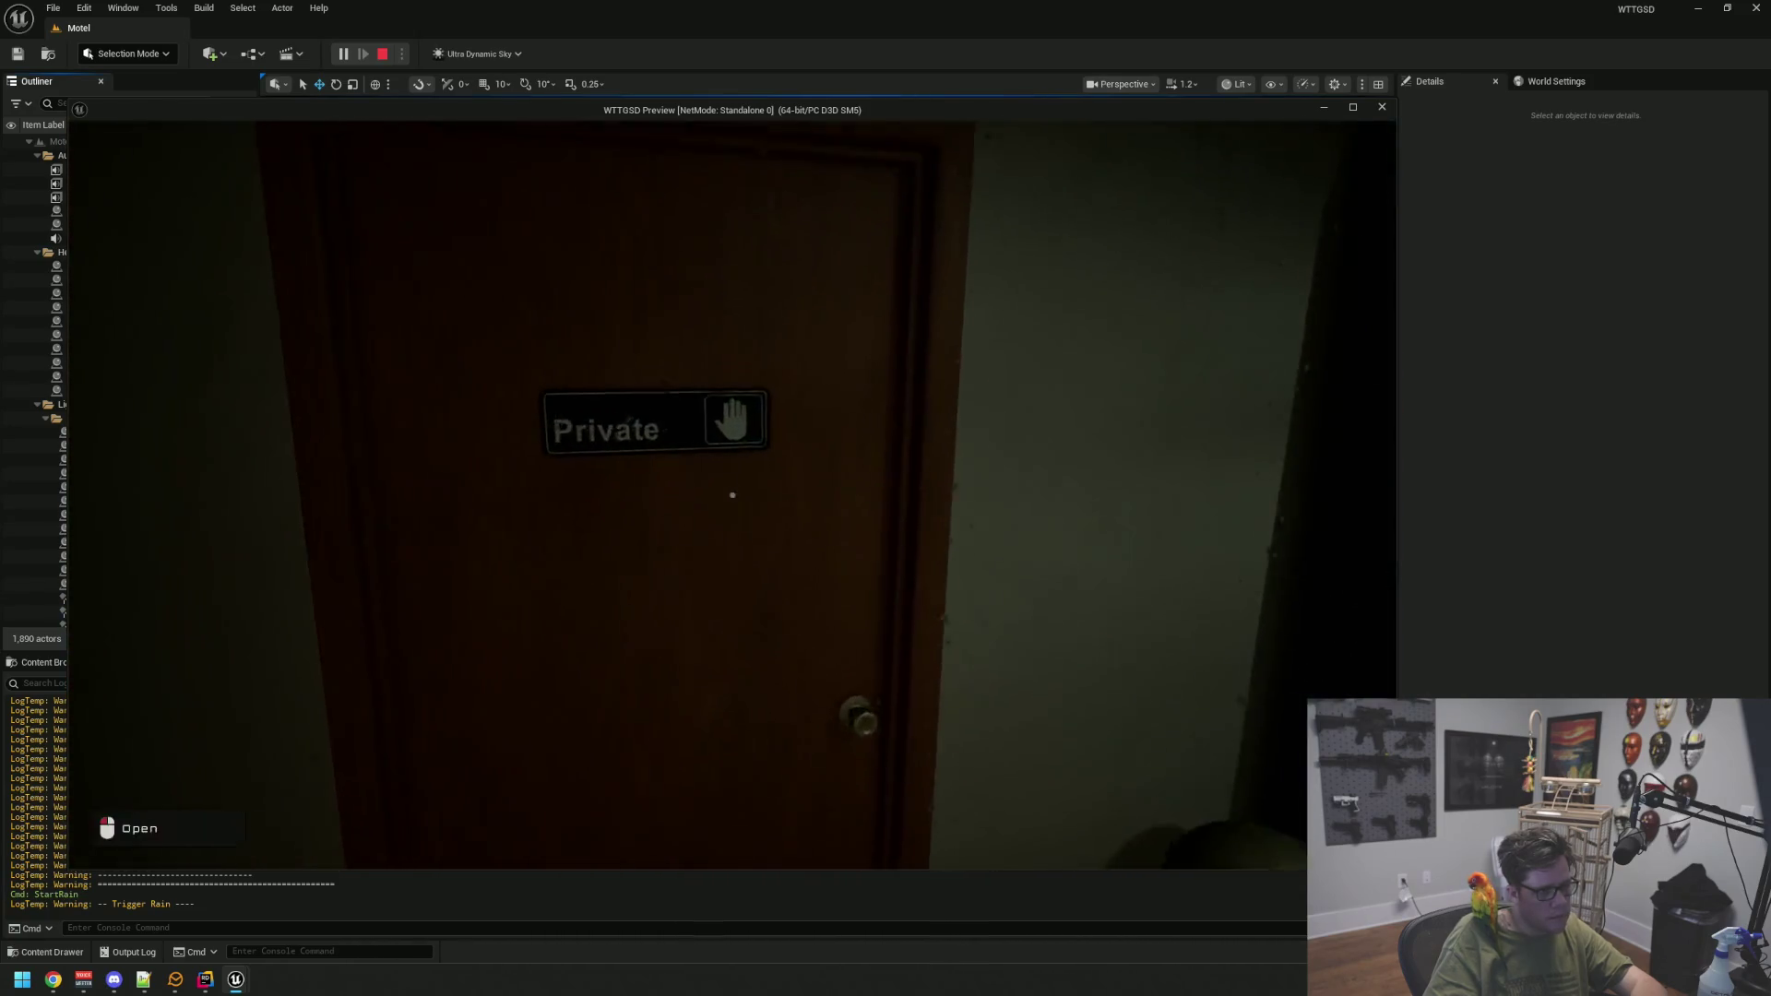
click(732, 495)
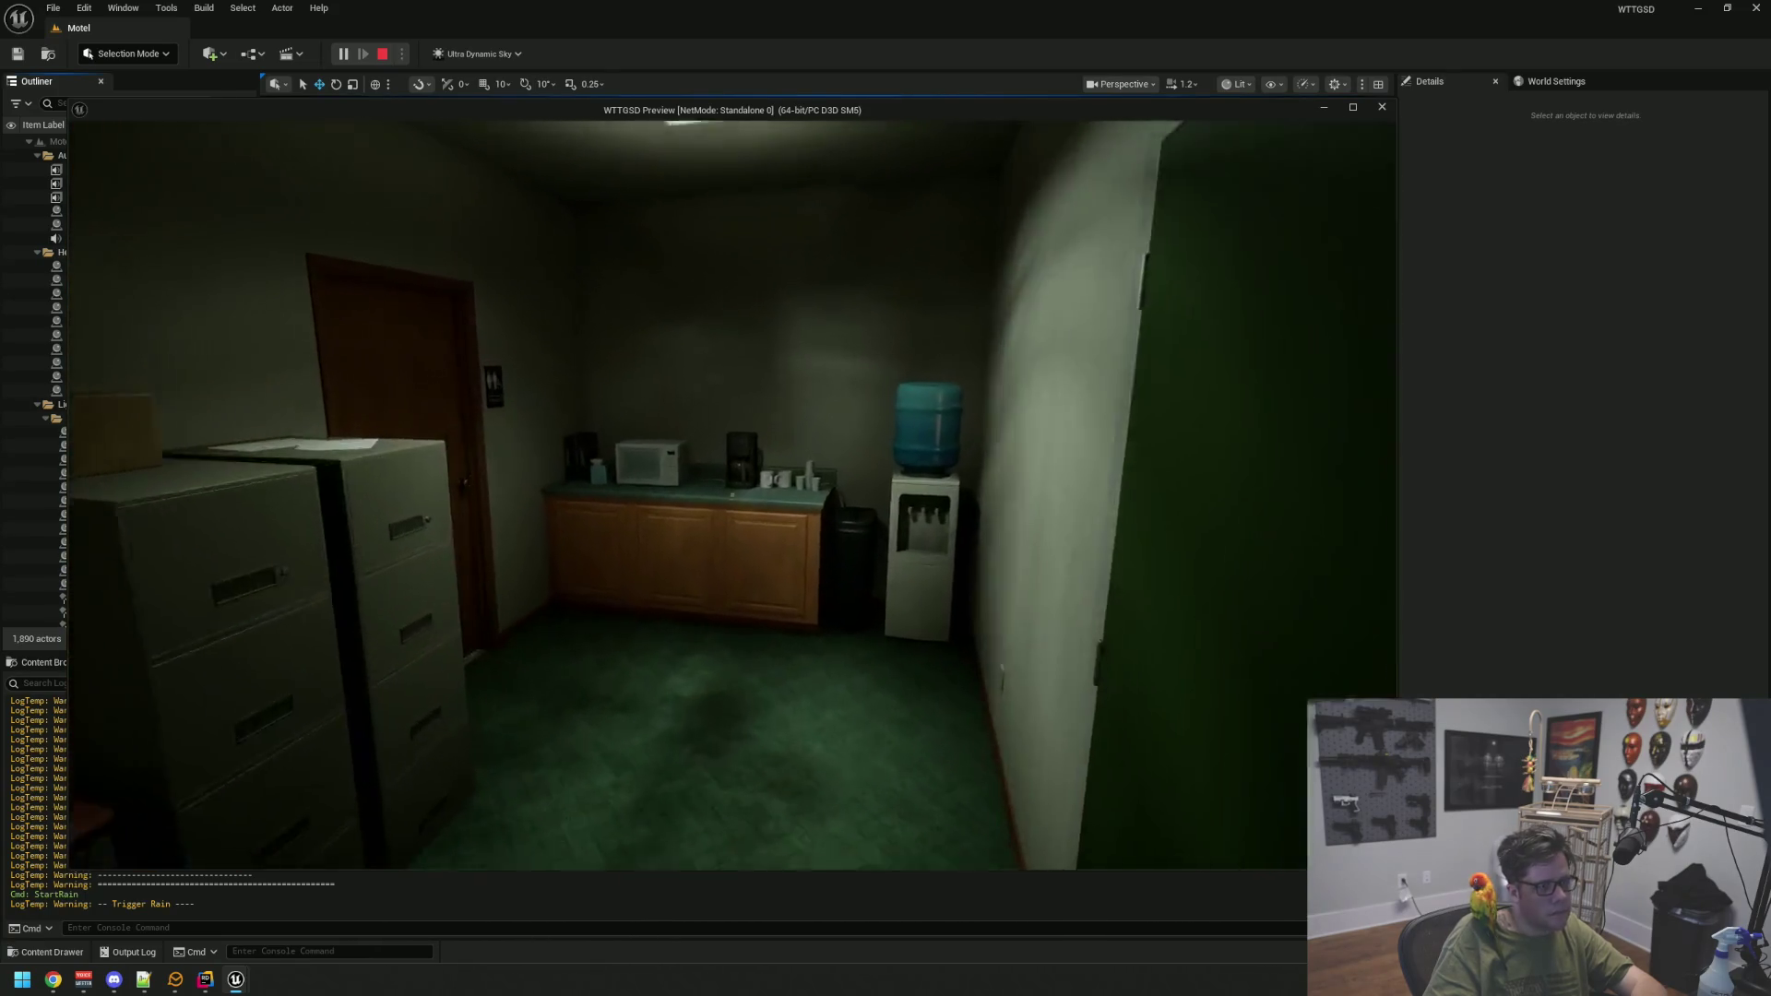
key(Escape)
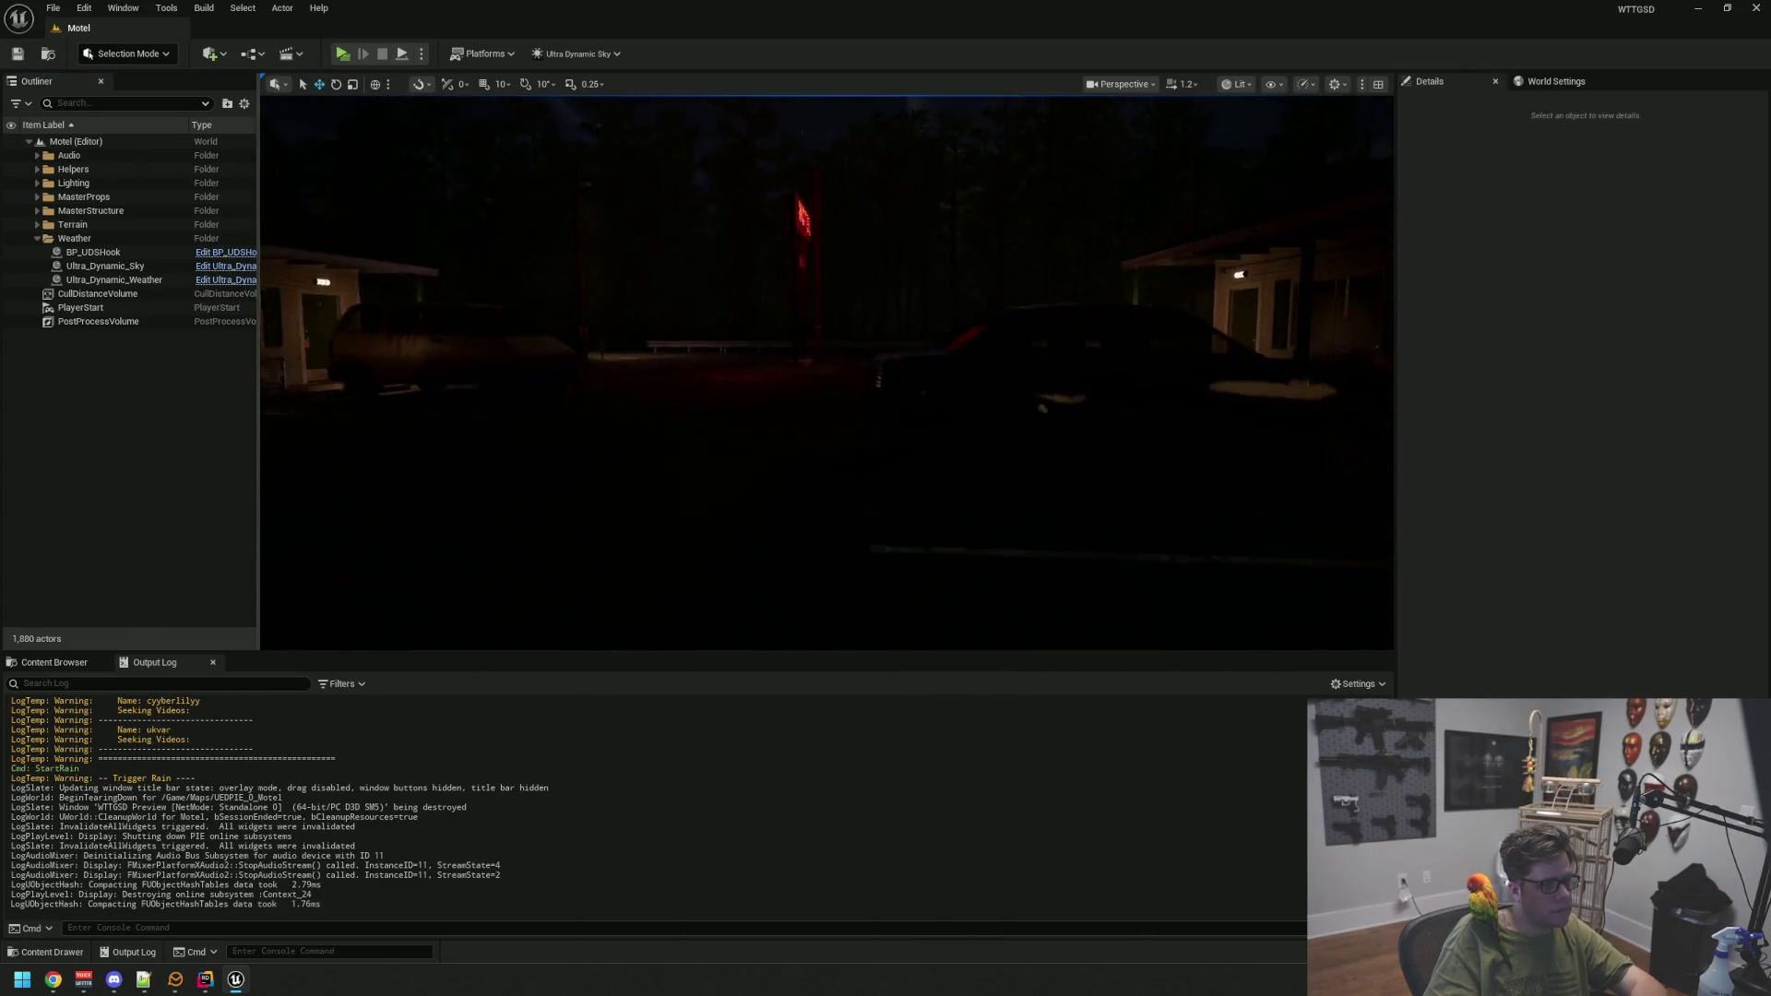
Delete the WS_ThunderStorm and WS_Default assets, then minimize the editor to Rider's WeatherManager header
click(55, 662)
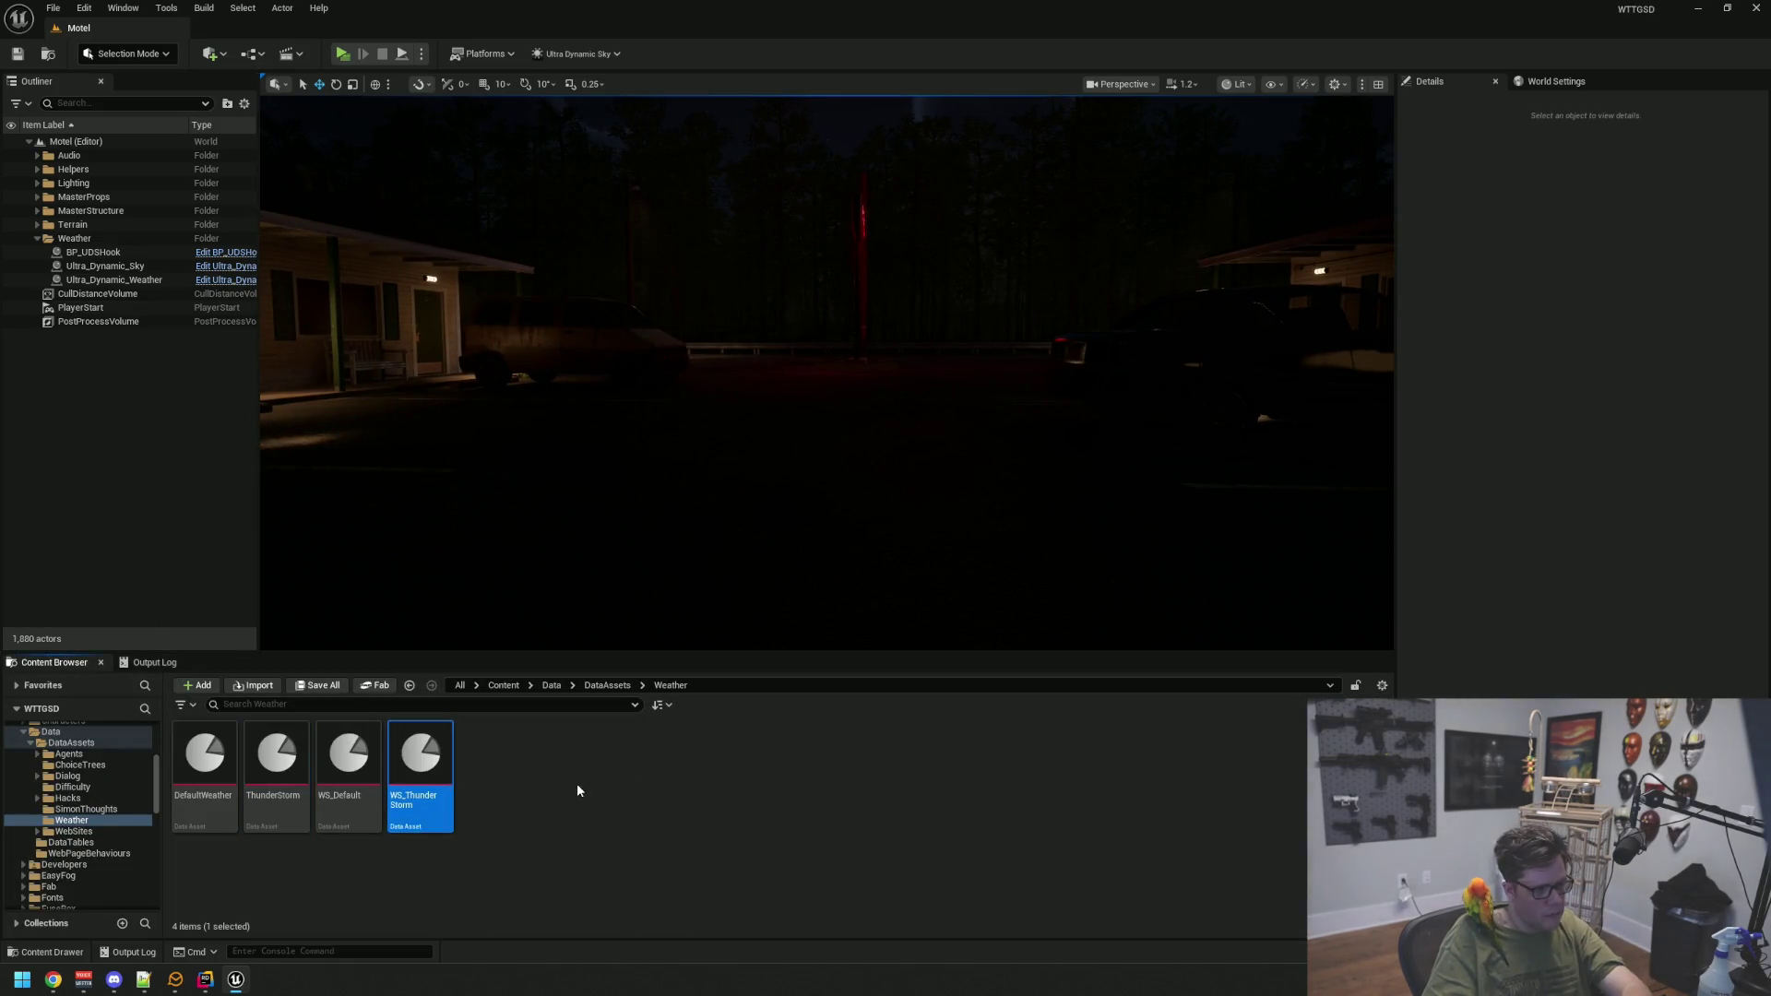
key(Delete)
click(836, 714)
key(Delete)
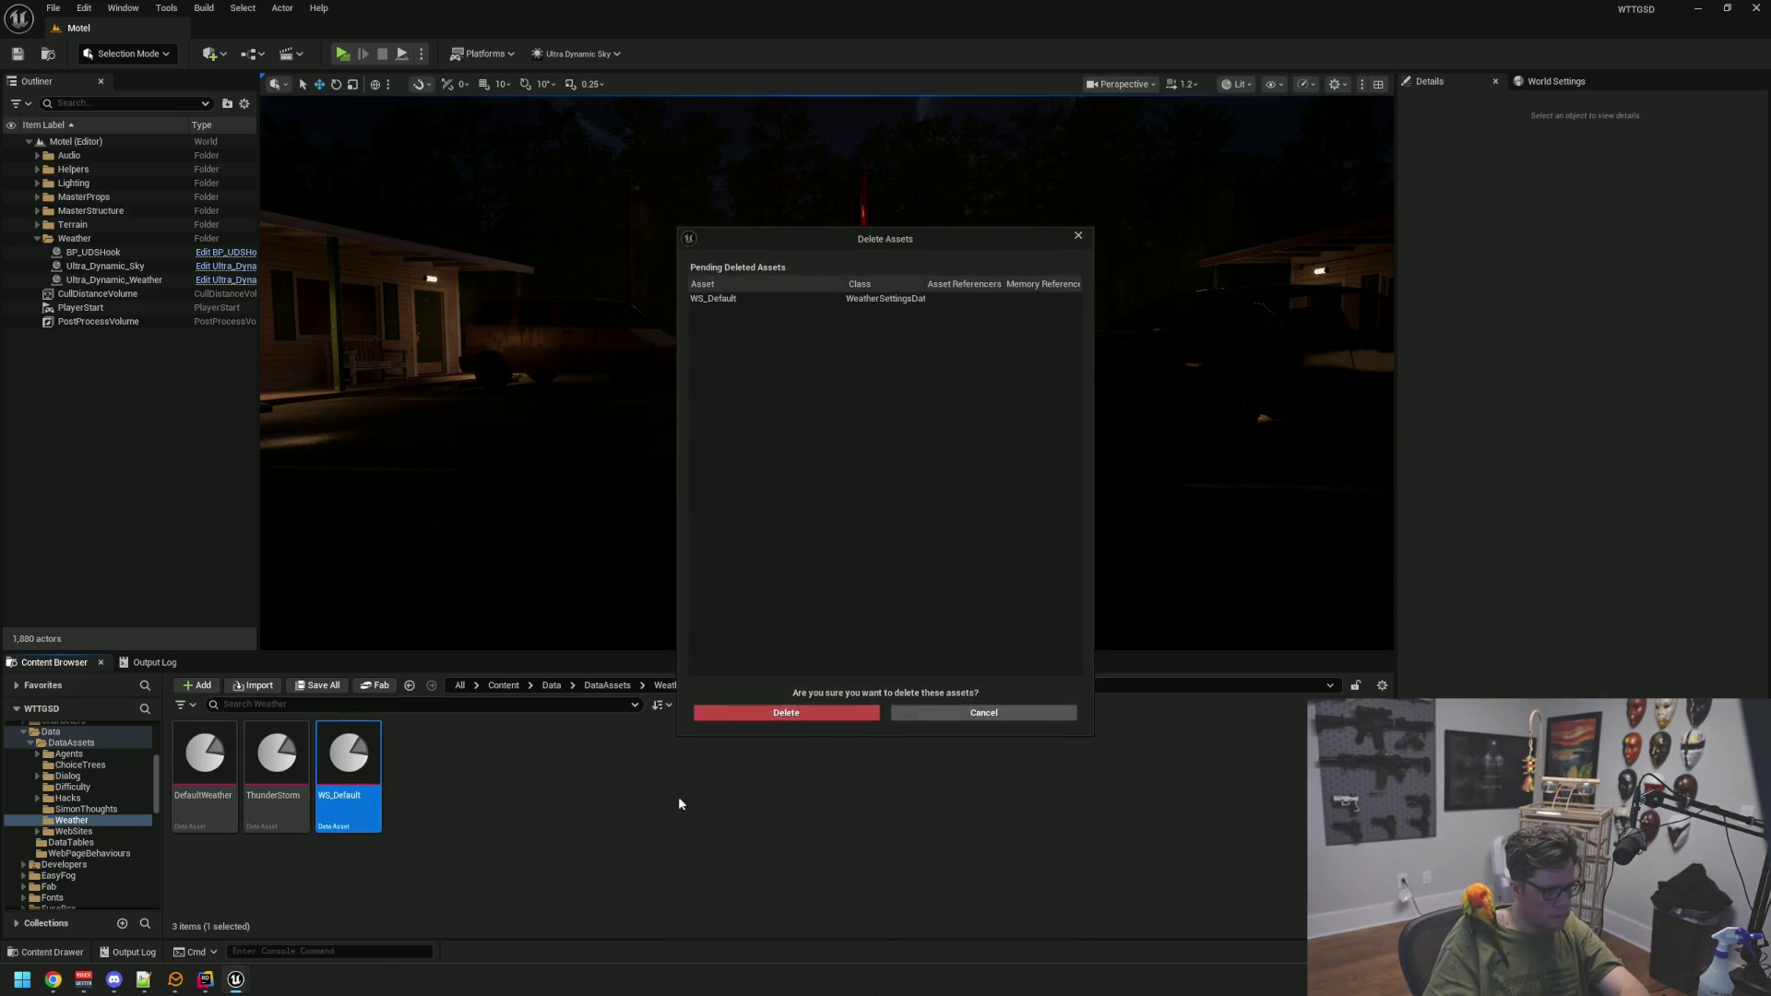
click(757, 716)
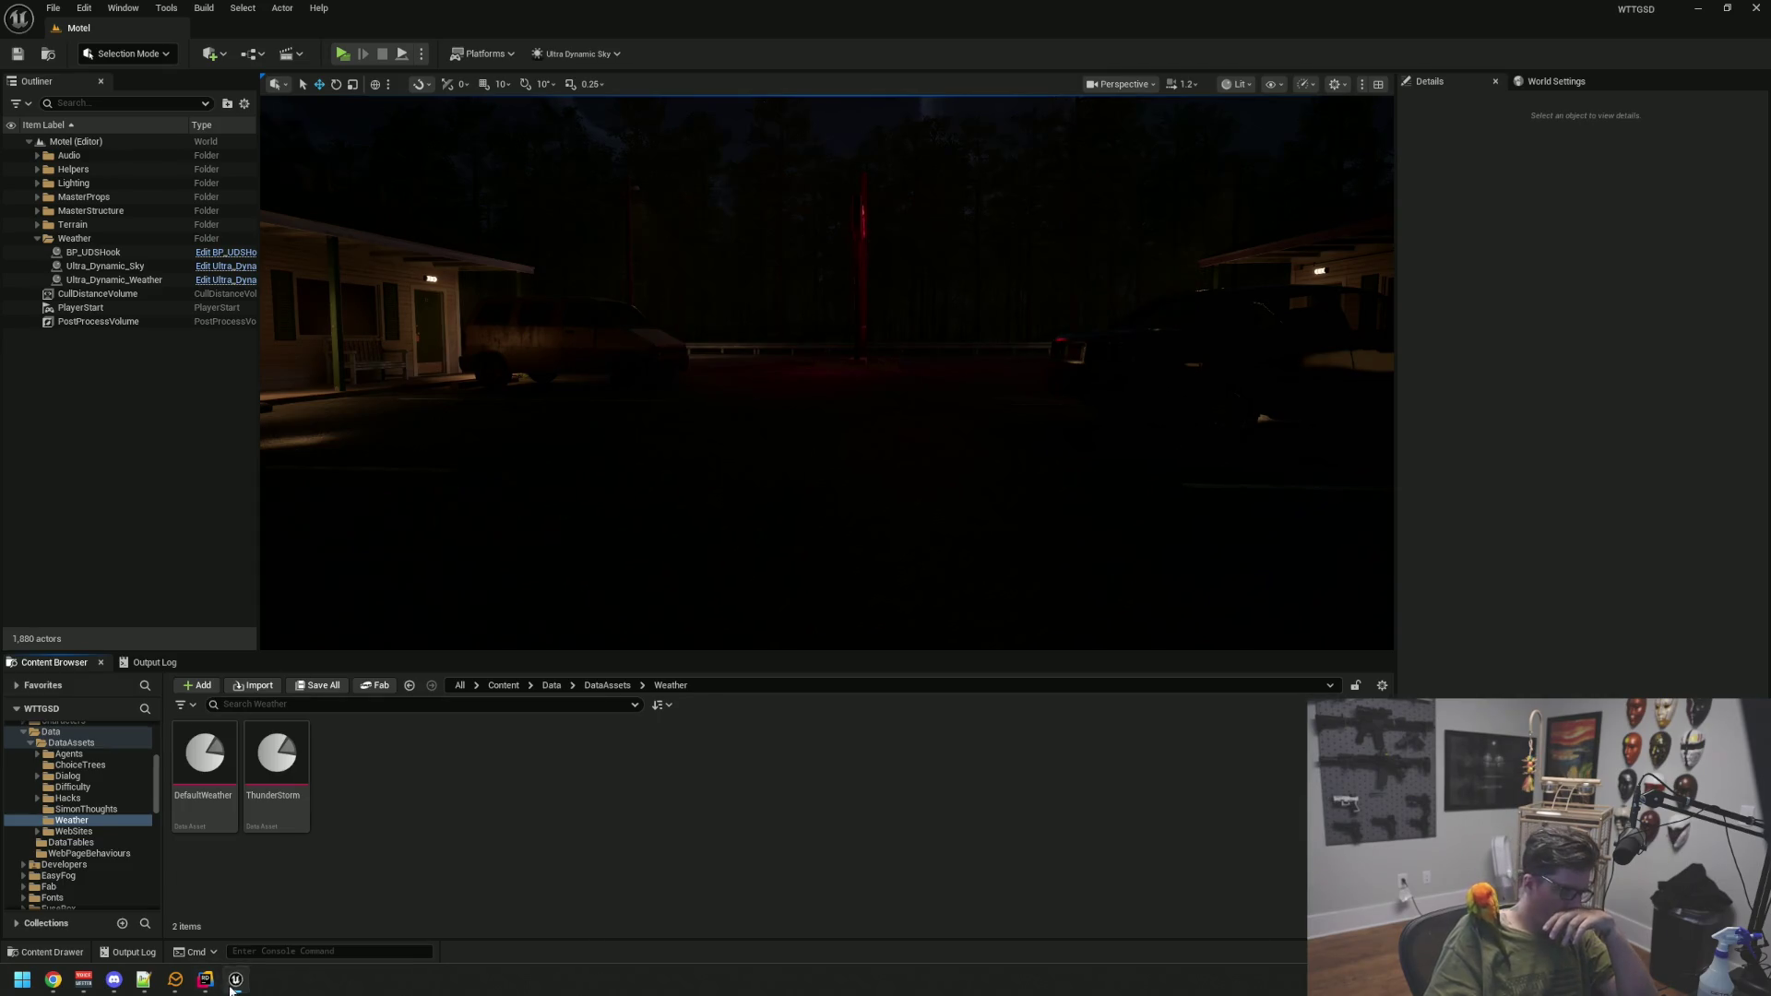
click(231, 988)
click(530, 543)
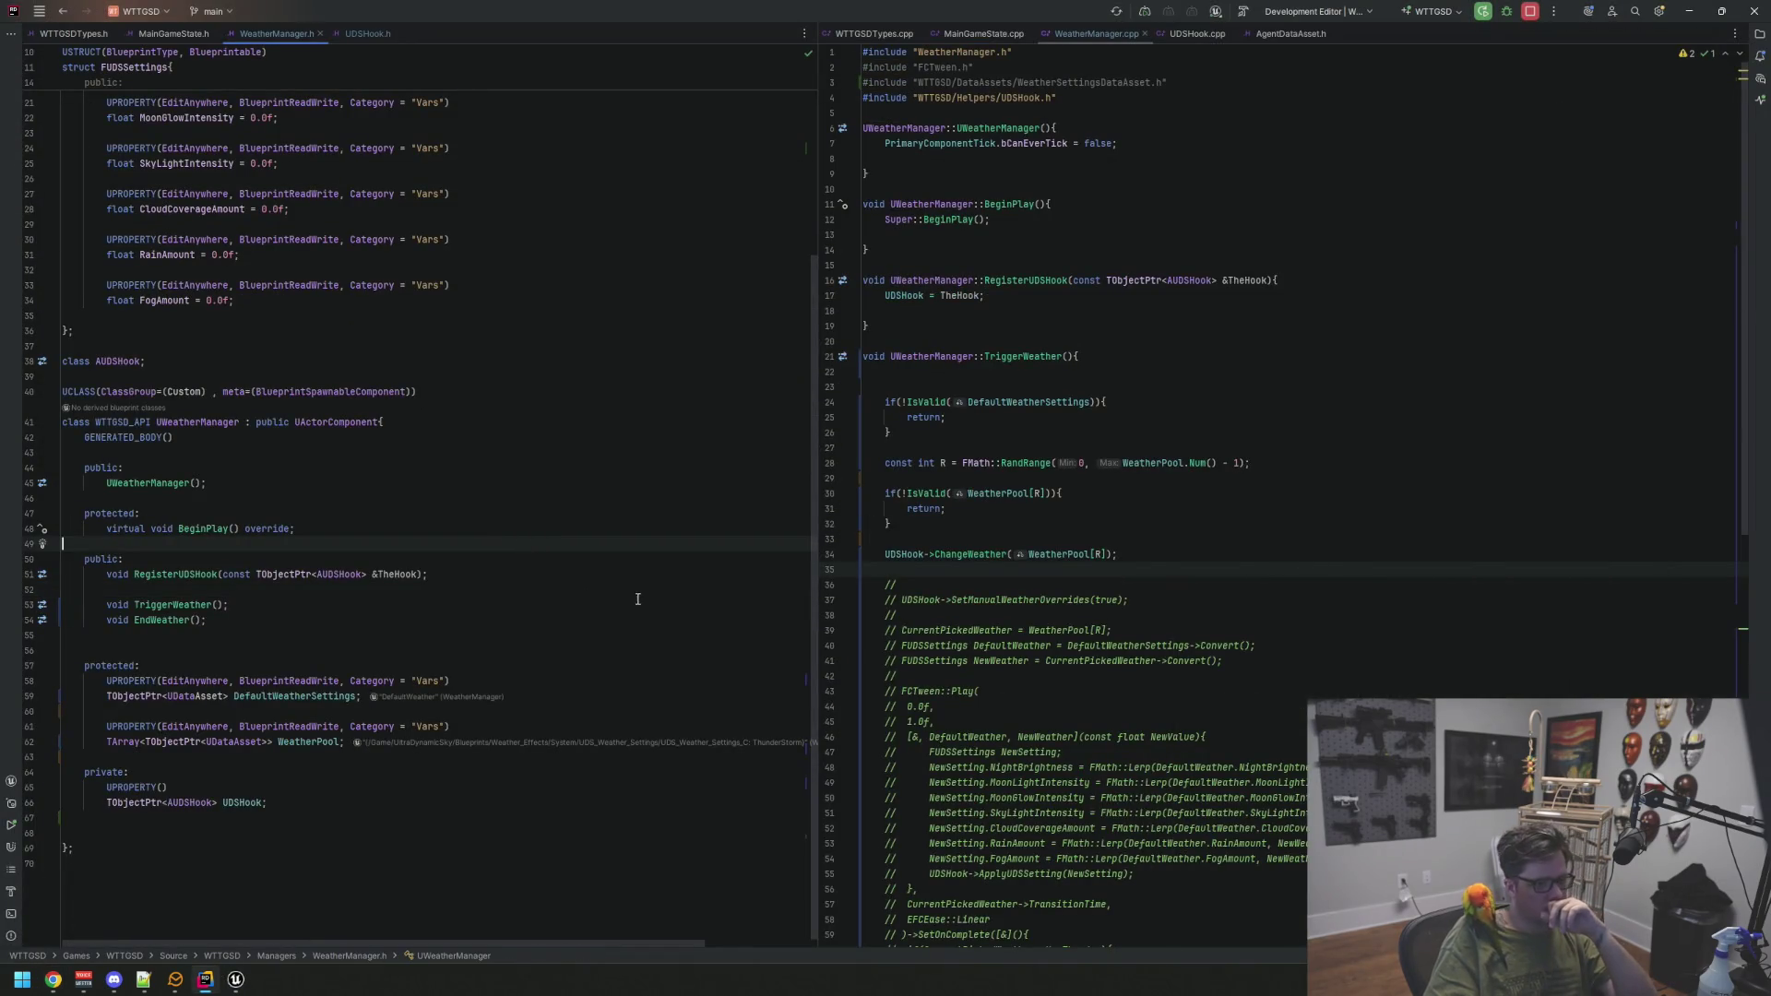
Scroll to the top of WeatherManager.h, then return to Unreal and turn toward the parking lot
scroll(637, 599, up, 5)
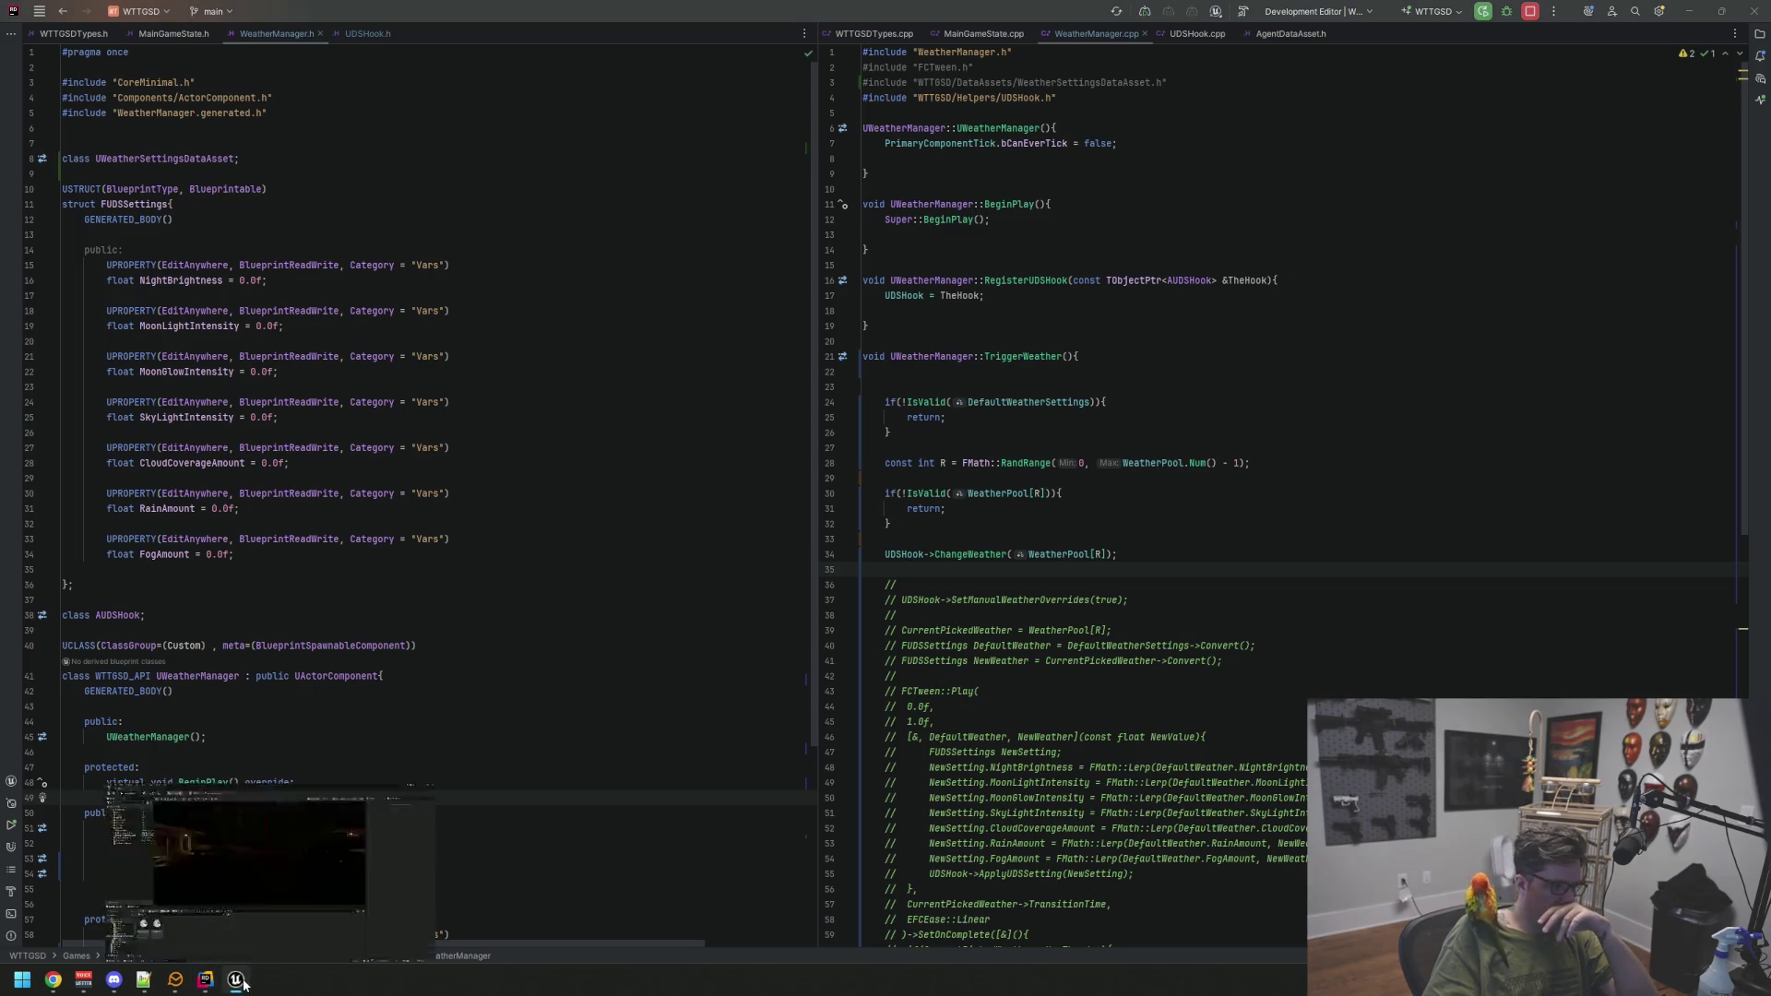
click(236, 980)
mouse_move(803, 396)
mouse_down()
mouse_move(786, 410)
mouse_move(1096, 424)
mouse_move(913, 458)
mouse_move(889, 434)
mouse_move(812, 433)
mouse_move(893, 396)
mouse_move(880, 389)
mouse_up()
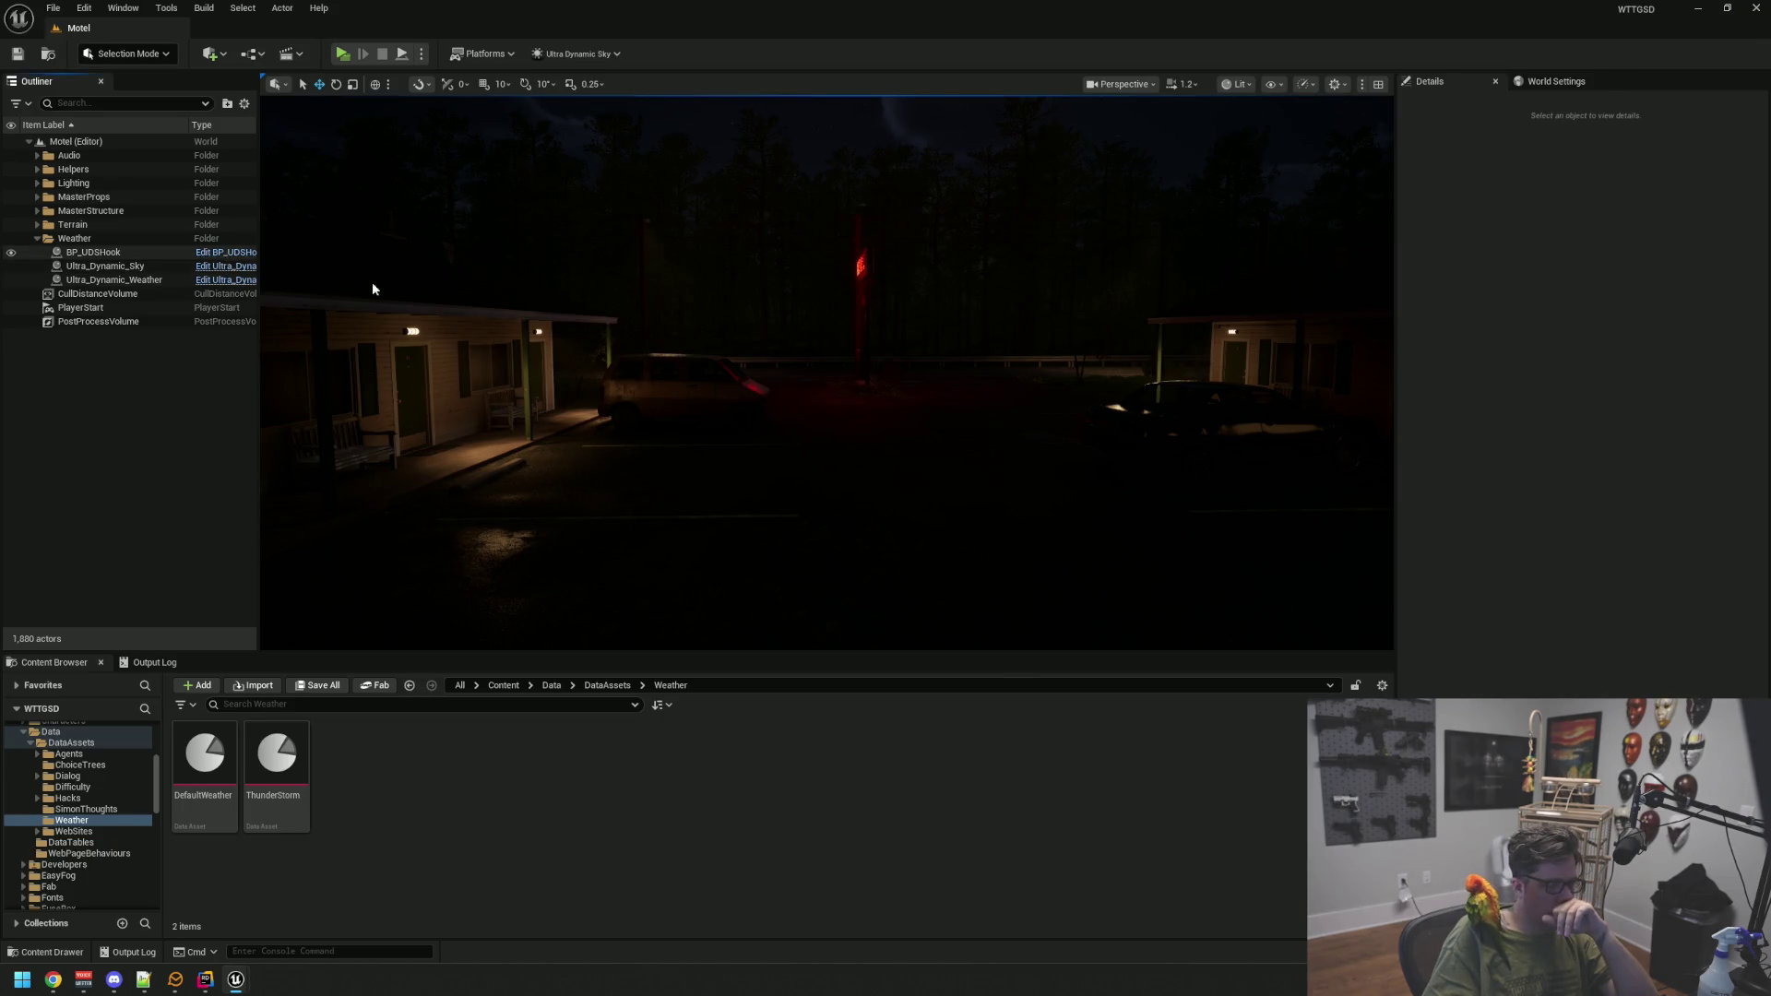
Delete the selected node group from BP_UDSHook, save and close it, then return to the code editor
click(226, 252)
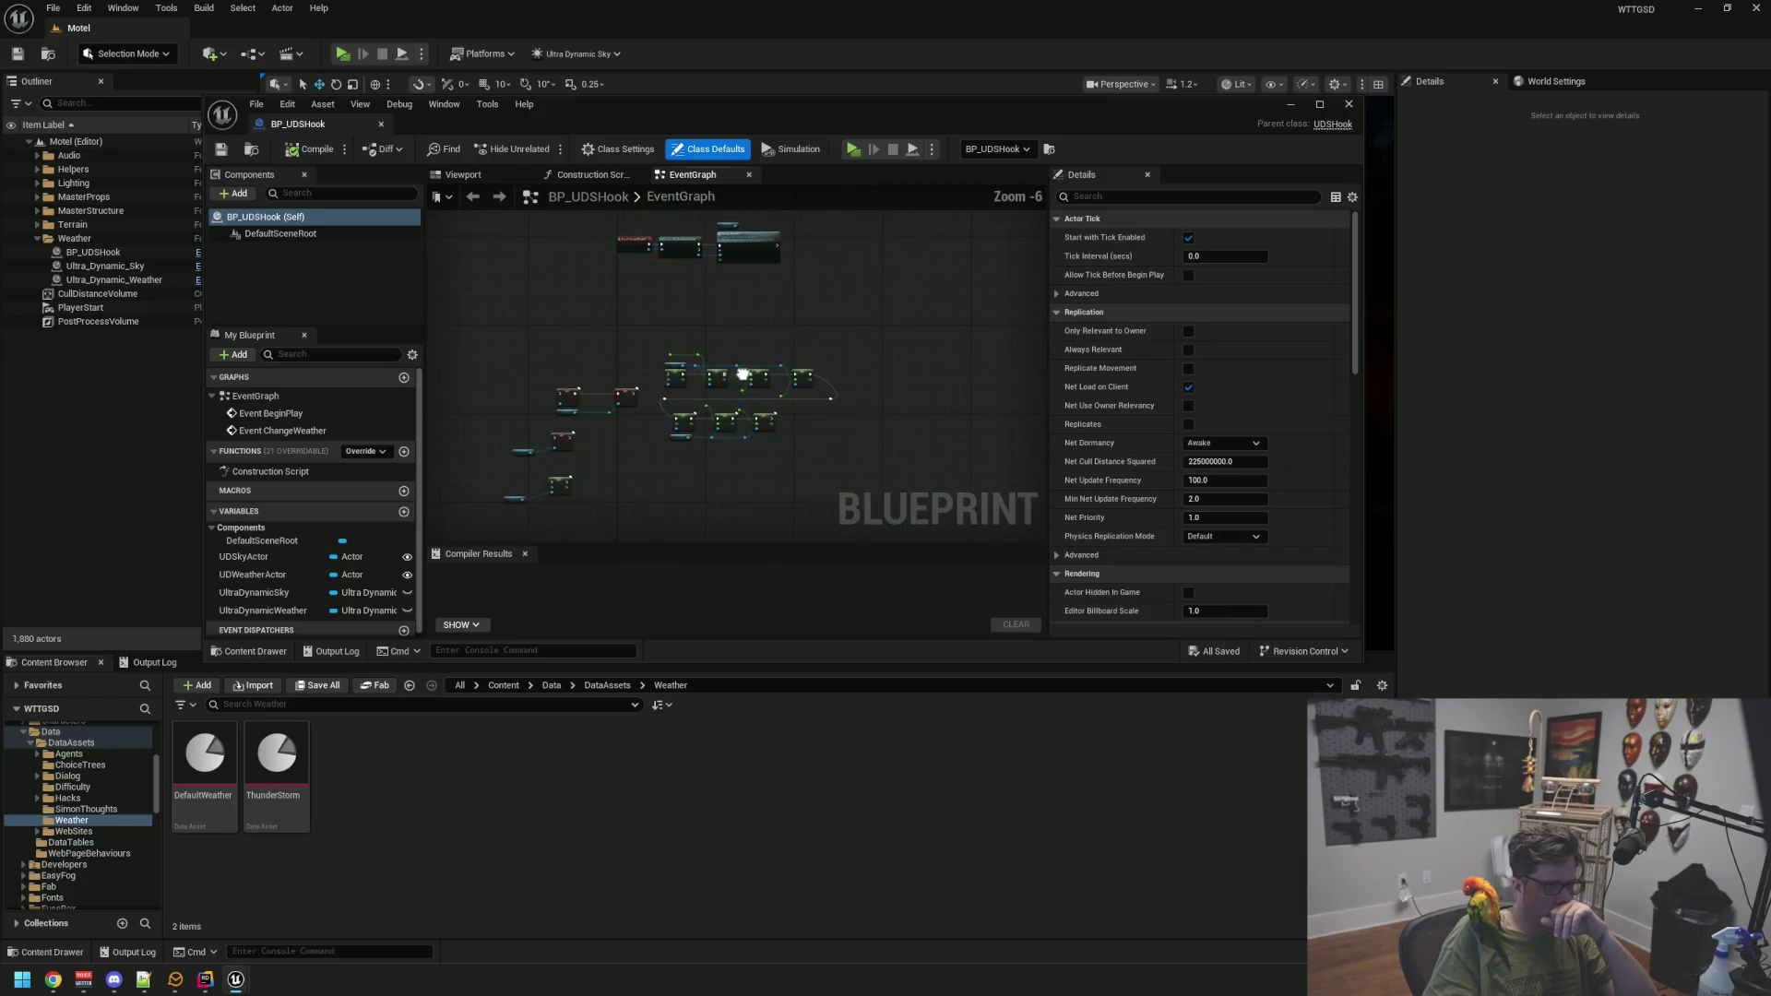
drag(850, 517, 850, 516)
key(Delete)
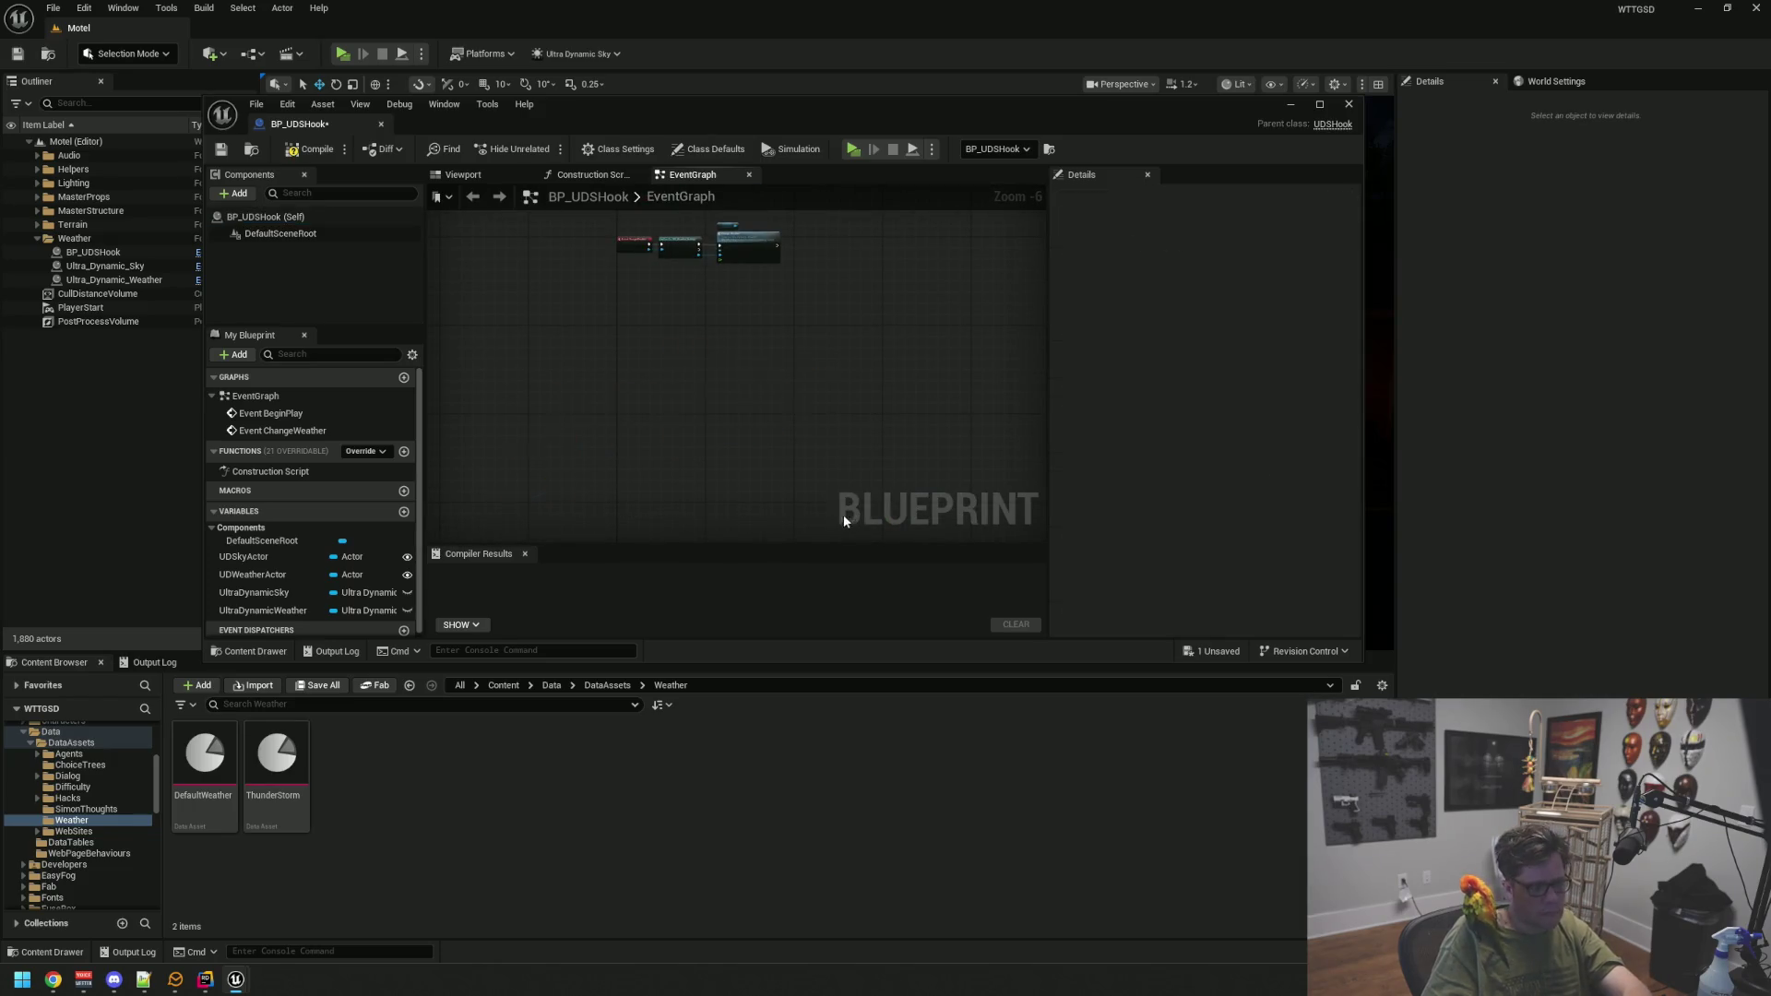
click(230, 151)
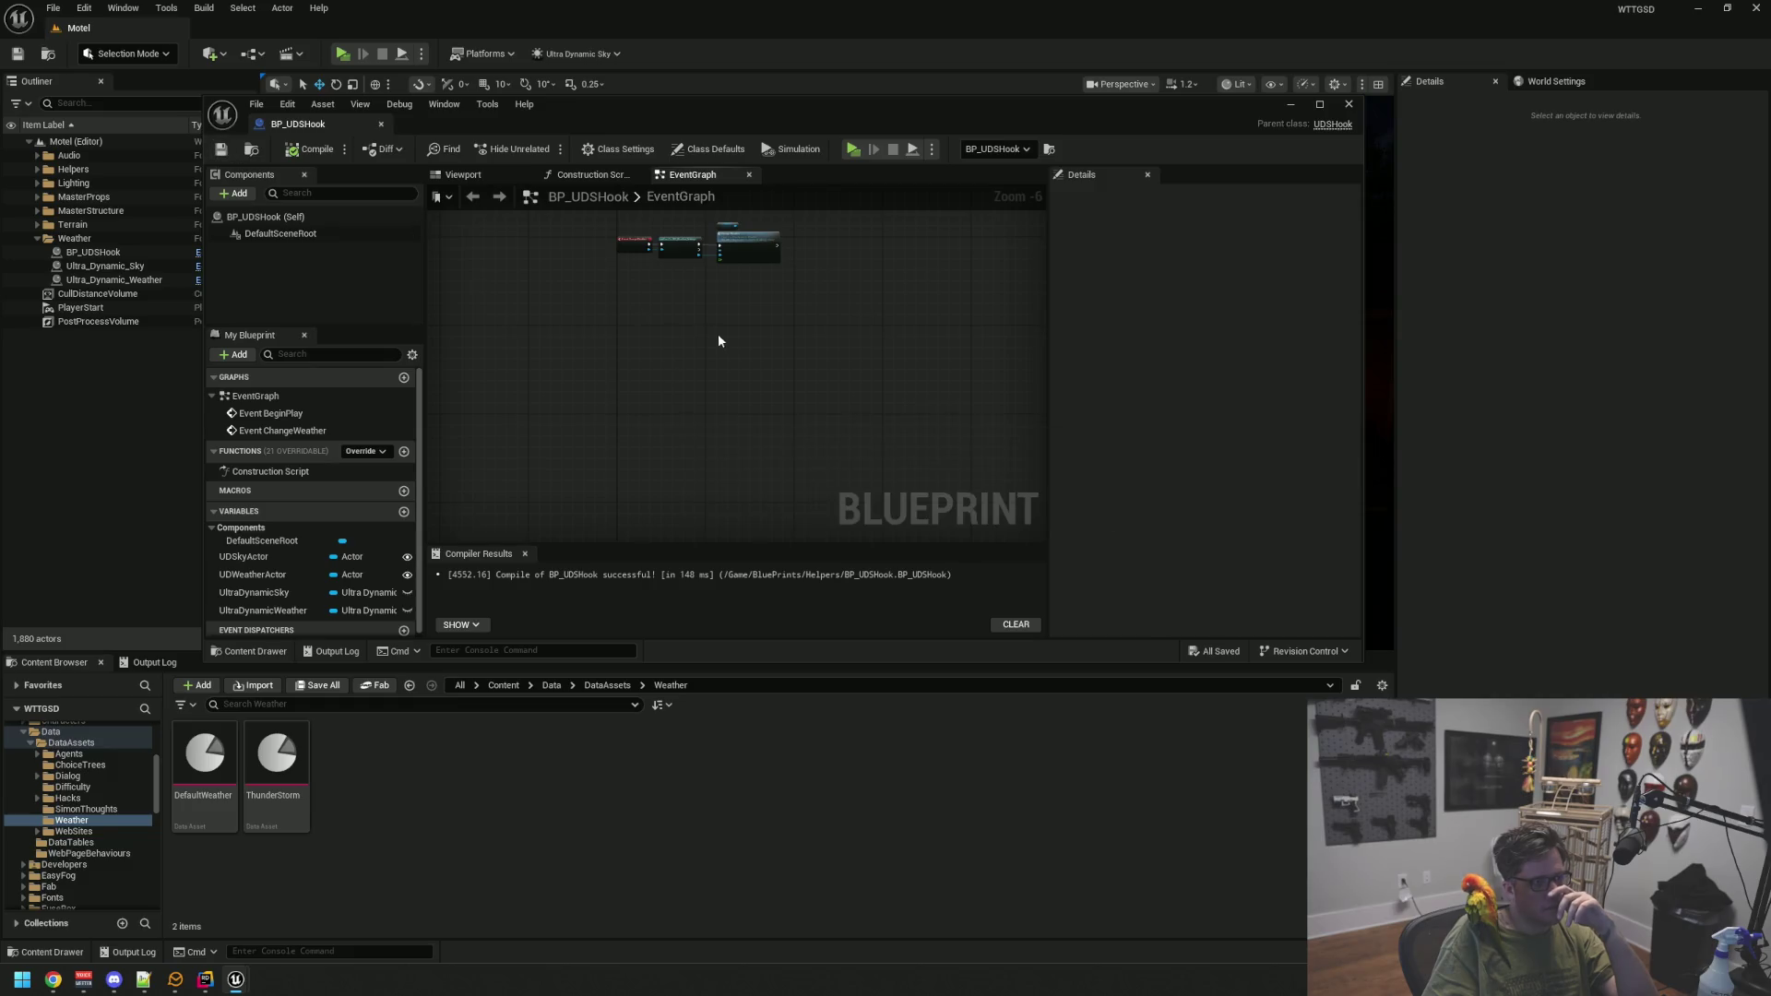
scroll(704, 391, up, 2)
click(381, 124)
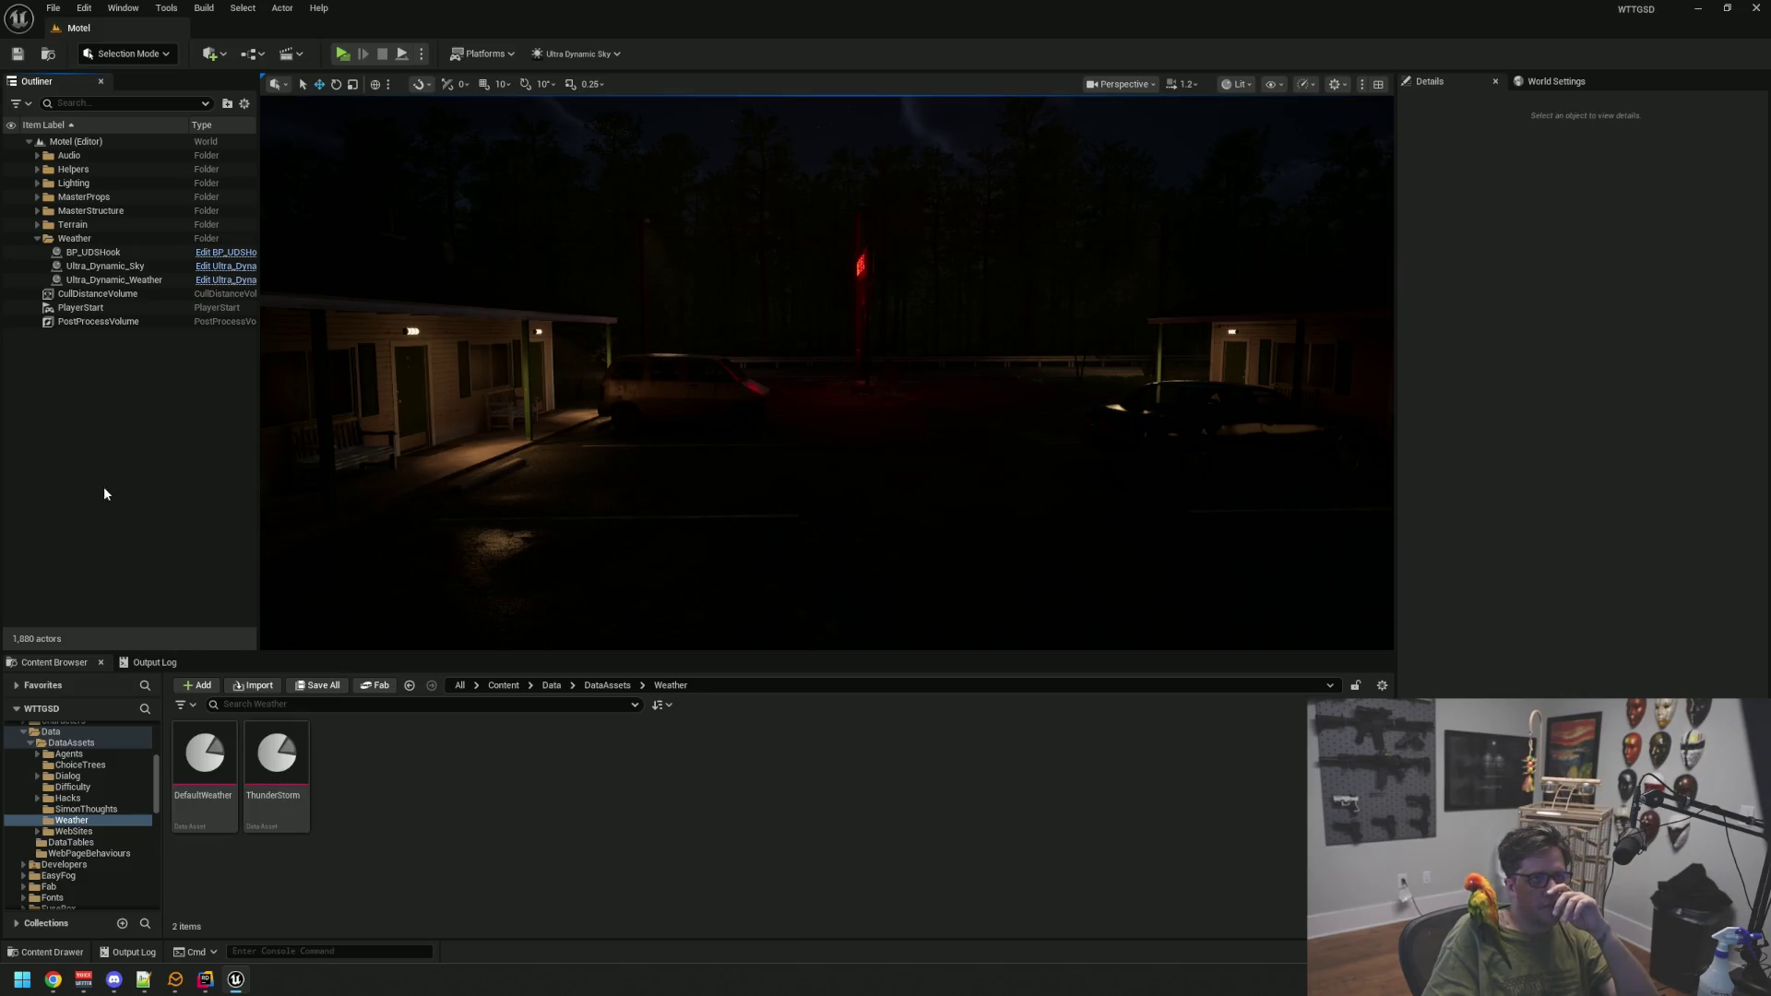
click(236, 981)
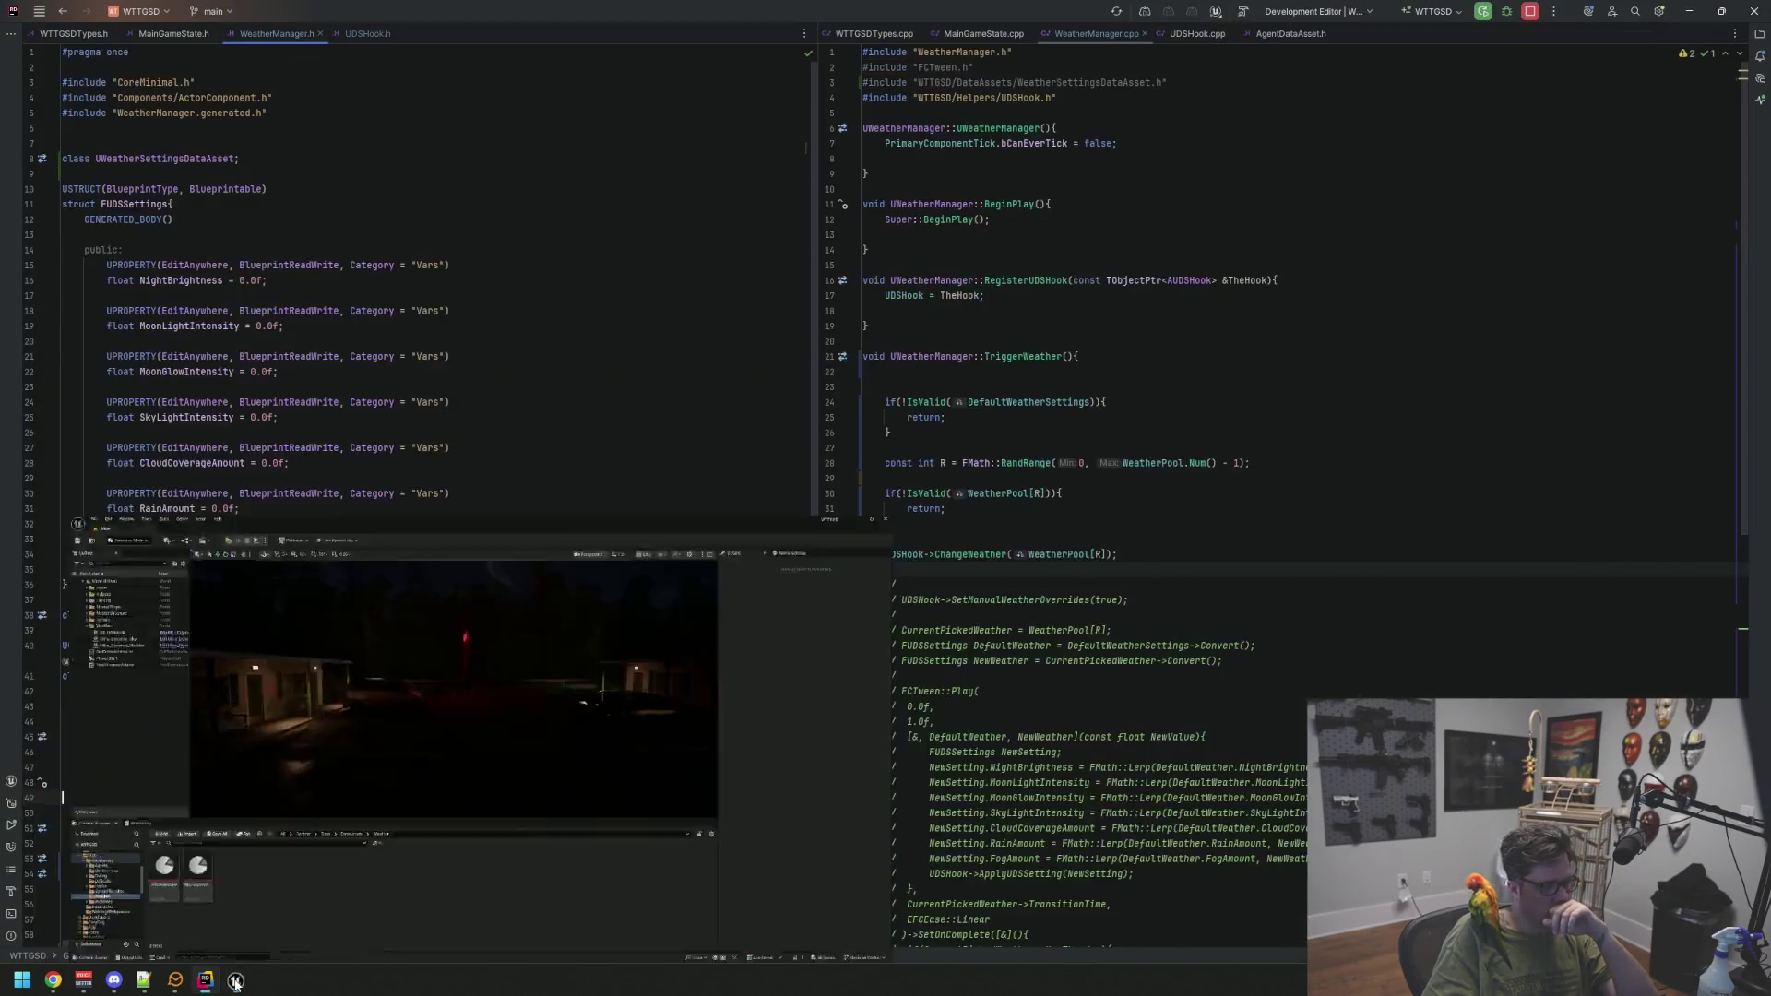
Remove the blank lines above the first check in TriggerWeather in WeatherManager.cpp
click(1098, 554)
scroll(1070, 544, down, 5)
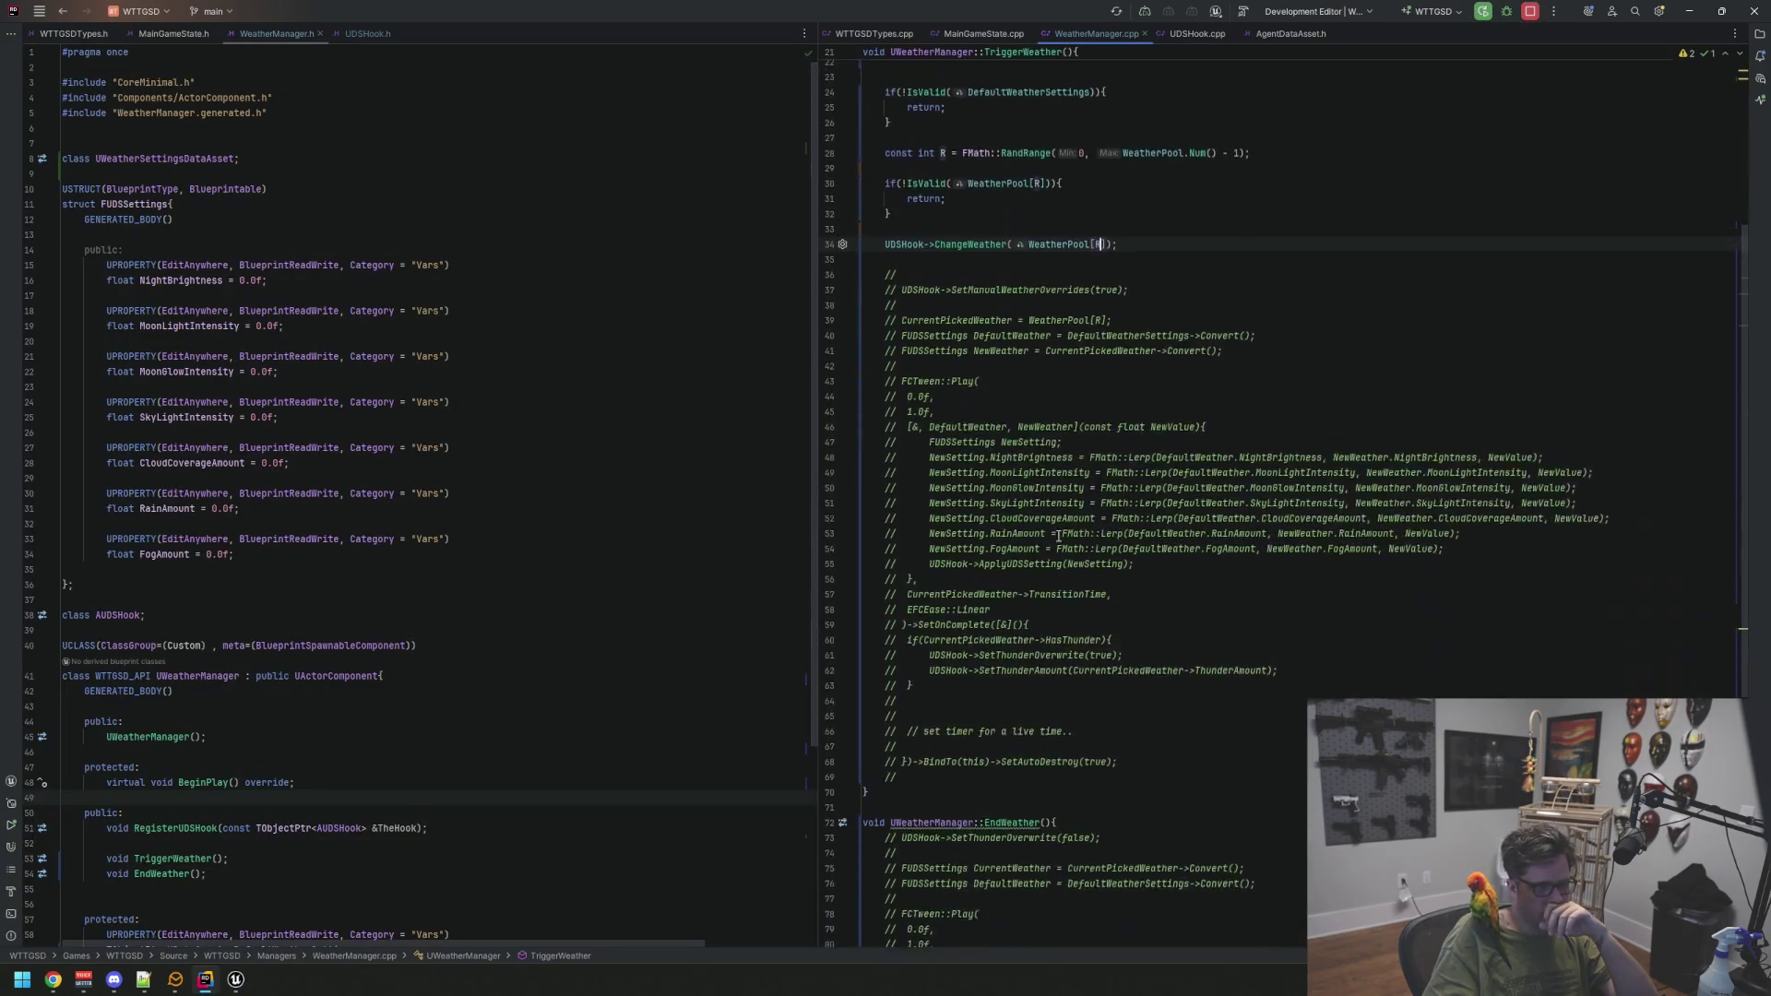
scroll(1070, 544, up, 3)
click(996, 387)
click(979, 402)
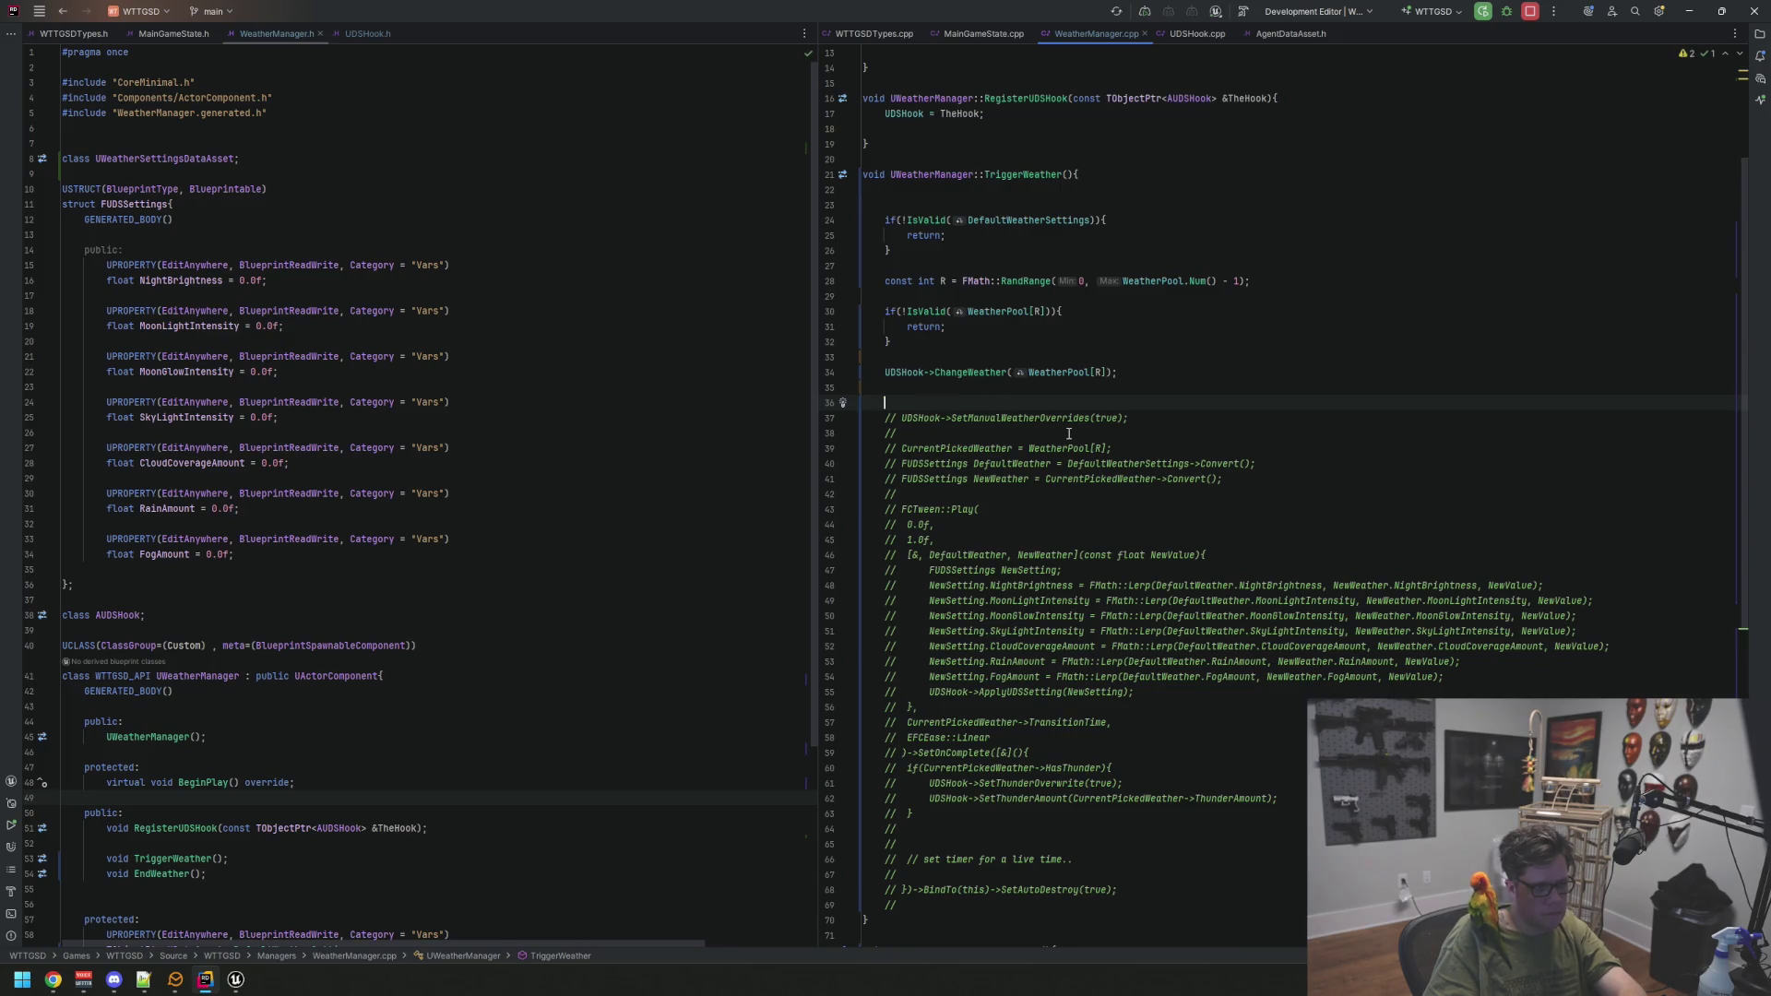
scroll(1070, 433, down, 5)
scroll(1078, 458, up, 3)
scroll(1070, 443, up, 7)
click(965, 386)
key(BackSpace)
key(BackSpace)
Cut the whole FUDSSettings struct out of WeatherManager.h and tidy the leftover blank lines
drag(352, 447, 290, 463)
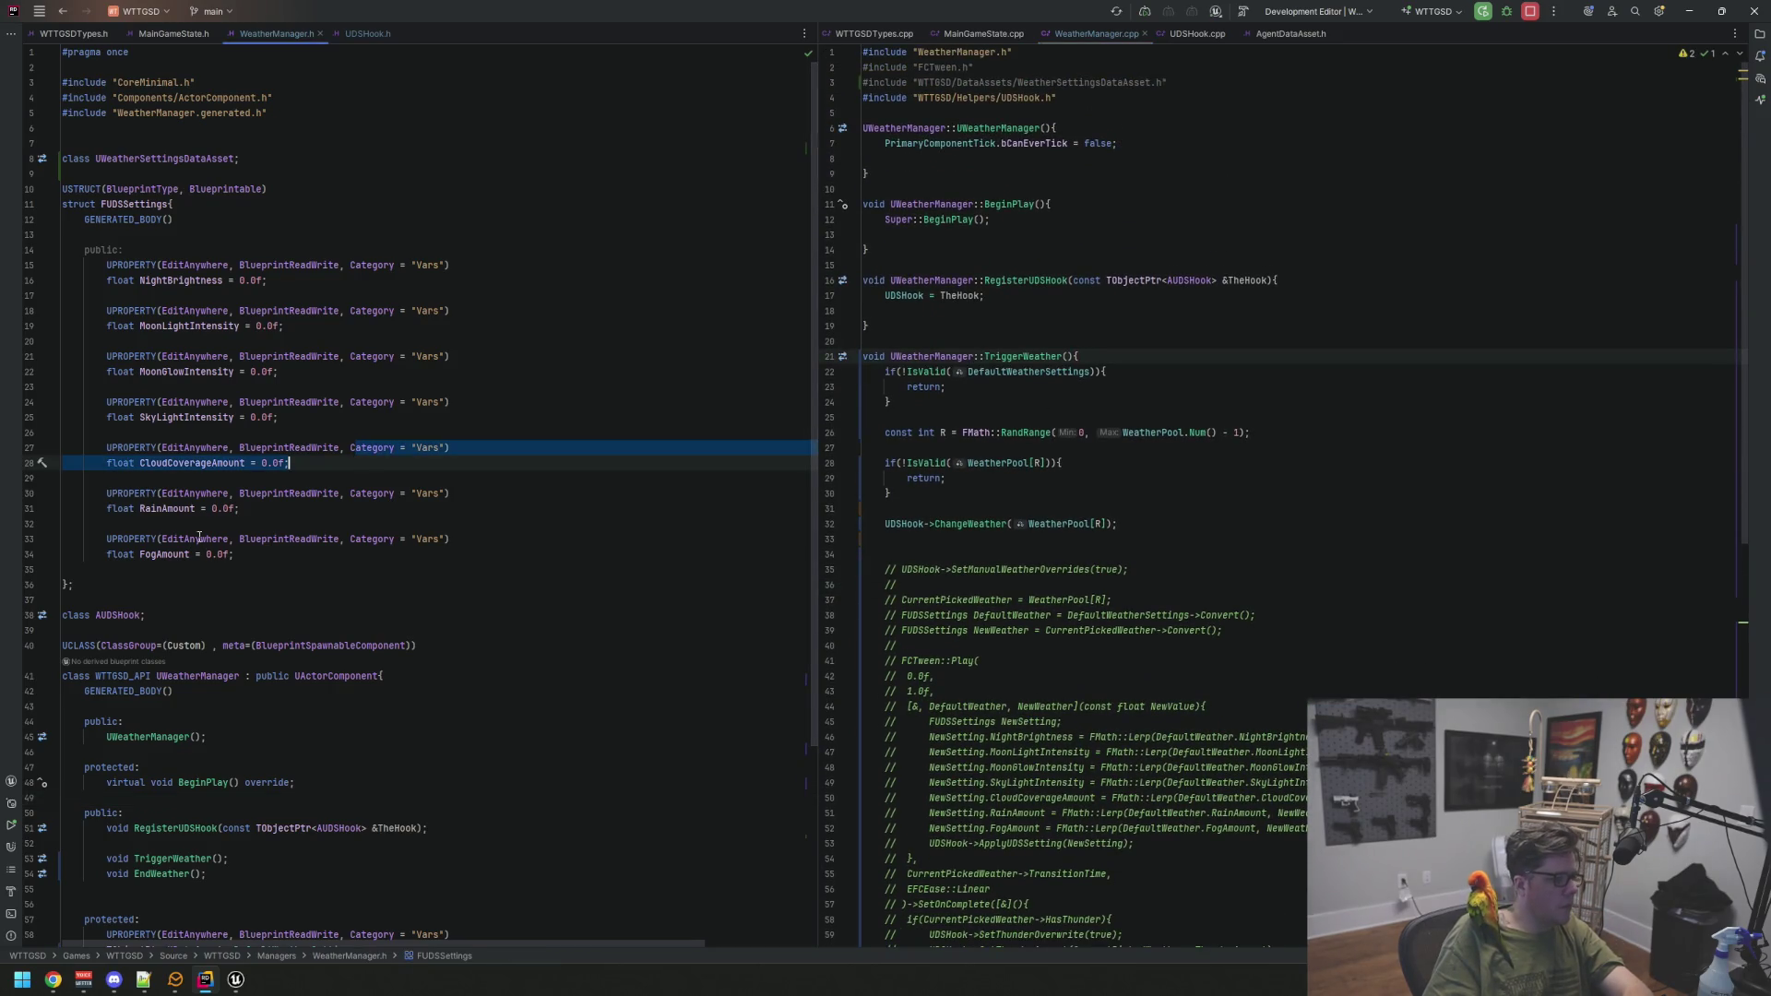
drag(85, 583, 34, 191)
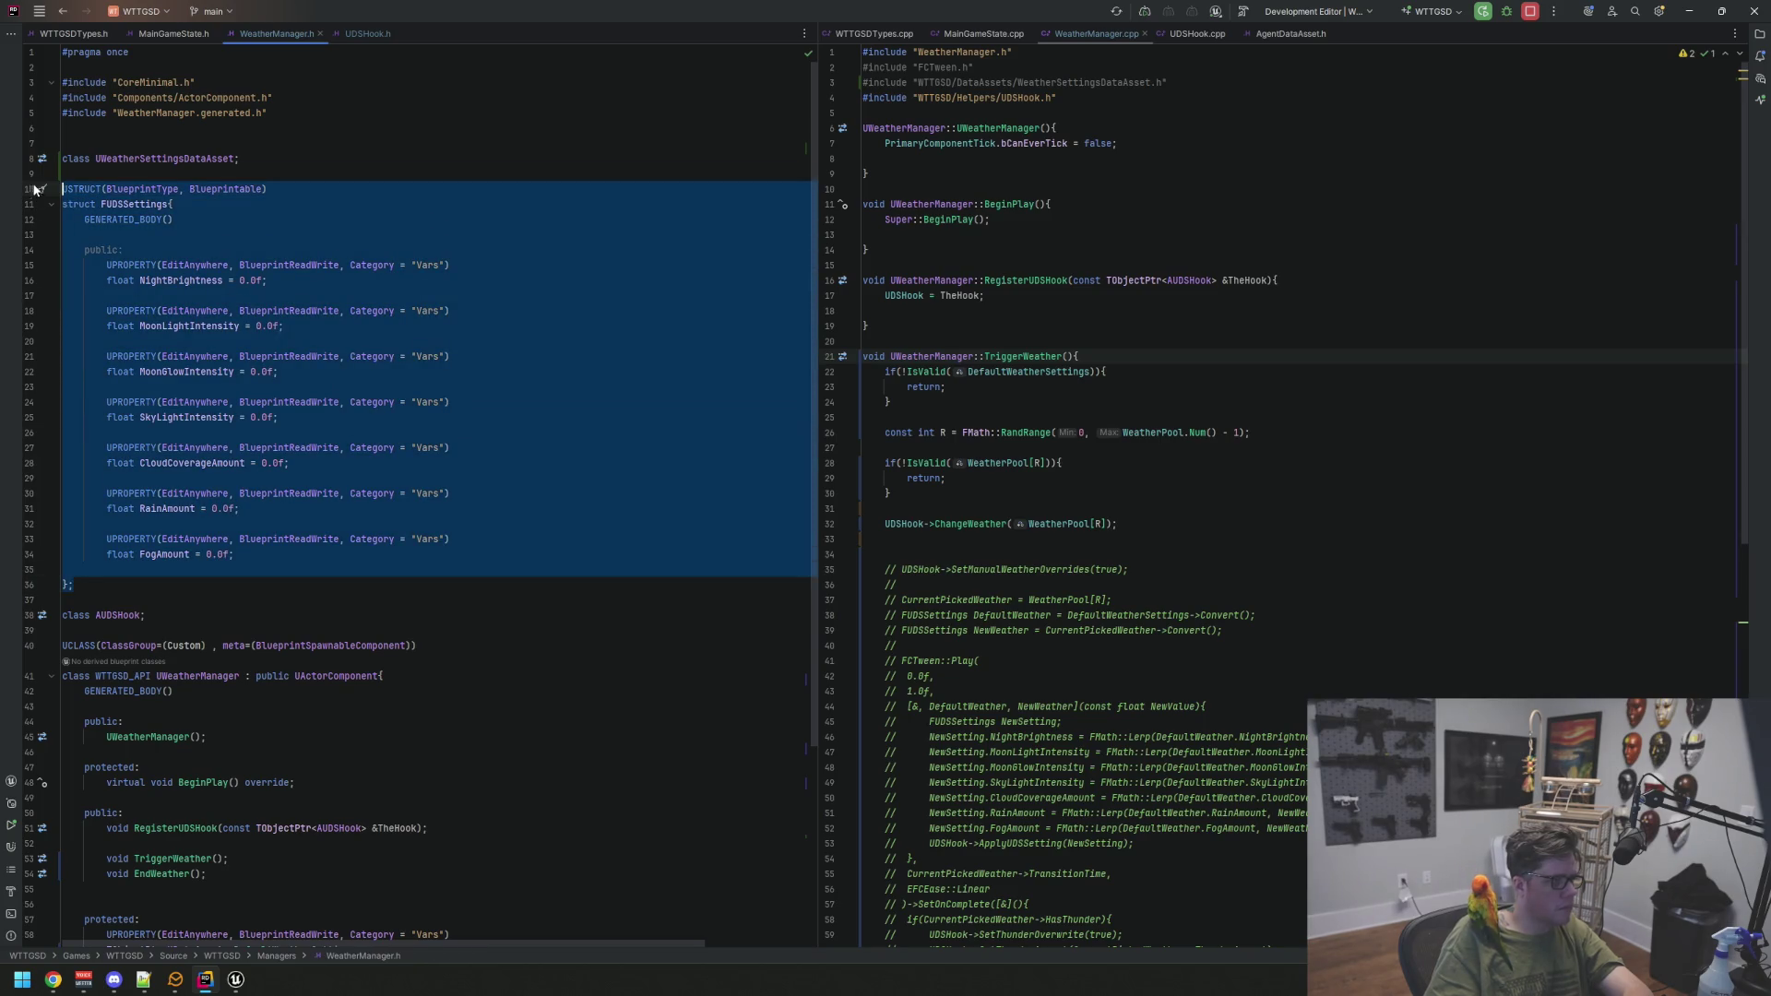
click(183, 447)
drag(82, 587, 59, 188)
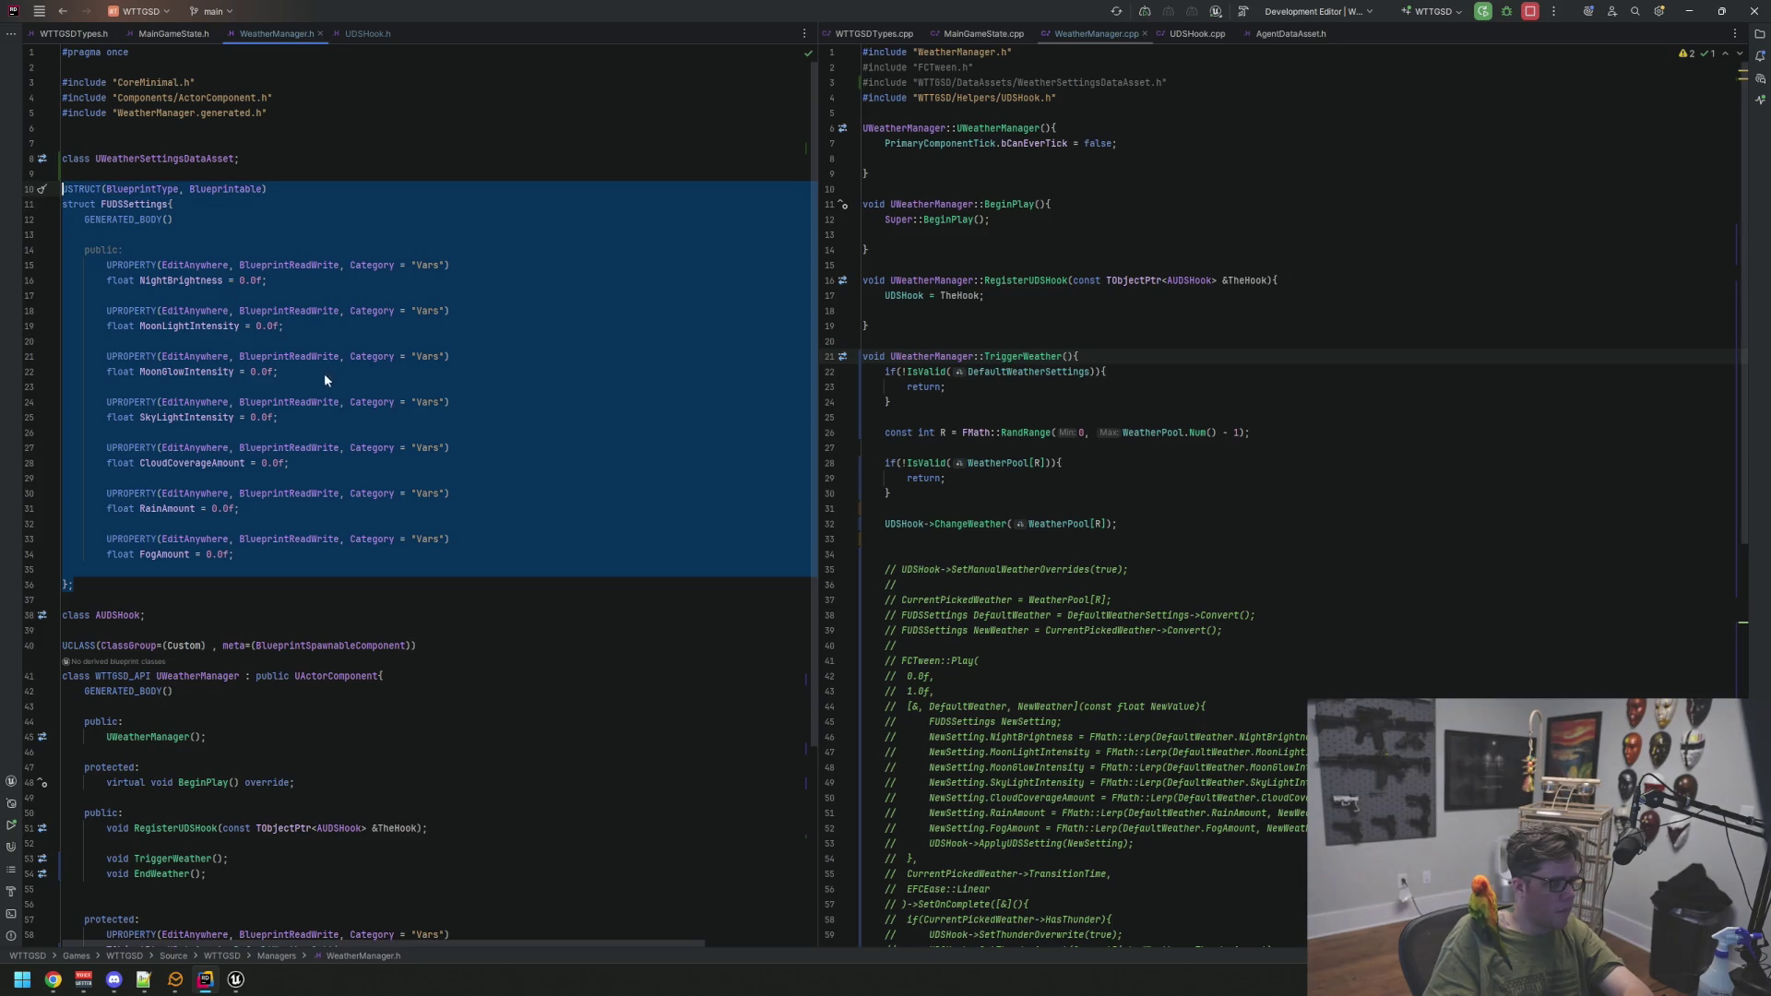
key(ctrl+x)
key(BackSpace)
key(BackSpace)
key(Delete)
key(Return)
click(429, 406)
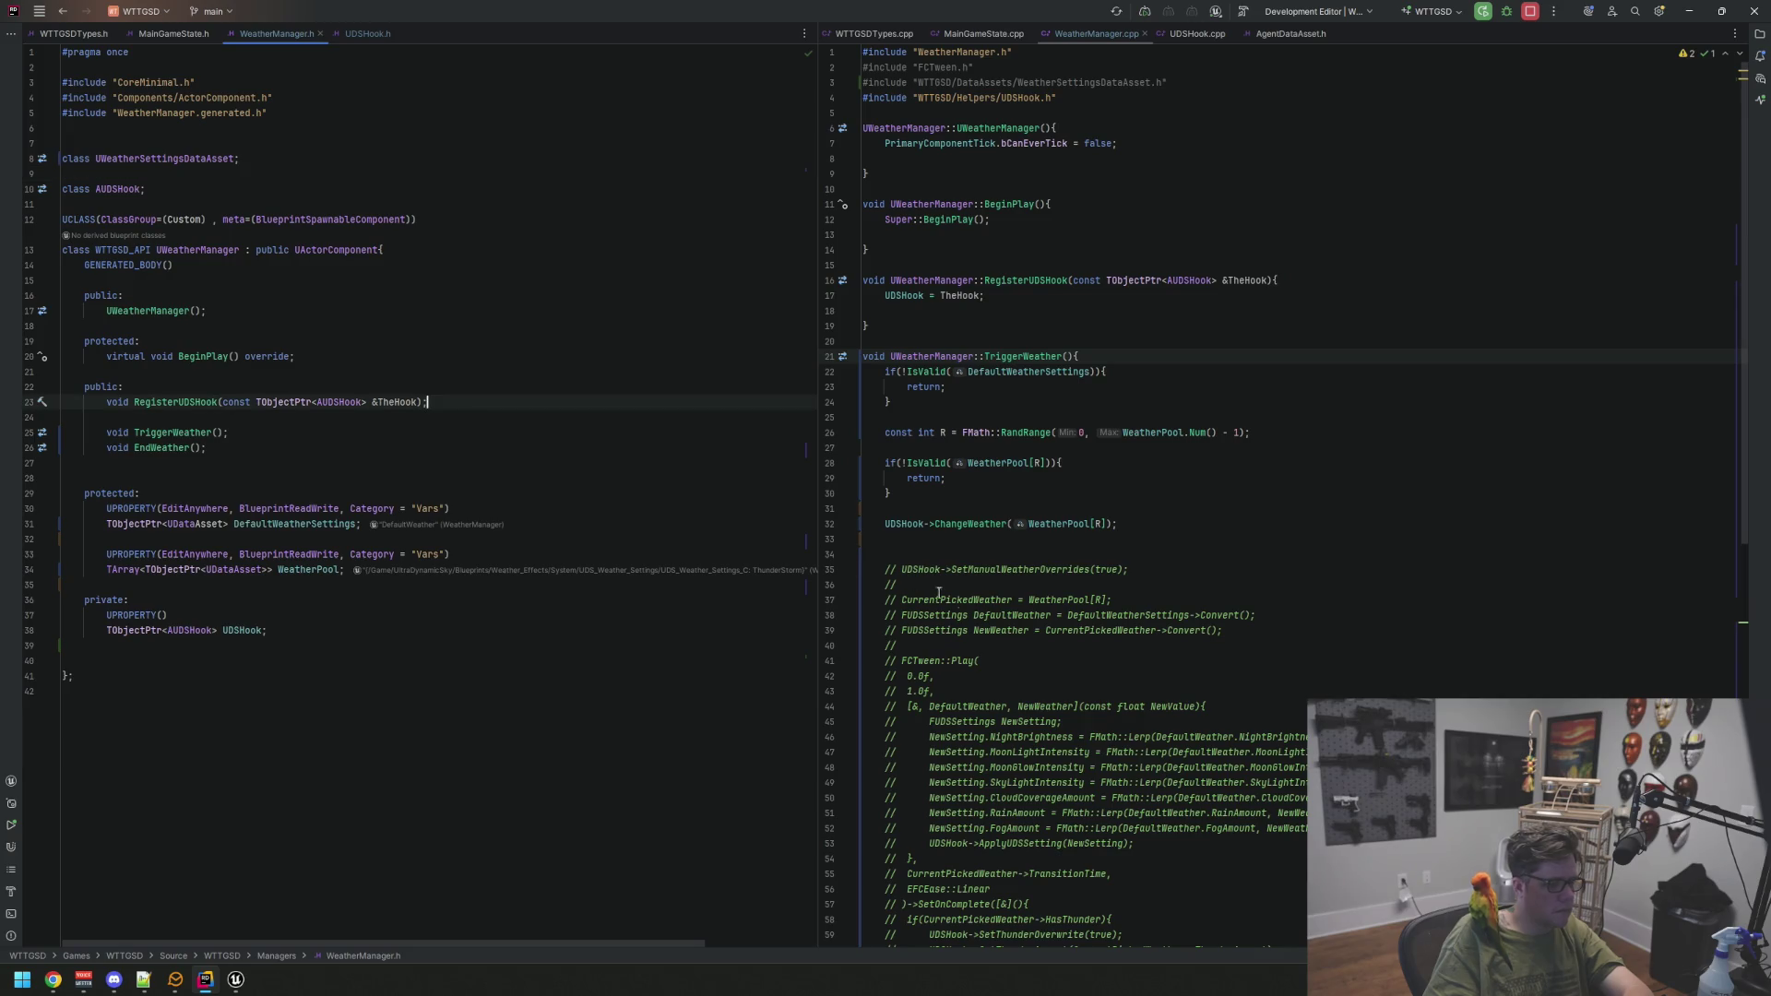
click(425, 326)
click(424, 174)
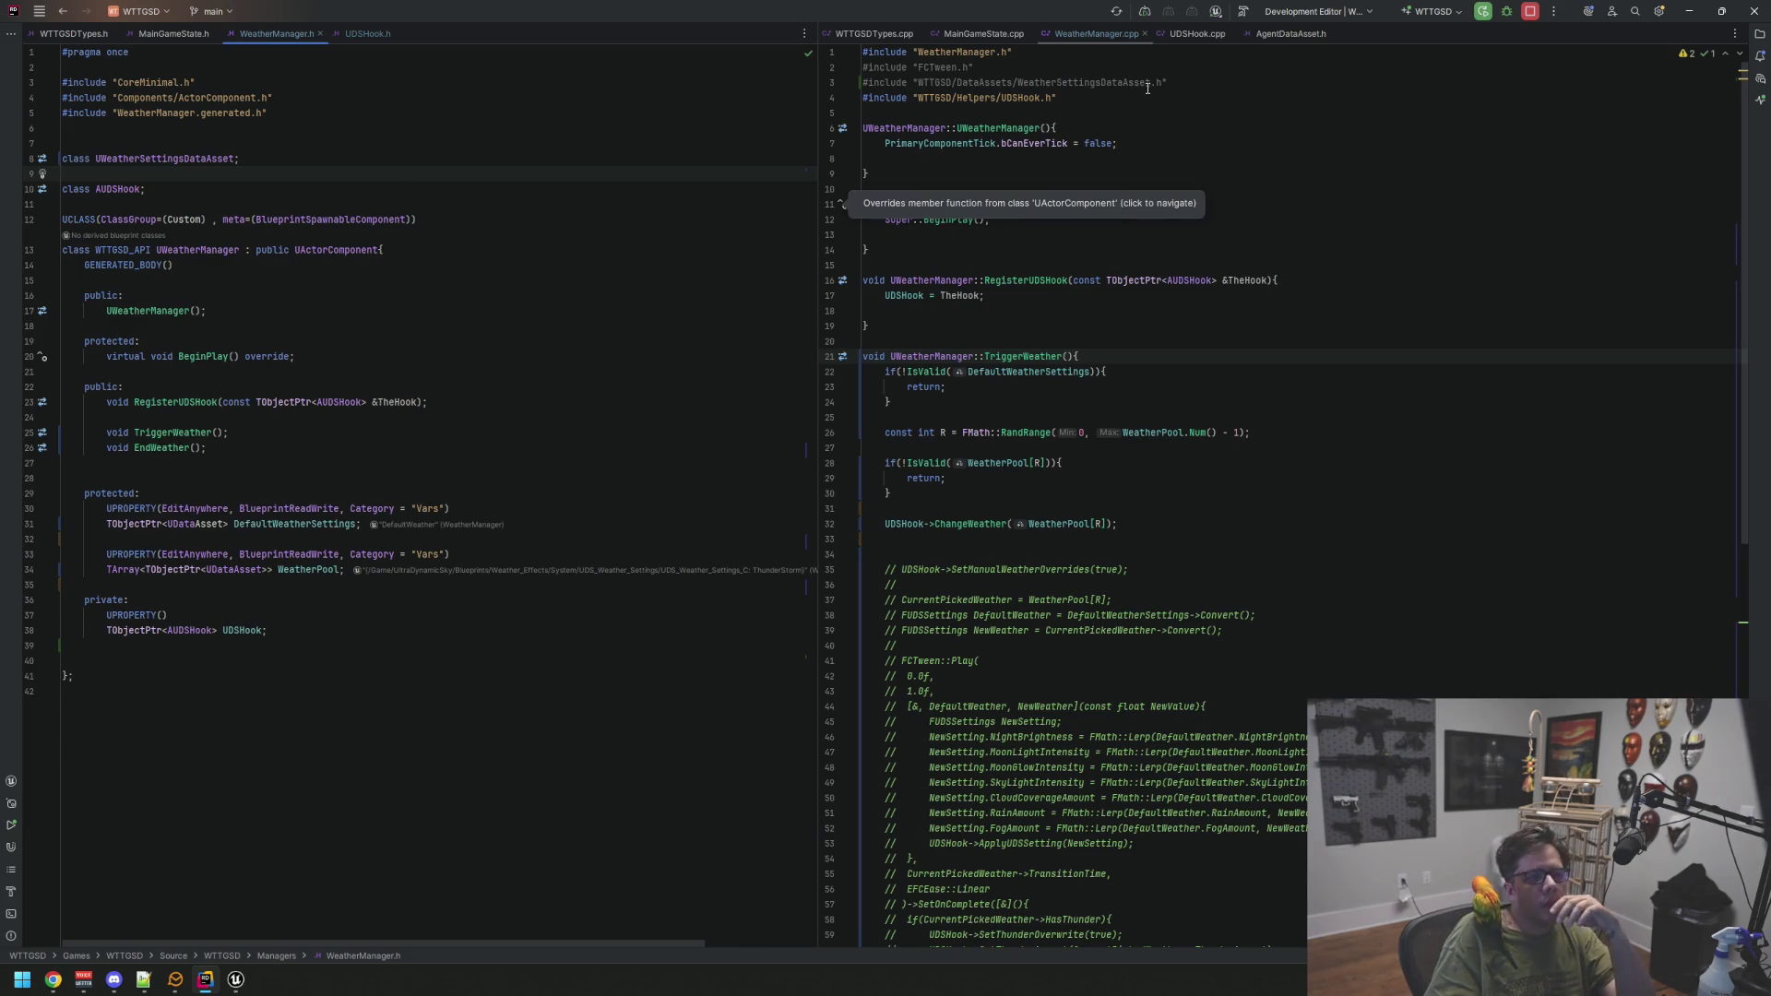
Show the solution file tree listing the DataAssets source files
click(1139, 130)
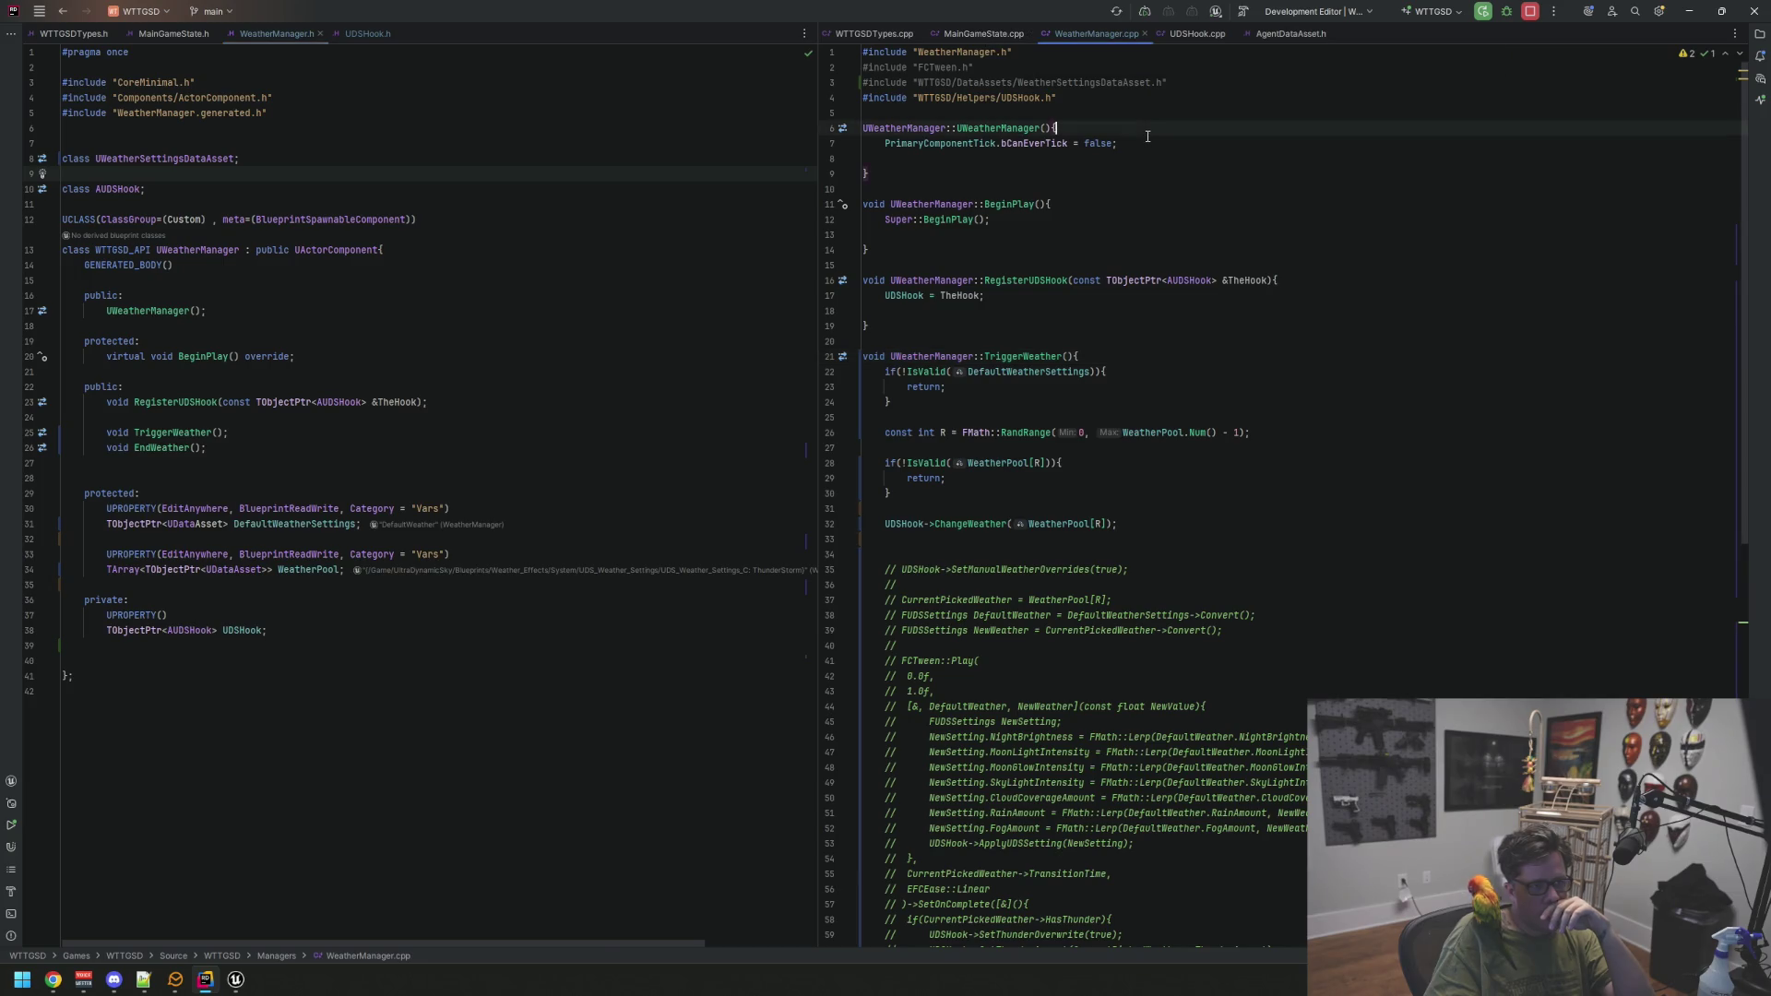
scroll(1141, 142, down, 10)
scroll(1140, 143, up, 10)
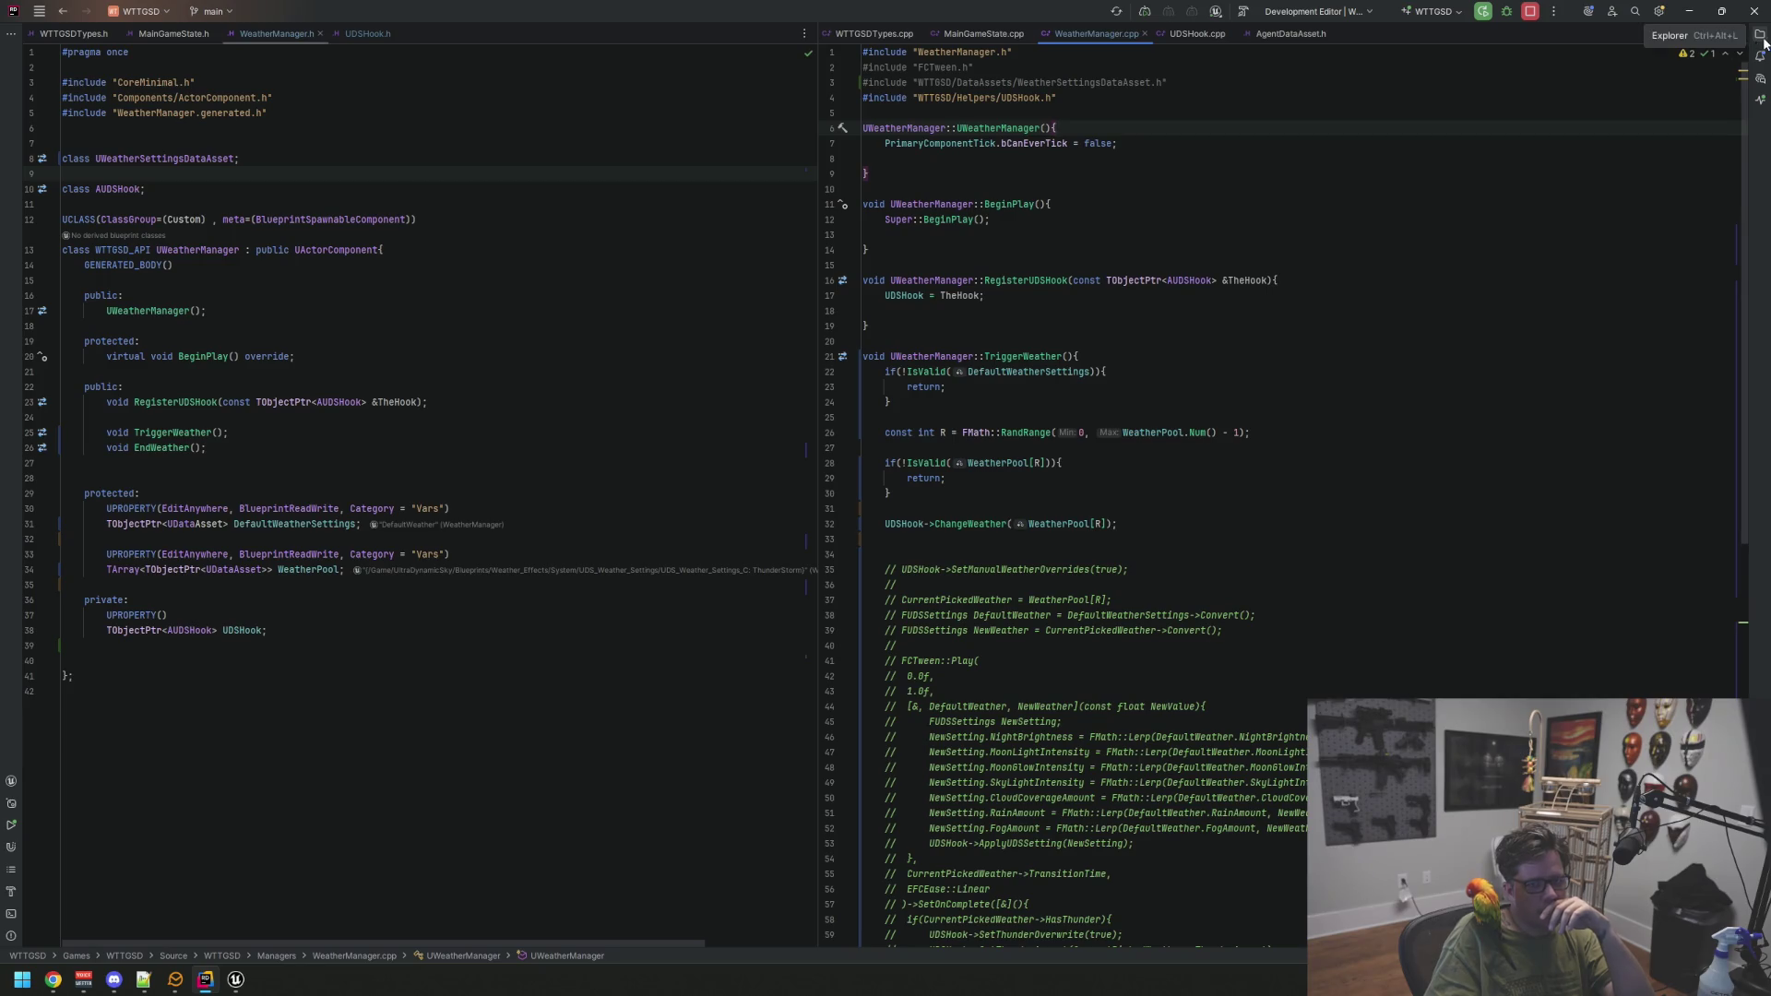
click(1760, 33)
scroll(1561, 356, up, 3)
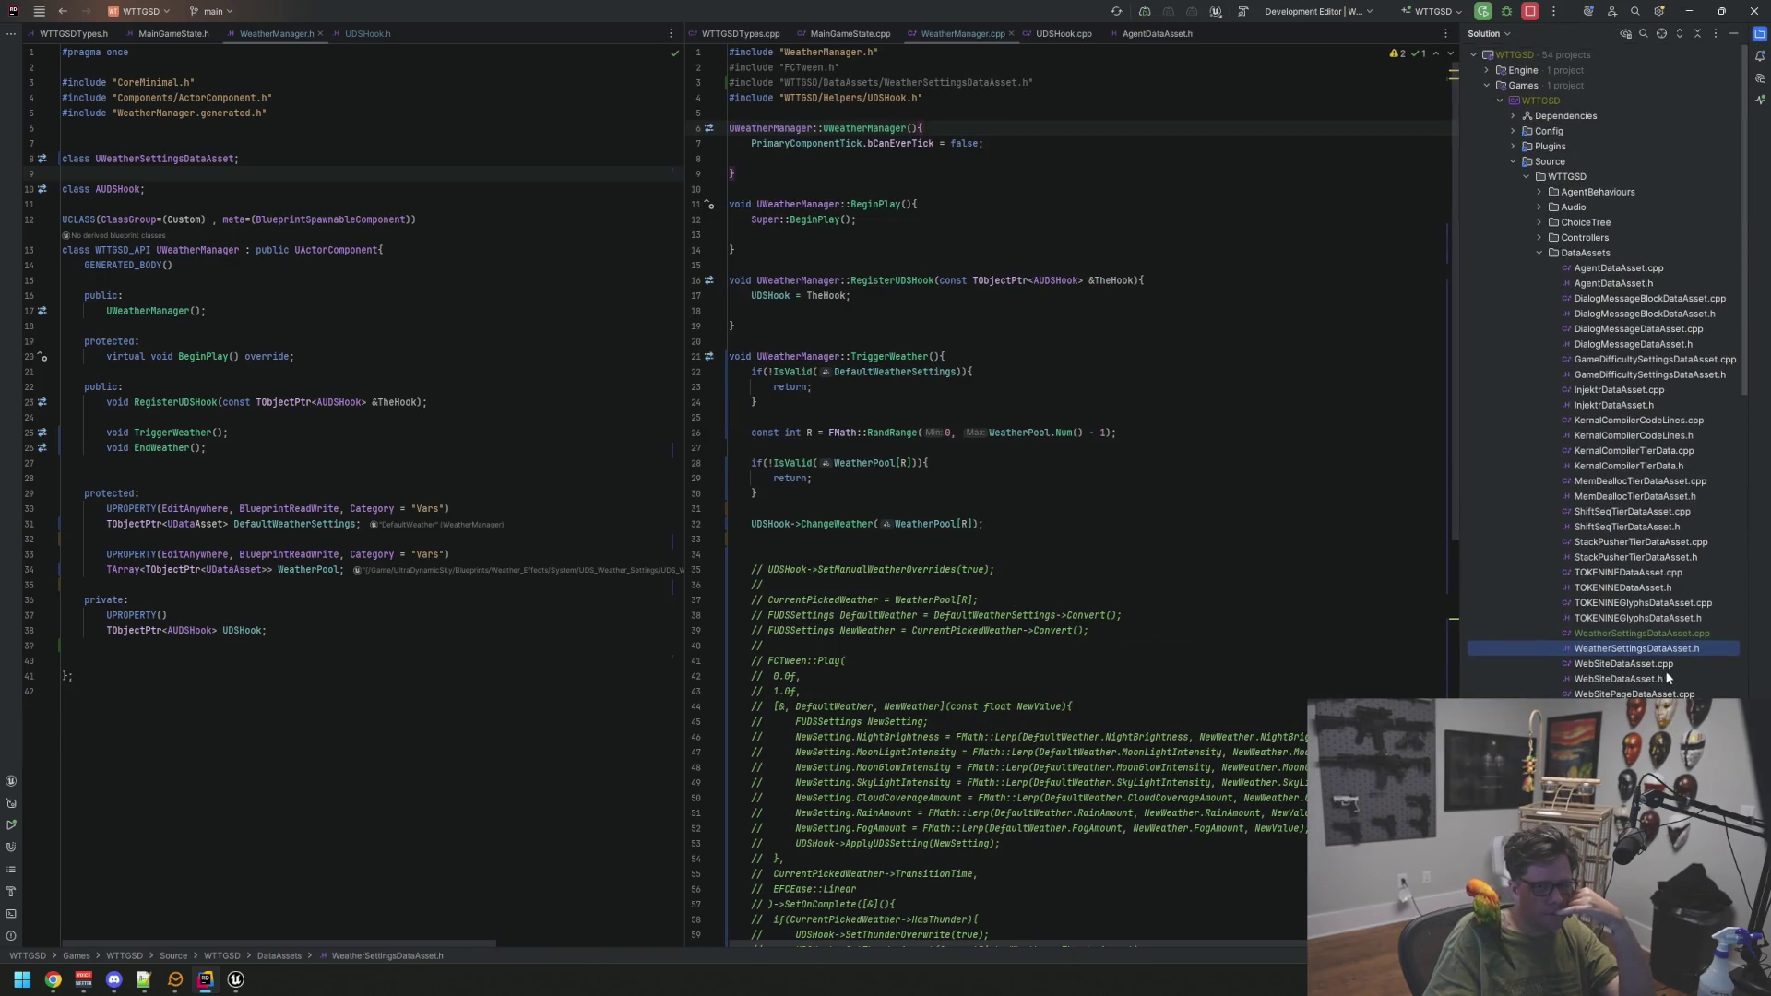
Delete the Convert function from WeatherSettingsDataAsset.cpp and close that file
double_click(1654, 648)
double_click(1652, 632)
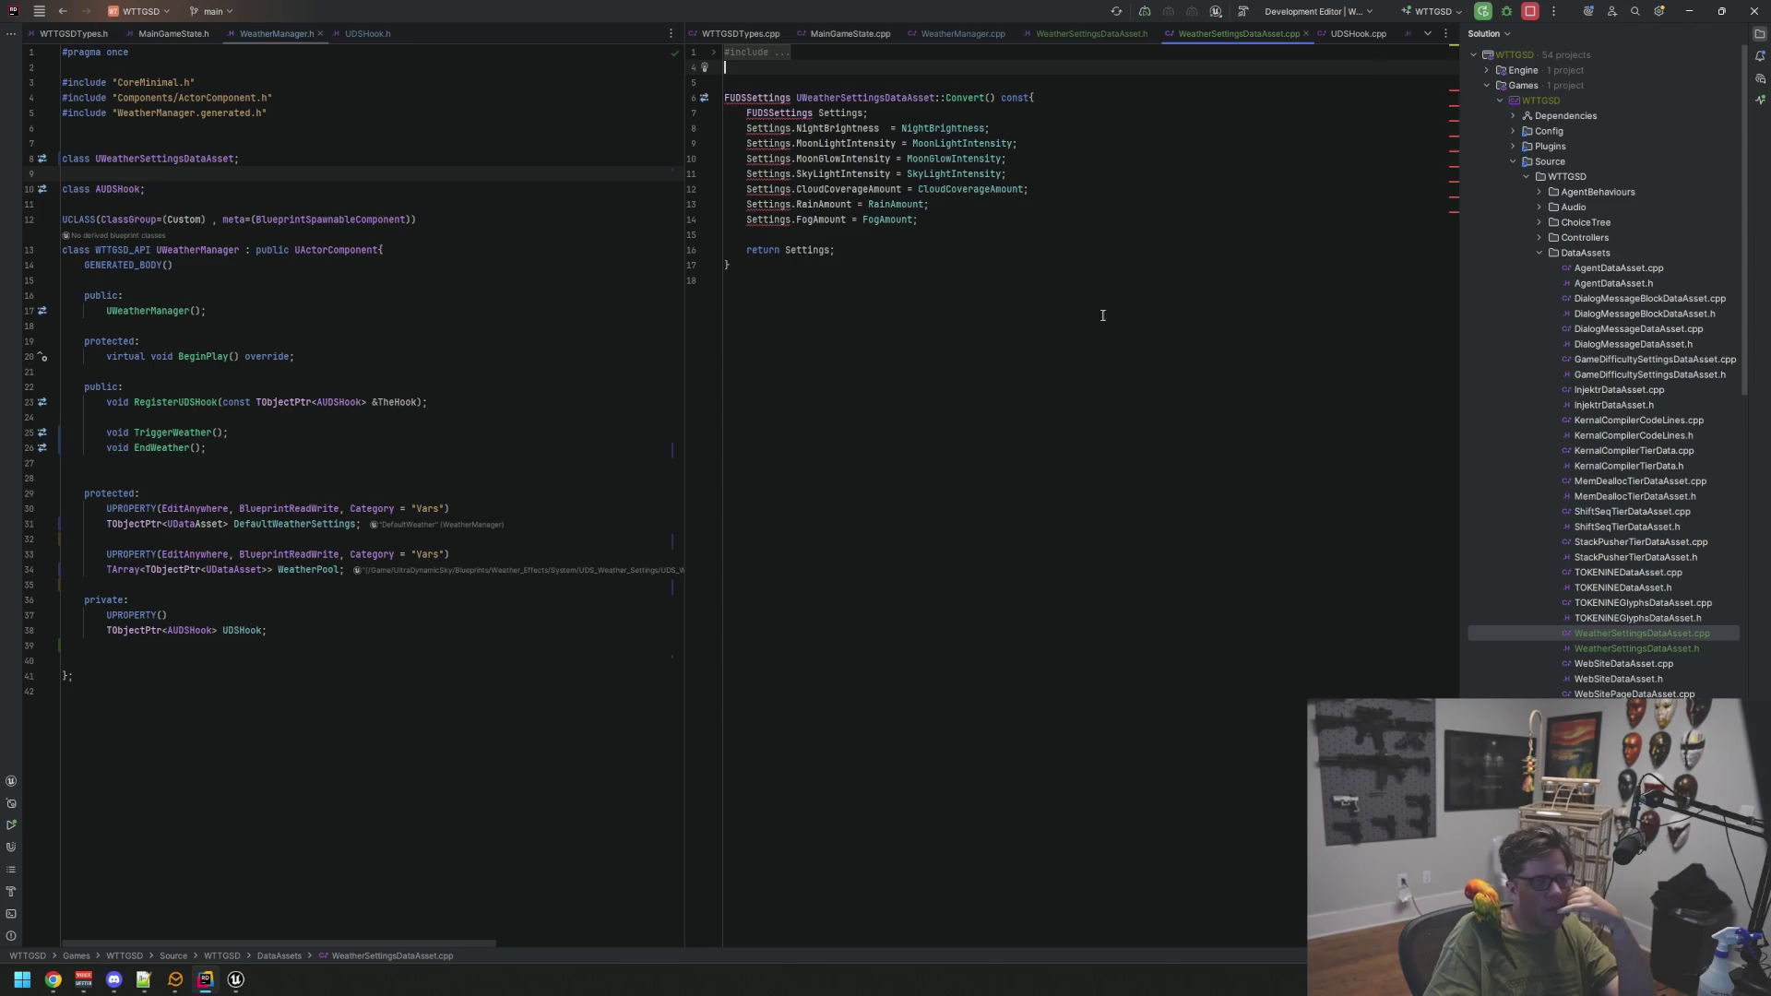
drag(1074, 313, 717, 92)
key(Delete)
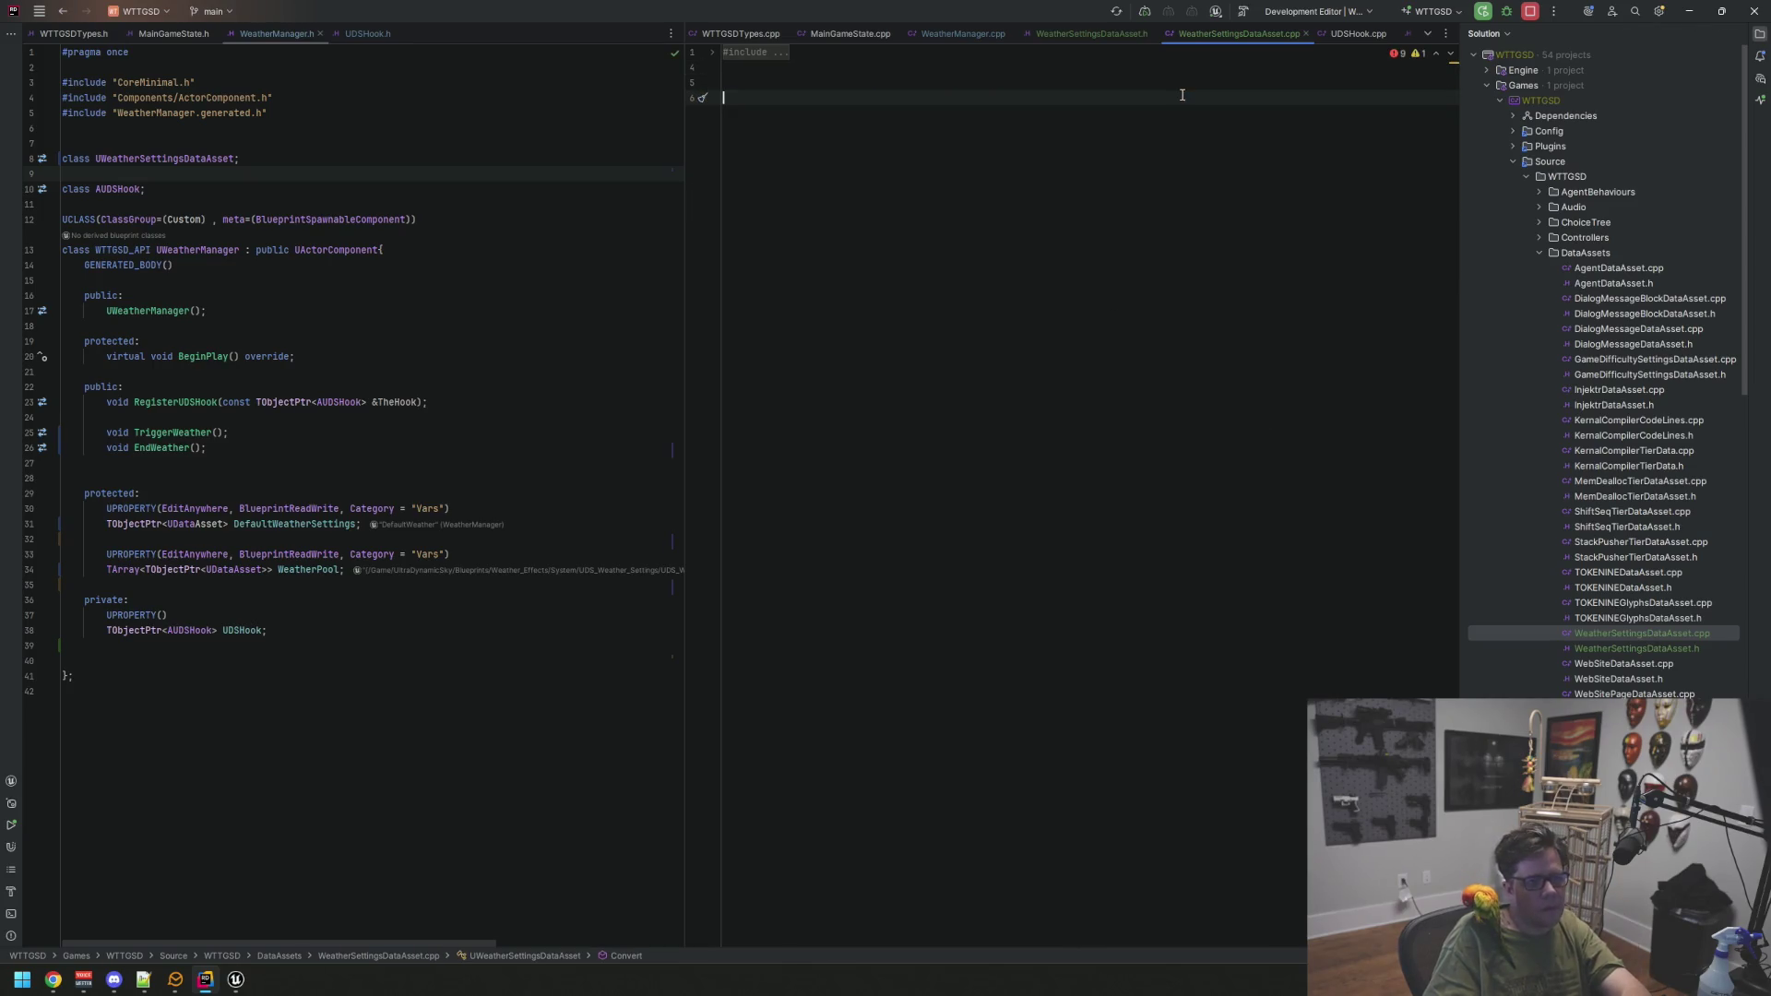
middle_click(1217, 37)
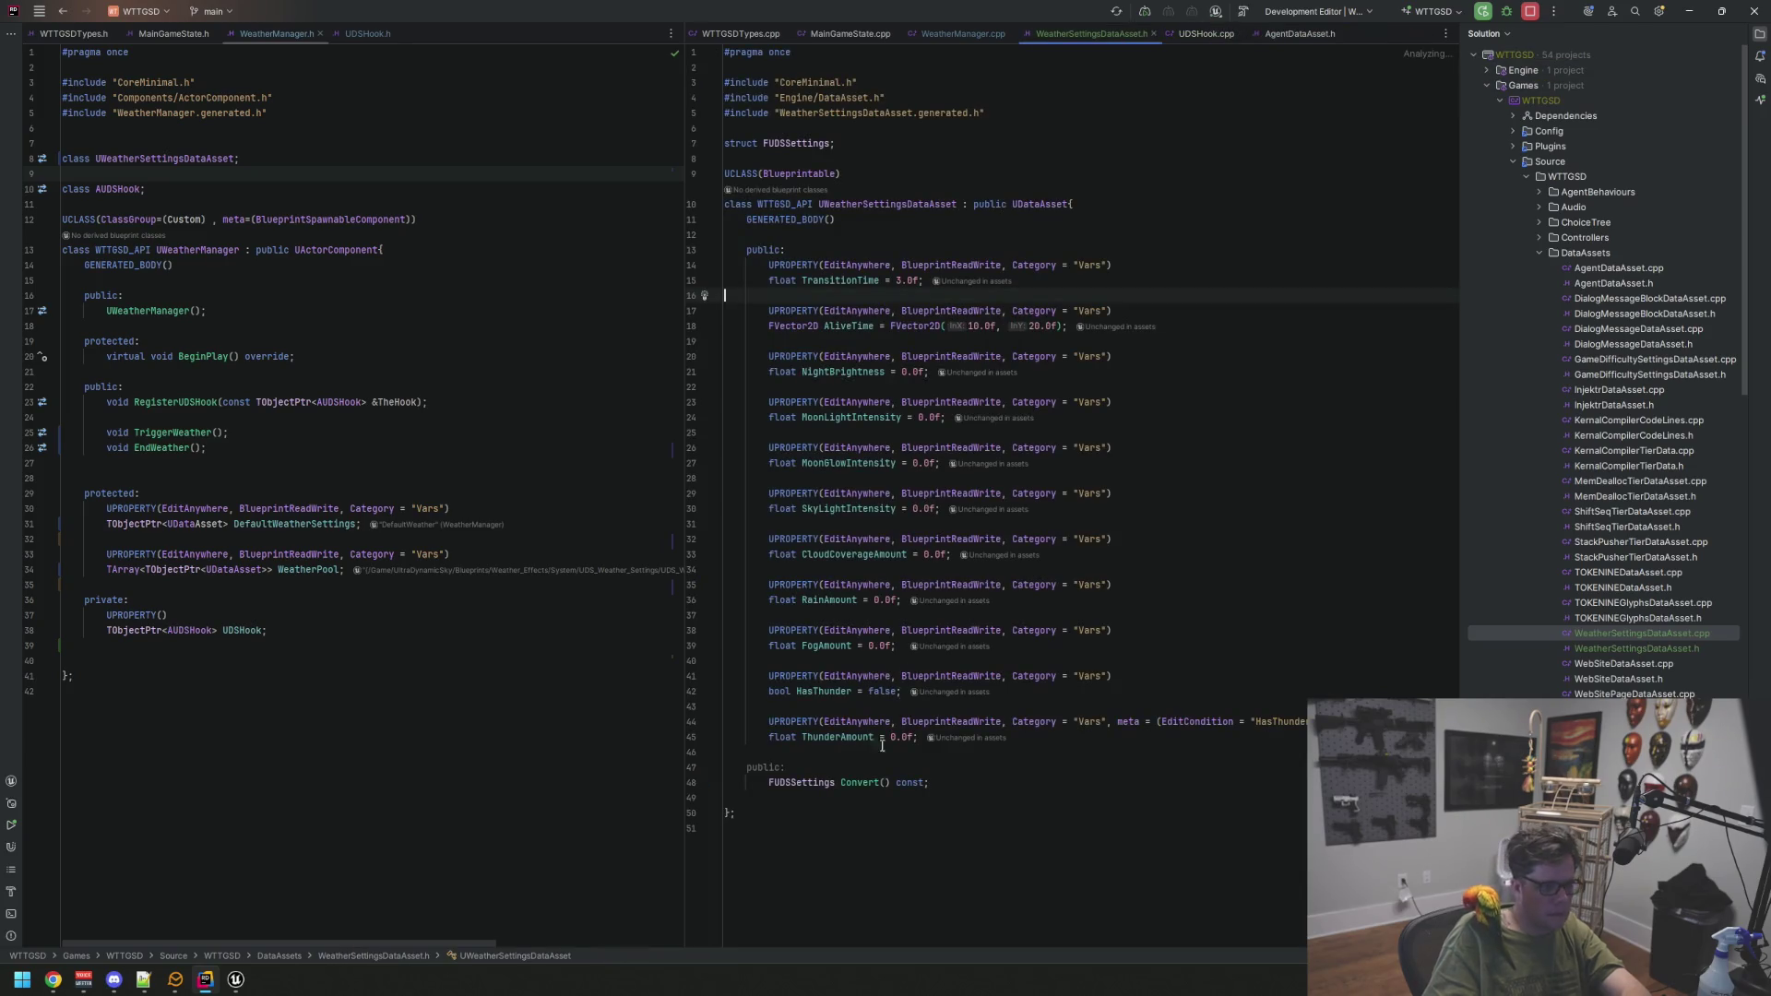
Remove the Convert declaration and weather UPROPERTYs from the header, keeping TransitionTime and AliveTime
drag(932, 782, 725, 767)
key(BackSpace)
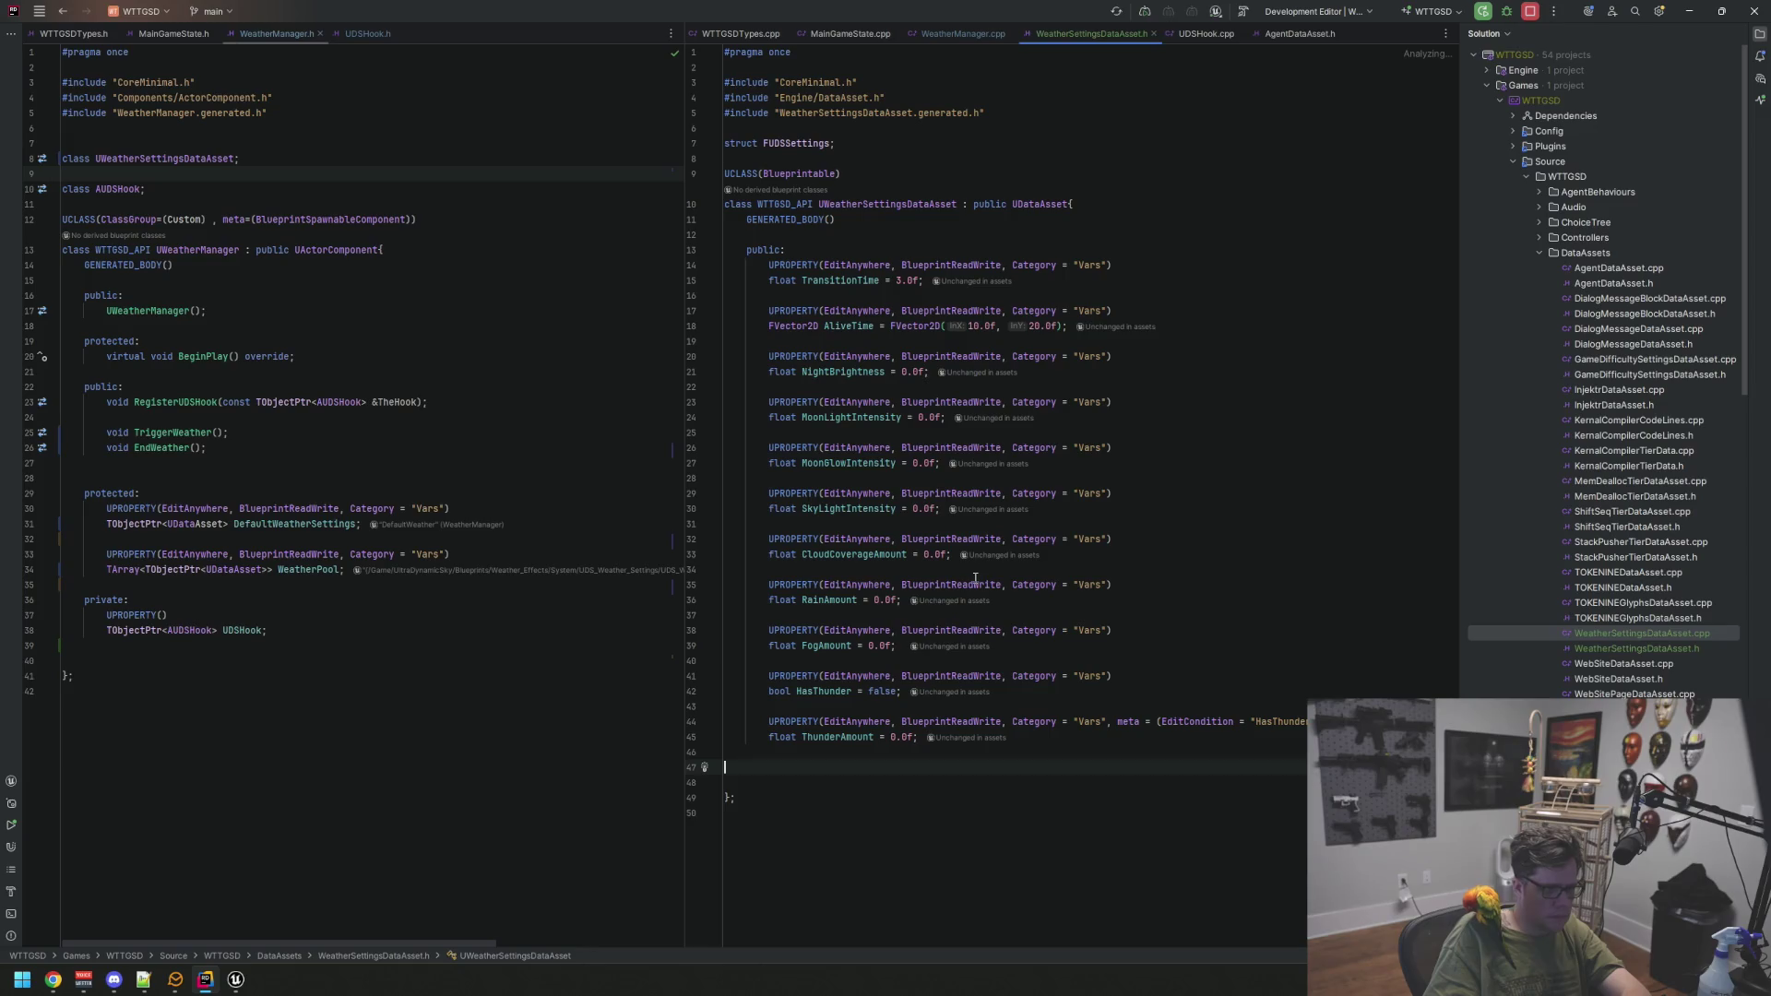
mouse_move(729, 752)
mouse_down()
mouse_move(689, 588)
mouse_move(702, 267)
mouse_up()
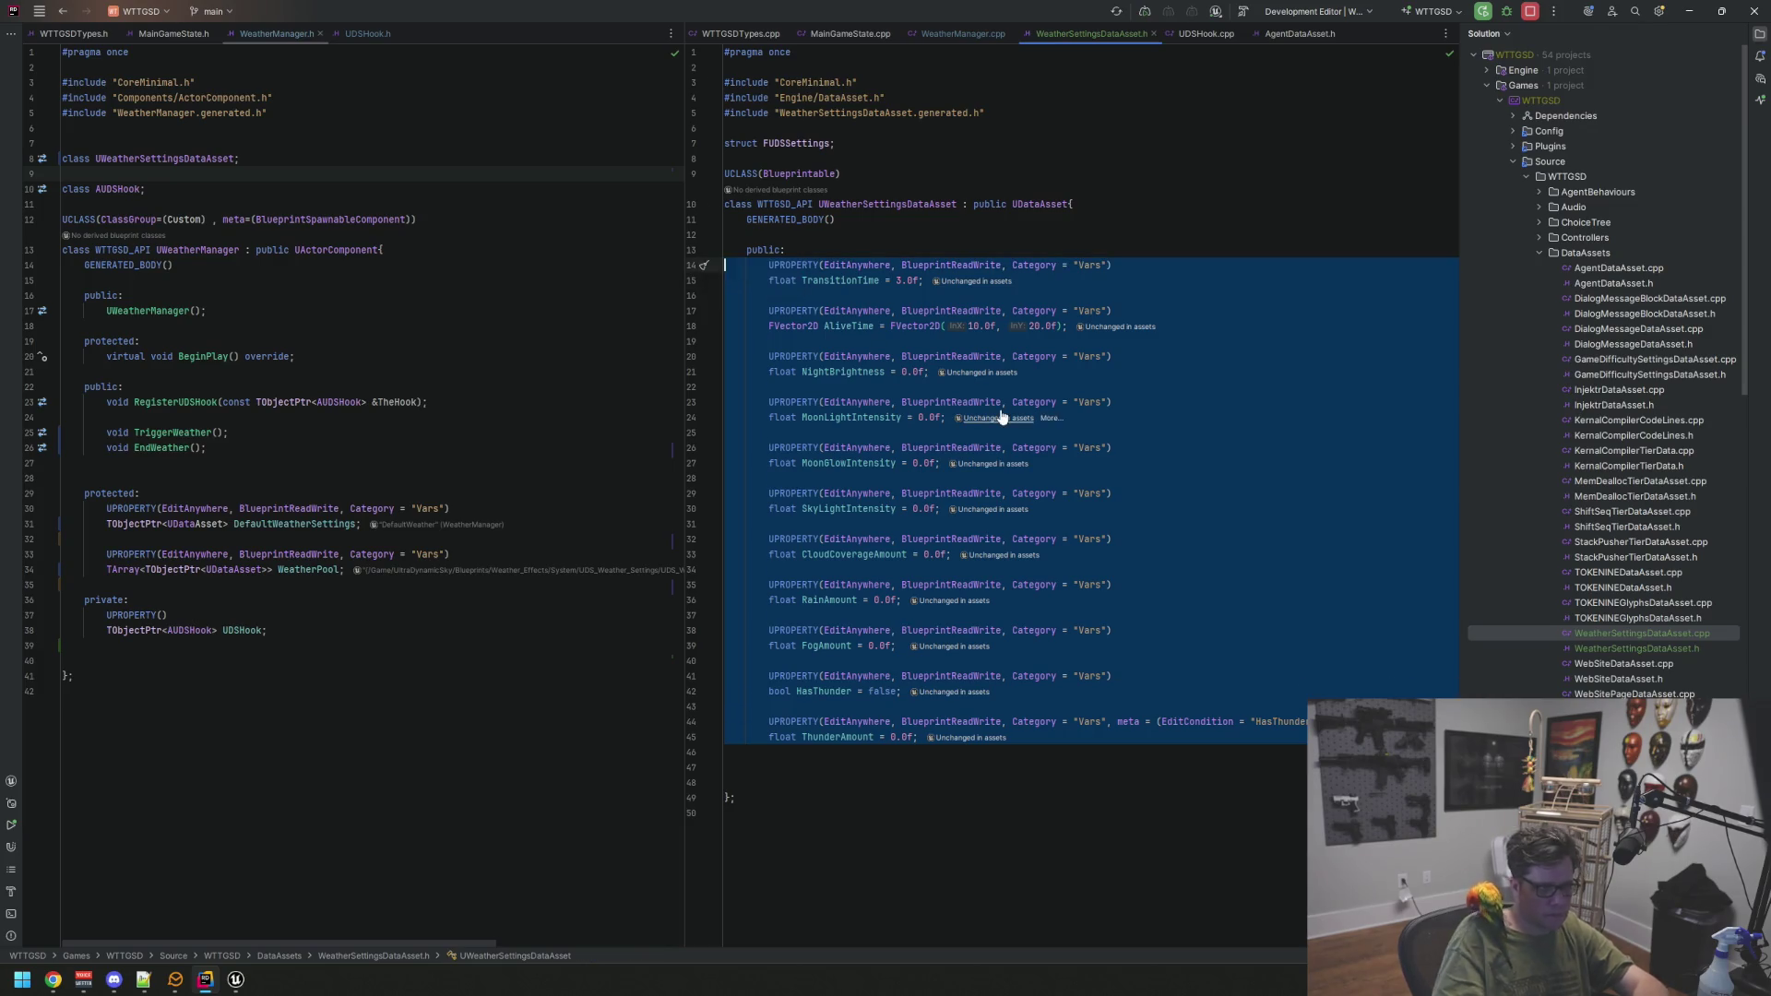
key(shift+Down)
key(shift+Down)
key(shift+Down)
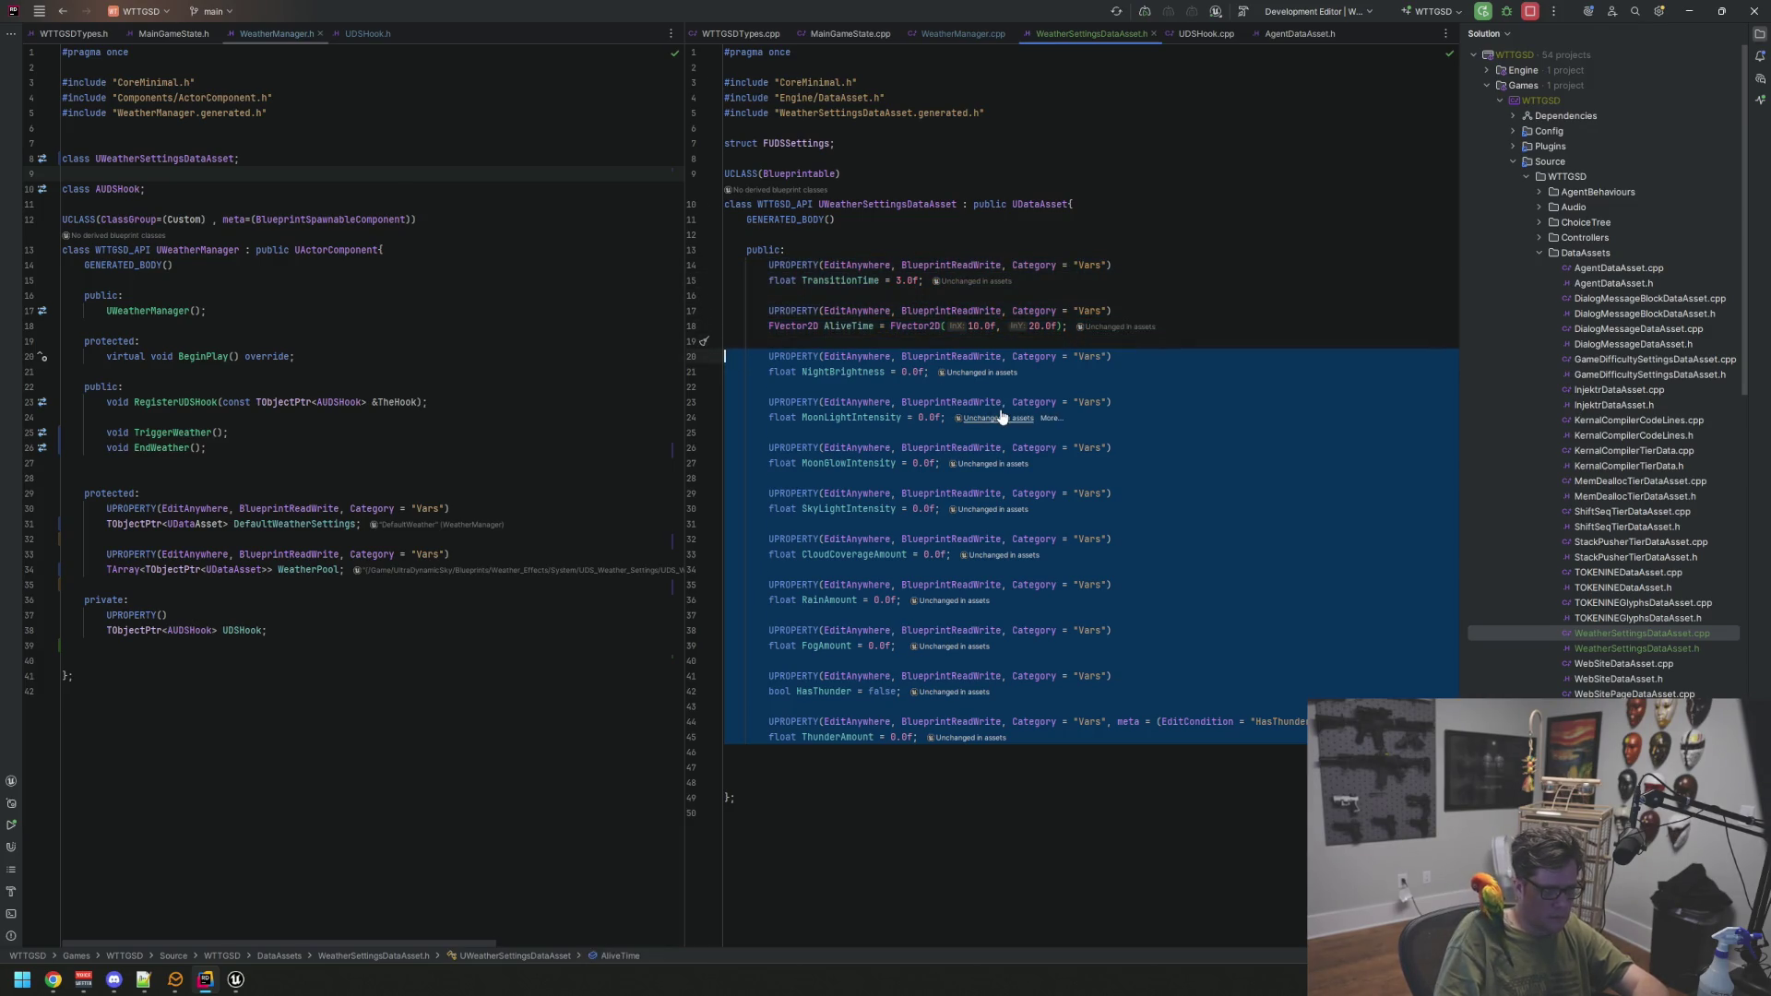
key(shift+Up)
key(Delete)
key(BackSpace)
key(BackSpace)
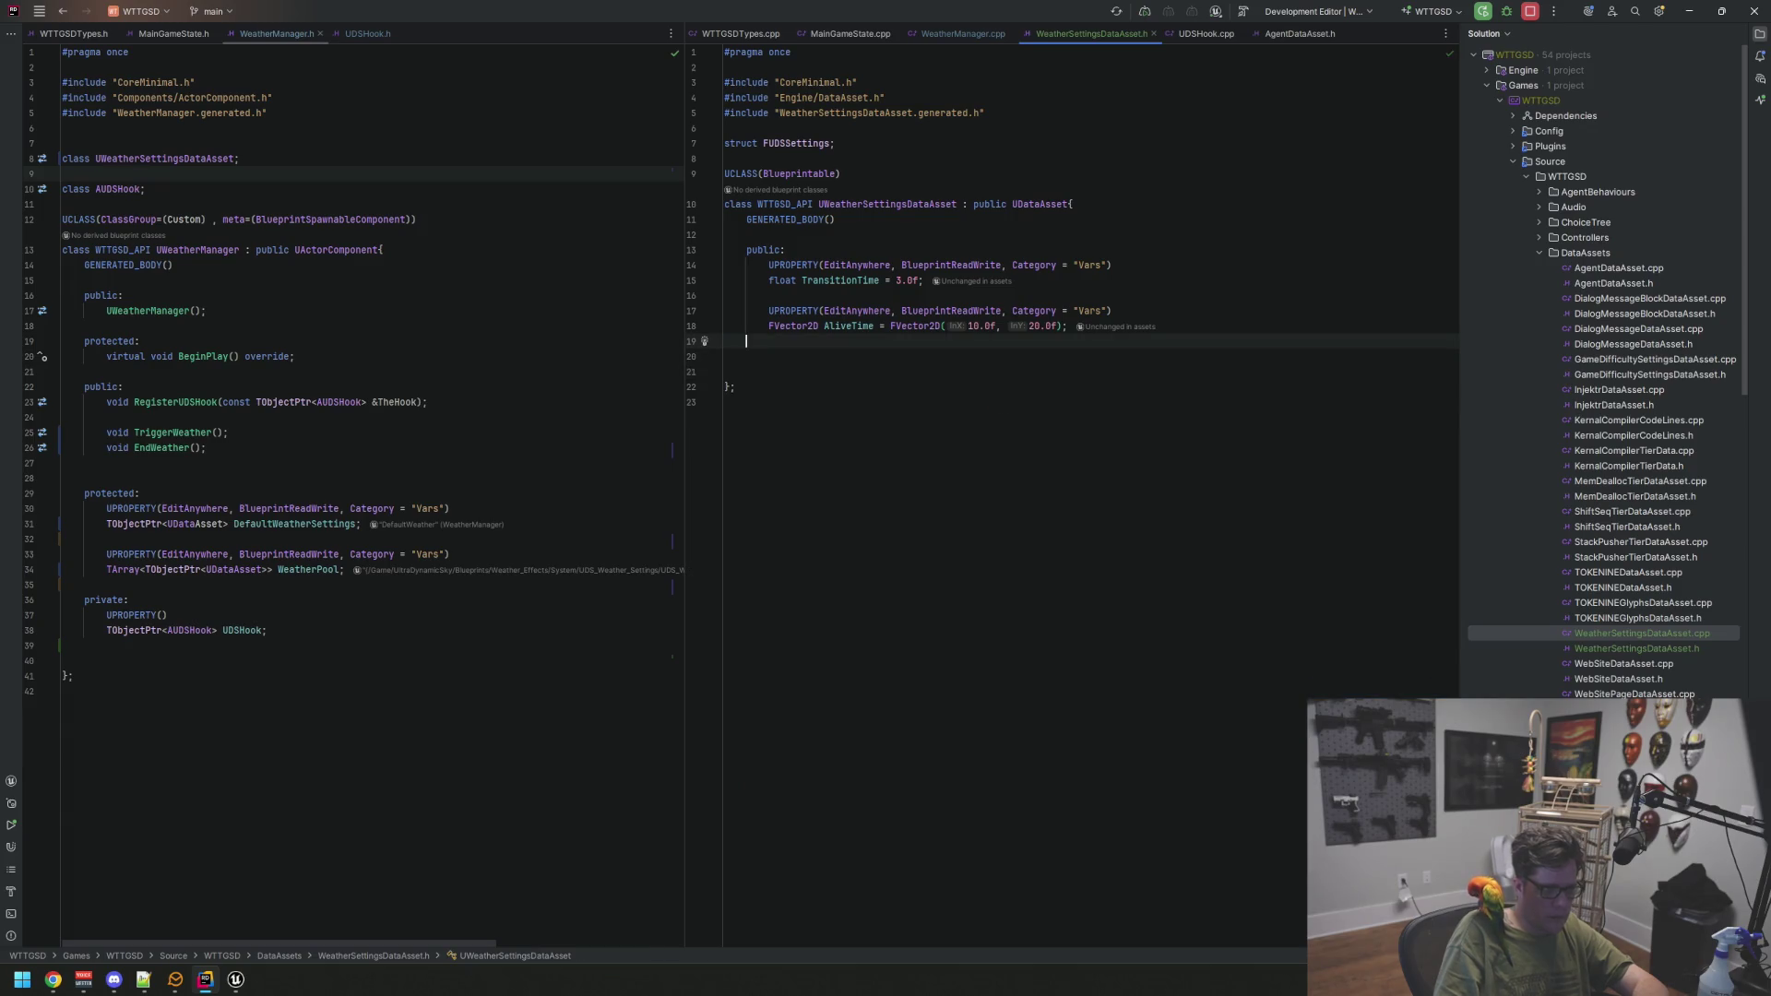
key(Down)
key(Down)
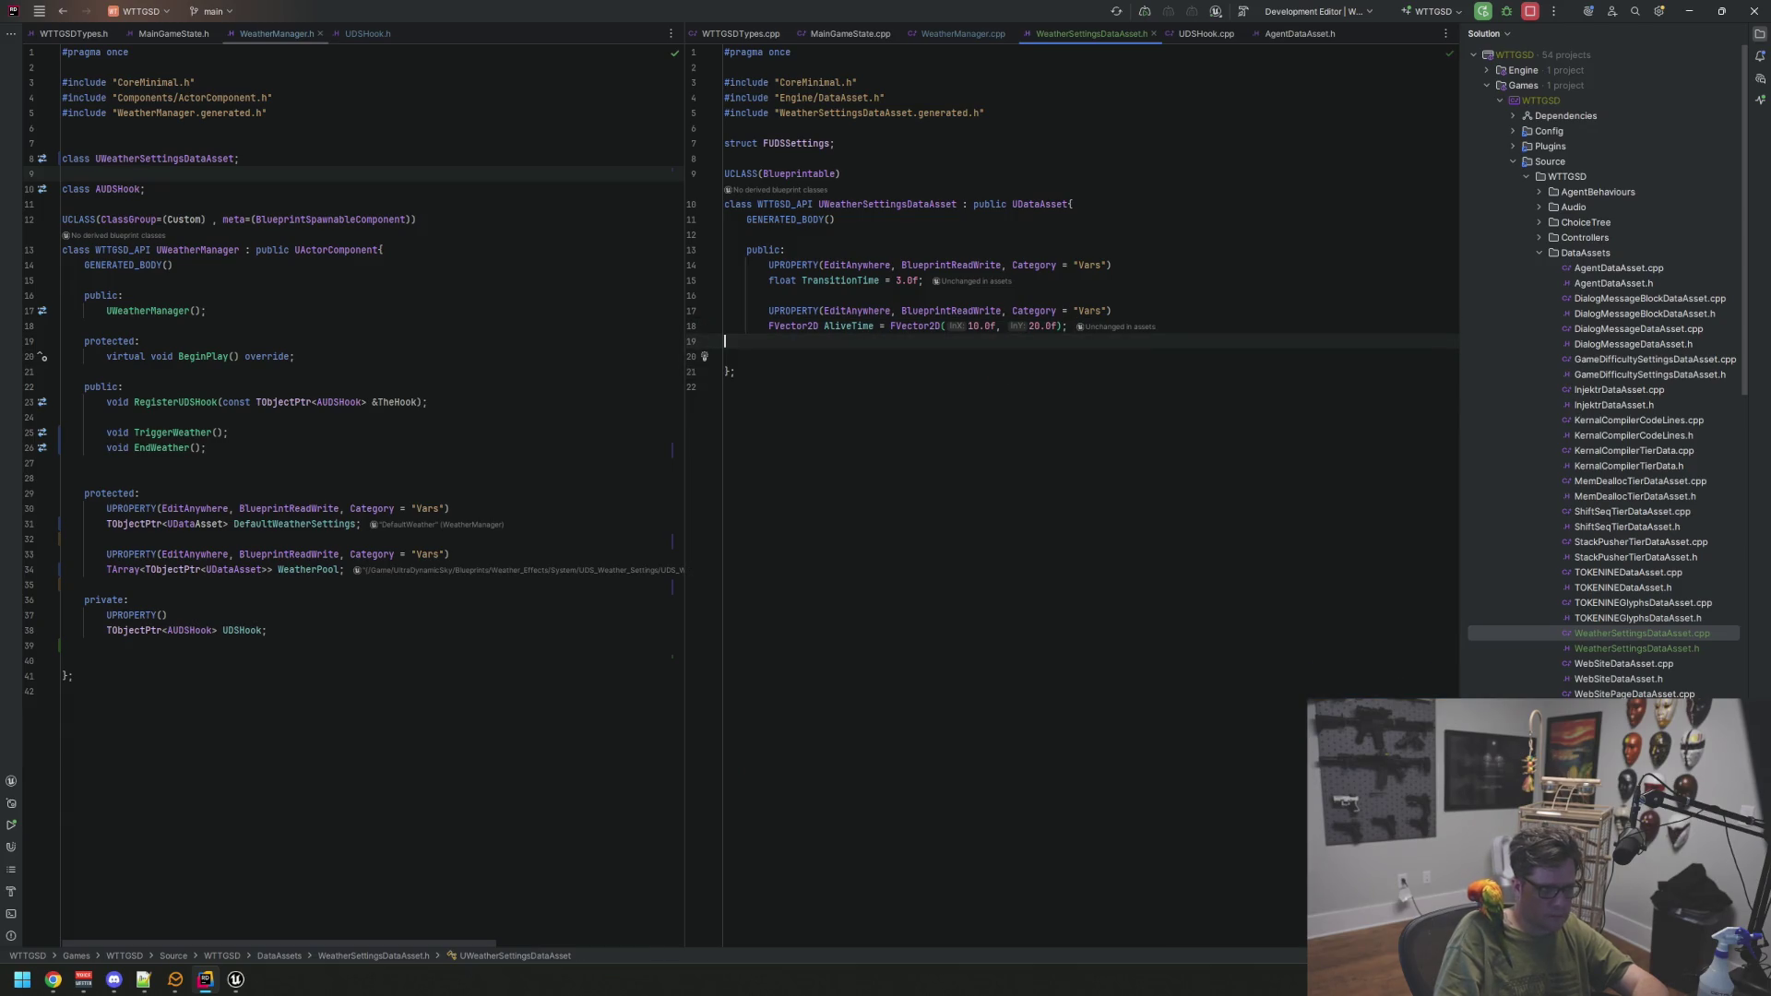
key(Return)
key(Up)
key(Tab)
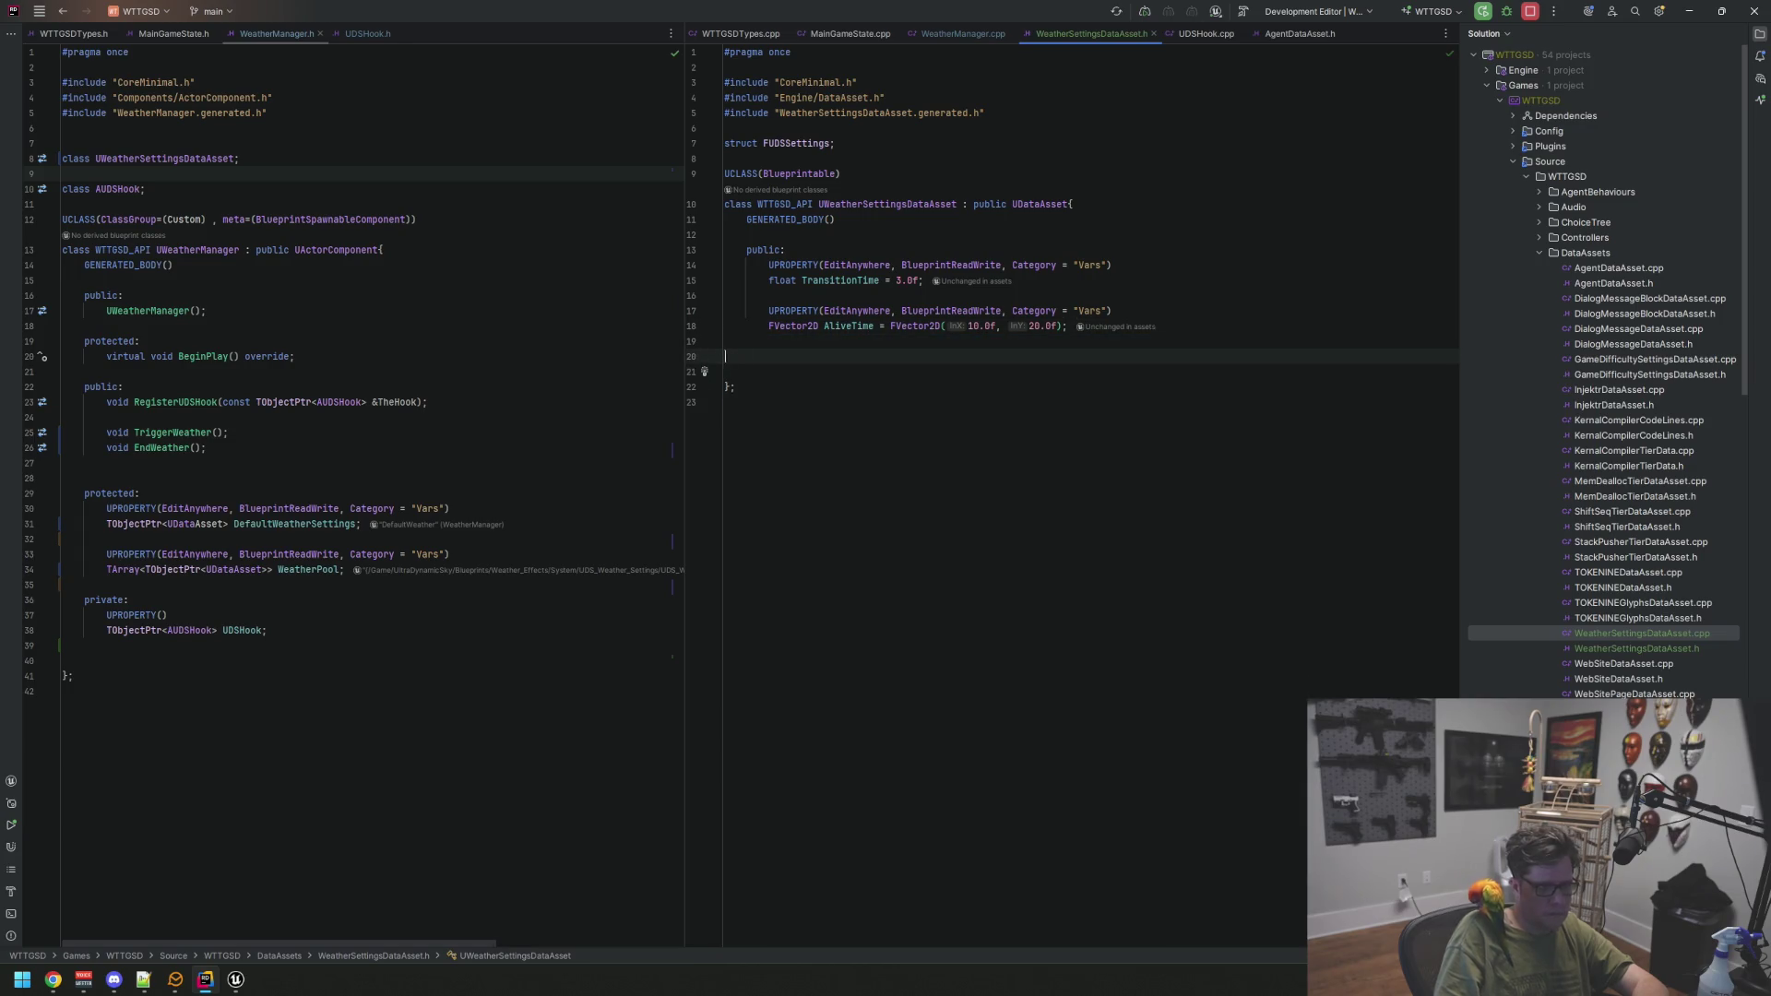
Delete the FUDSSettings forward declaration from WeatherSettingsDataAsset.h
key(Up)
key(Up)
key(Up)
key(Up)
key(shift+End)
key(Delete)
key(Down)
click(724, 143)
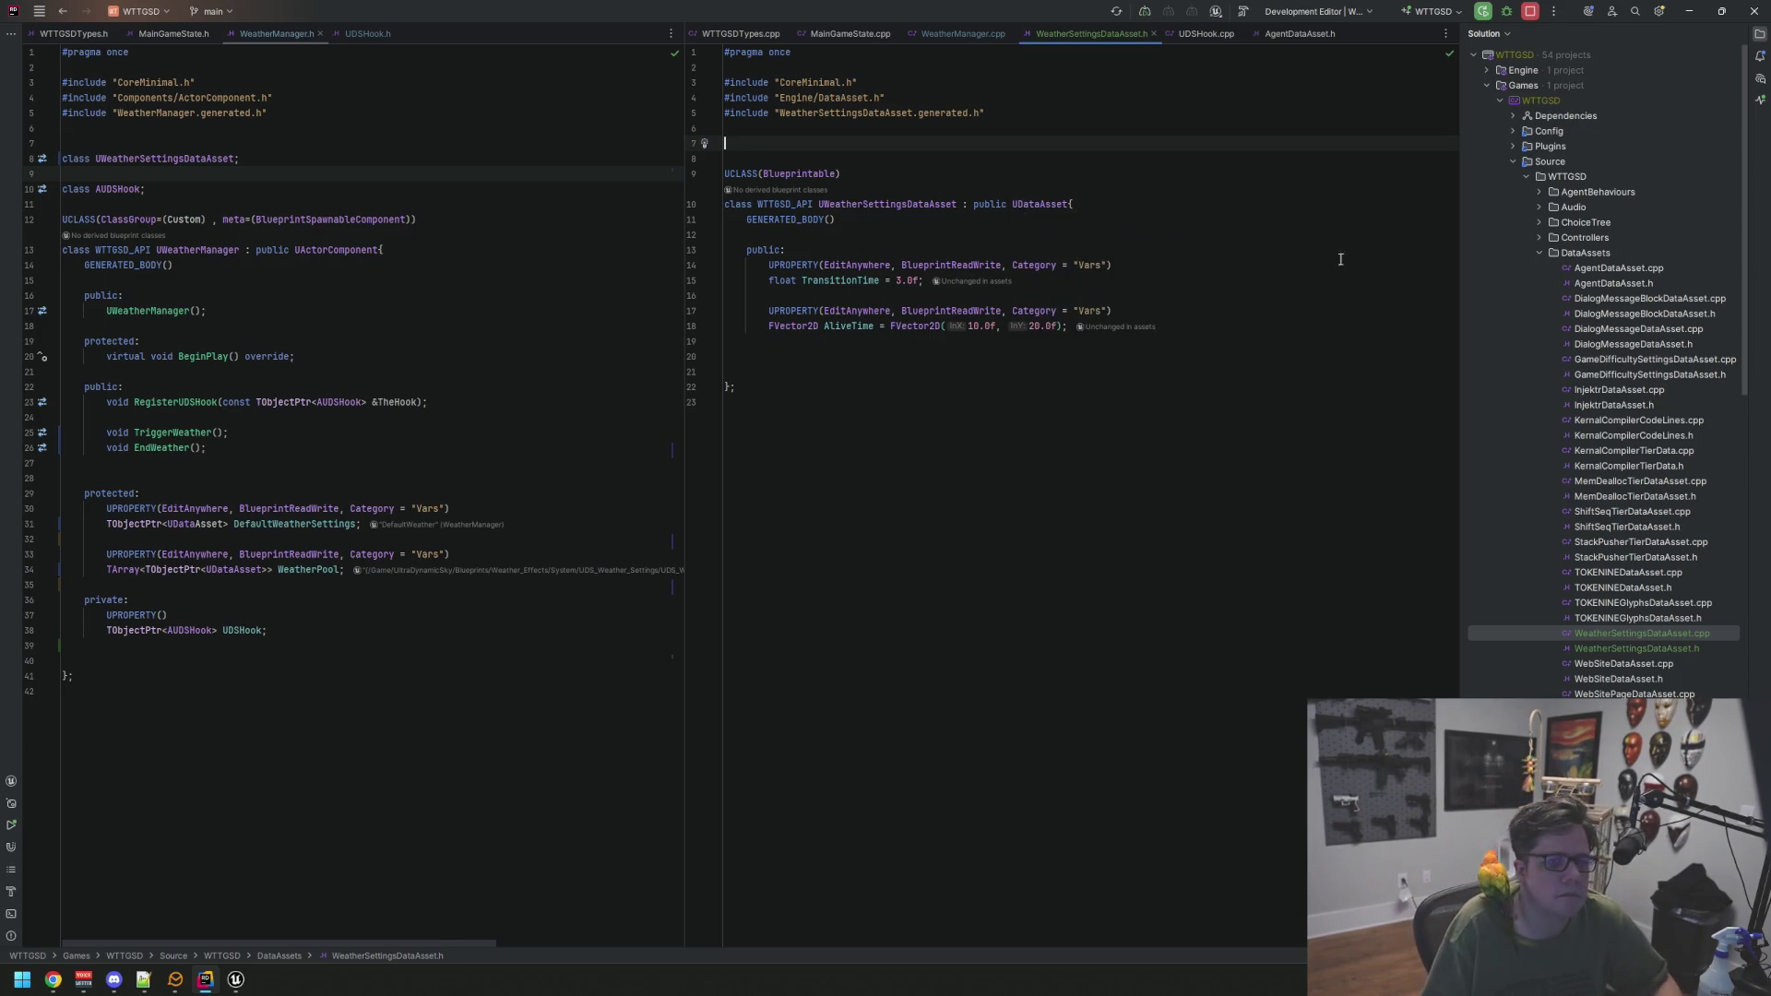
Close the solution file tree and bring the Unreal Editor to the front
click(1757, 46)
click(1015, 351)
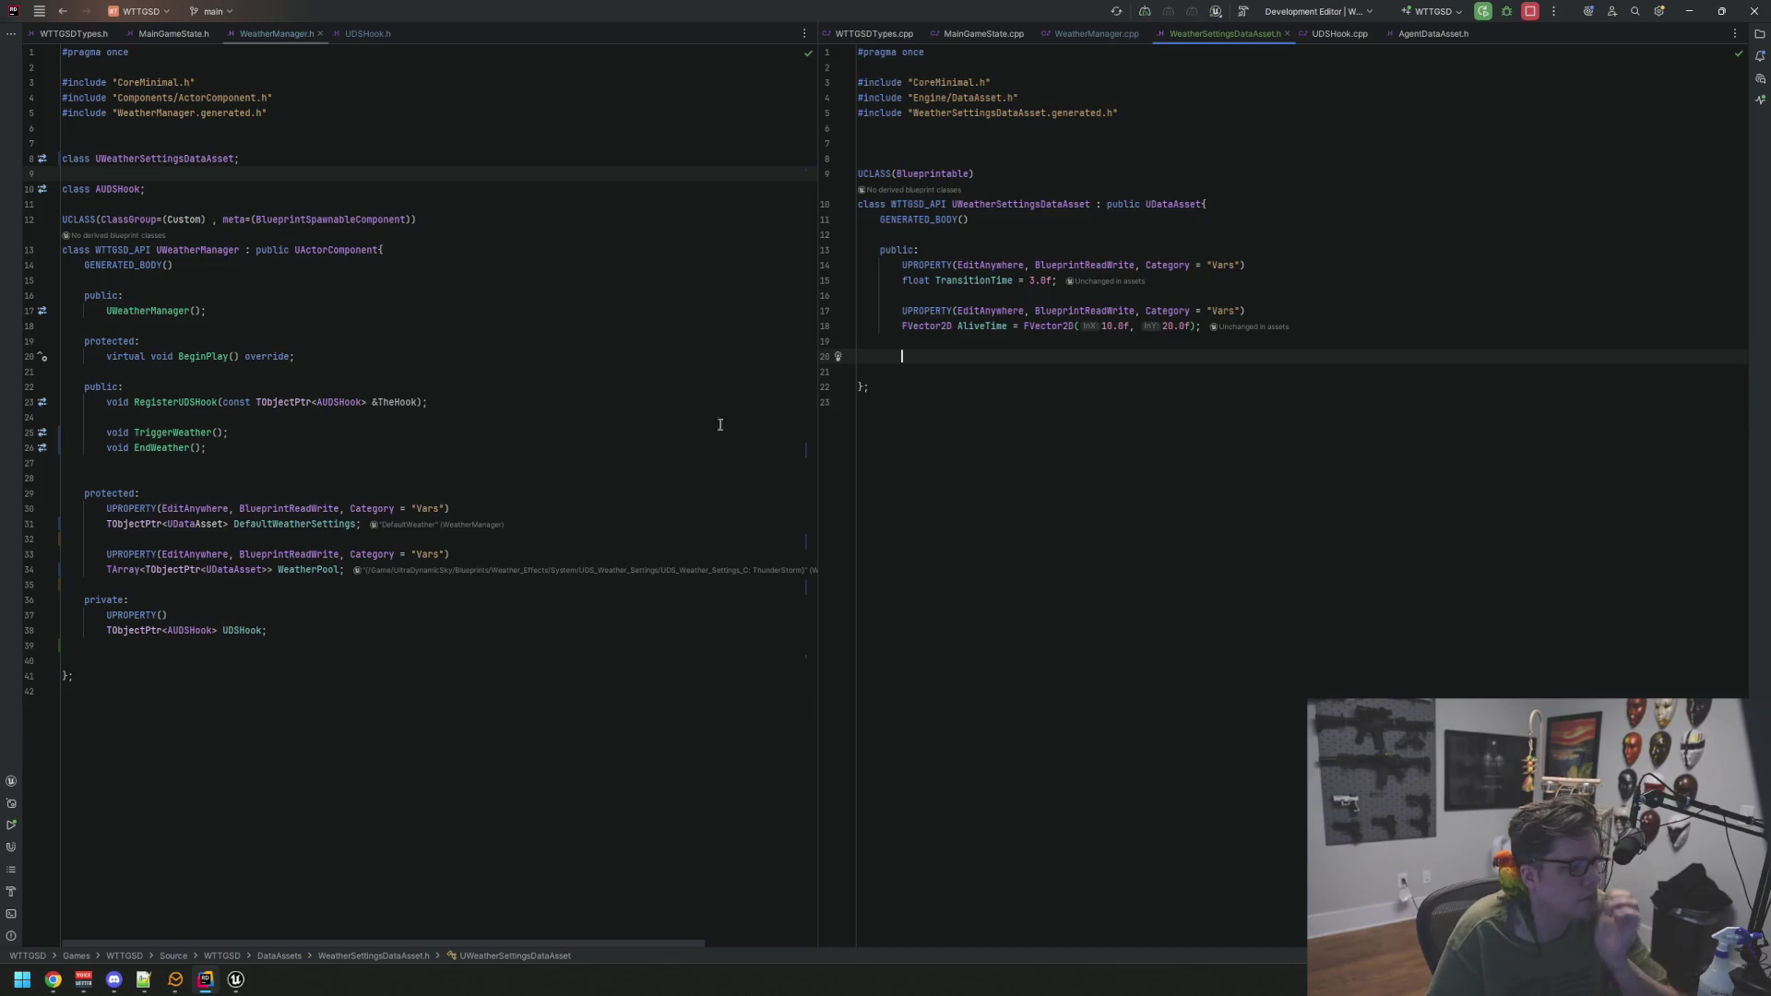
click(236, 978)
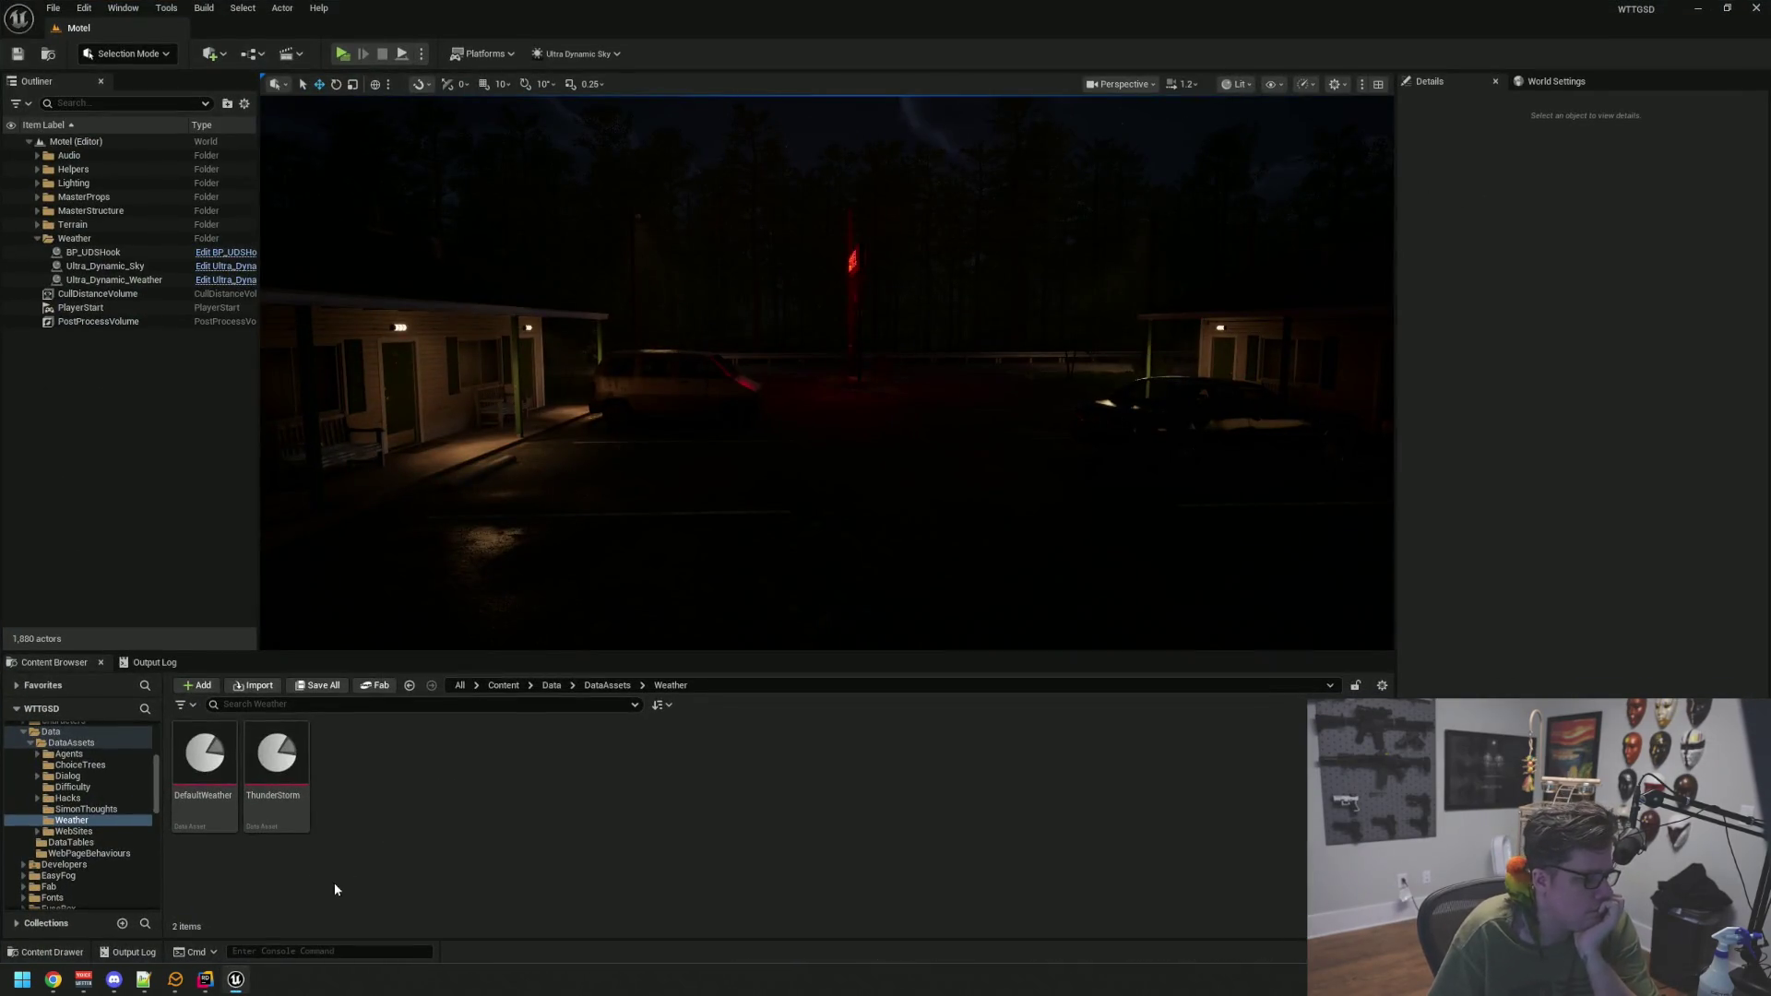
Close the Unreal Editor window
click(237, 979)
click(236, 978)
right_click(236, 979)
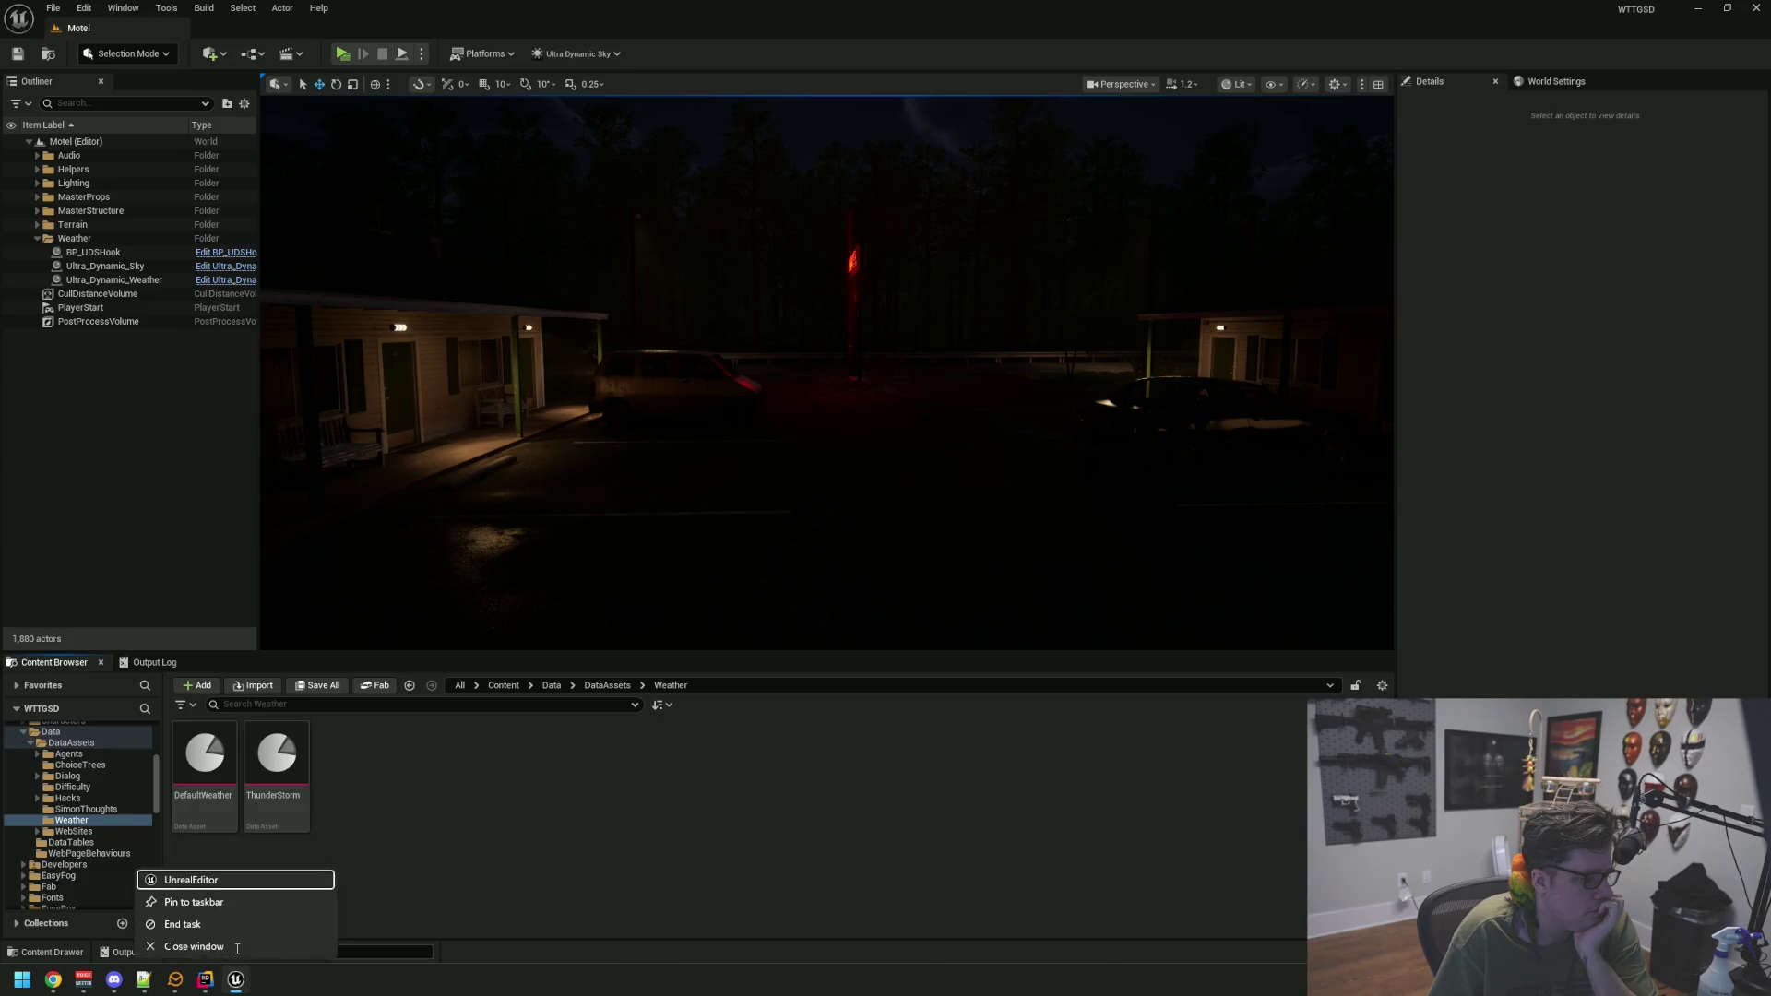
click(237, 948)
Show WeatherManager.cpp beside the header at the TriggerWeather function
click(1041, 340)
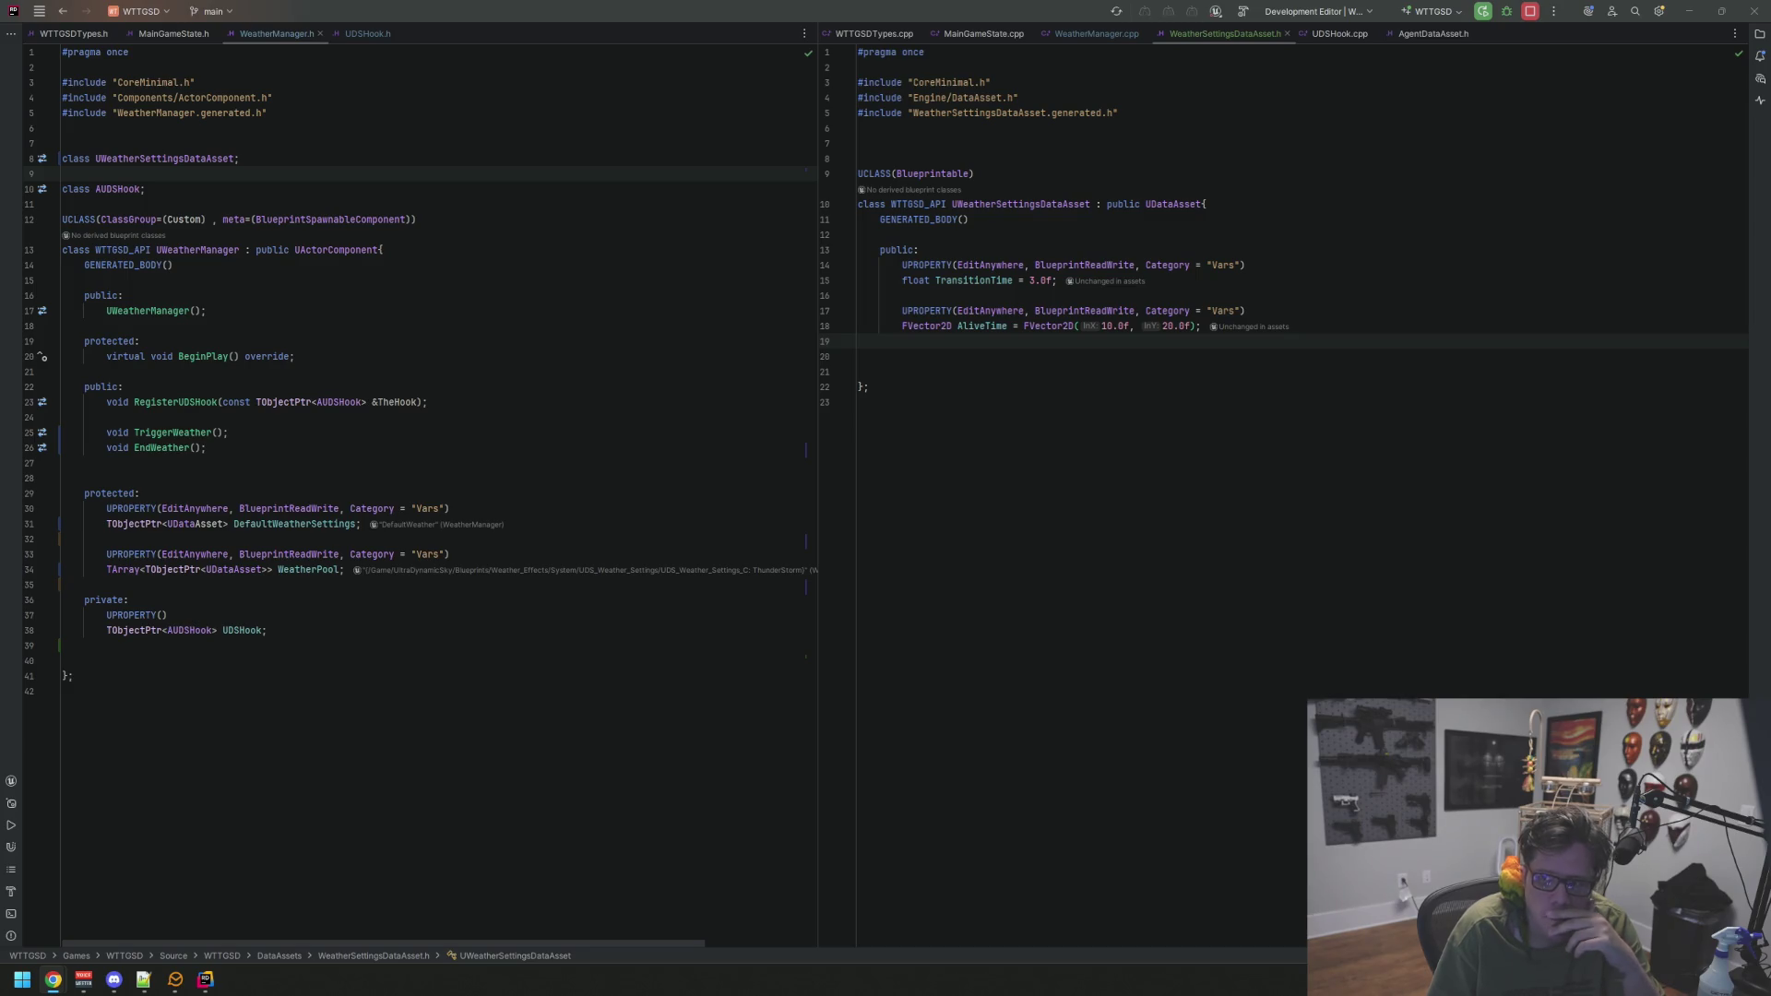
click(1096, 34)
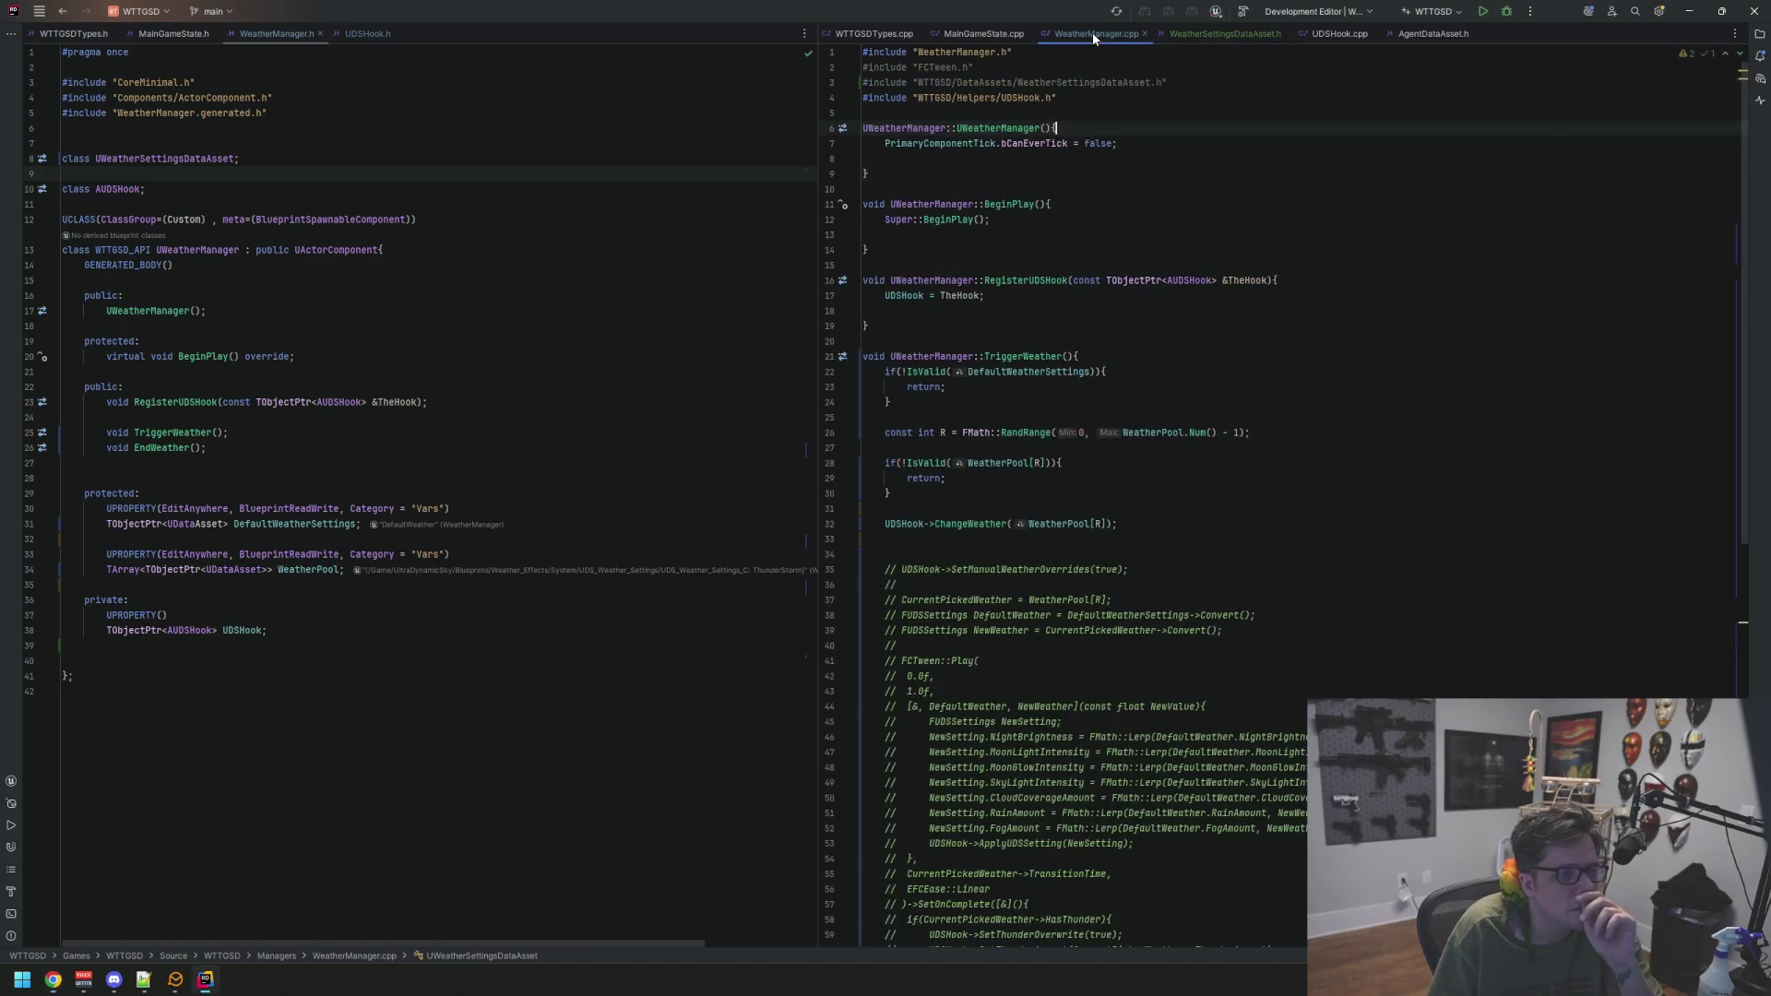
scroll(1072, 436, down, 10)
scroll(1071, 435, up, 6)
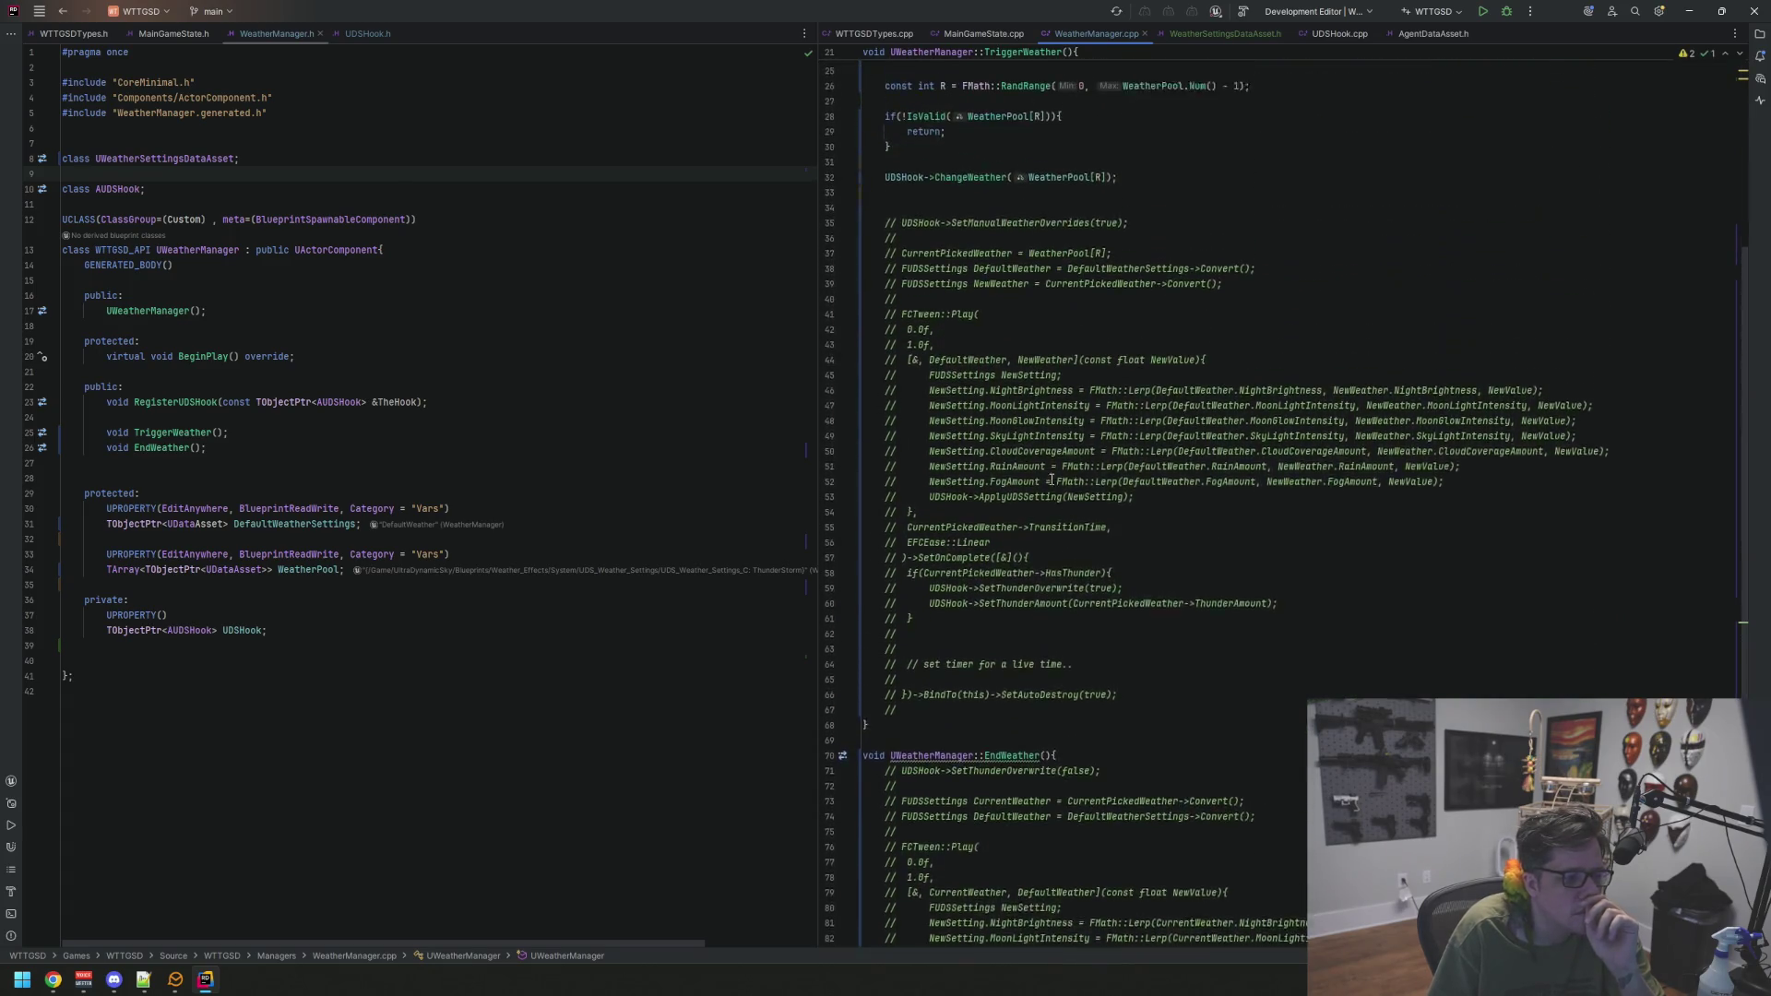
Delete the commented-out tween block in TriggerWeather
mouse_move(896, 738)
mouse_down()
mouse_move(864, 679)
mouse_move(859, 472)
mouse_up()
key(BackSpace)
key(BackSpace)
key(BackSpace)
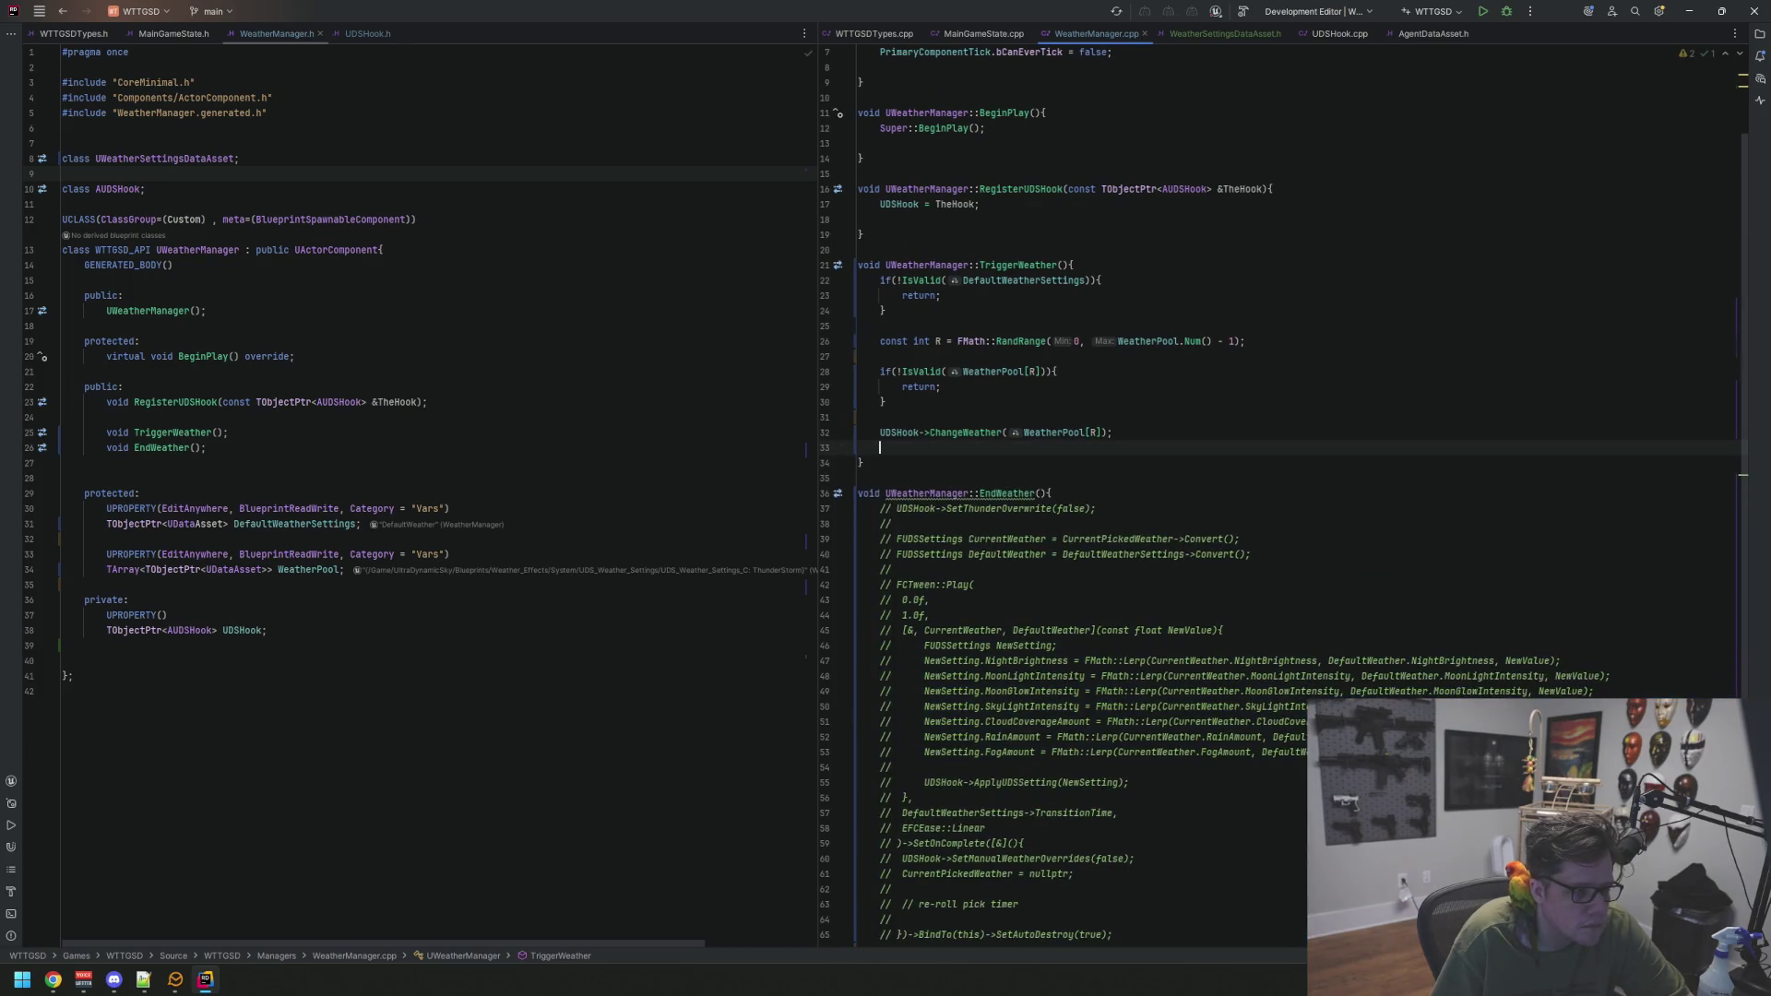
scroll(1059, 676, down, 3)
Replace EndWeather's commented-out code with a '// re-roll delay time between weather and etc.' comment
mouse_move(1116, 788)
mouse_down()
mouse_move(862, 773)
mouse_move(850, 369)
mouse_up()
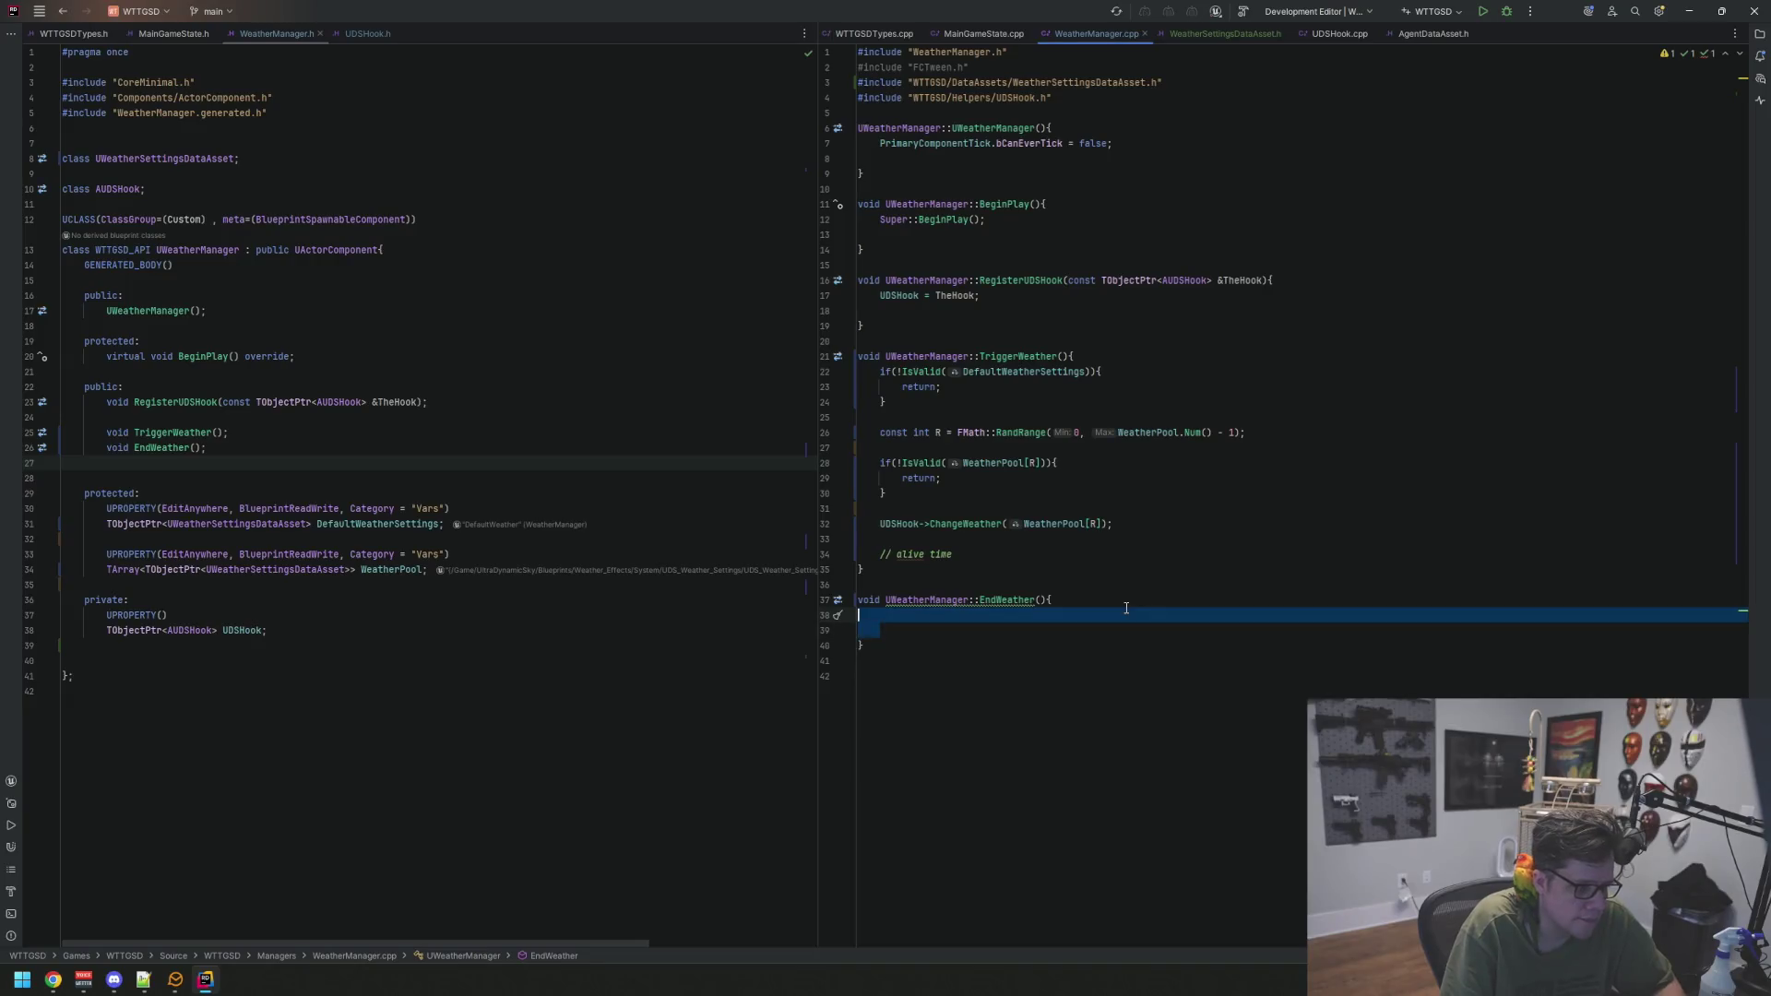
text(/ re)
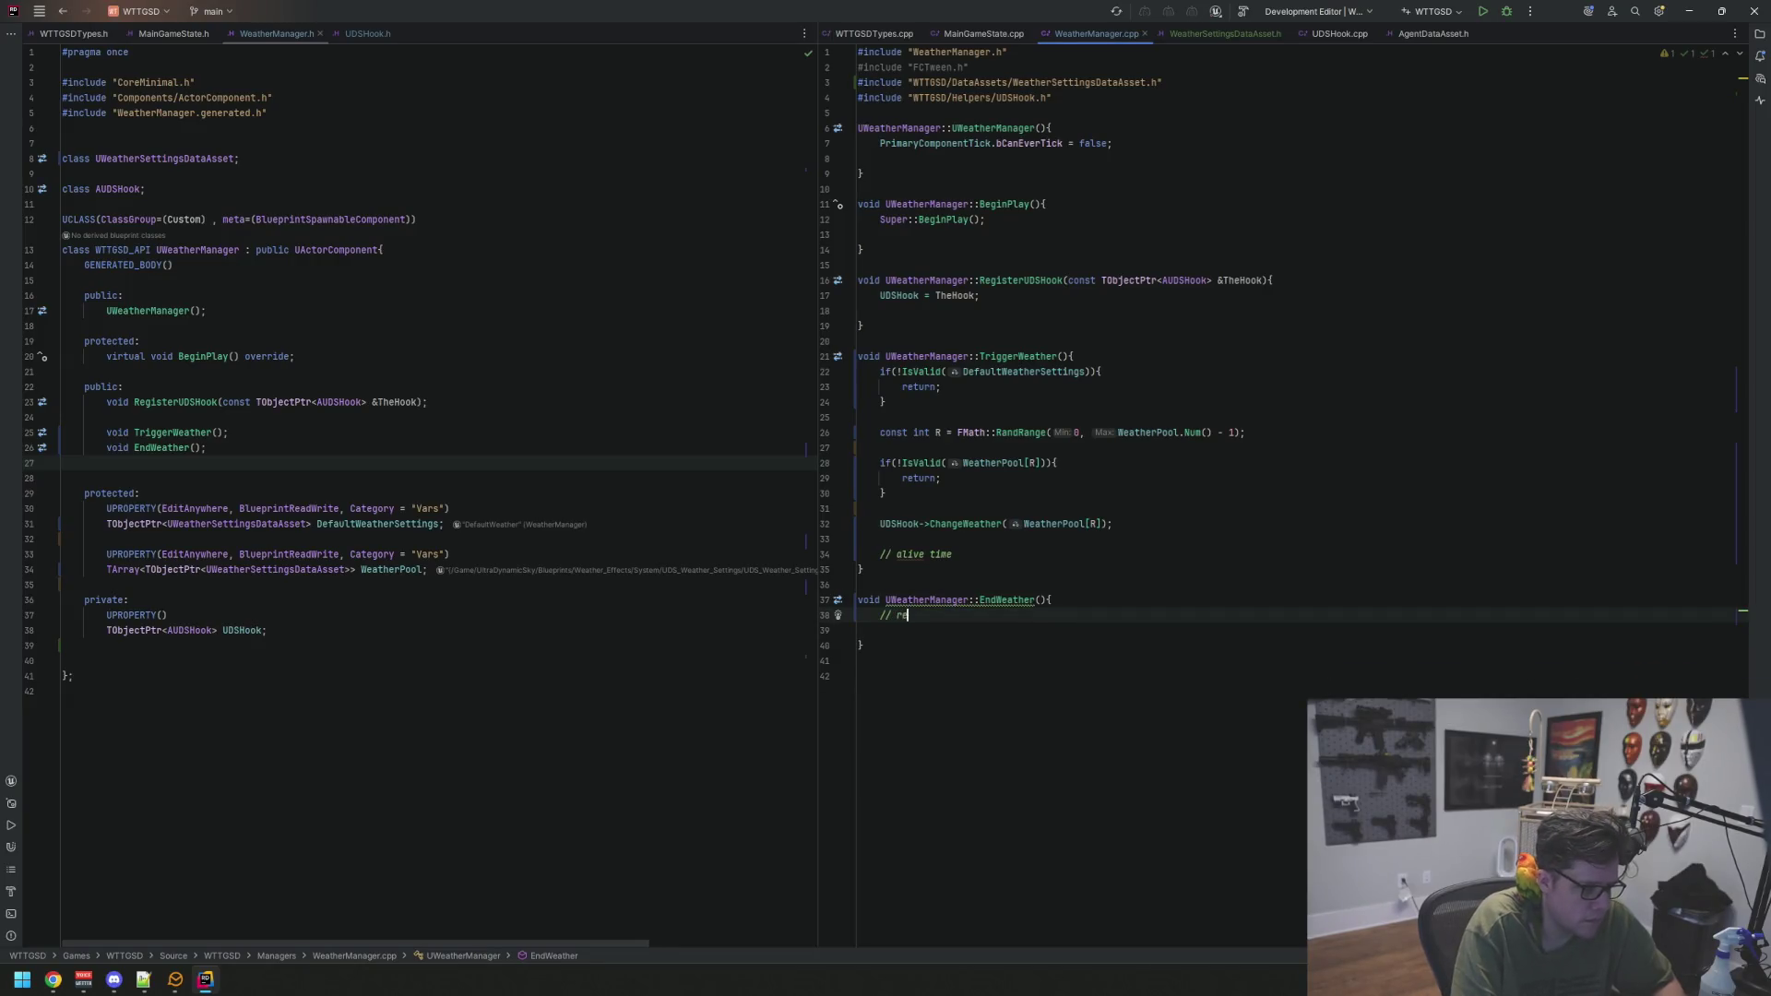
text(-rolay time betwe)
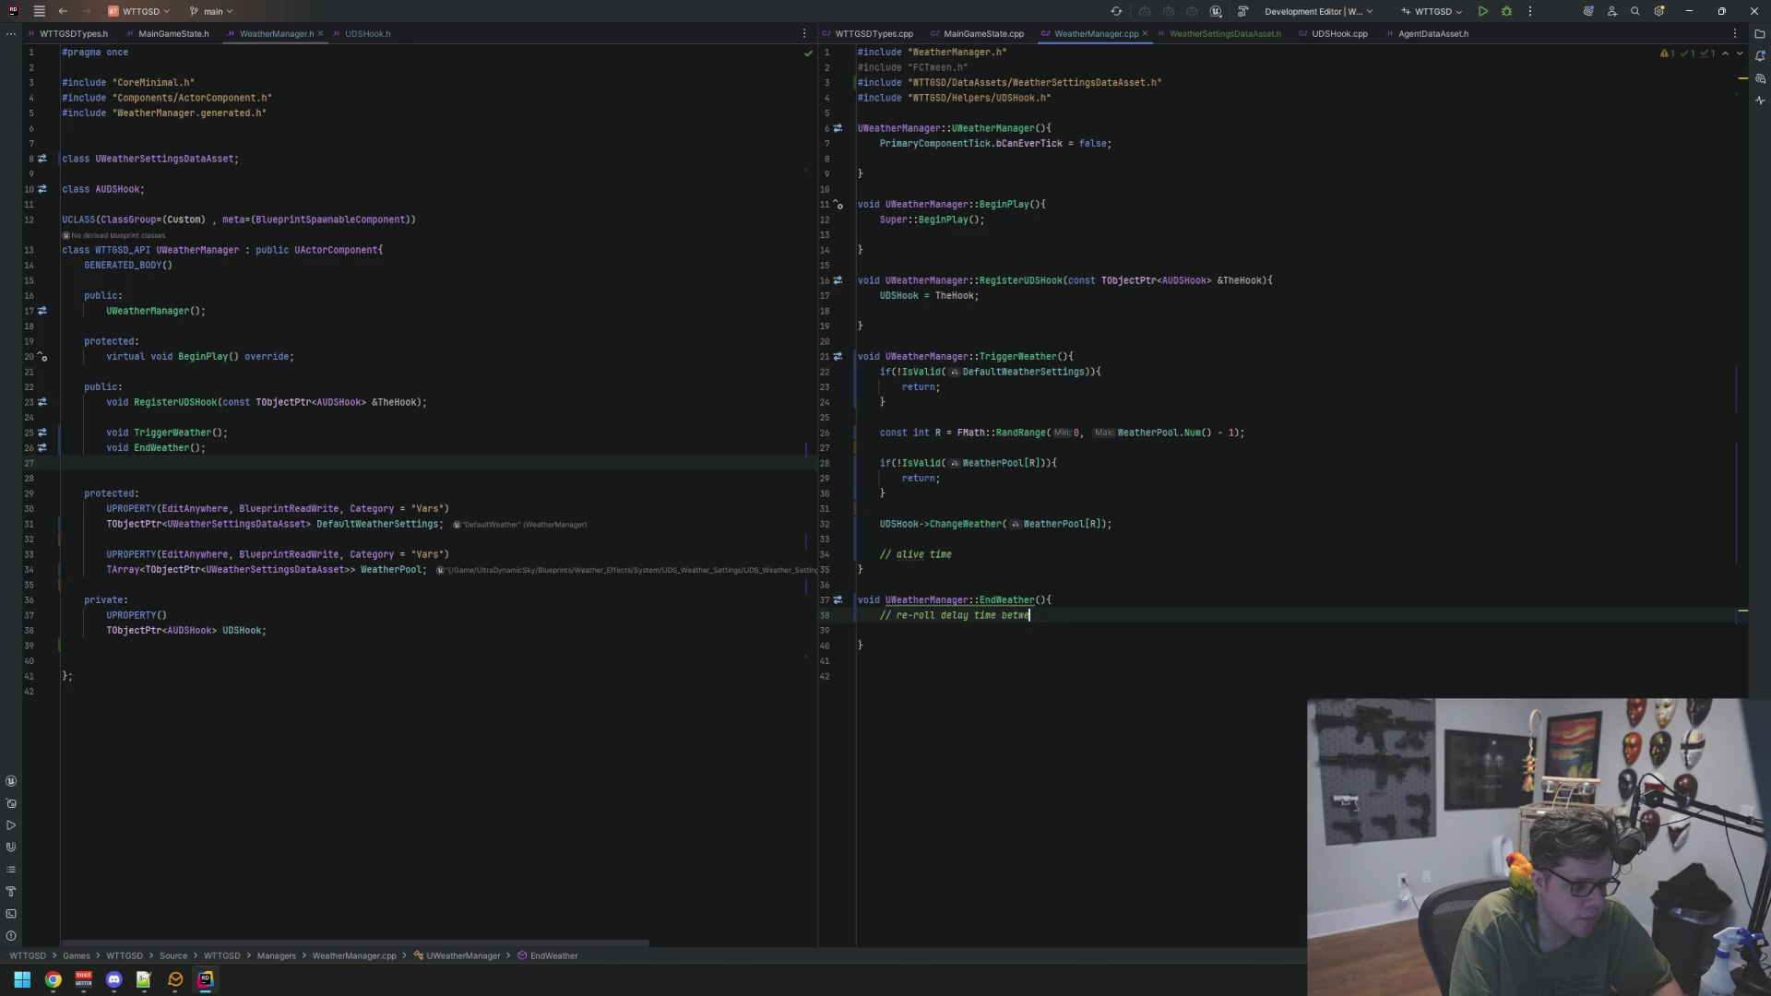
text(eneather and et)
text(etc.)
key(Down)
key(Return)
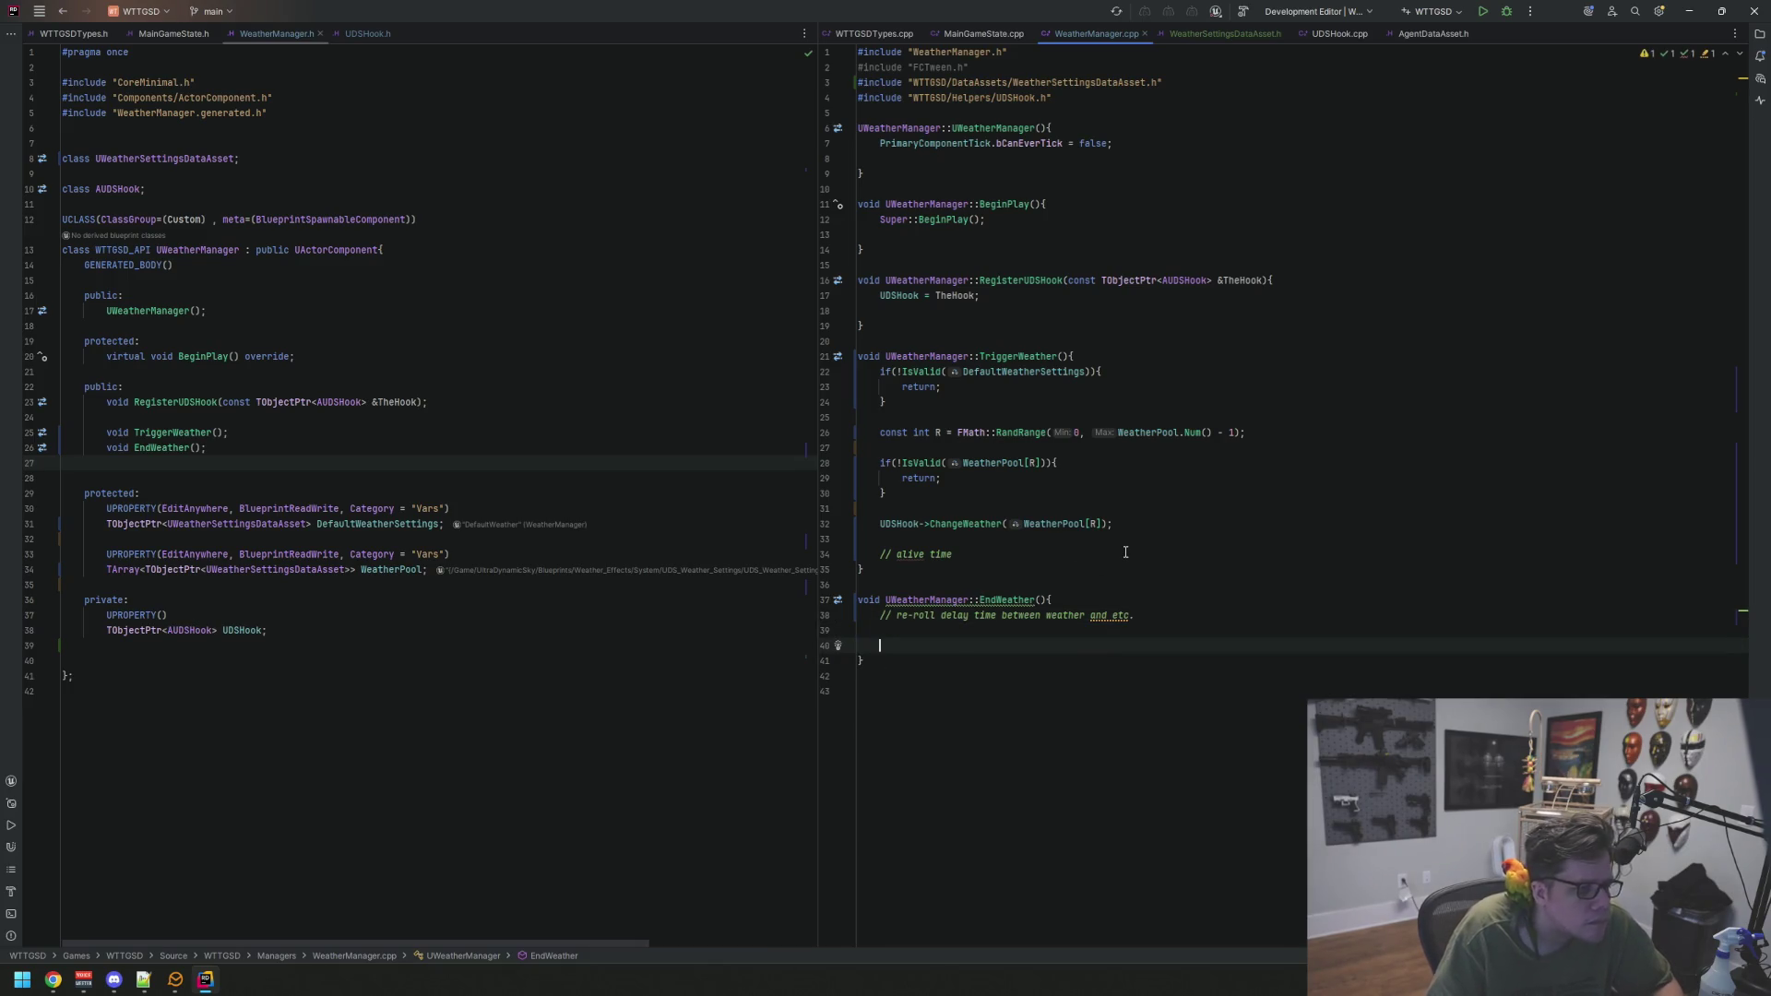
Add UDSHook->ChangeWeather(DefaultWeatherSettings); to EndWeather
text(UDSHook->Change)
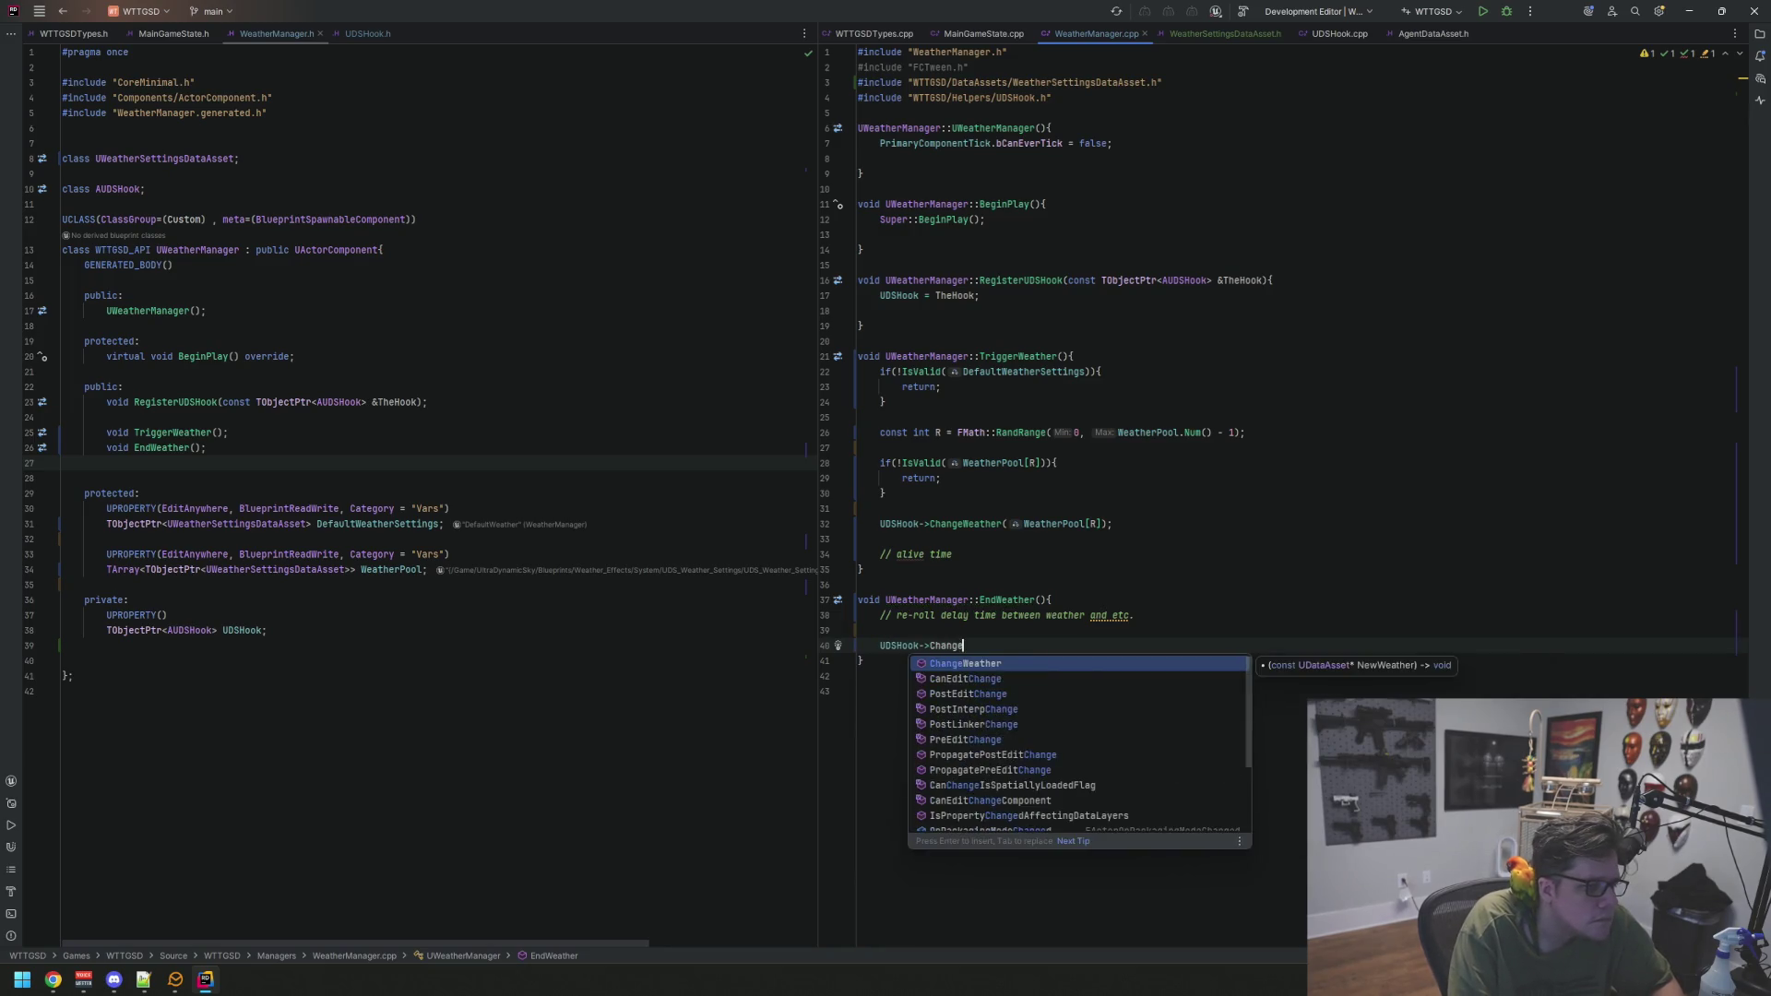
key(Return)
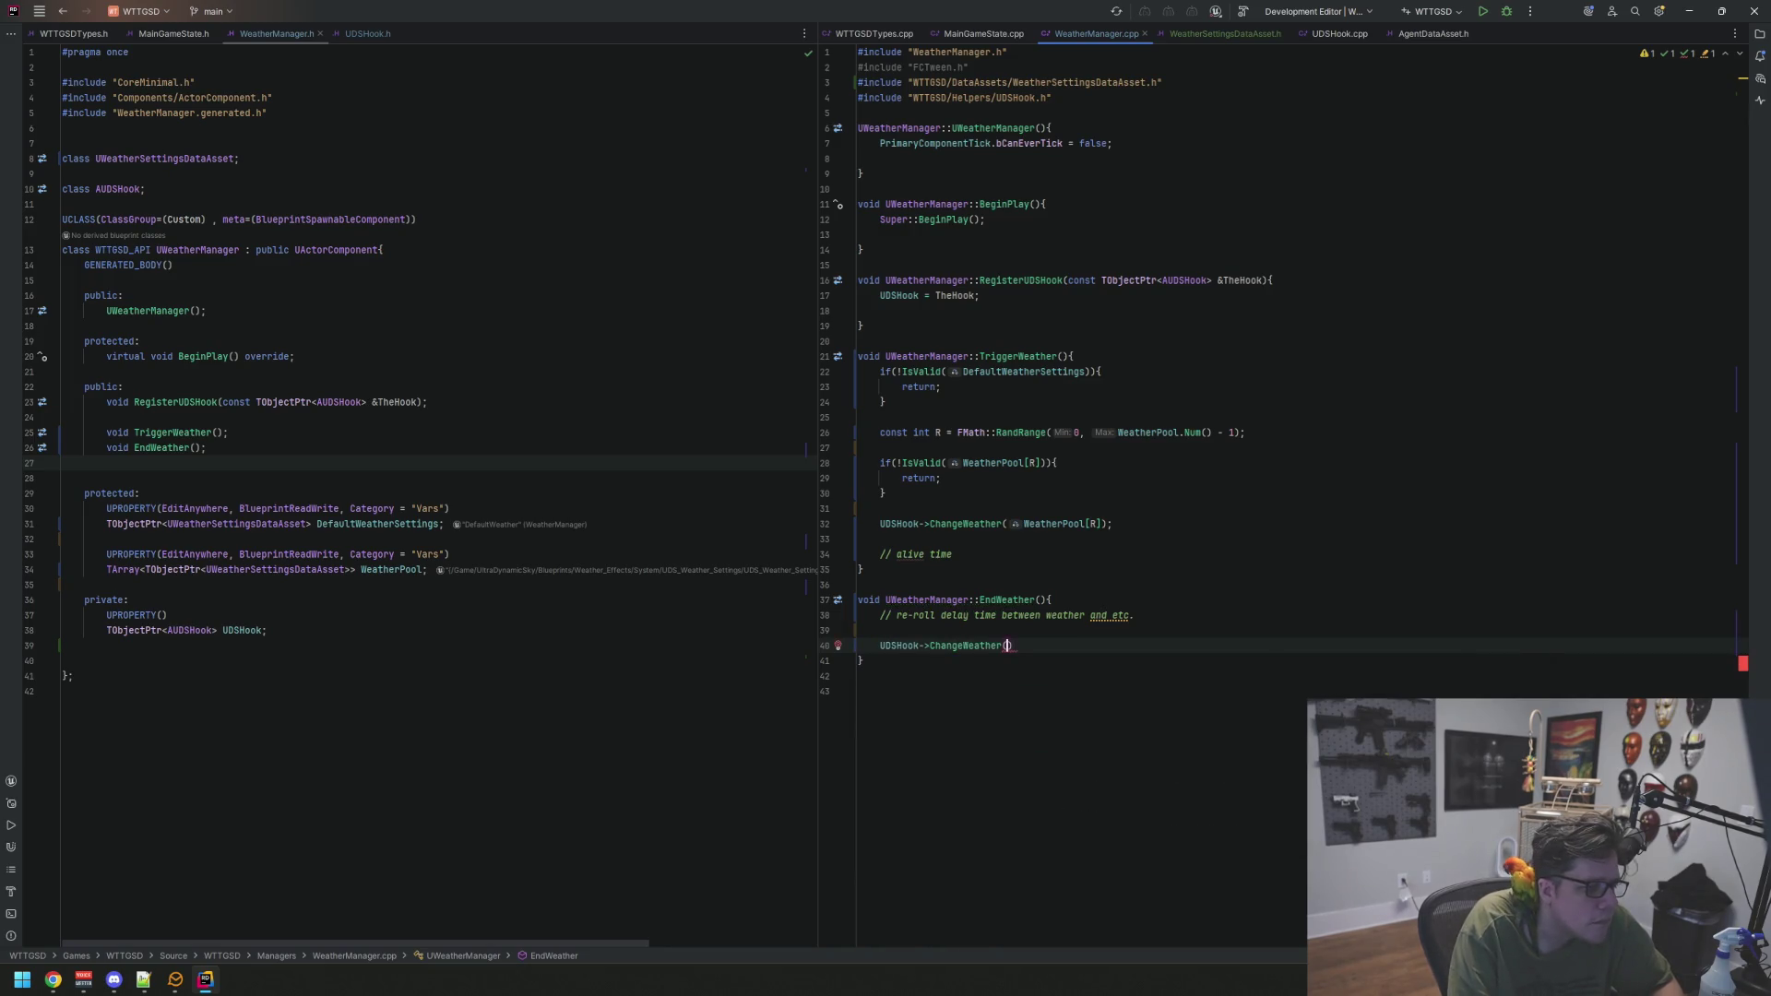
text(Default)
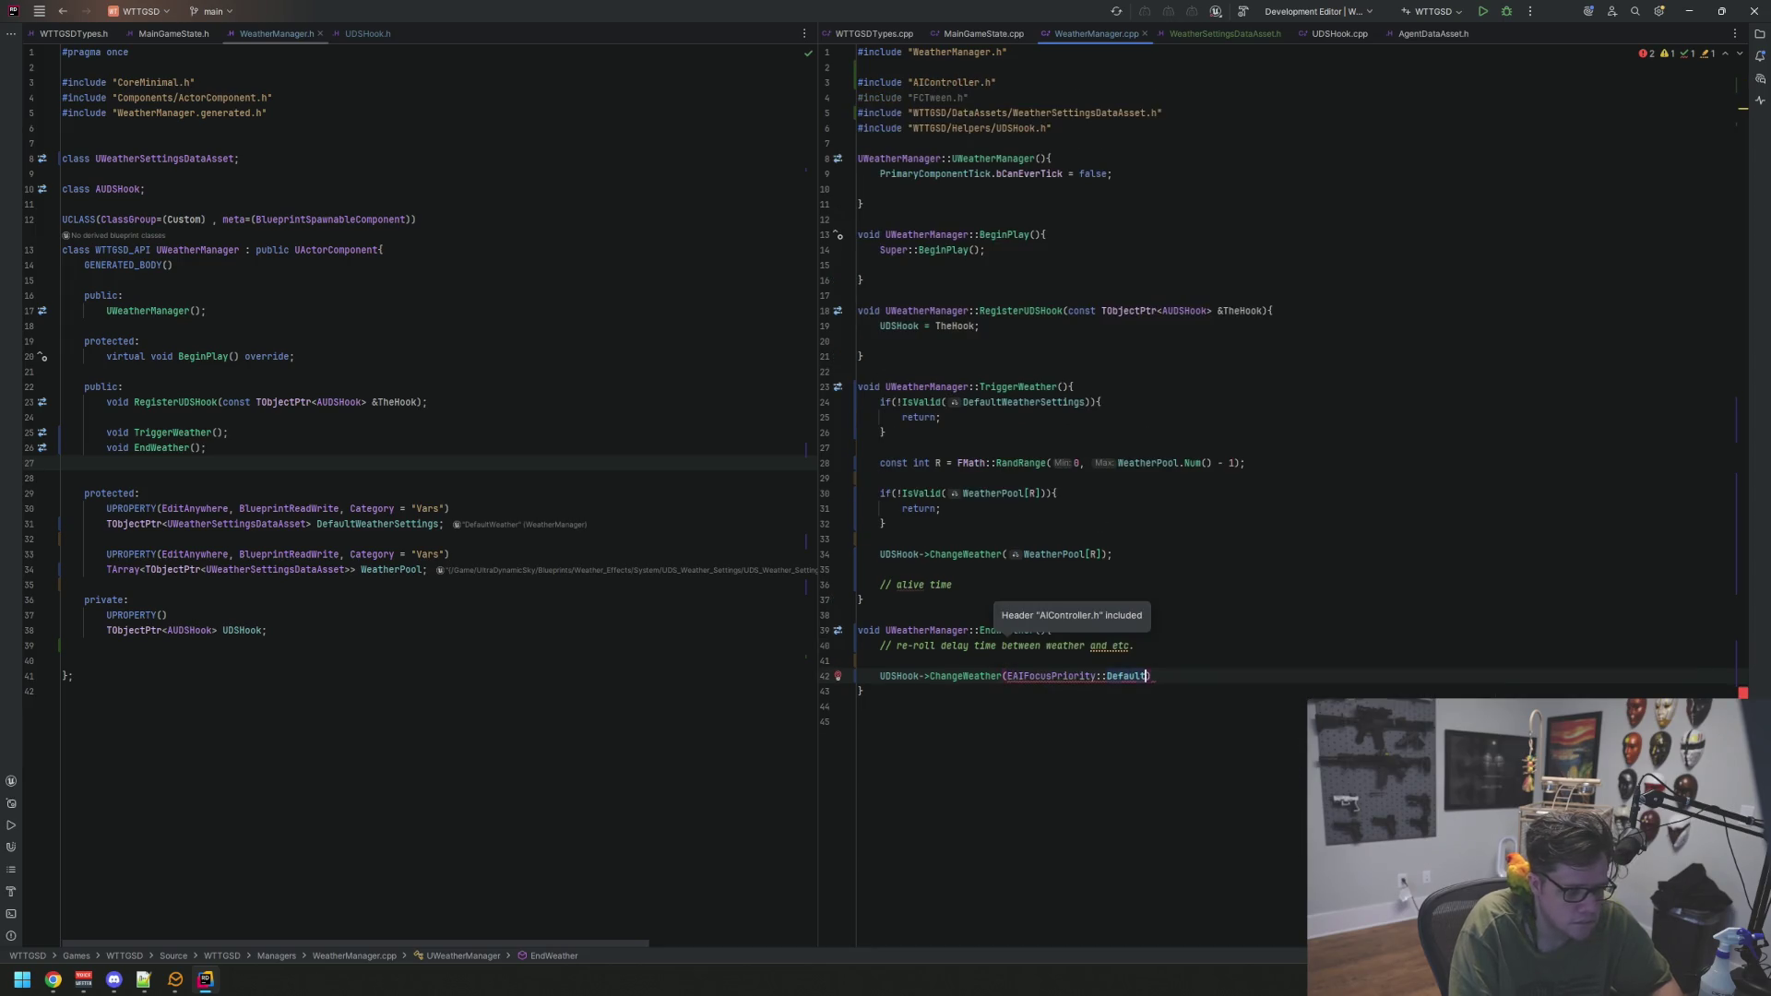
text(Weather)
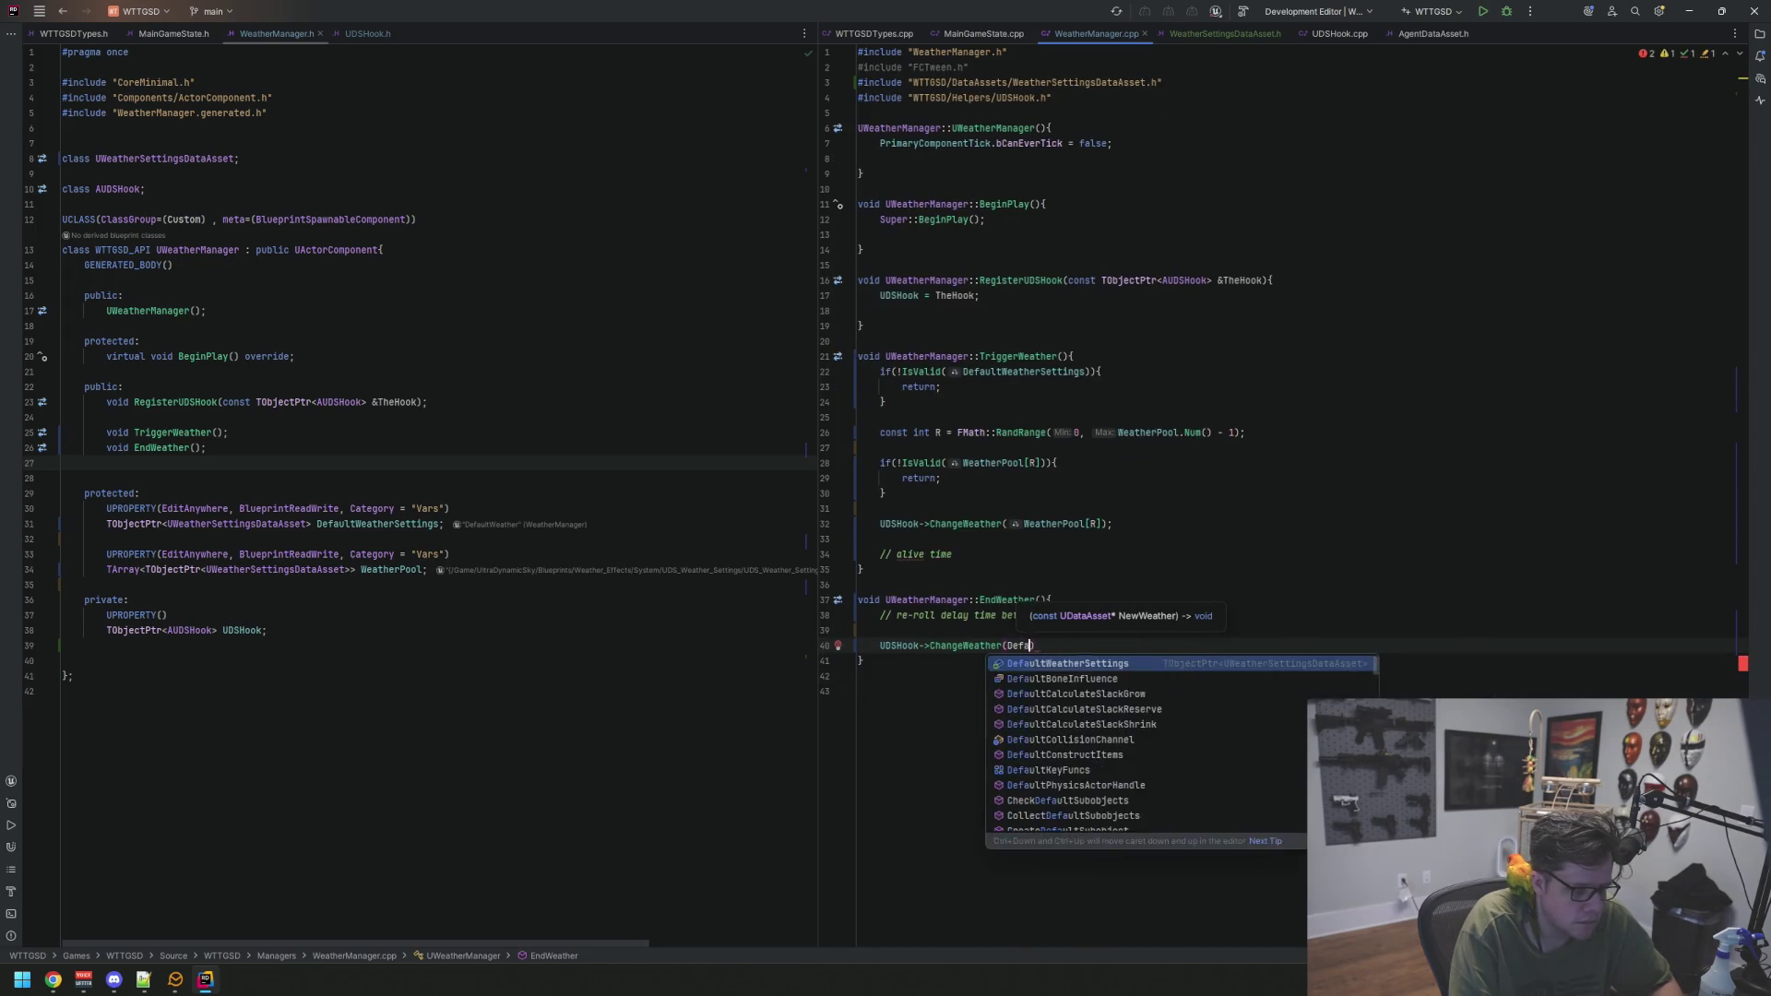
key(Return)
text(;)
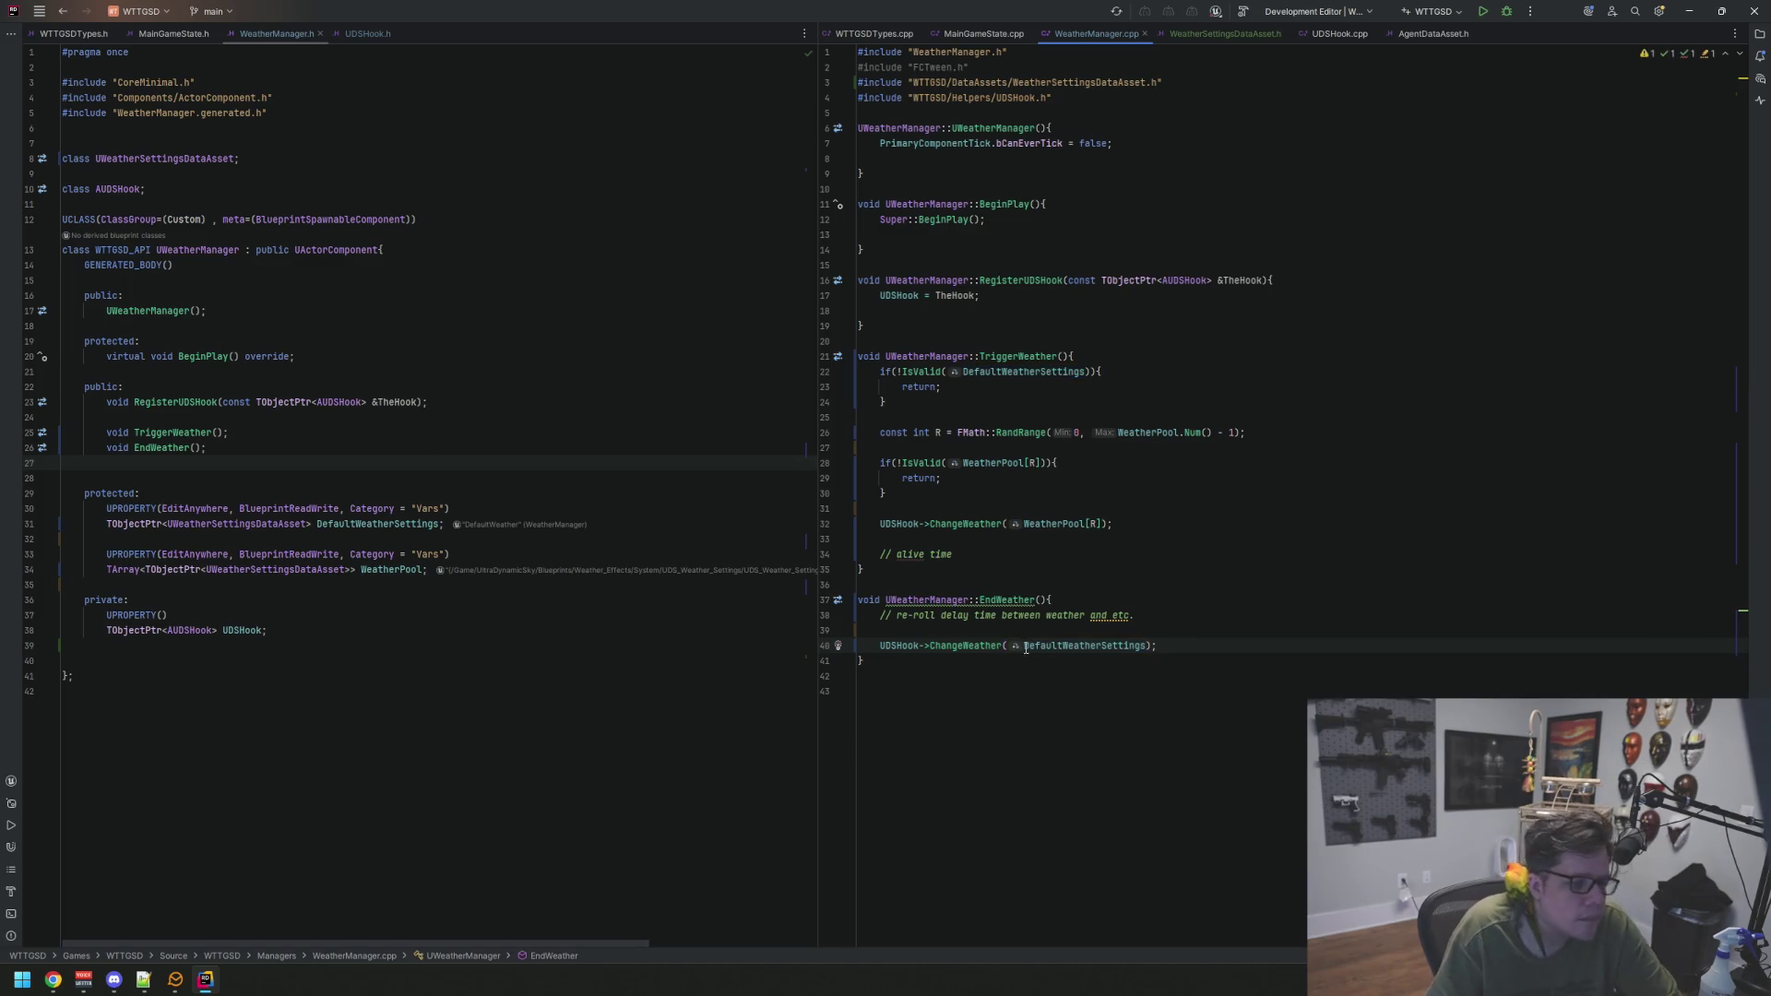
Delete the unused FCTween.h include from WeatherManager.cpp
click(1052, 83)
key(Up)
key(shift+Home)
key(BackSpace)
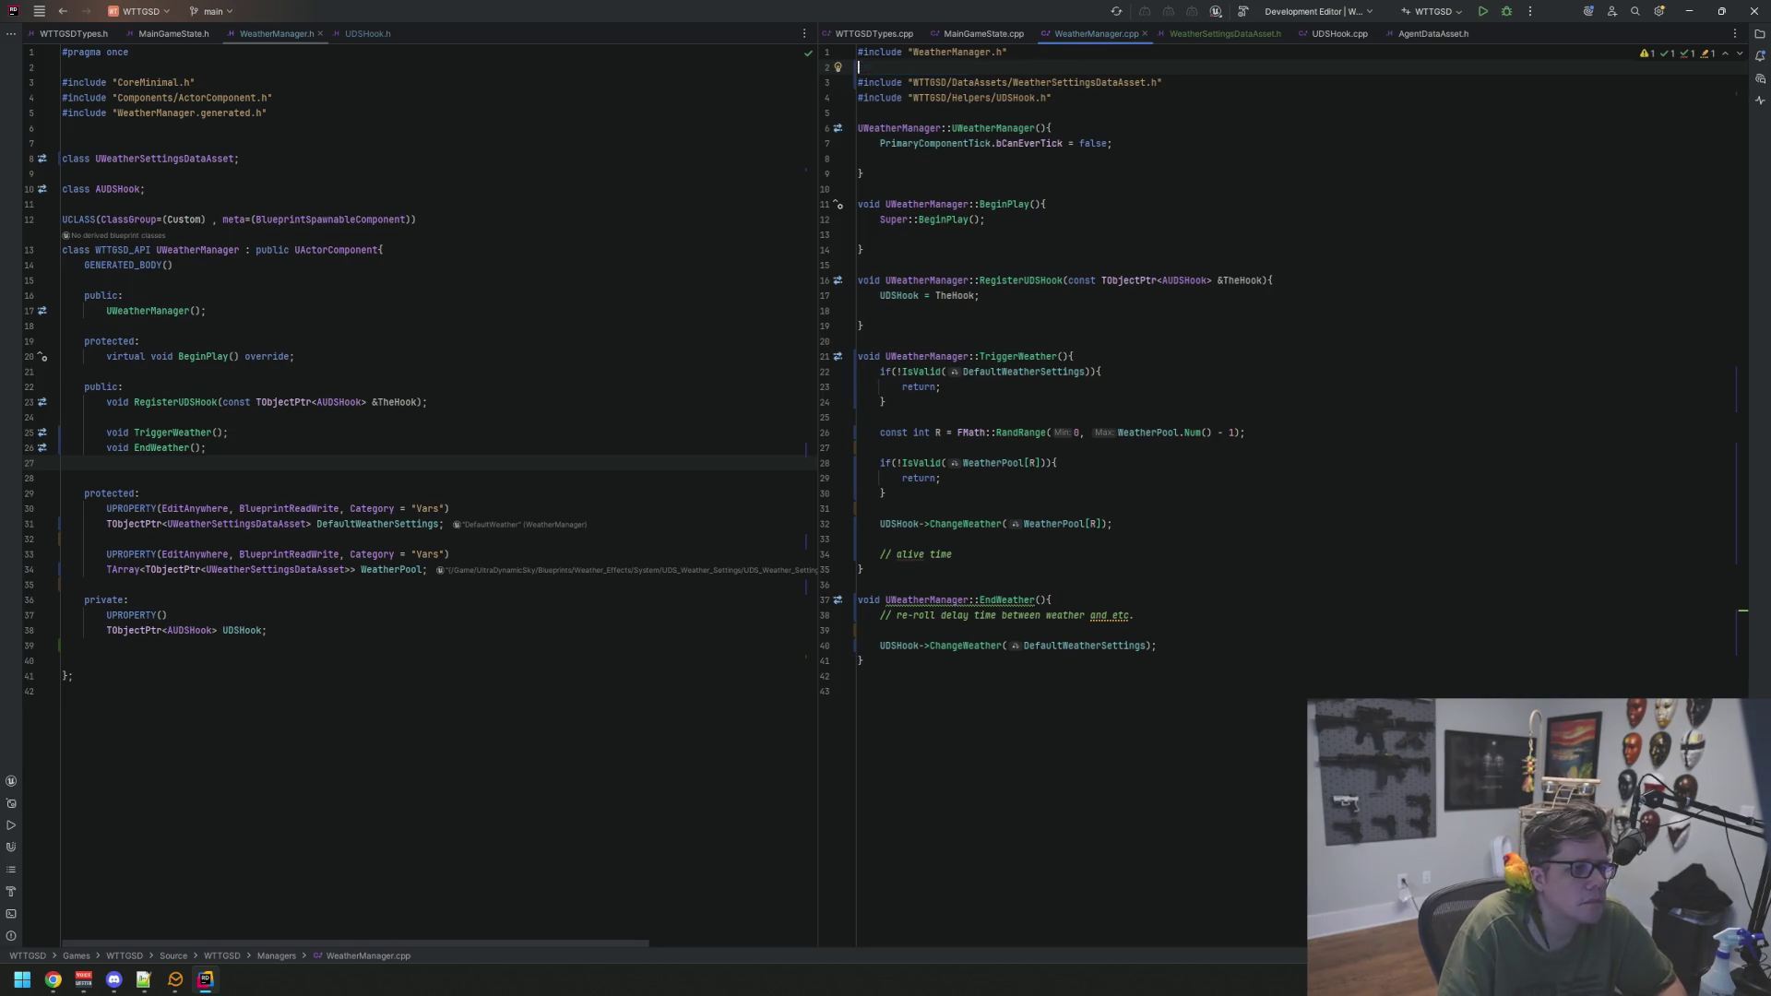
key(BackSpace)
key(Down)
key(Down)
key(Down)
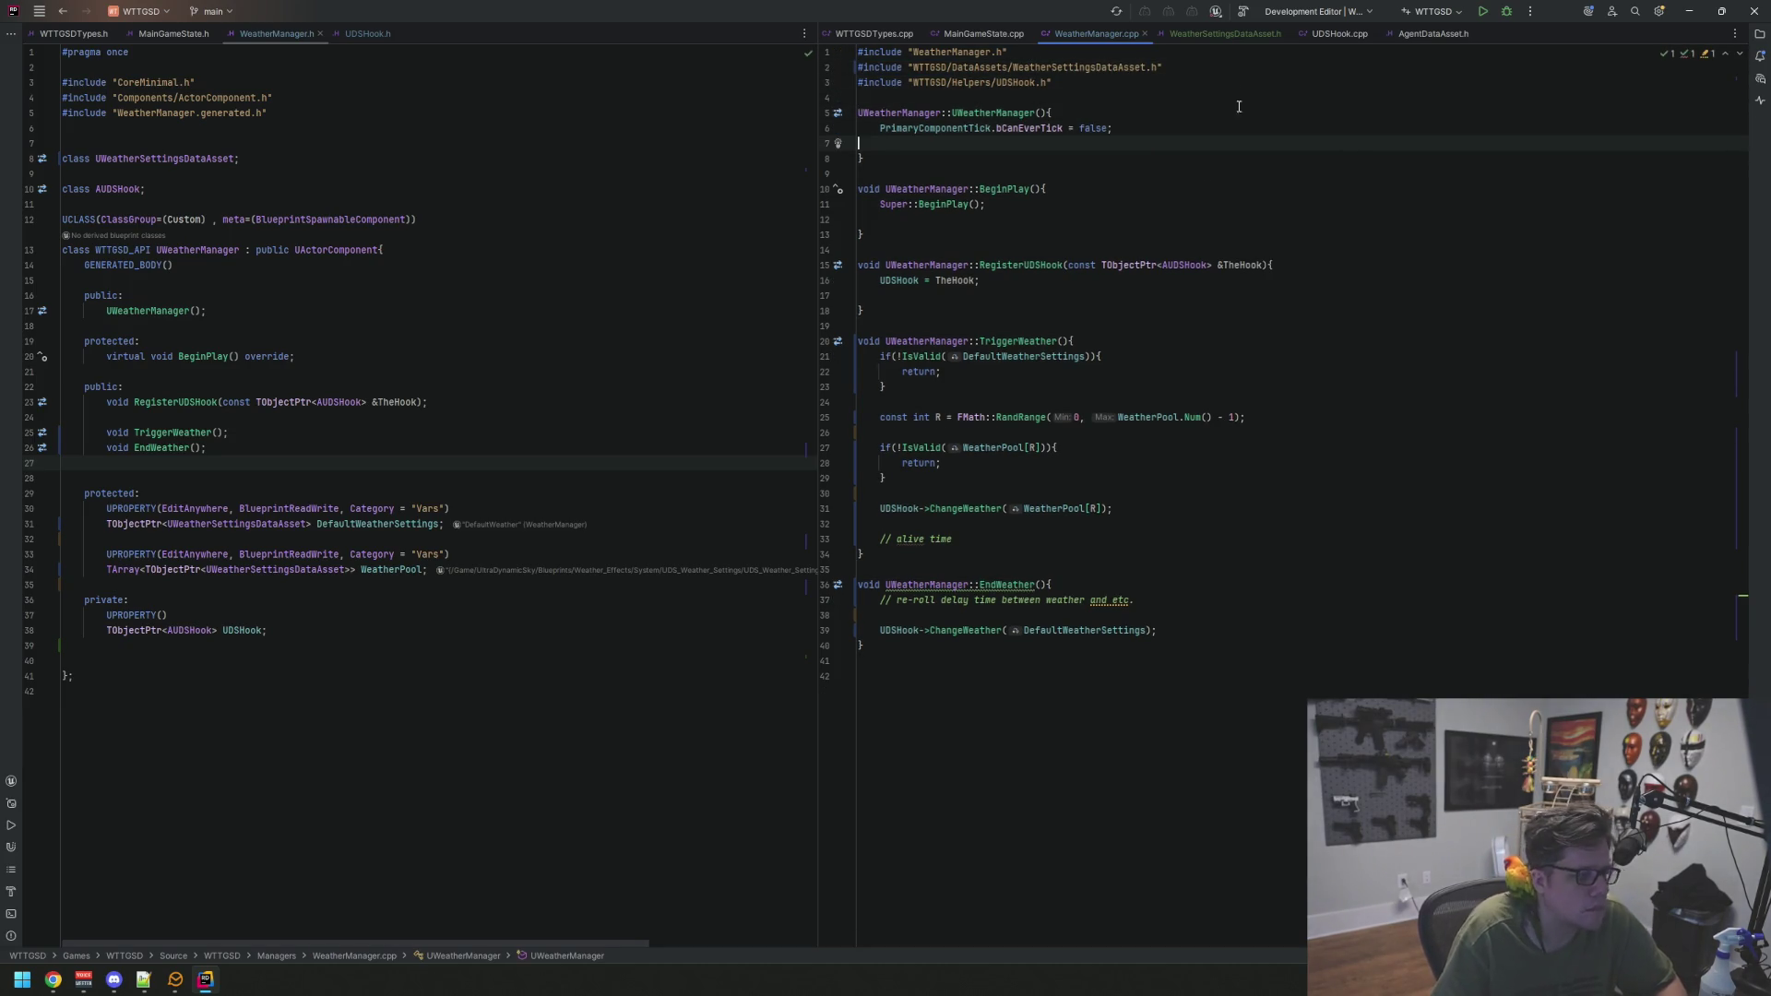
Build and launch the project from Rider
click(644, 299)
key(Up)
key(Up)
key(Up)
key(End)
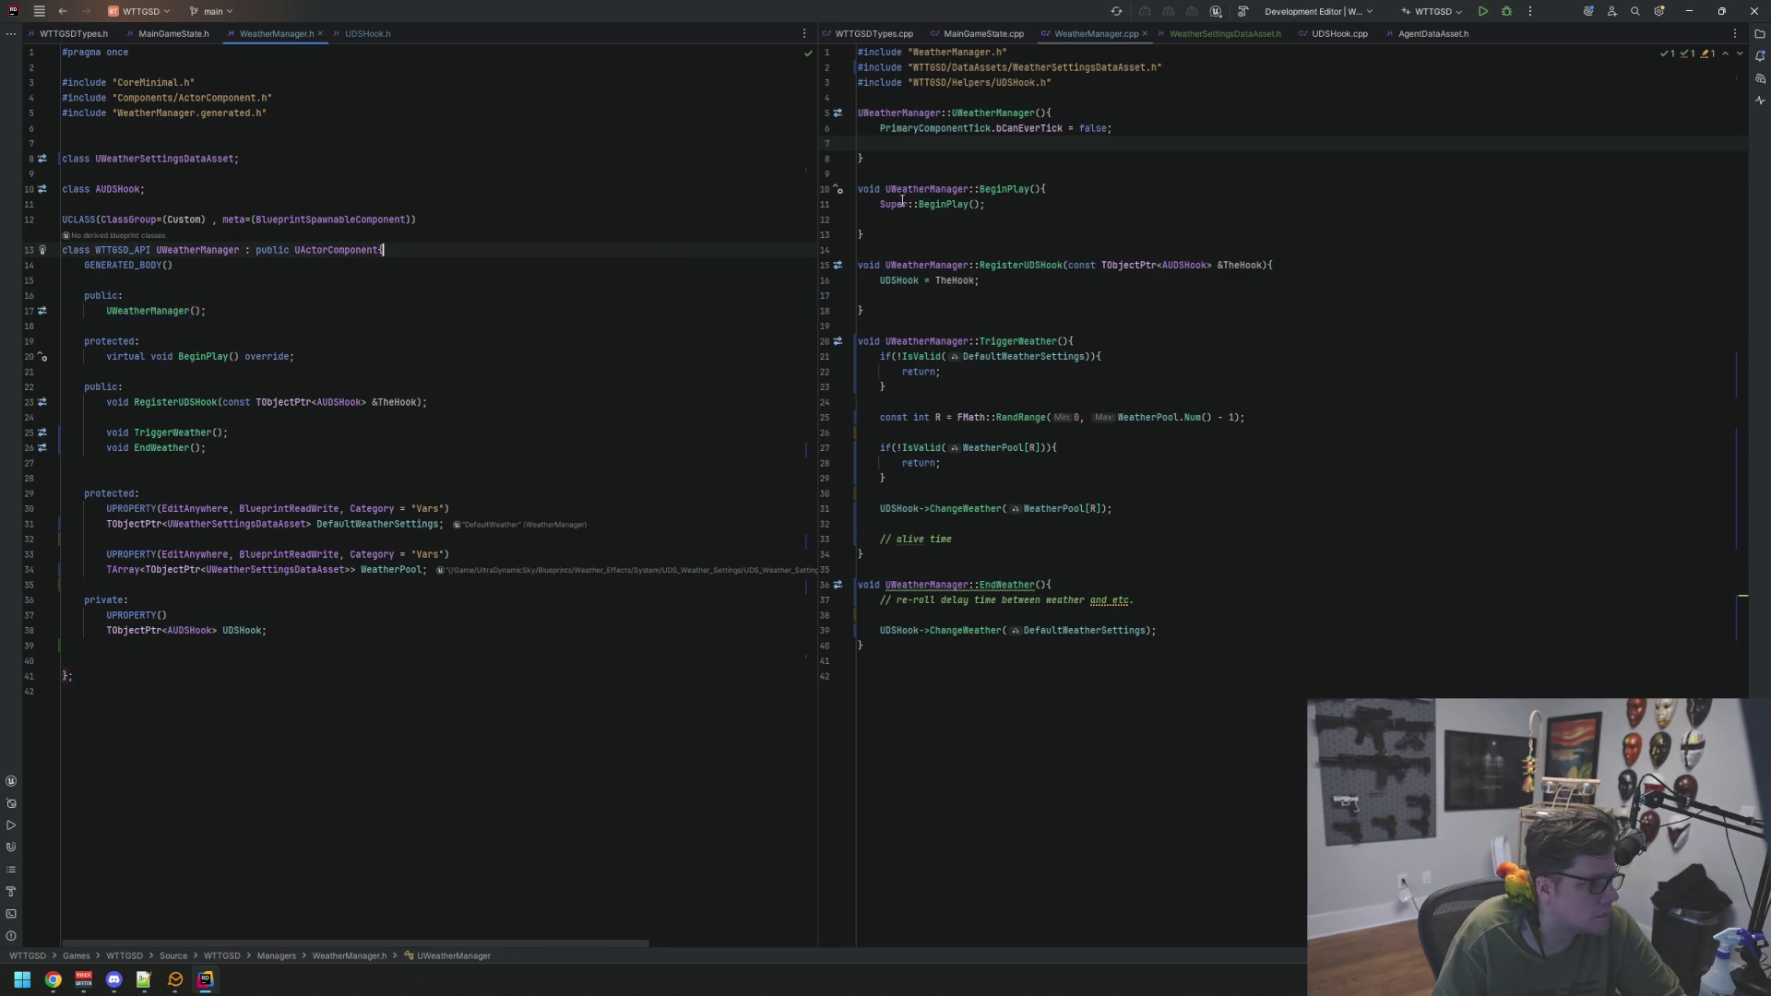
click(1475, 17)
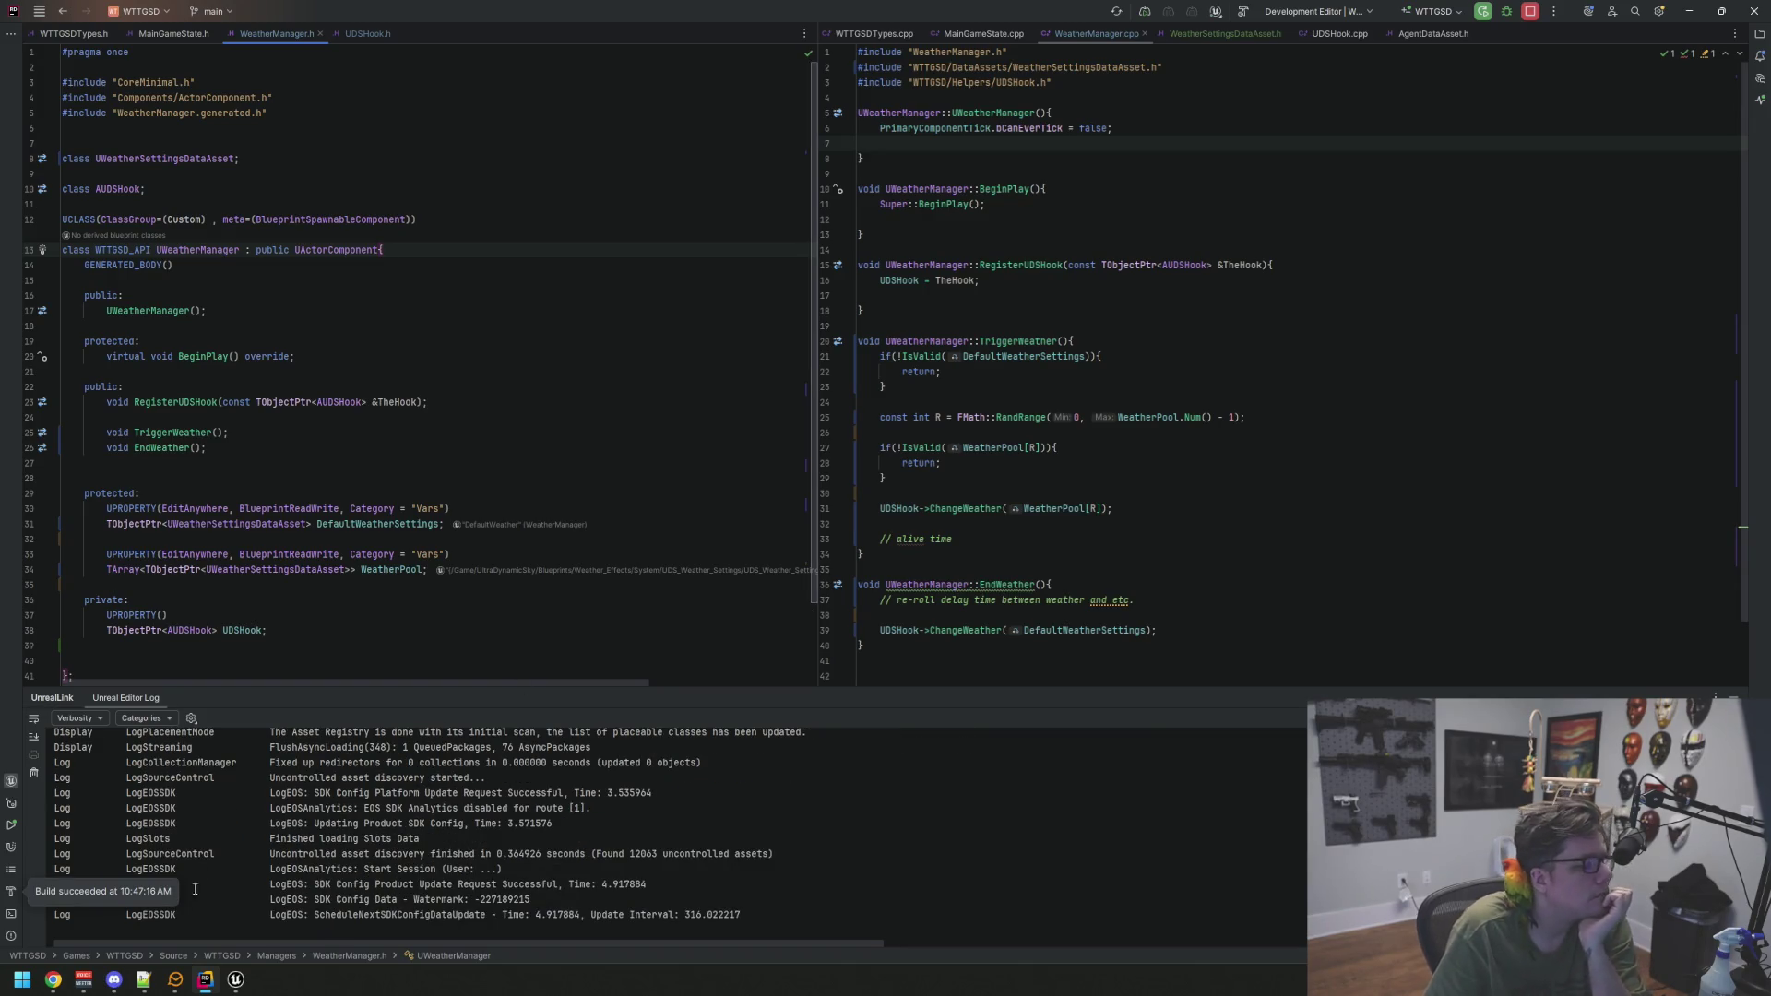
Switch to the freshly launched Unreal Editor once the build succeeds
click(236, 979)
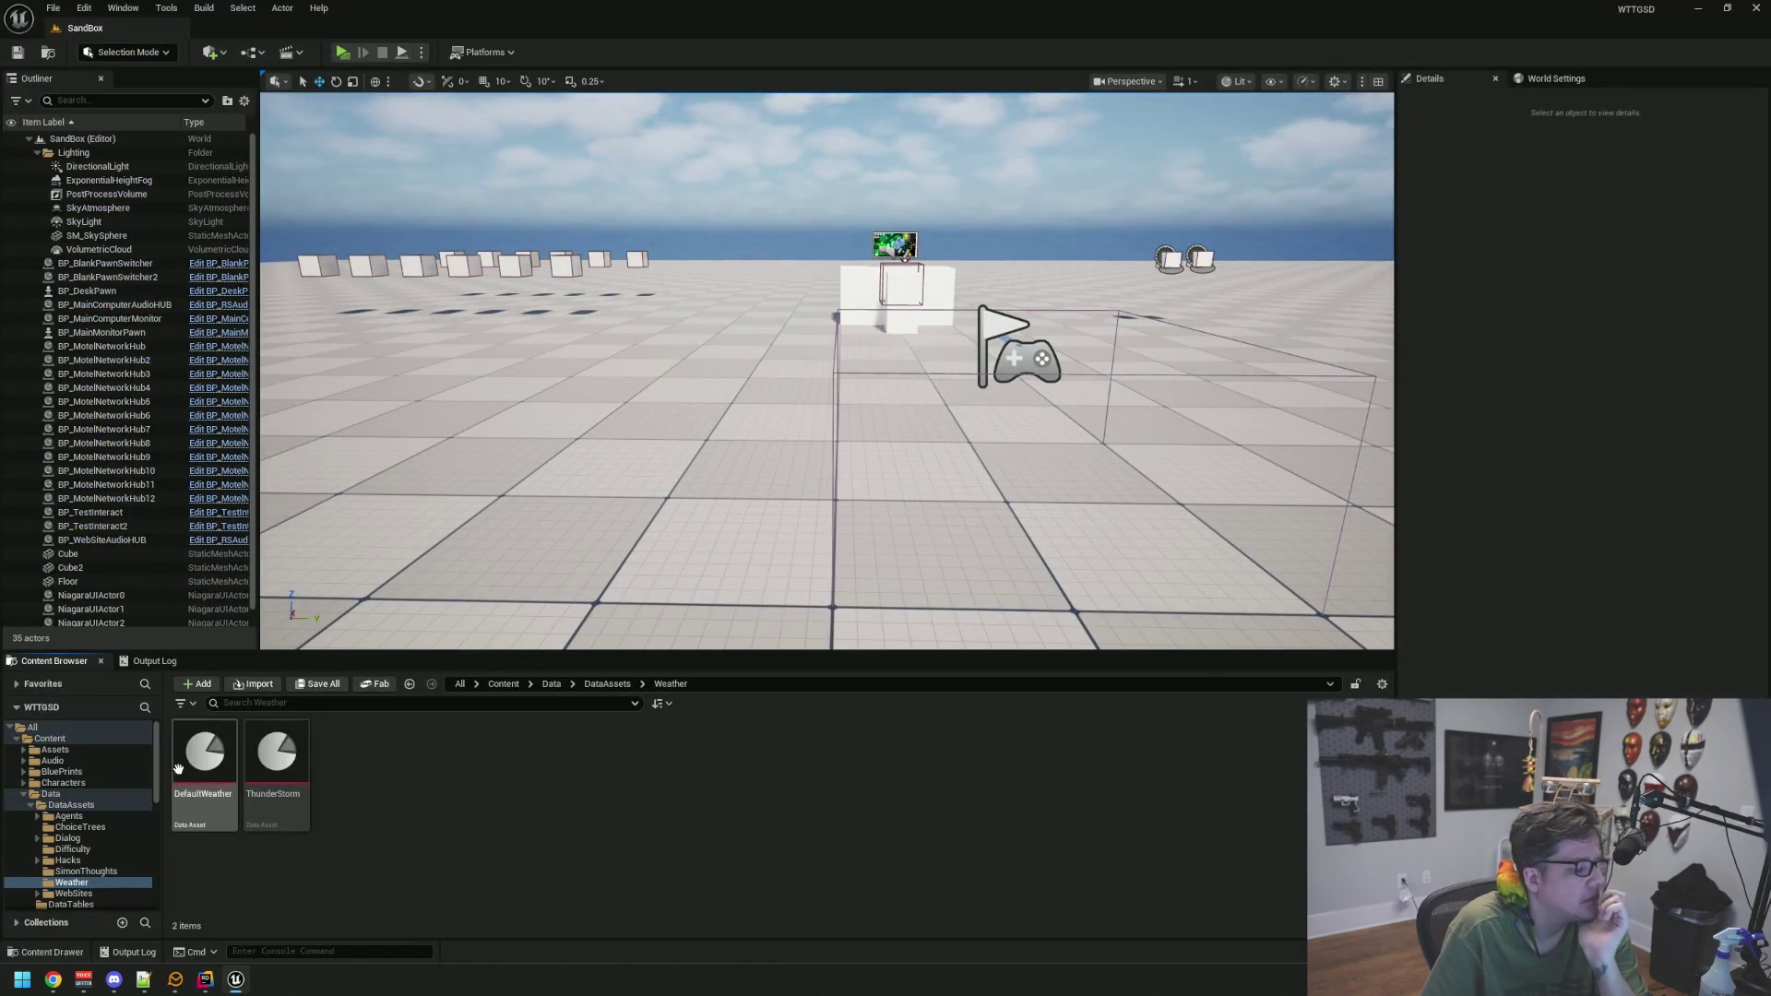
Open the DefaultWeather and ThunderStorm weather assets and move the editor window aside
double_click(206, 782)
double_click(277, 766)
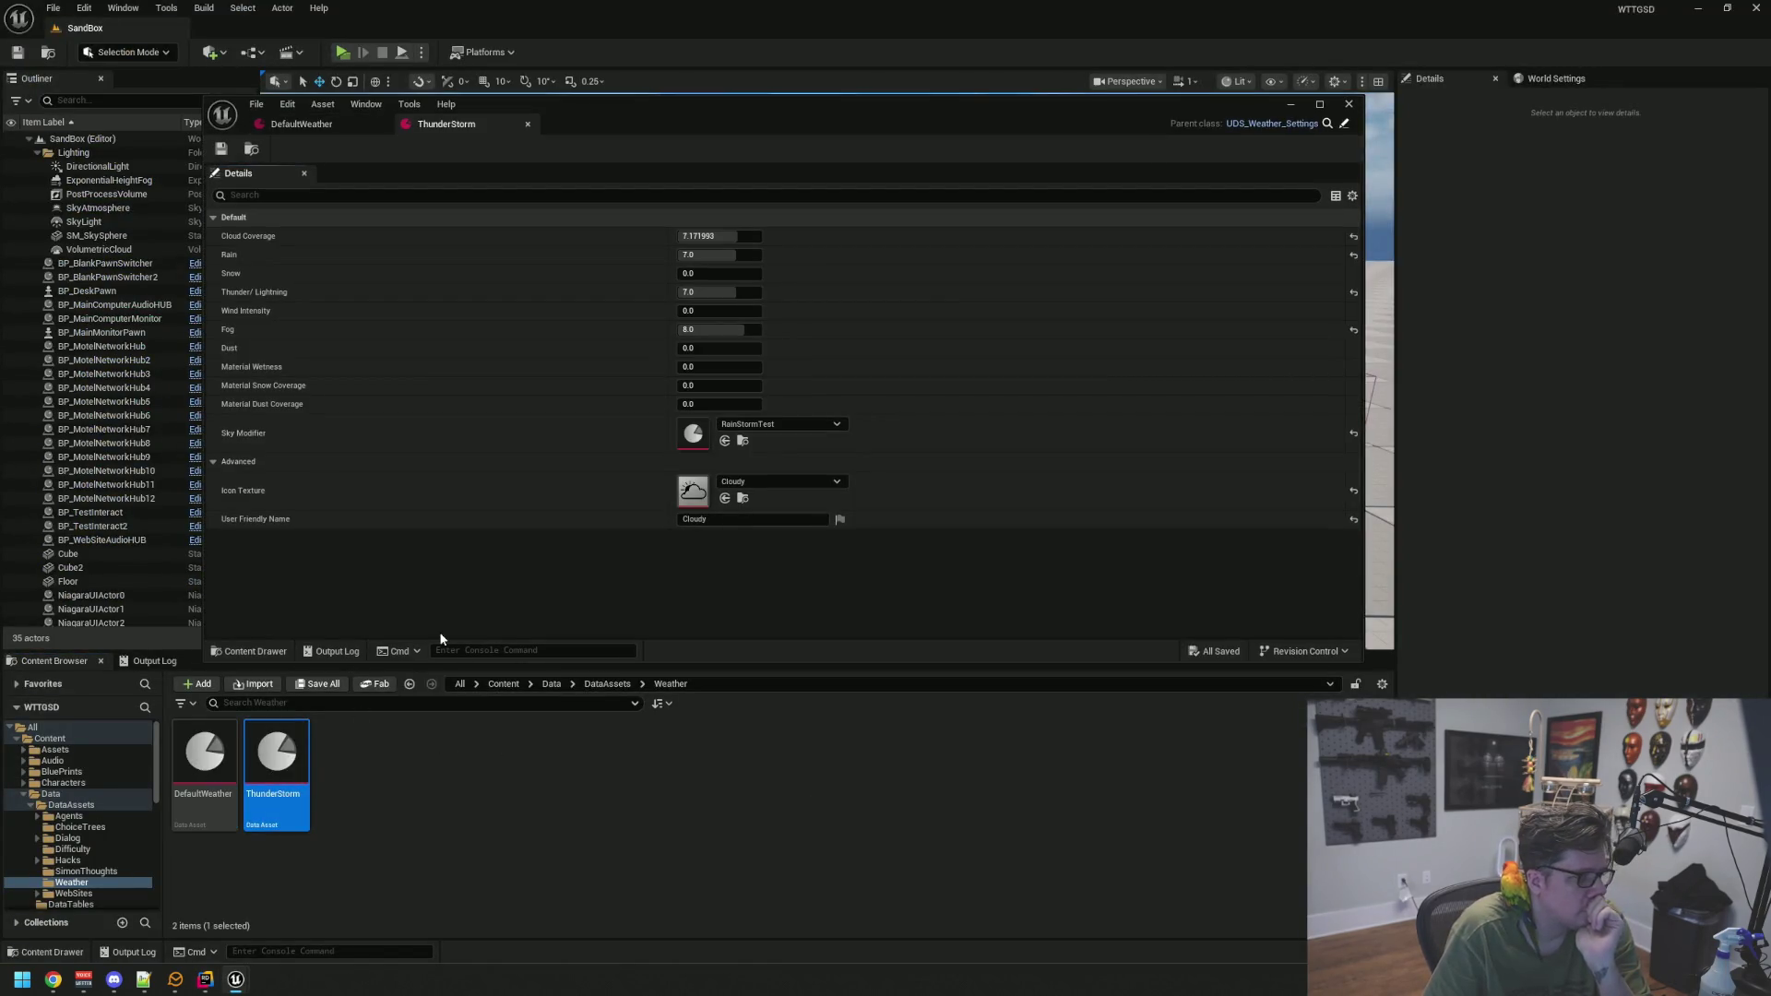
mouse_move(672, 116)
mouse_down()
mouse_move(728, 74)
mouse_move(721, 90)
mouse_up()
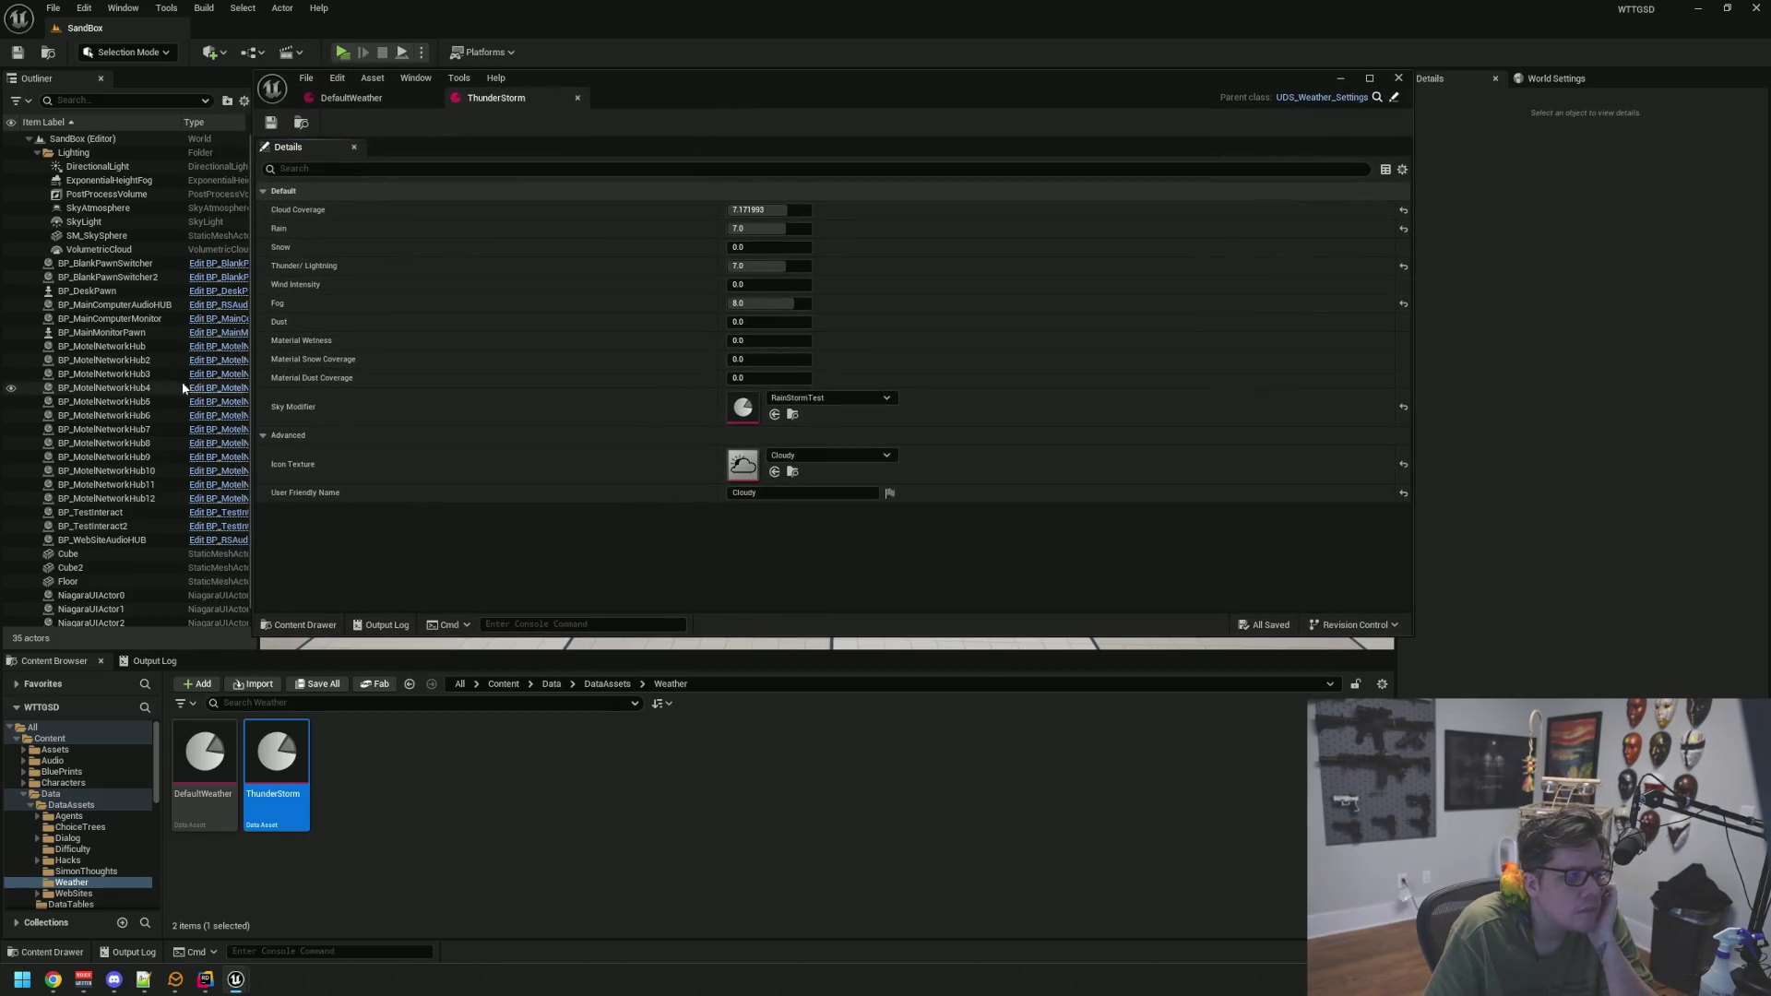
Load the Motel level from Content/Maps and return to the data asset folders
scroll(129, 758, down, 10)
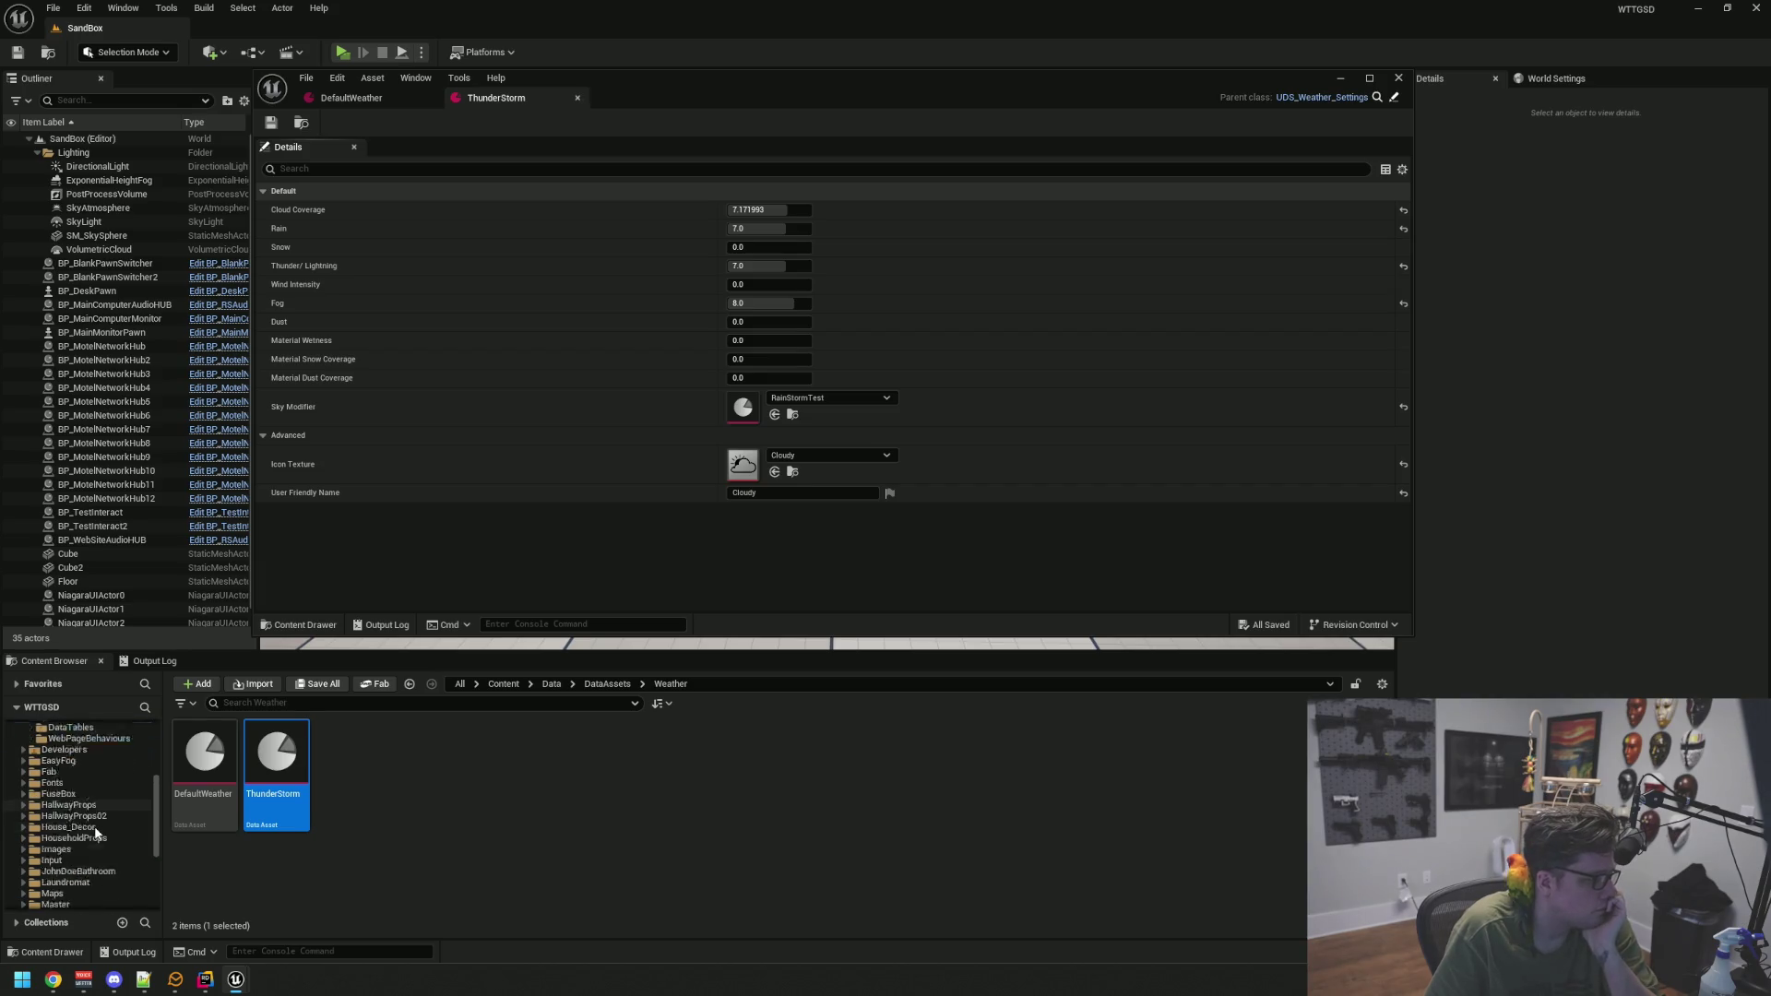
click(52, 827)
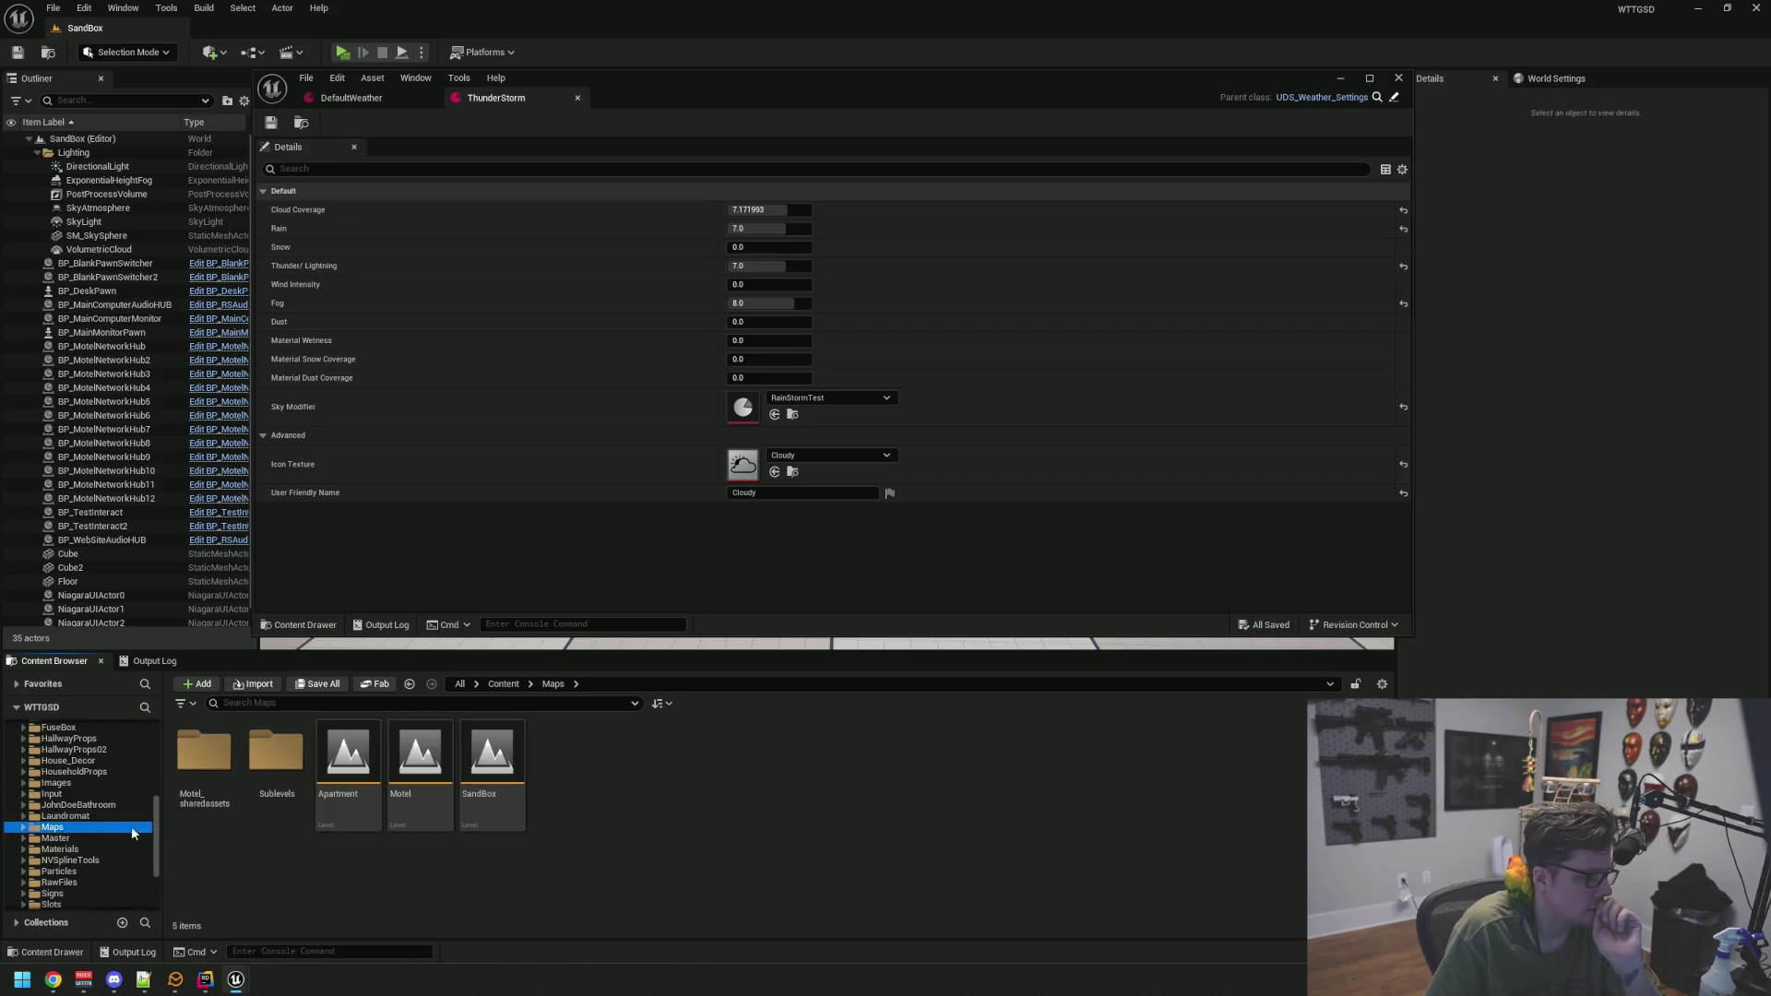
double_click(444, 759)
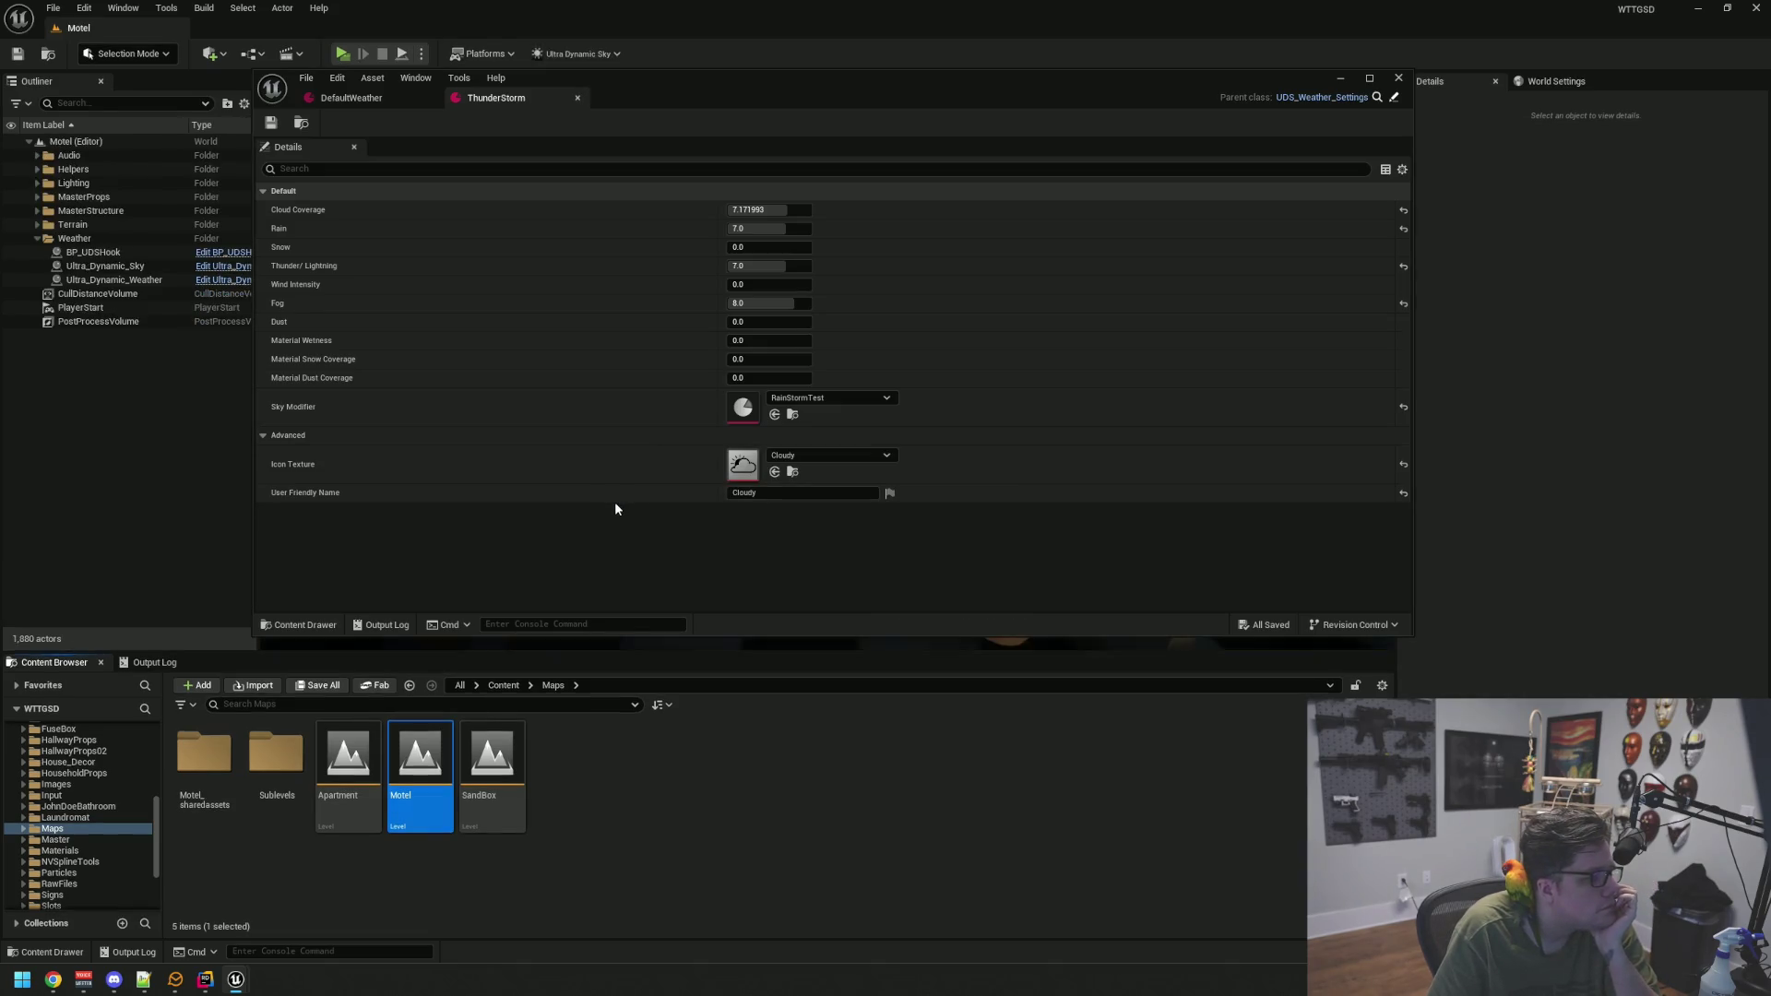
scroll(83, 812, up, 10)
click(88, 873)
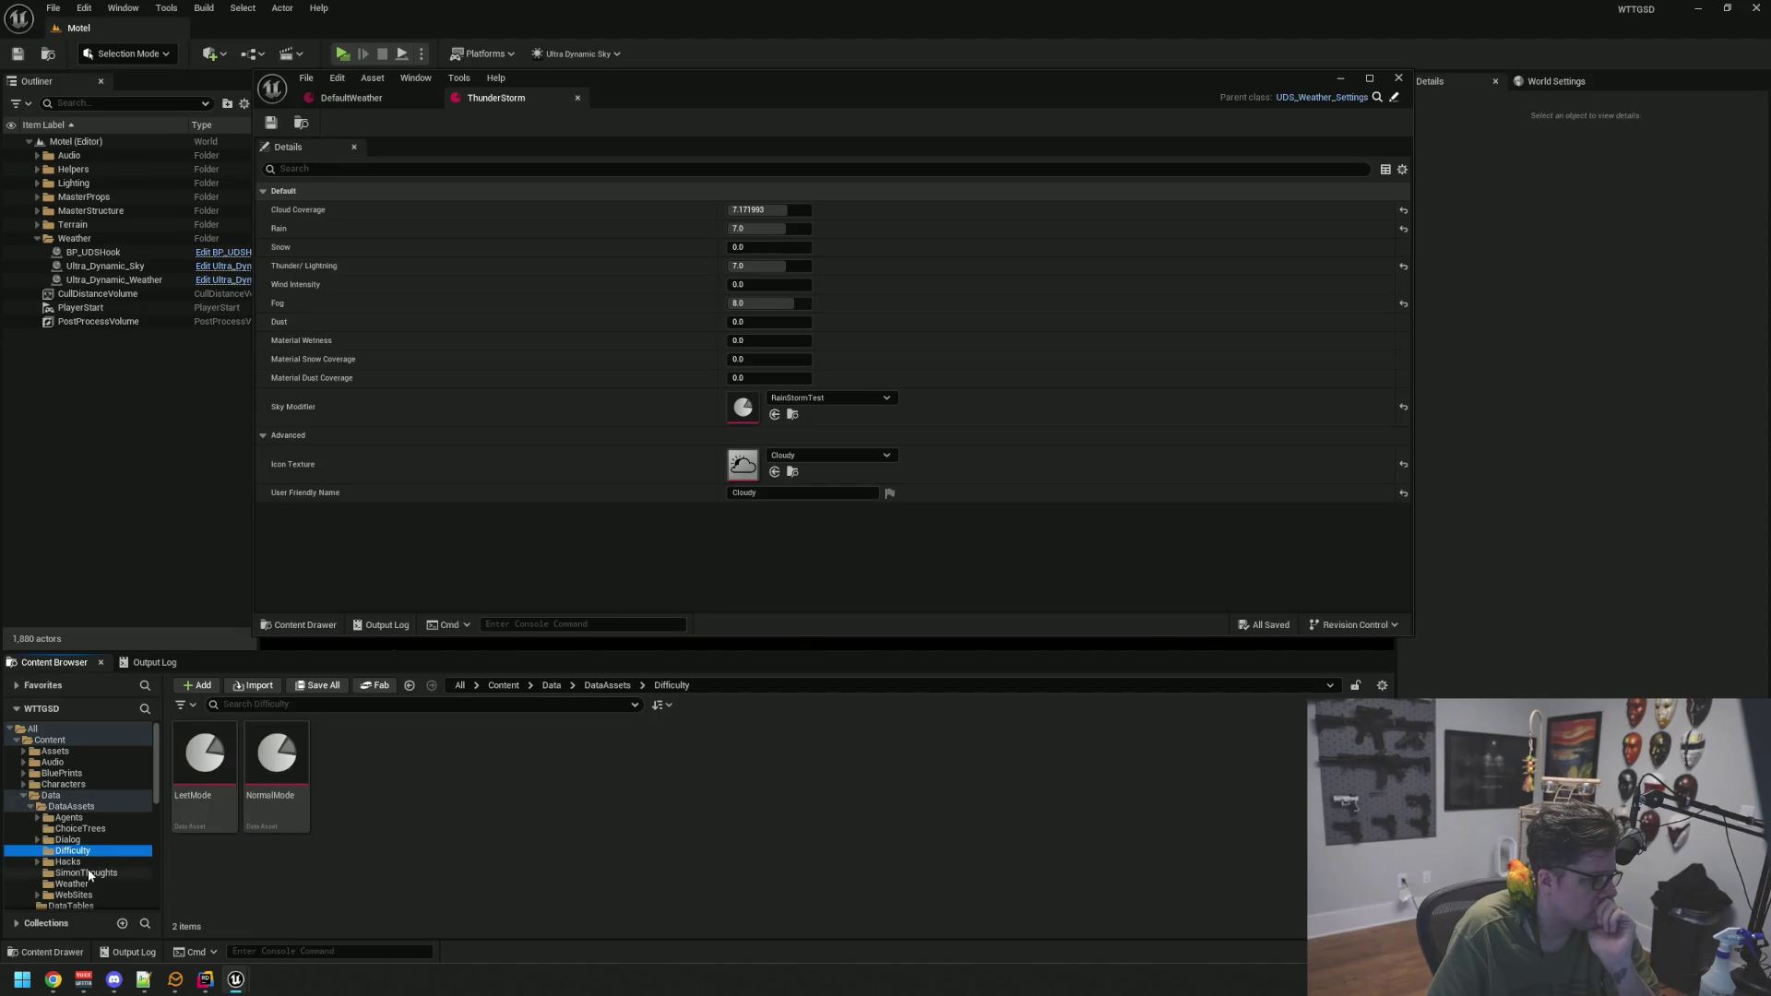
Create a WeatherSettingsDataAsset named WS_Default in the Weather folder
click(90, 884)
right_click(517, 842)
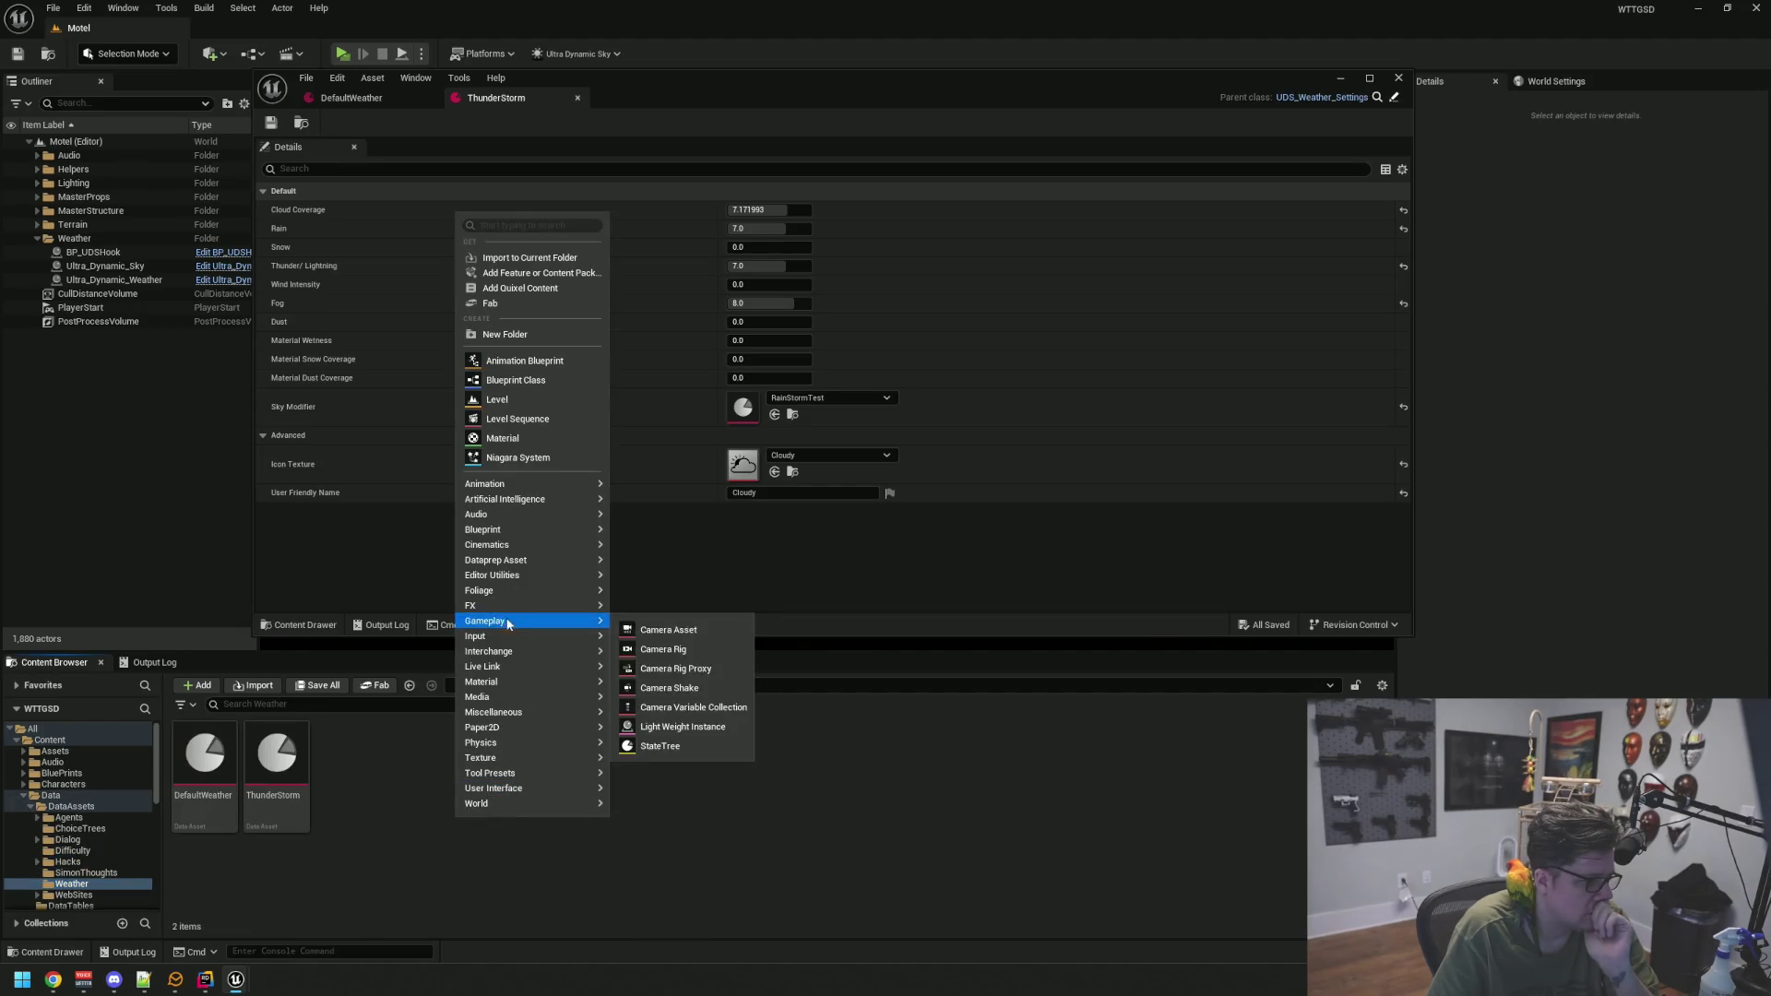
mouse_move(530, 717)
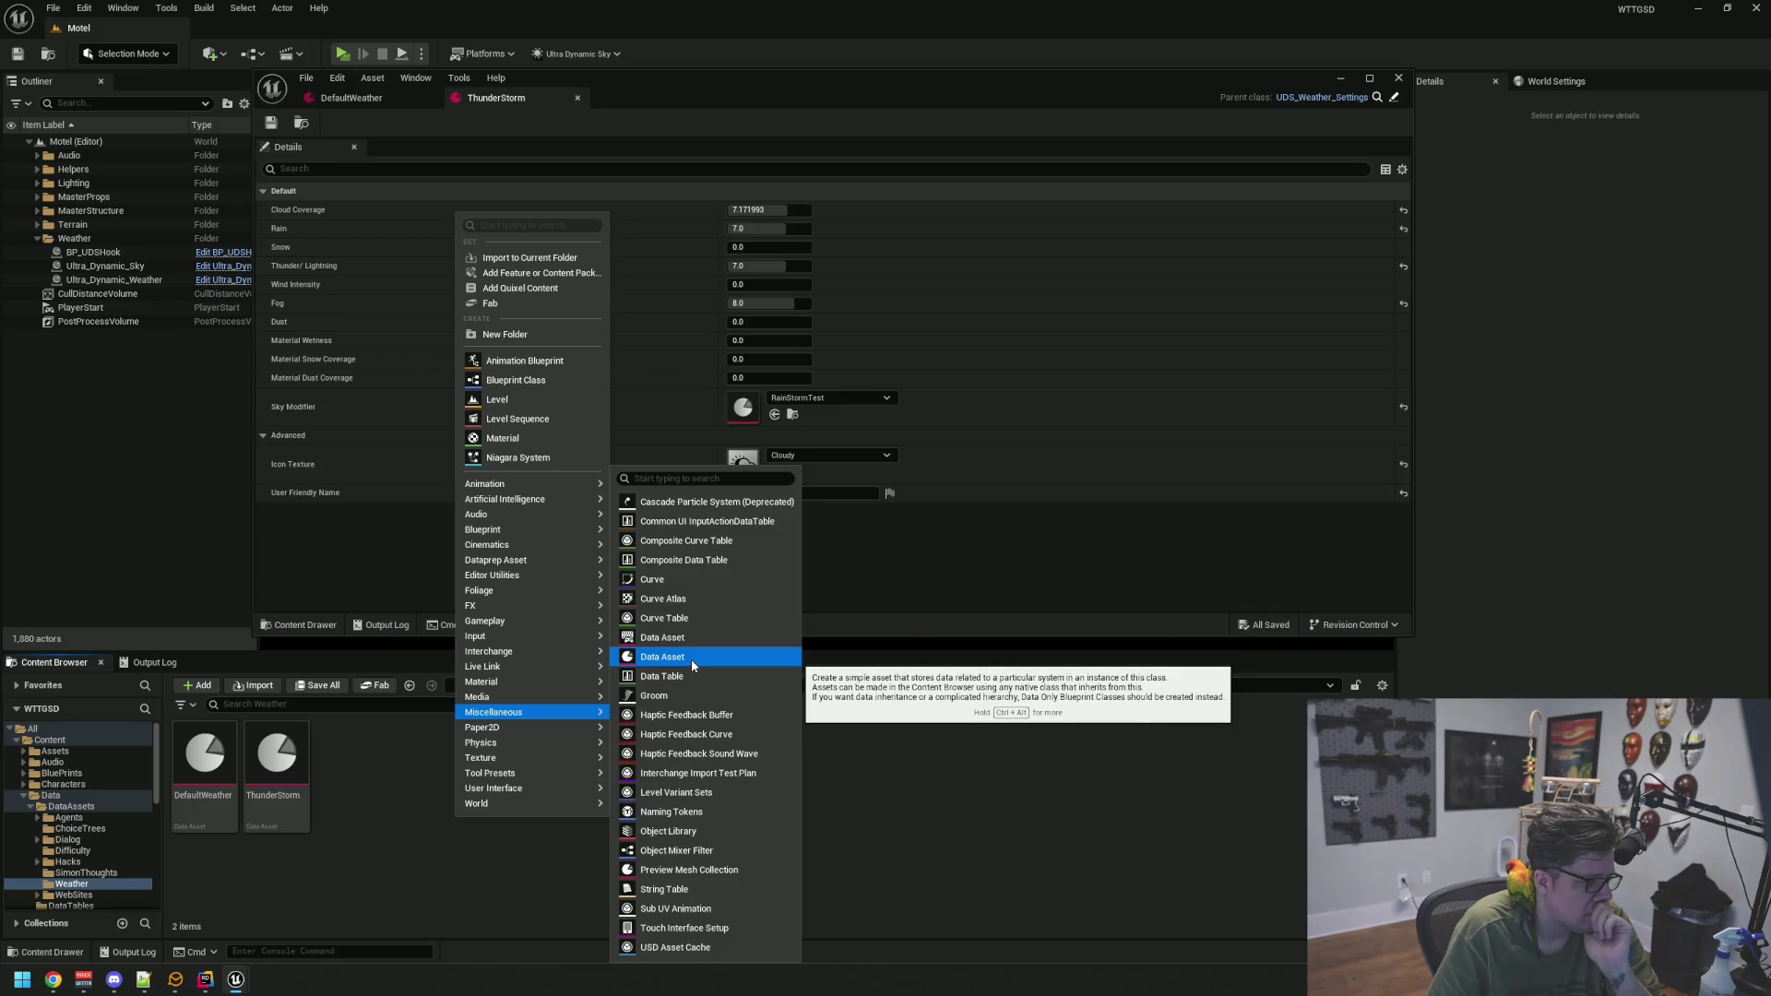
click(692, 664)
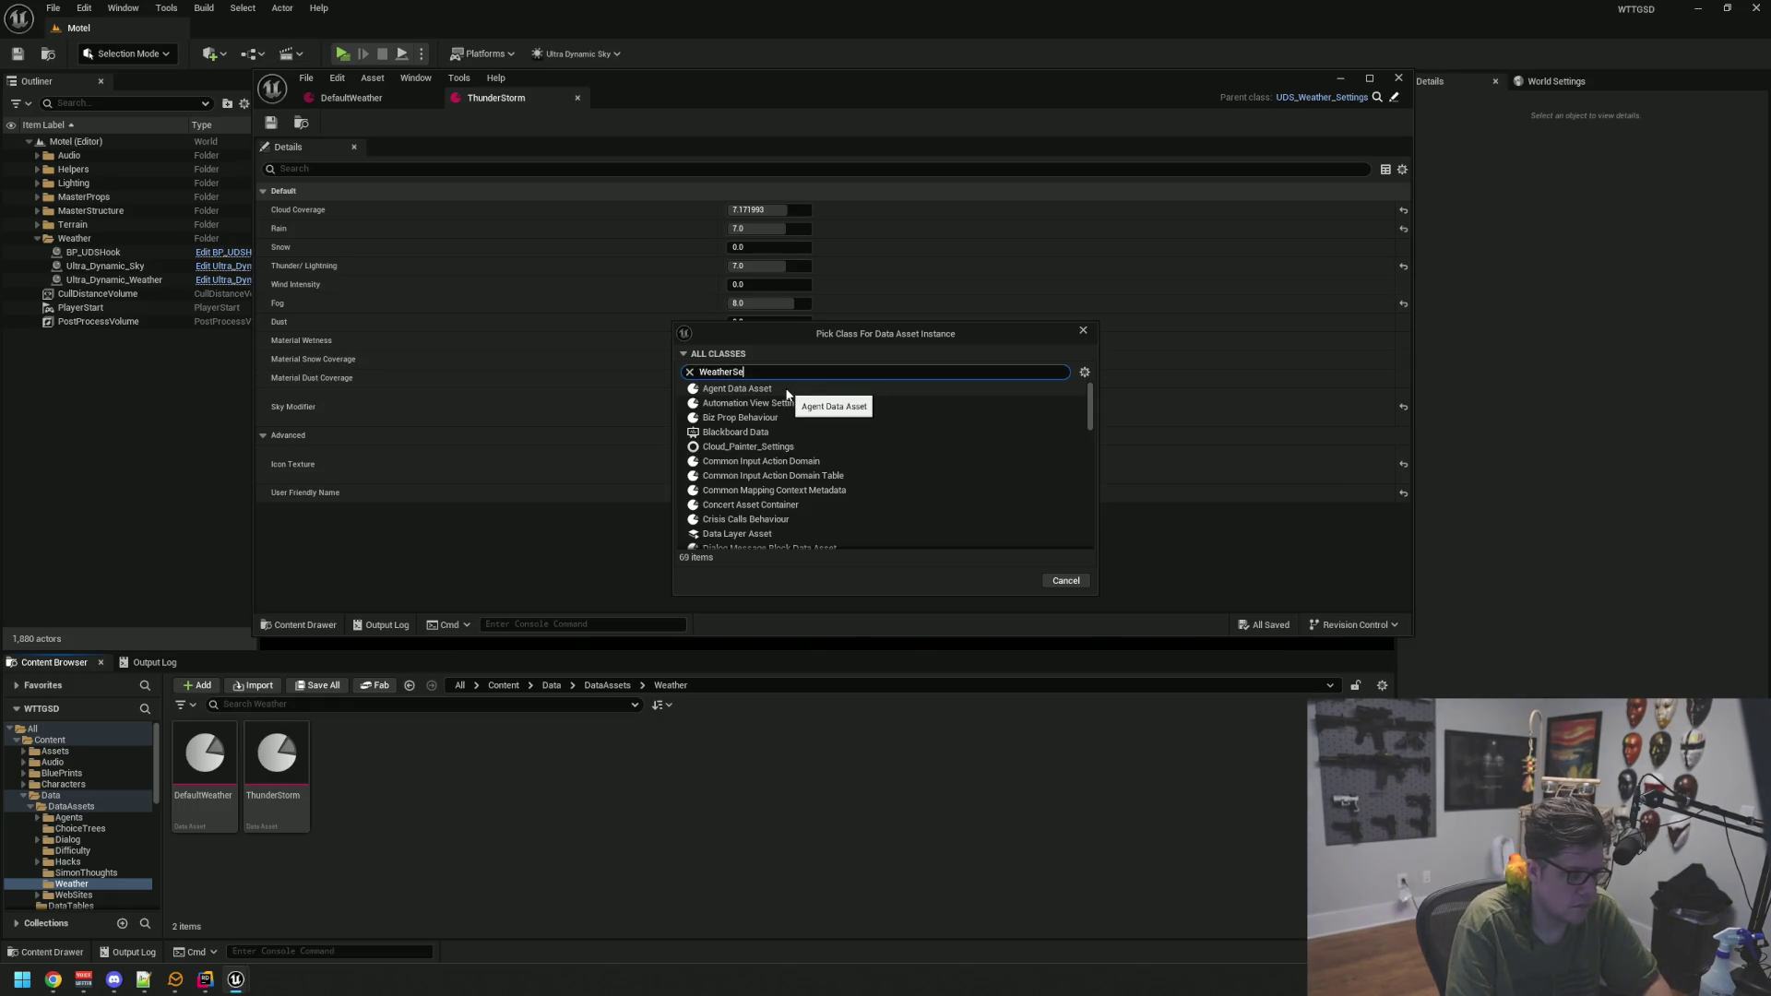
click(828, 391)
click(1011, 429)
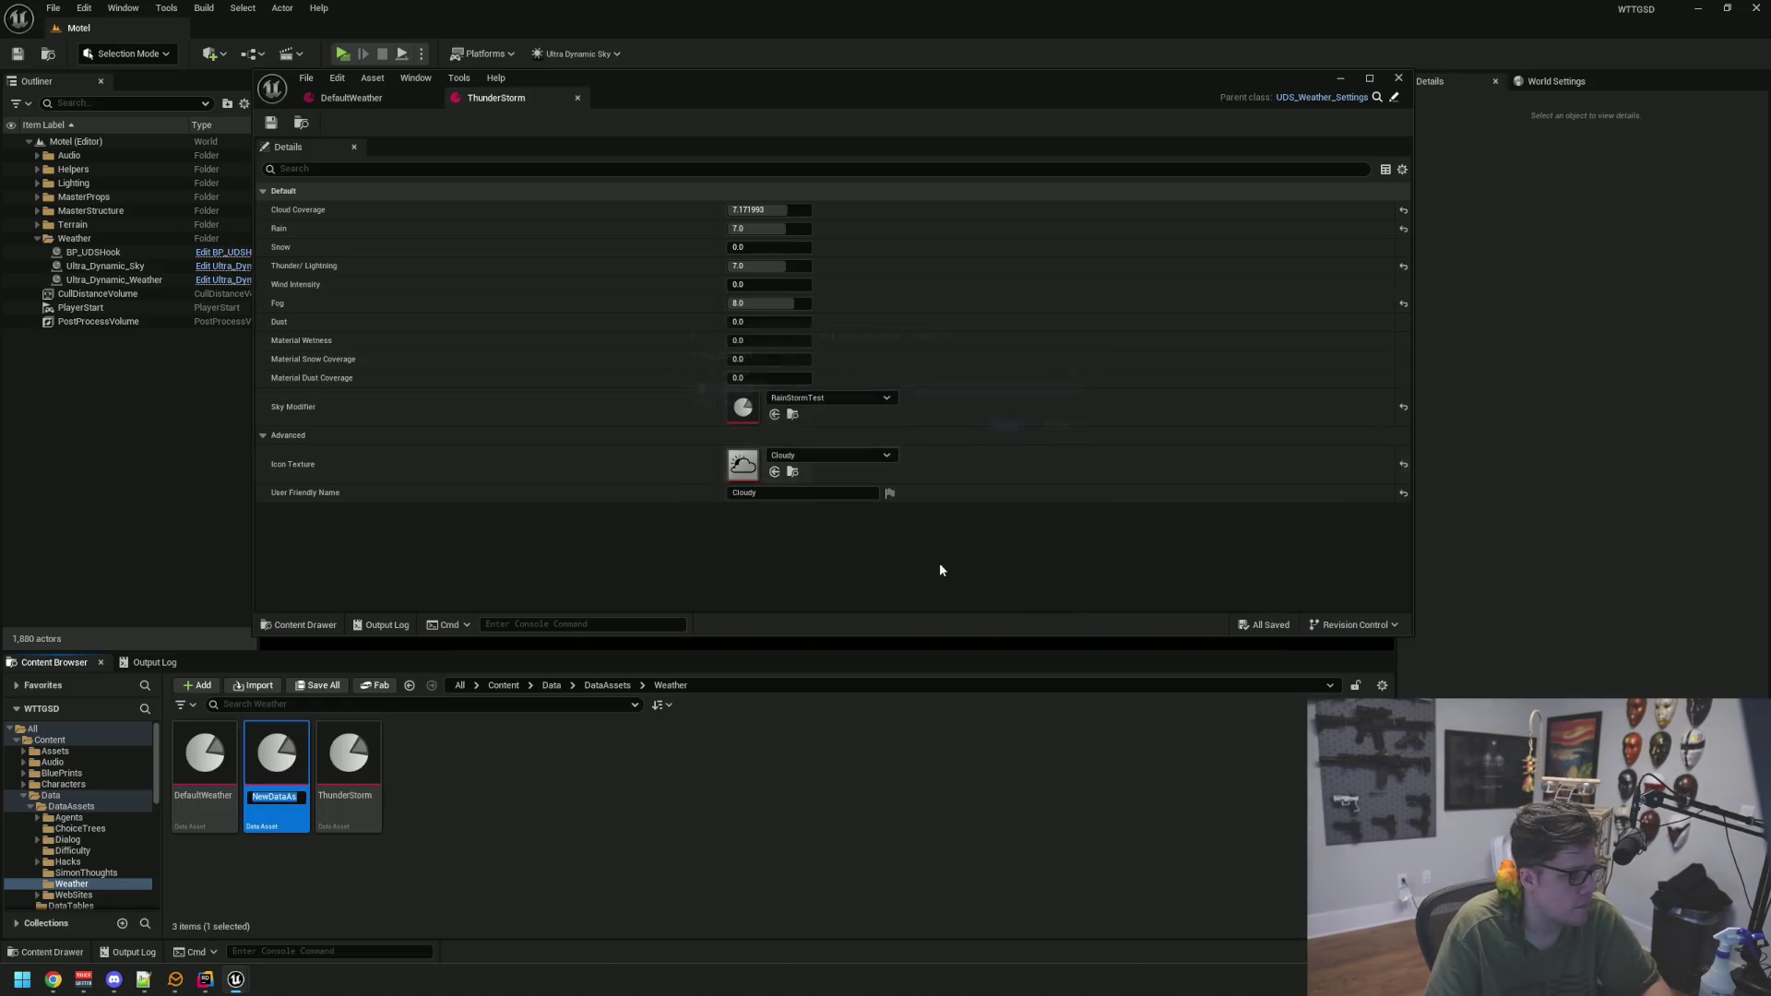
text(WS_Defau)
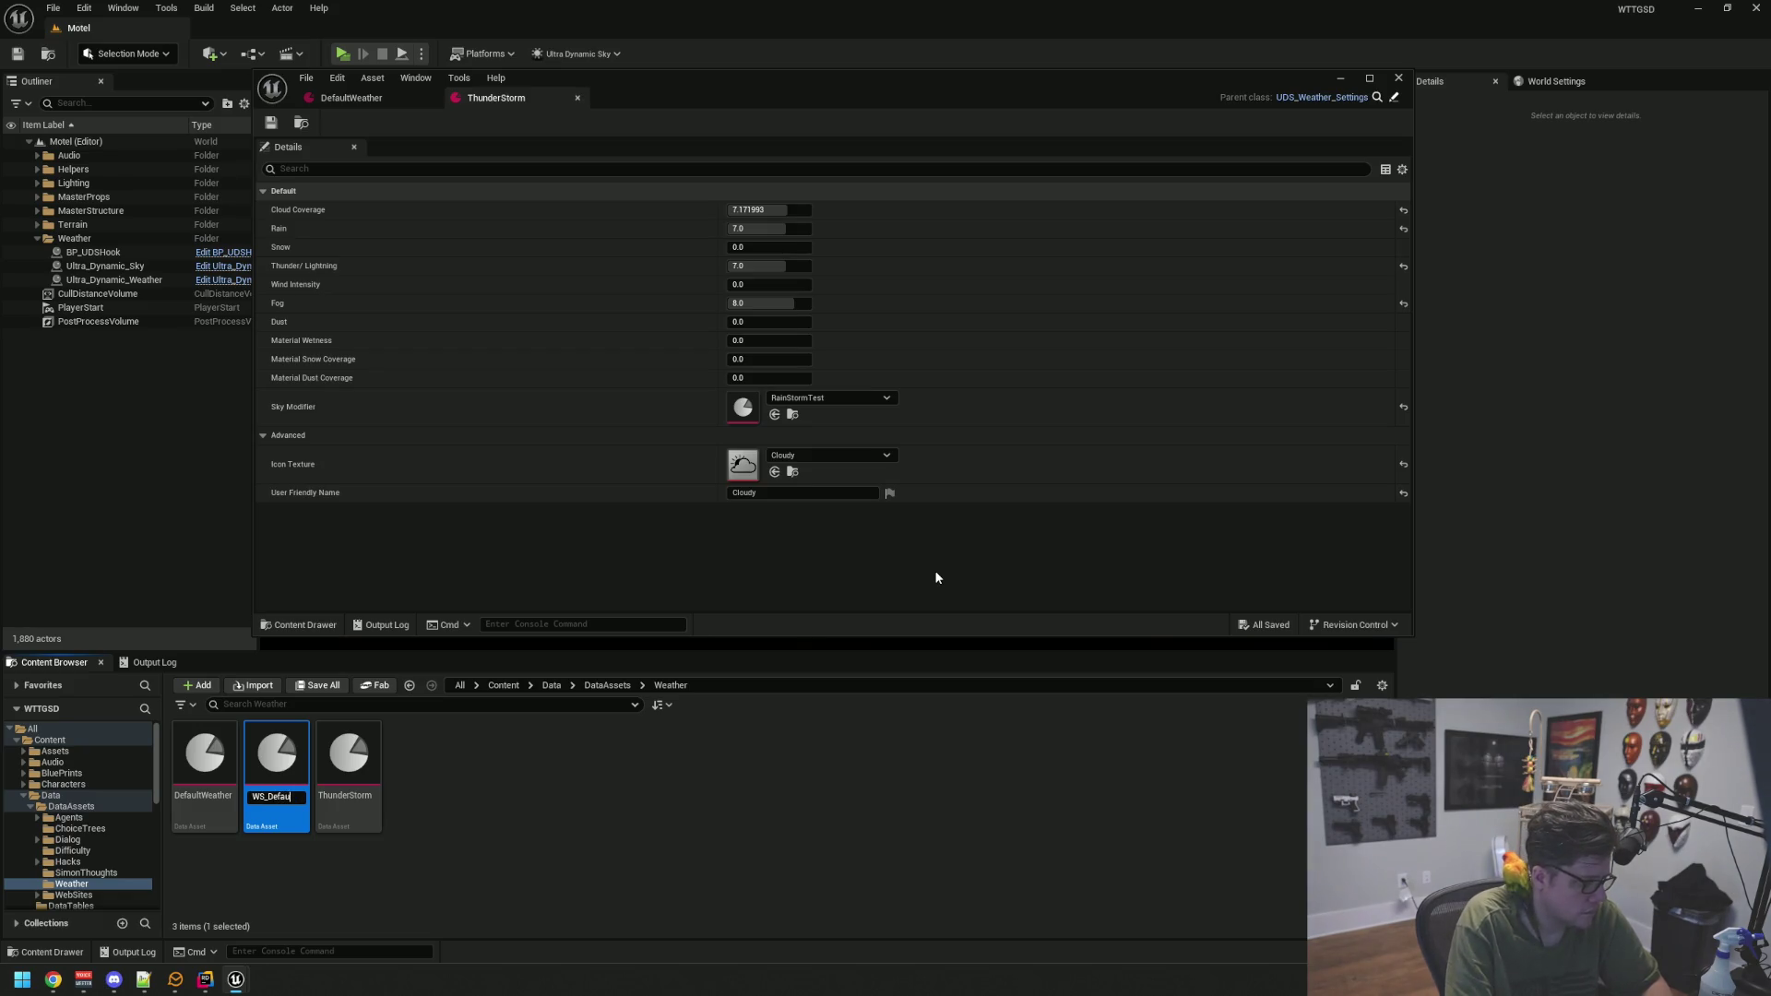
text(lt)
key(Return)
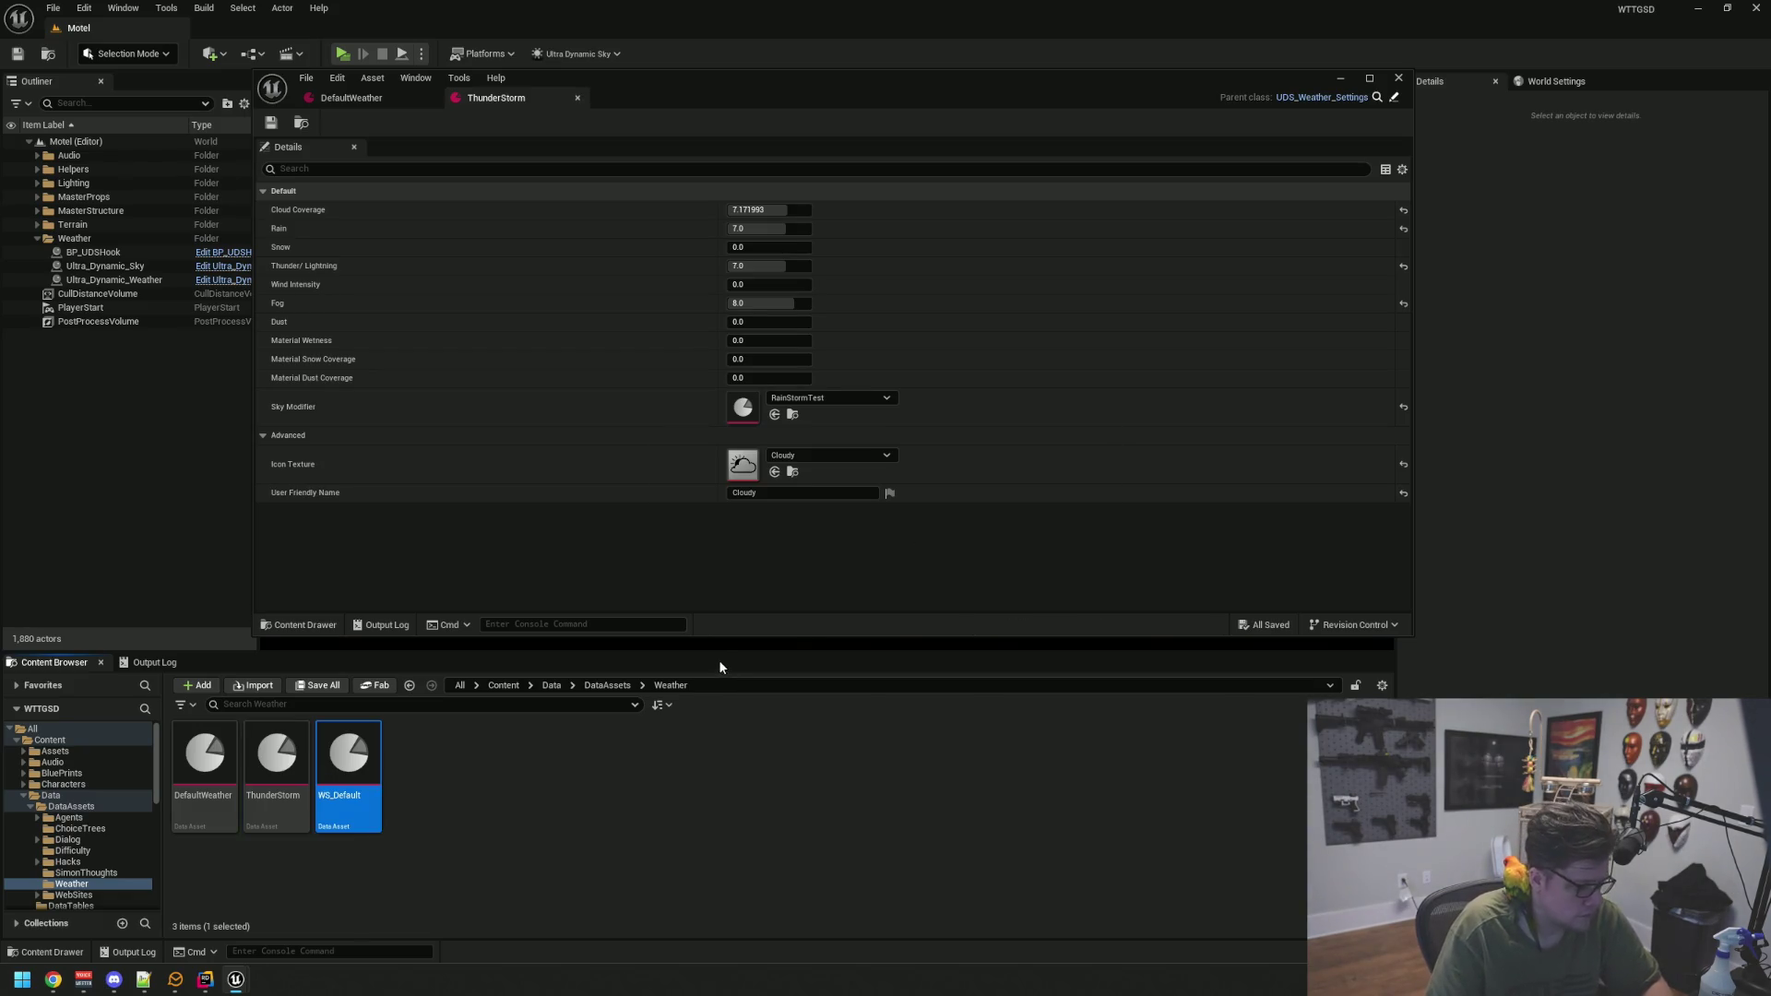
Duplicate it as WS_ThunderStorm and open both assets for editing
key(ctrl+d)
key(End)
key(BackSpace)
key(BackSpace)
key(BackSpace)
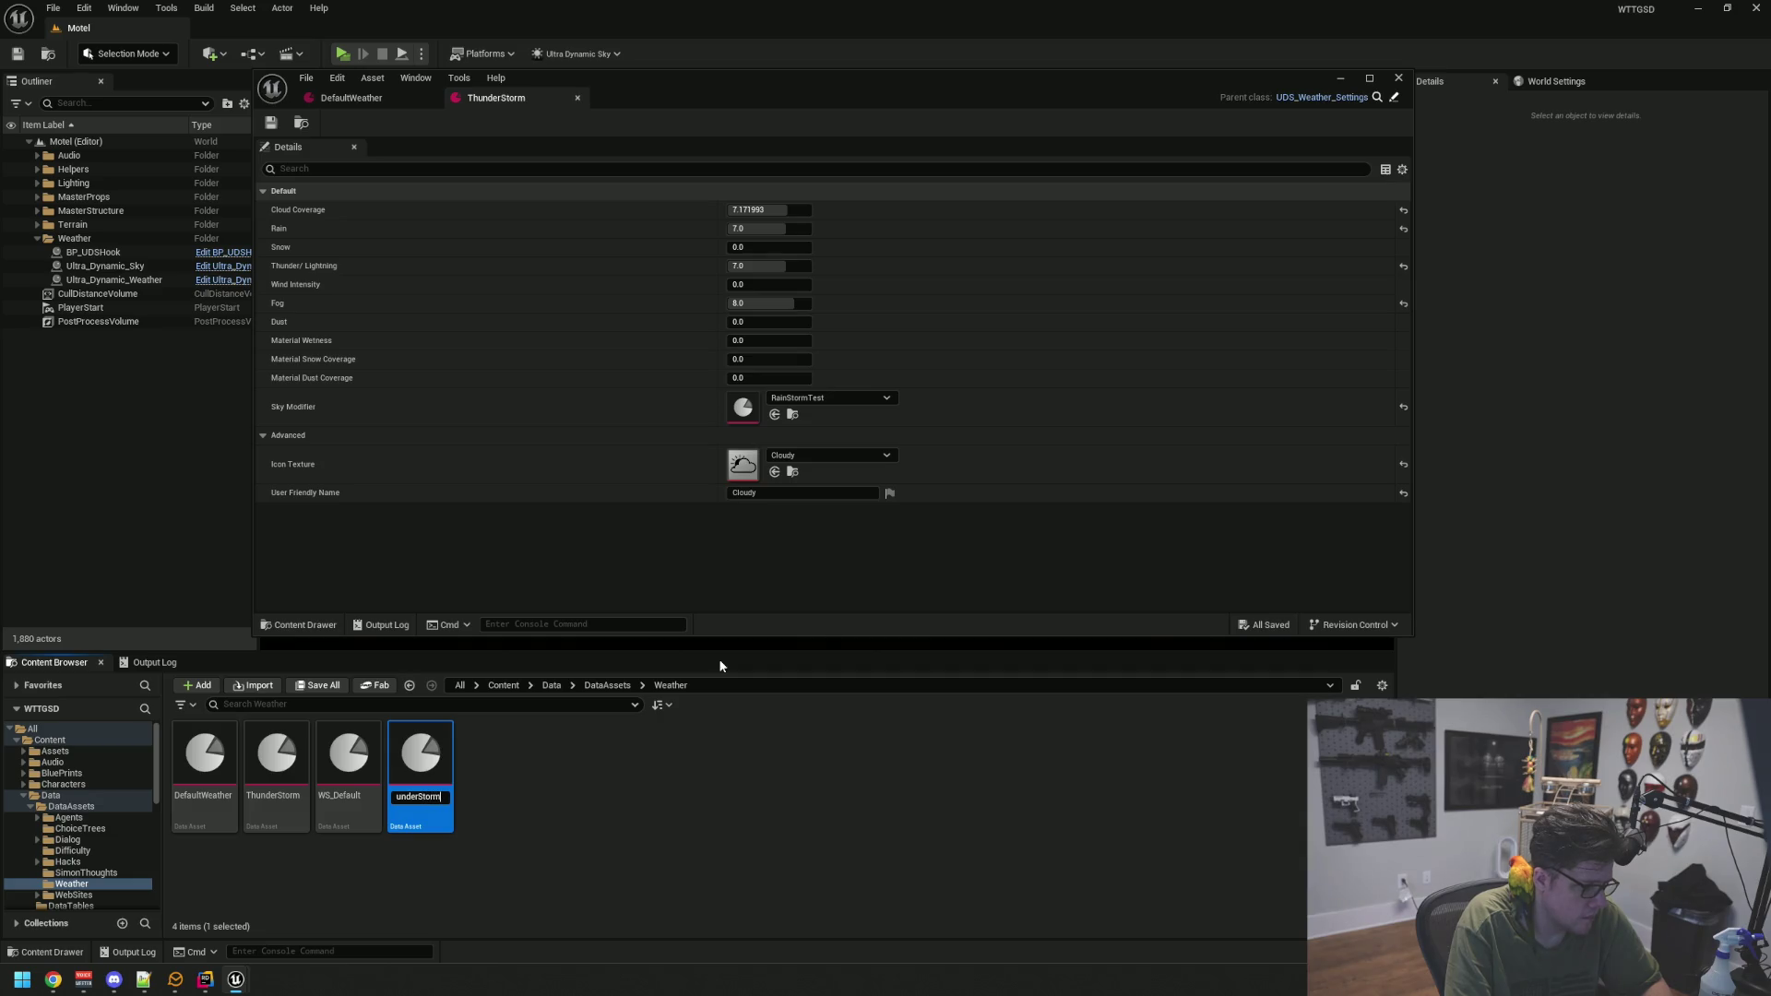
click(335, 798)
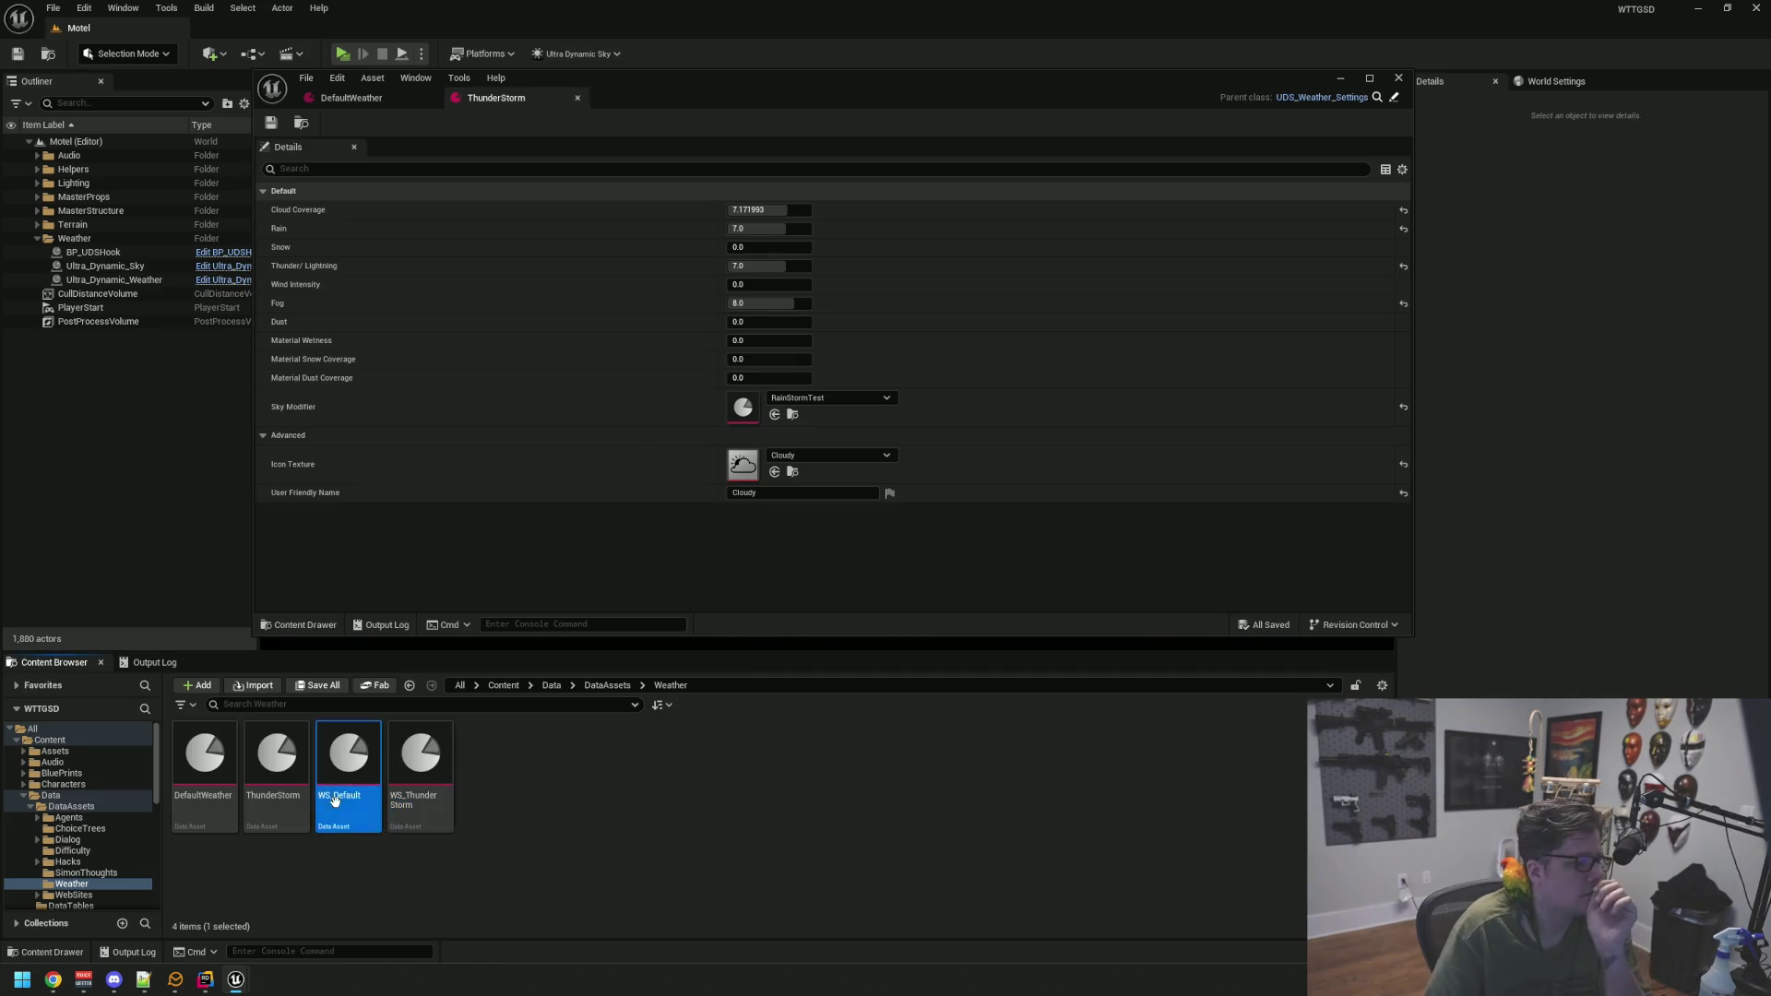
double_click(335, 799)
double_click(419, 783)
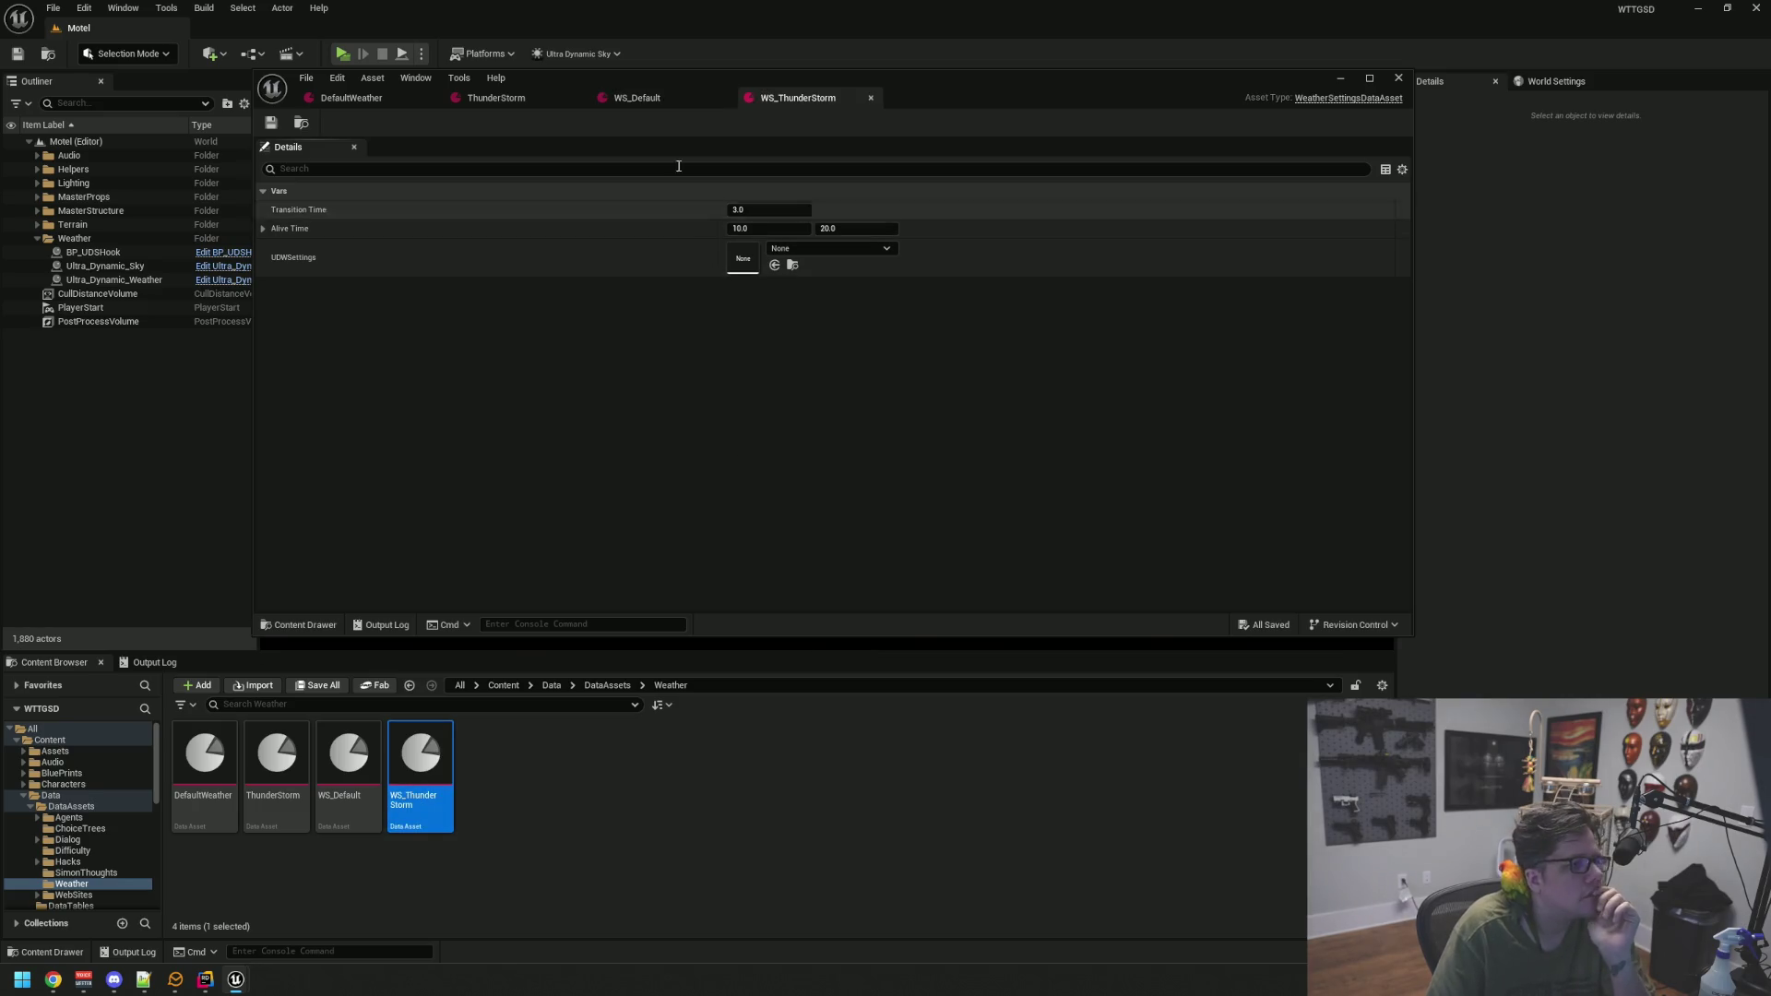
Assign DefaultWeather to WS_Default and ThunderStorm to WS_ThunderStorm as UDWSettings
click(646, 98)
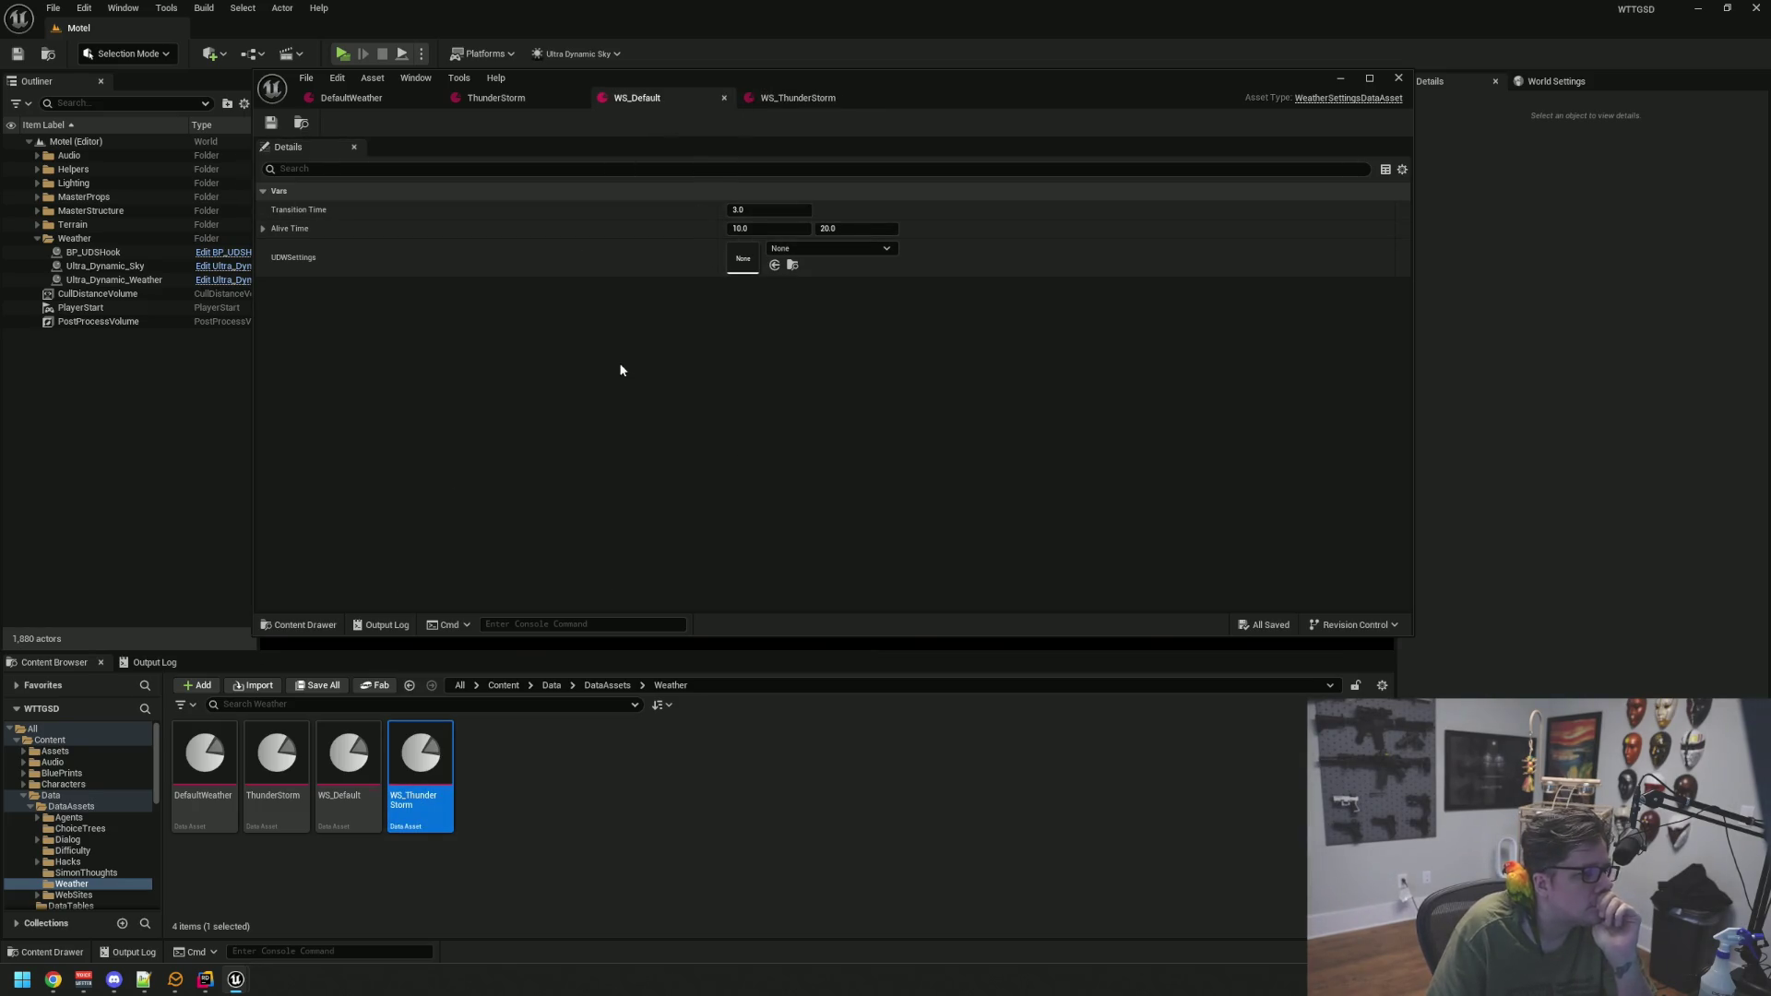
mouse_move(205, 757)
mouse_down()
mouse_move(727, 347)
mouse_move(734, 261)
mouse_up()
click(795, 98)
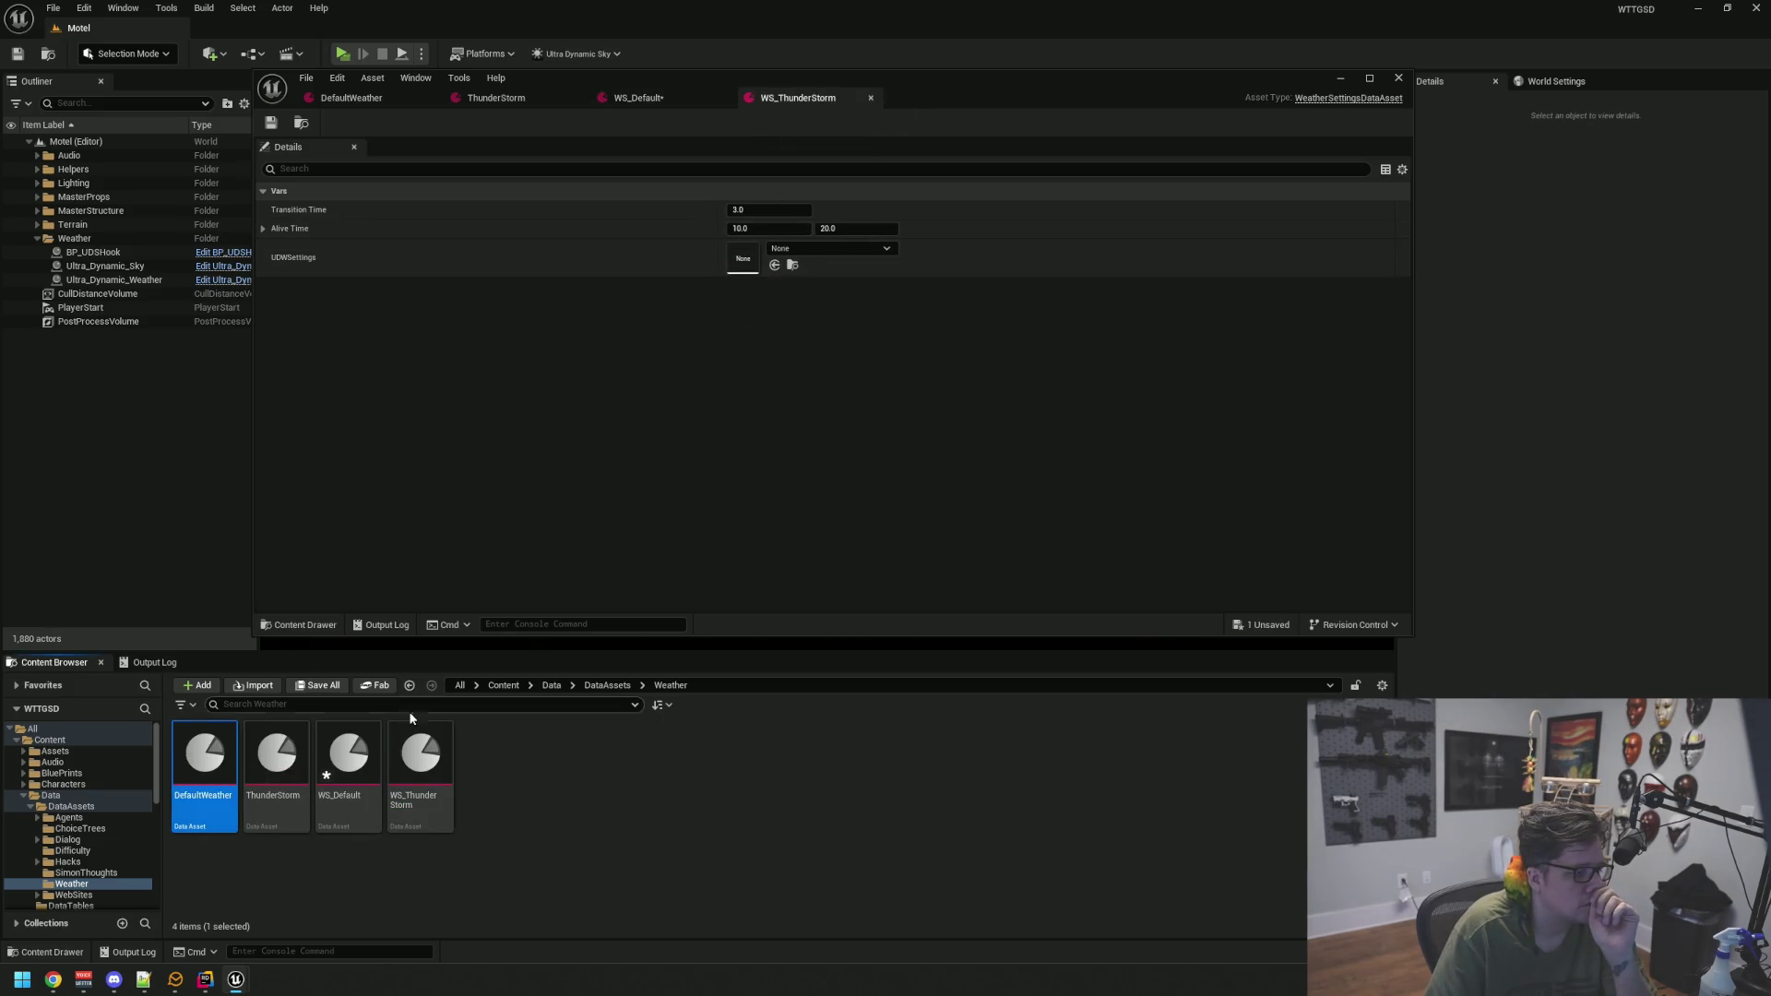
mouse_move(420, 765)
mouse_down()
mouse_move(720, 486)
mouse_move(566, 822)
mouse_up()
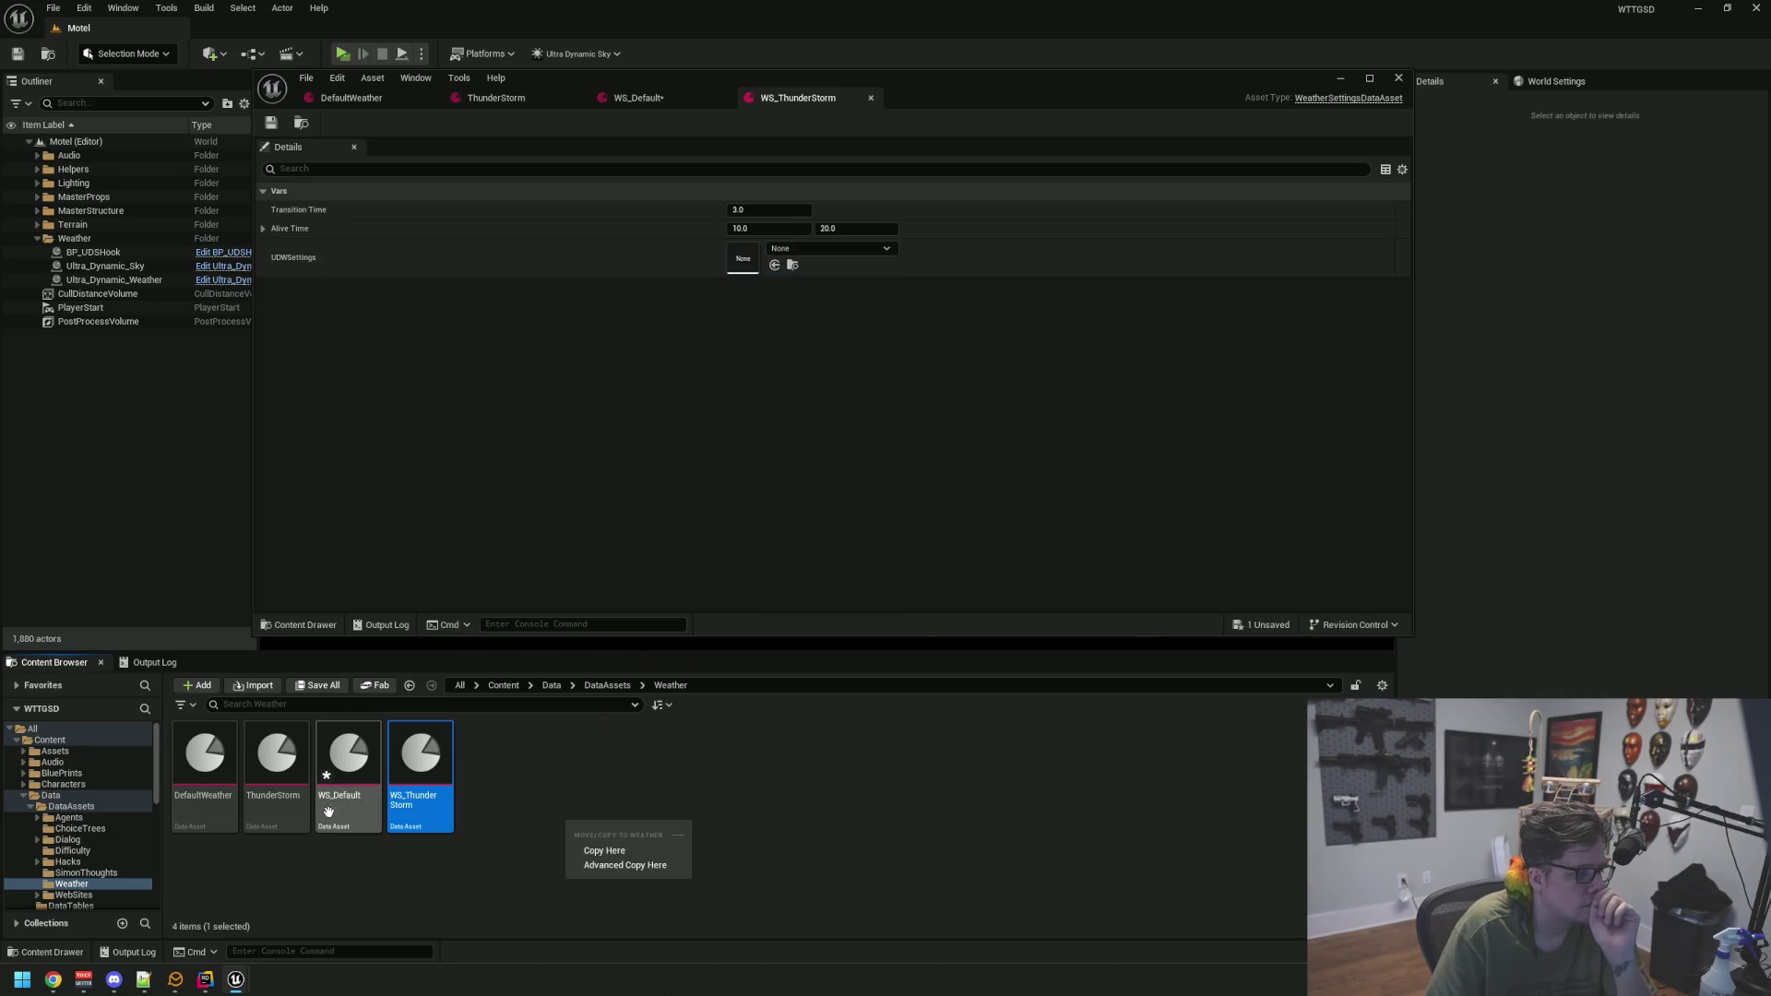
drag(277, 766, 730, 258)
key(ctrl+shift+s)
Set WS_ThunderStorm's Transition Time to 8.0 and Alive Time 300.0–800.0, then save
click(761, 210)
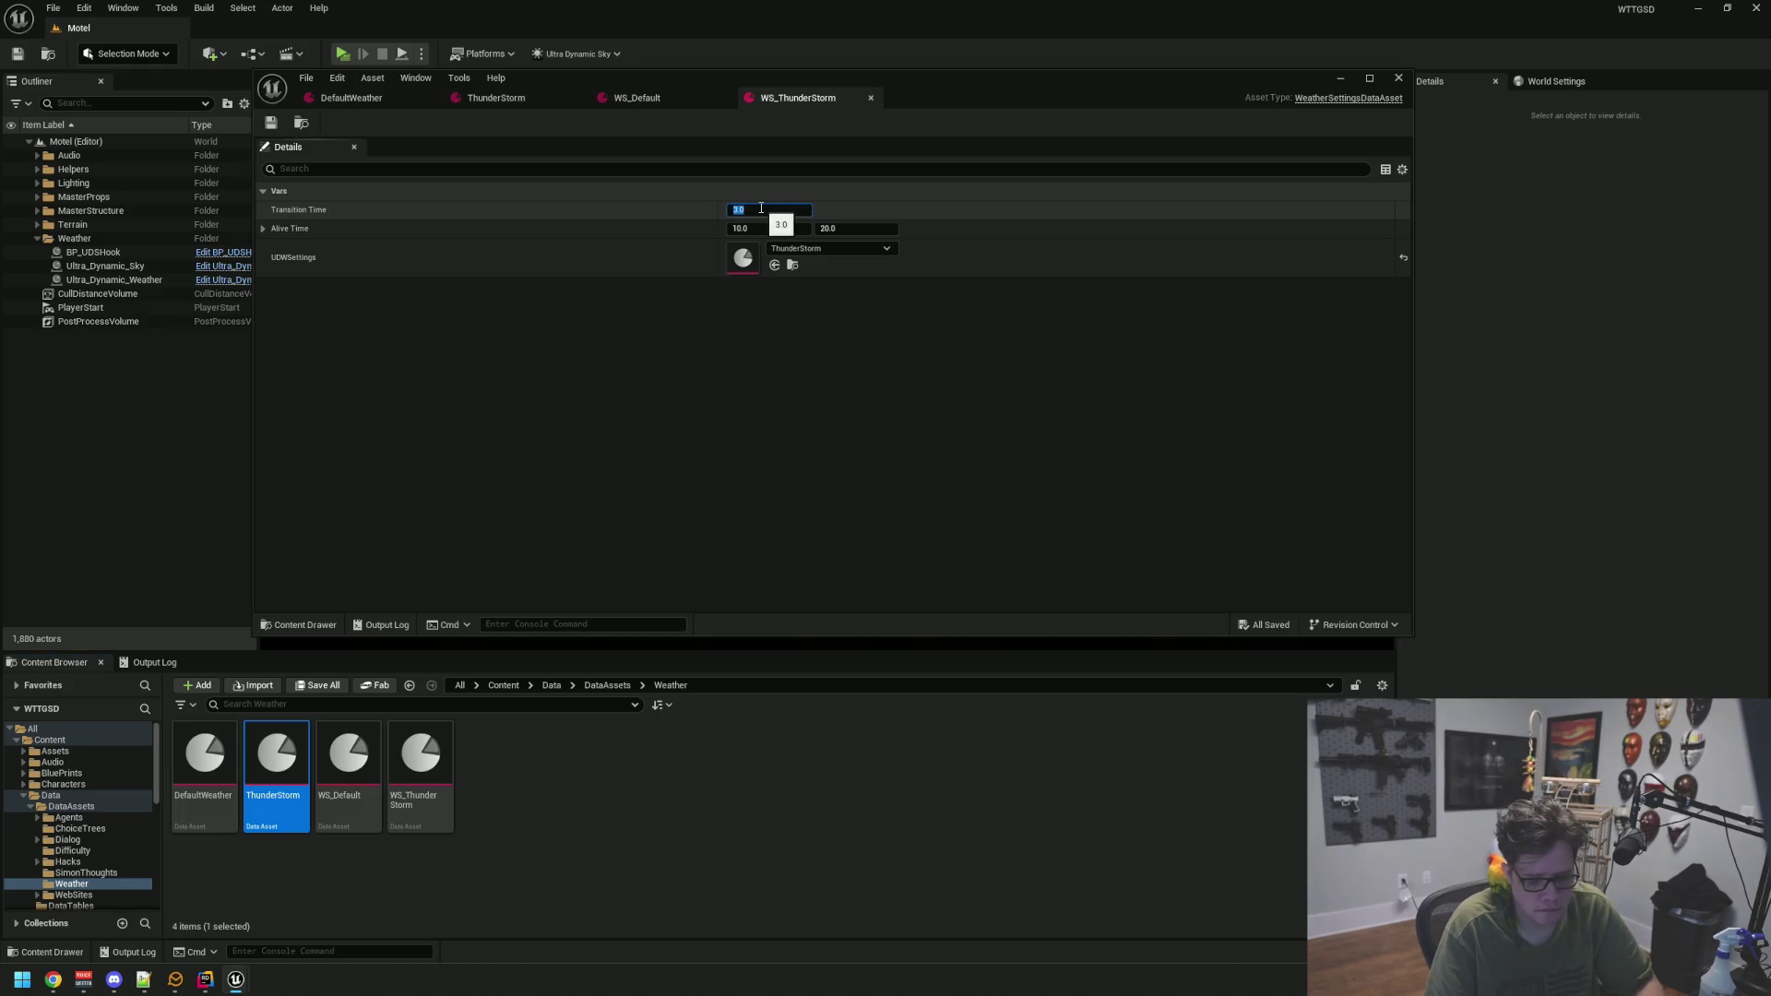
text(8)
key(ctrl+s)
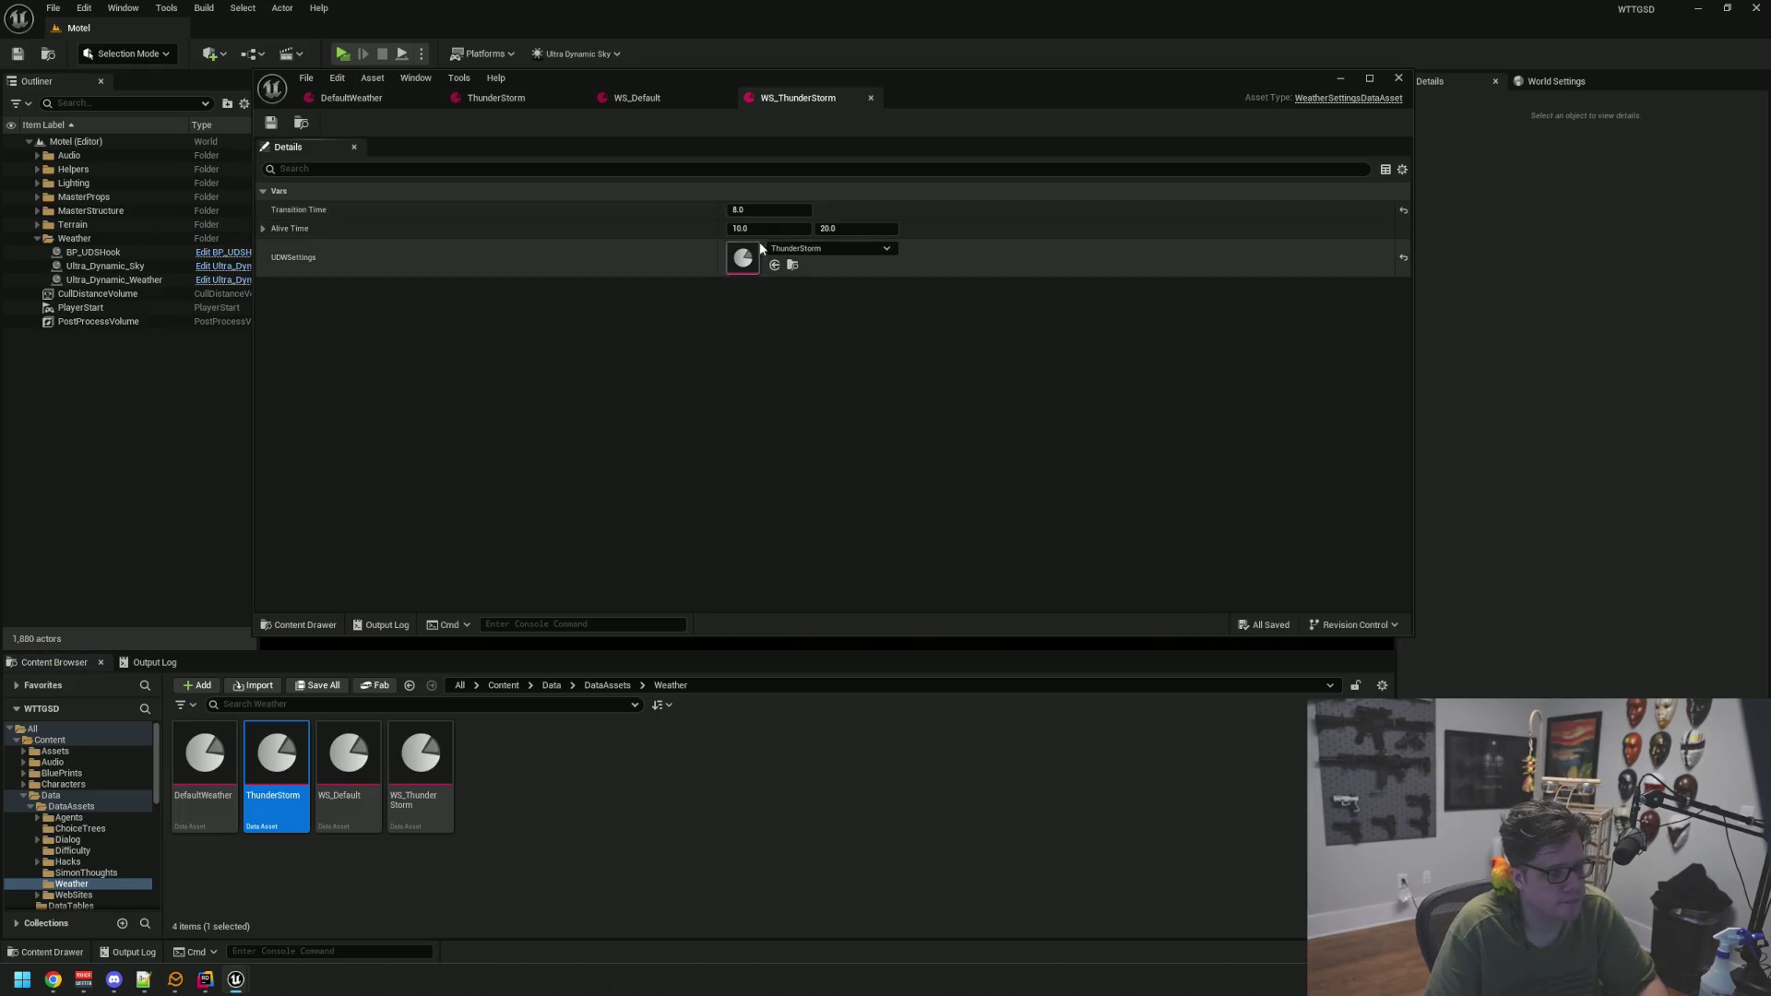
click(806, 229)
text(300)
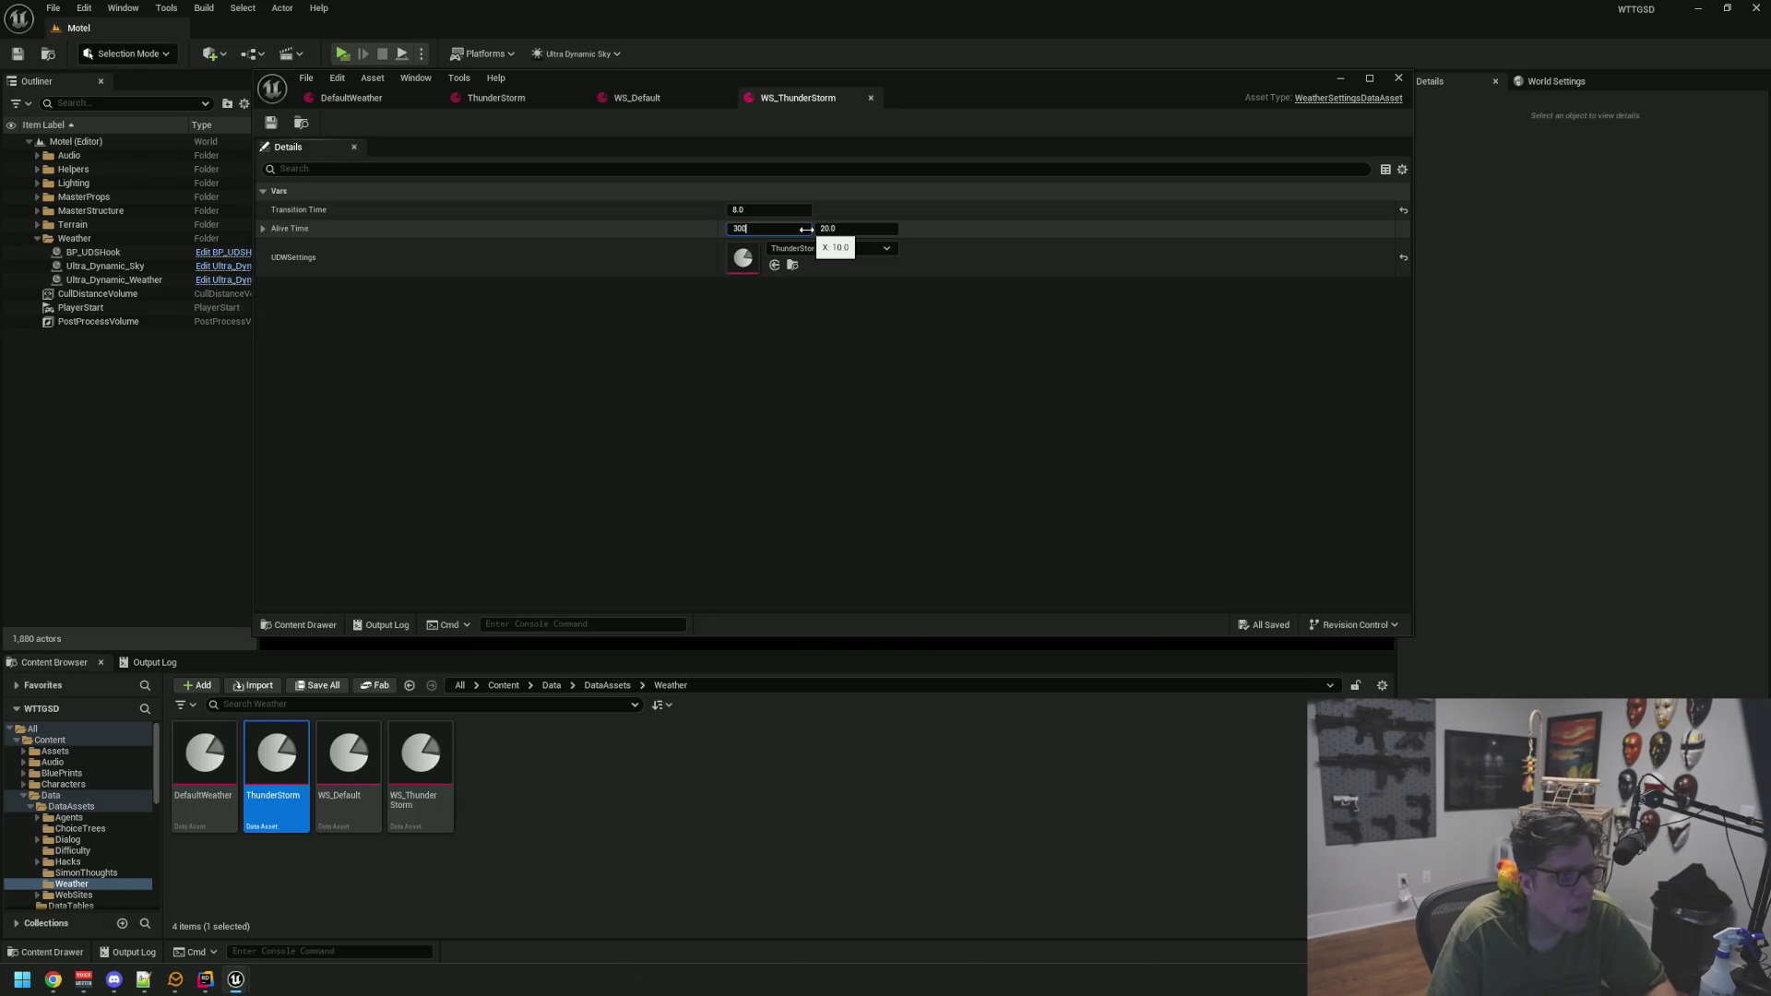
key(Tab)
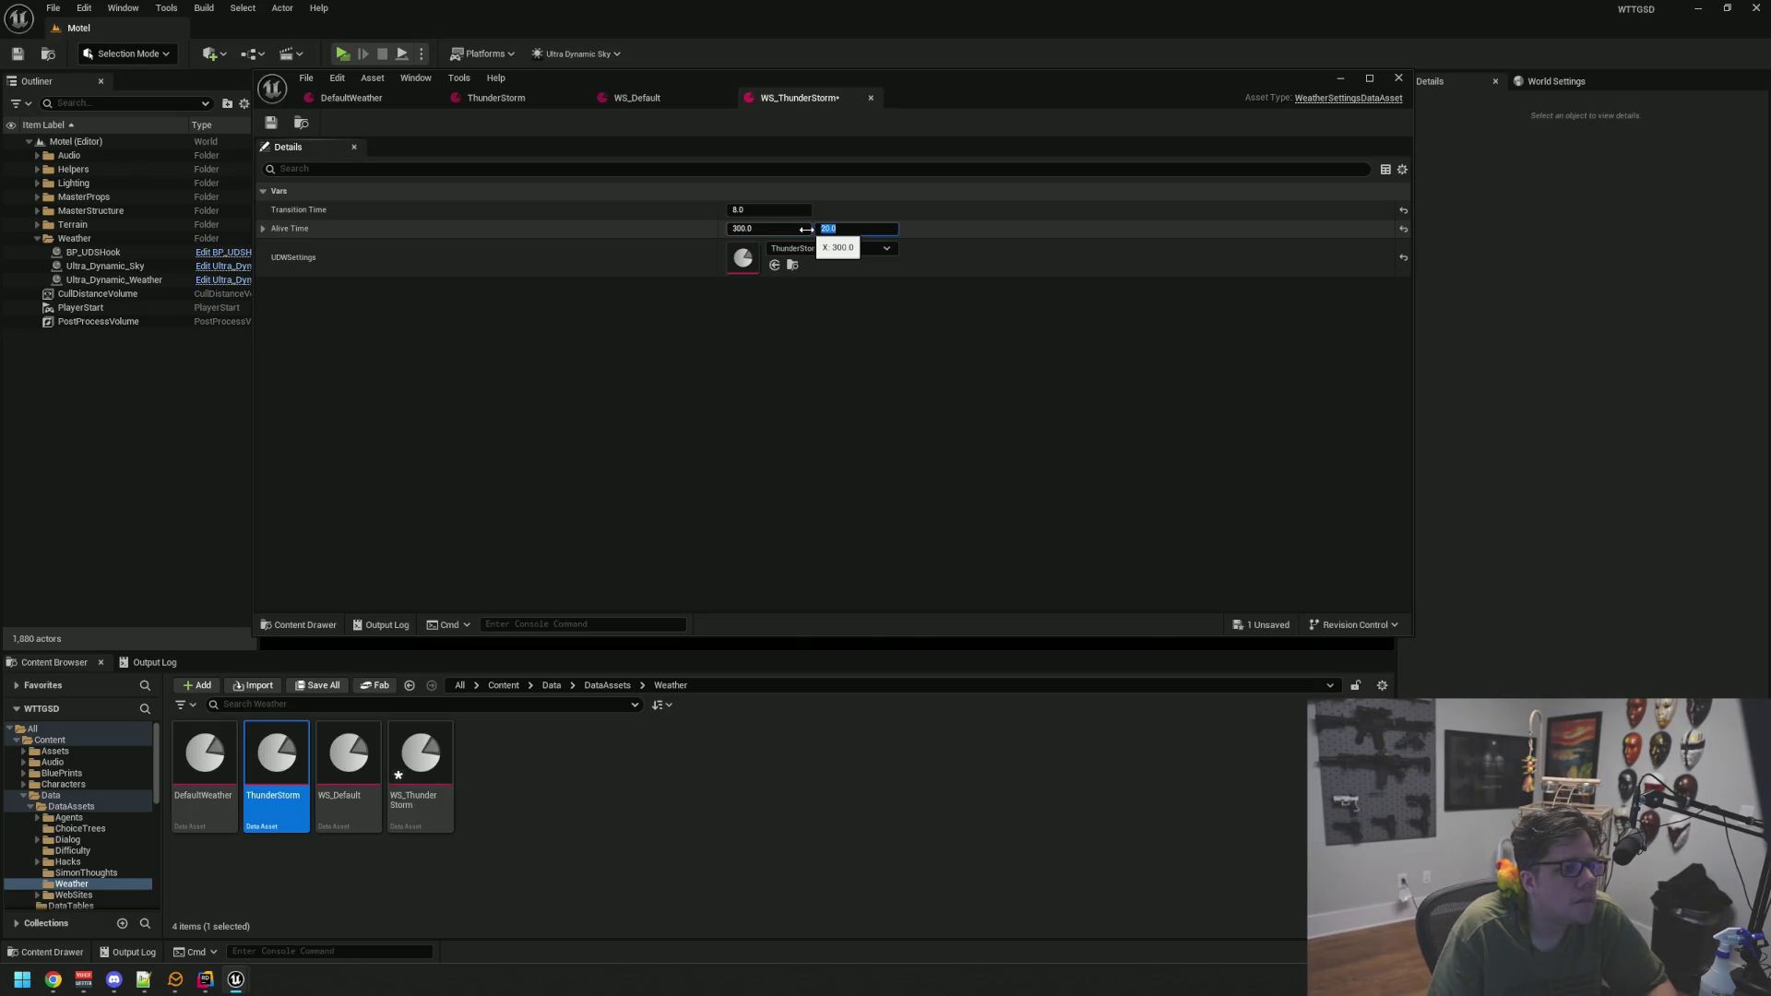
key(Return)
key(ctrl+s)
mouse_move(915, 74)
mouse_down()
mouse_move(856, 134)
mouse_move(794, 137)
mouse_up()
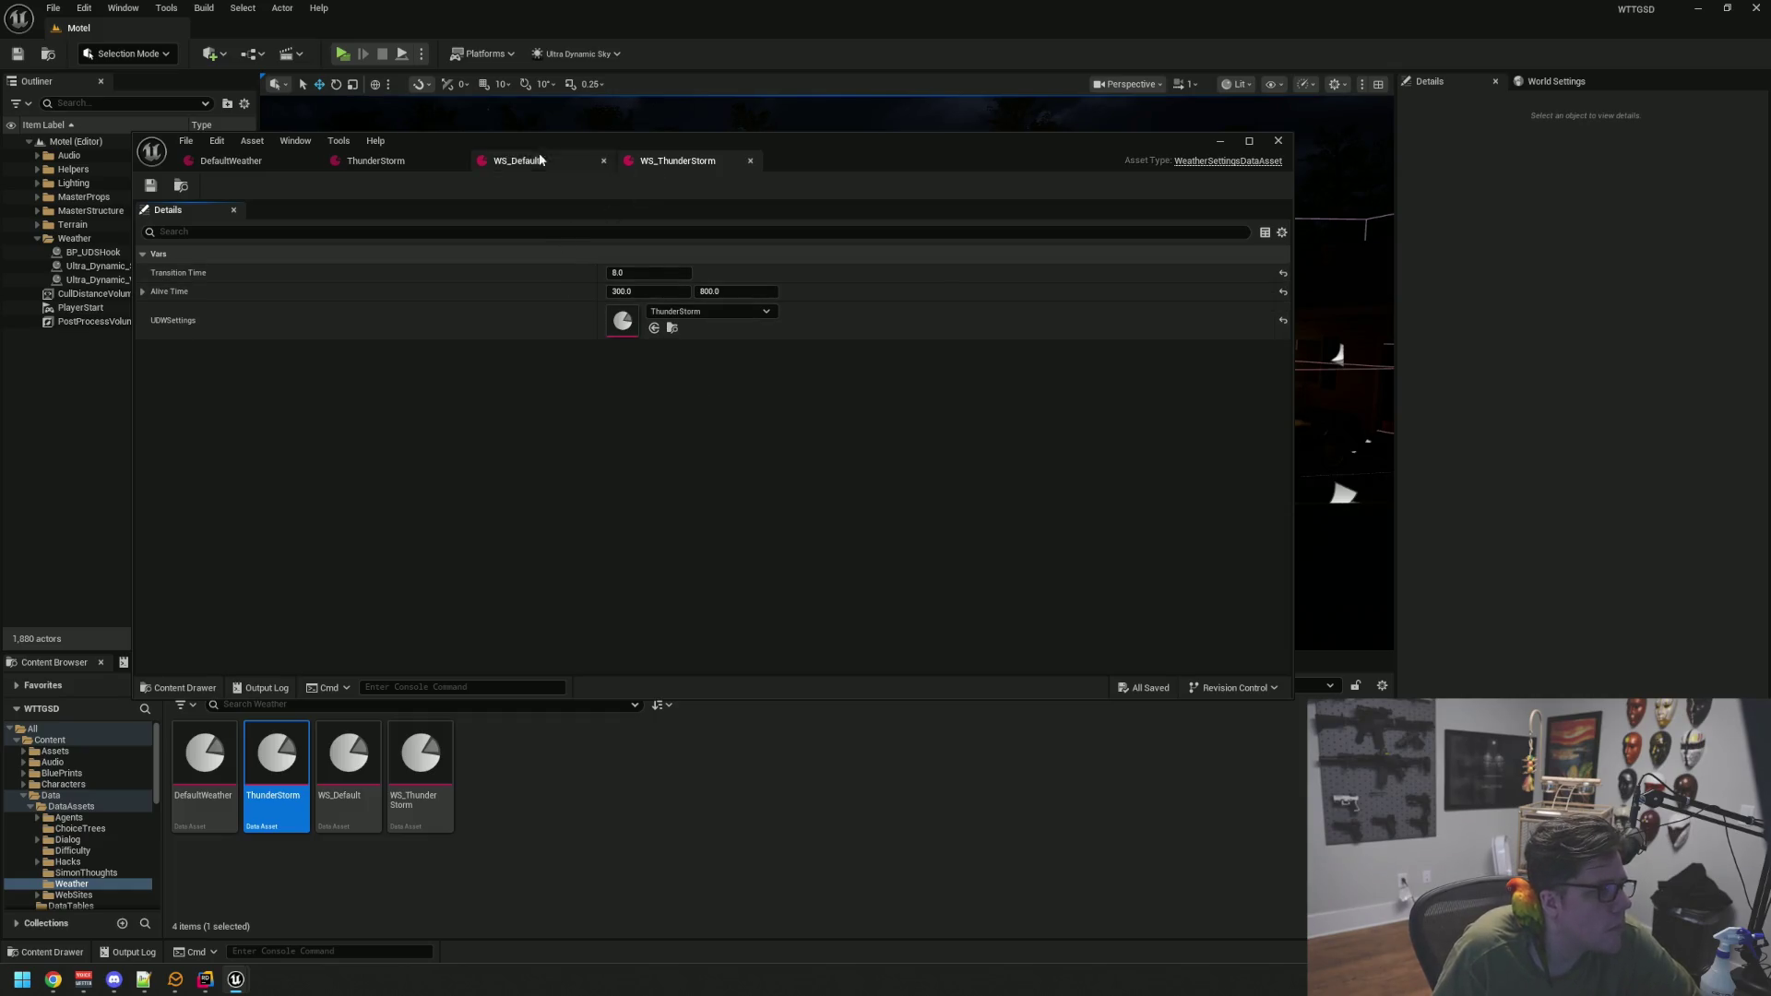
In BP_UDSHook, disconnect the Cast To UDS_Weather_Settings node and move the weather nodes clear of it
click(109, 772)
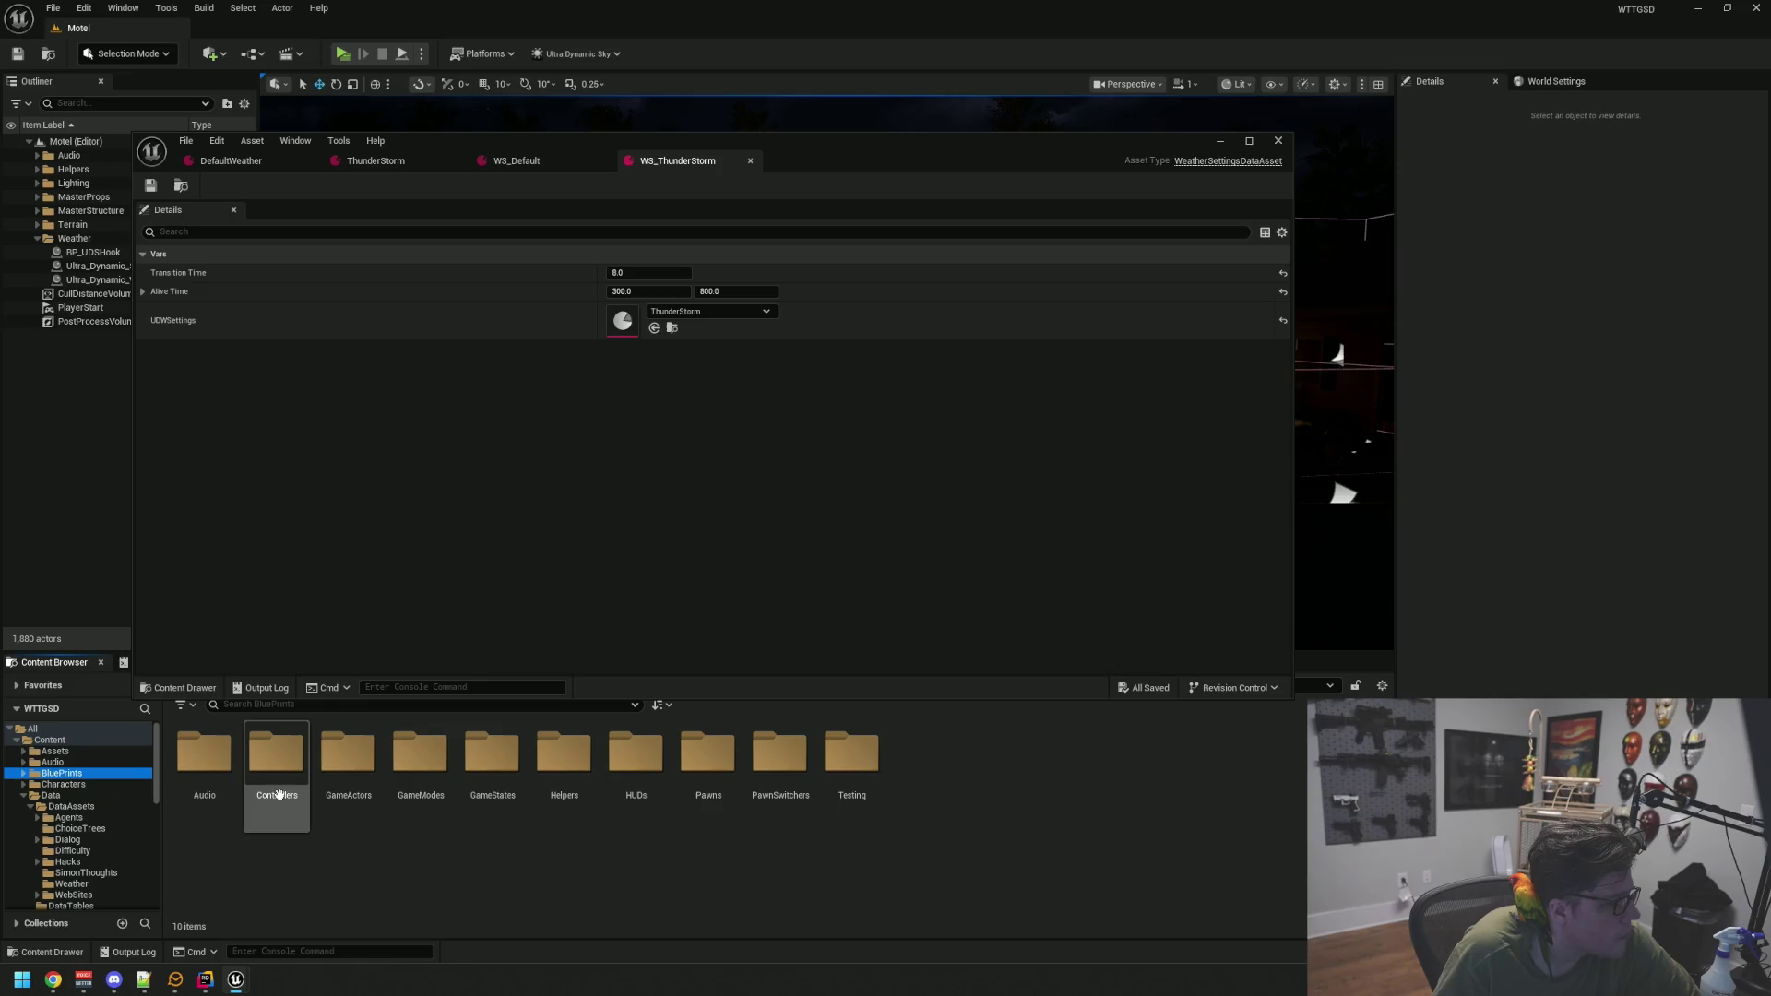
drag(828, 151, 934, 153)
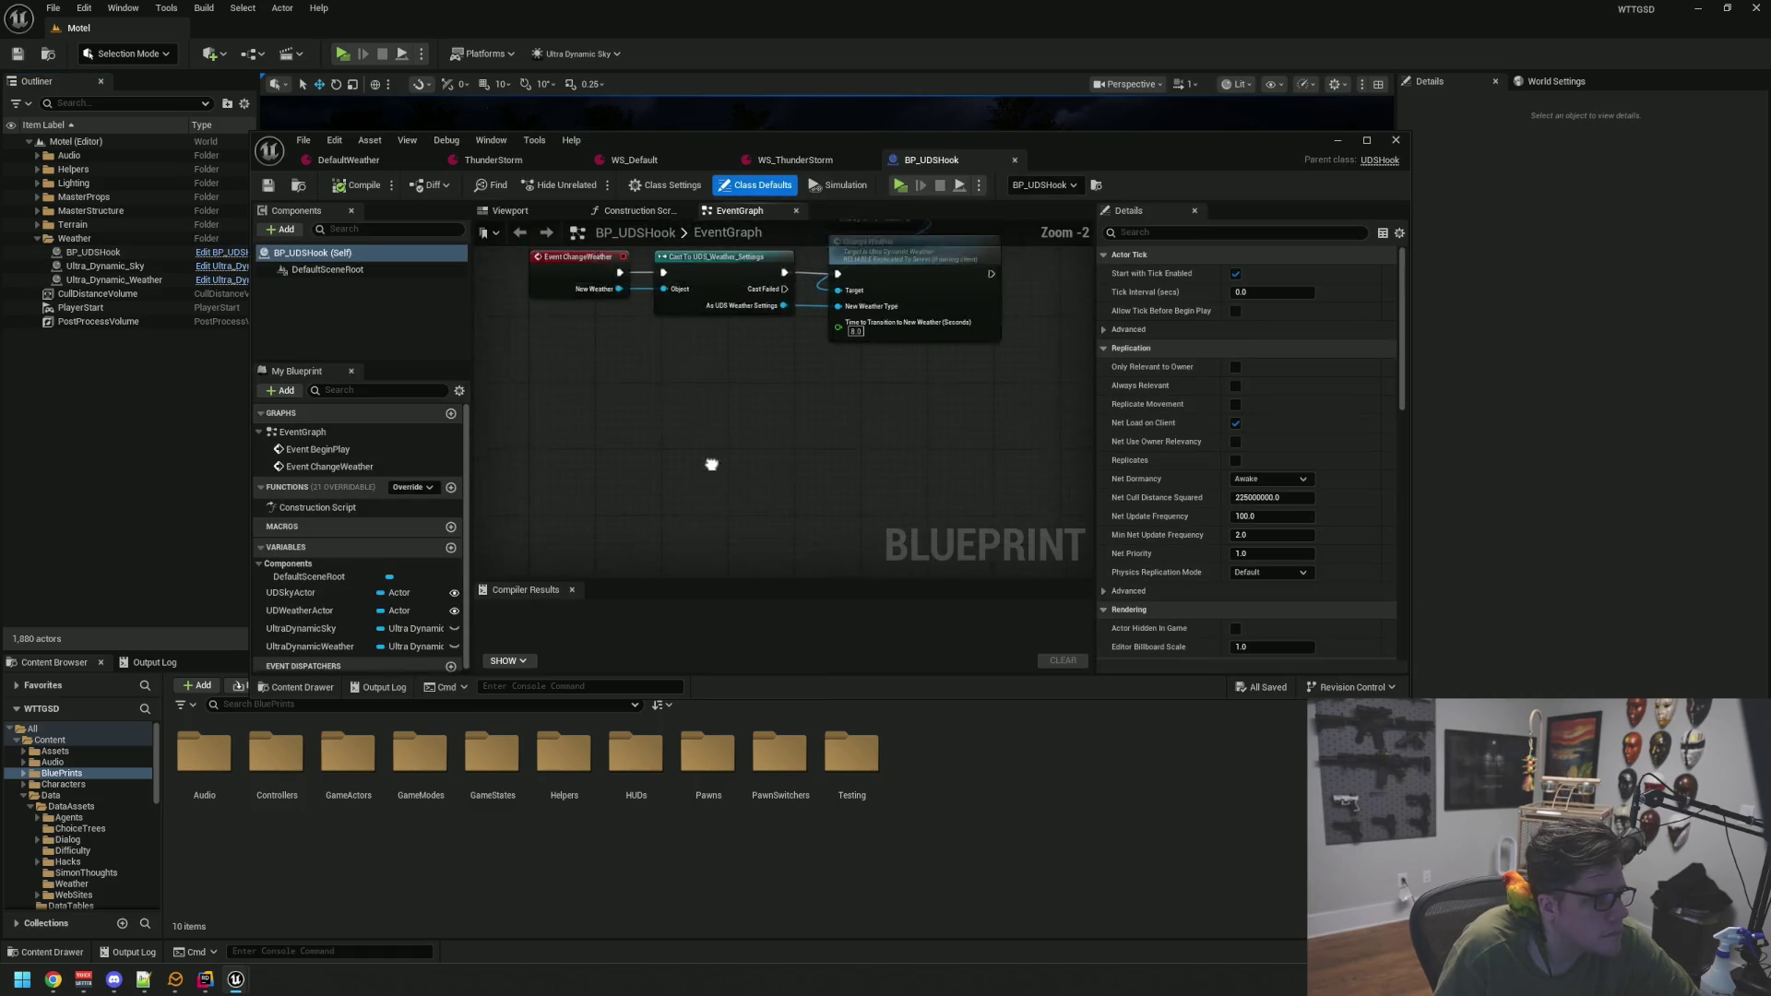
alt+click(672, 401)
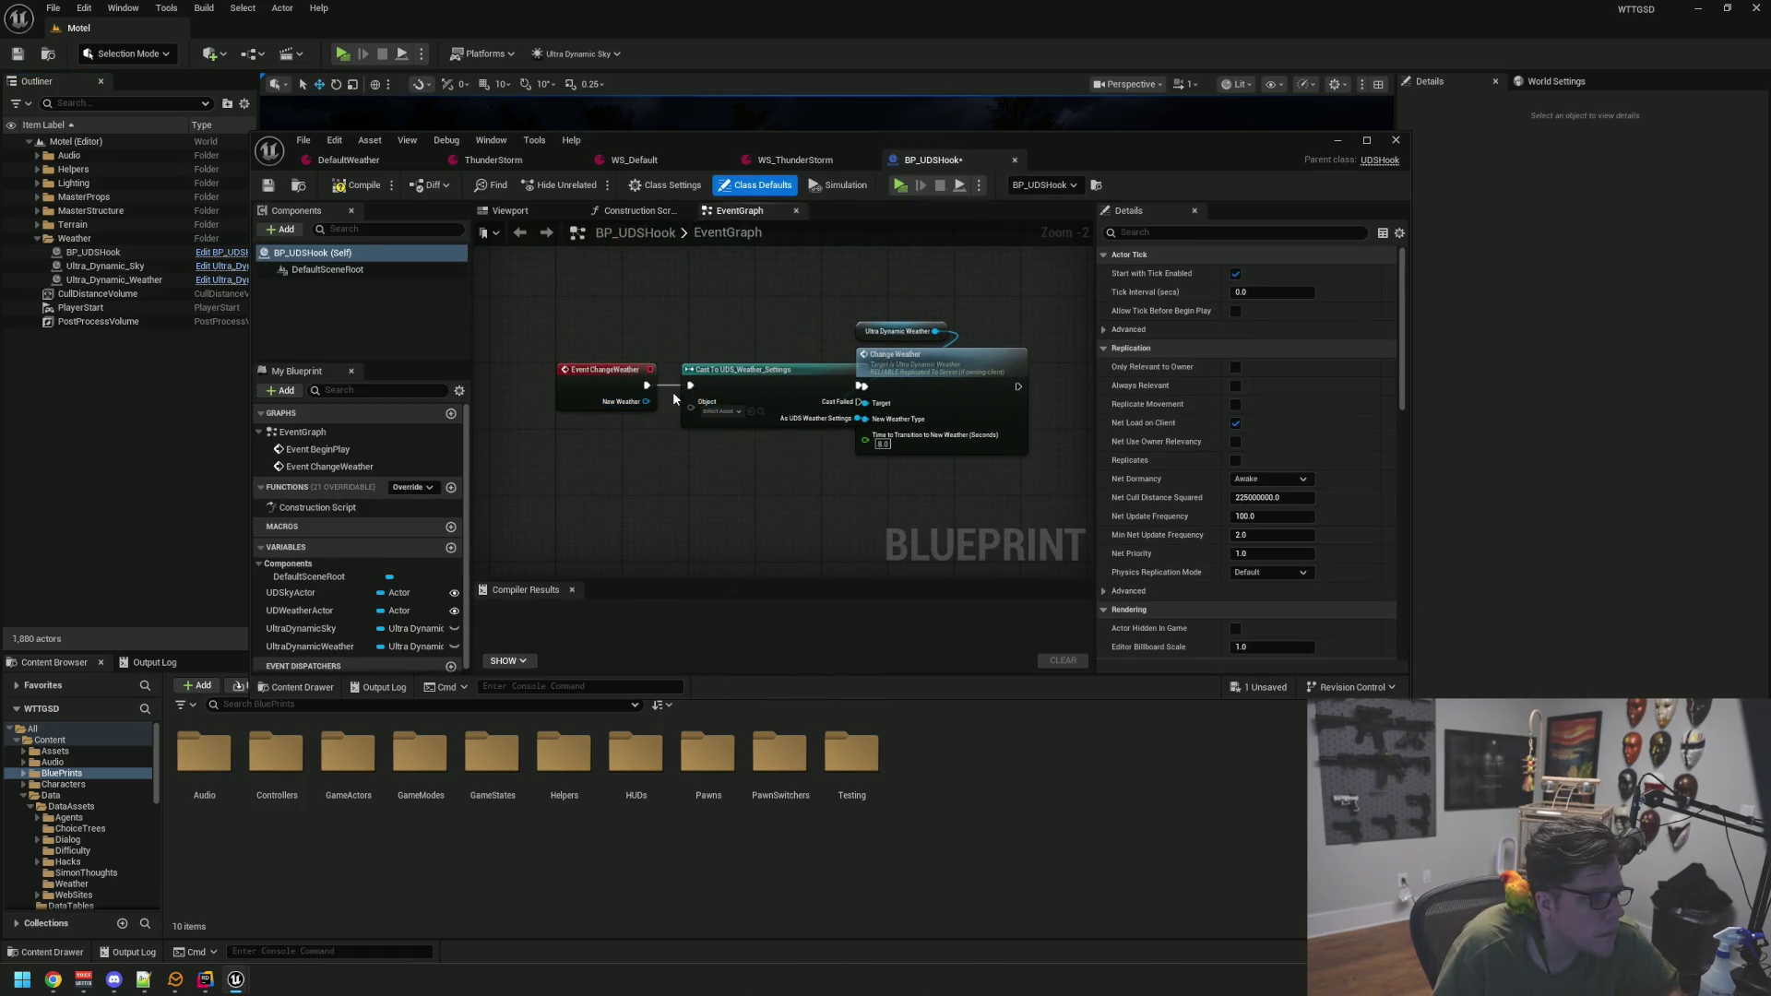
alt+click(673, 387)
drag(669, 286, 802, 438)
drag(756, 369, 897, 369)
drag(600, 354, 711, 354)
click(646, 427)
mouse_move(605, 462)
mouse_down()
mouse_move(701, 446)
mouse_move(624, 452)
mouse_up()
Delete the Cast To UDS_Weather_Settings node and compile the blueprint
click(710, 338)
key(Delete)
drag(777, 426, 877, 409)
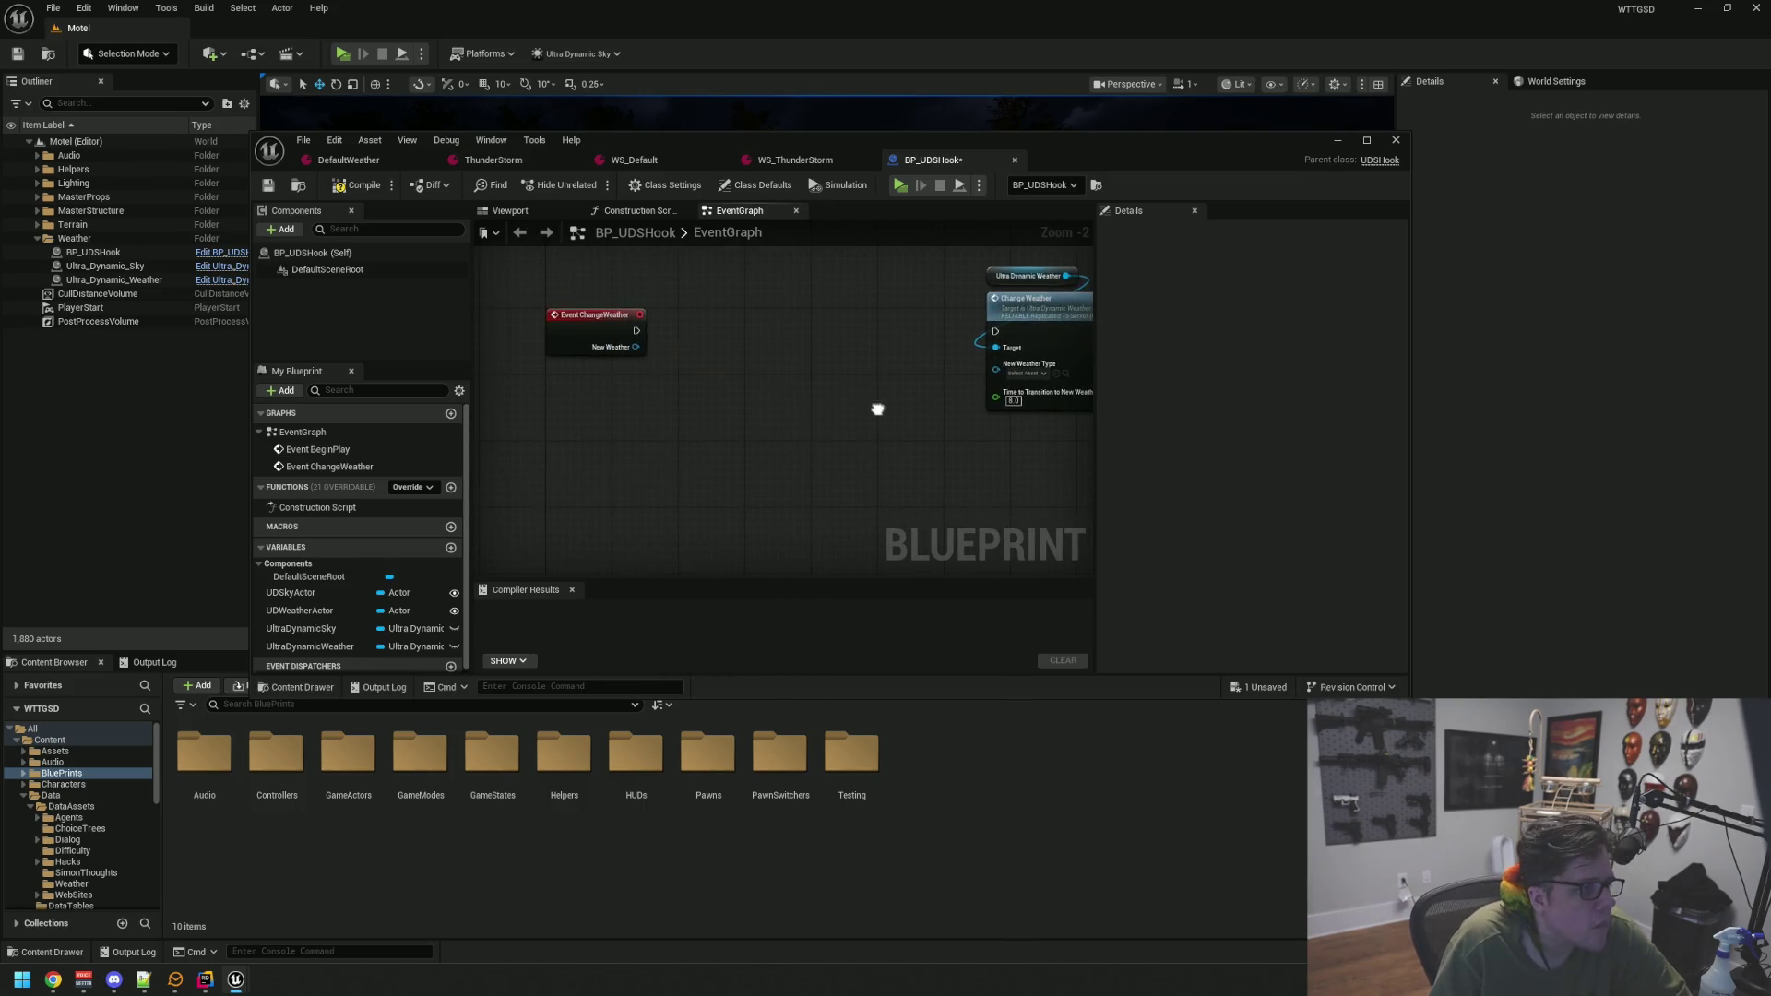
click(366, 194)
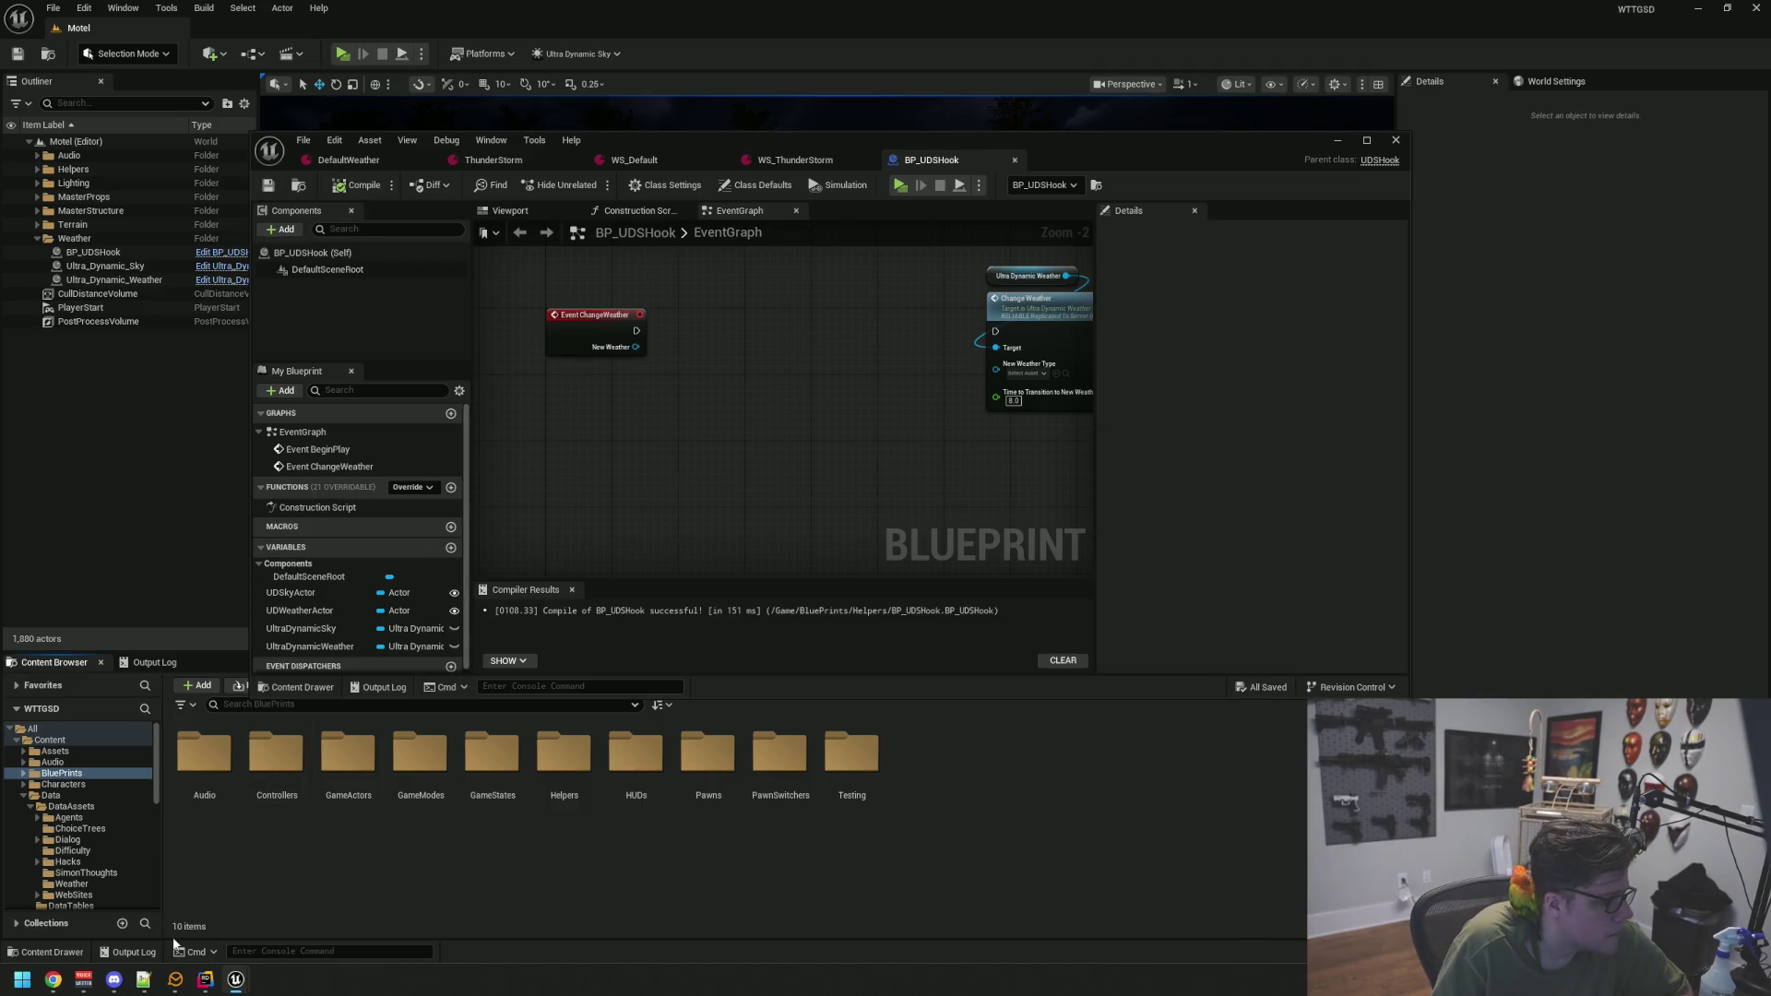
click(207, 981)
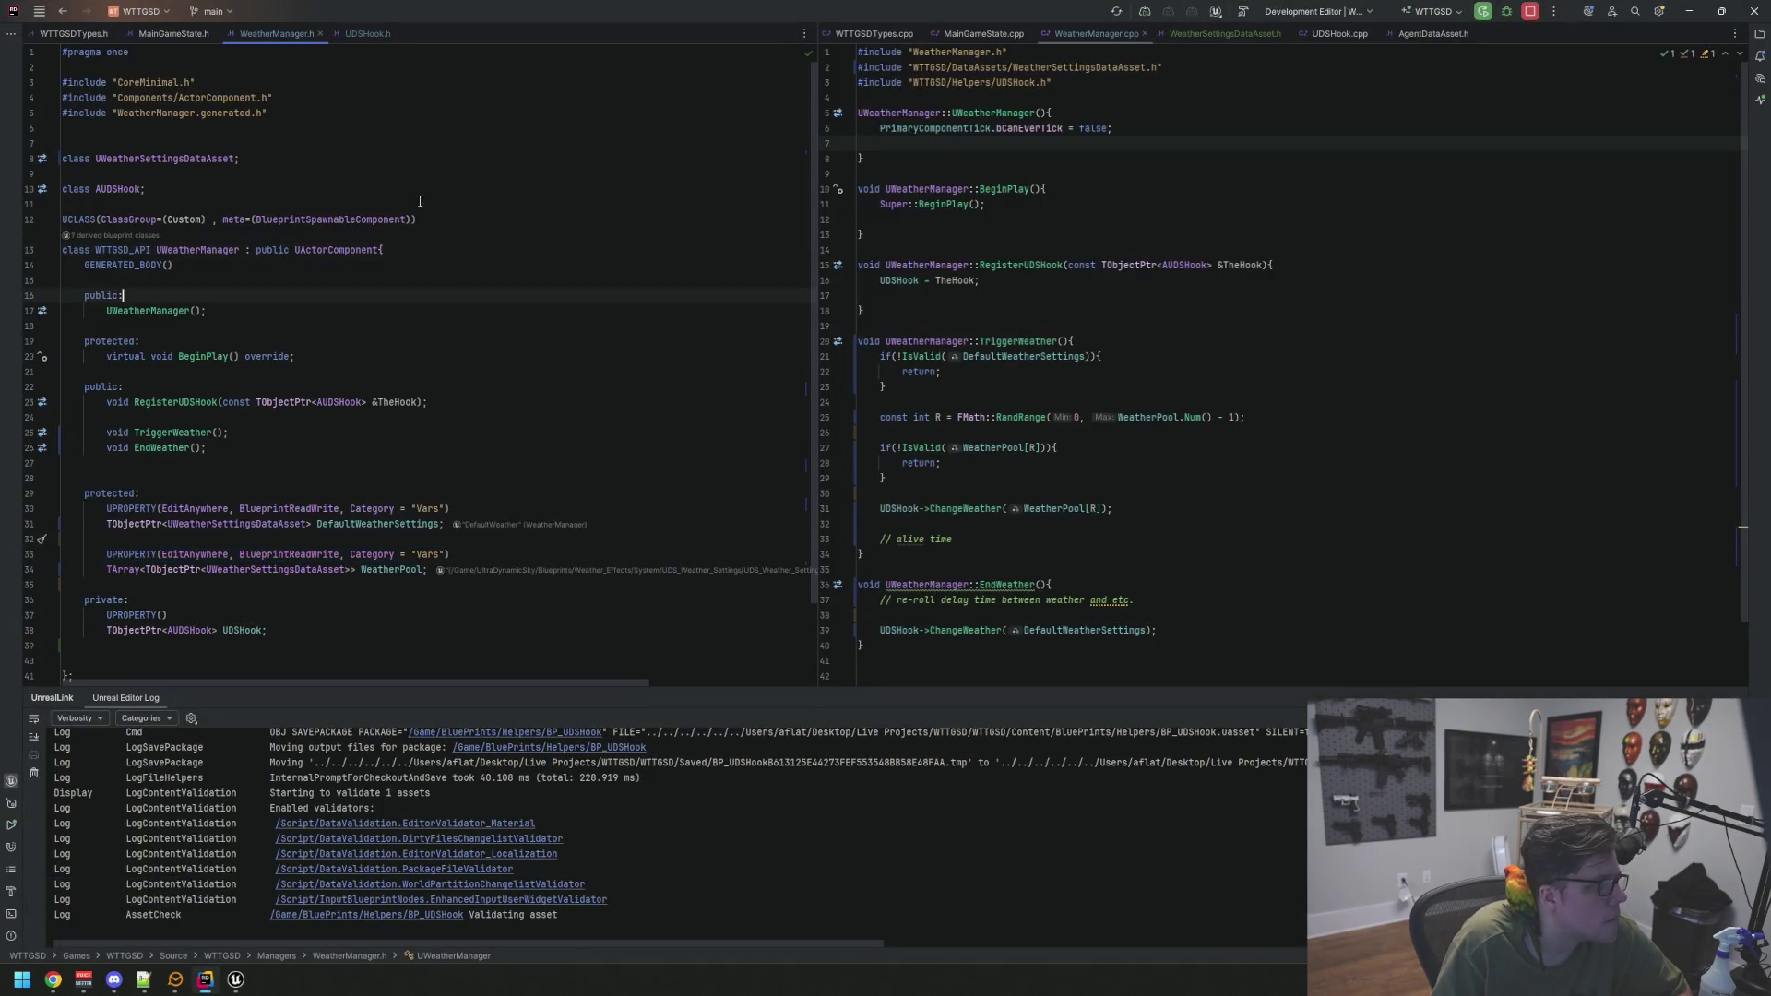
Change ChangeWeather's parameter type from UDataAsset to UWeatherSettingsDataAsset via autocomplete
scroll(328, 464, down, 1)
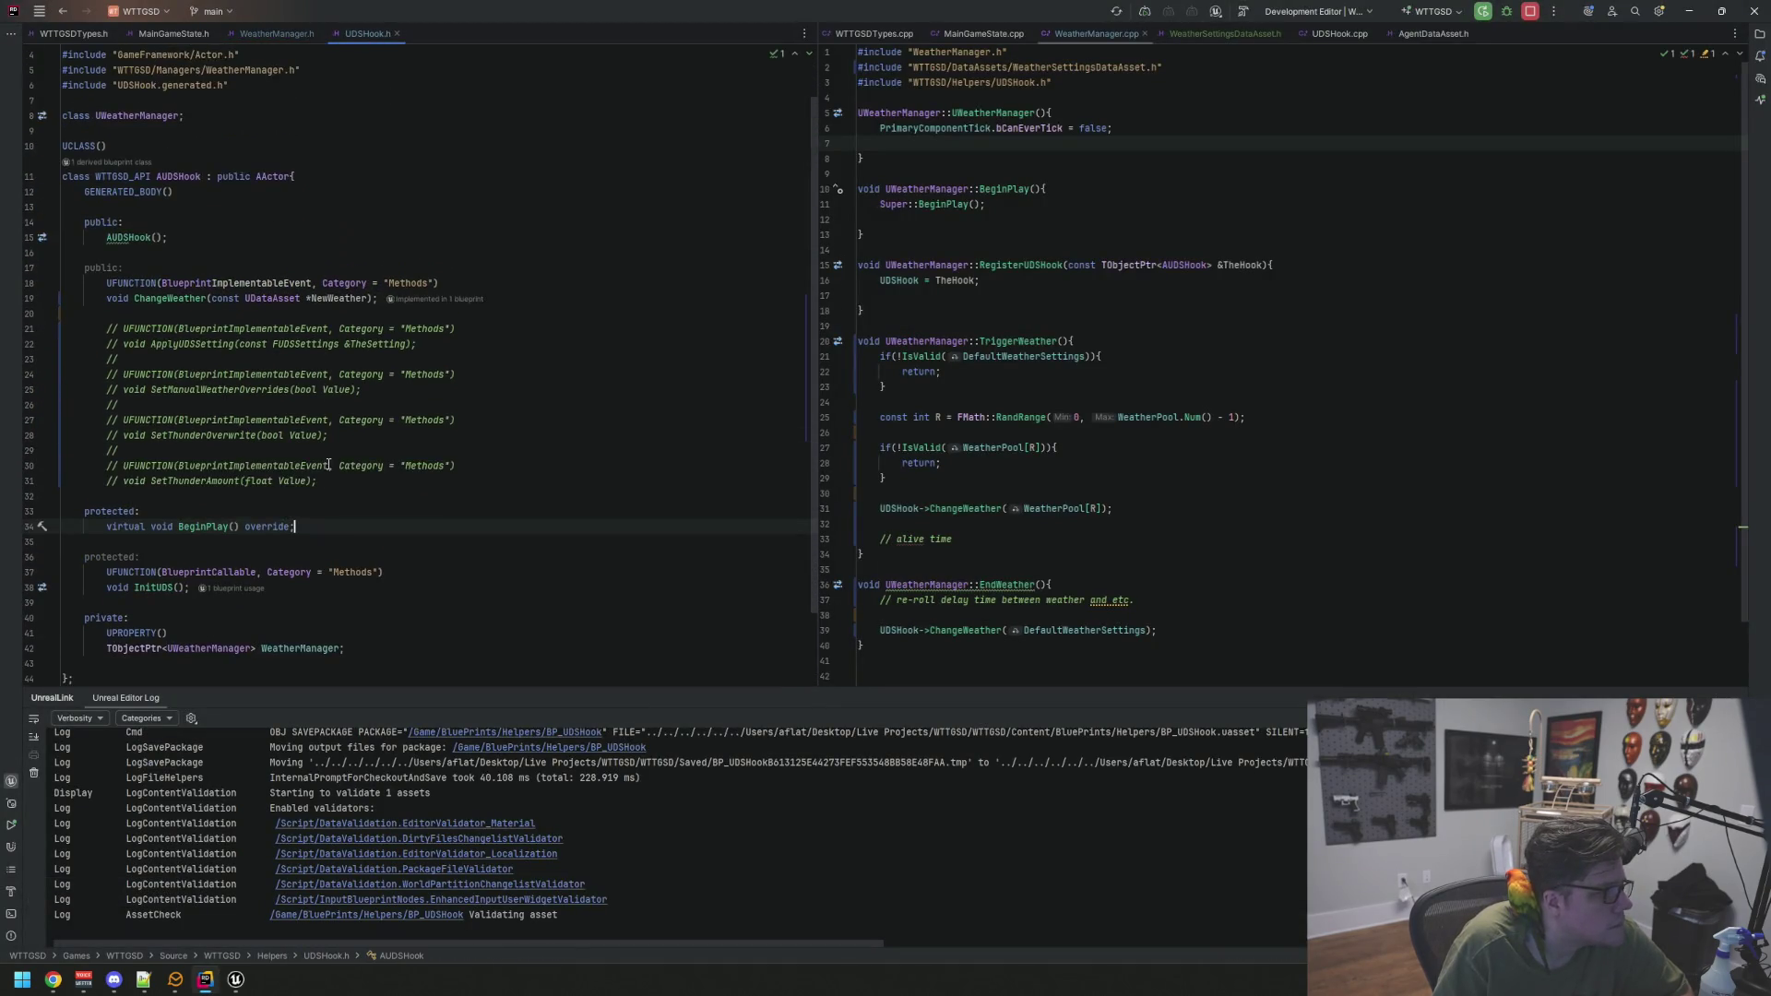
click(283, 298)
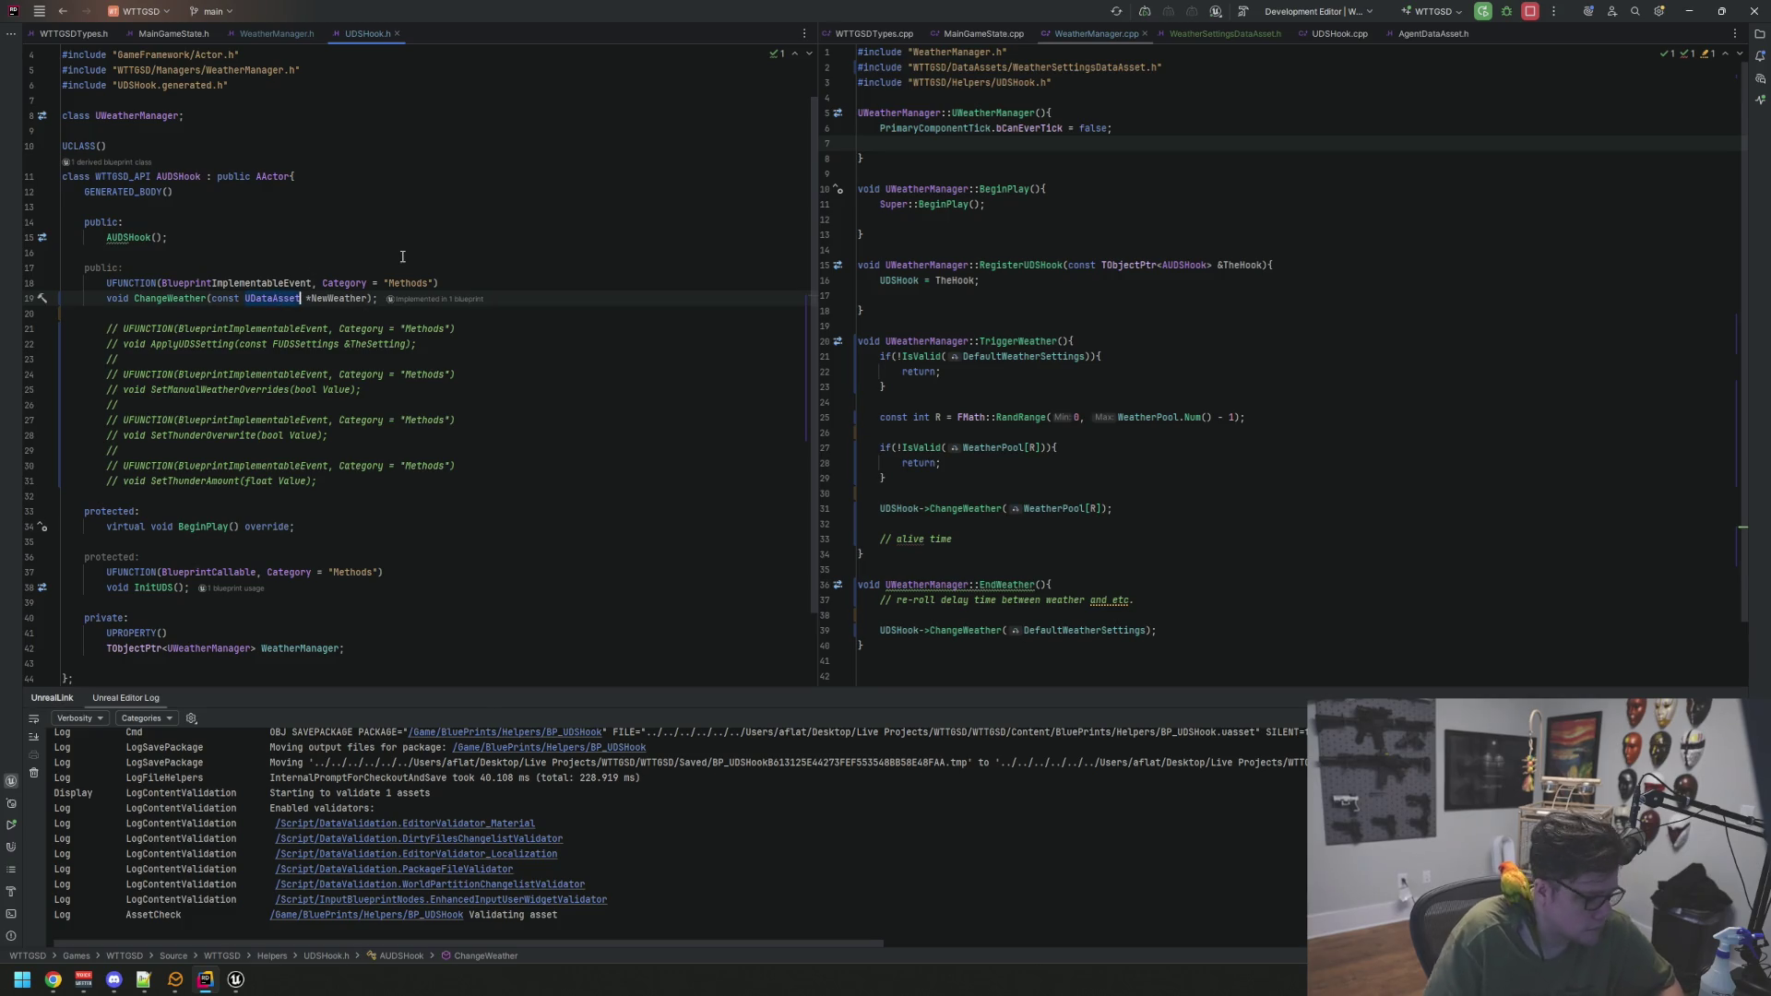
text(UWeatherSett)
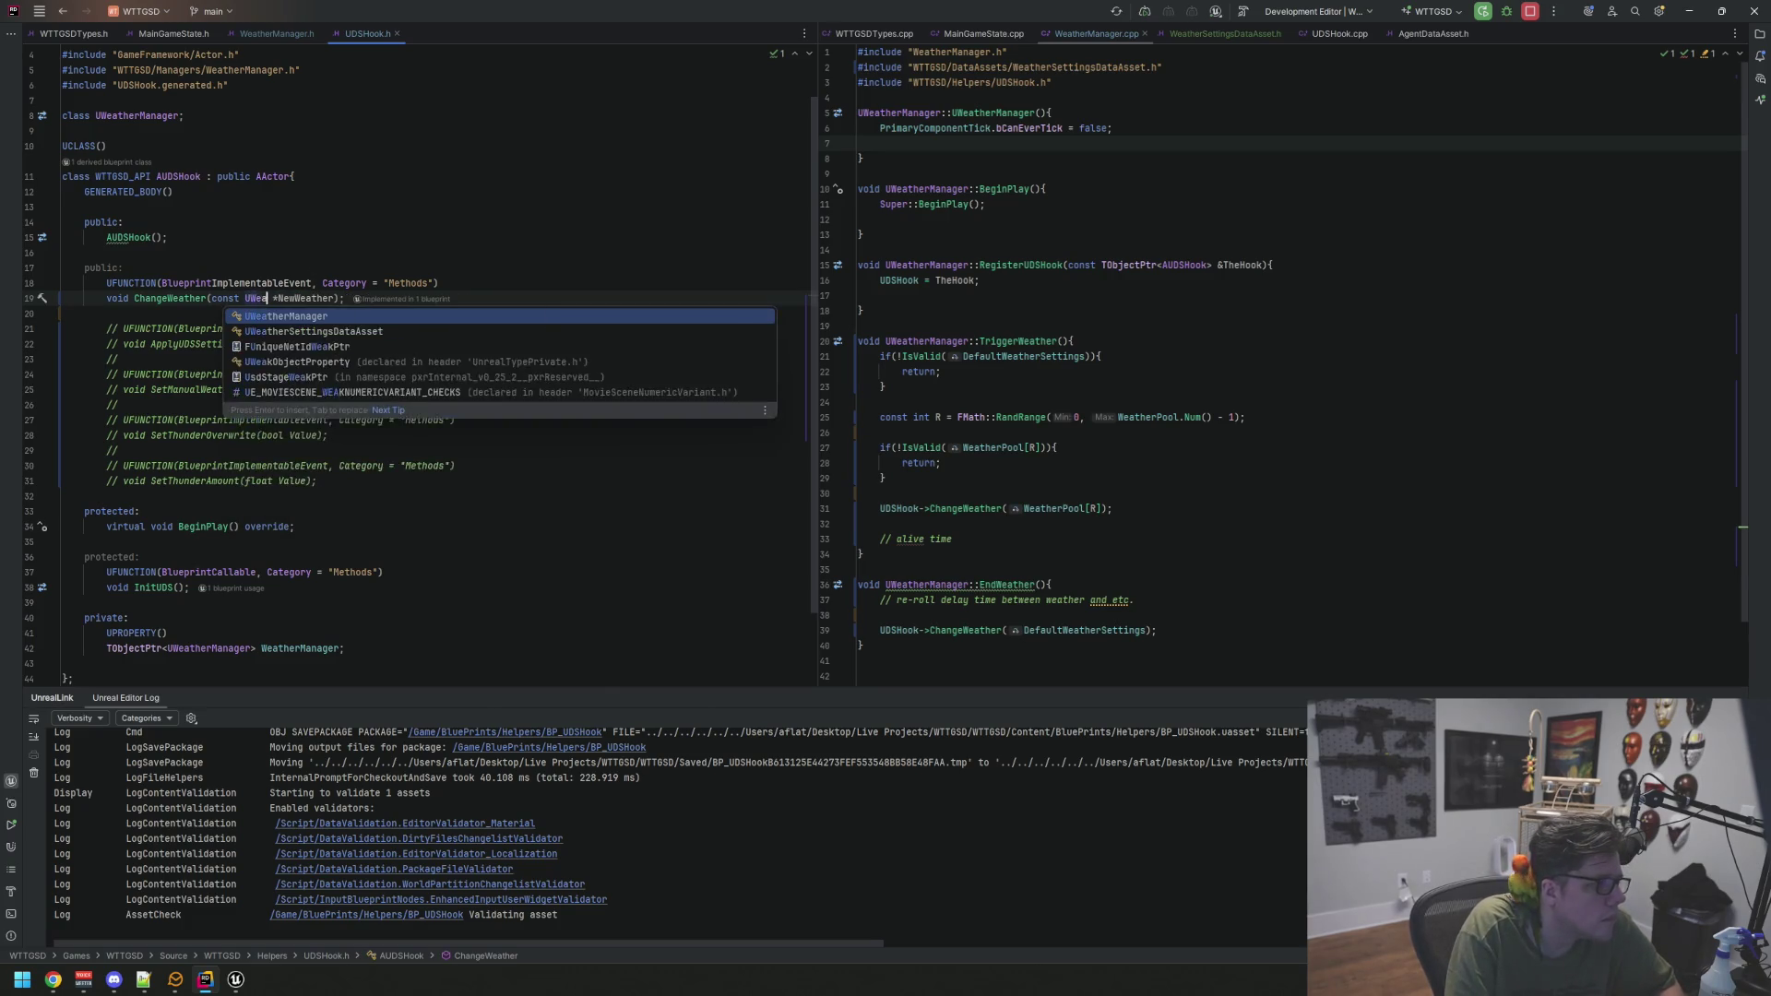
key(Return)
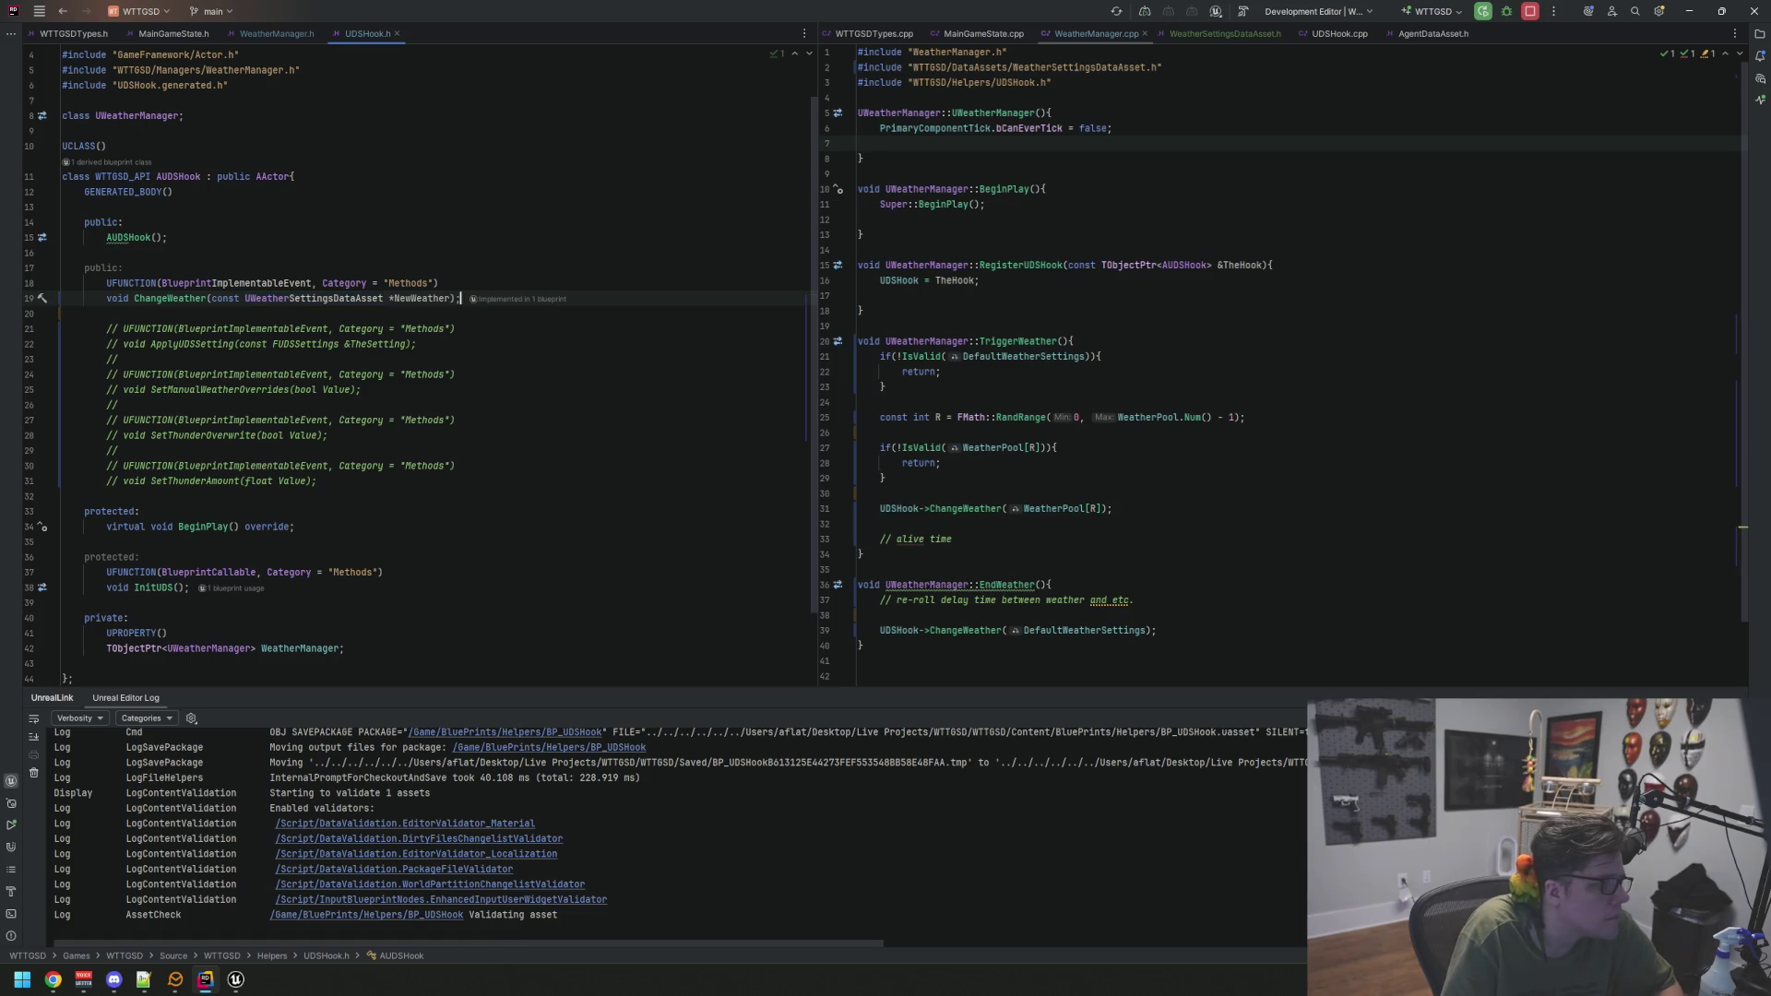
Delete the commented-out method declarations, hide the UnrealLink panel and return to BP_UDSHook
mouse_move(318, 481)
mouse_down()
mouse_move(138, 465)
mouse_move(54, 312)
mouse_up()
key(BackSpace)
key(BackSpace)
click(532, 462)
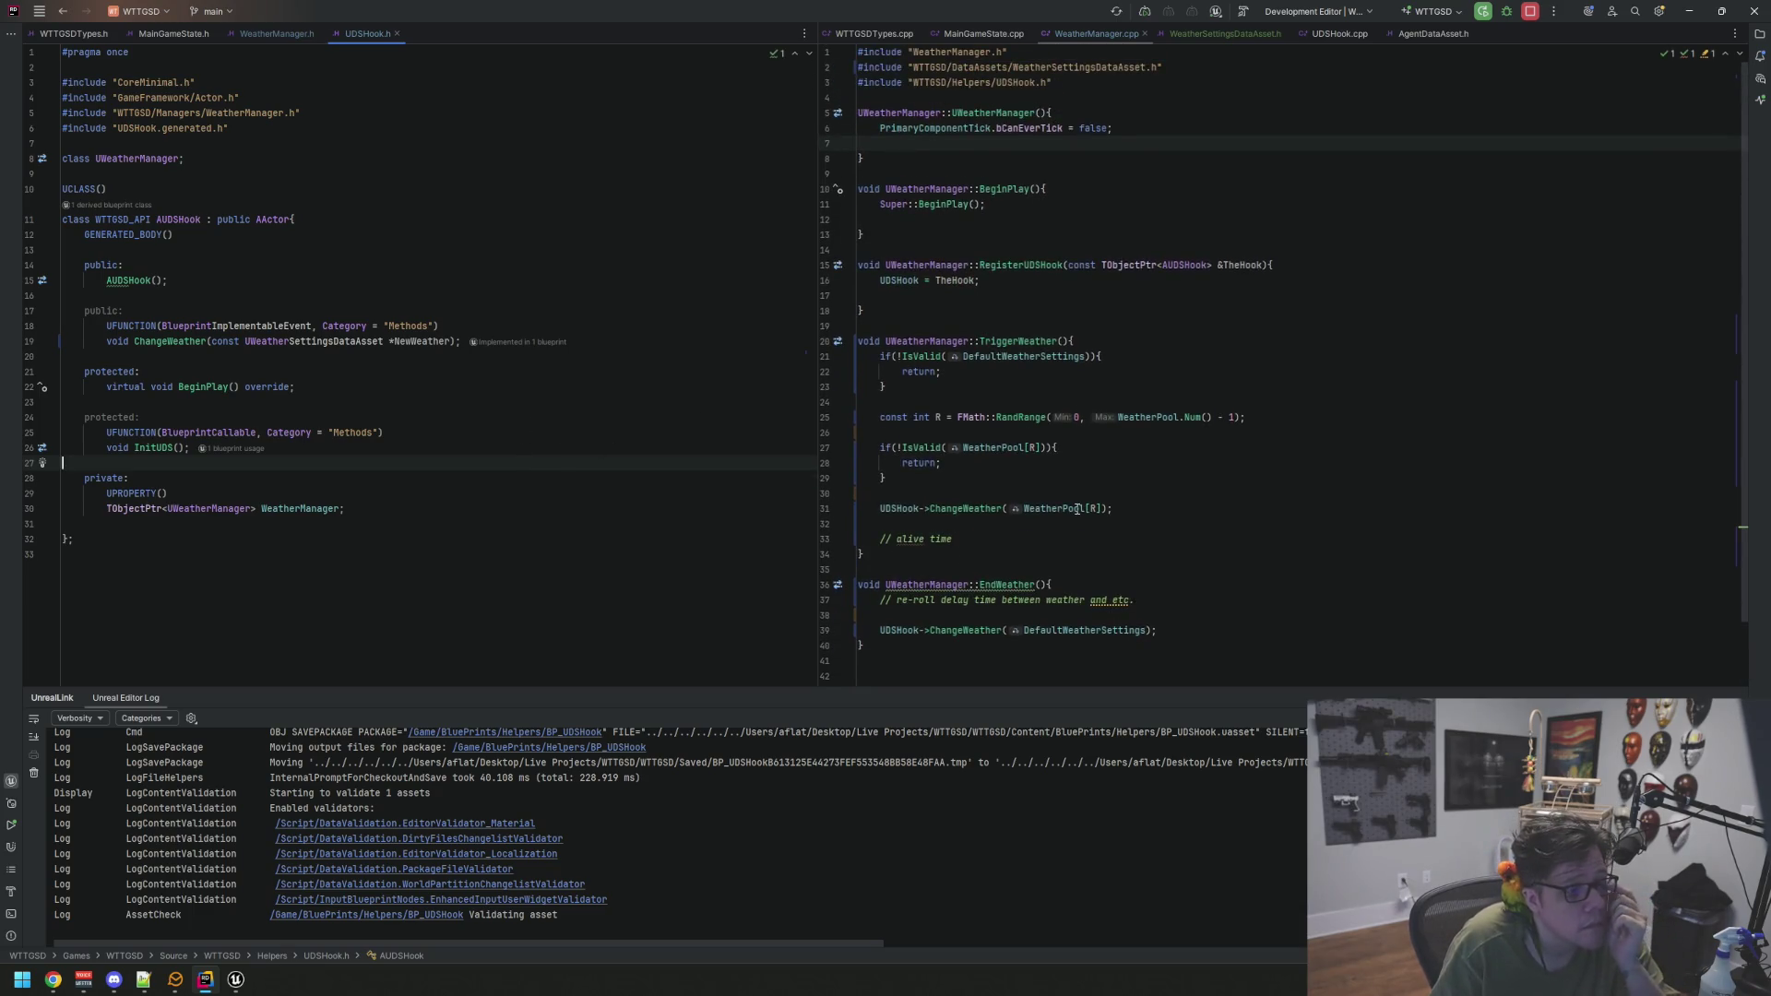
click(1731, 697)
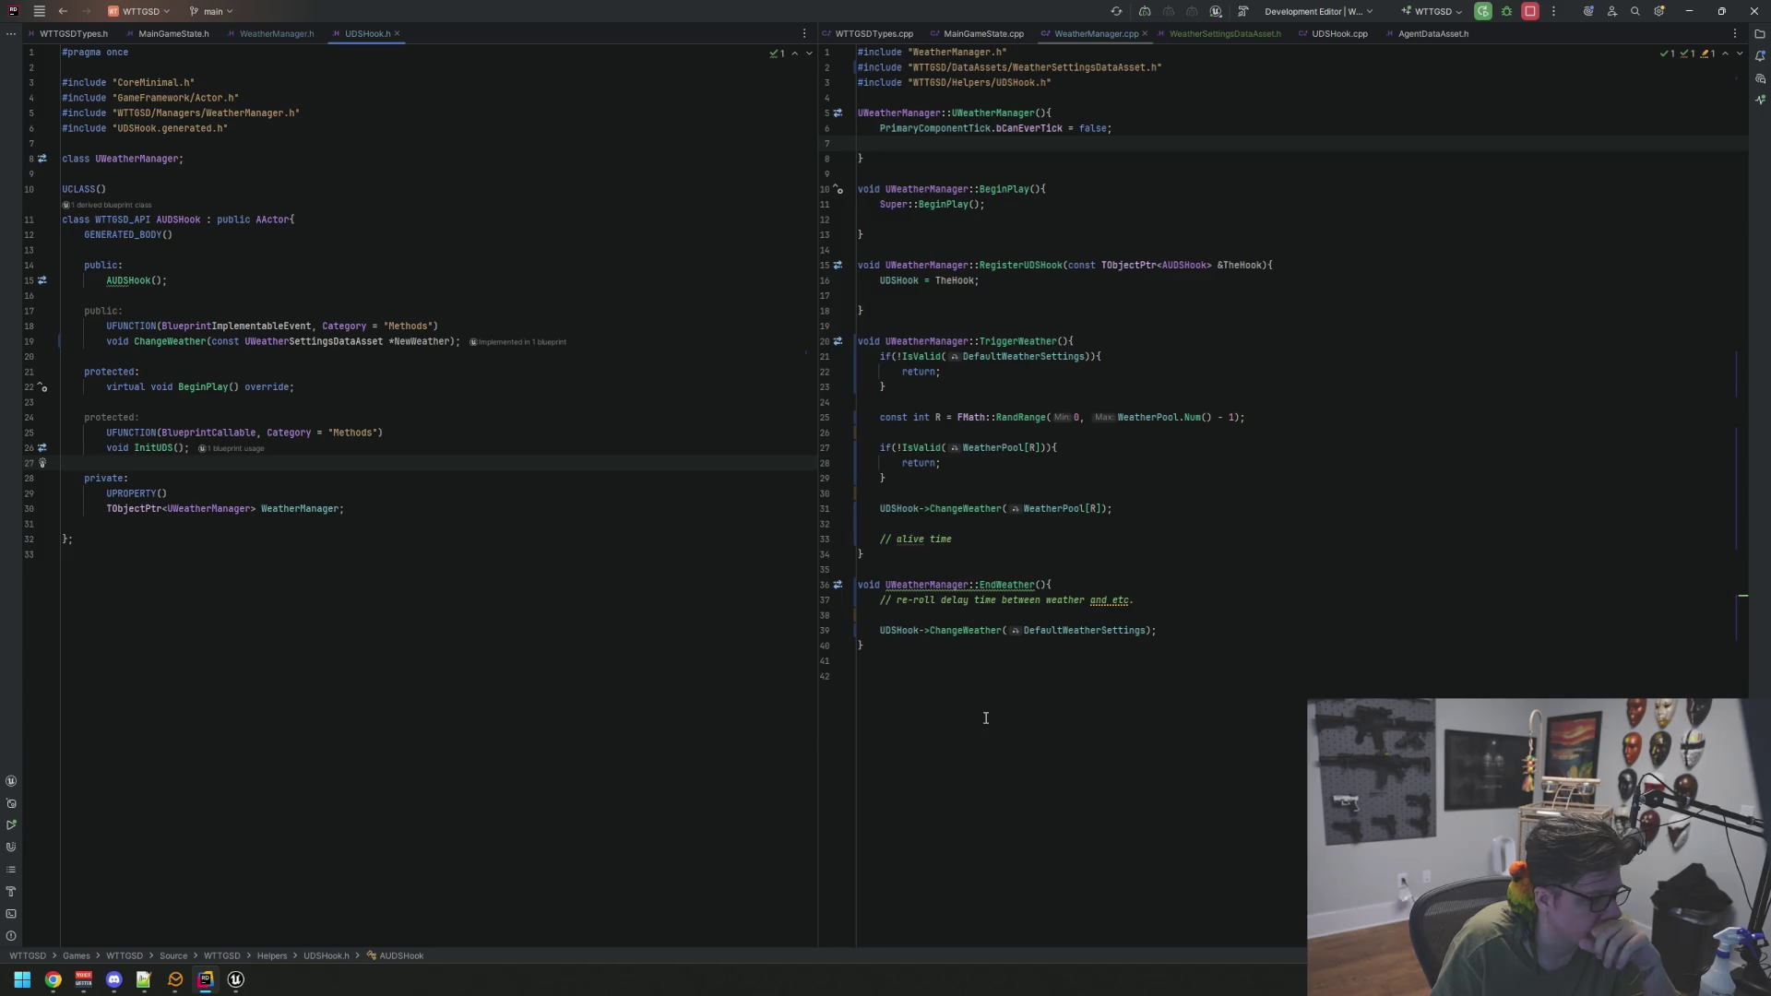
click(238, 983)
click(308, 908)
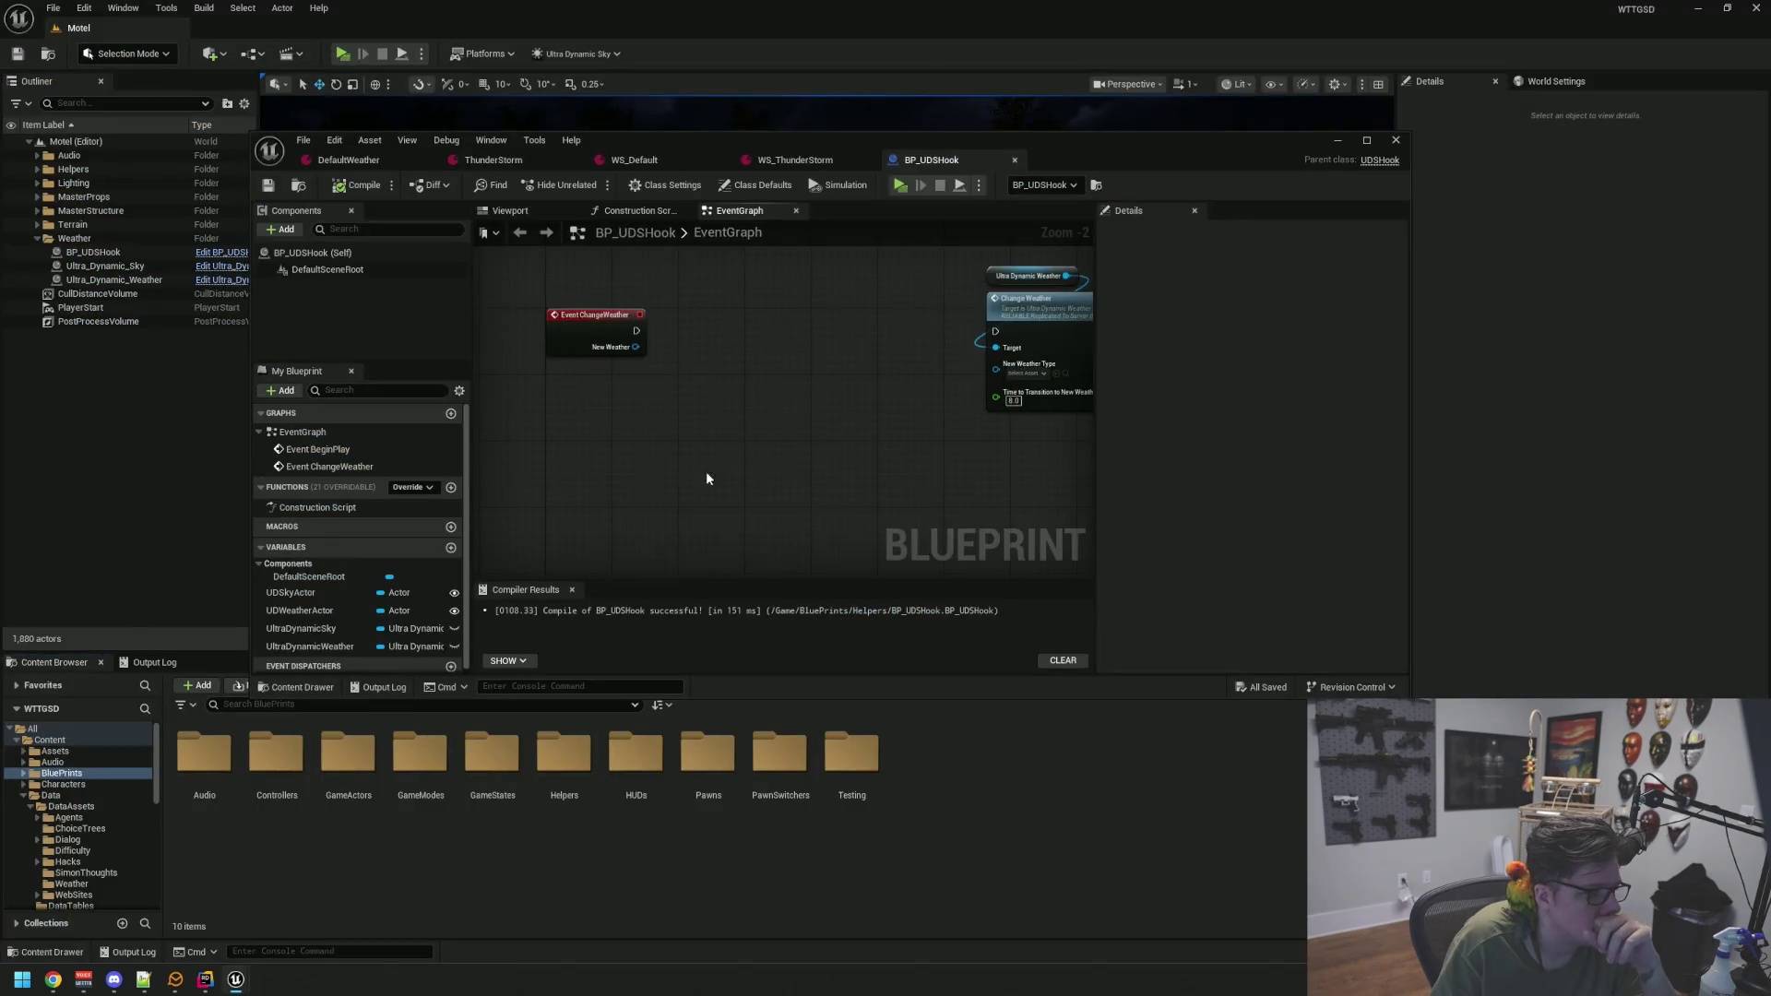
Recompile the header change with Live Coding (Ctrl+Alt+F11) and close its console
key(ctrl+alt+F11)
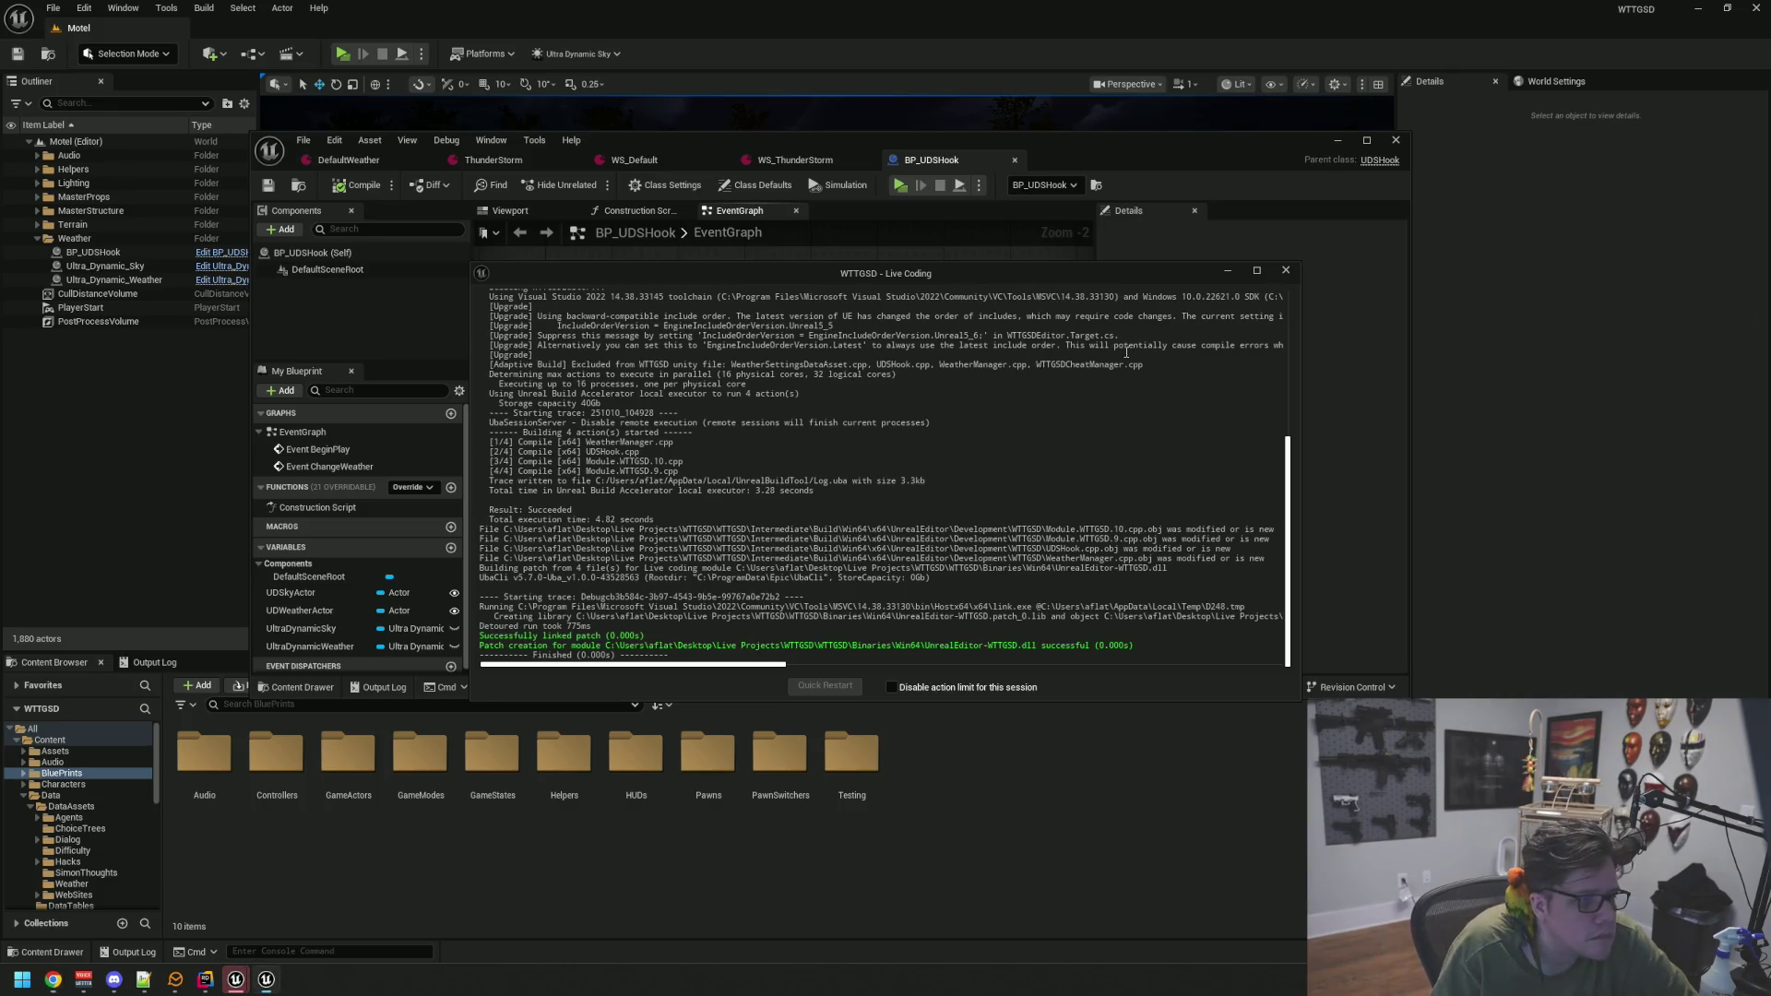
click(1284, 270)
scroll(661, 344, up, 2)
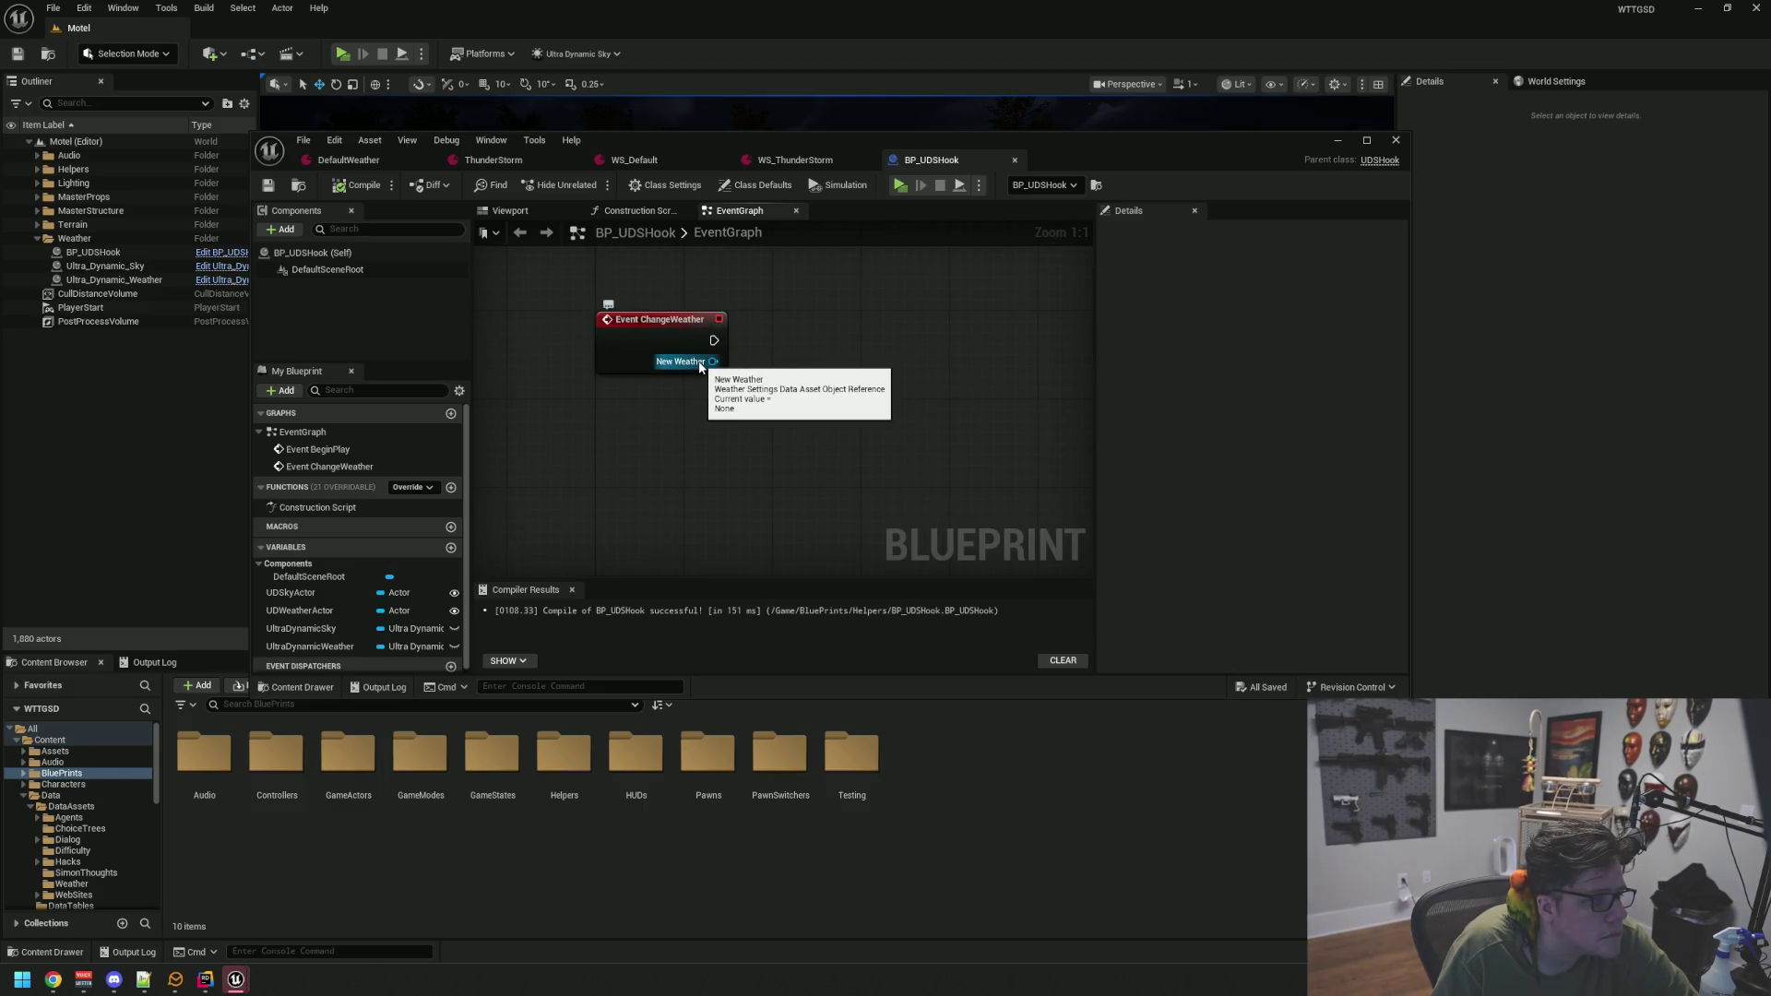
Check that Event ChangeWeather's New Weather pin is now a Weather Settings Data Asset and drag a wire from it
mouse_move(789, 379)
mouse_down()
mouse_move(660, 375)
mouse_move(680, 378)
mouse_up()
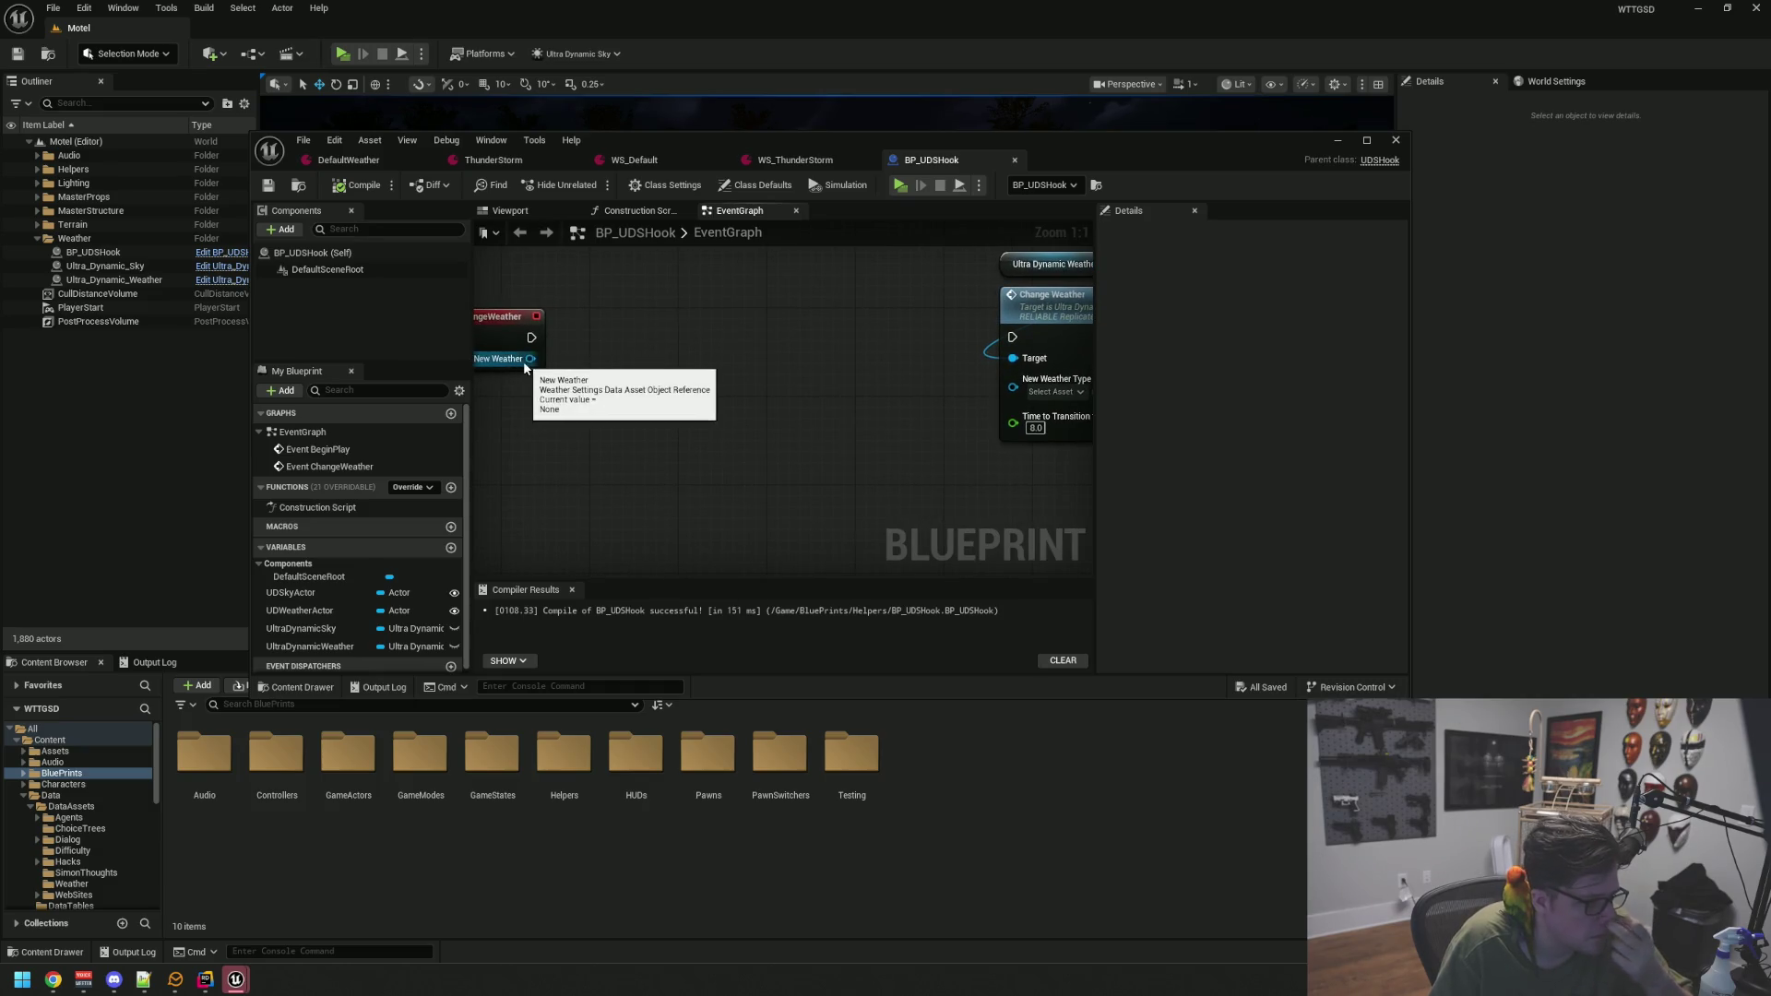
right_click(530, 359)
drag(664, 388, 715, 393)
scroll(714, 393, down, 1)
drag(590, 347, 688, 373)
Add a Get Transition Time node and wire it into Time to Transition
text(g)
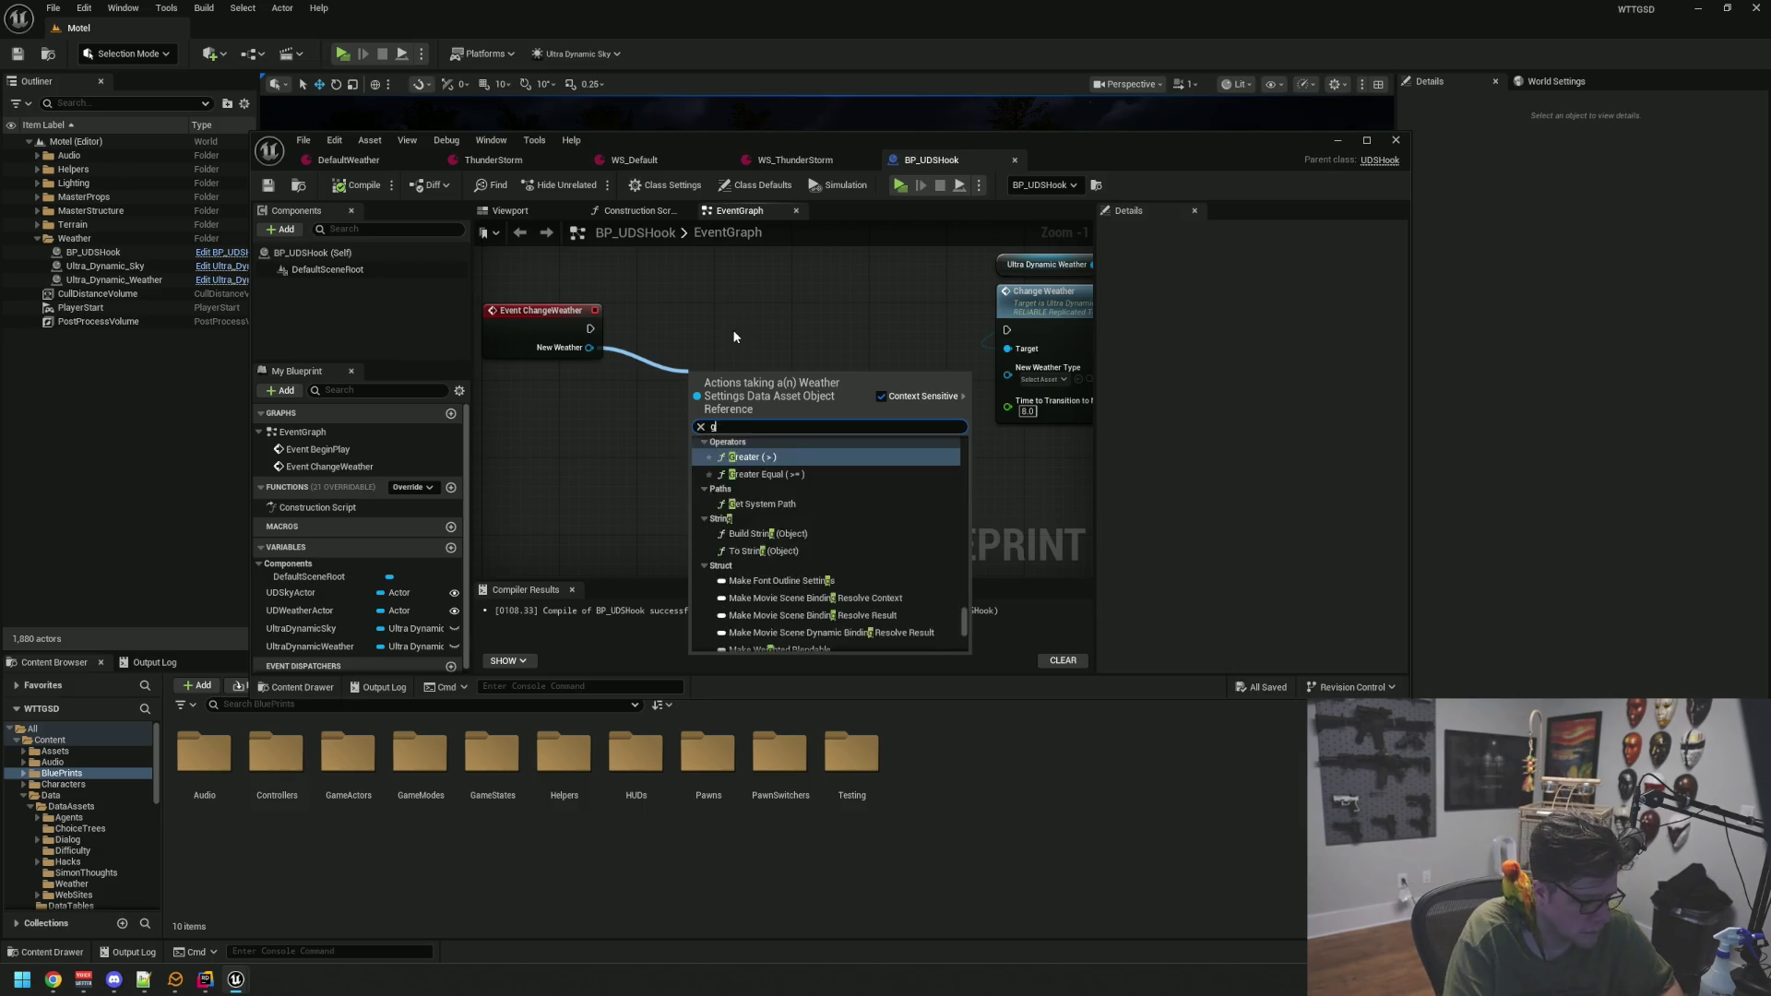
key(BackSpace)
text(transi)
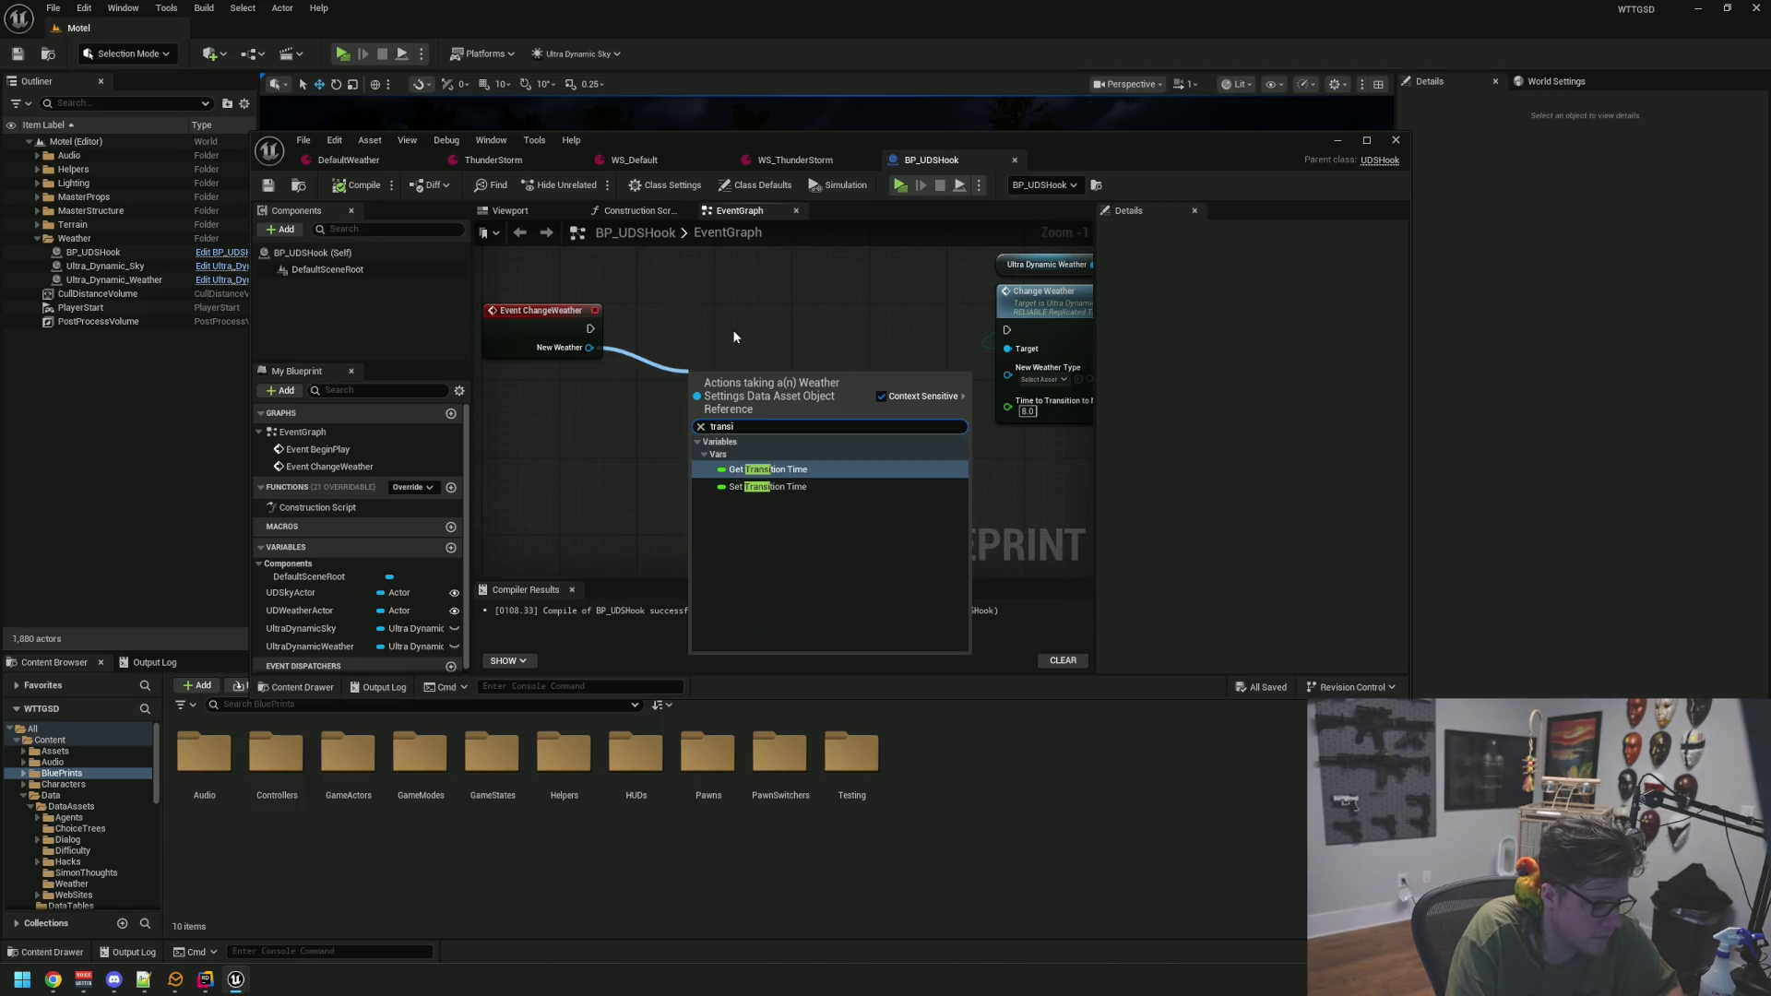
click(729, 470)
mouse_move(747, 384)
mouse_down()
mouse_move(712, 460)
mouse_move(679, 480)
mouse_move(770, 486)
mouse_move(1007, 407)
mouse_up()
click(861, 422)
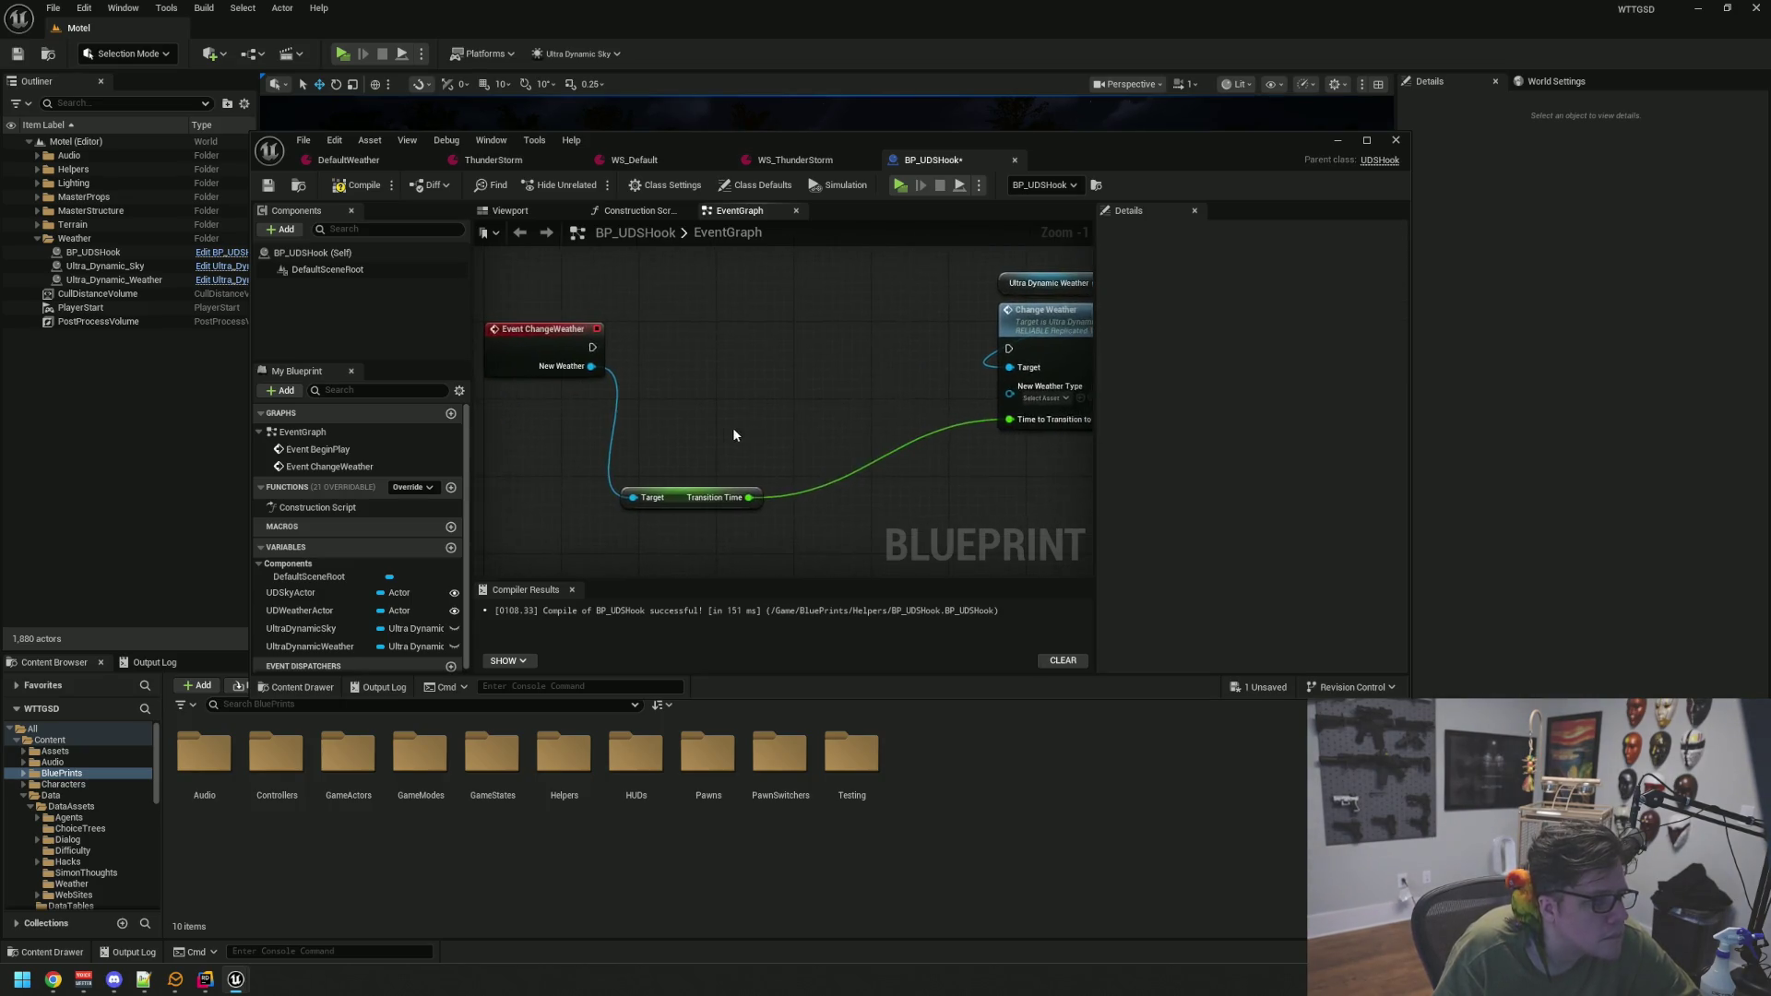
Add a UDWSettings getter off New Weather and place it below the event
drag(609, 376, 721, 381)
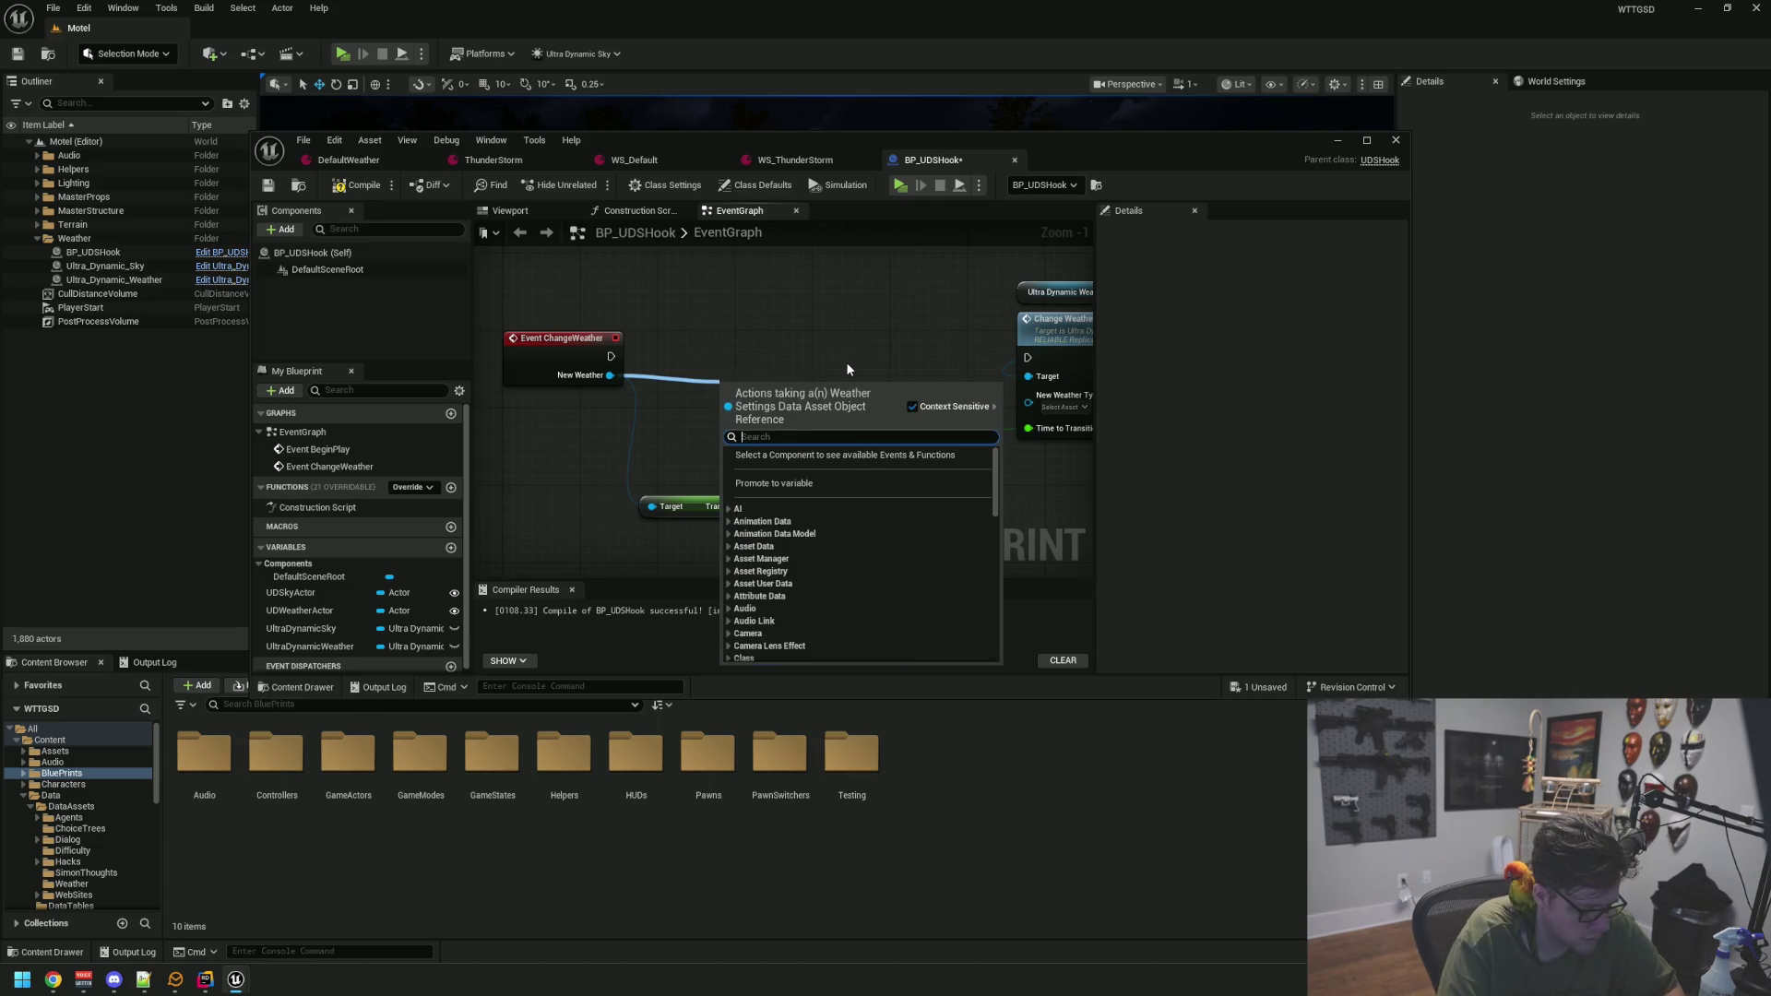
text(get)
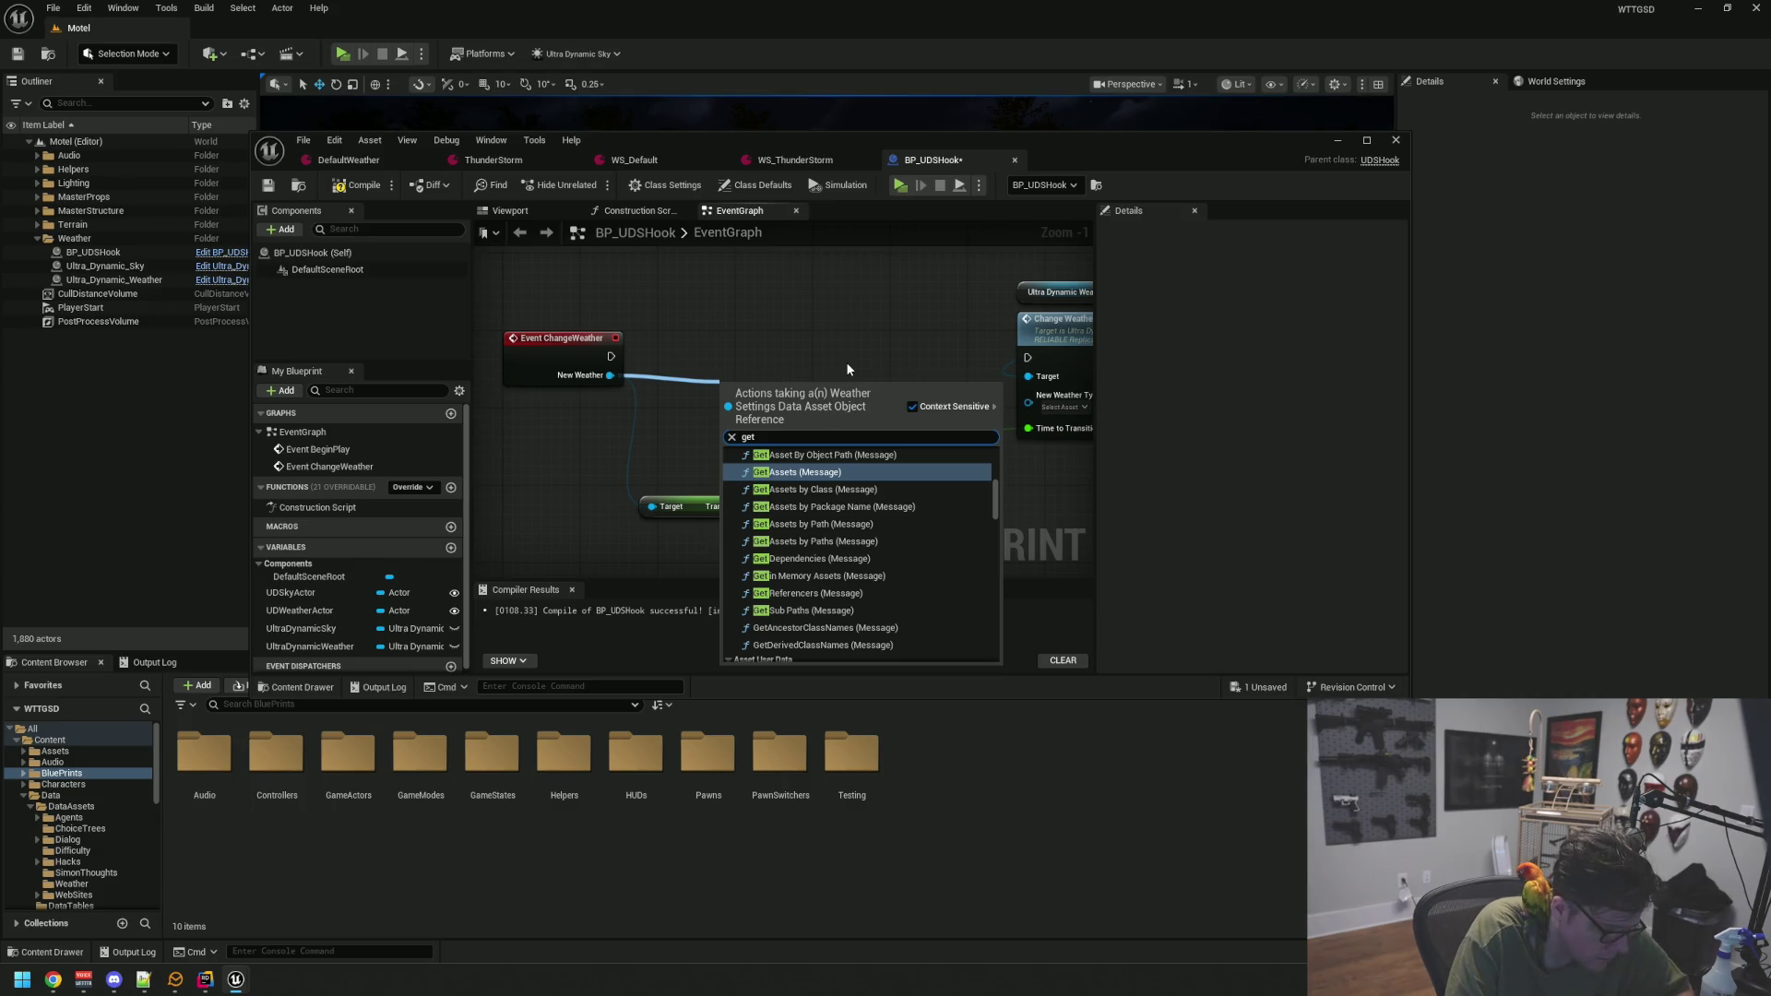
text( uds)
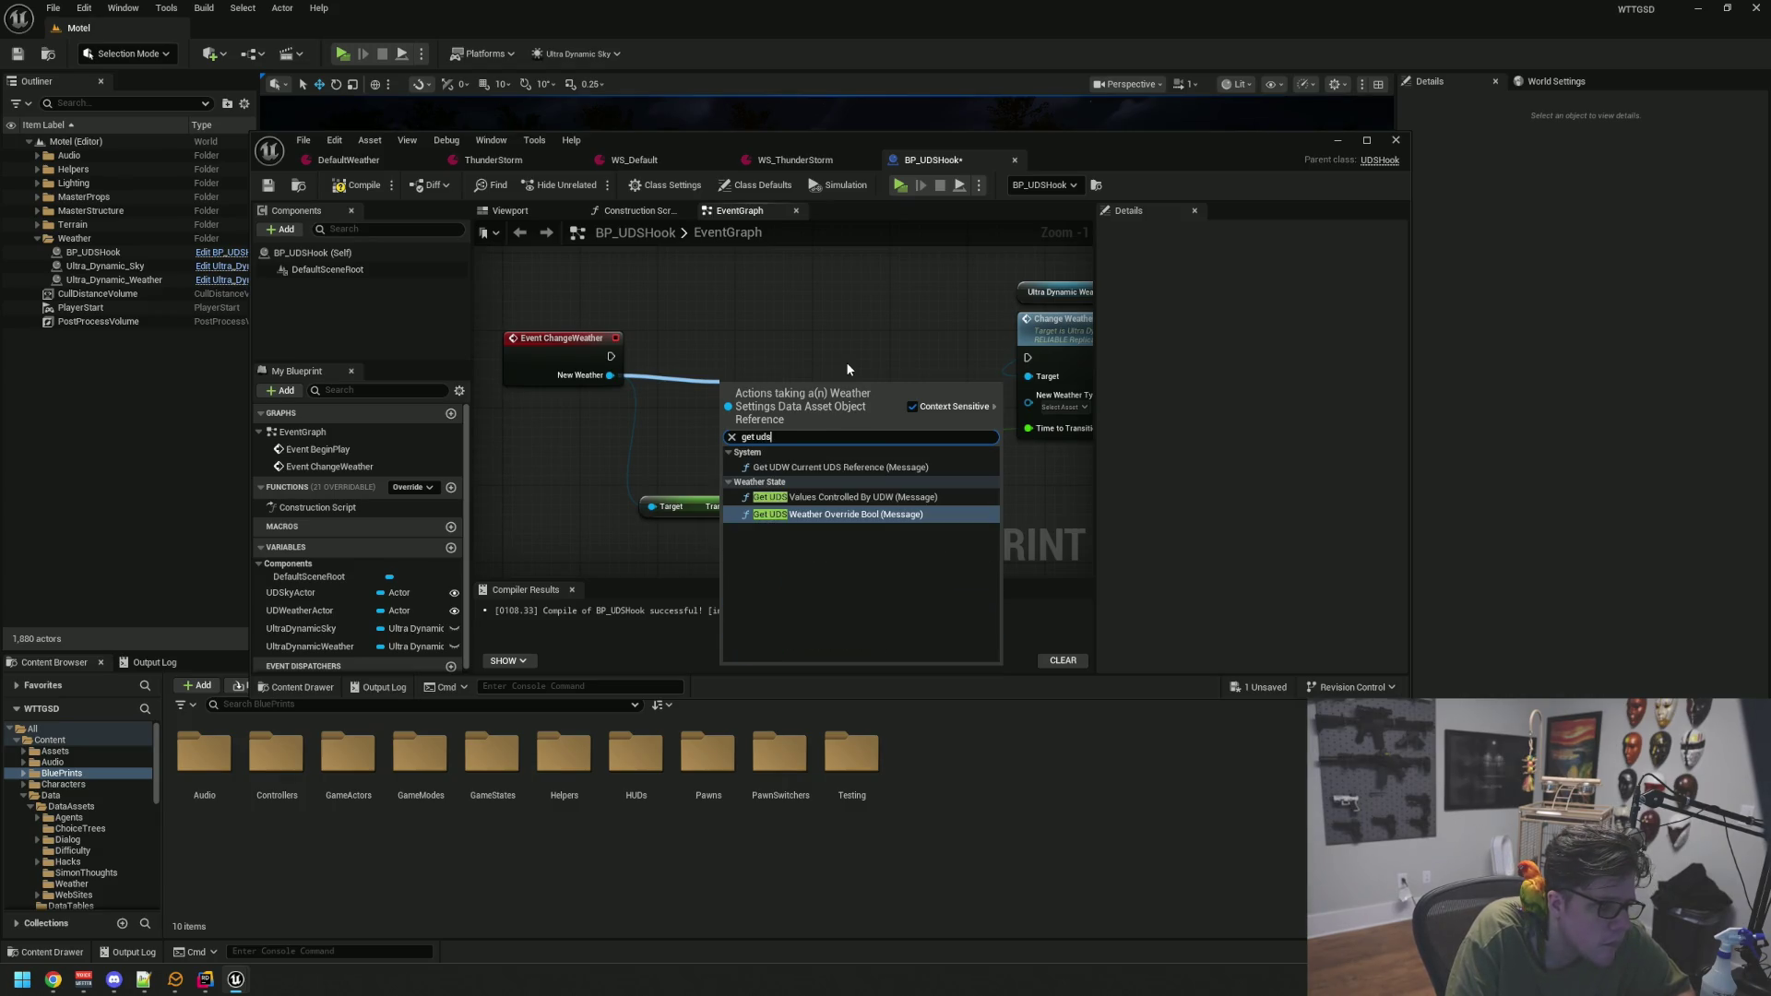
key(BackSpace)
text(w)
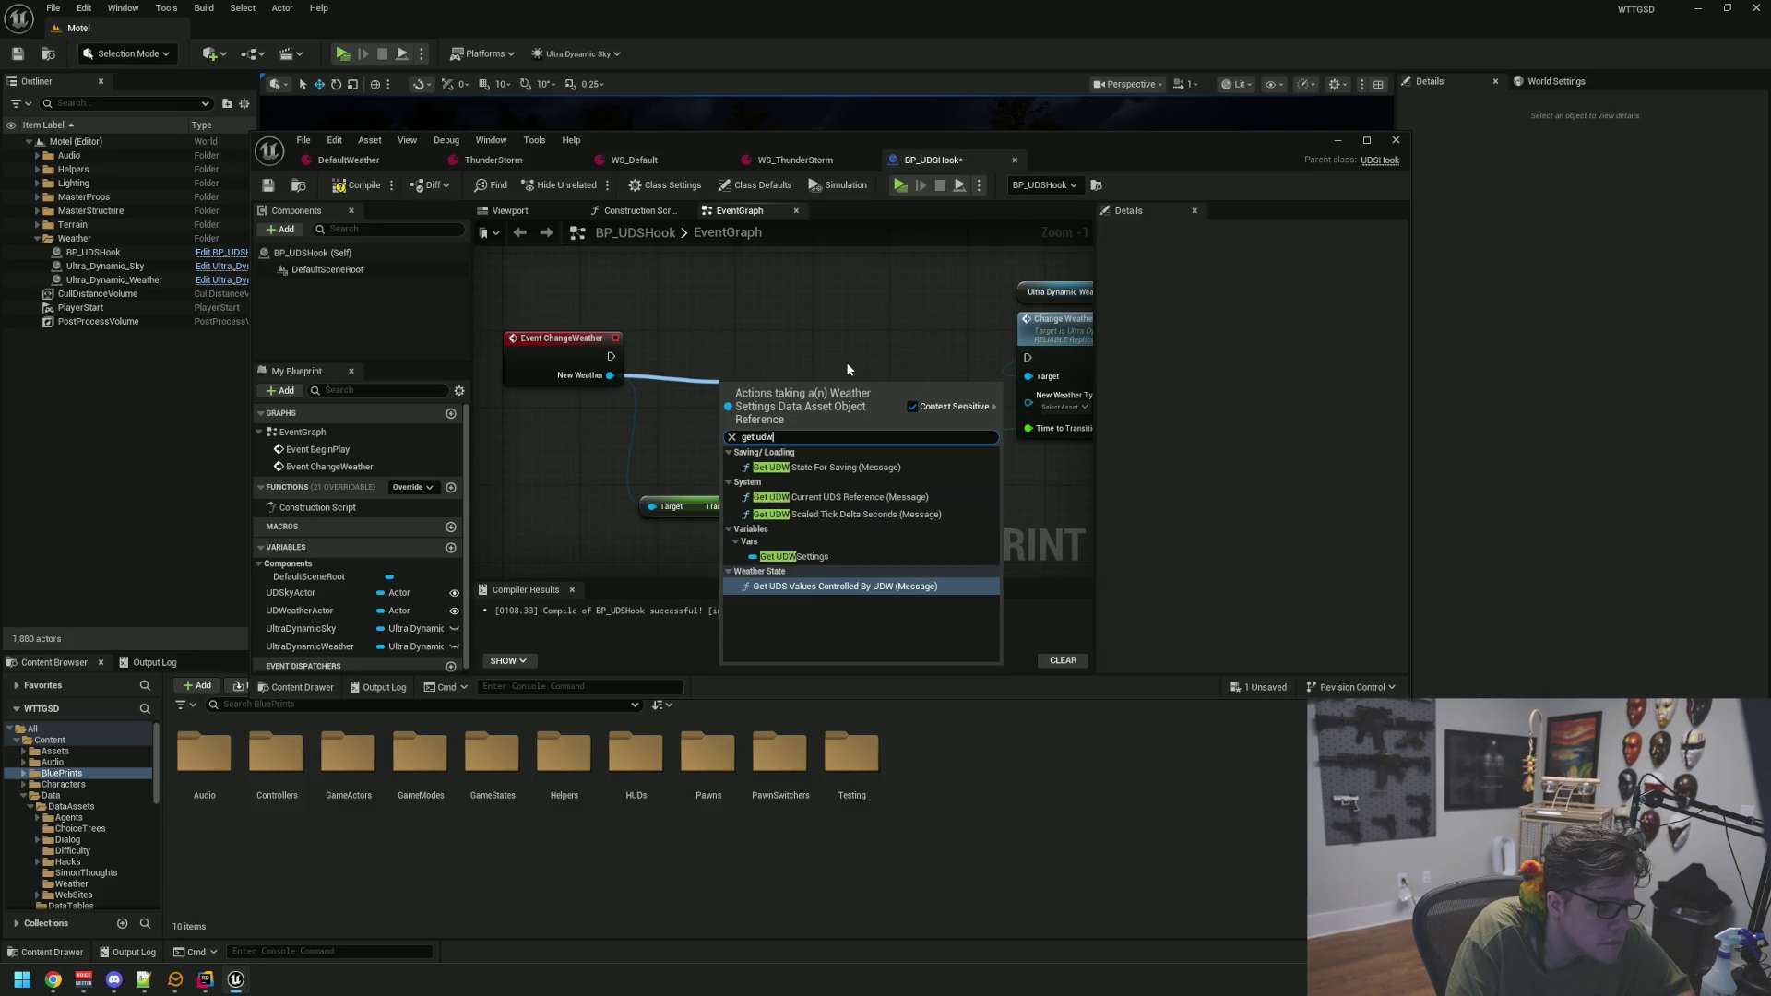
key(Up)
key(Return)
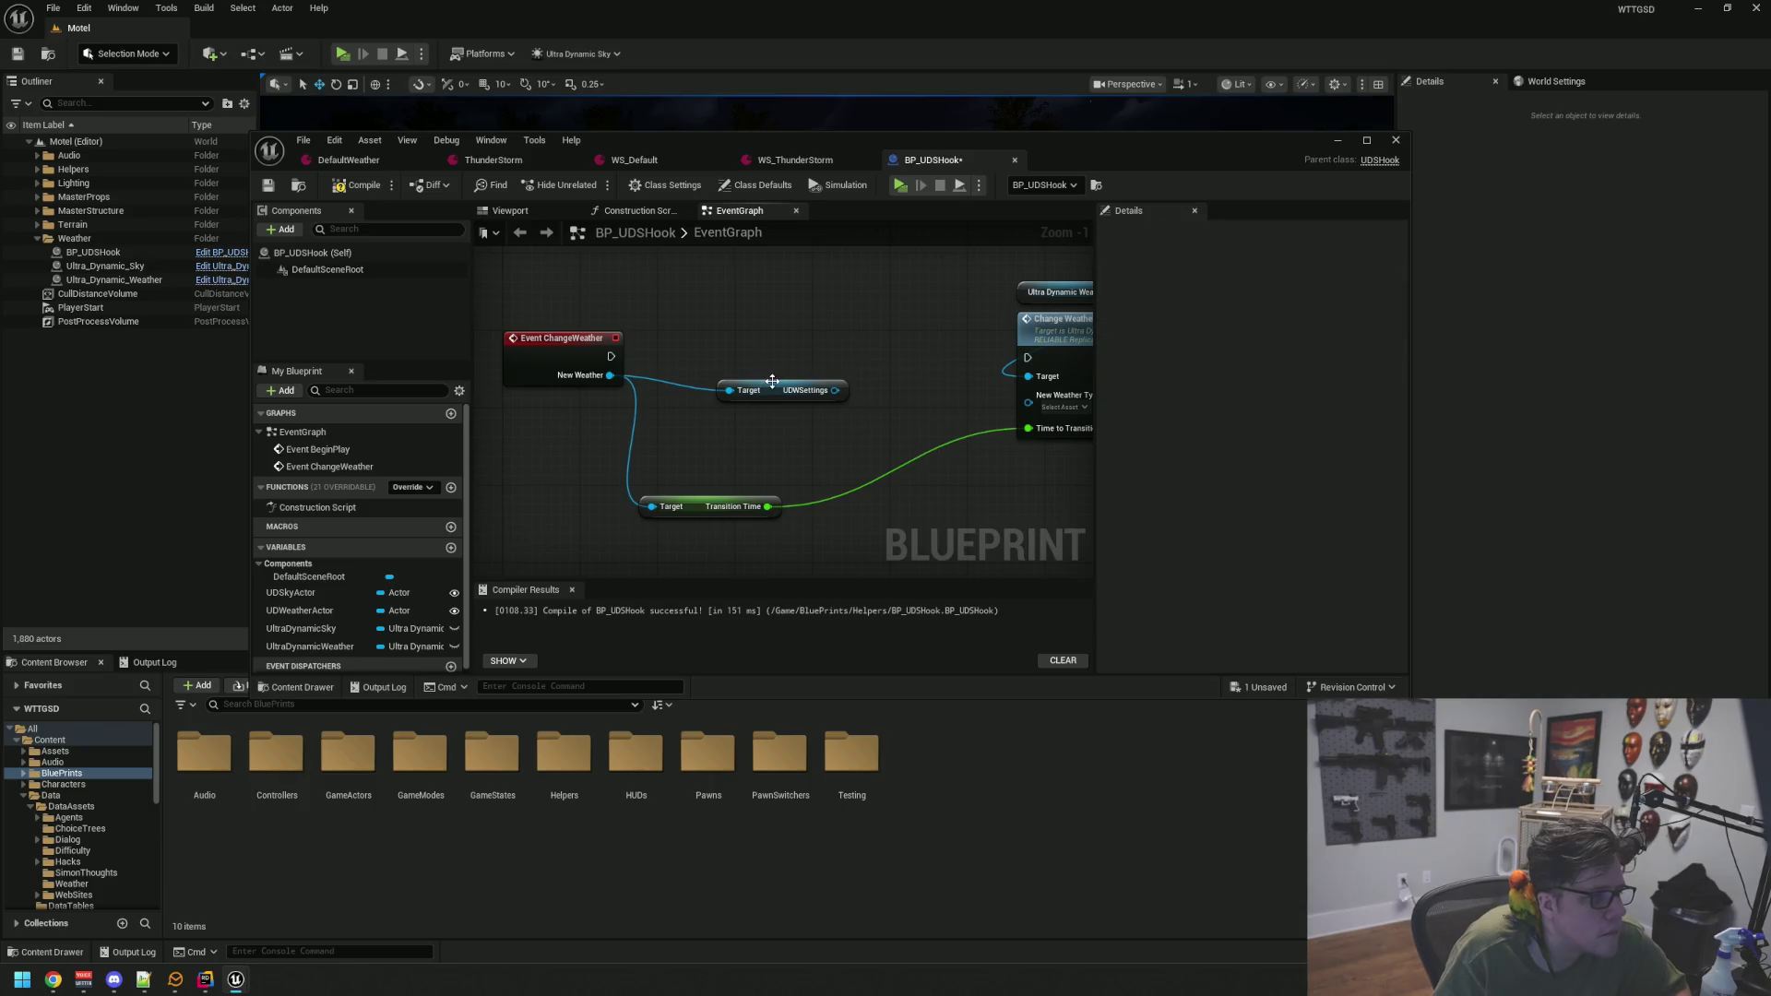
drag(771, 380, 698, 440)
click(757, 374)
drag(786, 356, 719, 369)
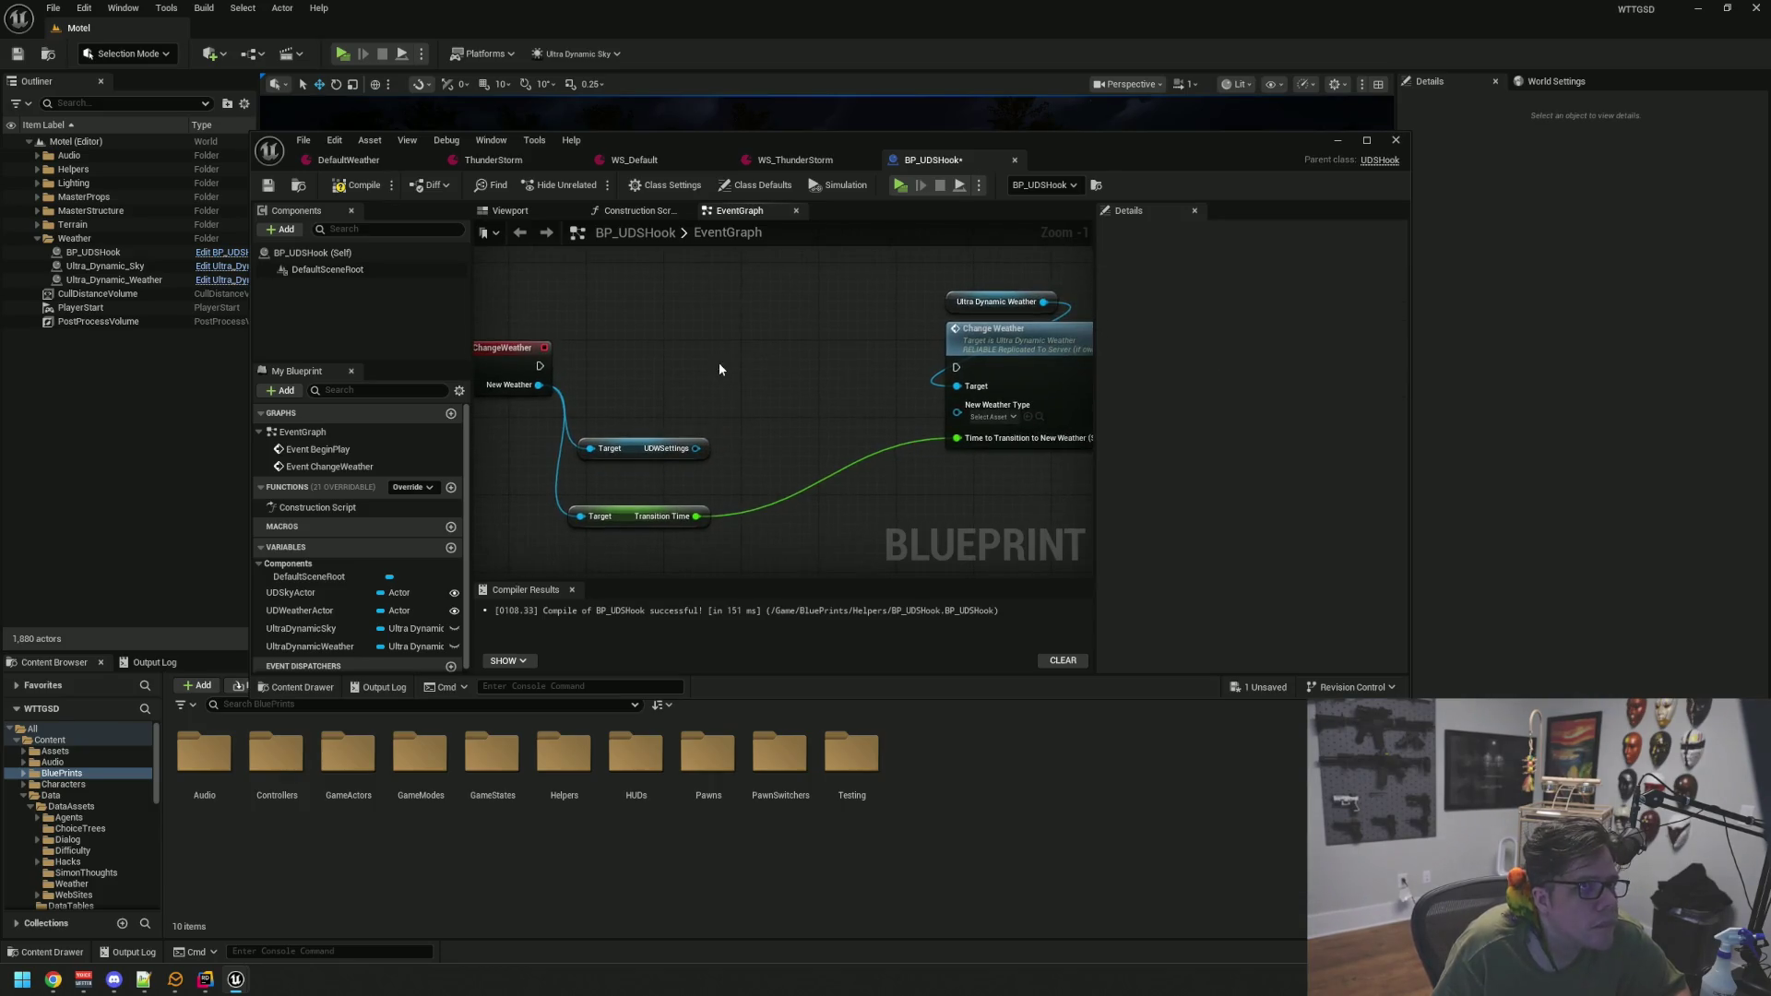
Cast UDWSettings to UDS_Weather_Settings, feed it into New Weather Type and chain the exec pins
drag(695, 448, 735, 403)
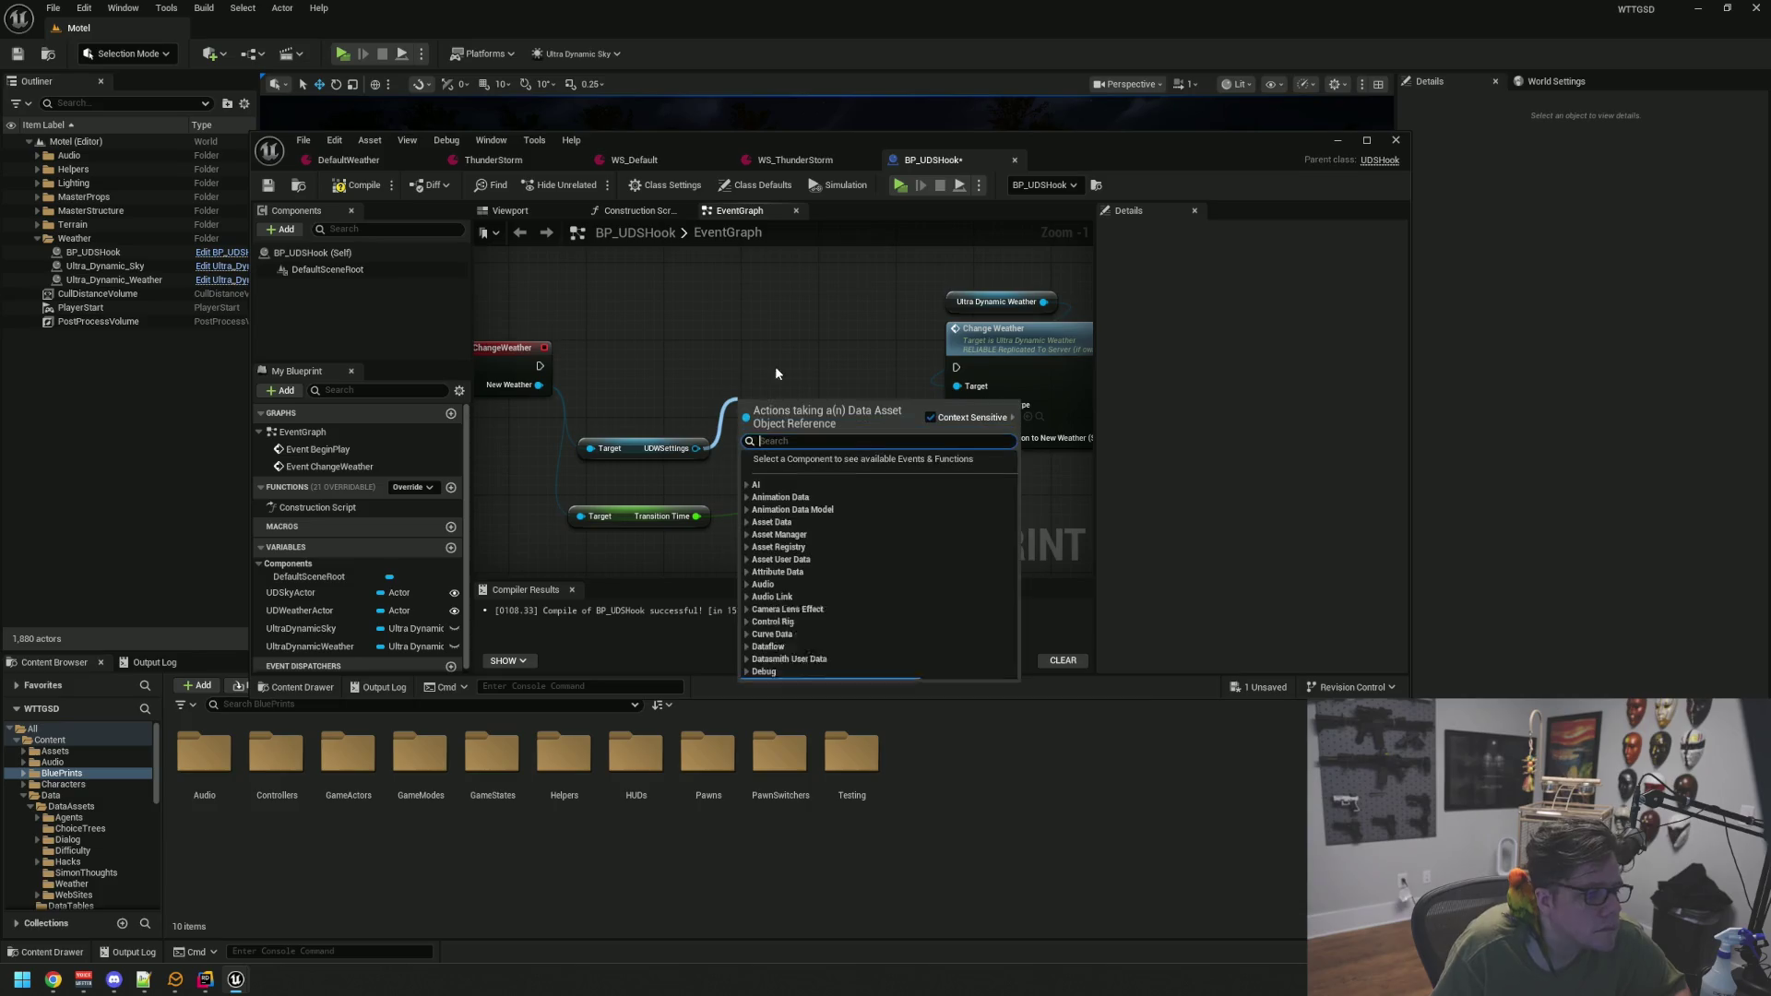
text(cast to)
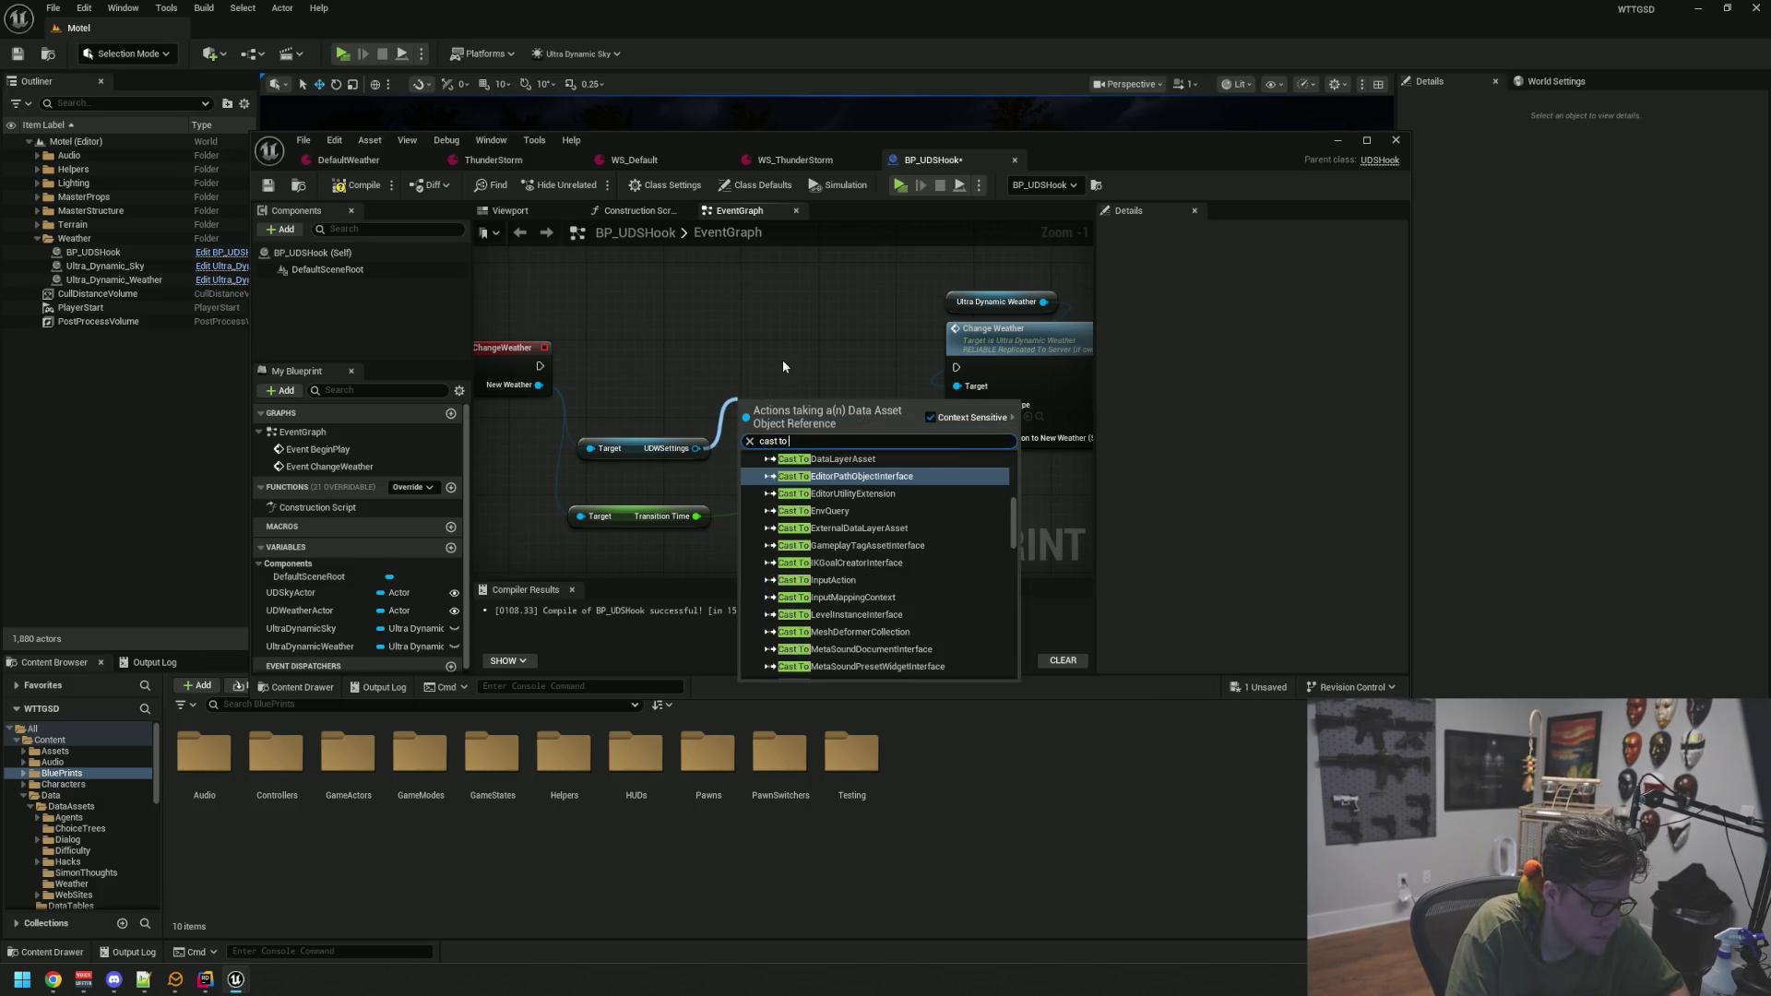
text( uds)
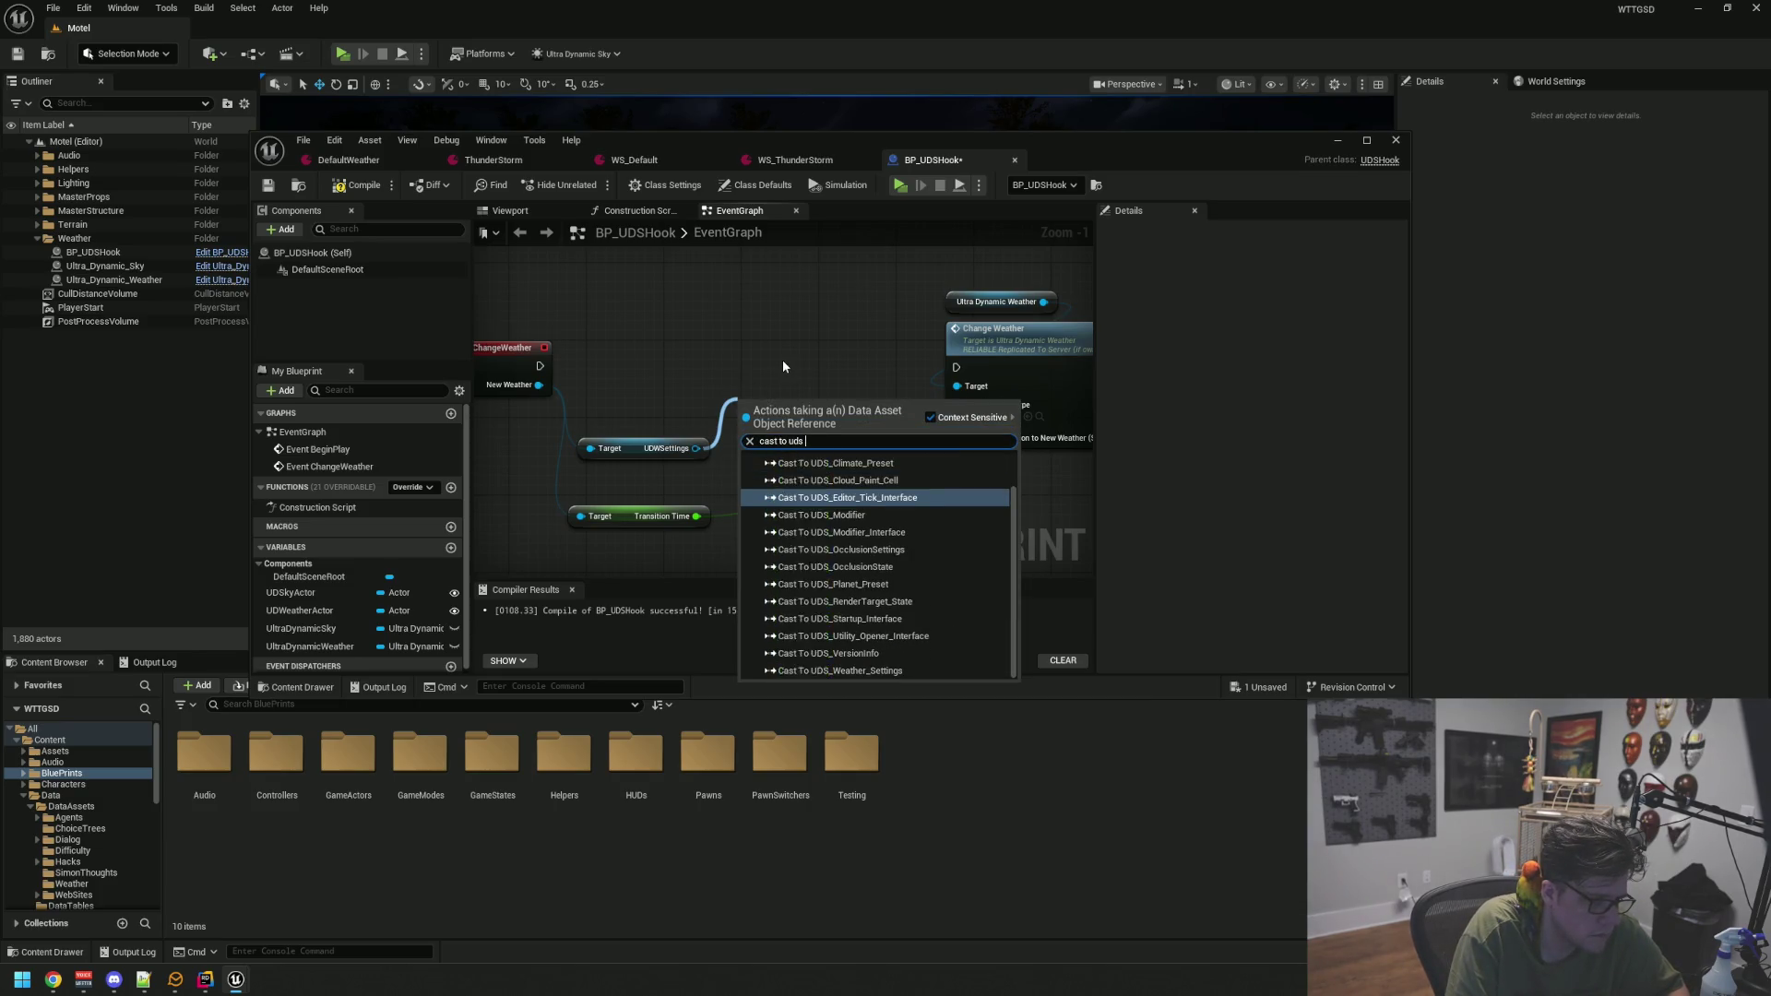
text( wea)
key(Return)
drag(872, 466, 957, 411)
mouse_move(814, 406)
mouse_down()
mouse_move(795, 330)
mouse_move(814, 339)
mouse_up()
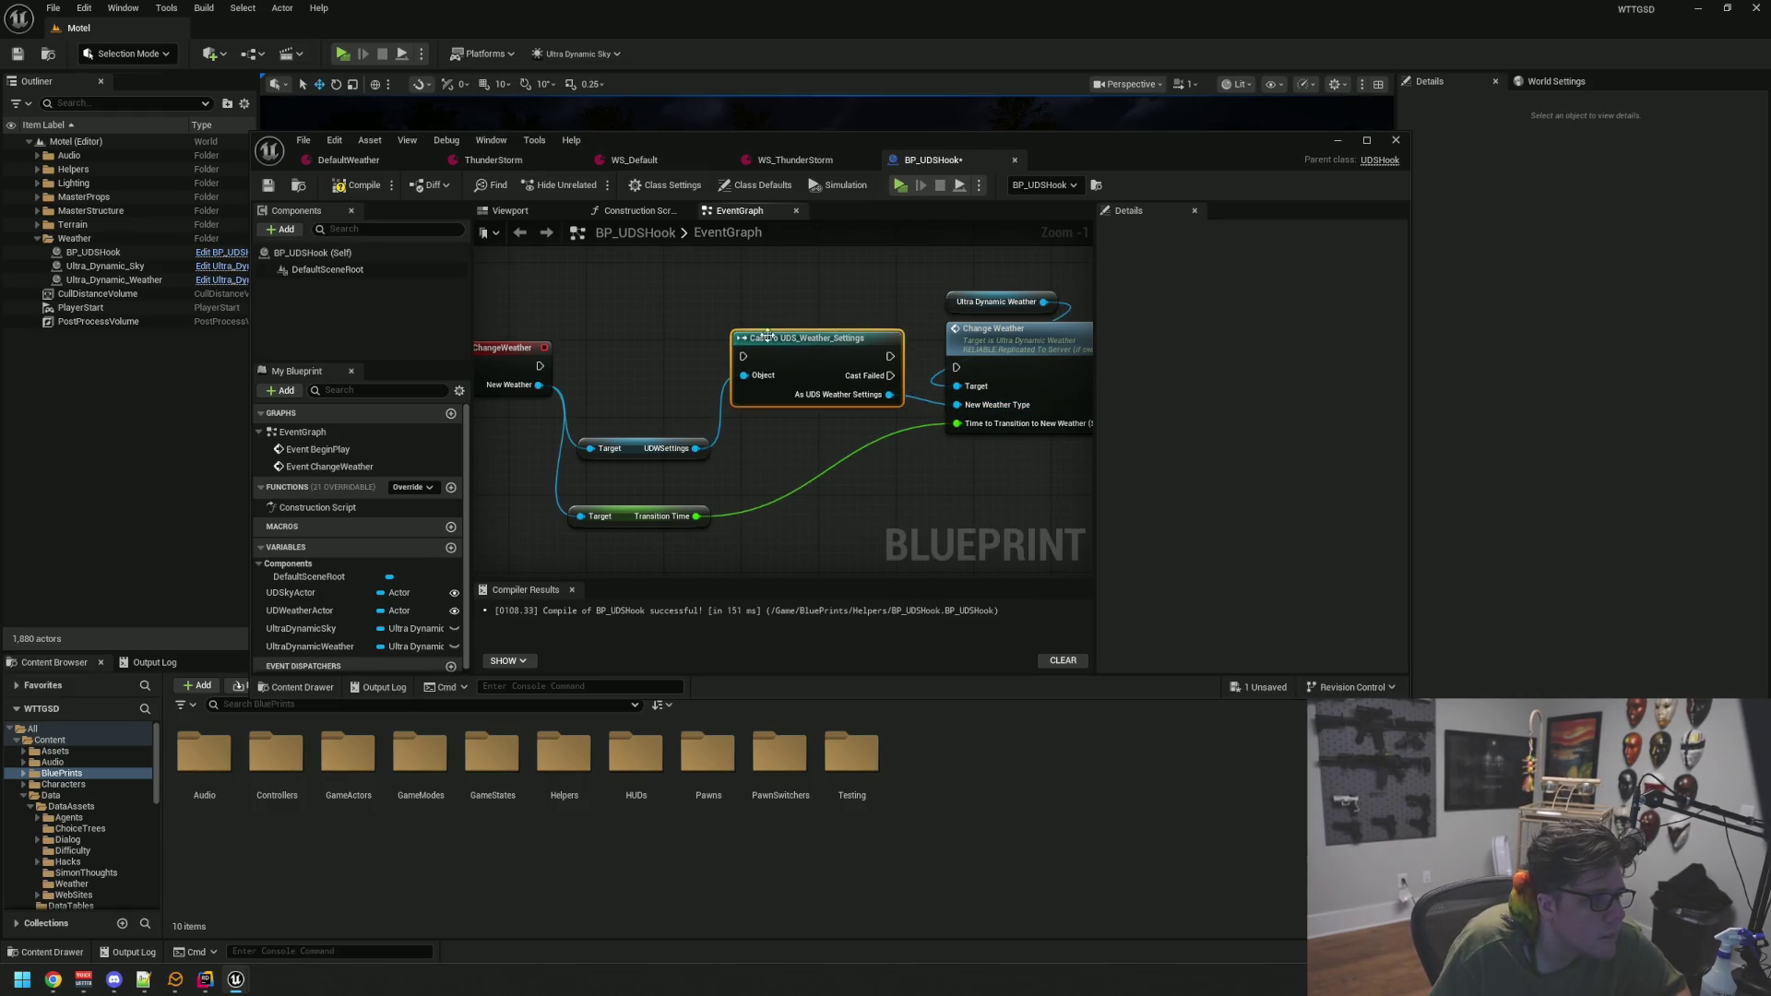
drag(539, 367, 744, 357)
drag(891, 357, 957, 367)
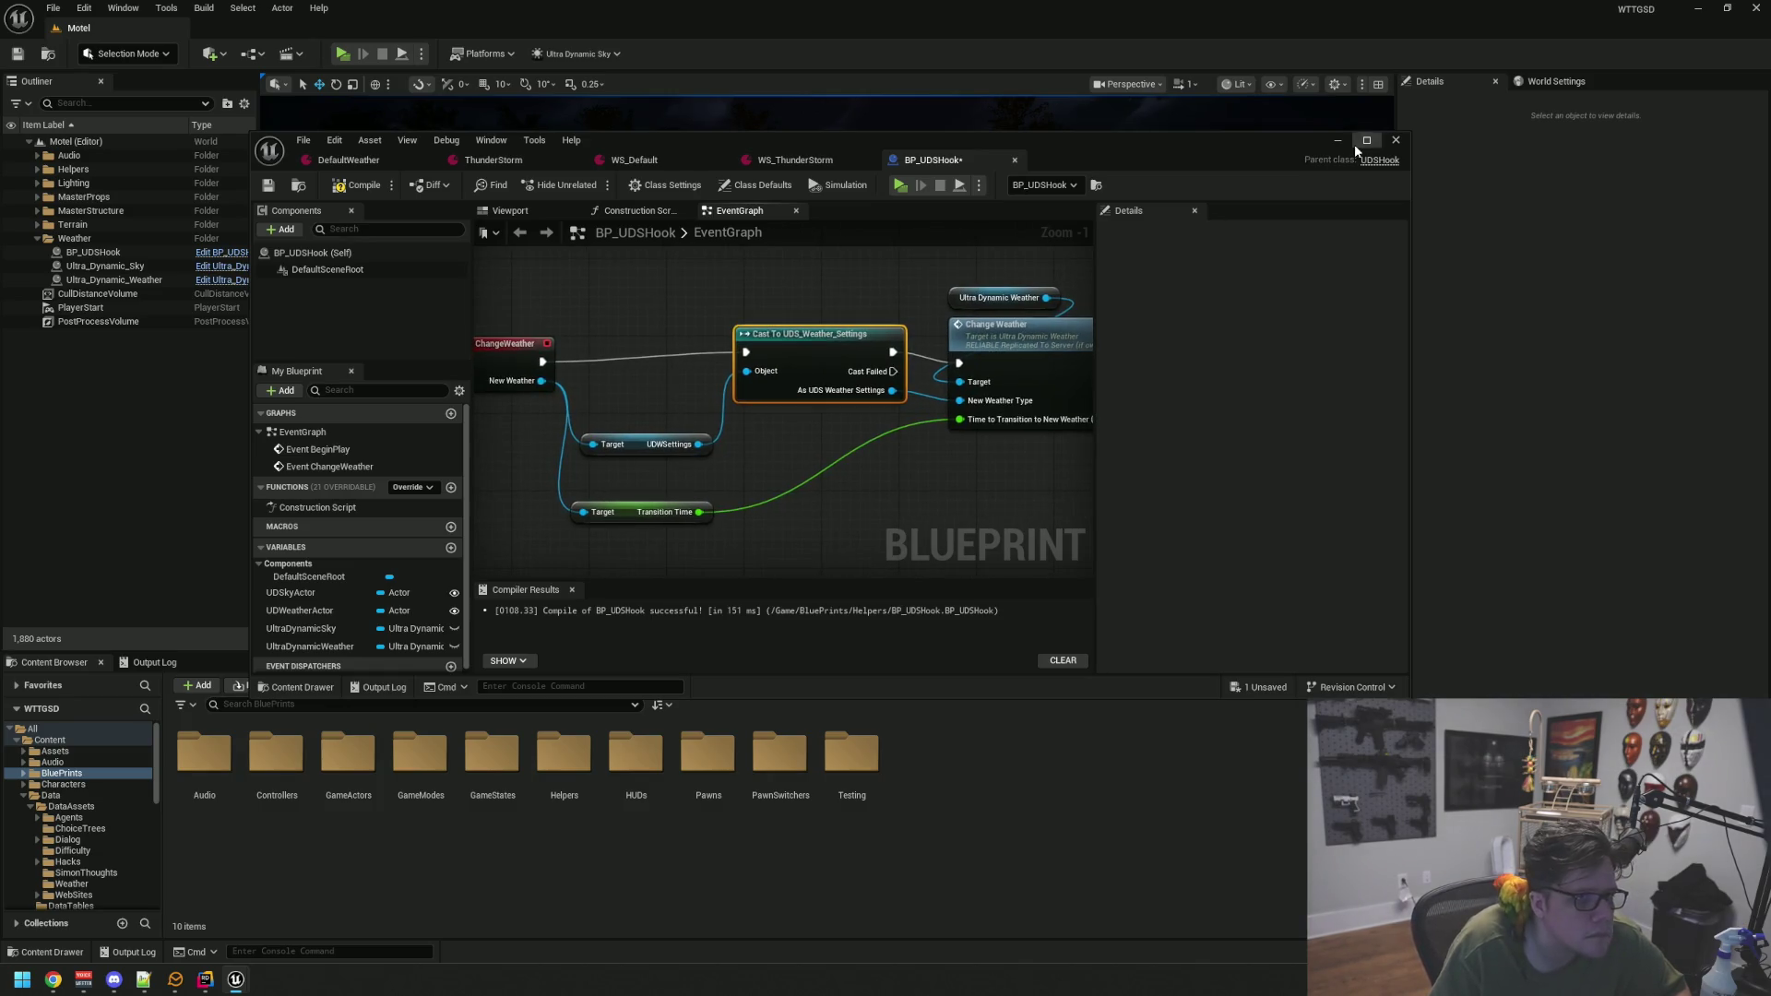
click(1366, 140)
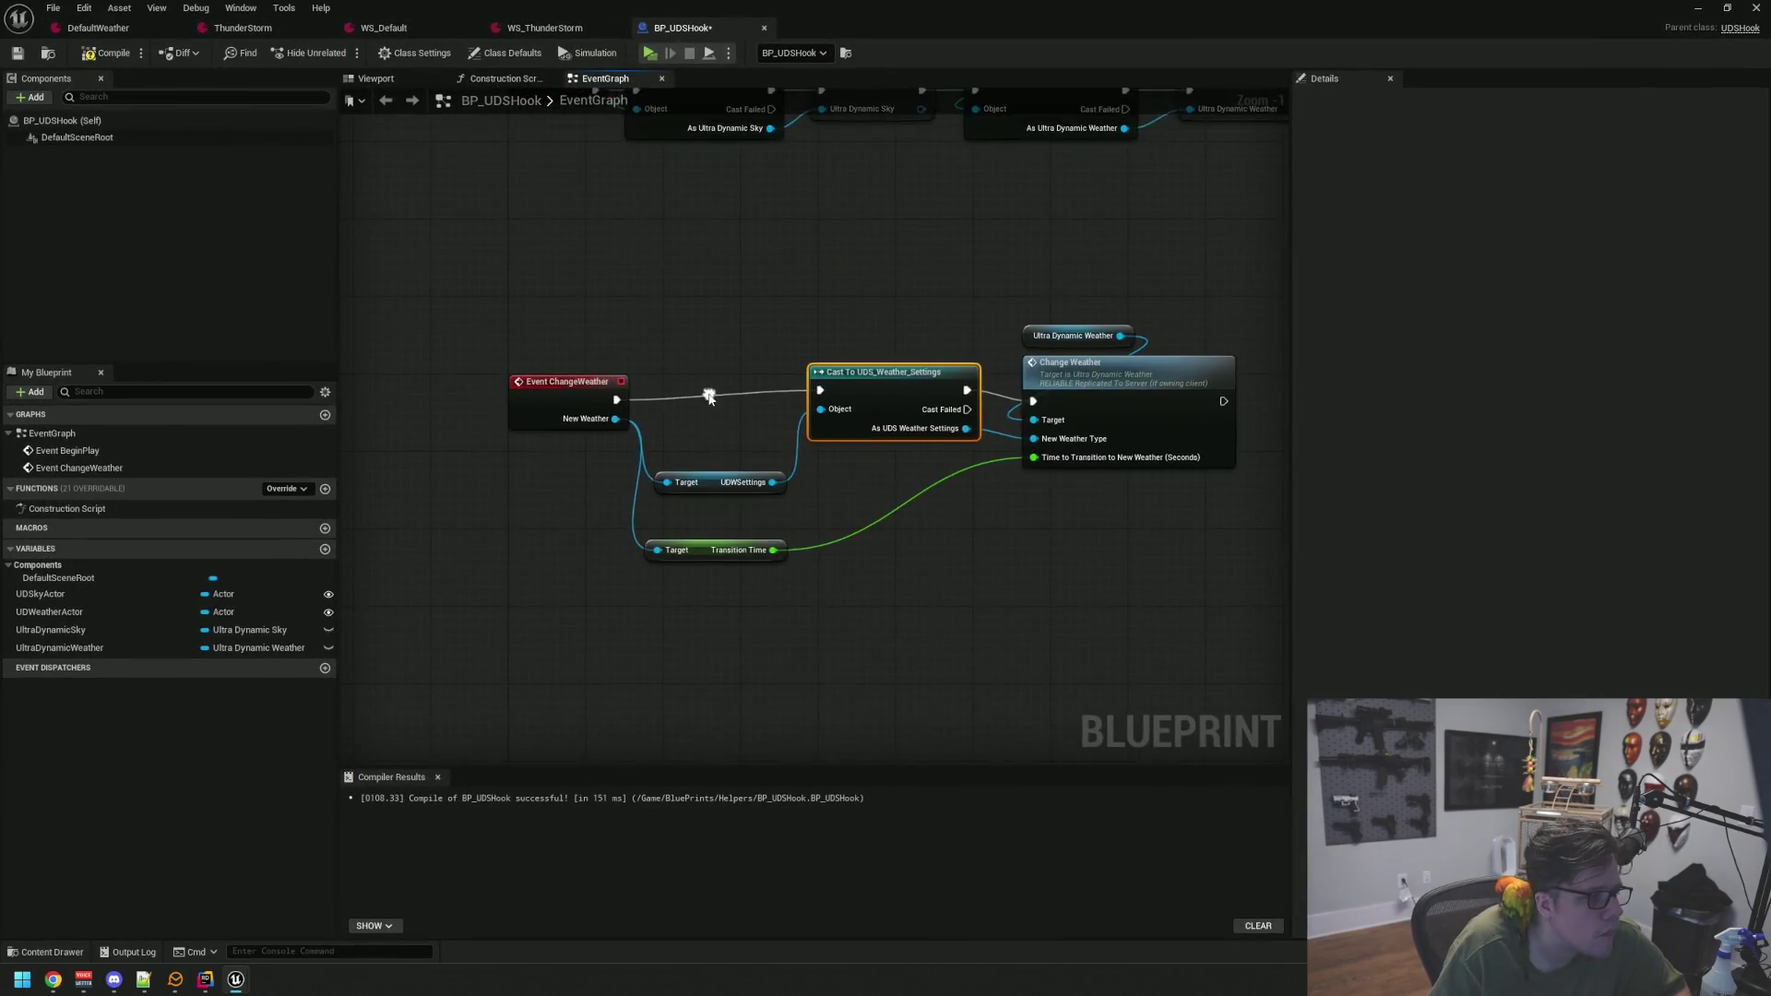
Tidy the node layout and delete the old Transition Time getter
scroll(708, 396, up, 1)
mouse_move(544, 391)
mouse_down()
mouse_move(500, 386)
mouse_move(512, 394)
mouse_up()
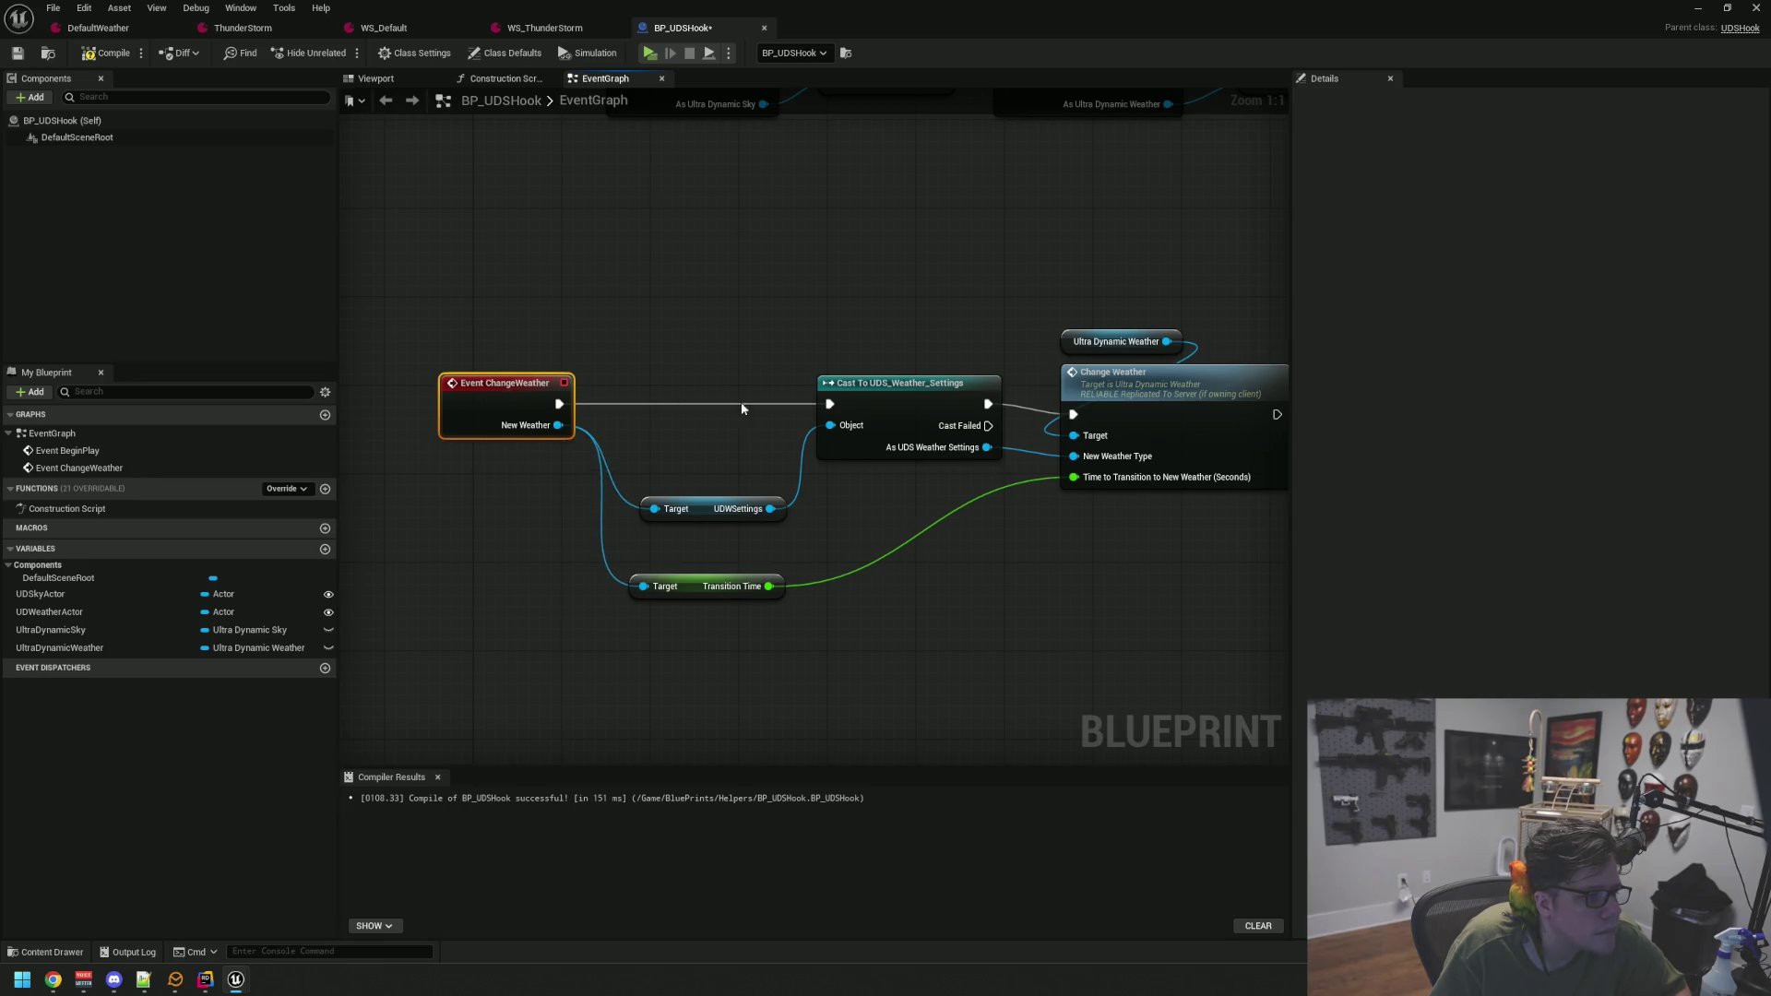
drag(854, 398, 698, 390)
mouse_move(701, 513)
mouse_down()
mouse_move(676, 525)
mouse_move(659, 501)
mouse_up()
click(710, 589)
key(Delete)
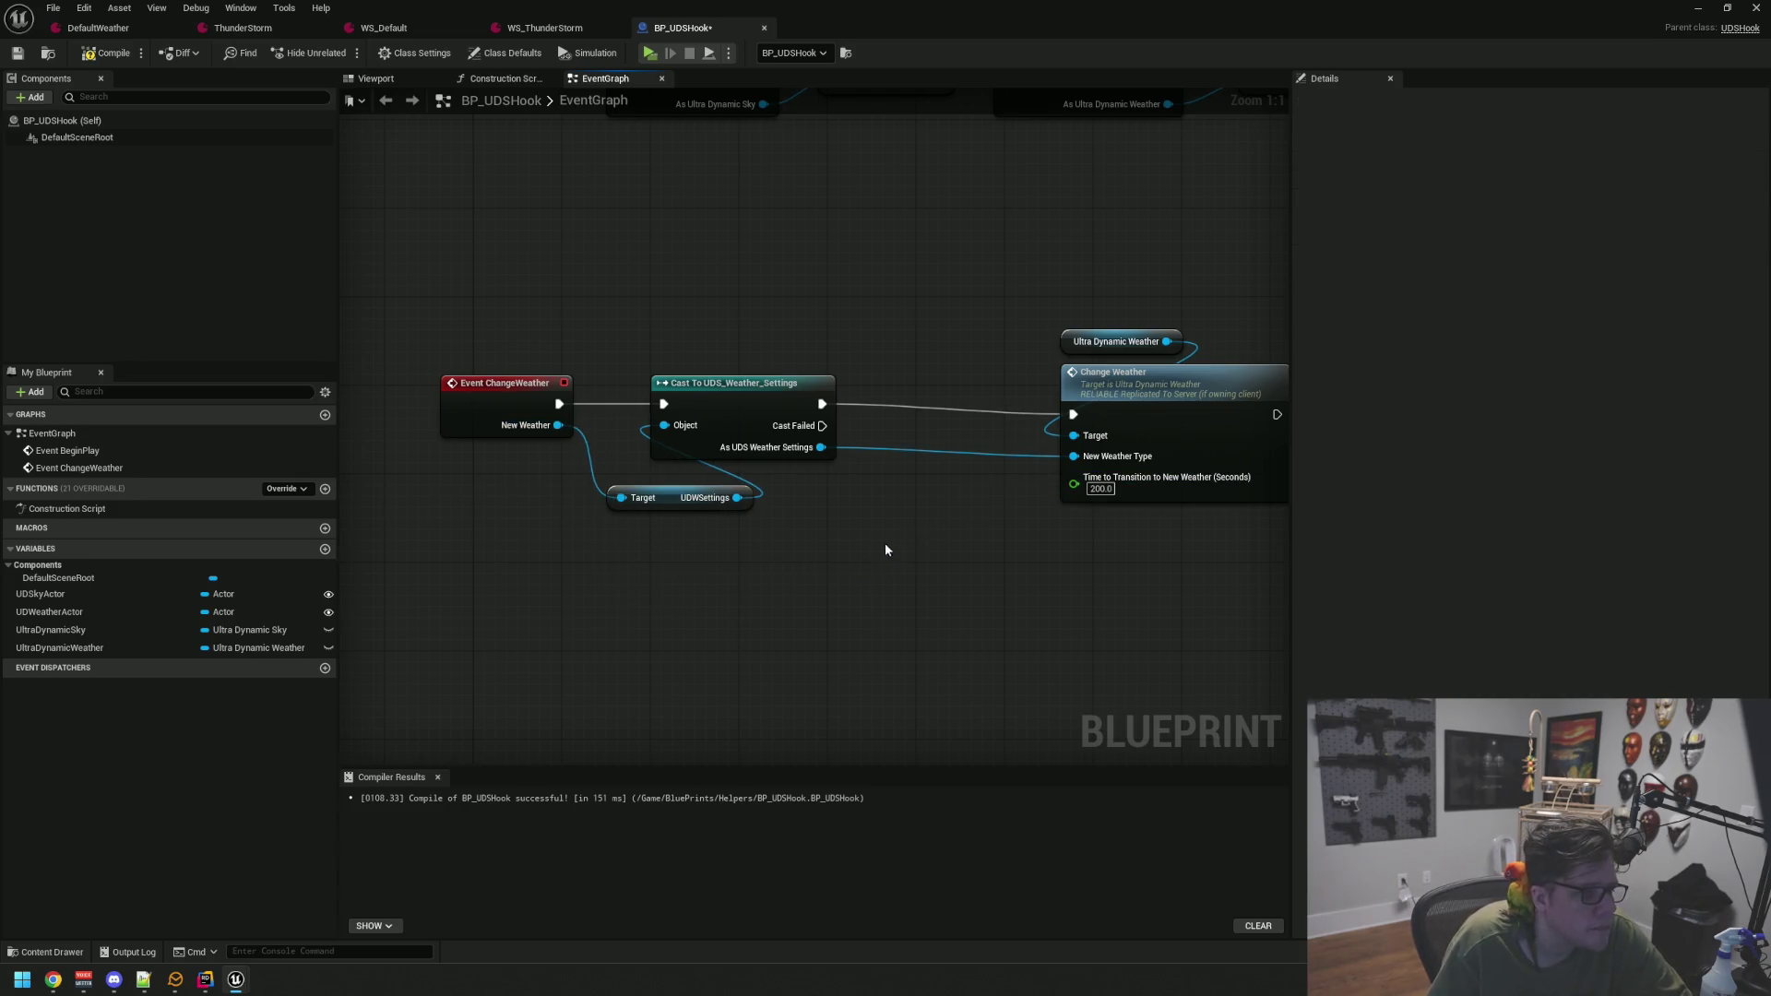
drag(715, 386, 672, 385)
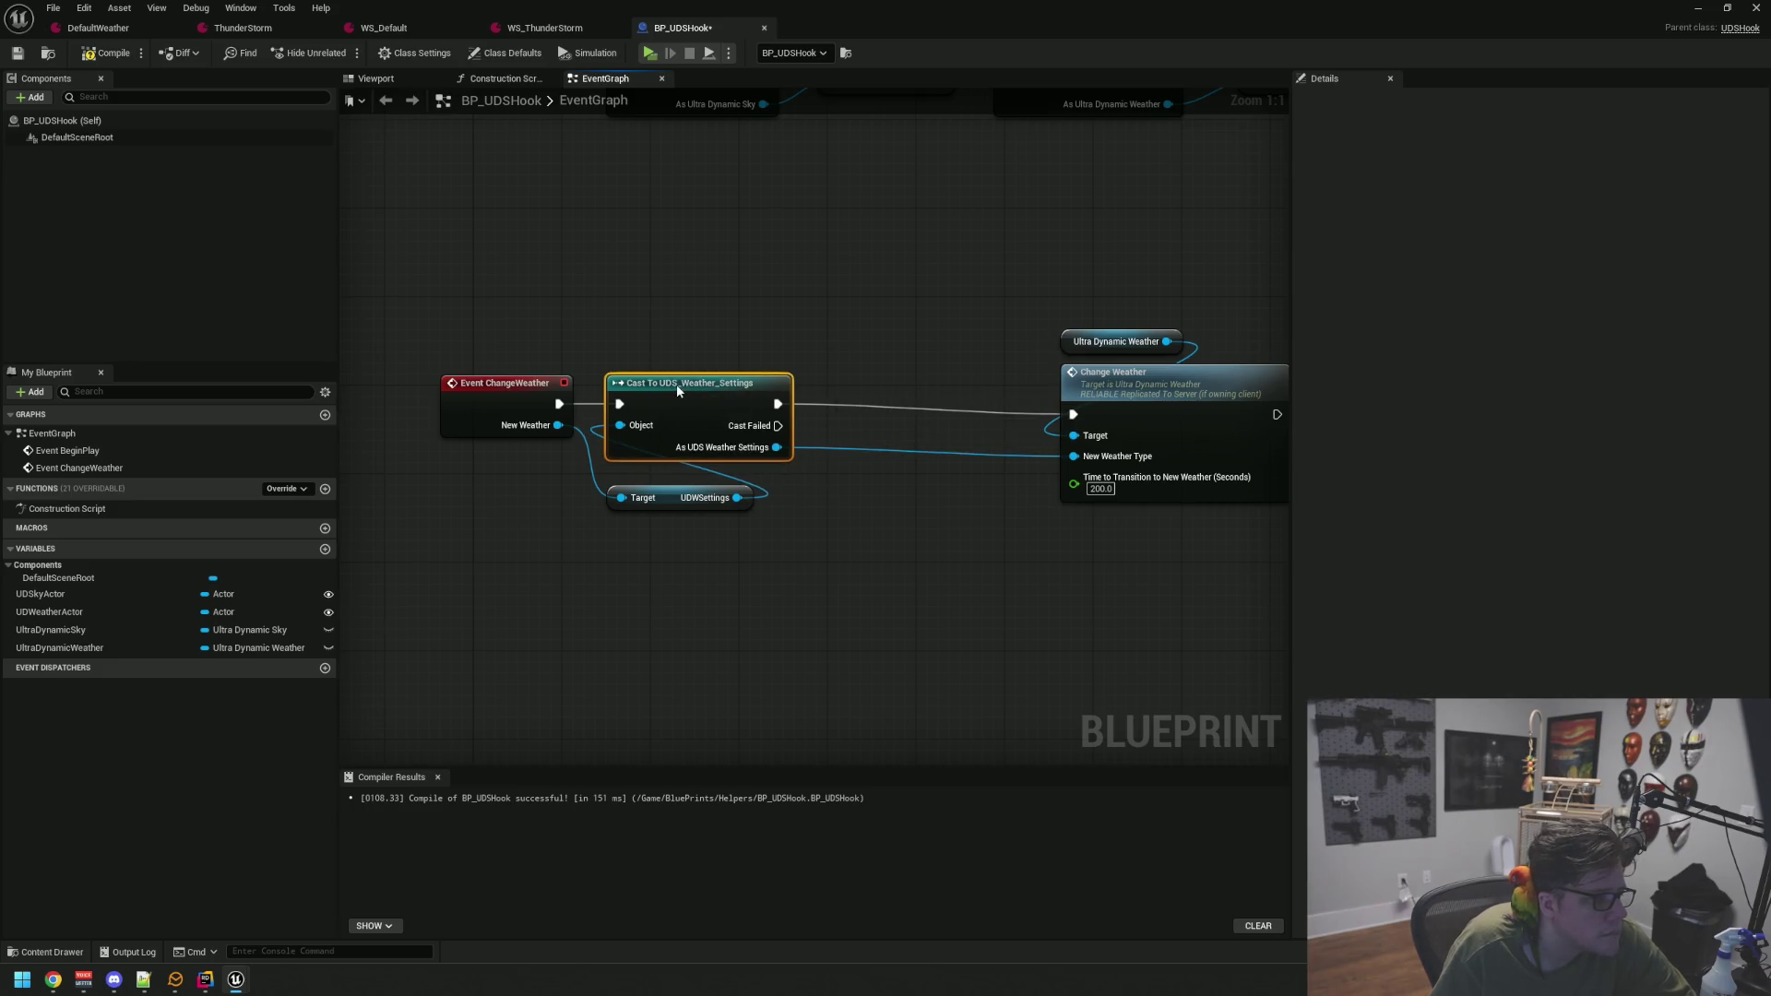
mouse_move(679, 489)
mouse_down()
mouse_move(584, 506)
mouse_move(502, 467)
mouse_move(497, 445)
mouse_up()
mouse_move(998, 313)
mouse_down()
mouse_move(1144, 424)
mouse_move(893, 388)
mouse_up()
click(725, 539)
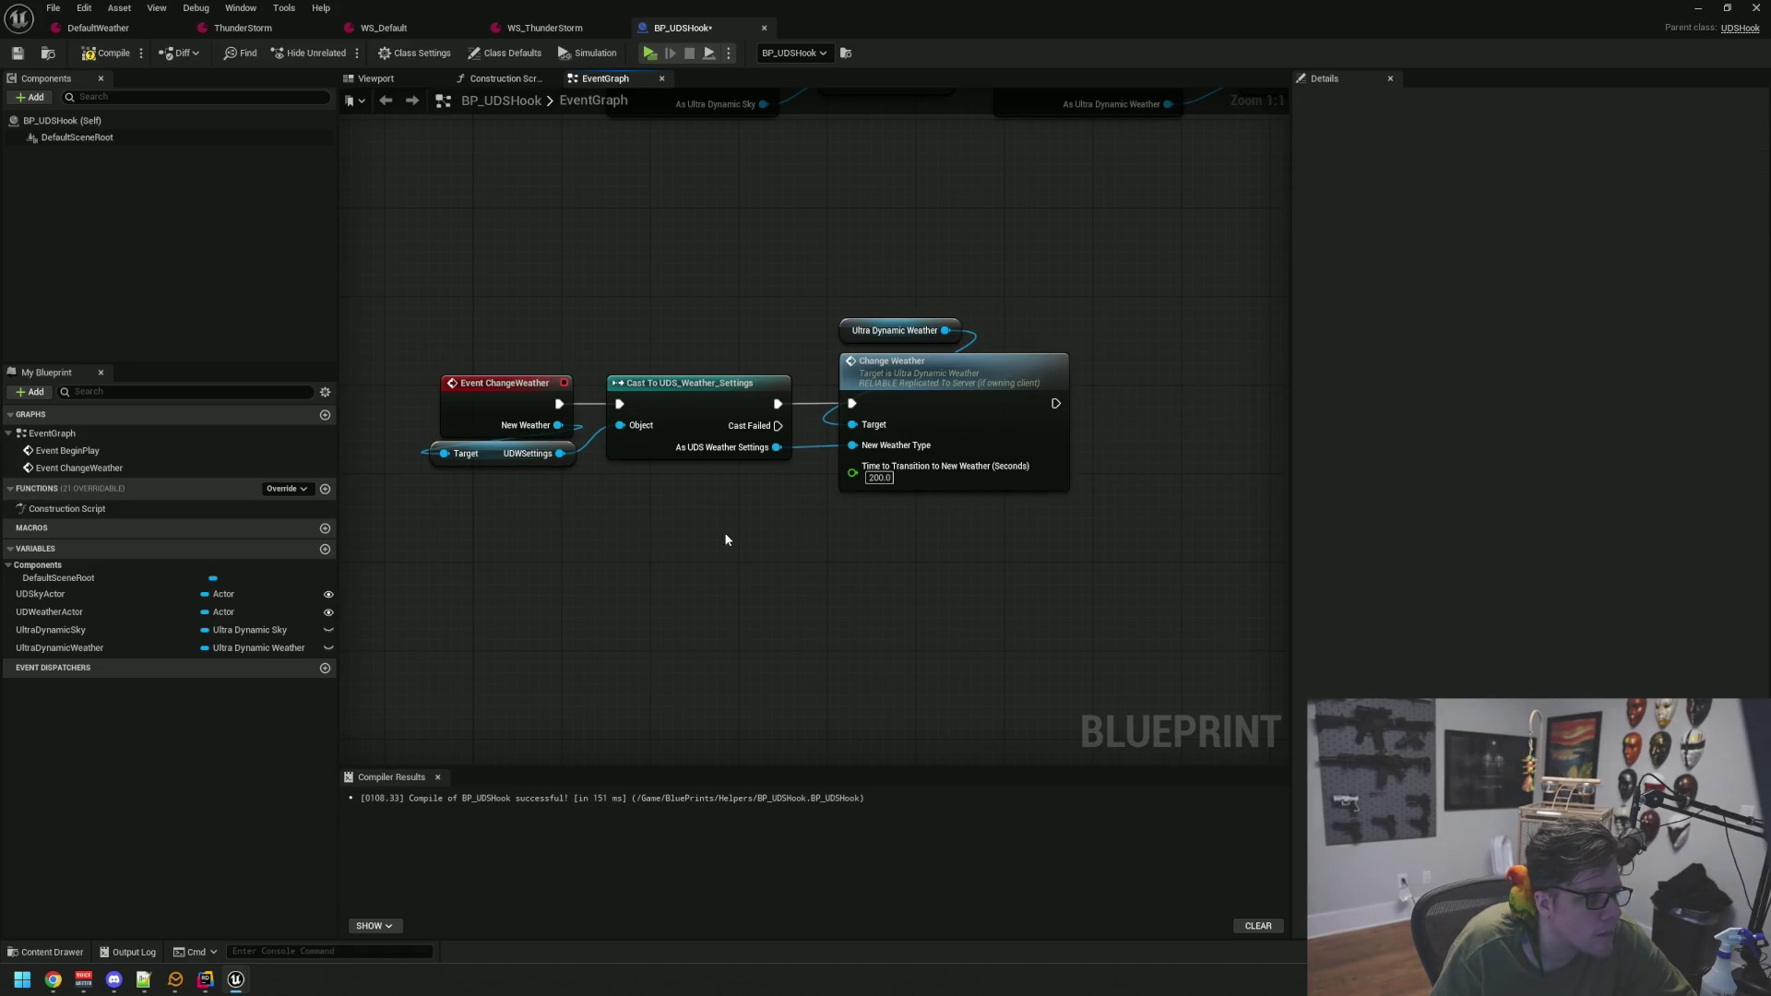
Add a new Get Transition Time off New Weather and wire it to the transition duration
right_click(722, 529)
text(new weather)
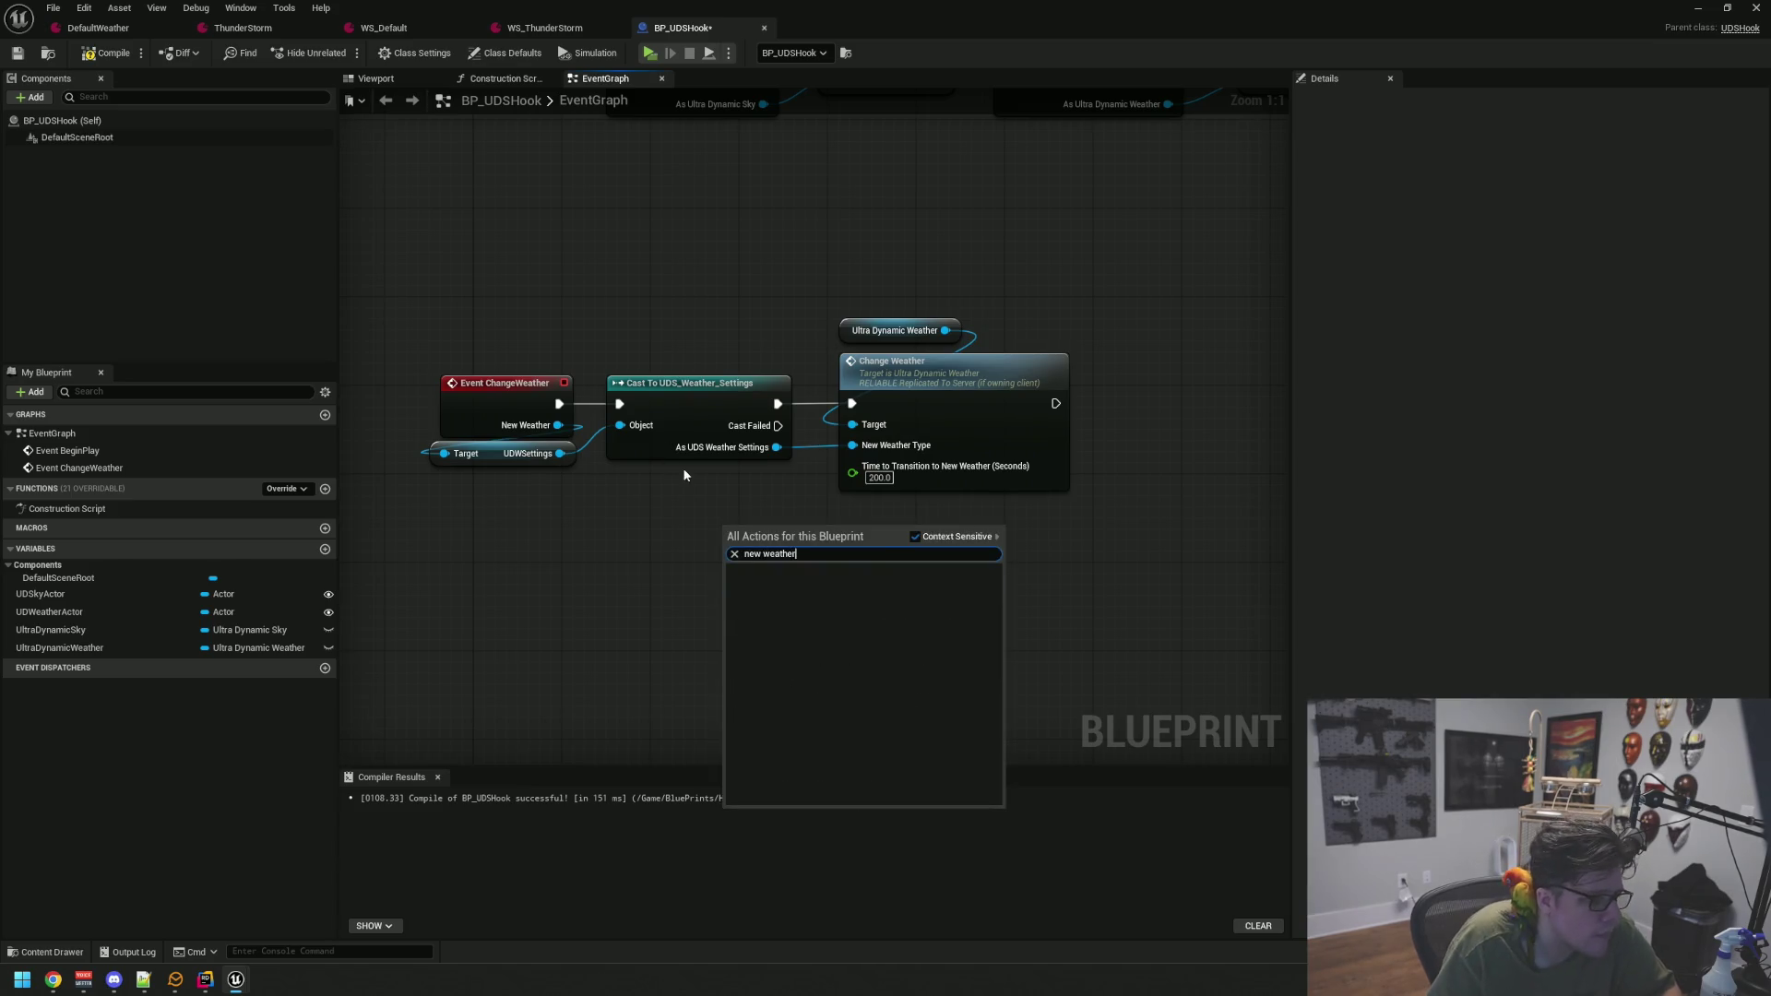
key(Escape)
drag(704, 560, 723, 566)
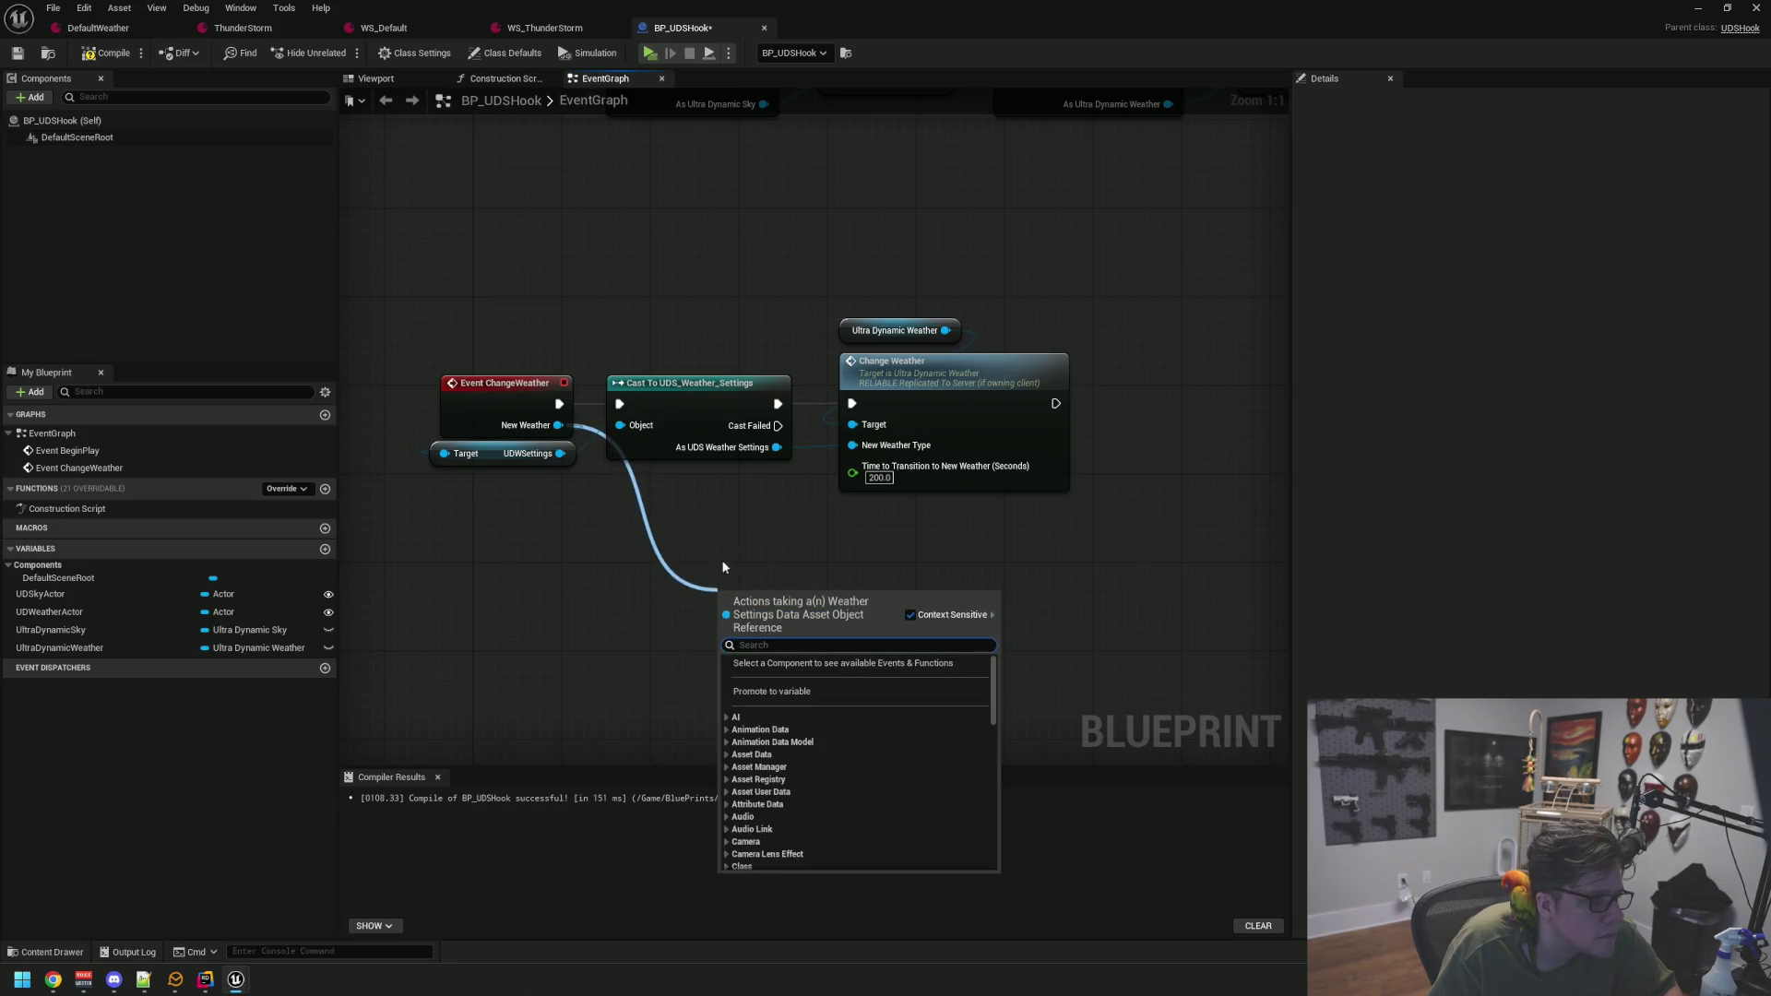
text(get)
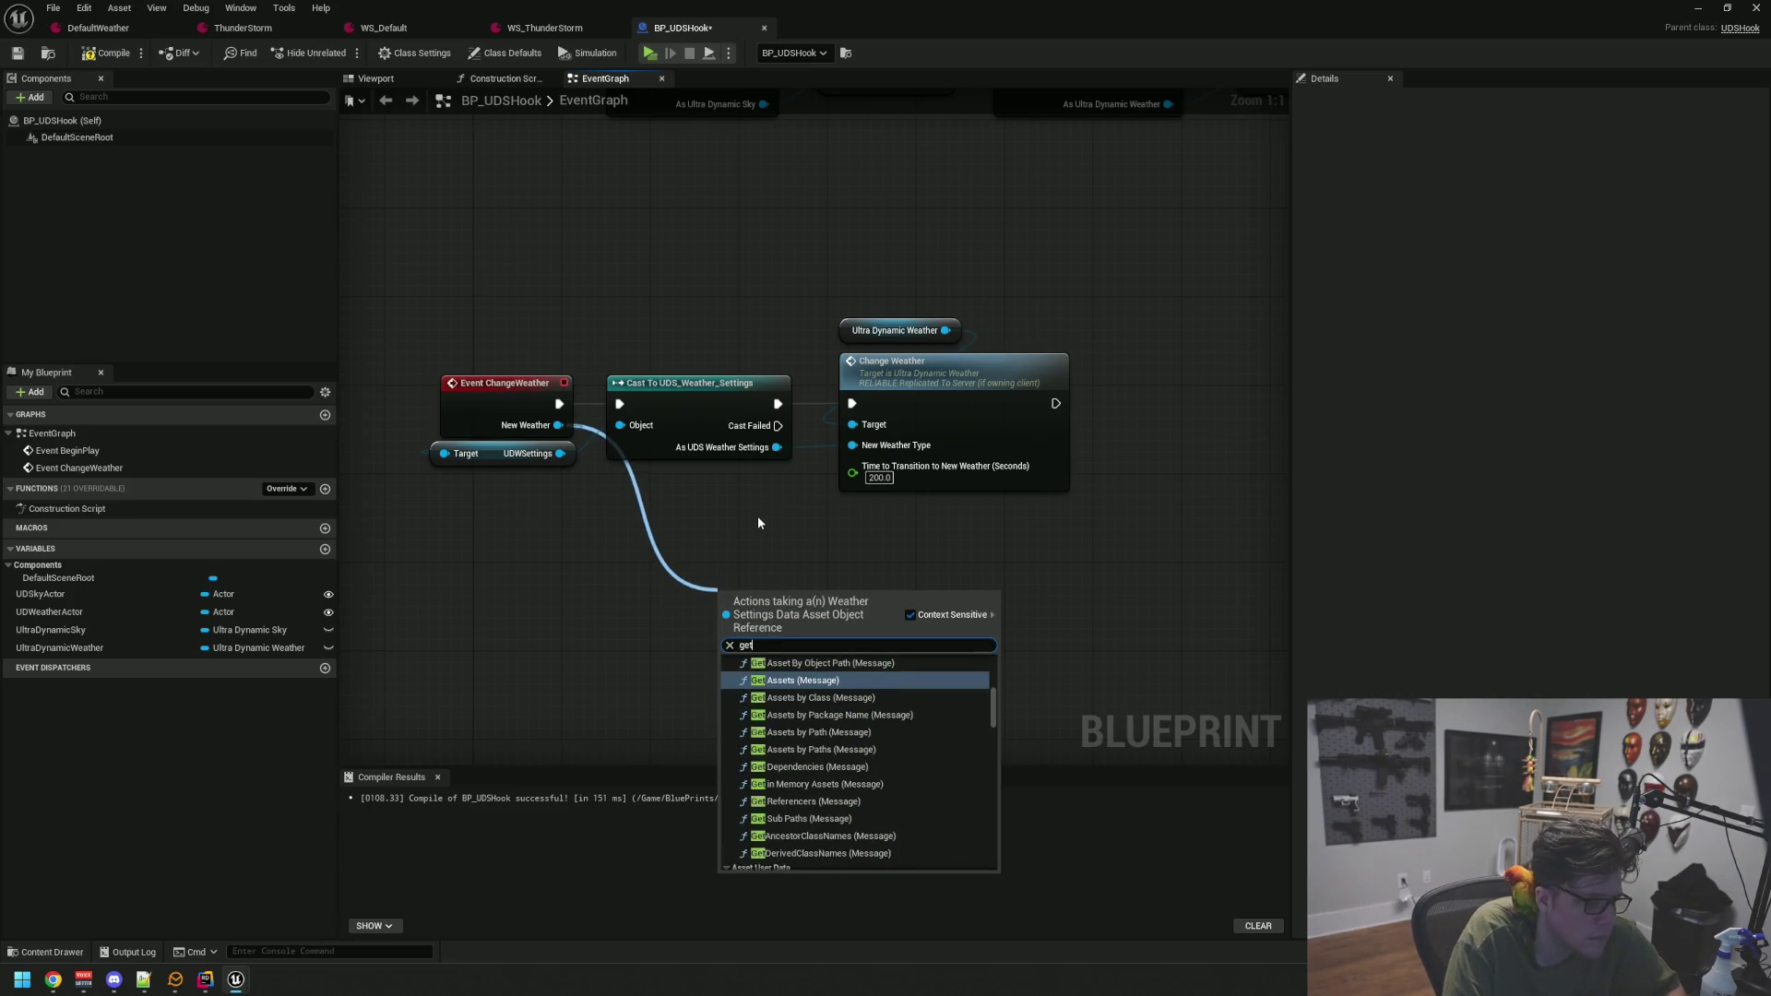
text( tran)
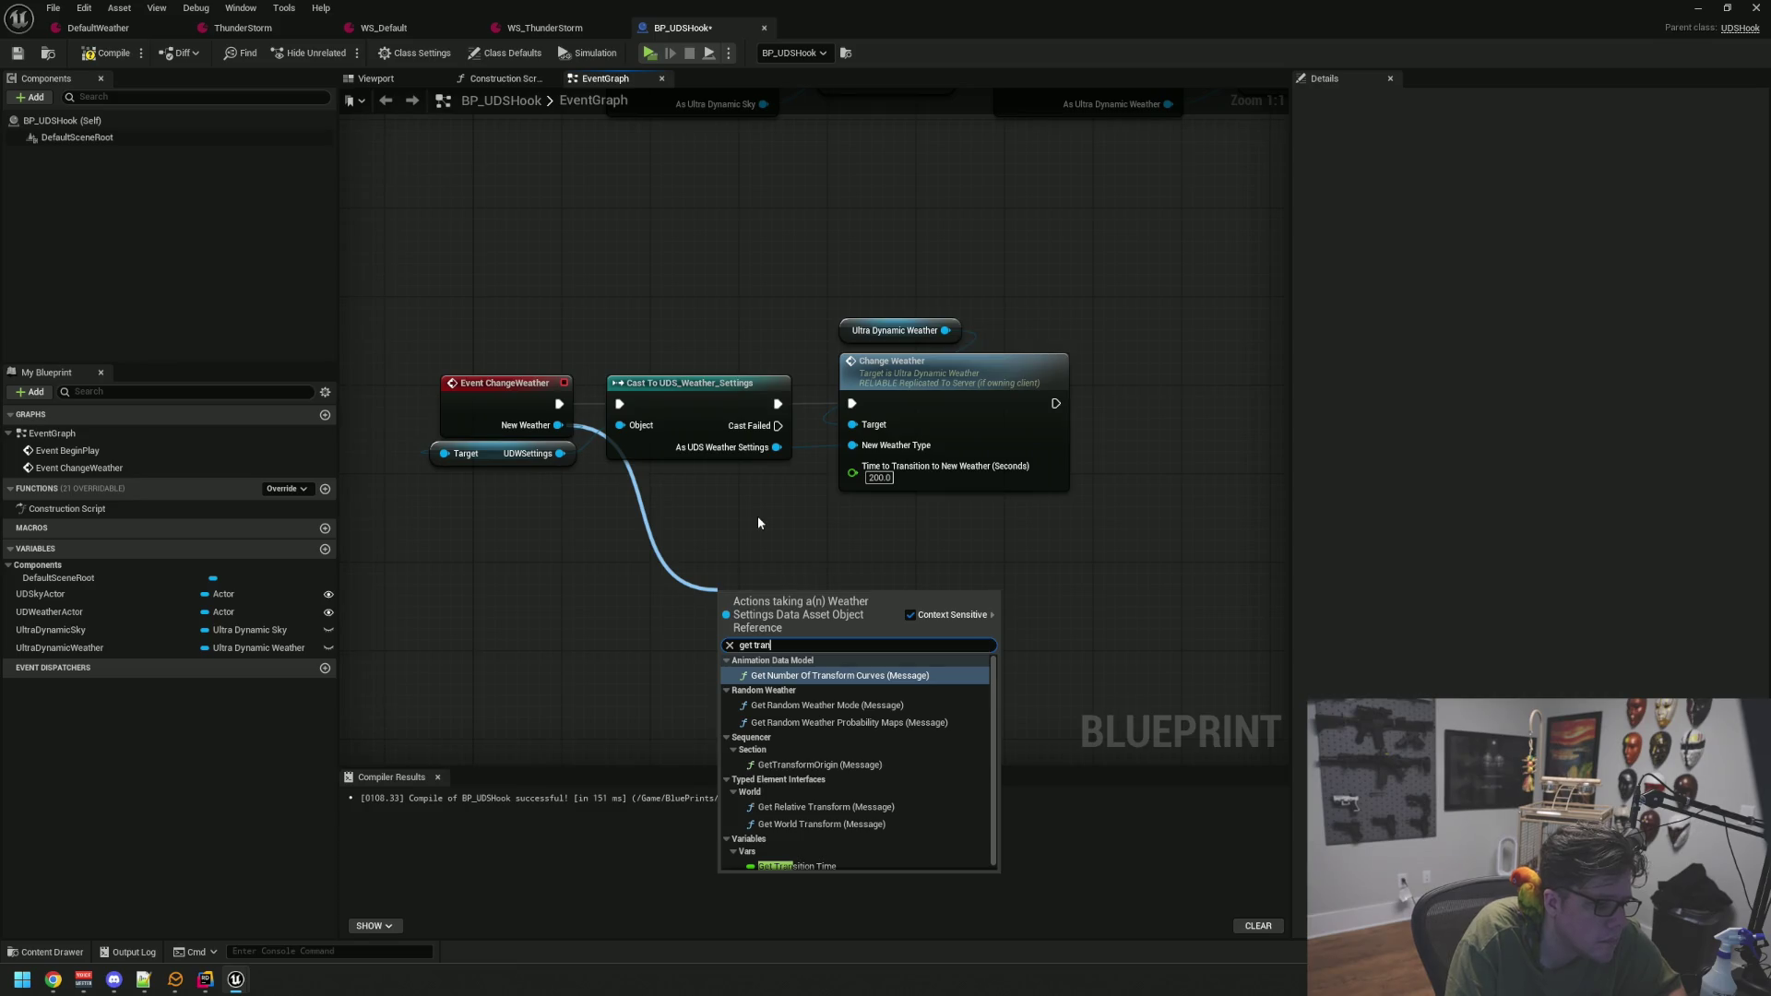
text(si)
key(Return)
drag(858, 598, 852, 468)
drag(807, 584, 736, 509)
click(610, 483)
Compile BP_UDSHook, then close the blueprint
mouse_move(597, 505)
mouse_down()
mouse_move(821, 550)
mouse_move(601, 364)
mouse_up()
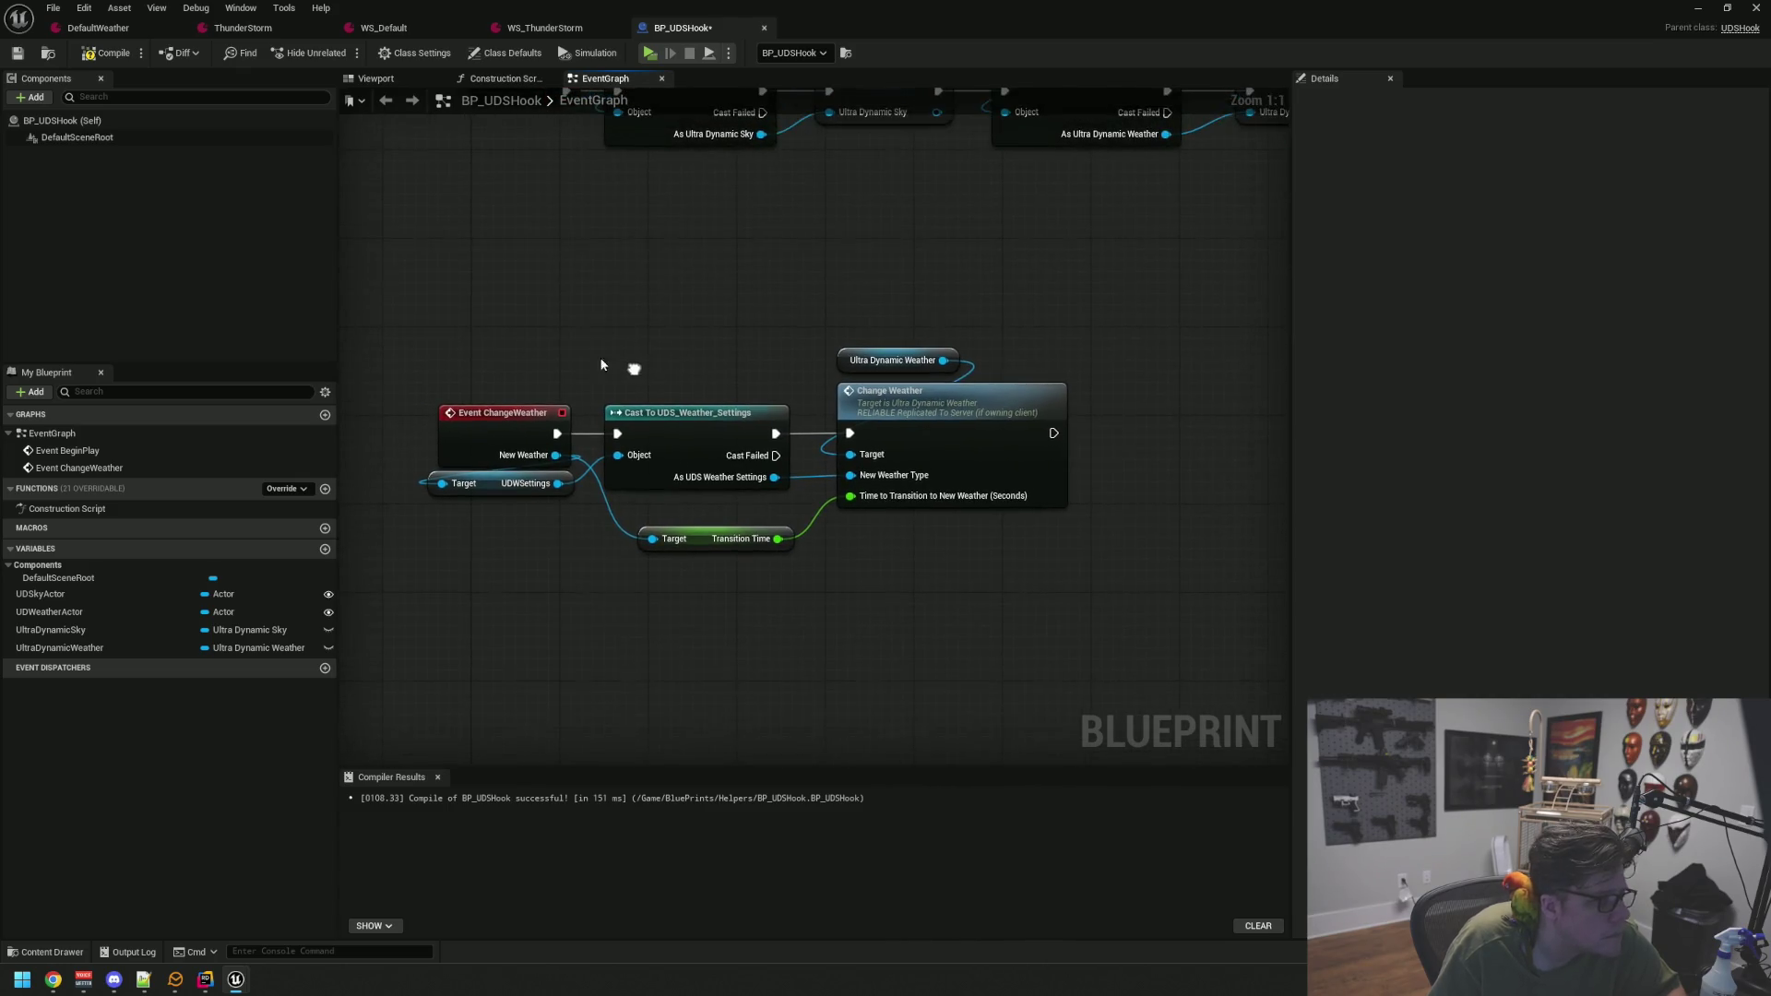
click(106, 53)
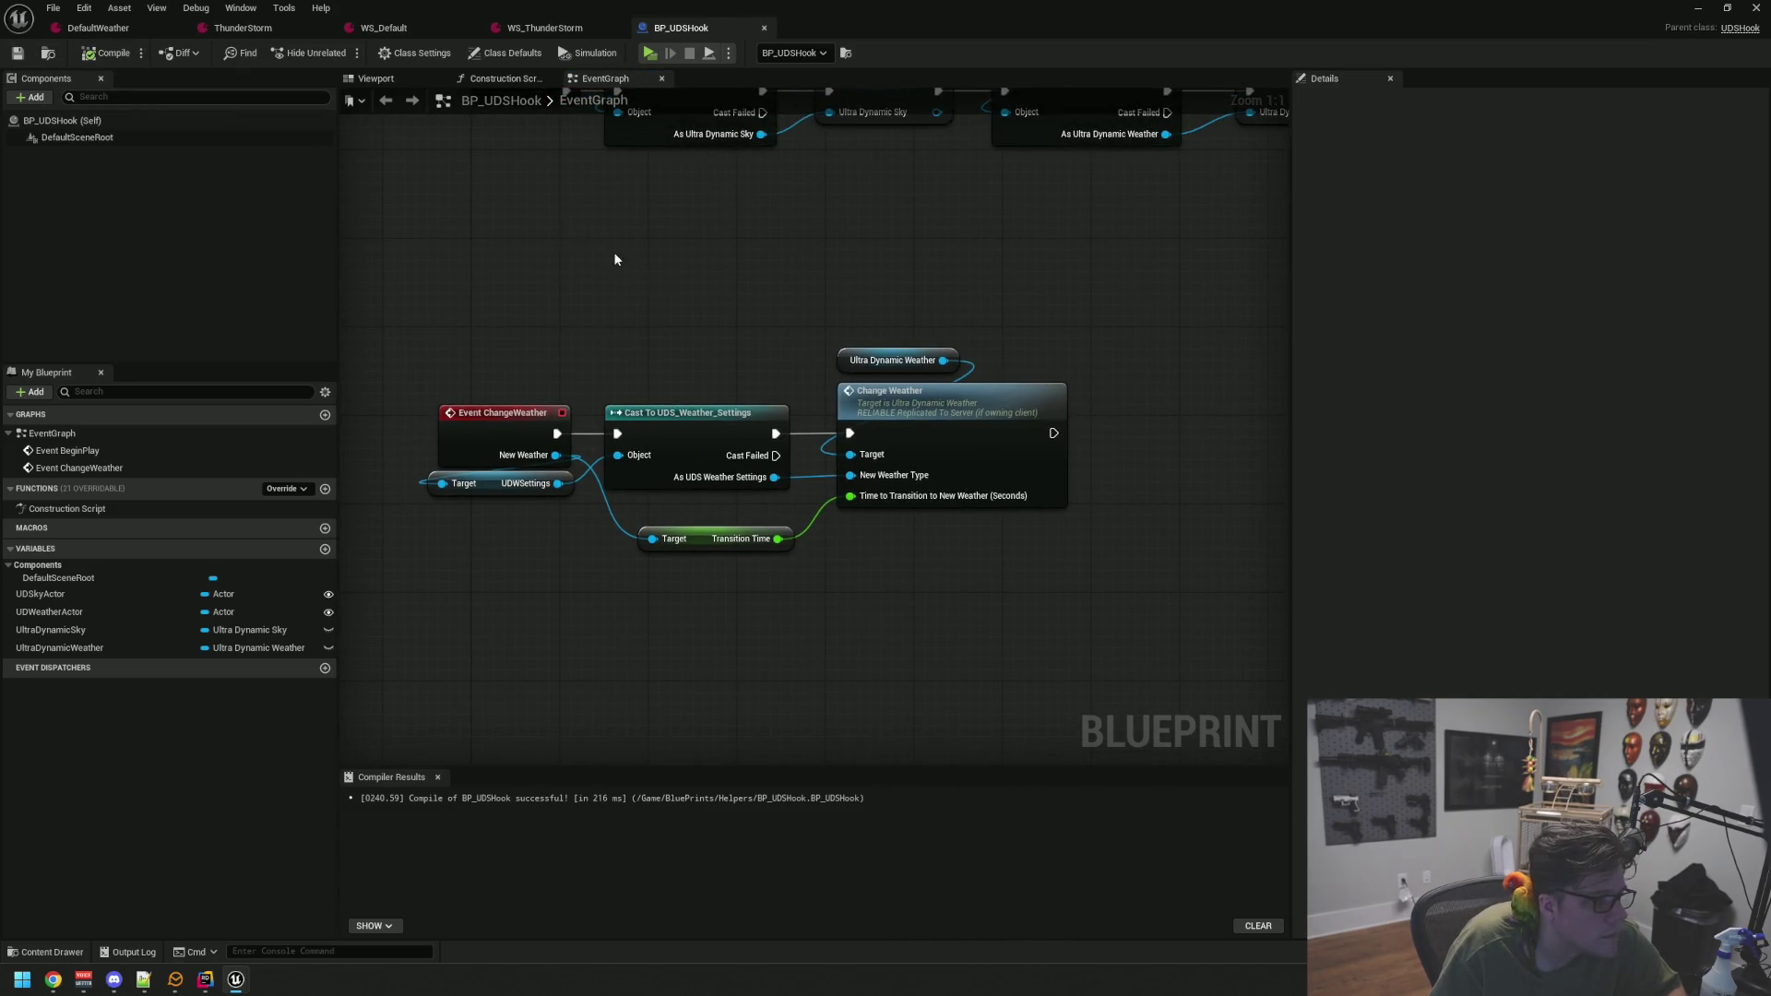
mouse_move(776, 340)
mouse_down()
mouse_move(771, 309)
mouse_move(776, 327)
mouse_up()
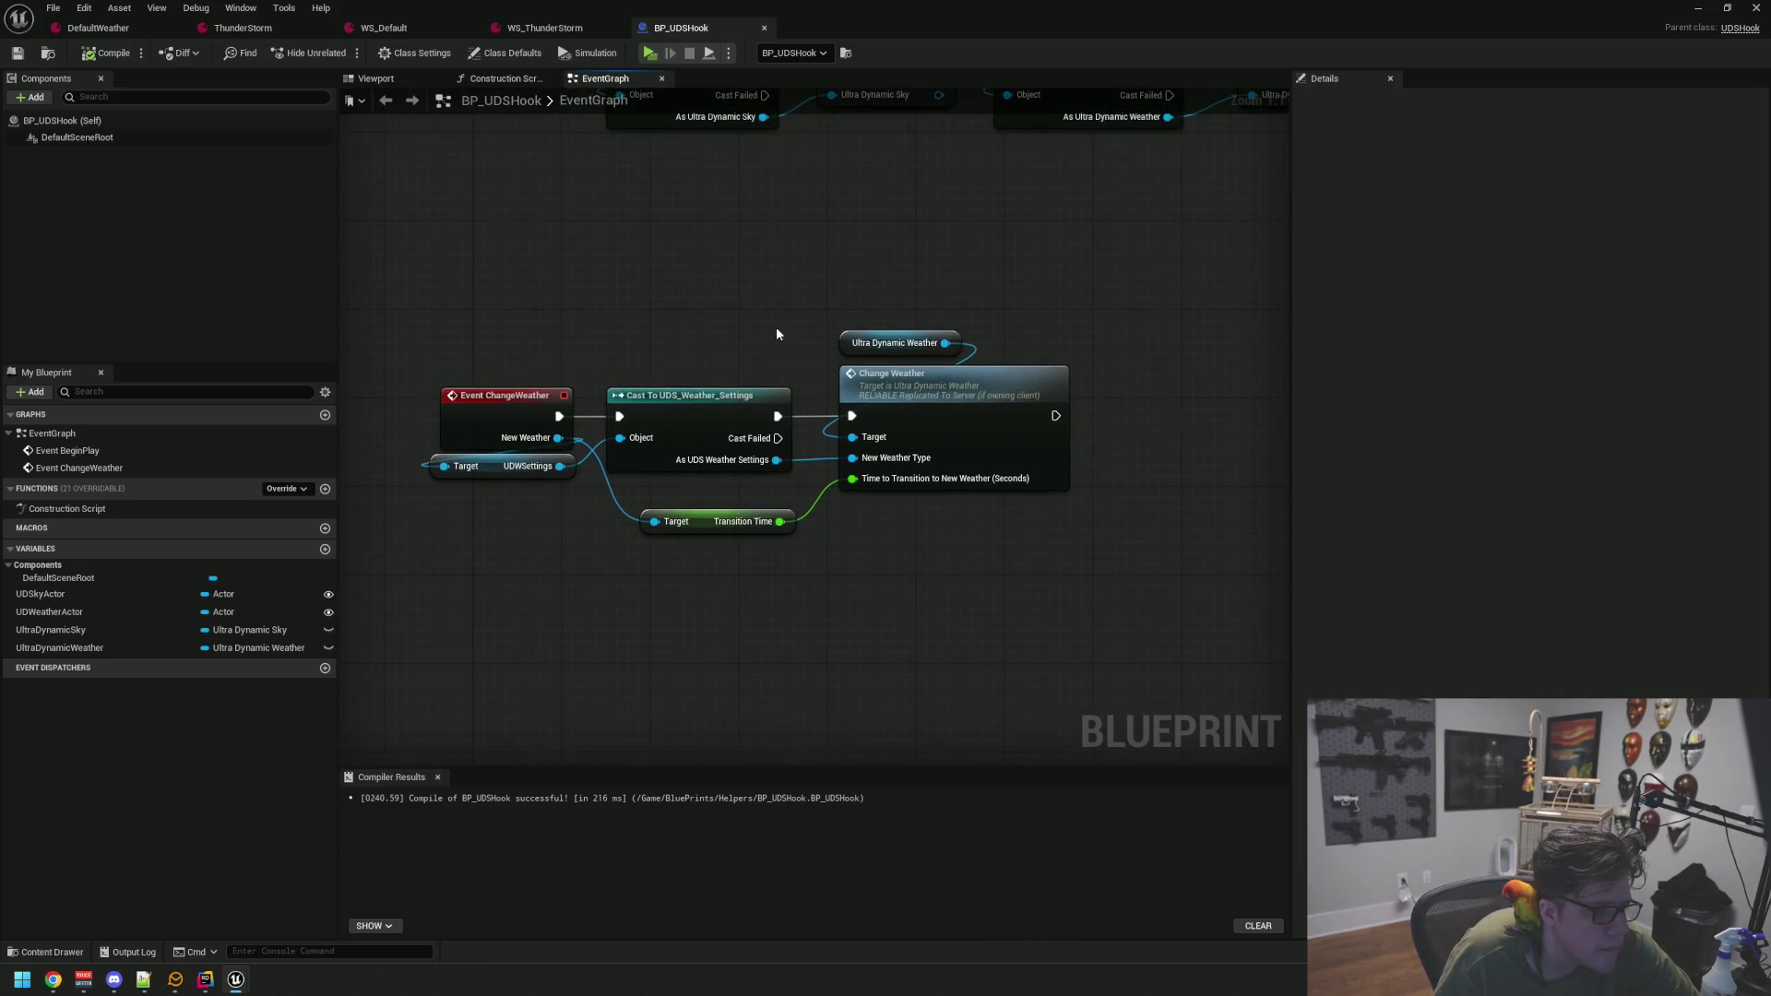
scroll(761, 320, down, 5)
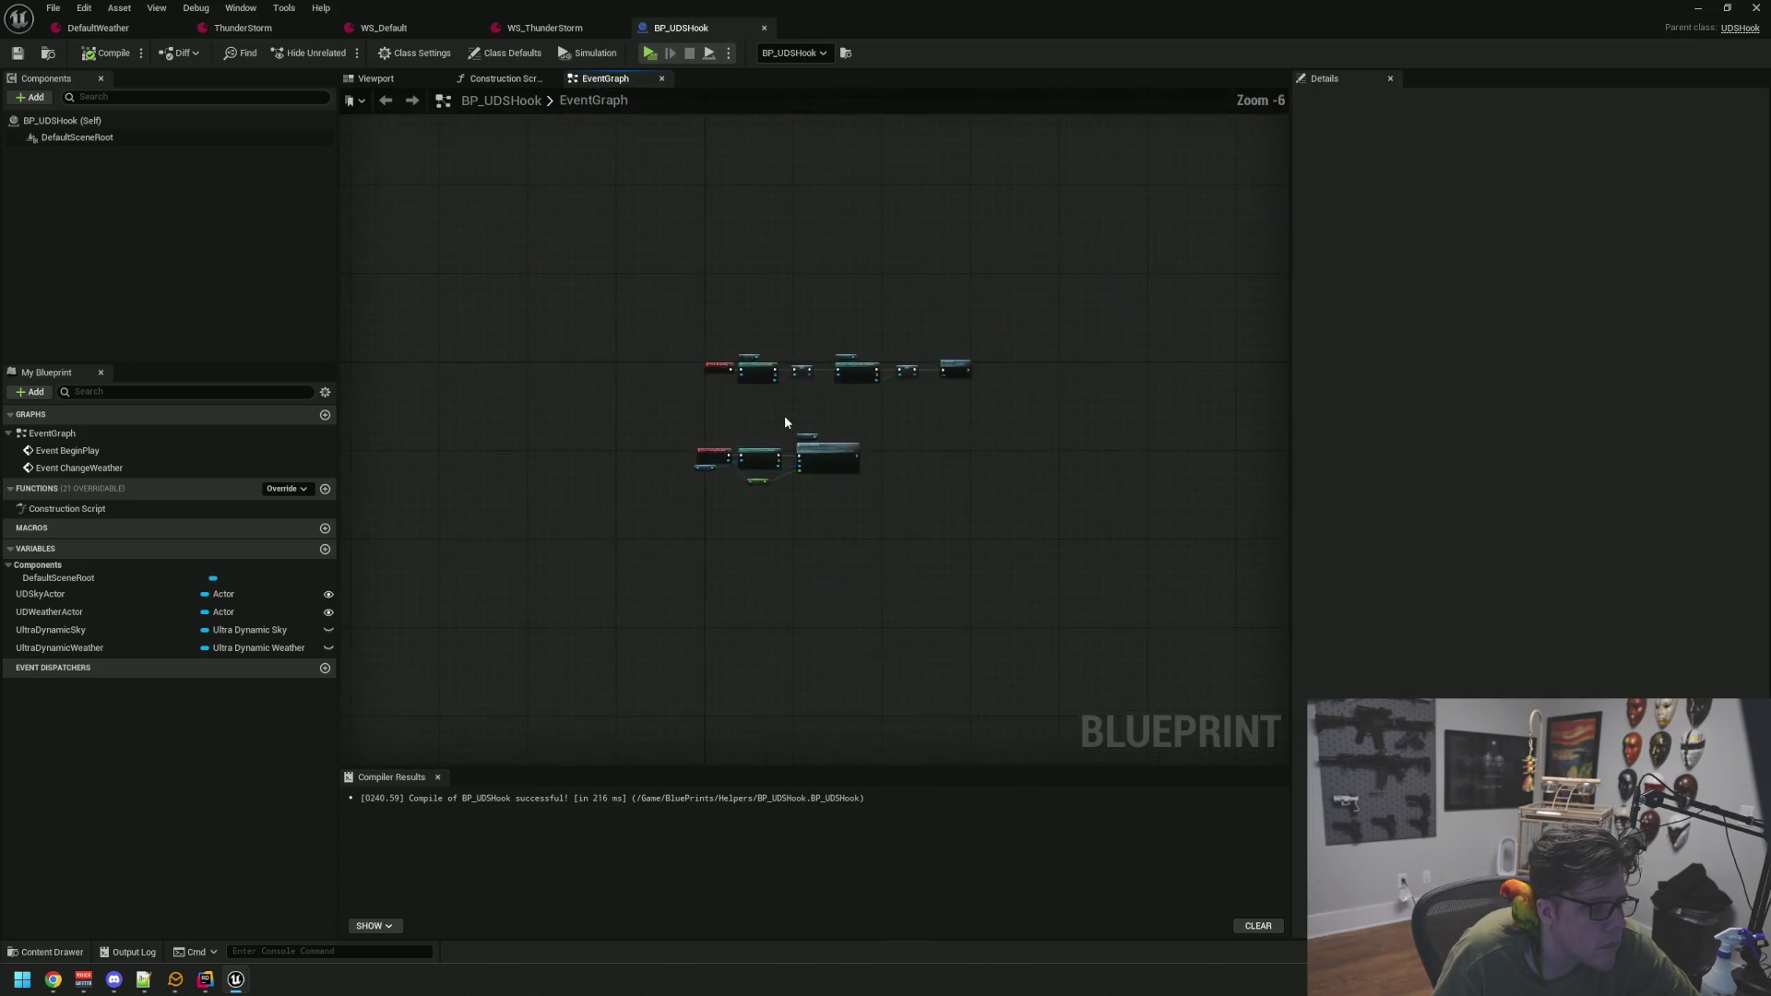
scroll(784, 420, up, 5)
mouse_move(773, 319)
mouse_down()
mouse_move(812, 291)
mouse_move(770, 304)
mouse_move(789, 306)
mouse_move(712, 279)
mouse_move(788, 291)
mouse_up()
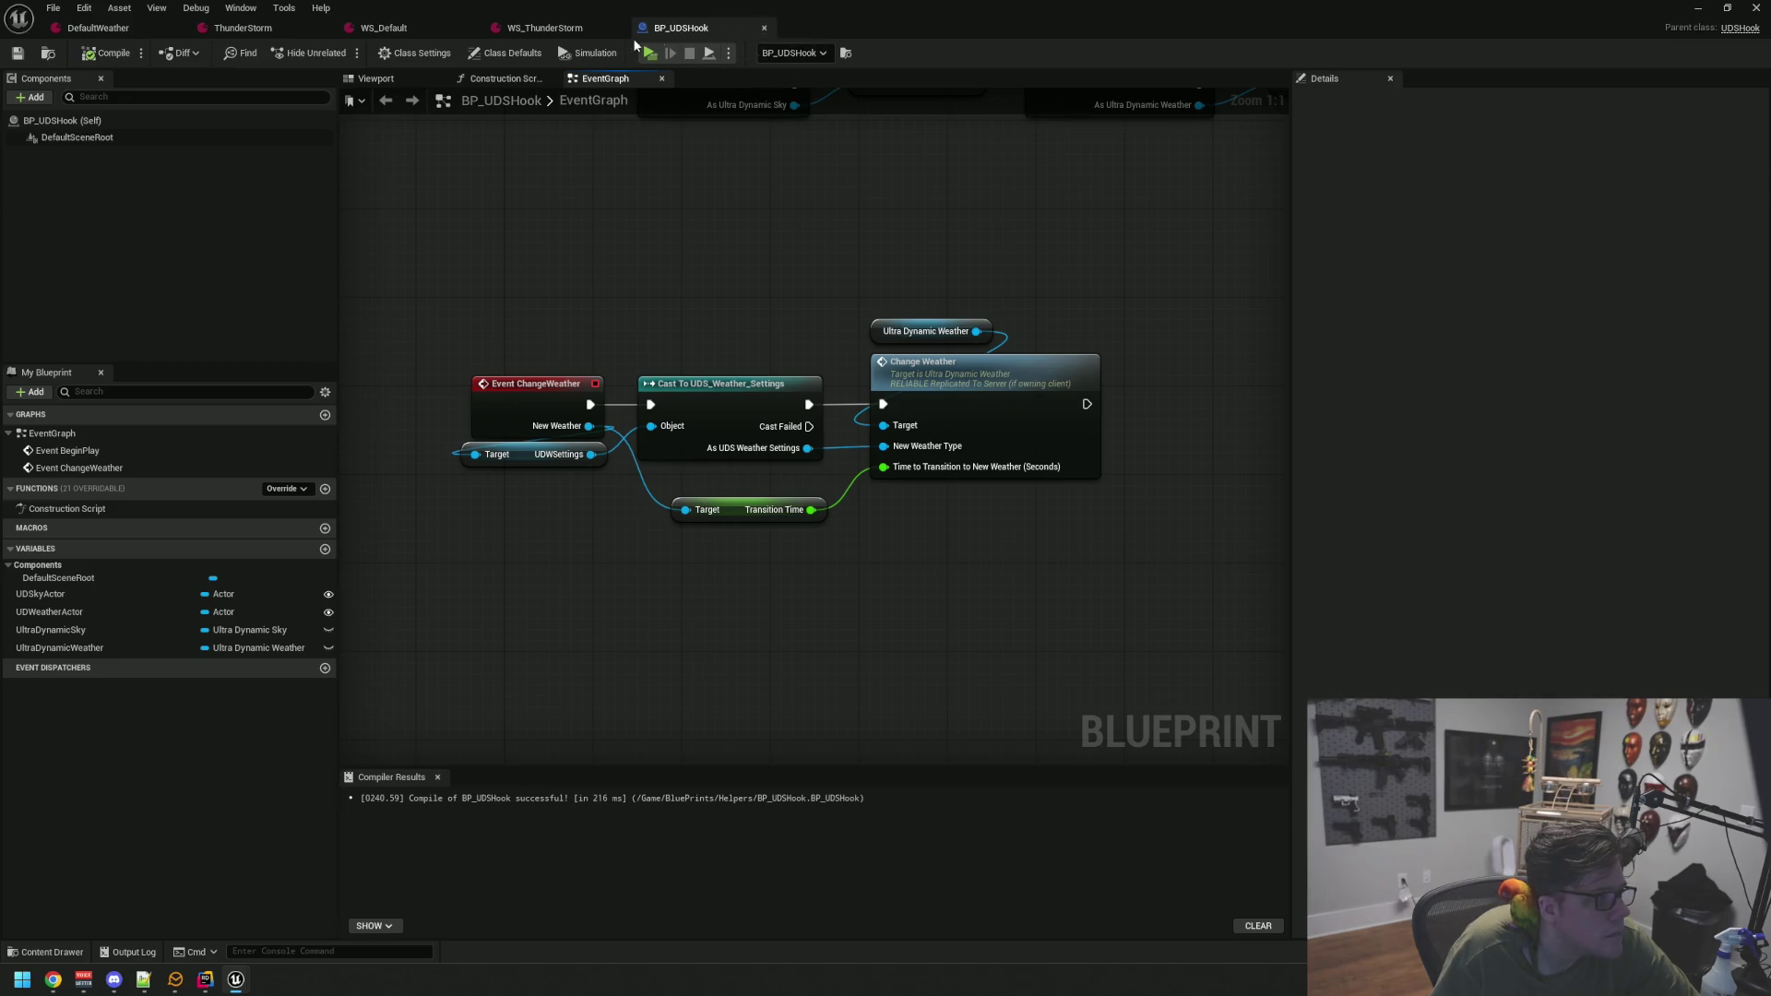
click(763, 28)
click(1724, 10)
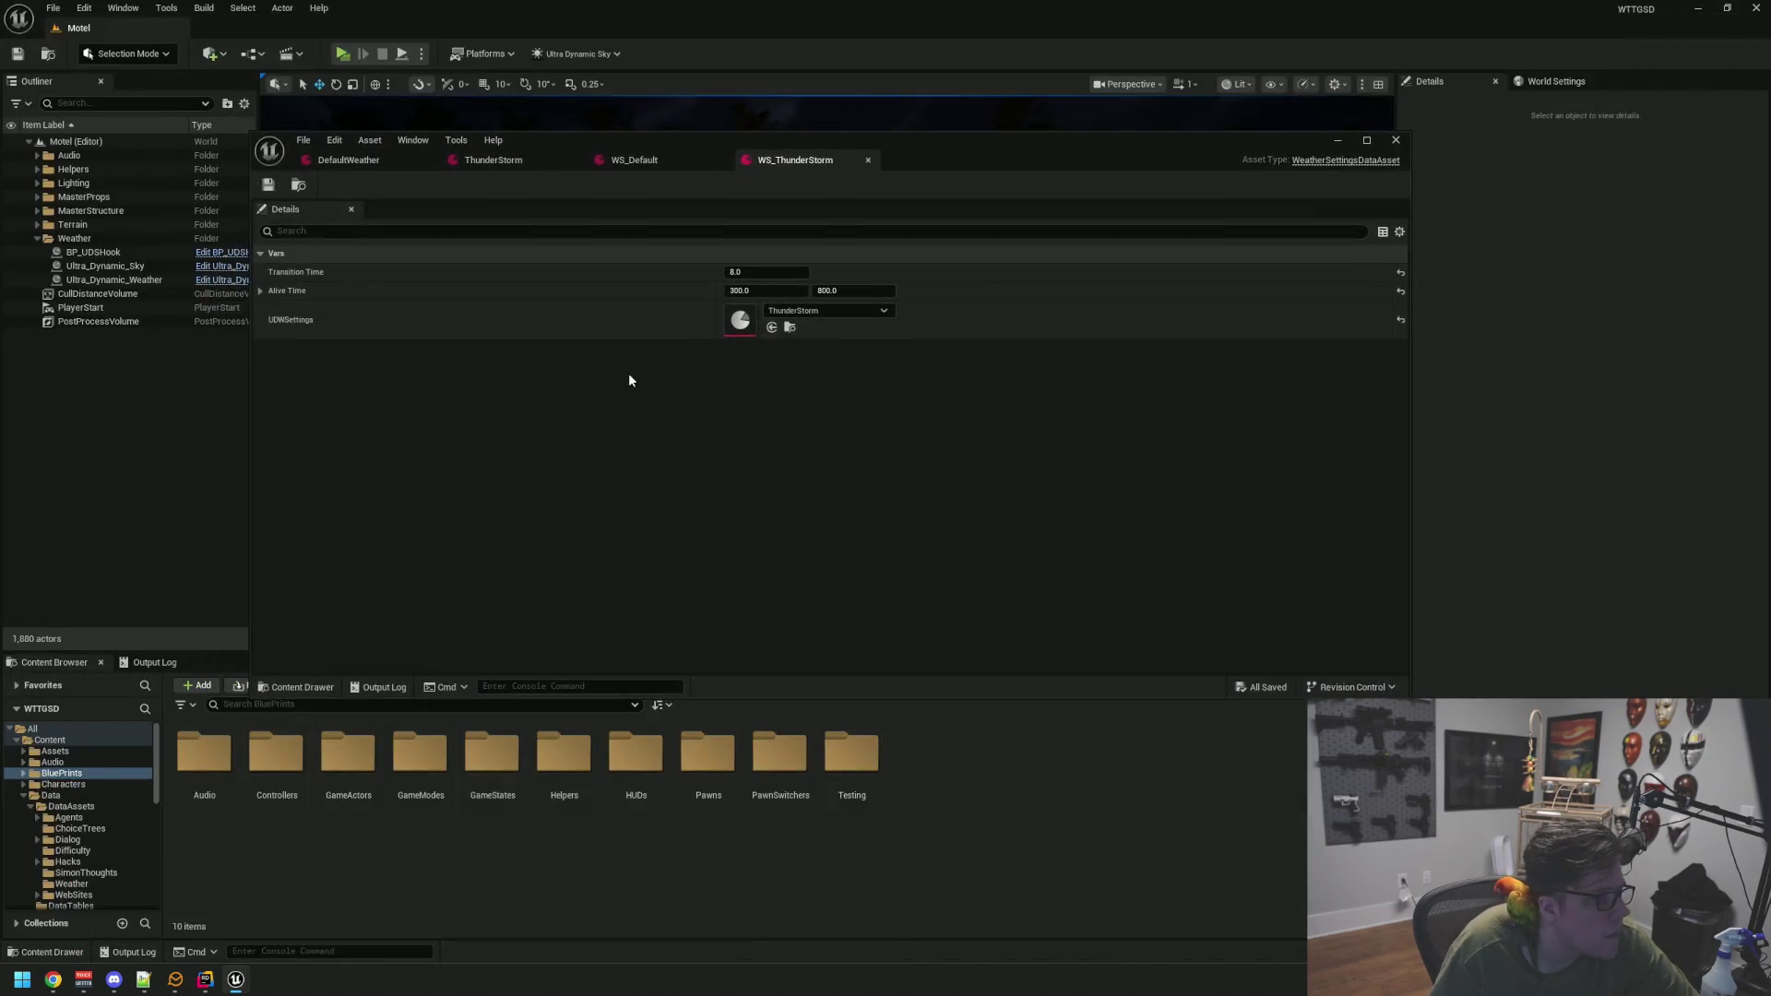
Open BP_MainGameState from the GameStates folder in the full Blueprint editor
double_click(495, 752)
double_click(204, 754)
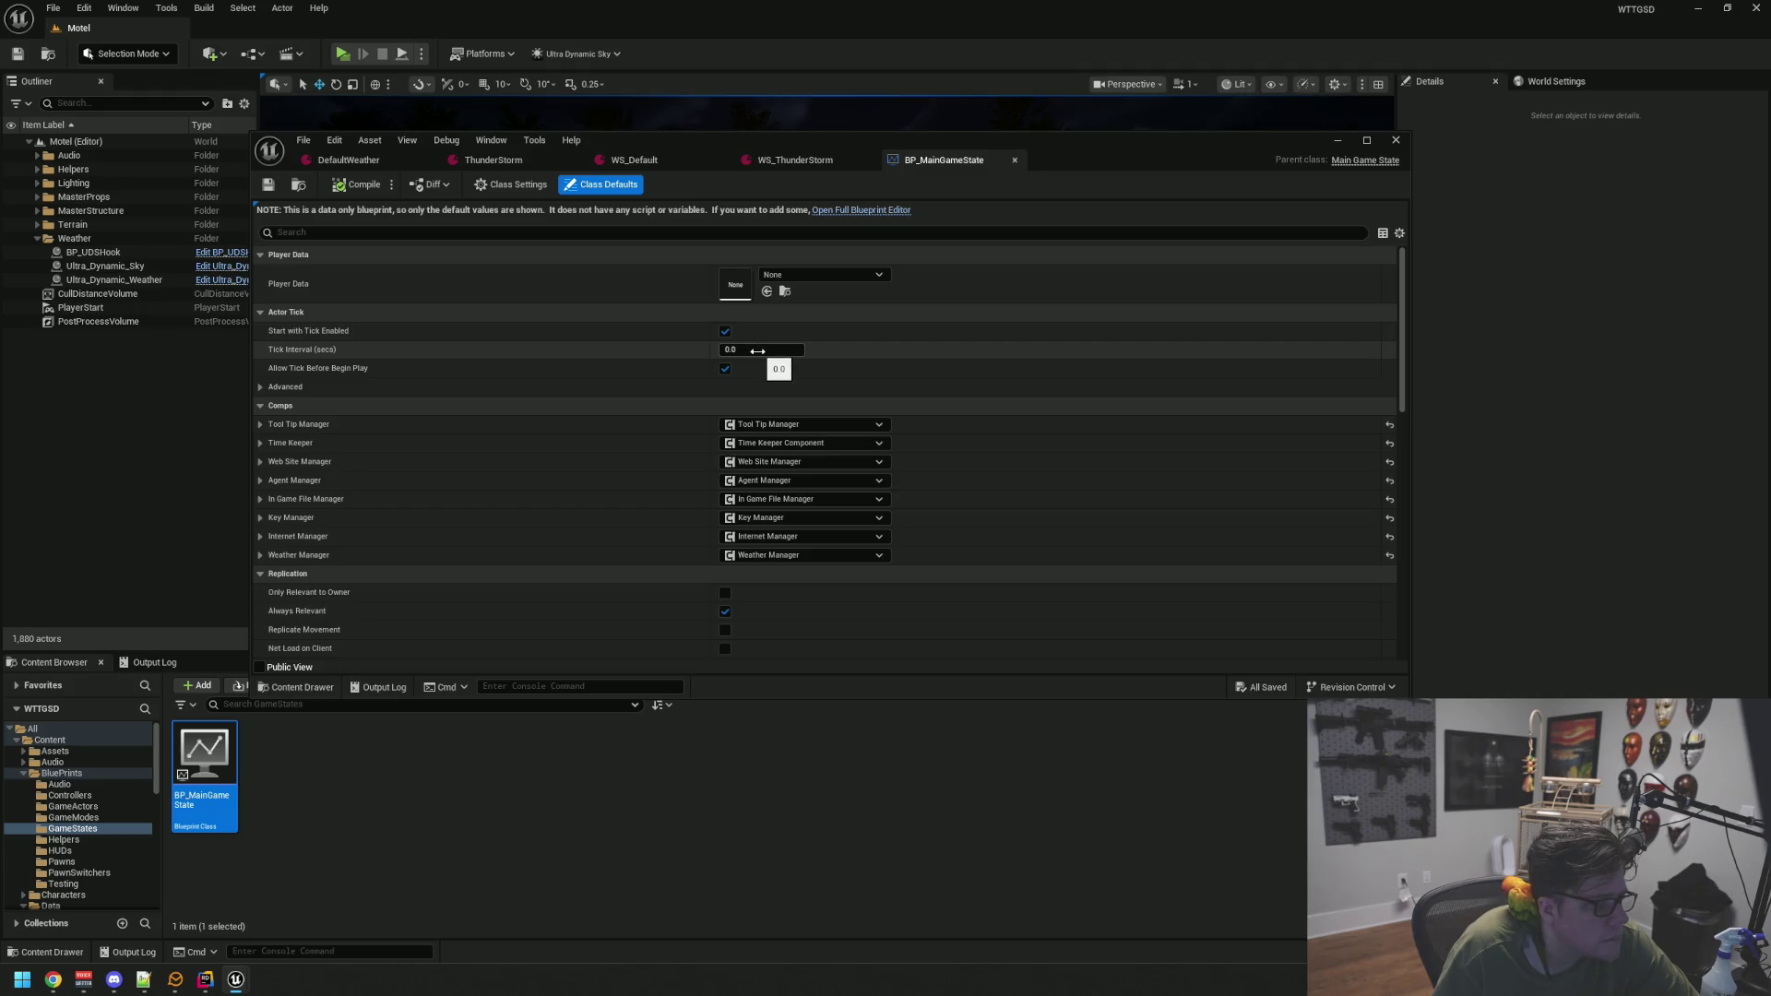
middle_click(933, 164)
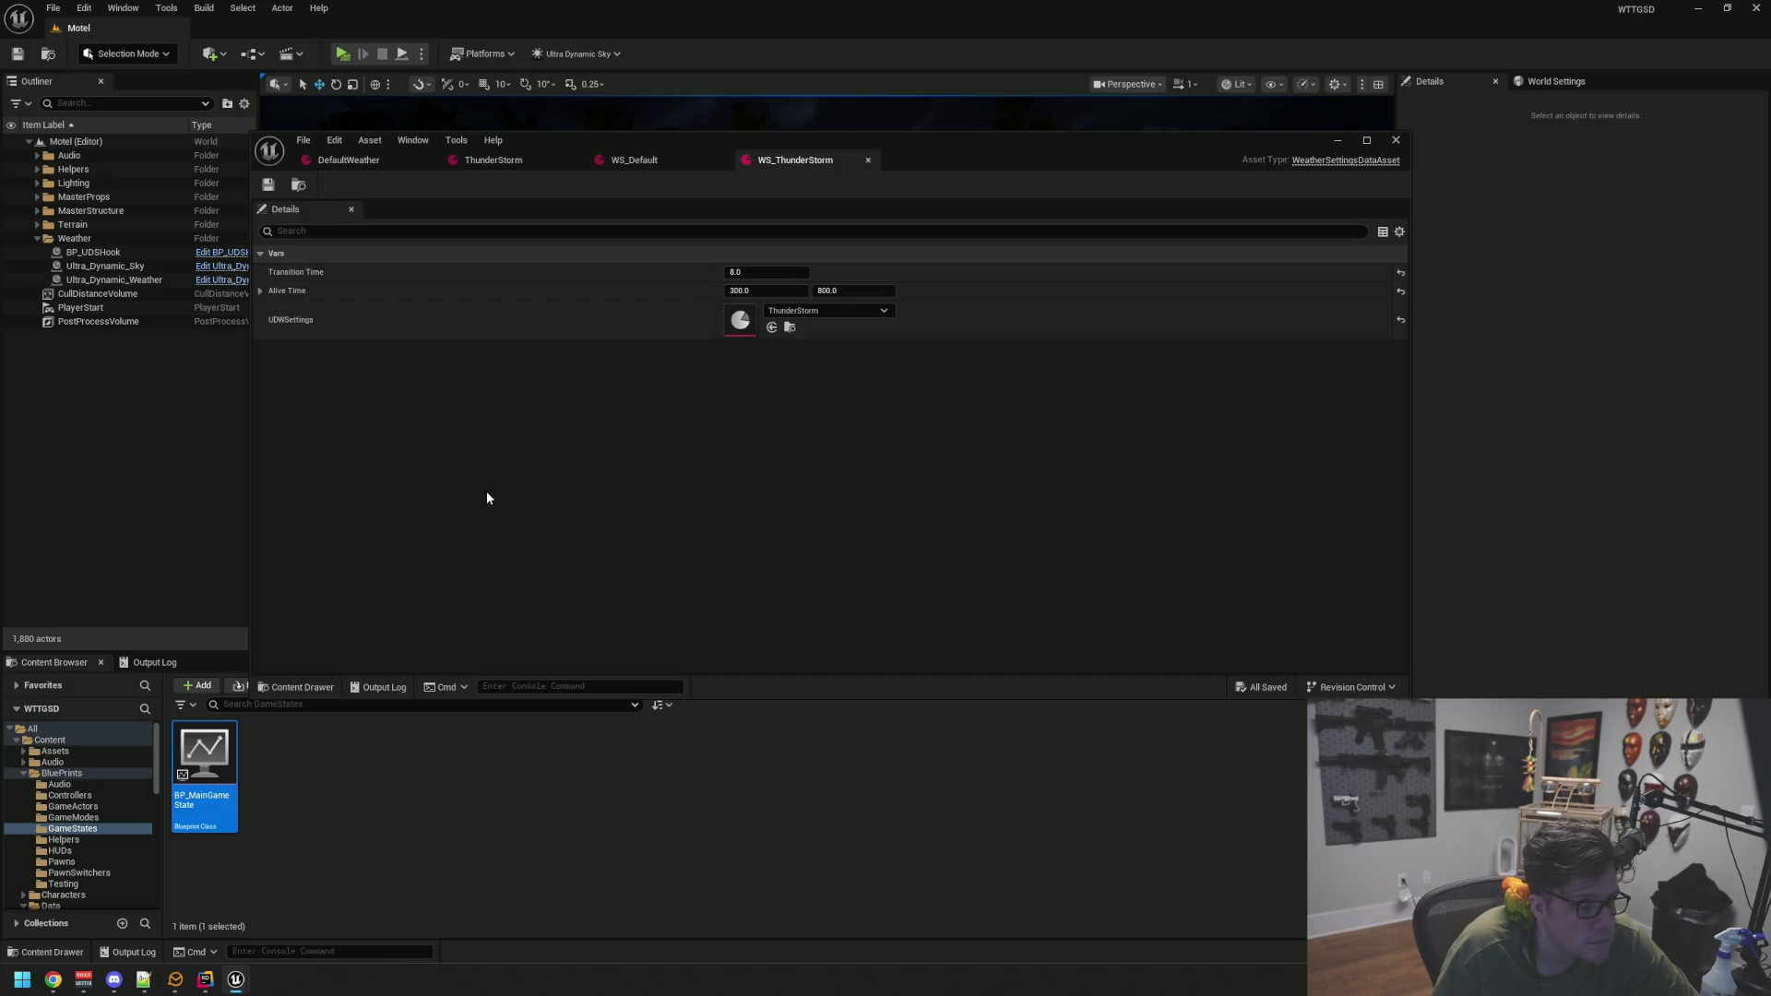
click(101, 830)
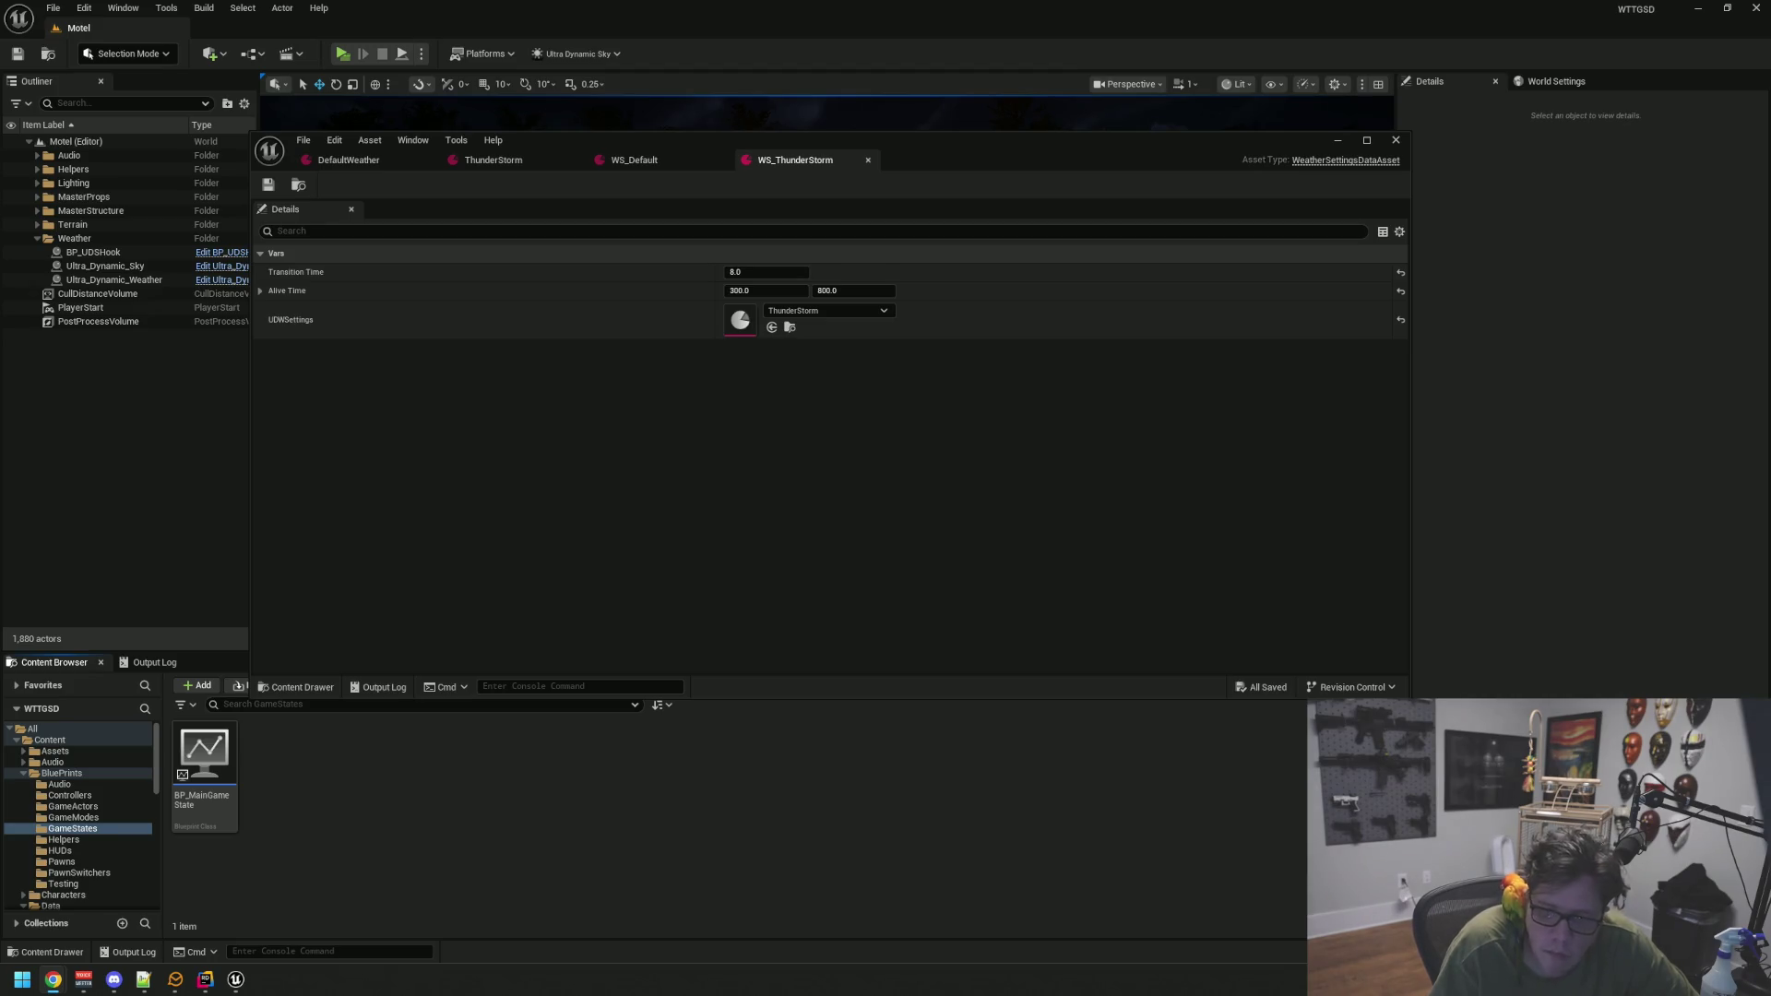
double_click(203, 765)
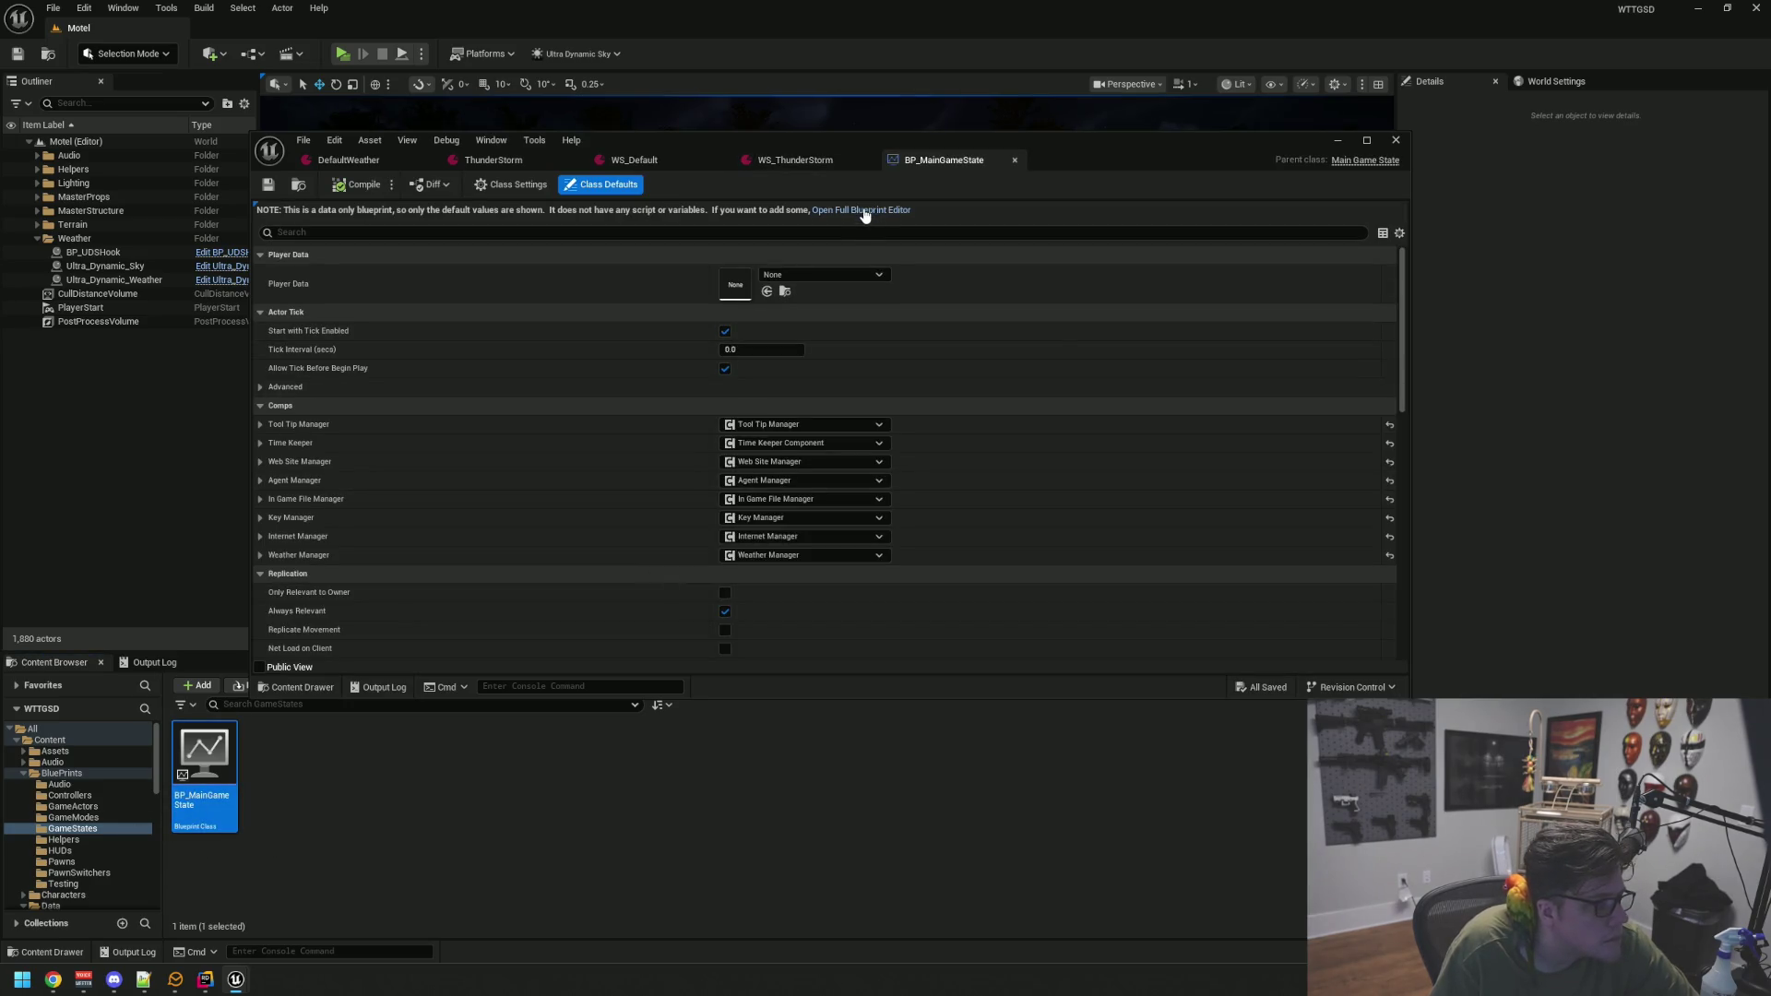
click(864, 212)
Set Weather Manager's Default Weather Settings to WS_Default and add WS_ThunderStorm to Weather Pool
scroll(380, 357, down, 2)
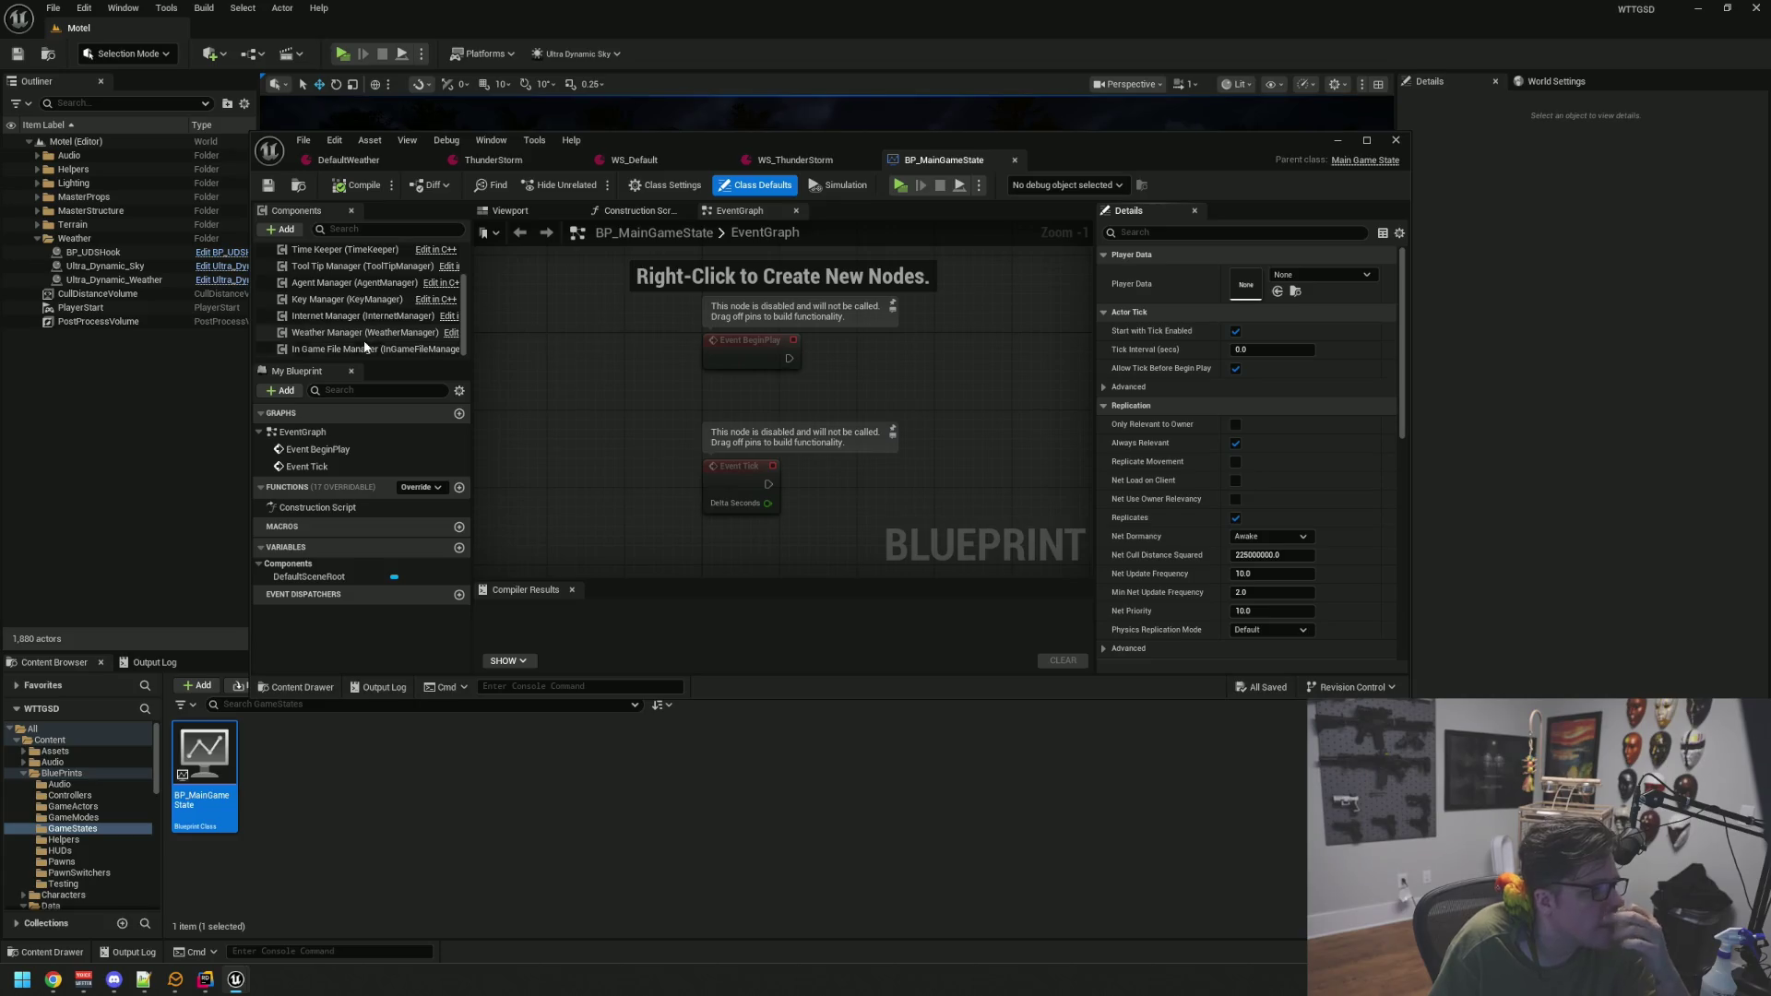
click(369, 332)
click(1318, 423)
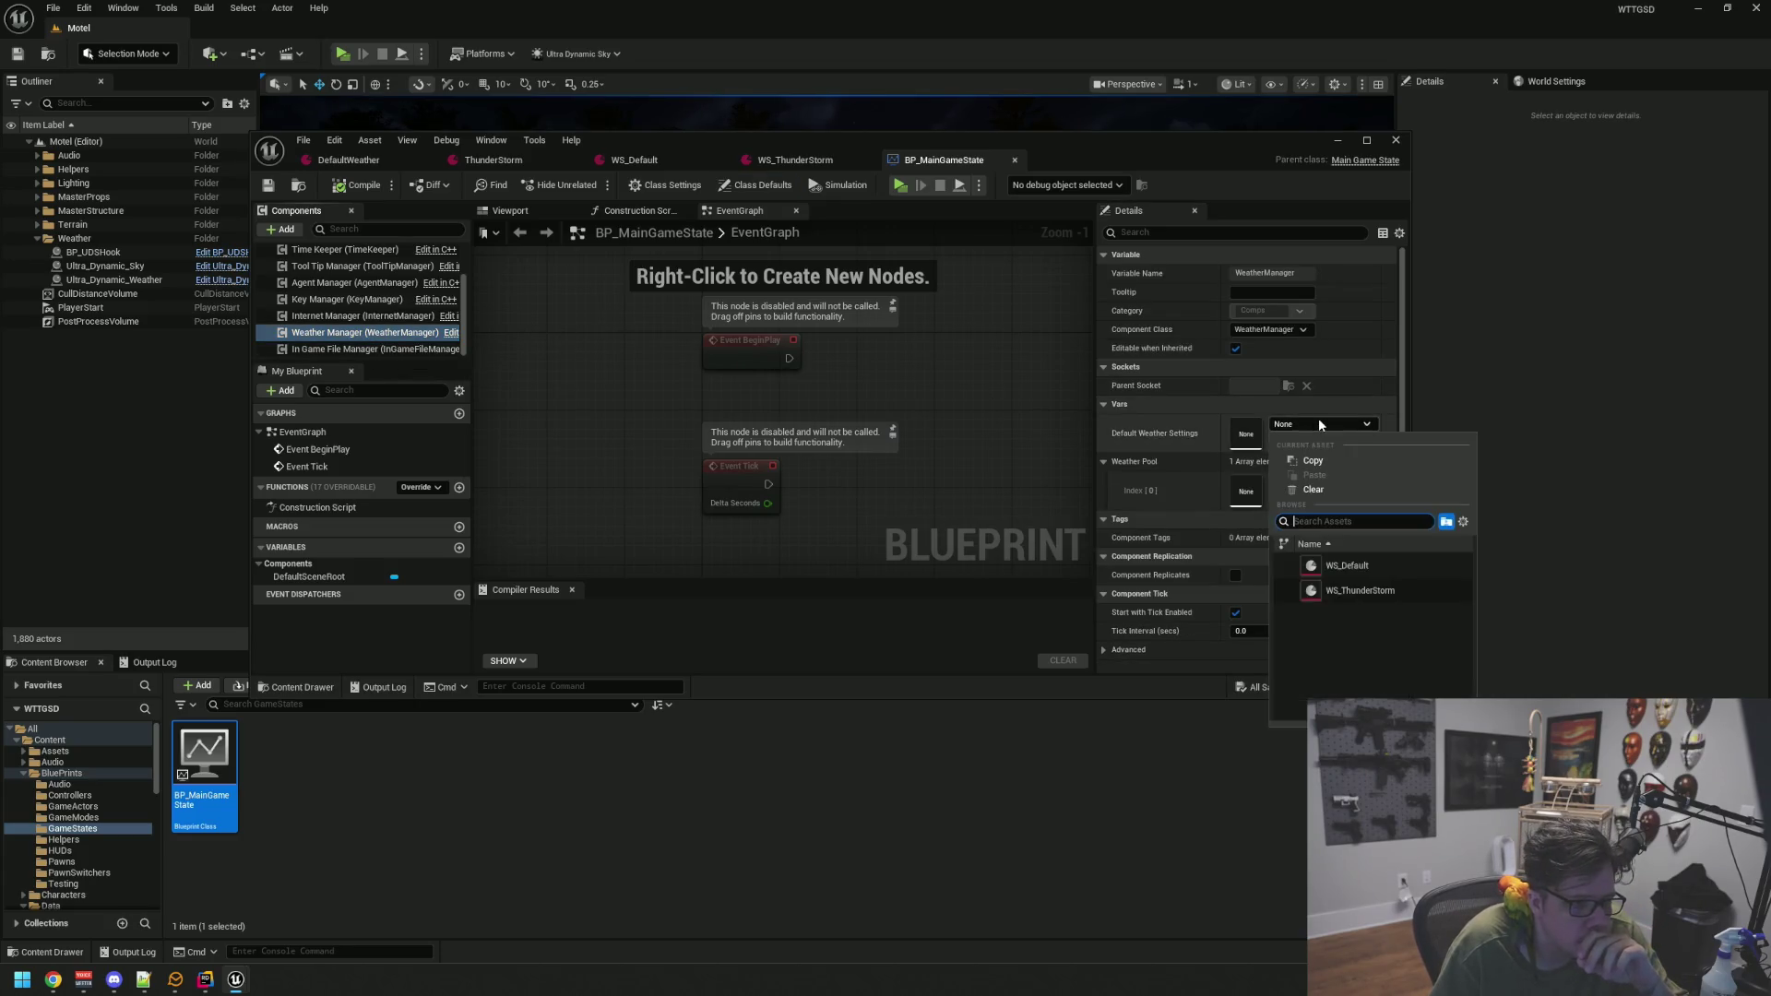
click(1348, 563)
click(1304, 482)
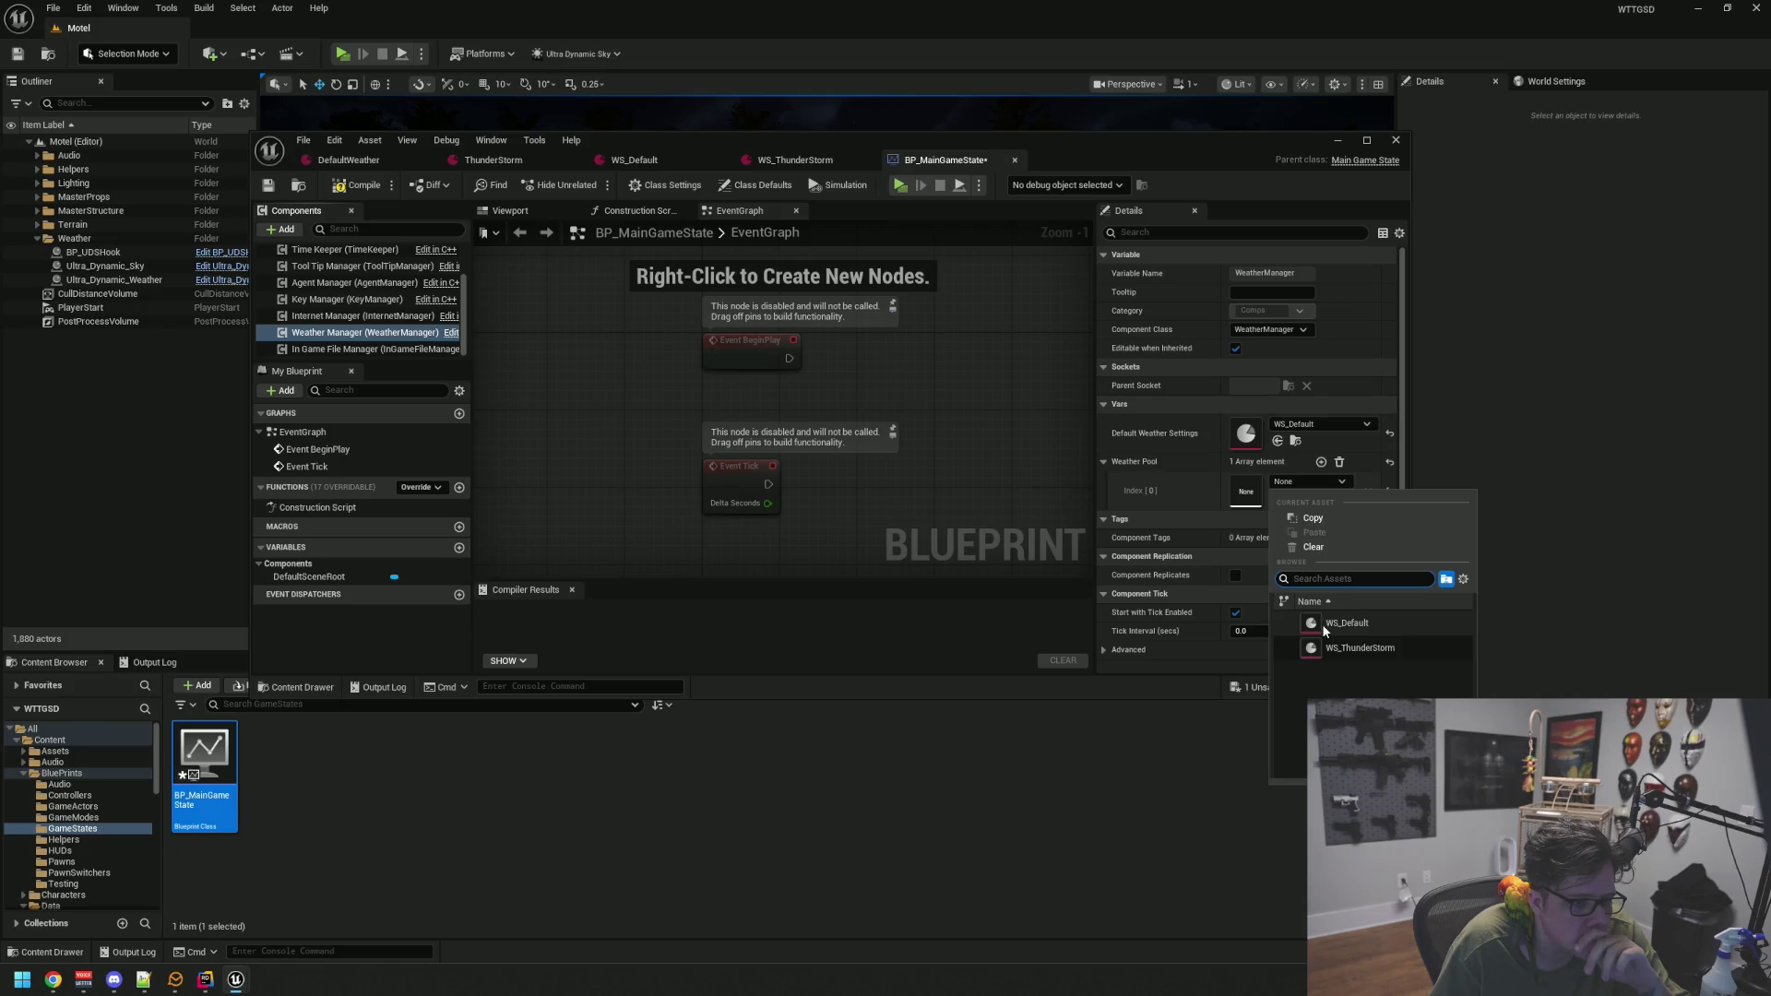
click(1359, 648)
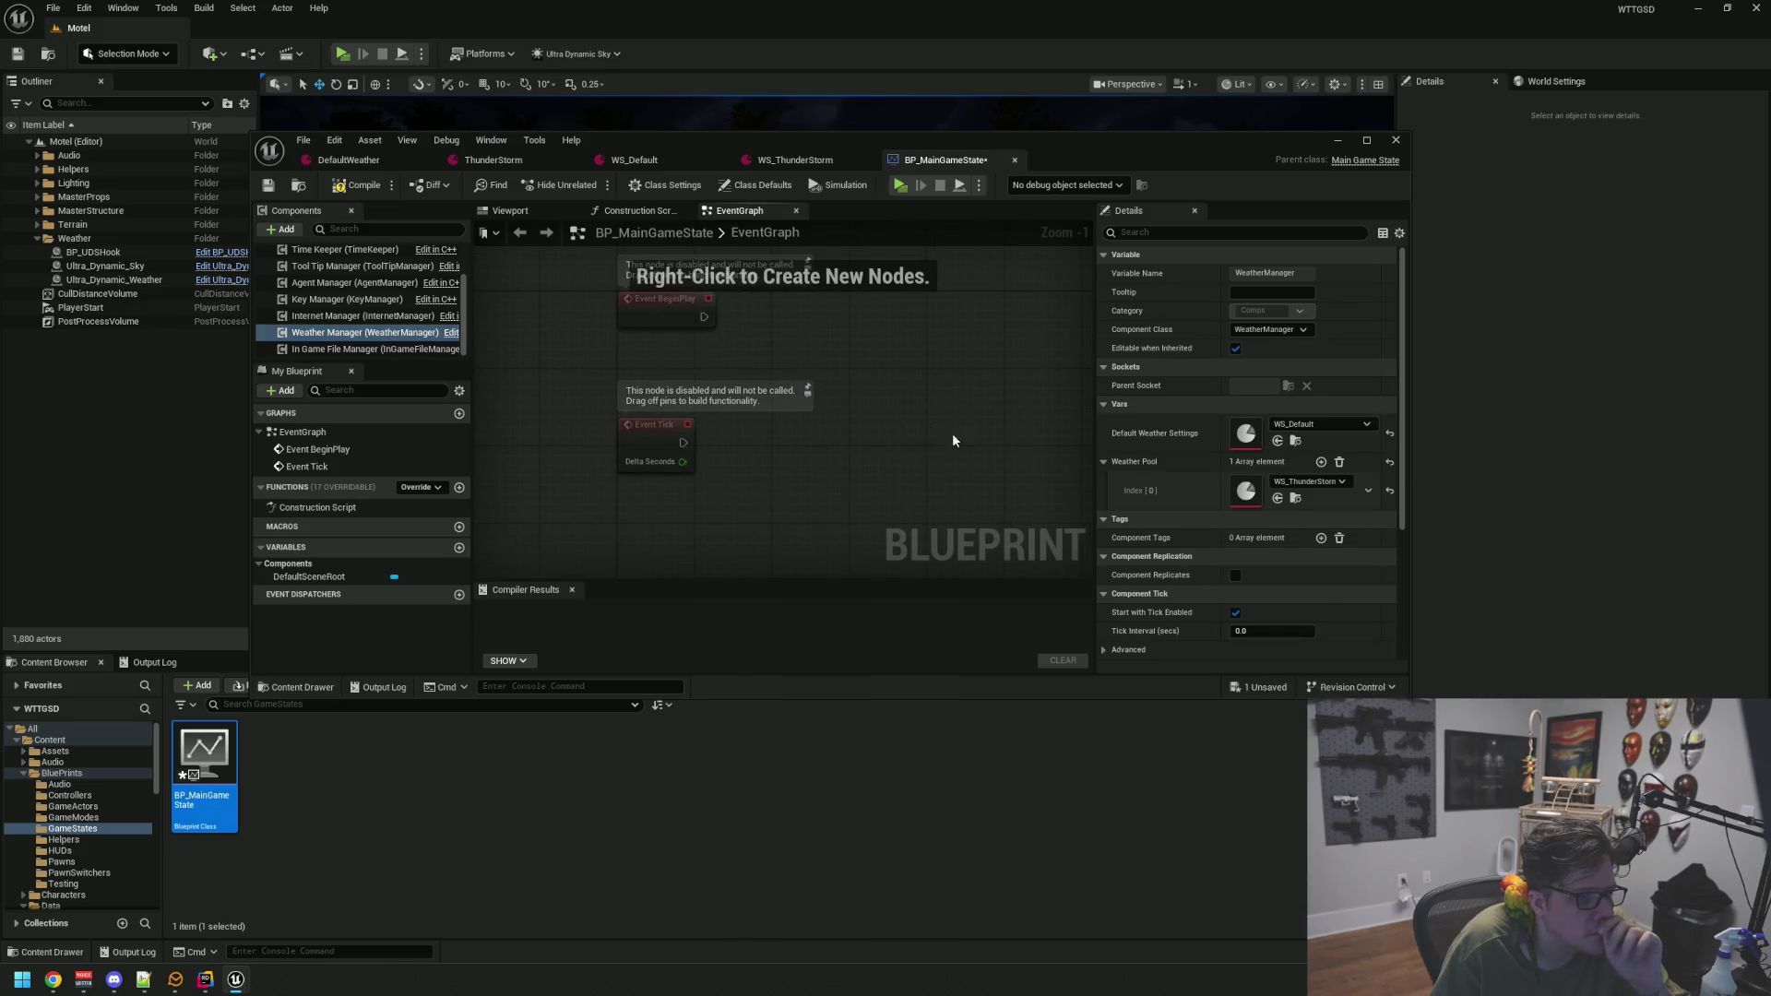
Enlarge the editor and details panel, then compile BP_MainGameState
drag(1406, 694, 1566, 766)
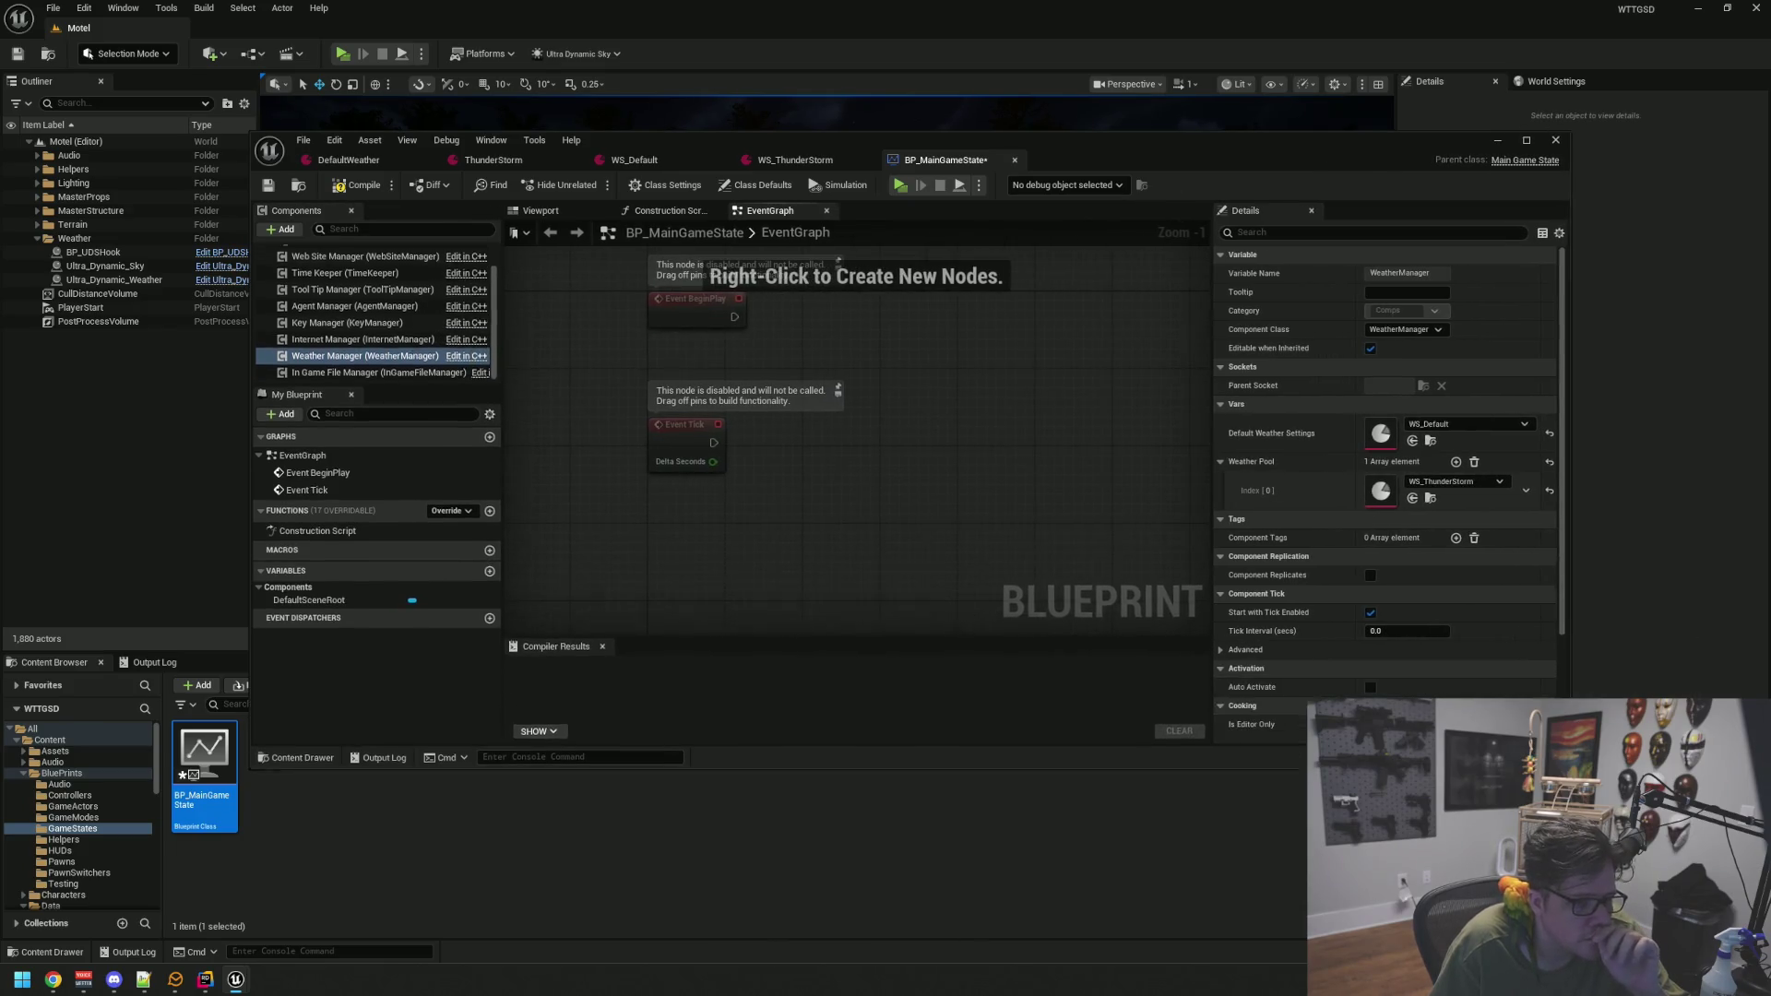
drag(1214, 528, 1143, 507)
click(358, 185)
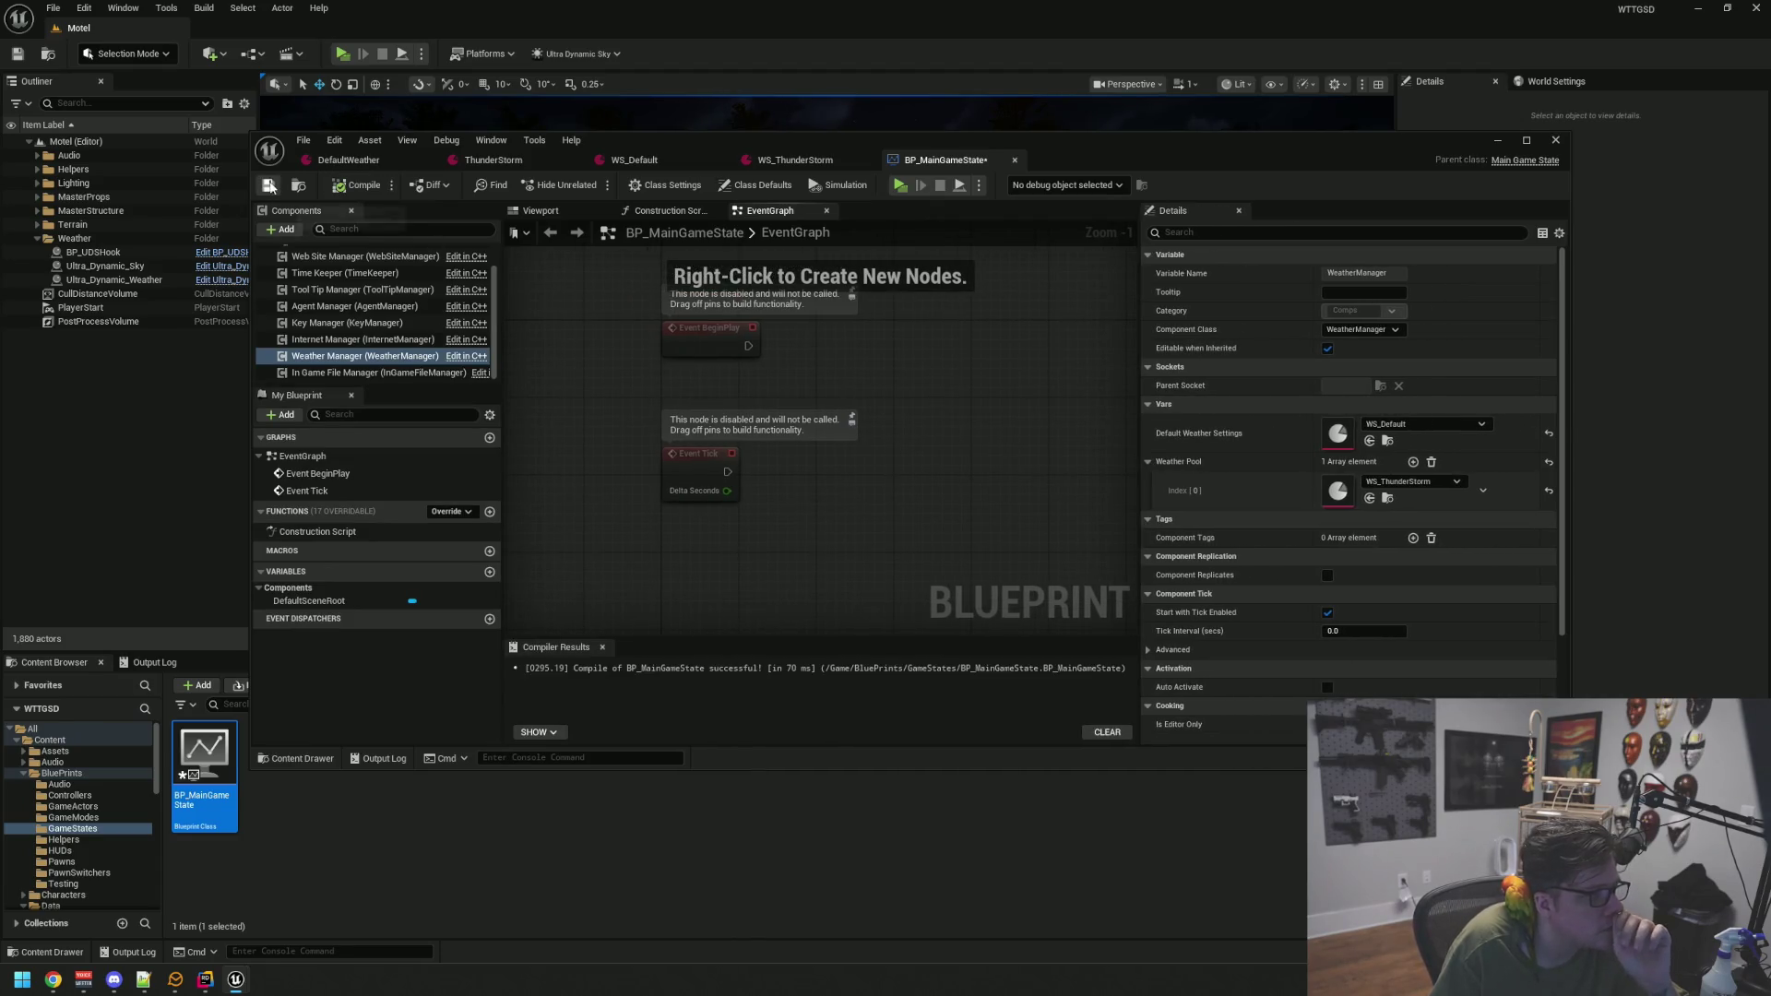
drag(877, 395, 894, 369)
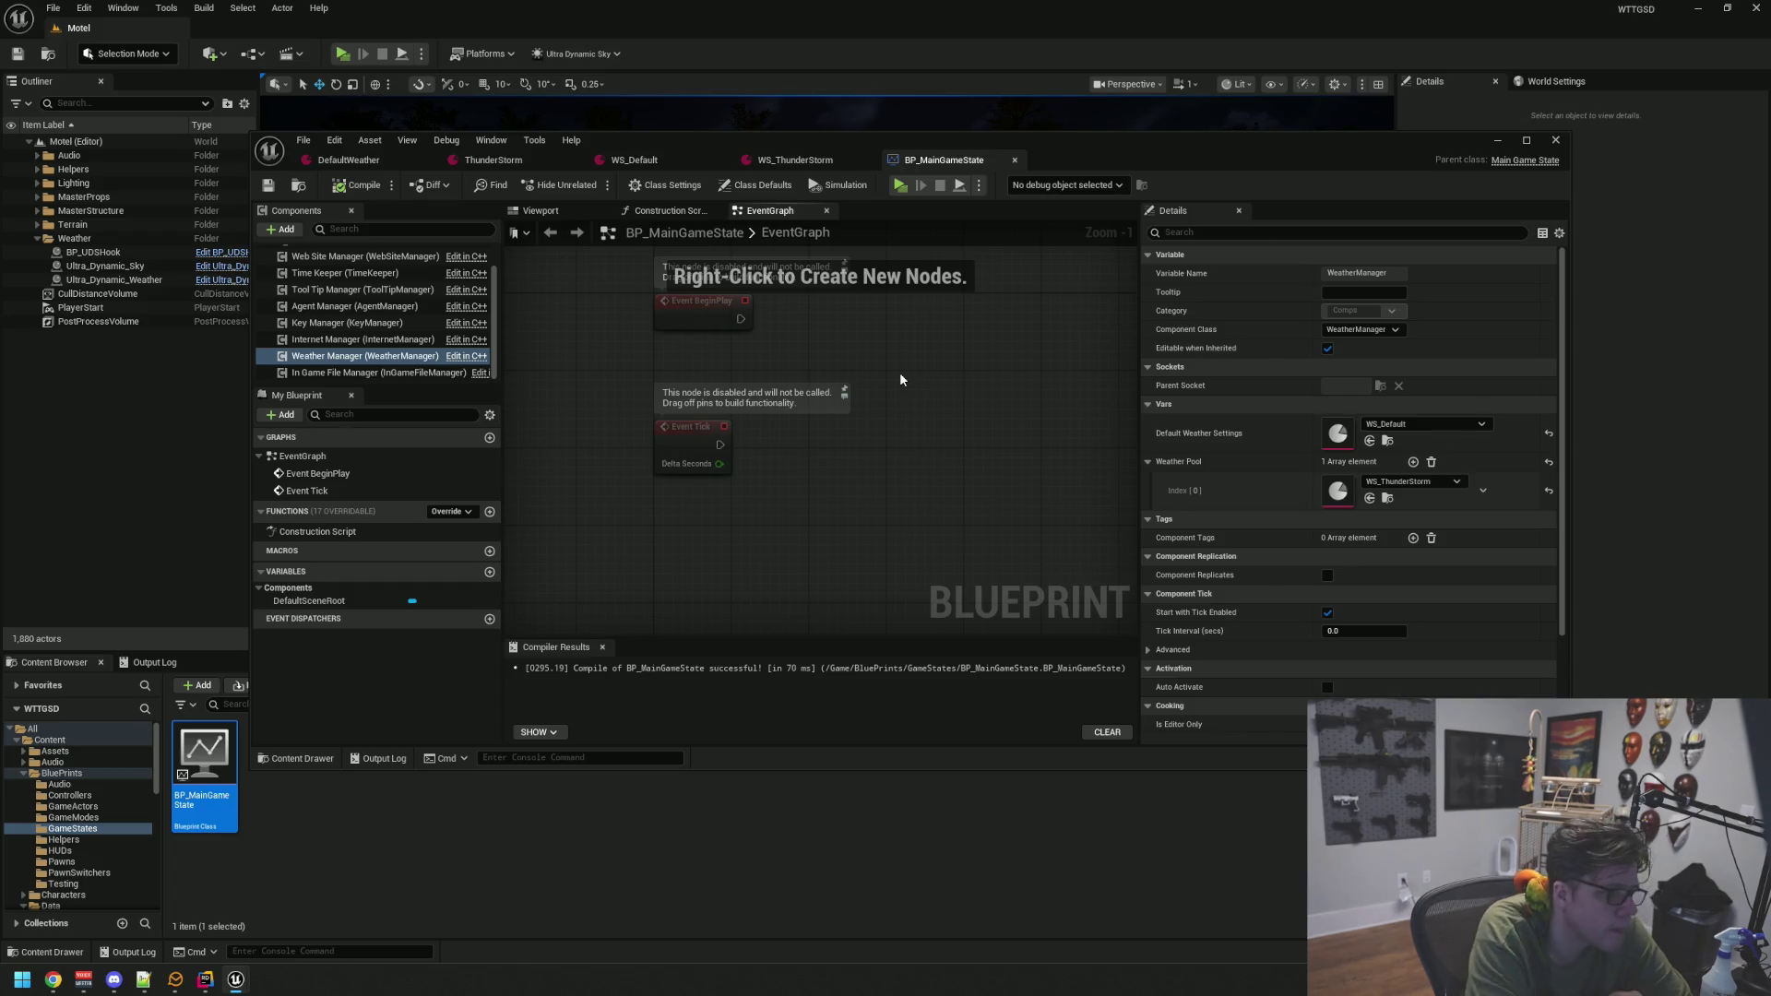
Review the BP_MainGameState event graph and the WS_ThunderStorm settings
scroll(788, 310, down, 3)
scroll(789, 310, up, 5)
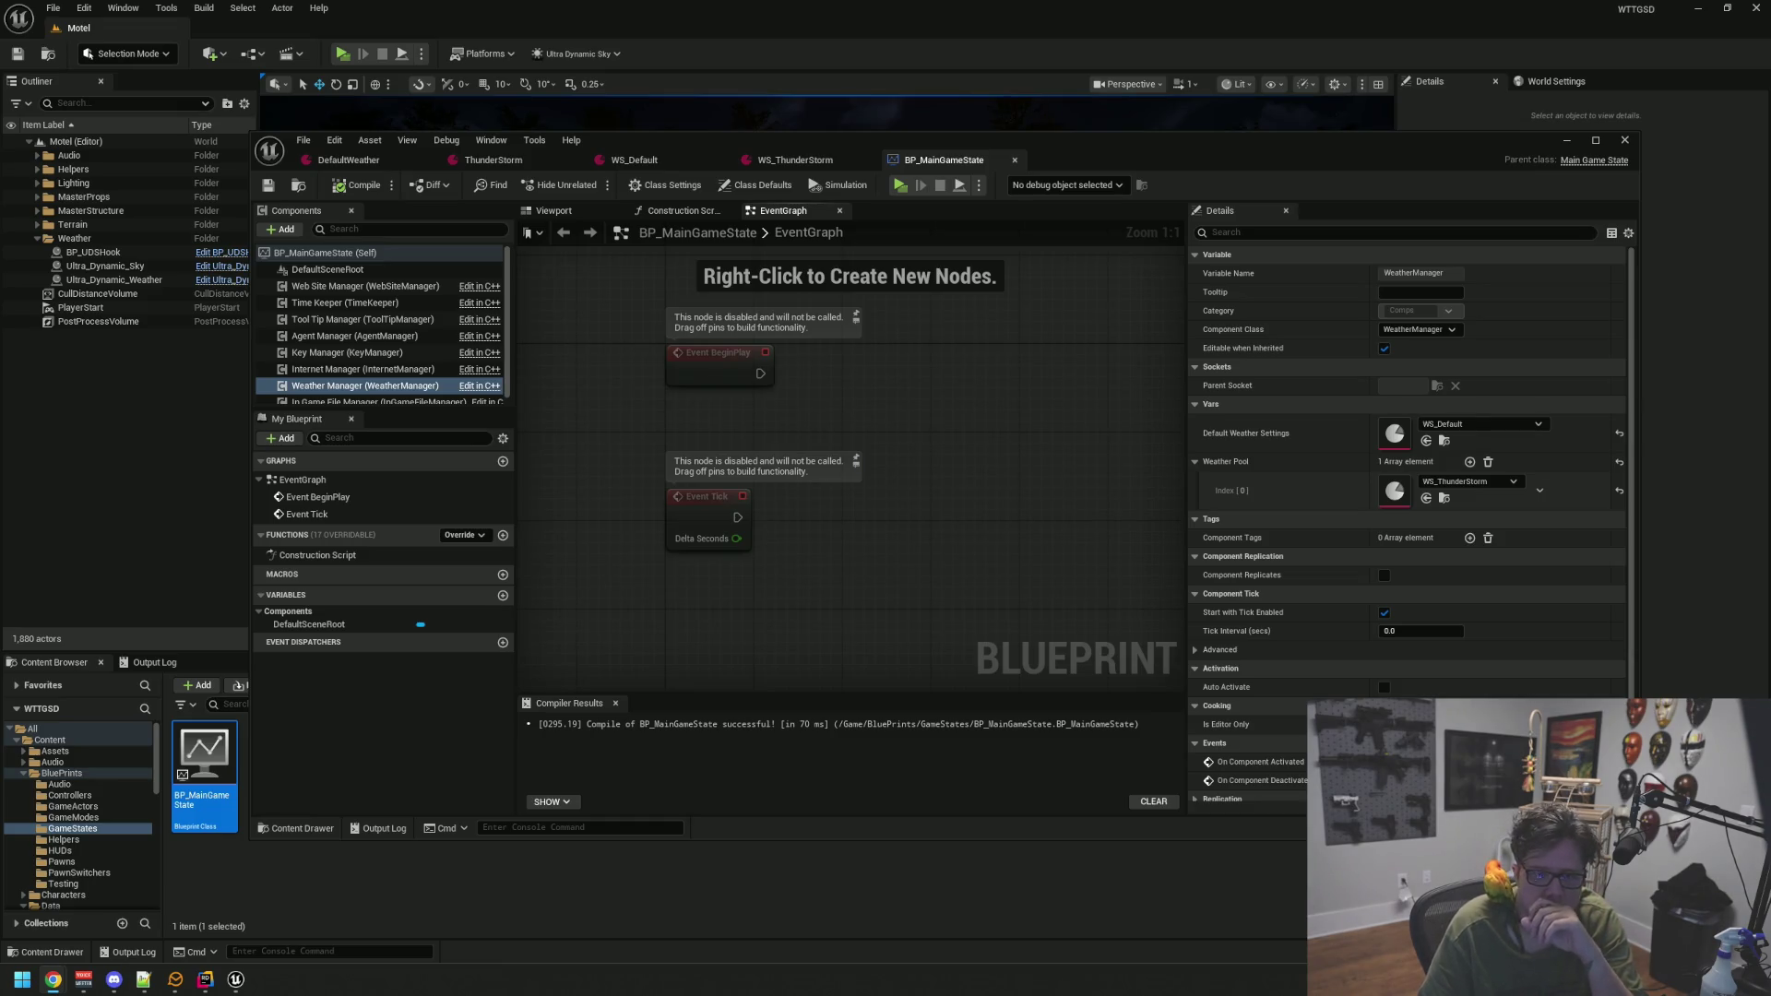
drag(887, 374, 886, 391)
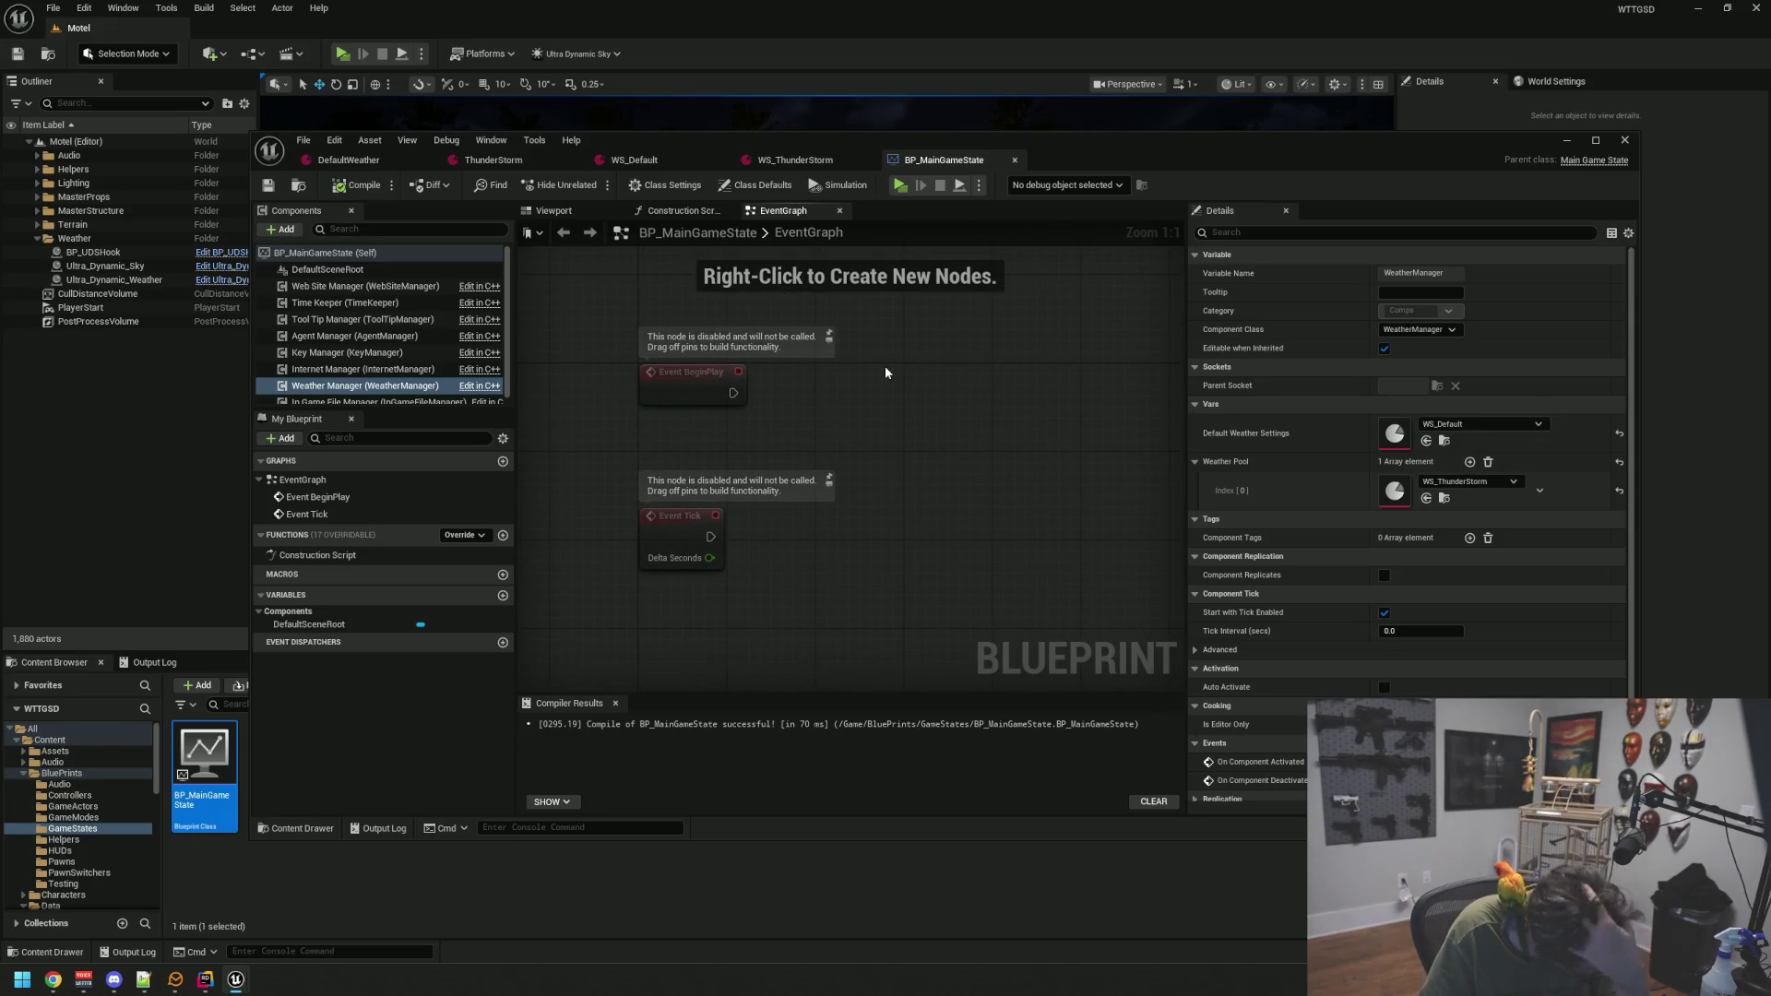
mouse_move(886, 363)
mouse_down()
mouse_move(896, 378)
mouse_move(911, 356)
mouse_up()
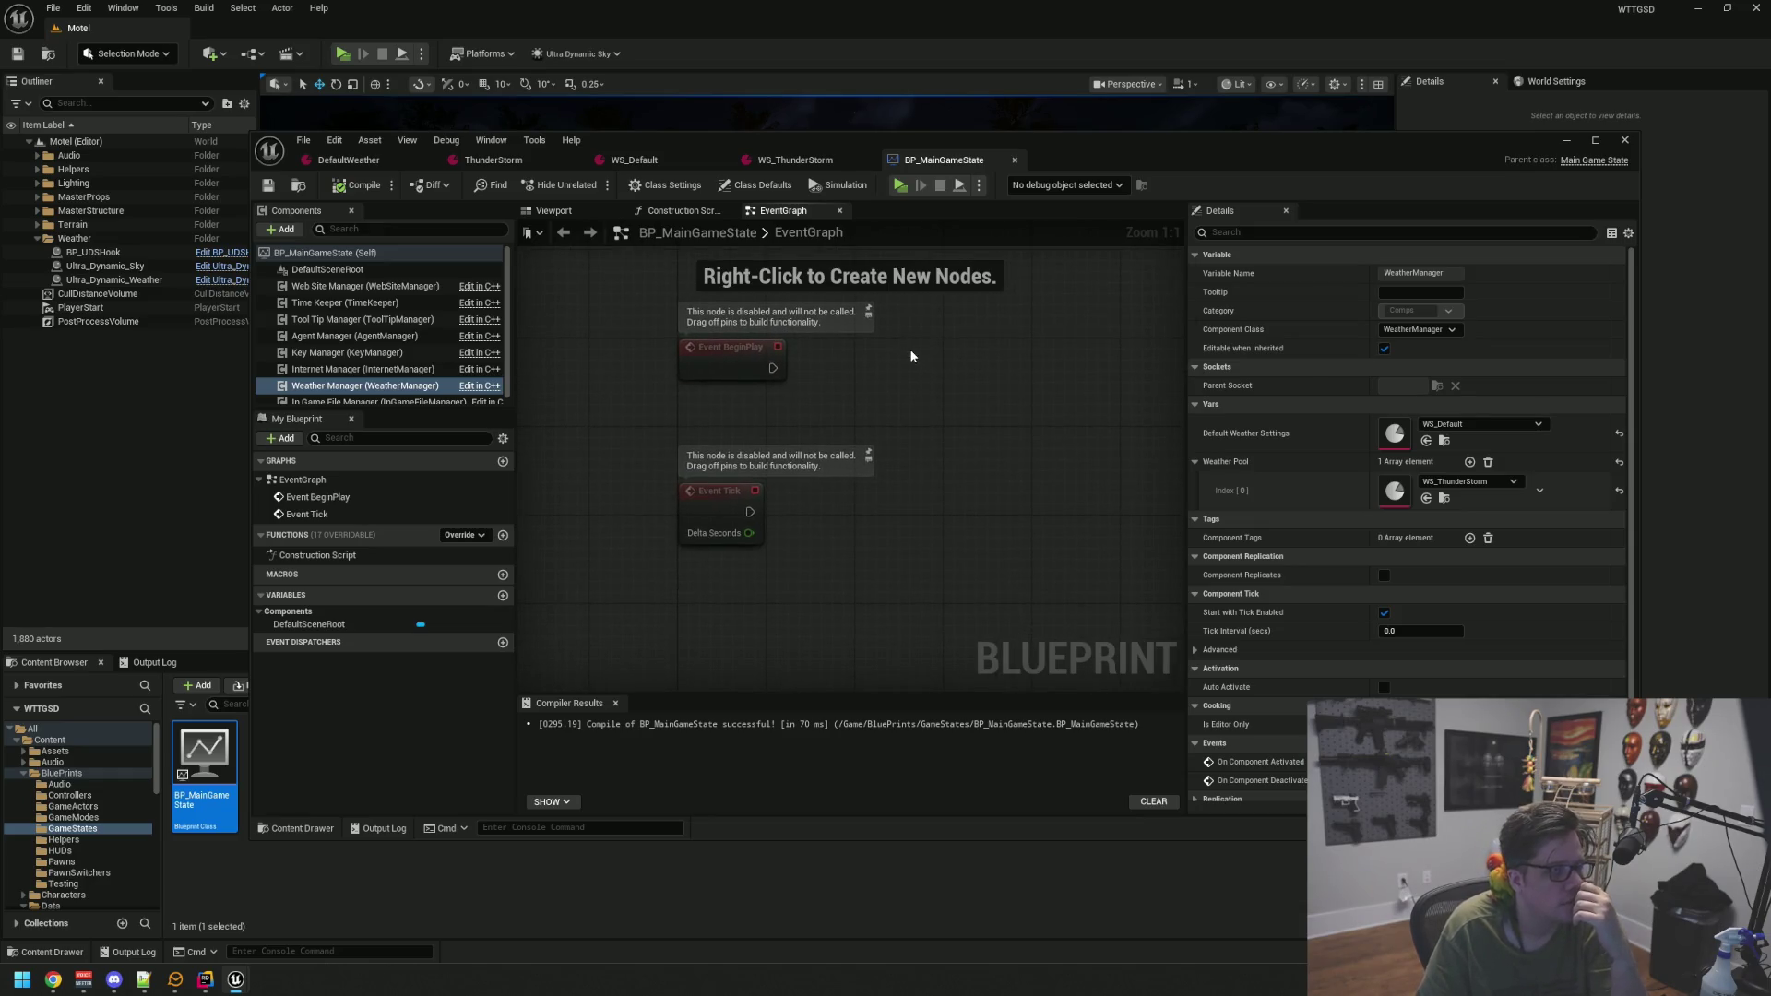
click(793, 164)
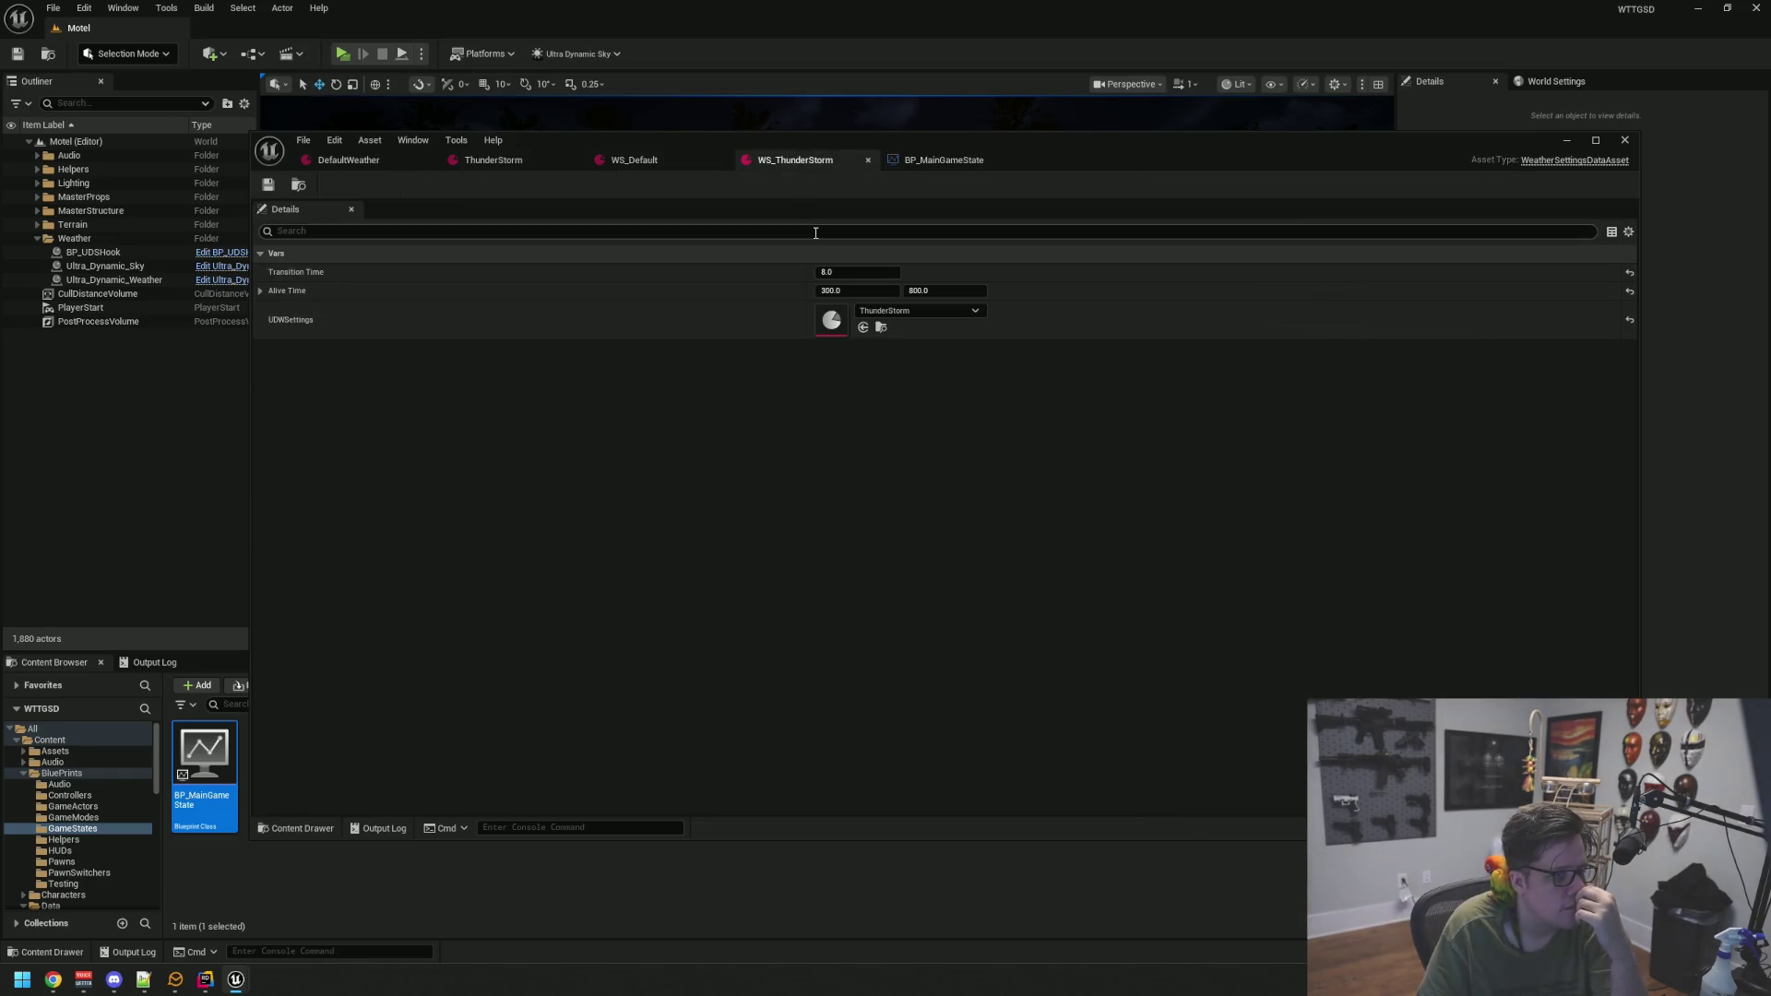
click(940, 162)
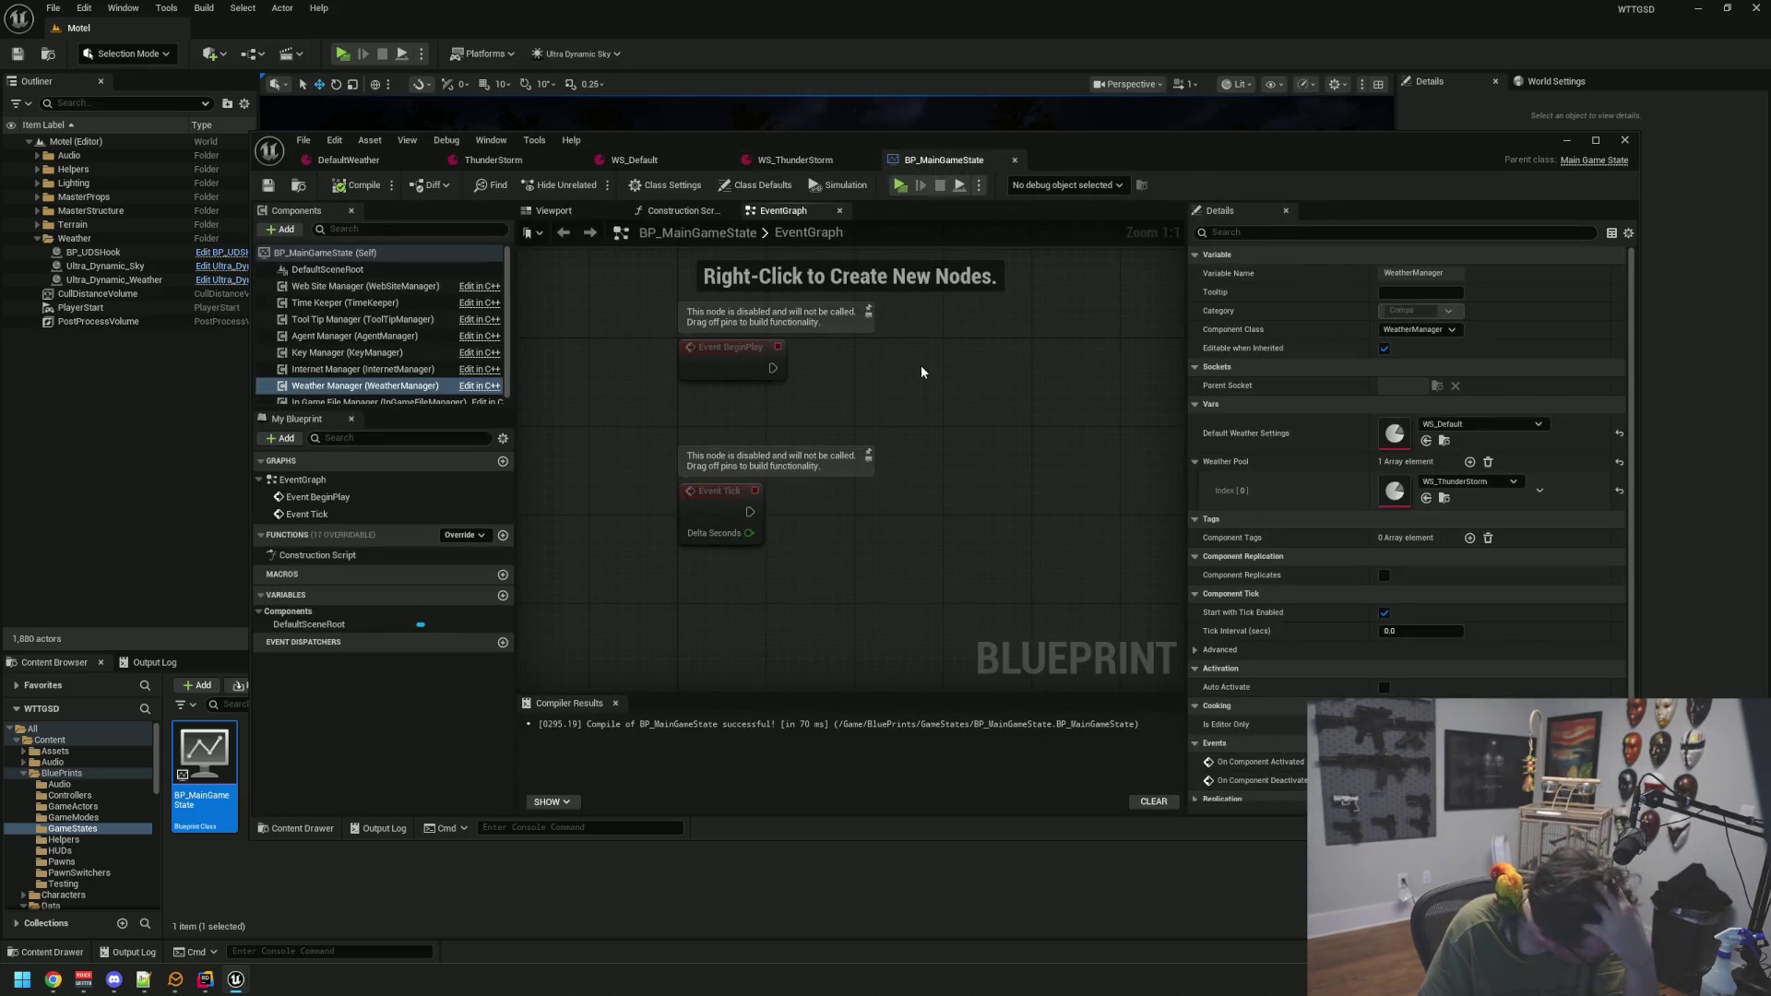
drag(900, 319, 876, 314)
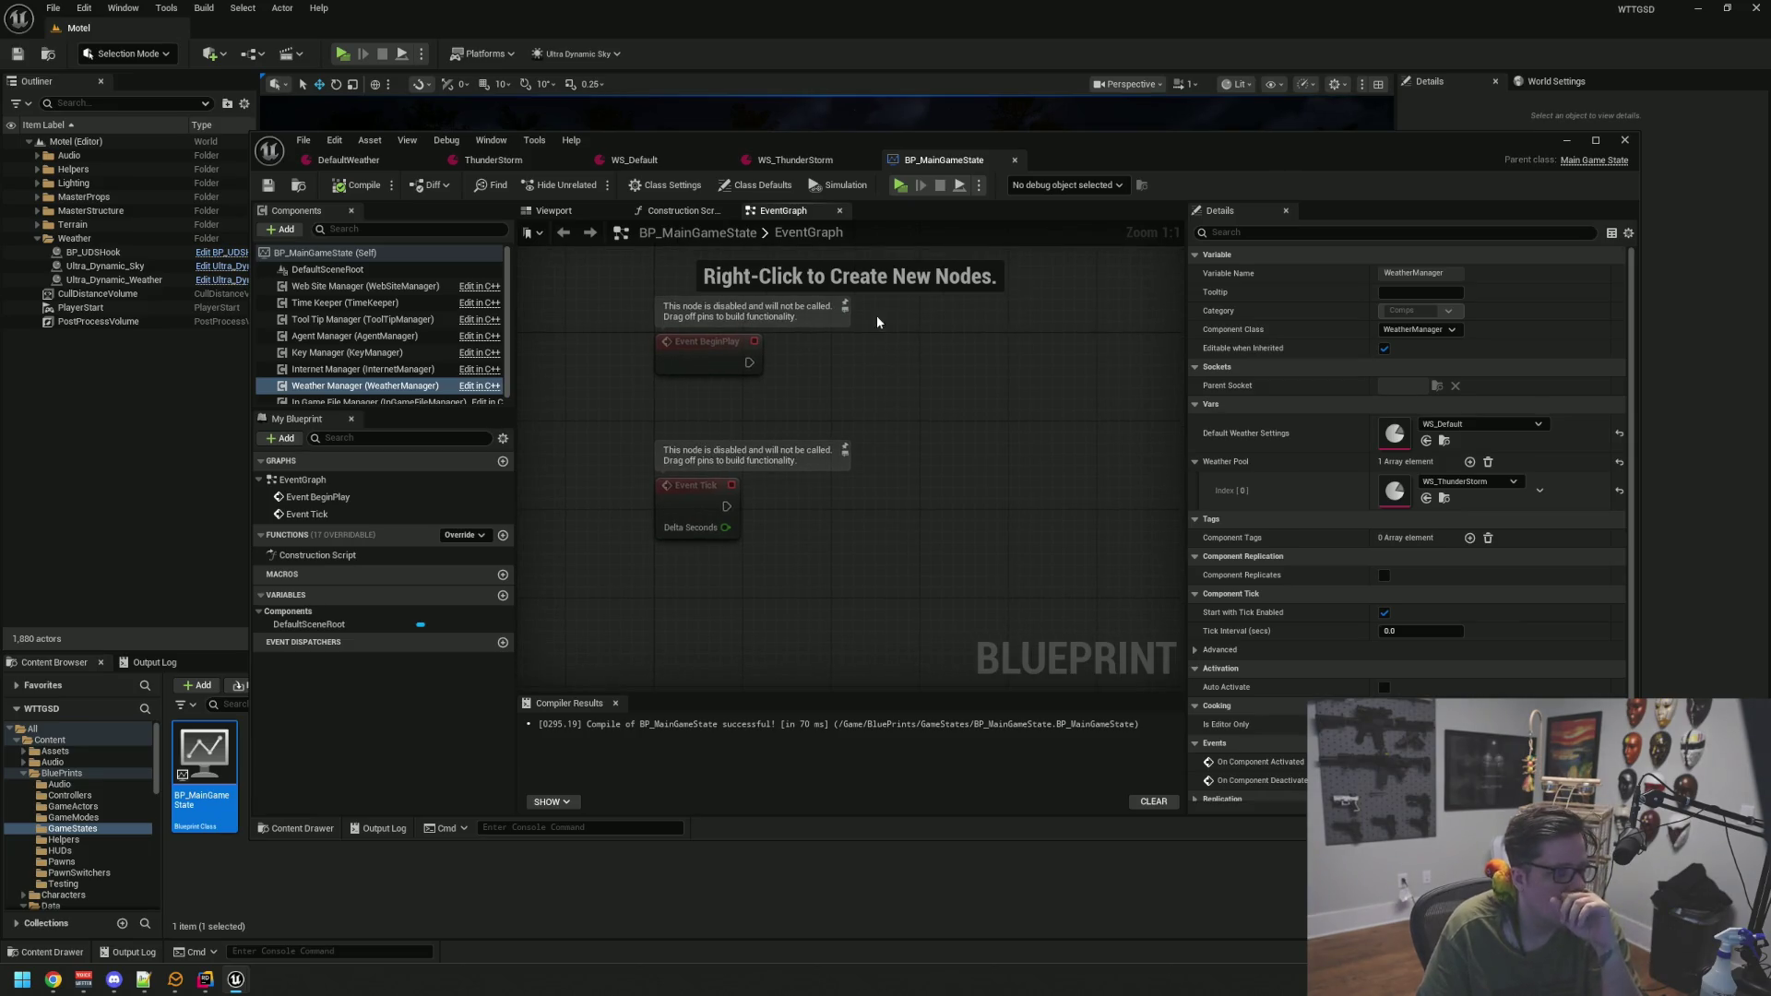
Close the WS_ThunderStorm and WS_Default tabs, then play the motel level with the output log visible
click(802, 161)
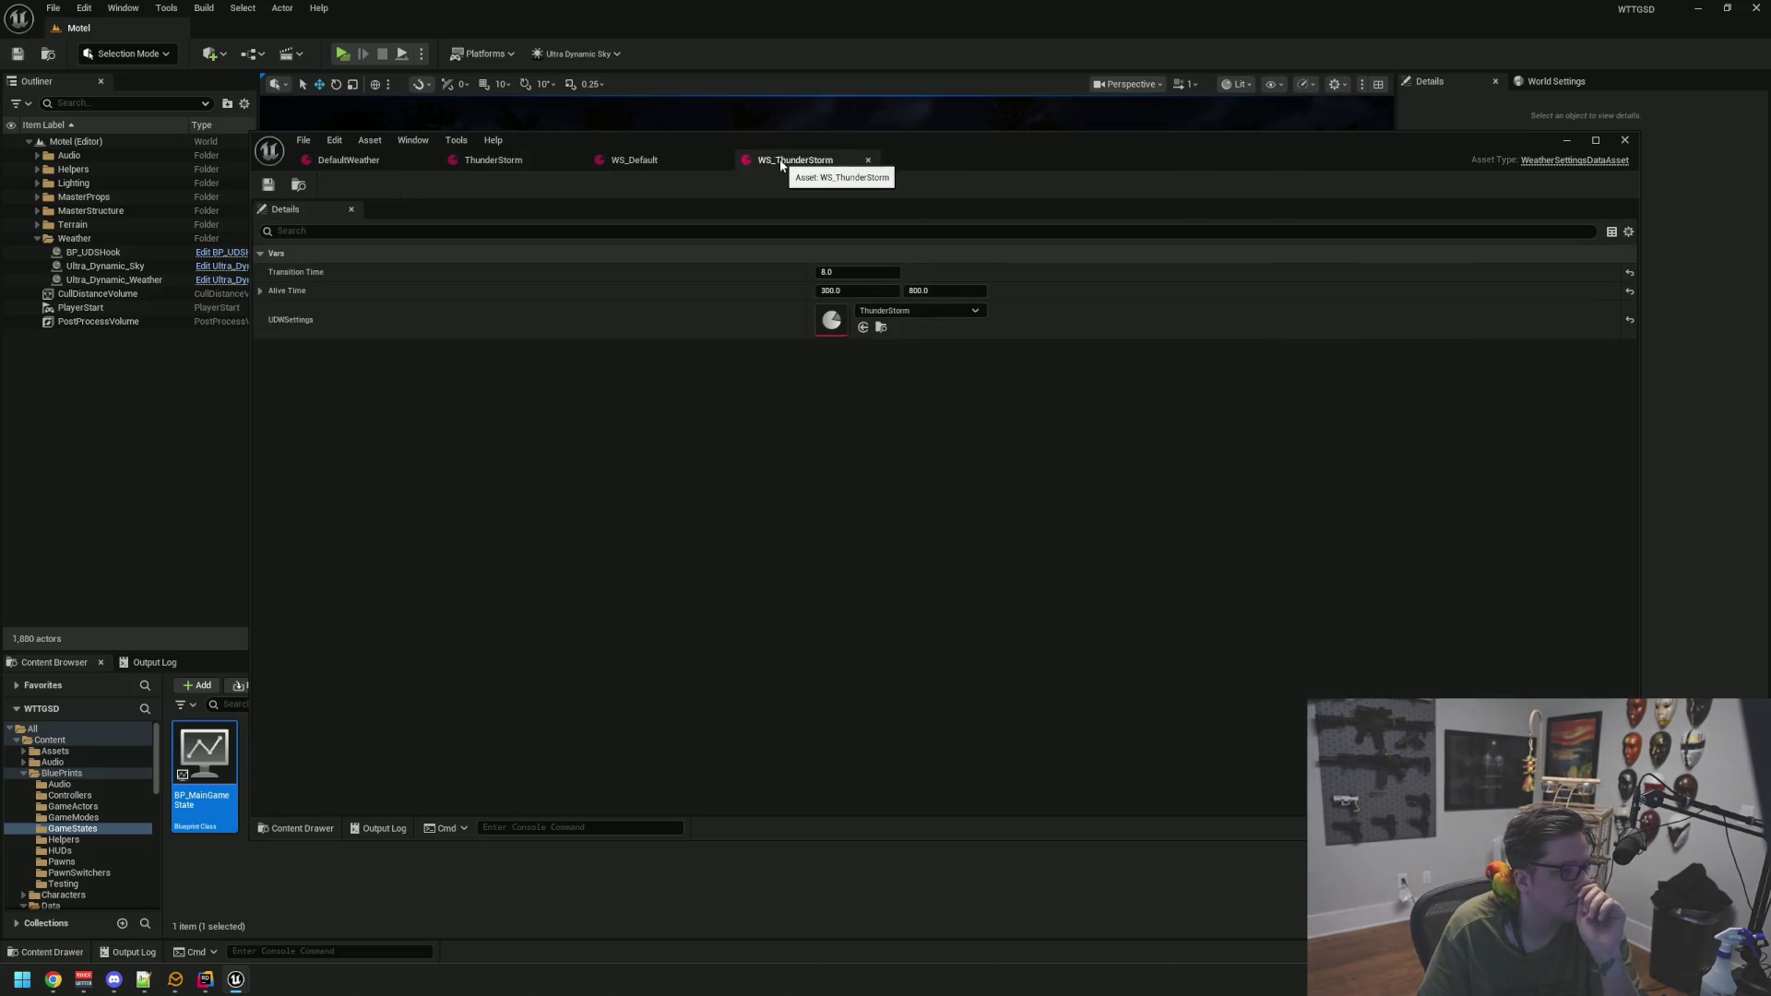
click(868, 160)
click(721, 159)
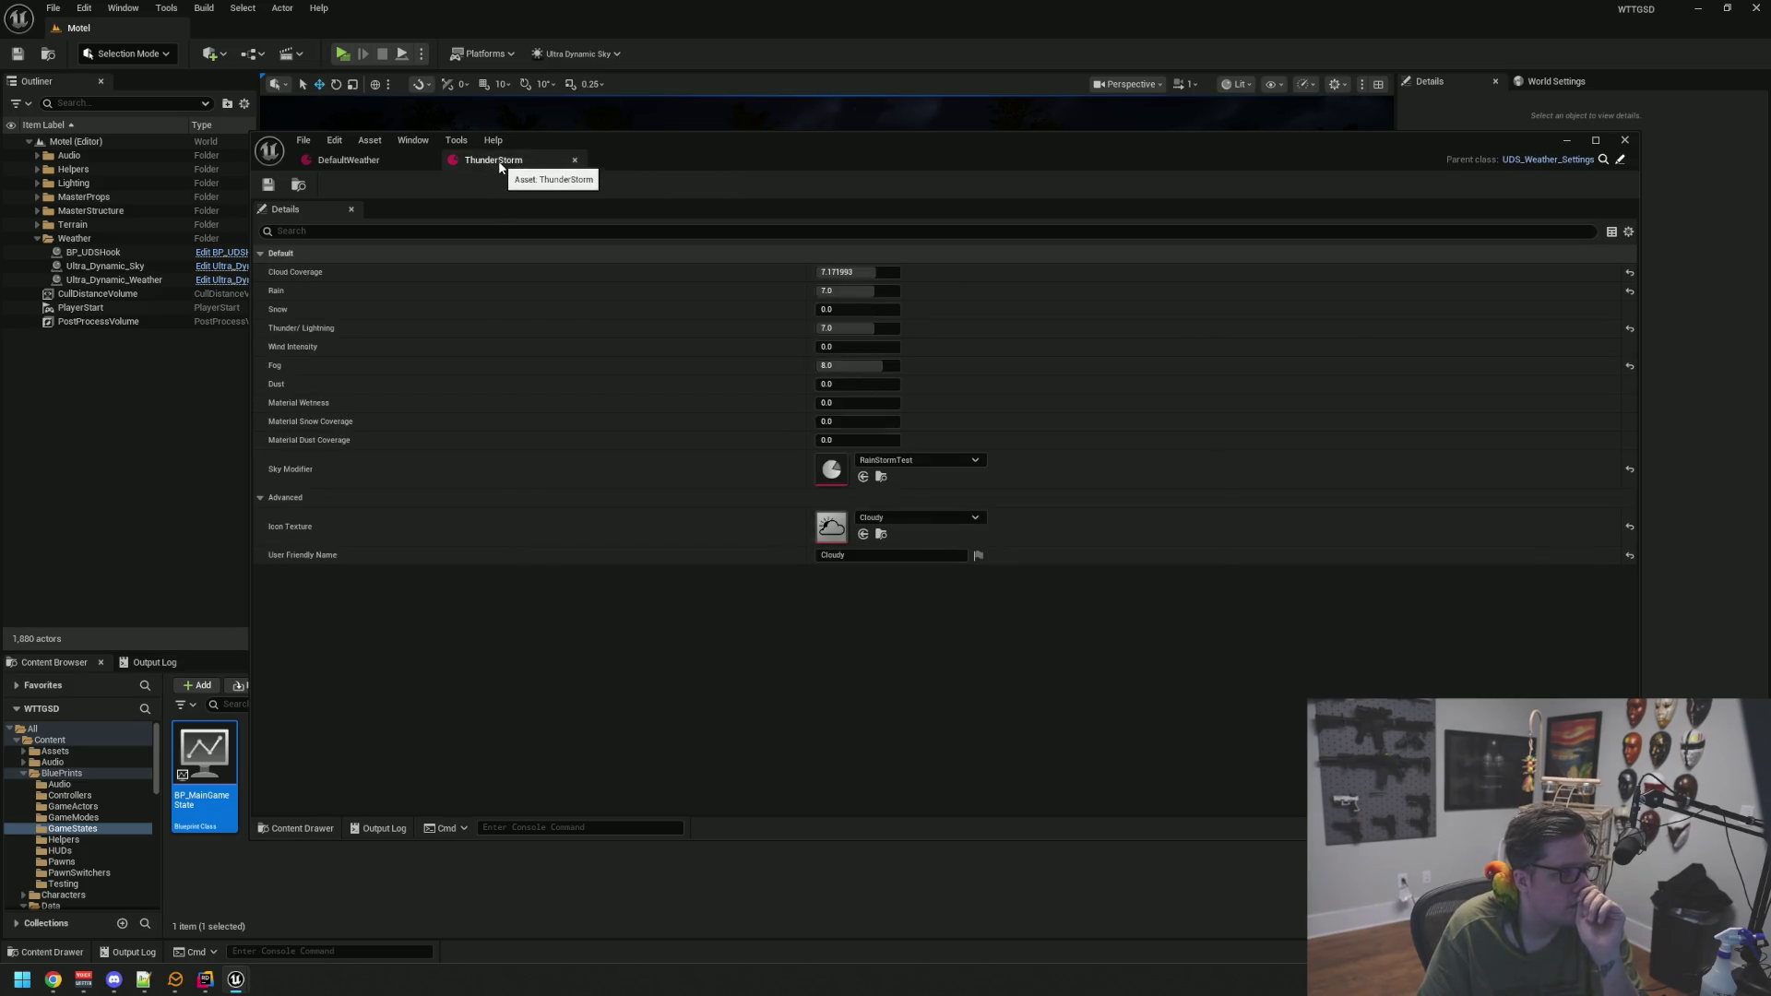
click(396, 162)
click(162, 438)
click(148, 662)
click(341, 53)
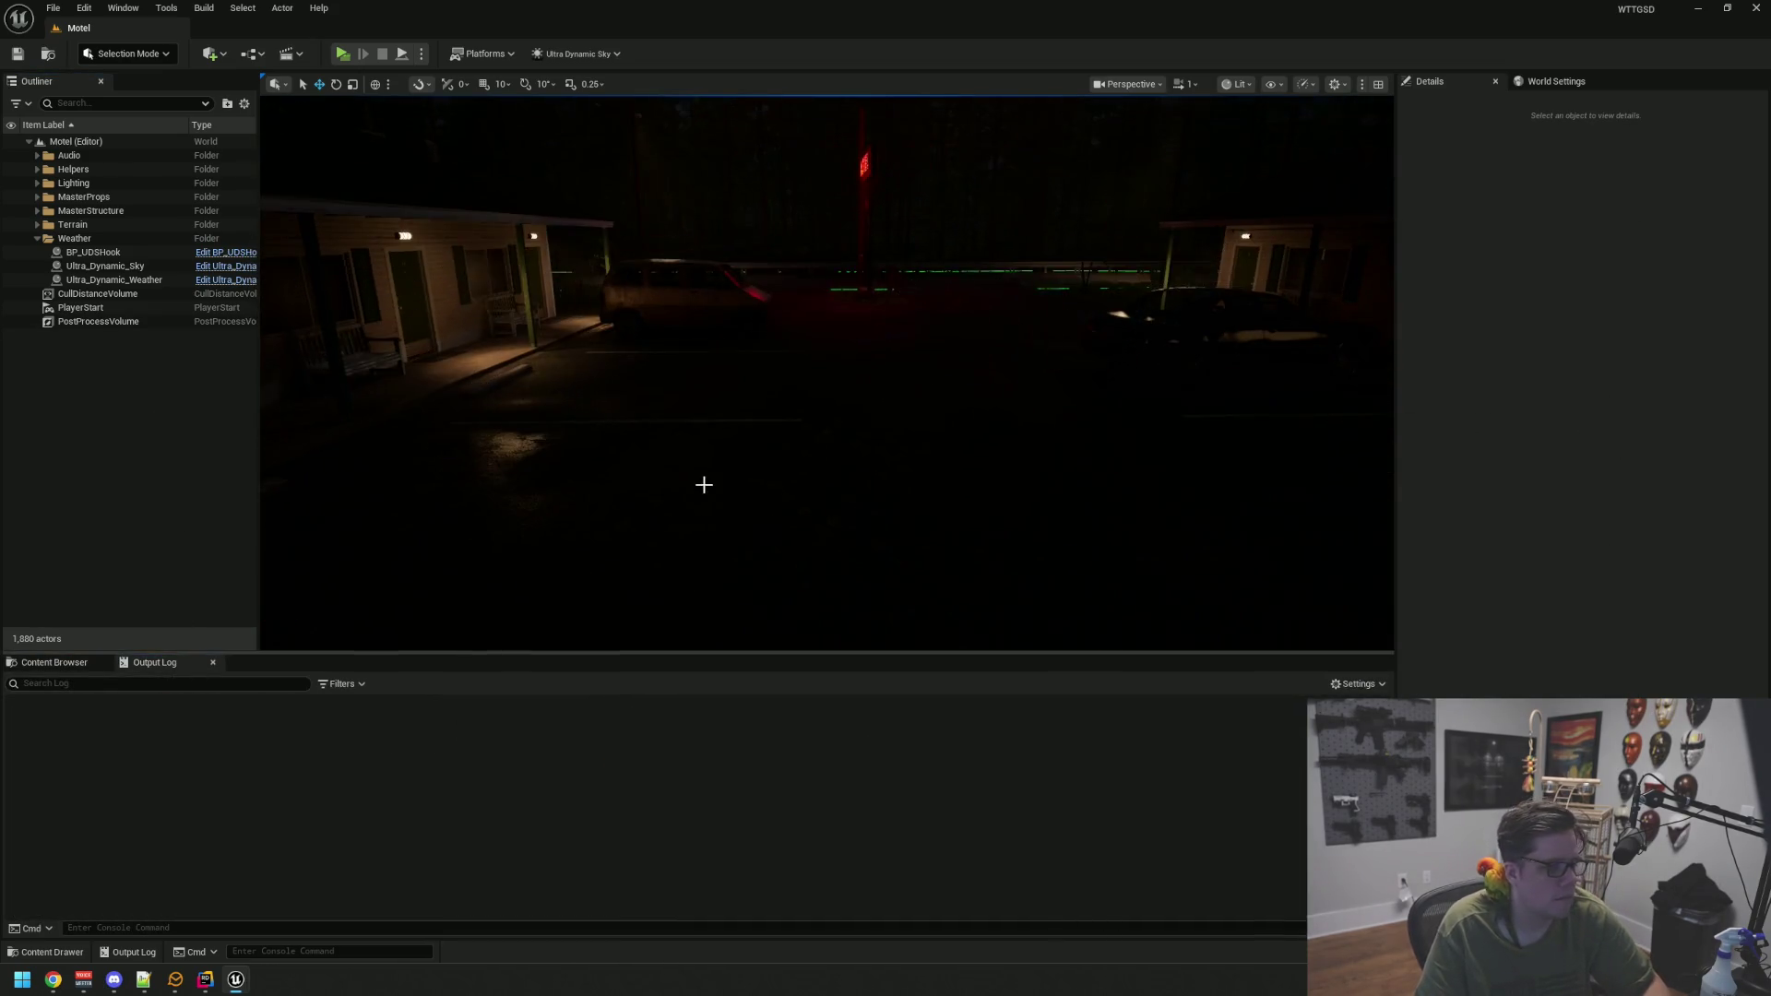
Relaunch as a standalone preview and run StartRain from the in-game console
key(Escape)
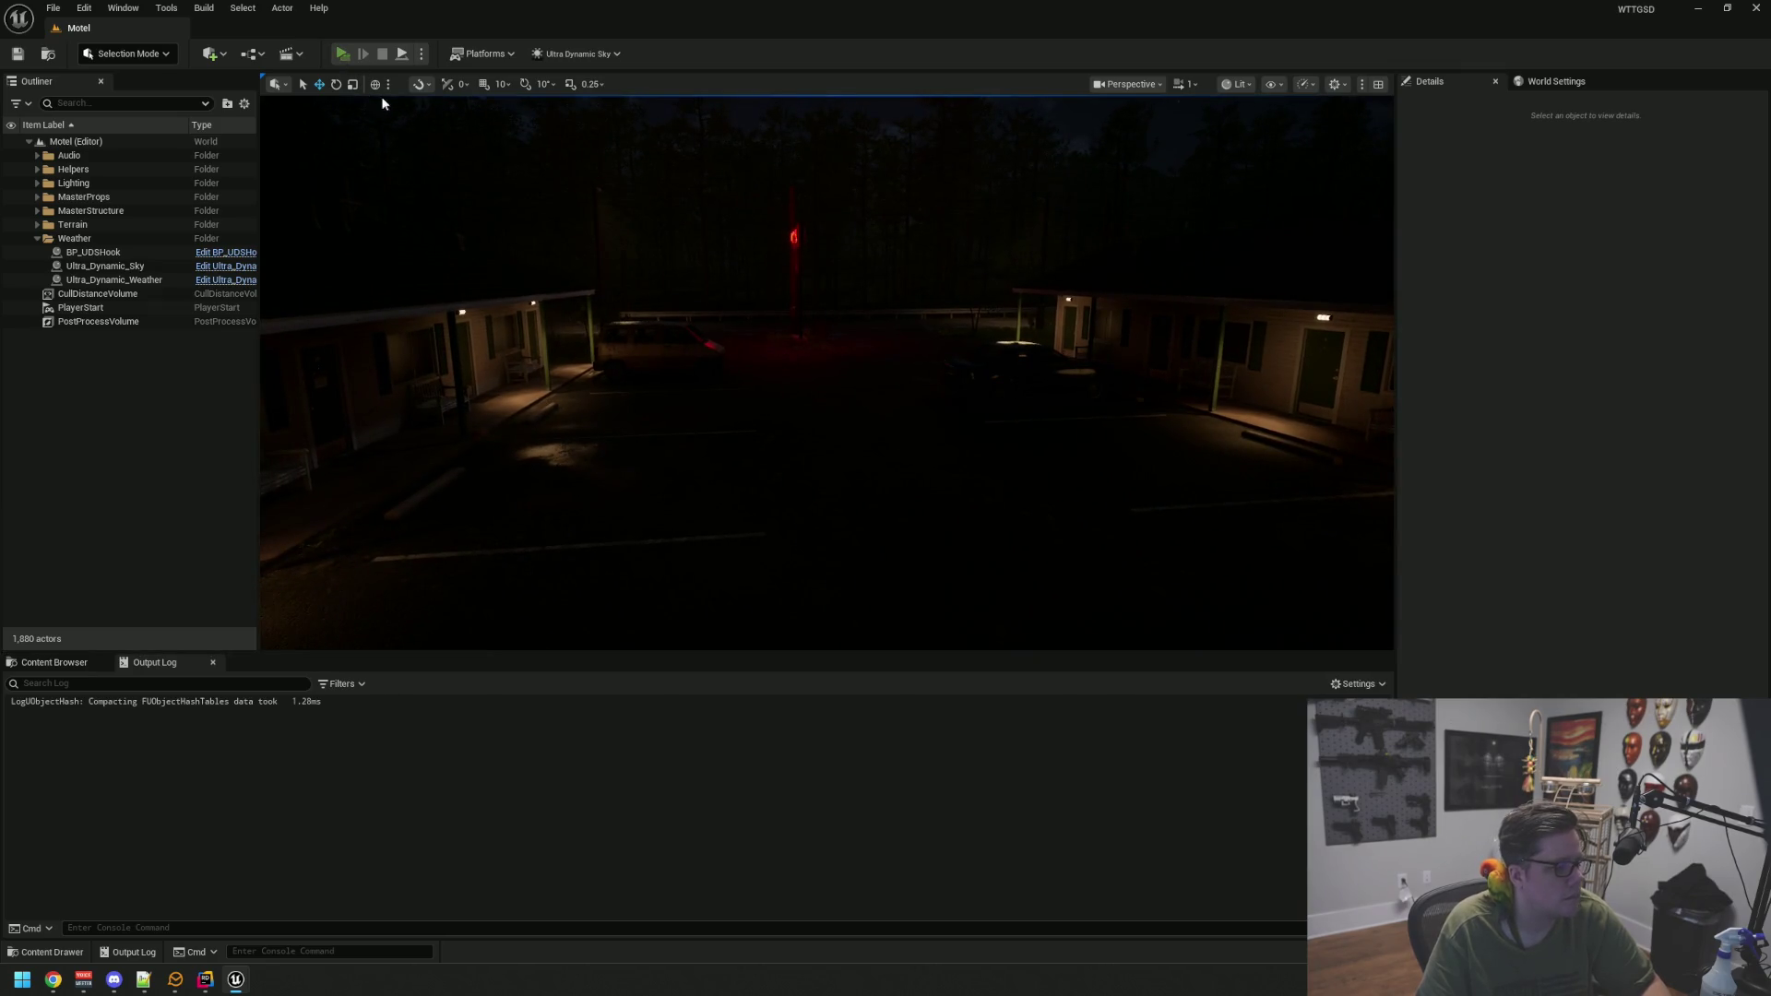
click(341, 53)
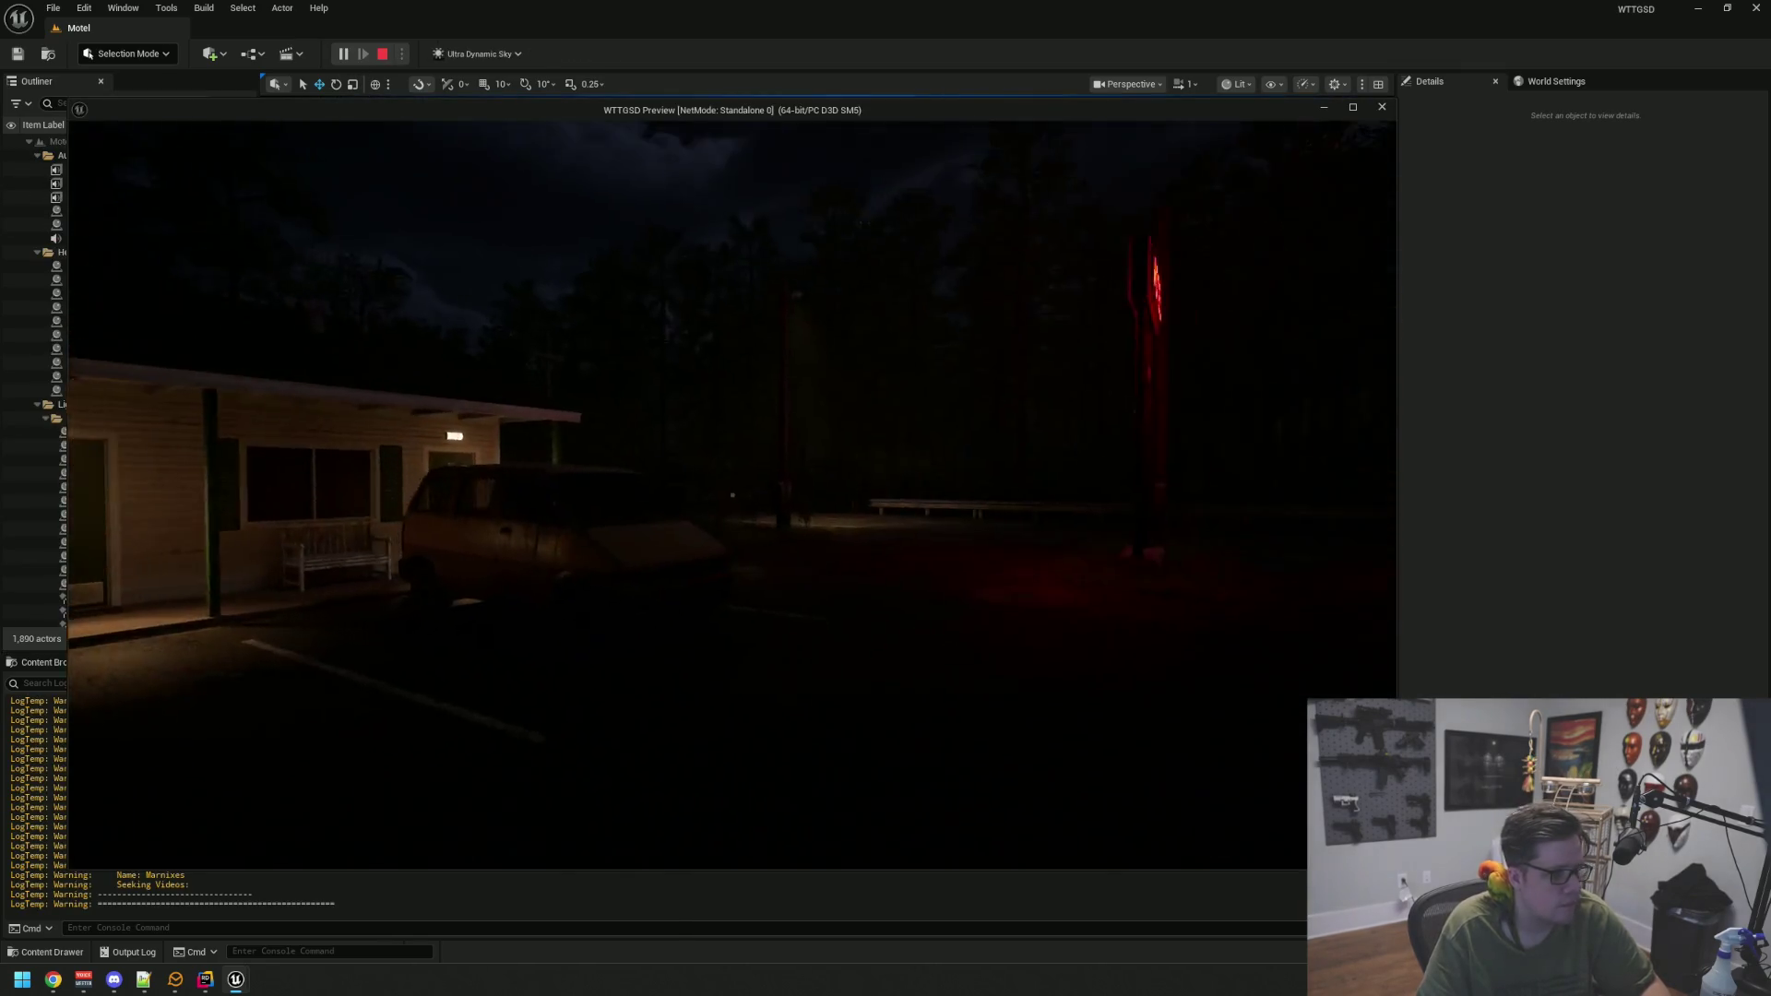
key(grave)
key(Up)
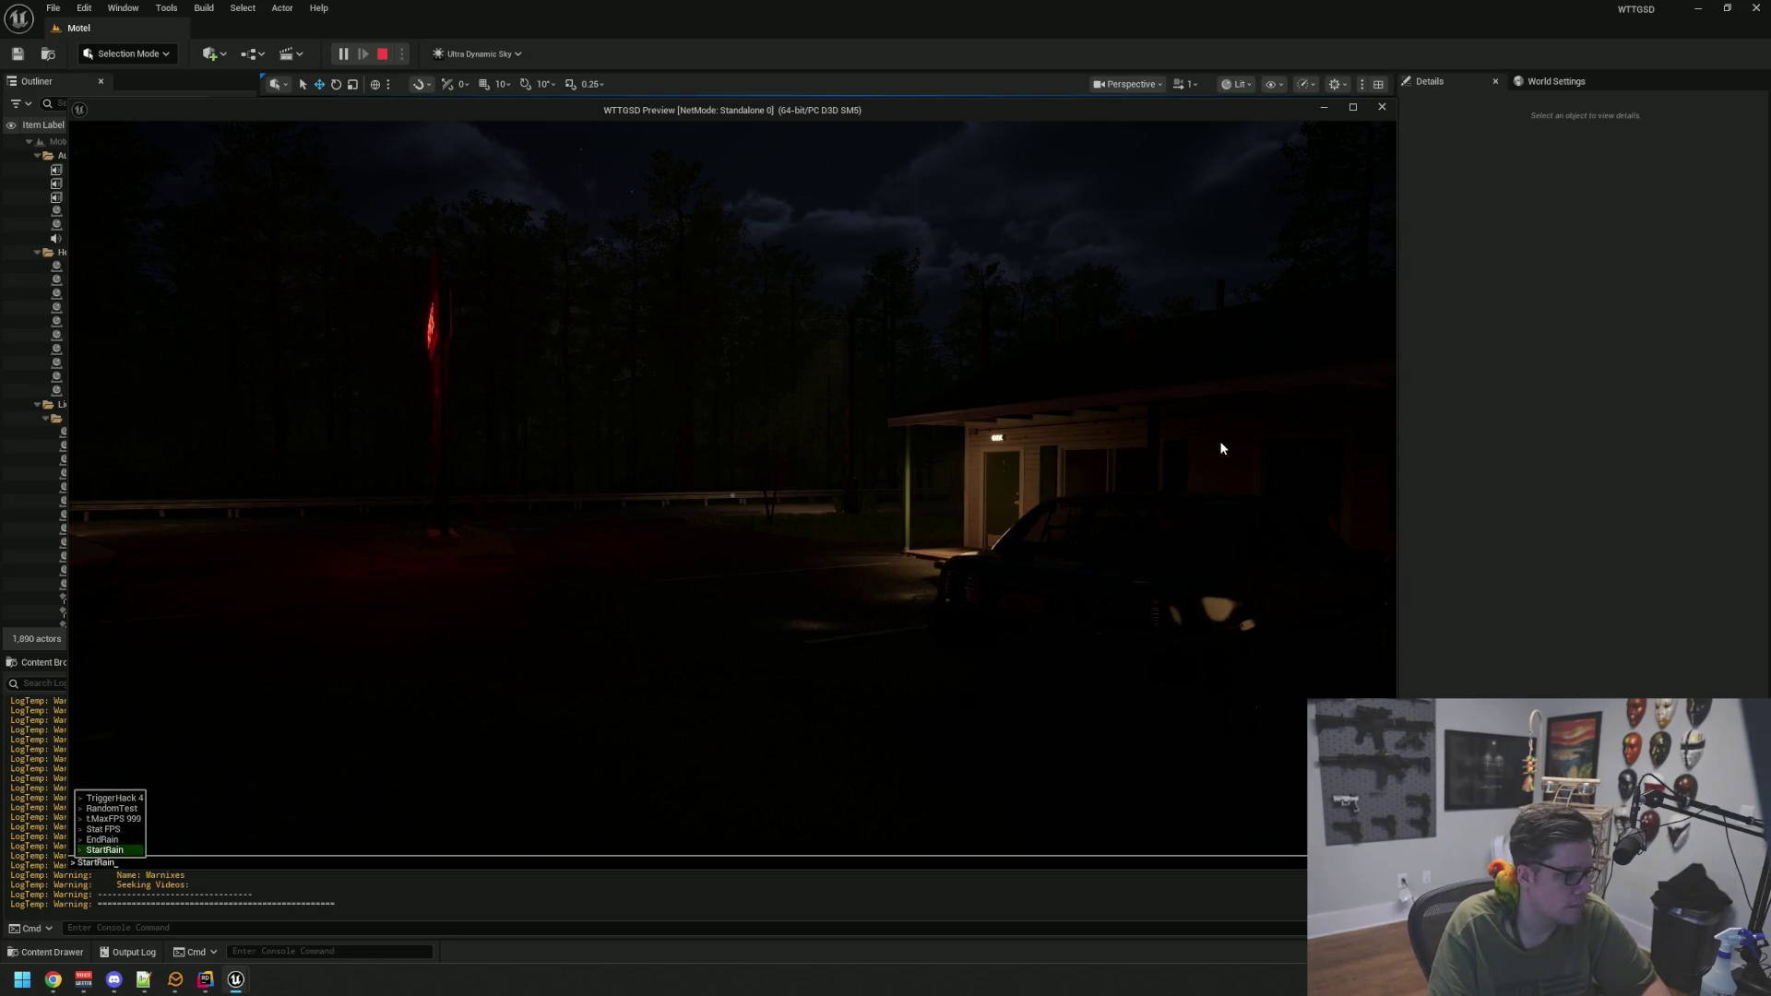
key(Return)
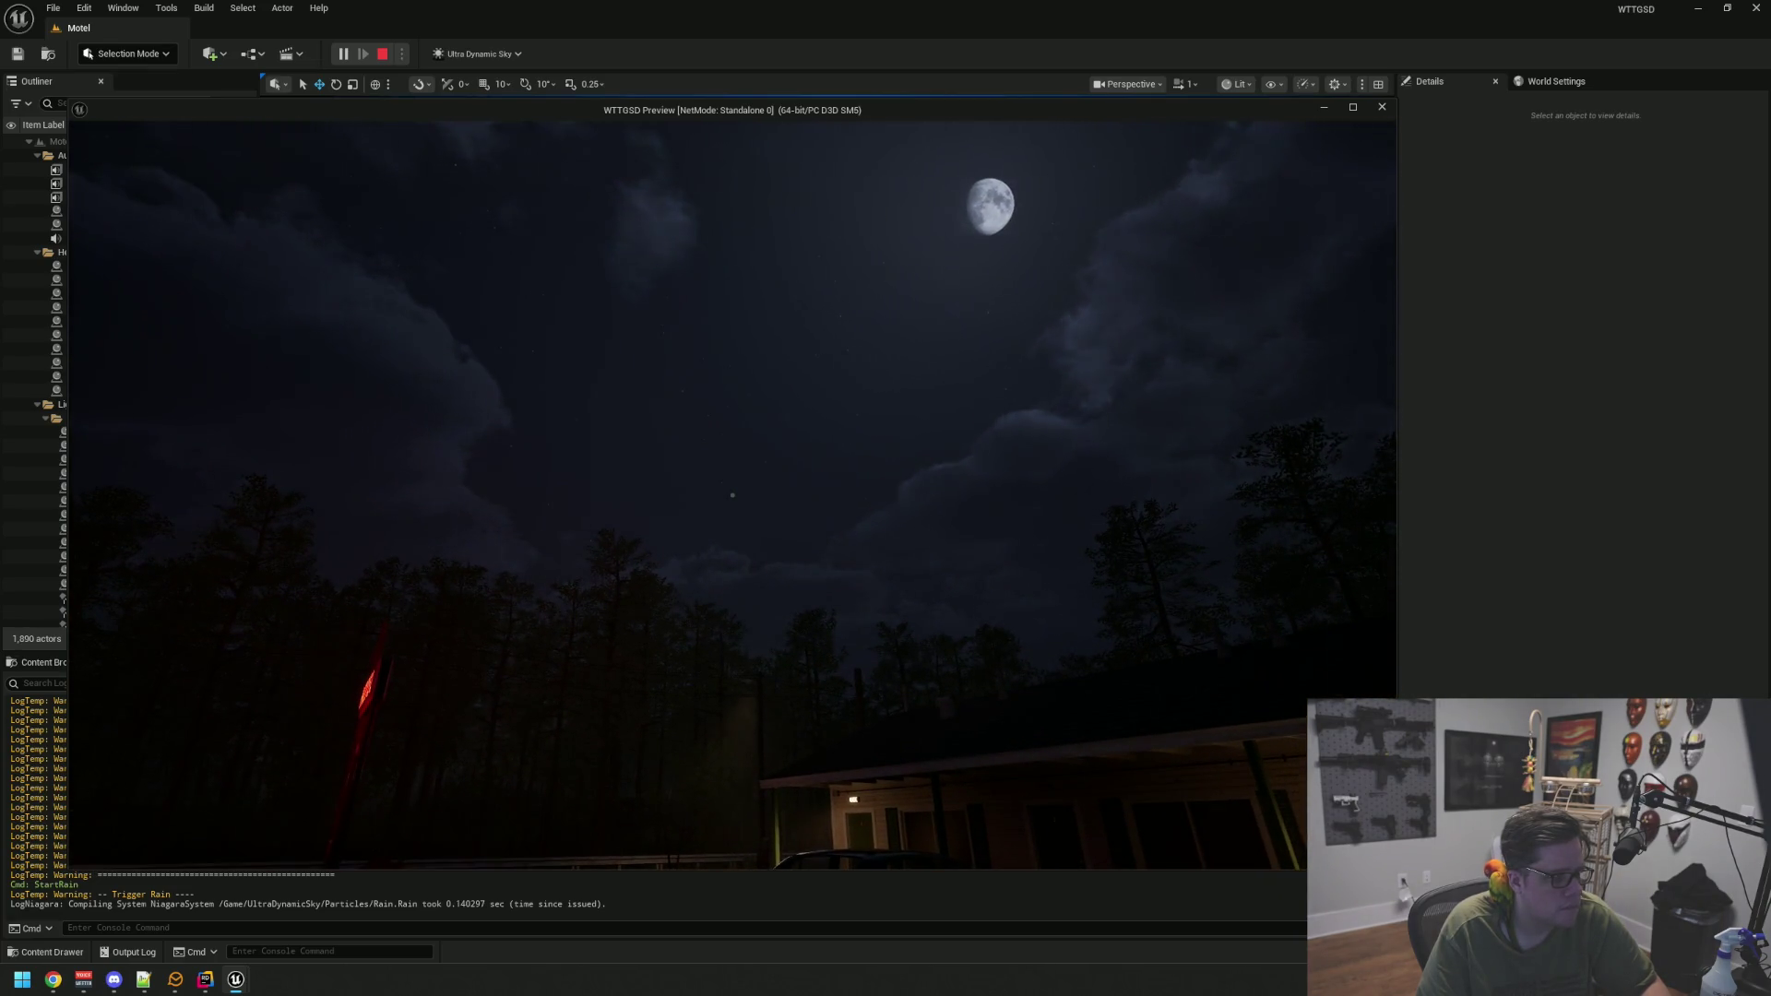
Walk around the motel to watch the rain and lightning, then end the preview
key(w)
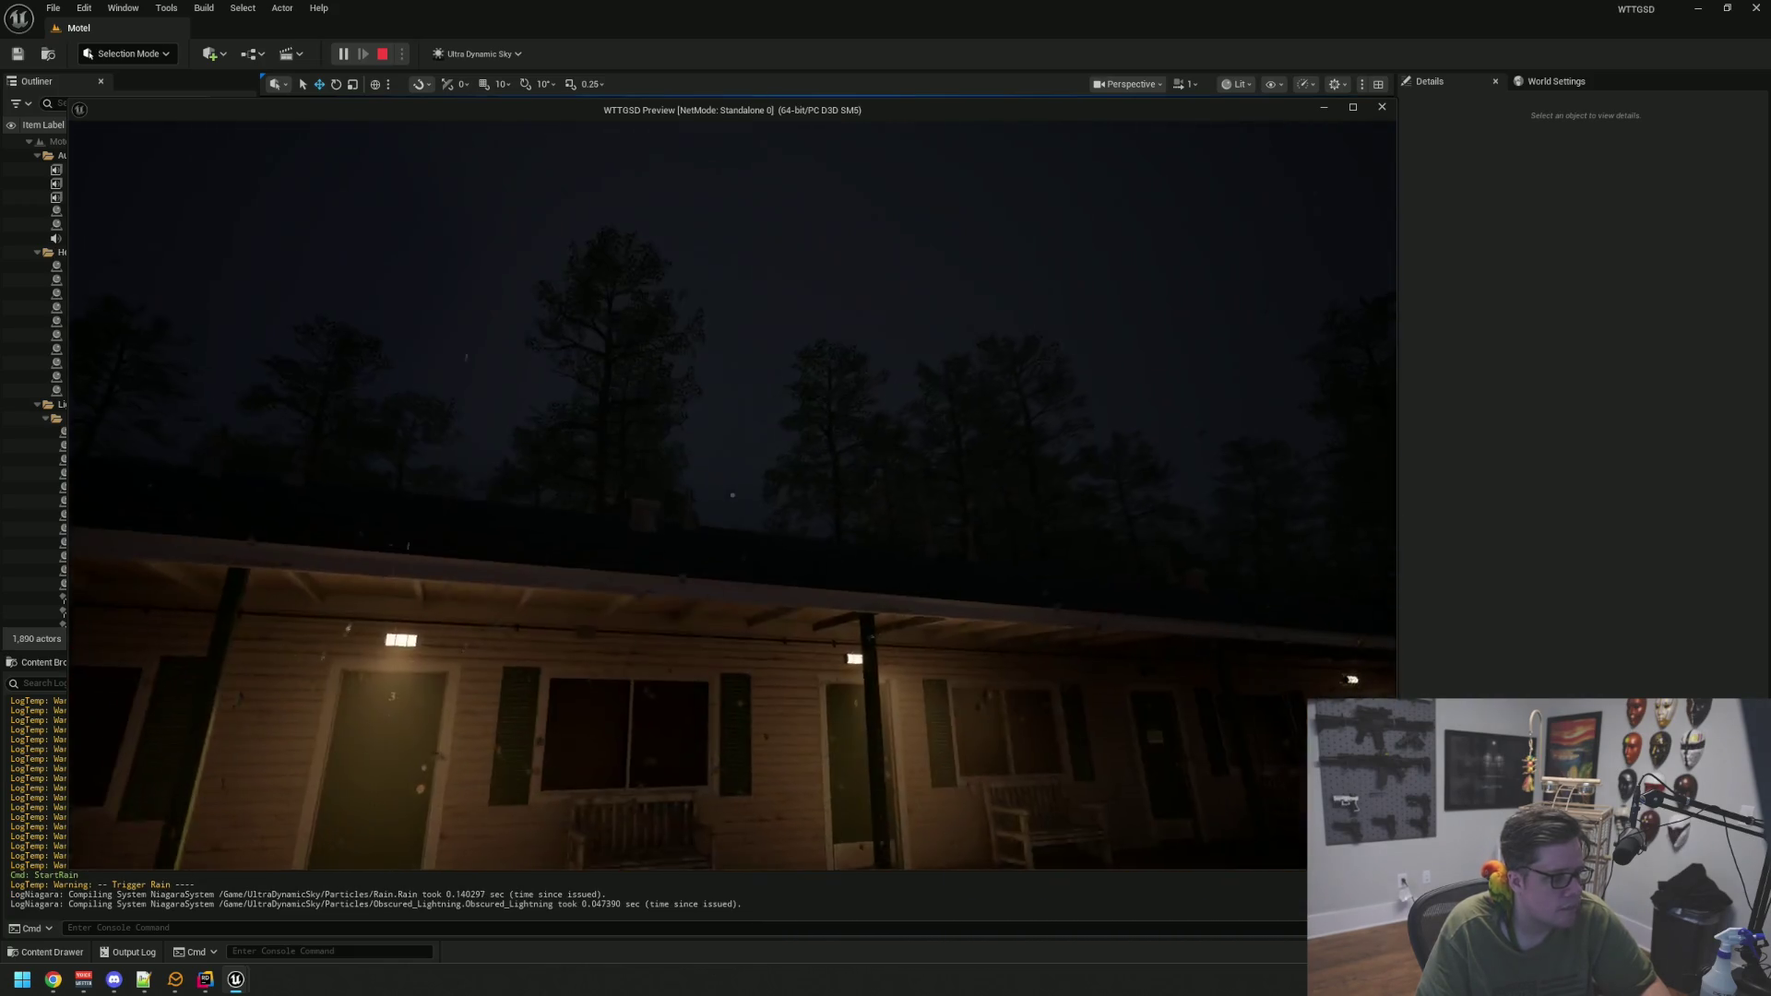
key(s)
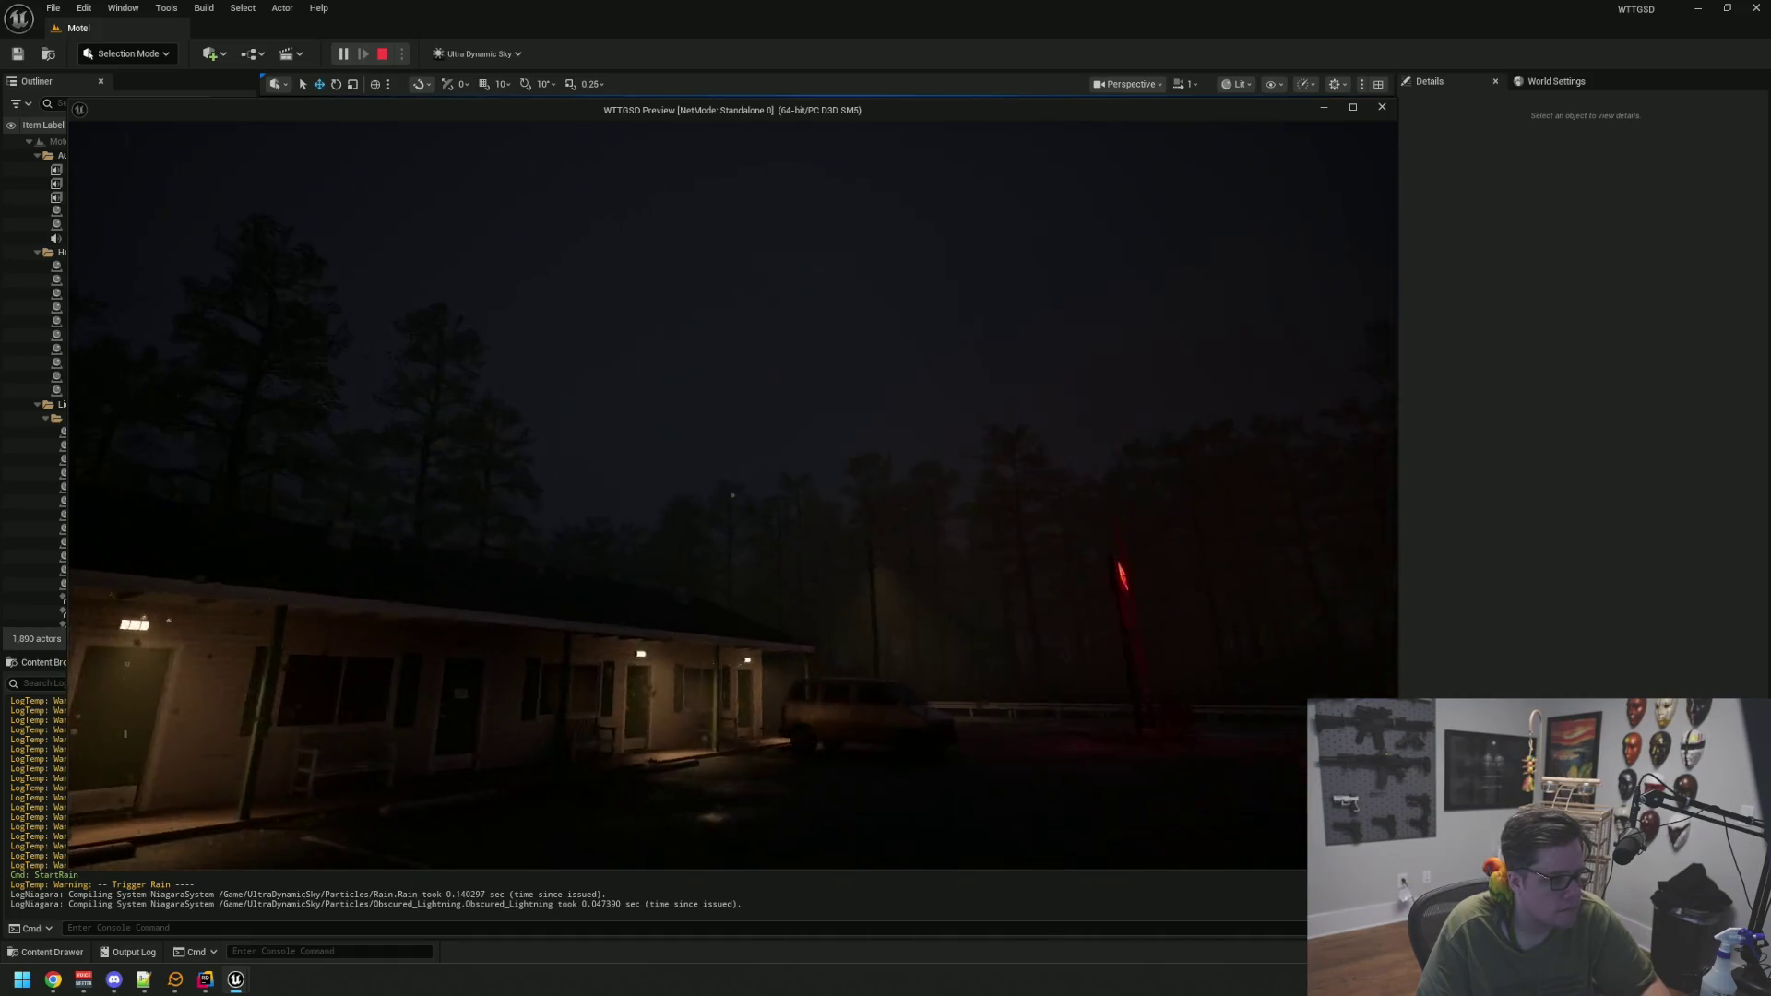
mouse_move(732, 496)
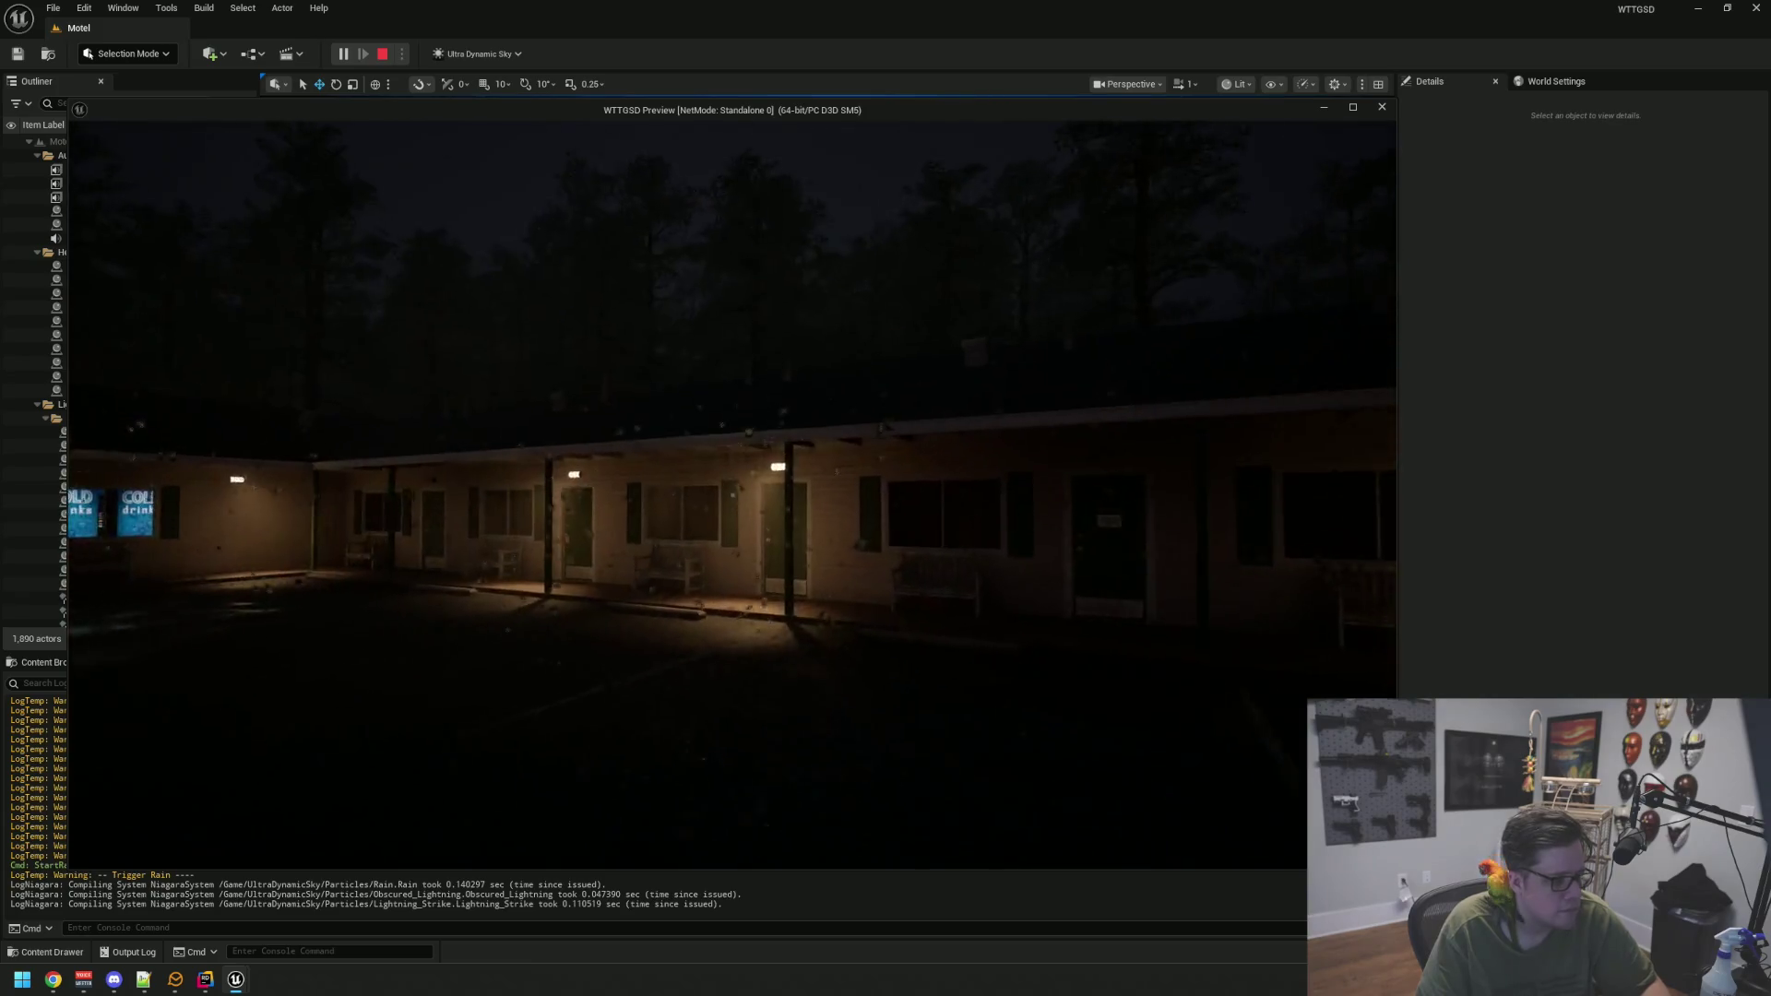
key(w)
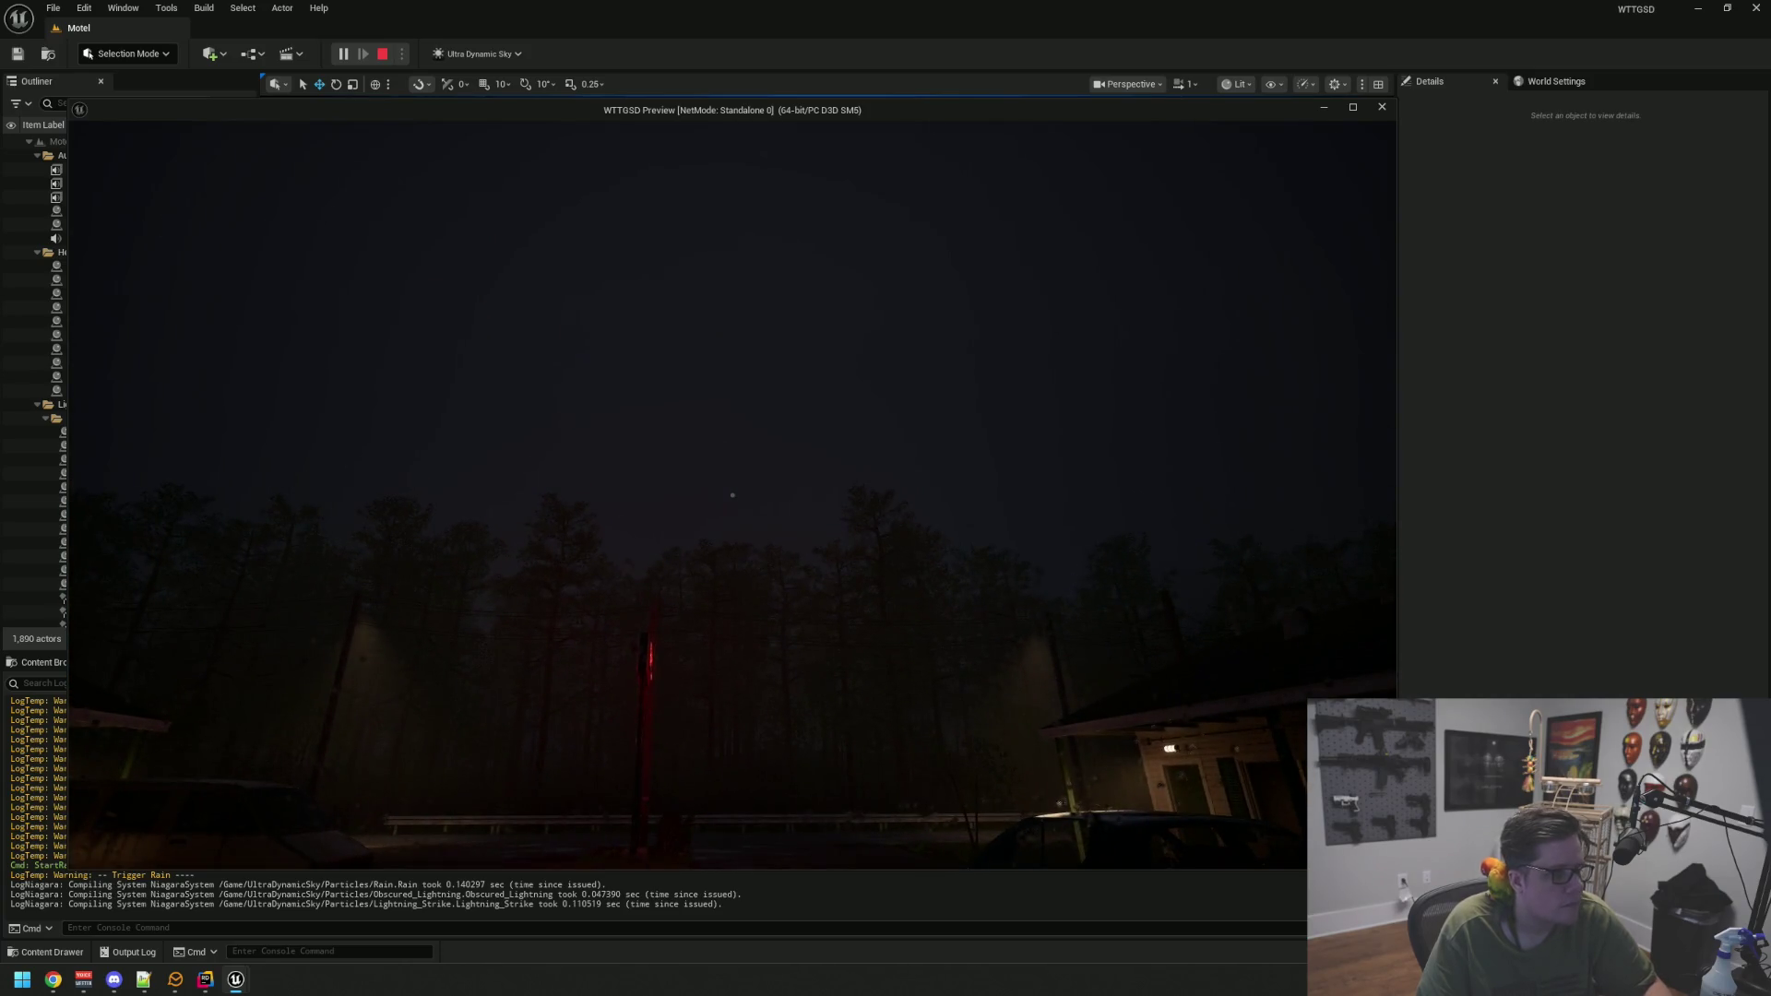
key(Escape)
click(54, 662)
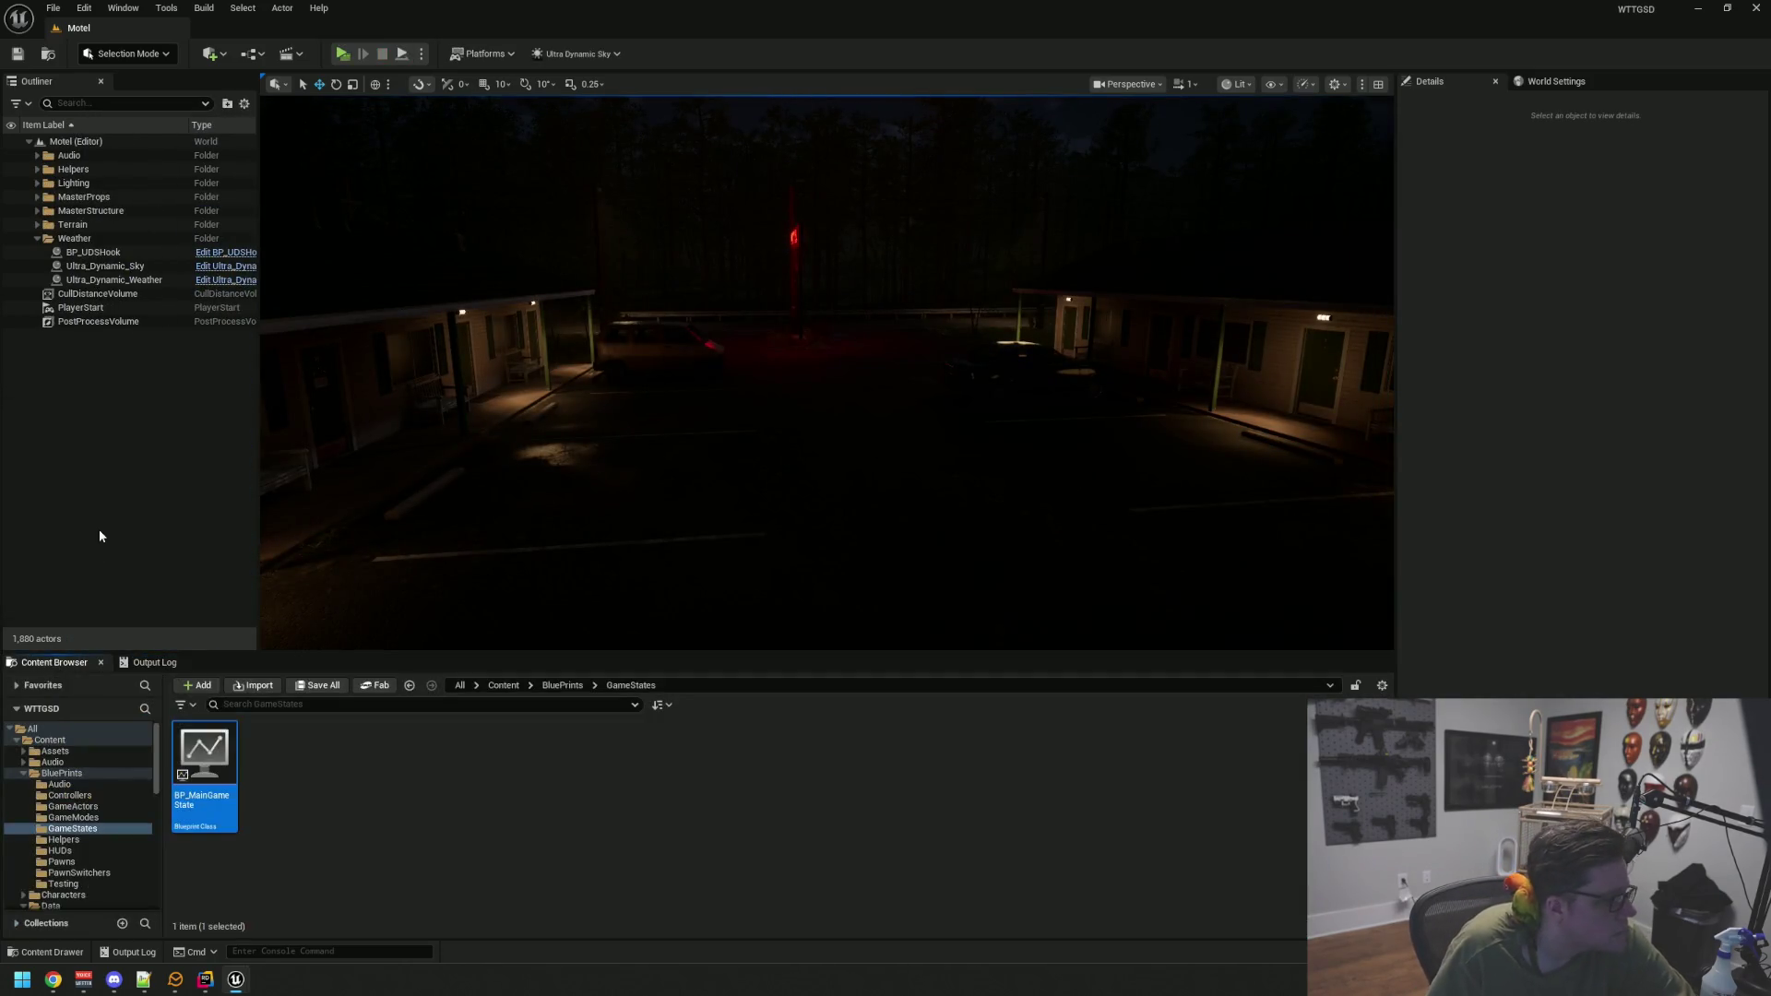
click(204, 7)
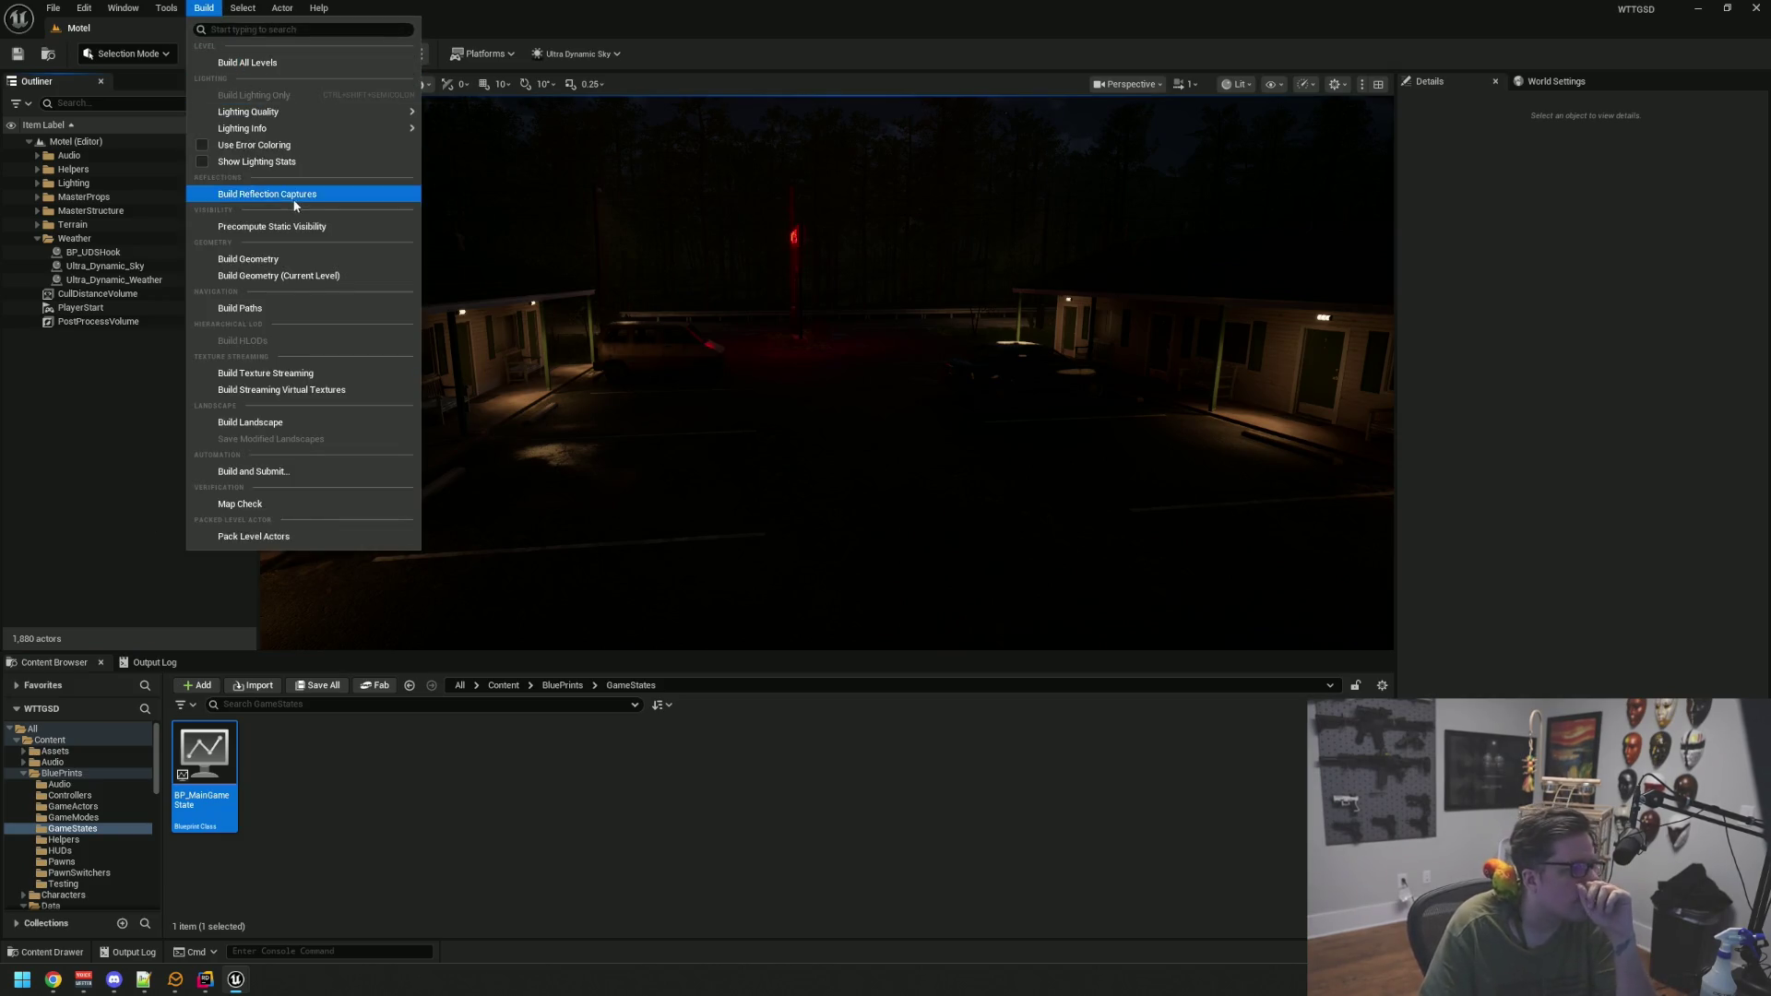
click(206, 13)
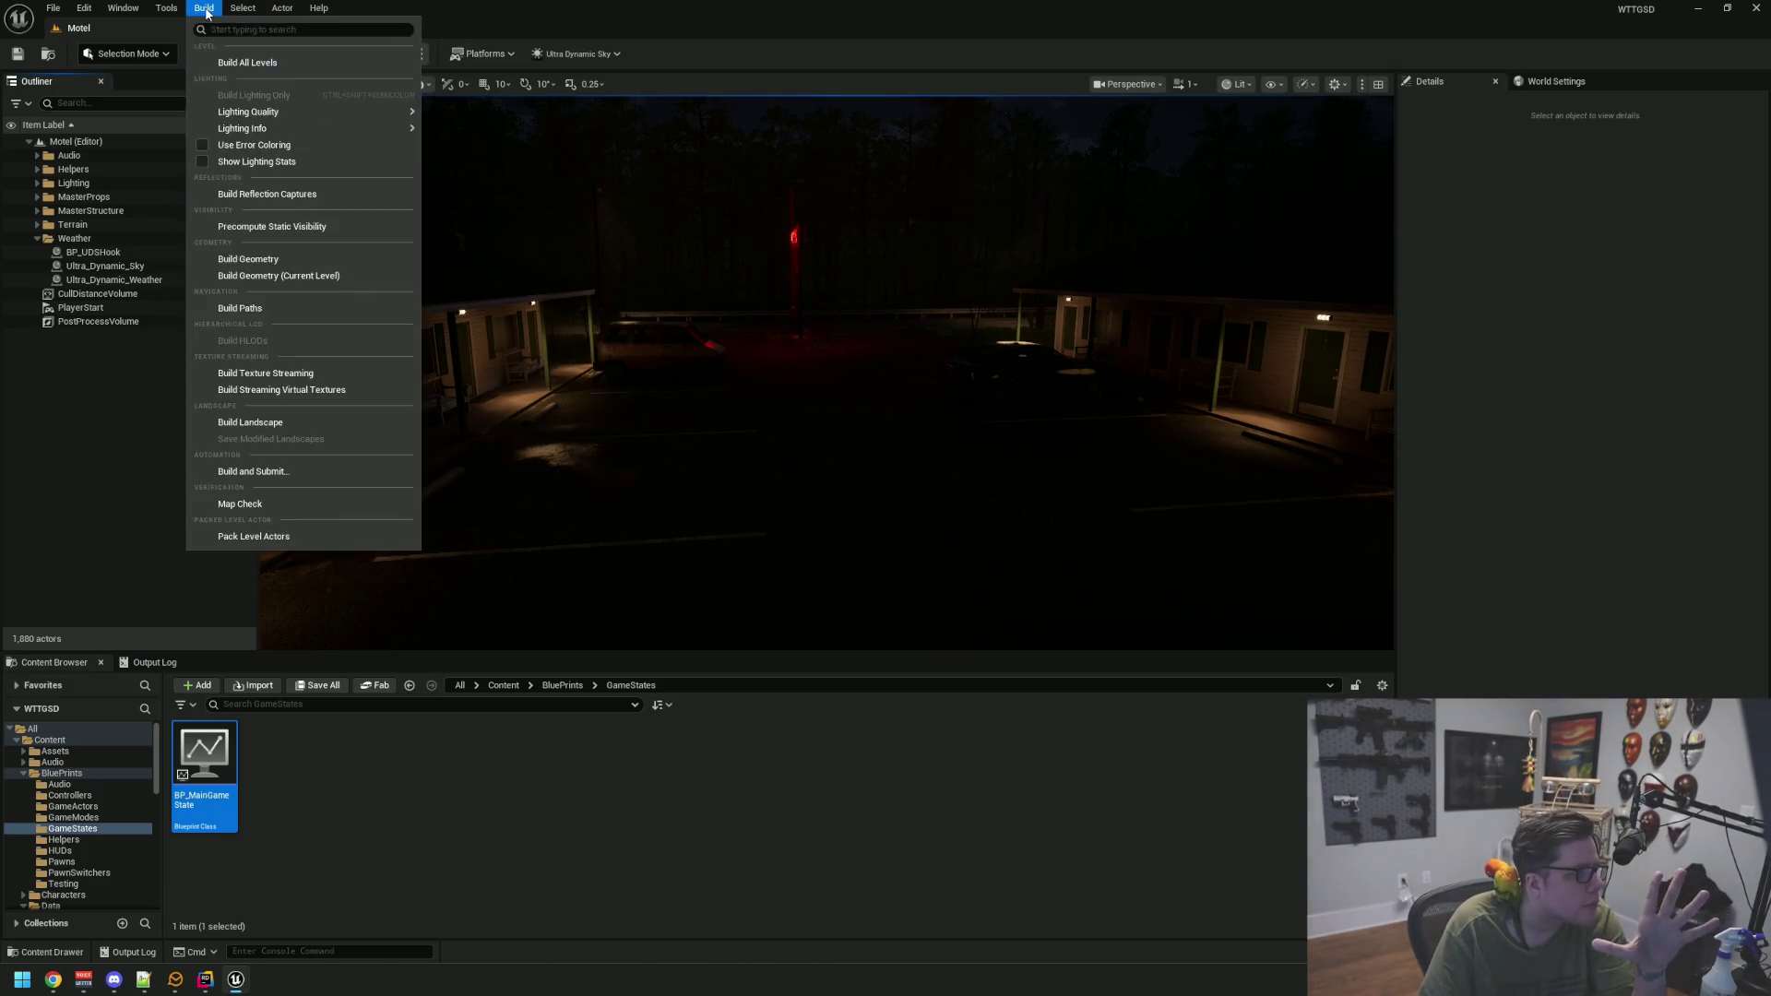
mouse_move(166, 8)
mouse_move(224, 123)
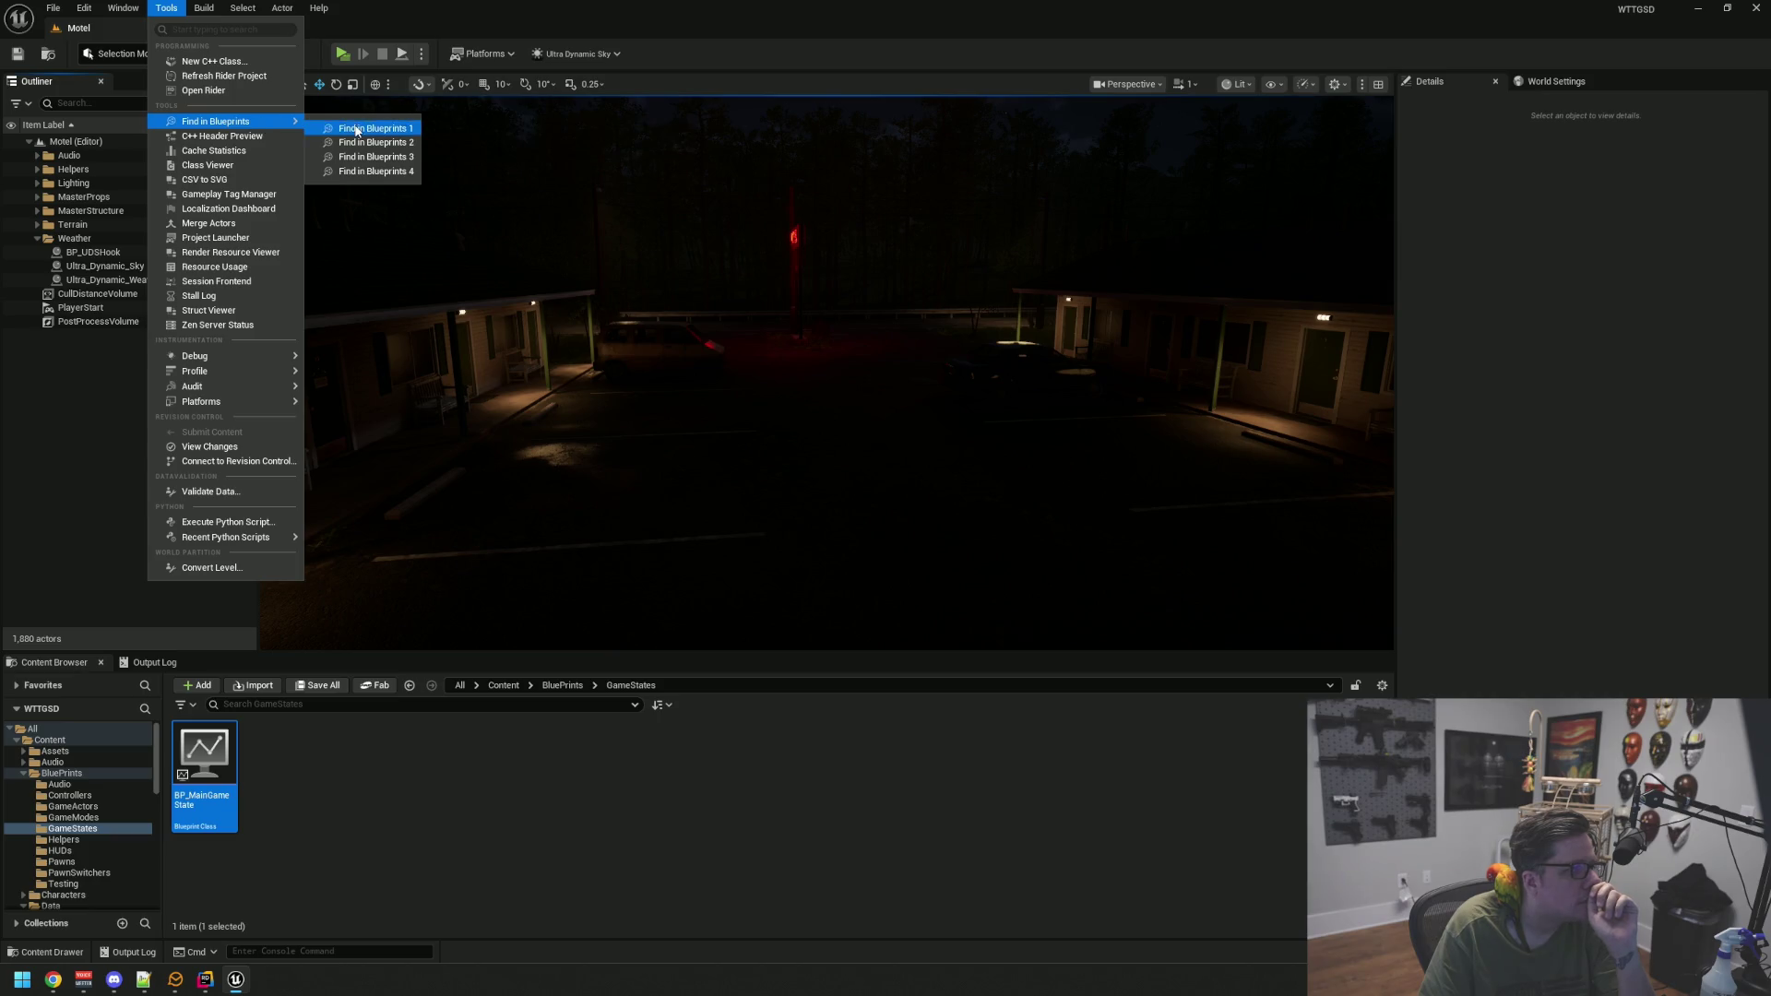
click(356, 130)
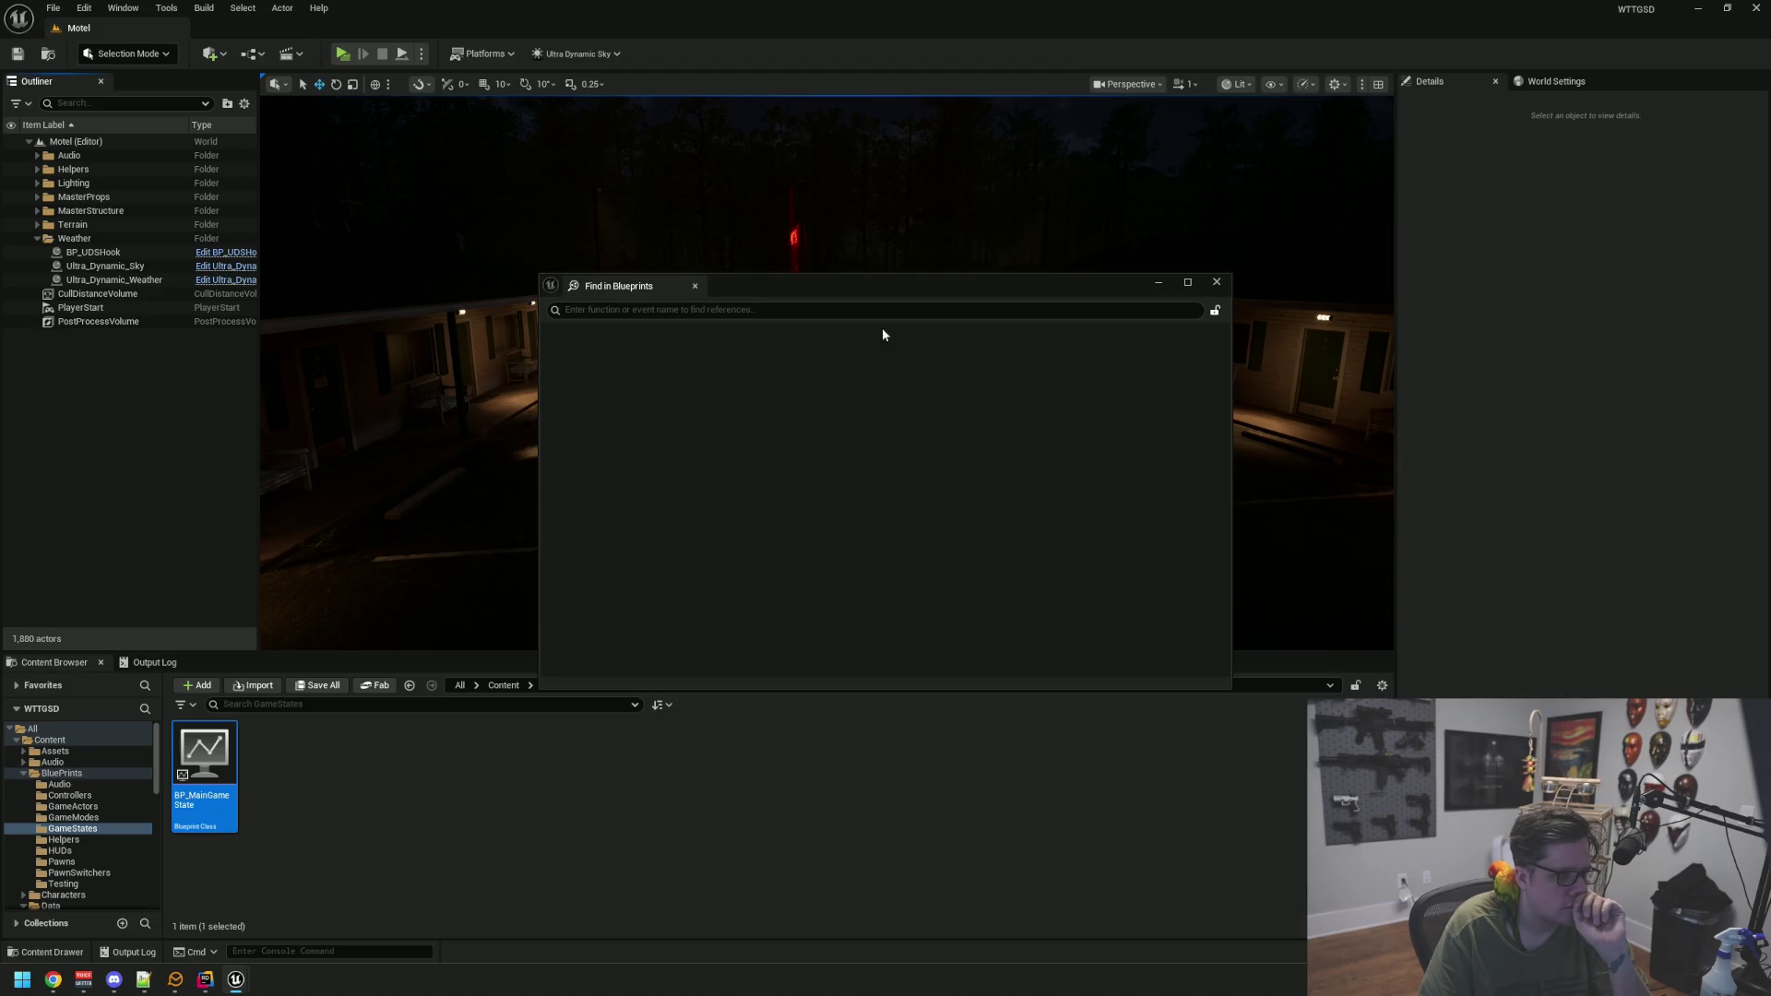
click(1220, 283)
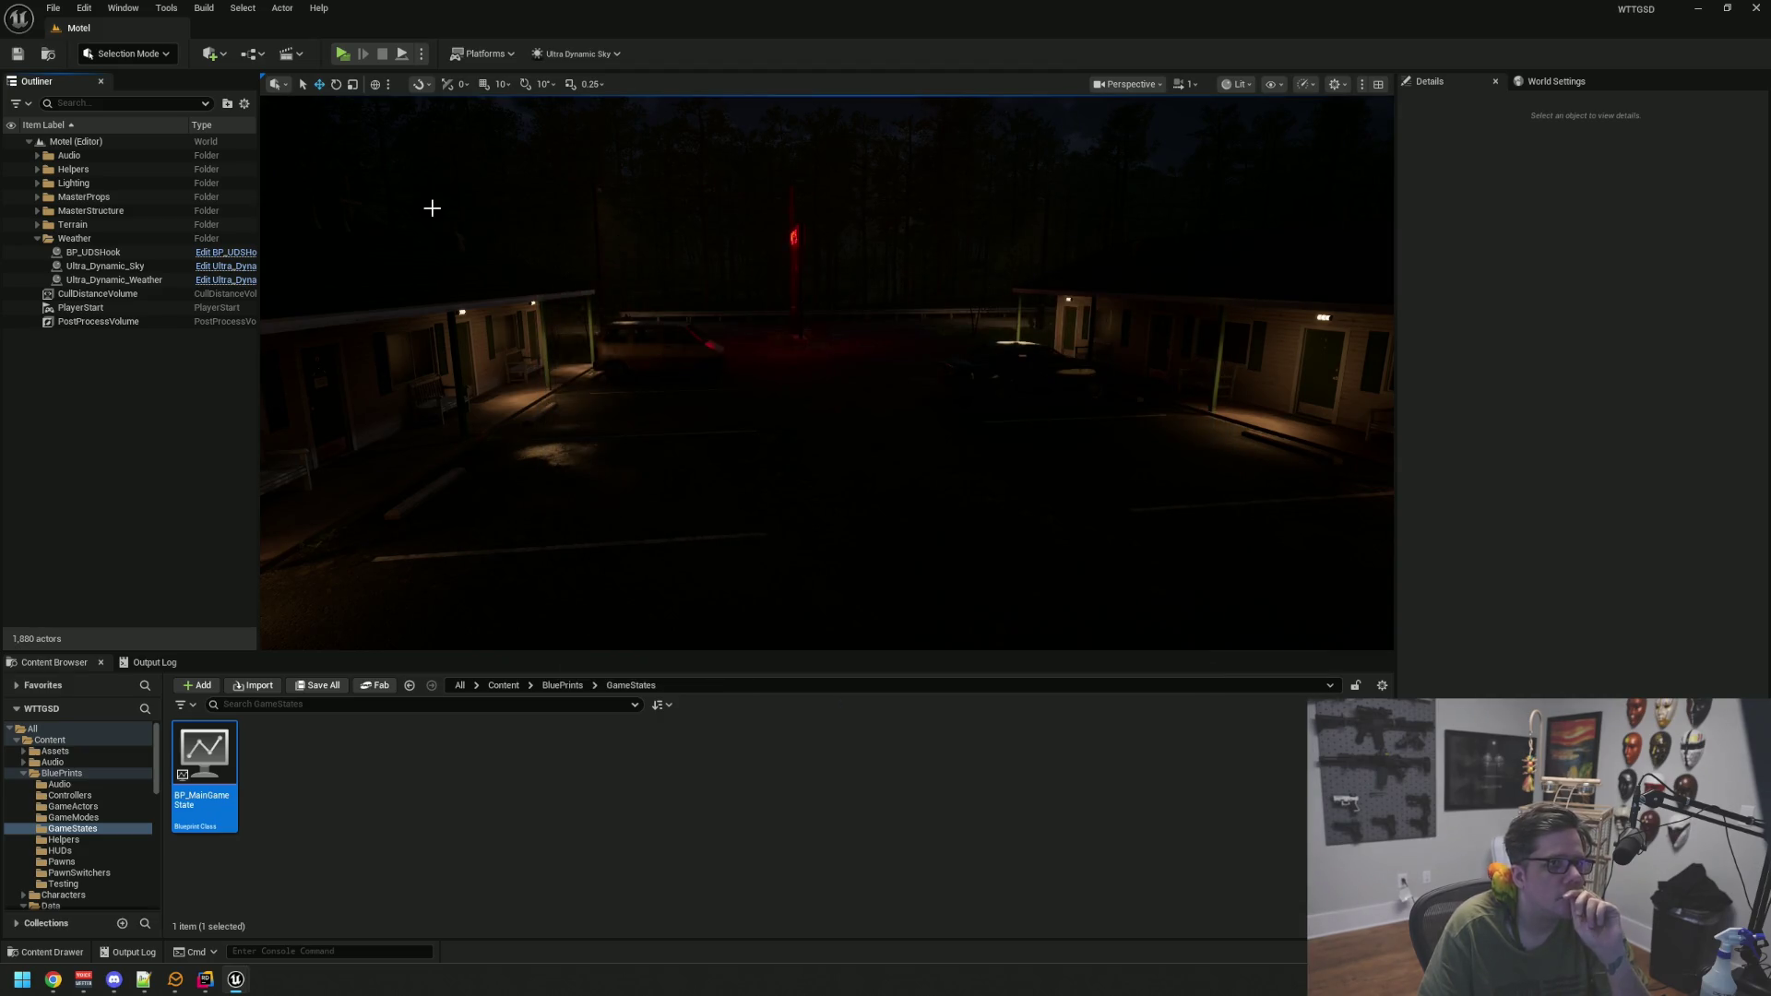
click(168, 8)
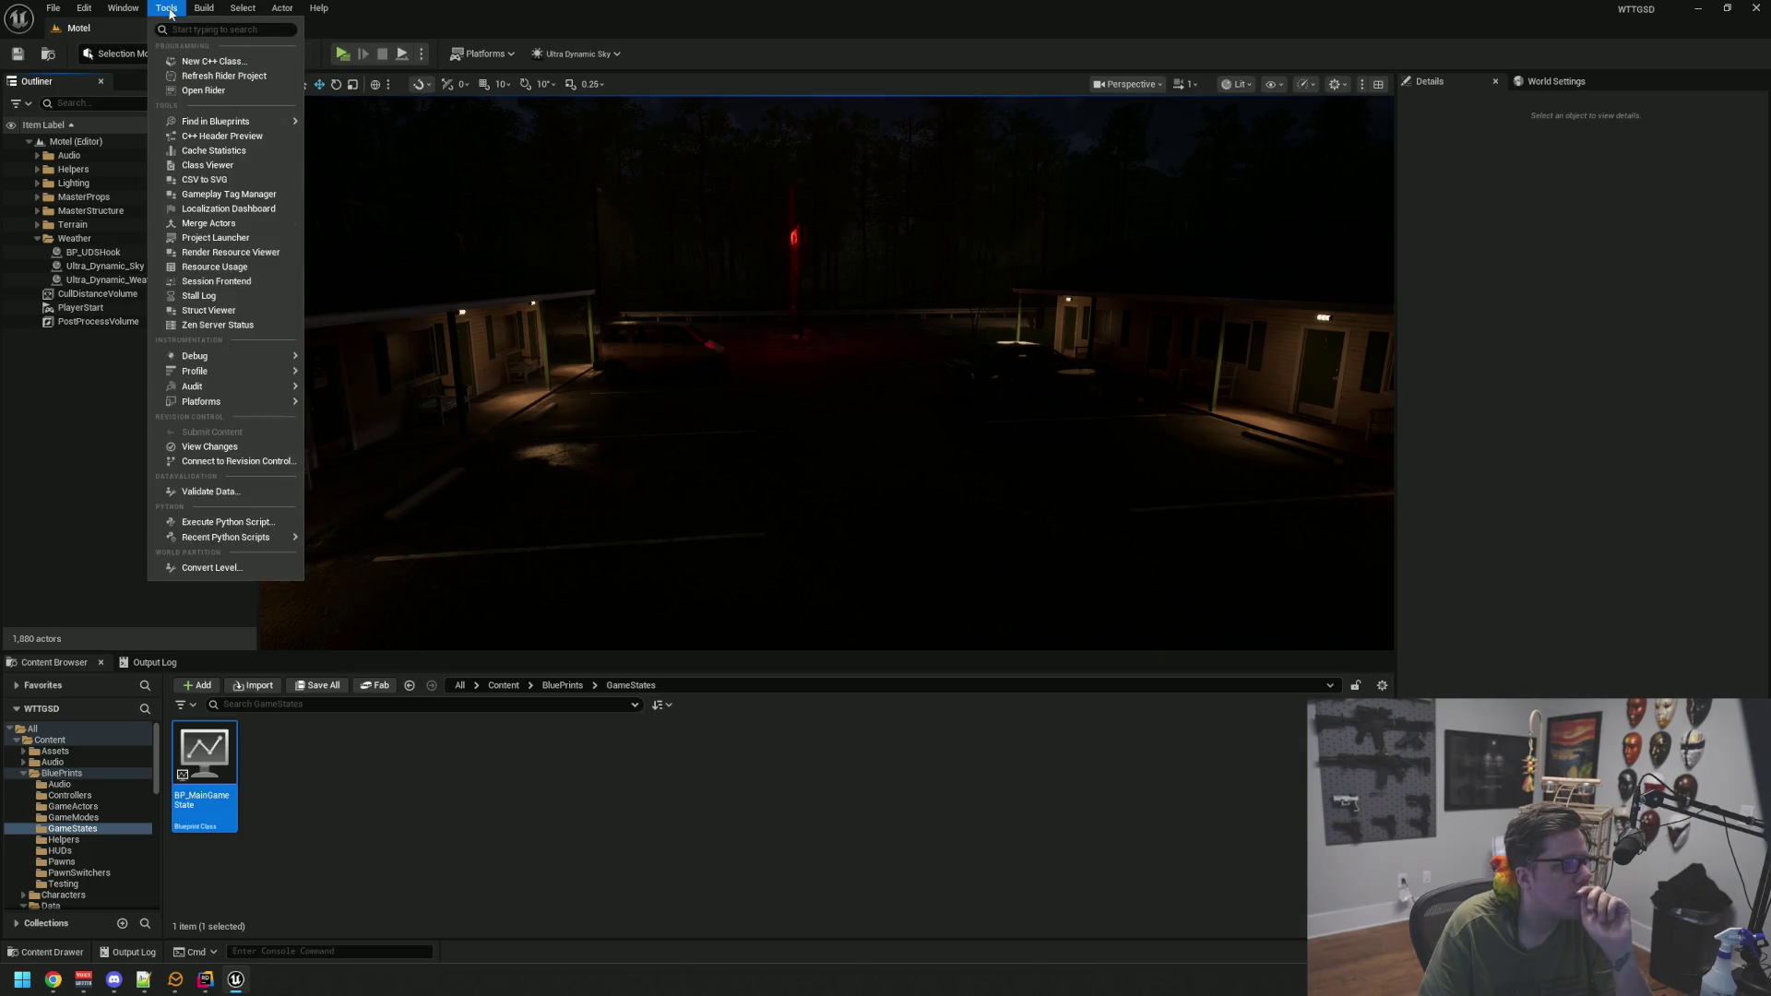
mouse_move(242, 123)
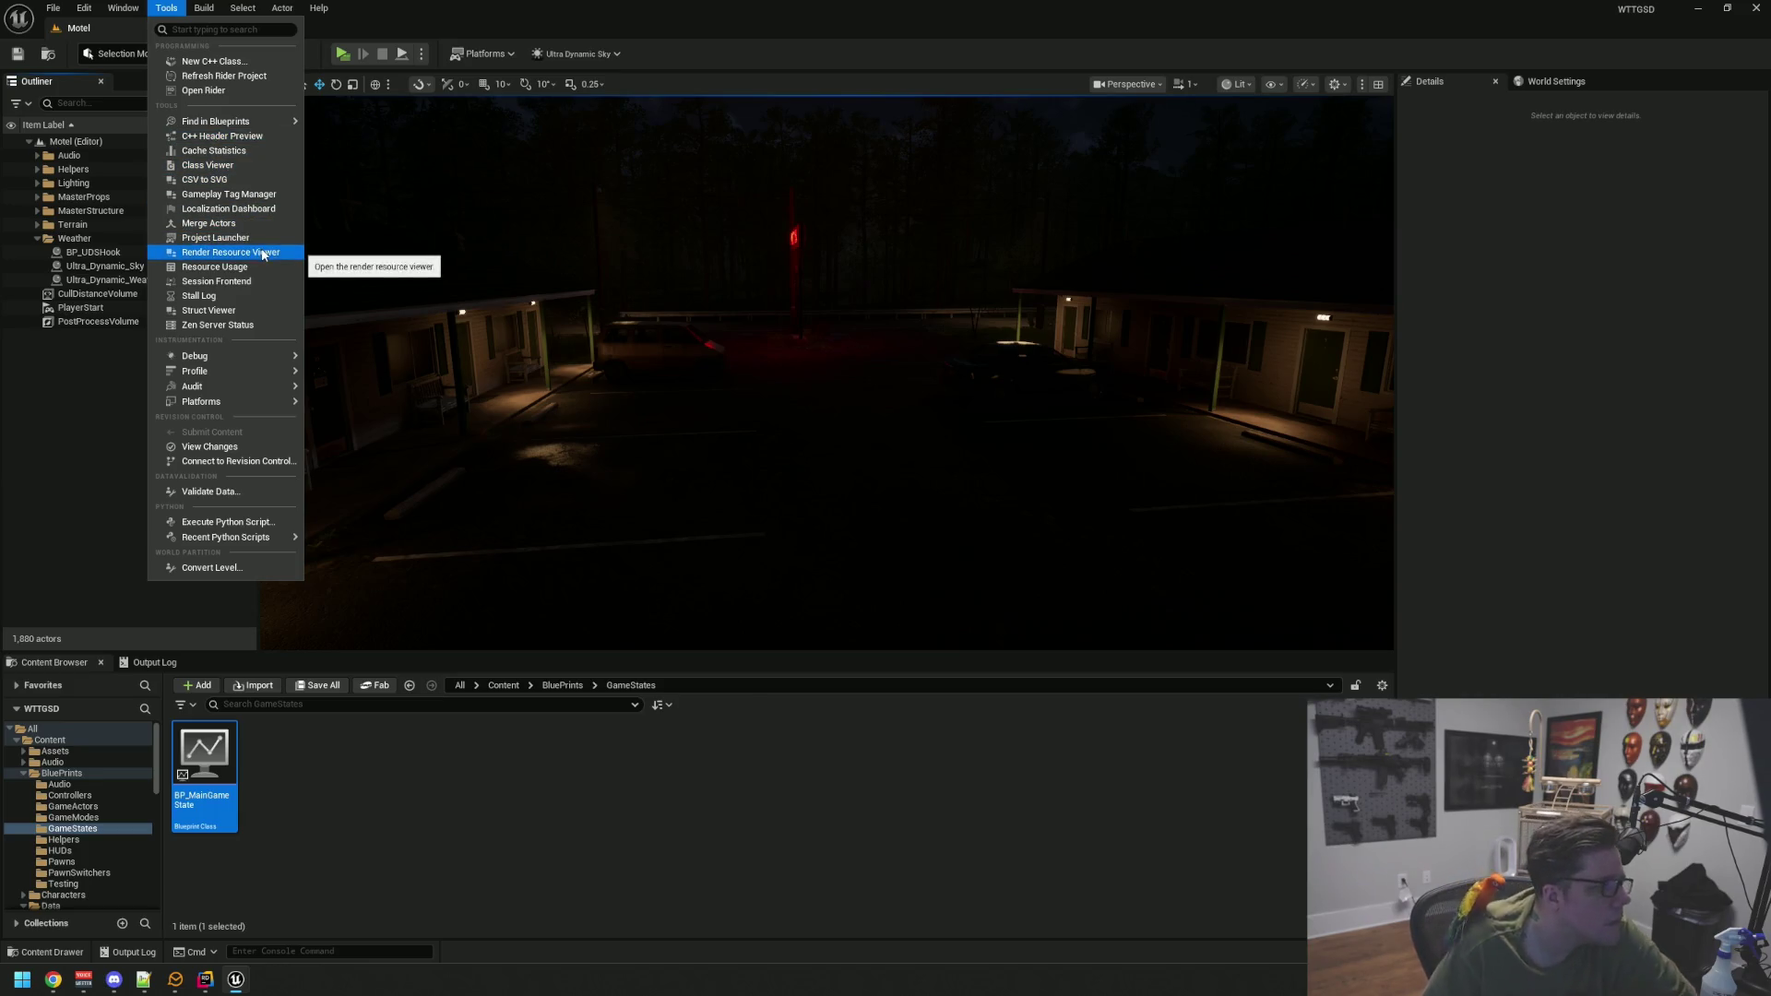
mouse_move(275, 359)
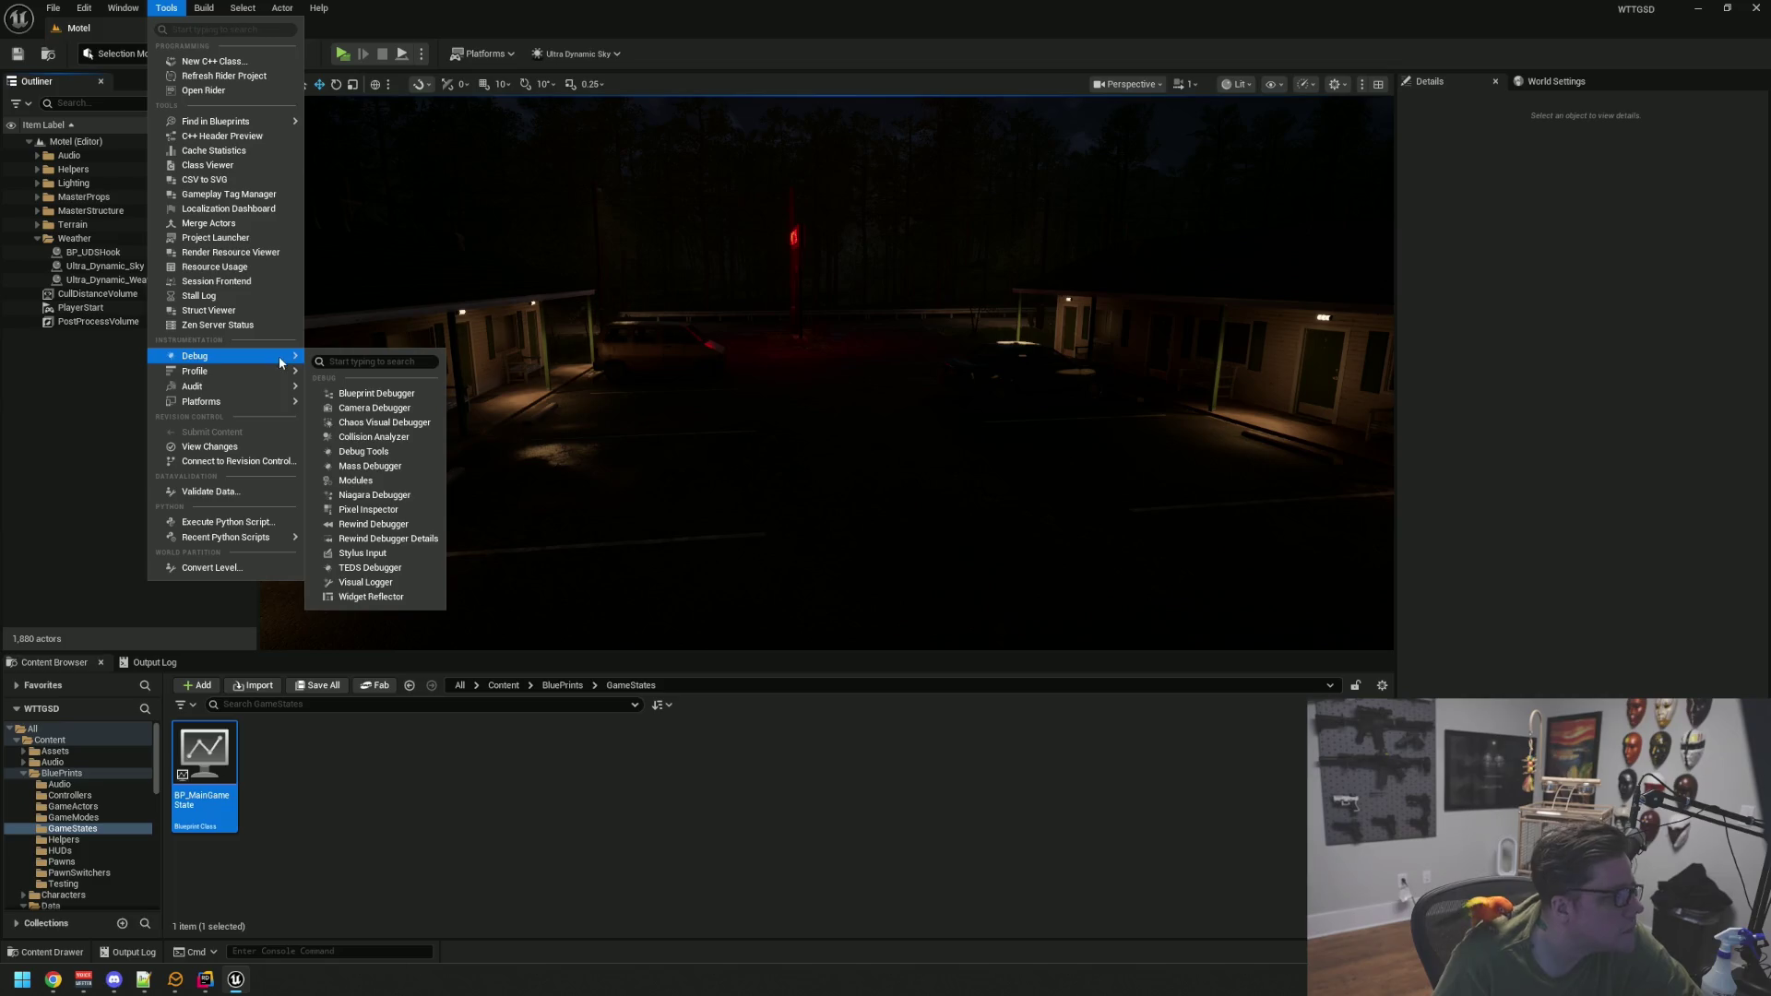
mouse_move(278, 392)
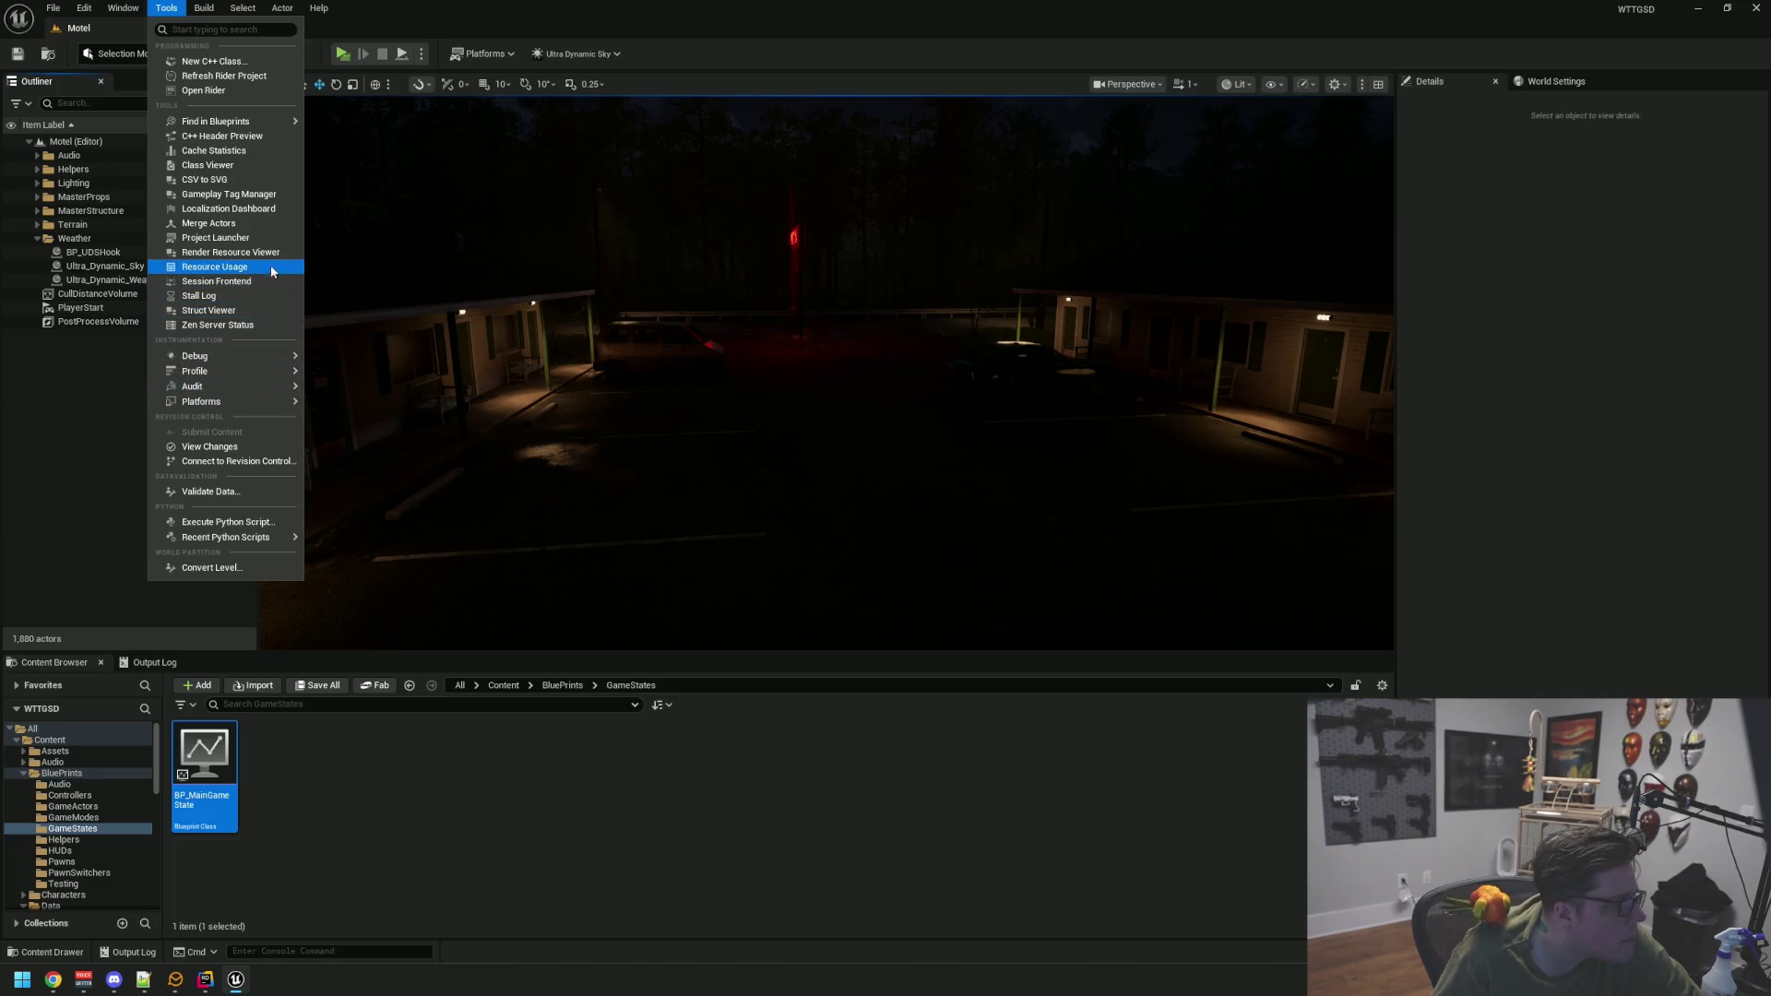
key(Escape)
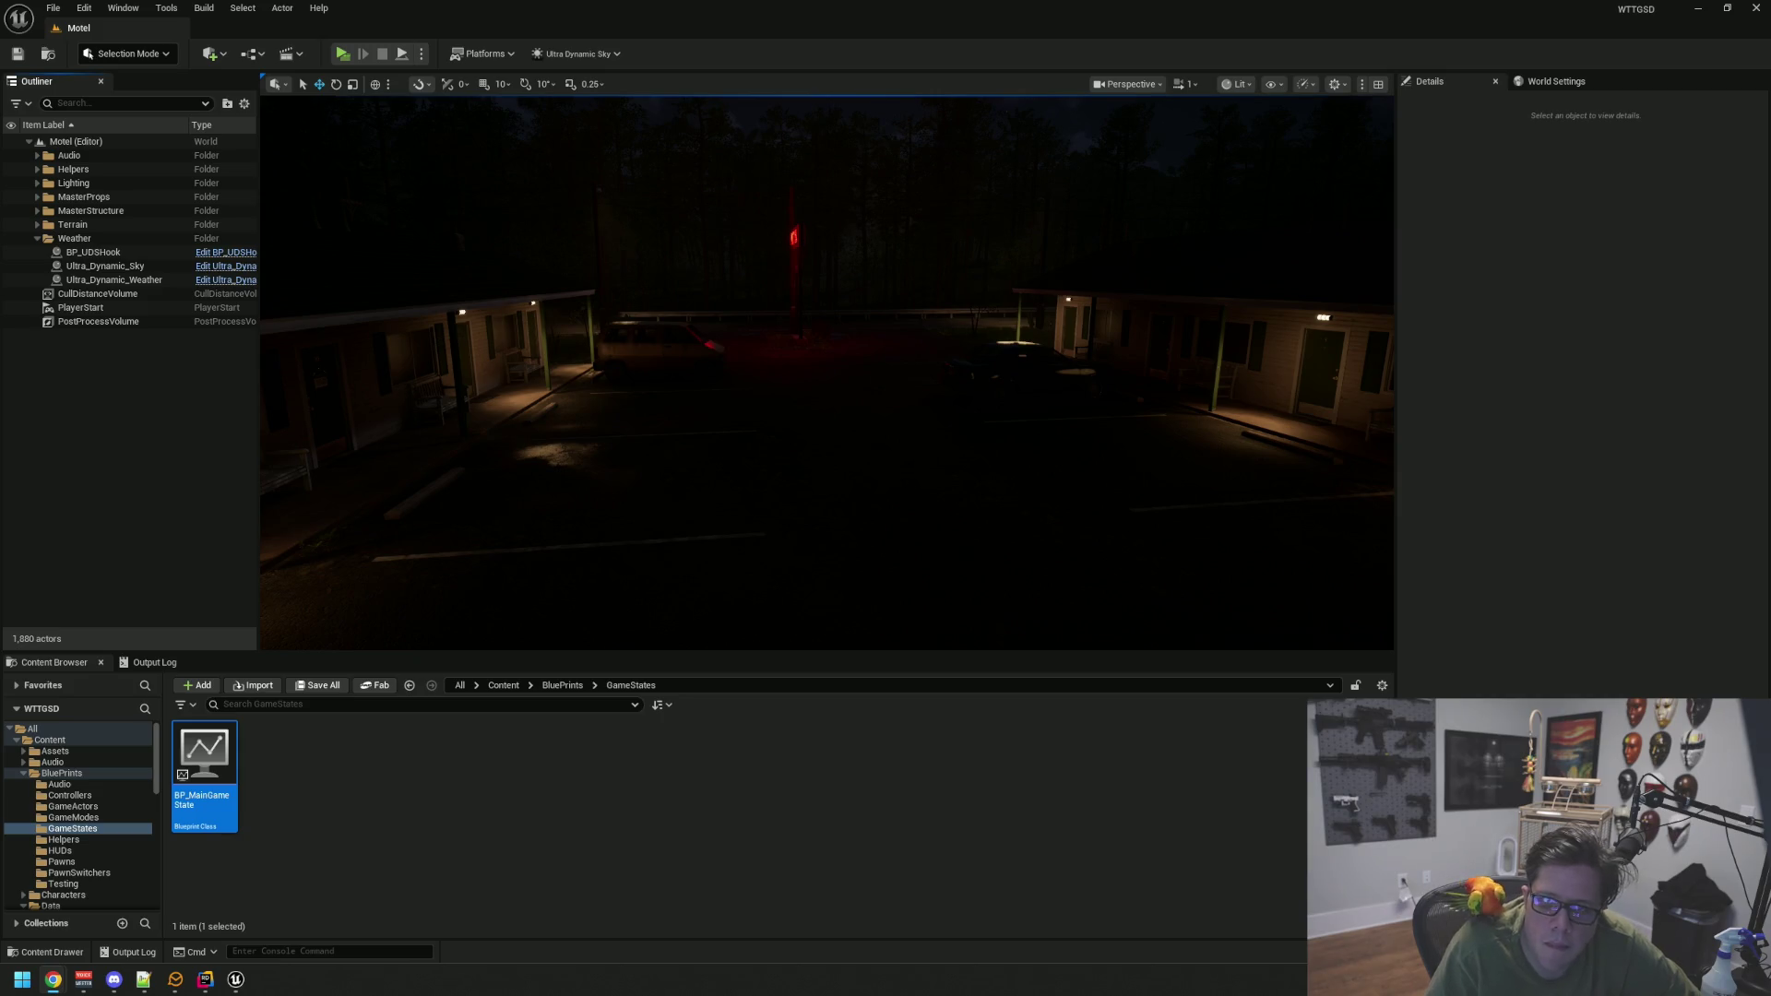
mouse_move(1274, 372)
mouse_down()
mouse_move(980, 375)
mouse_move(980, 323)
mouse_move(960, 356)
mouse_move(917, 308)
mouse_move(987, 319)
mouse_up()
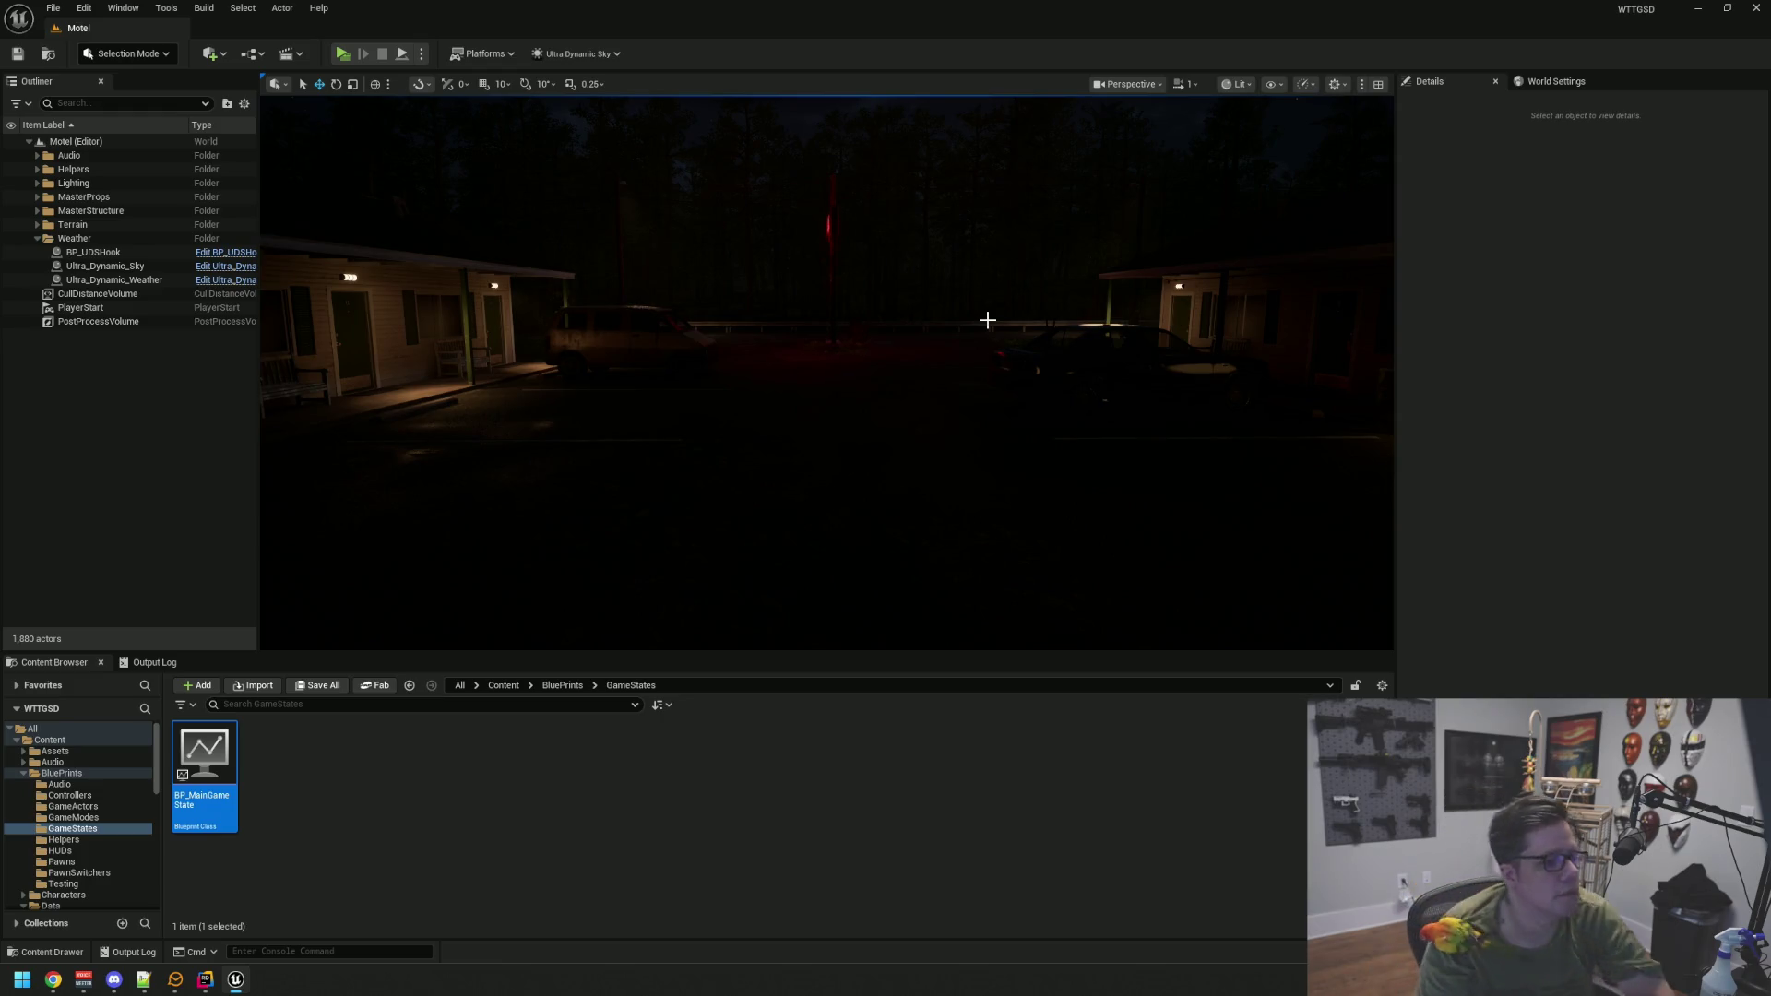
drag(1032, 289, 935, 350)
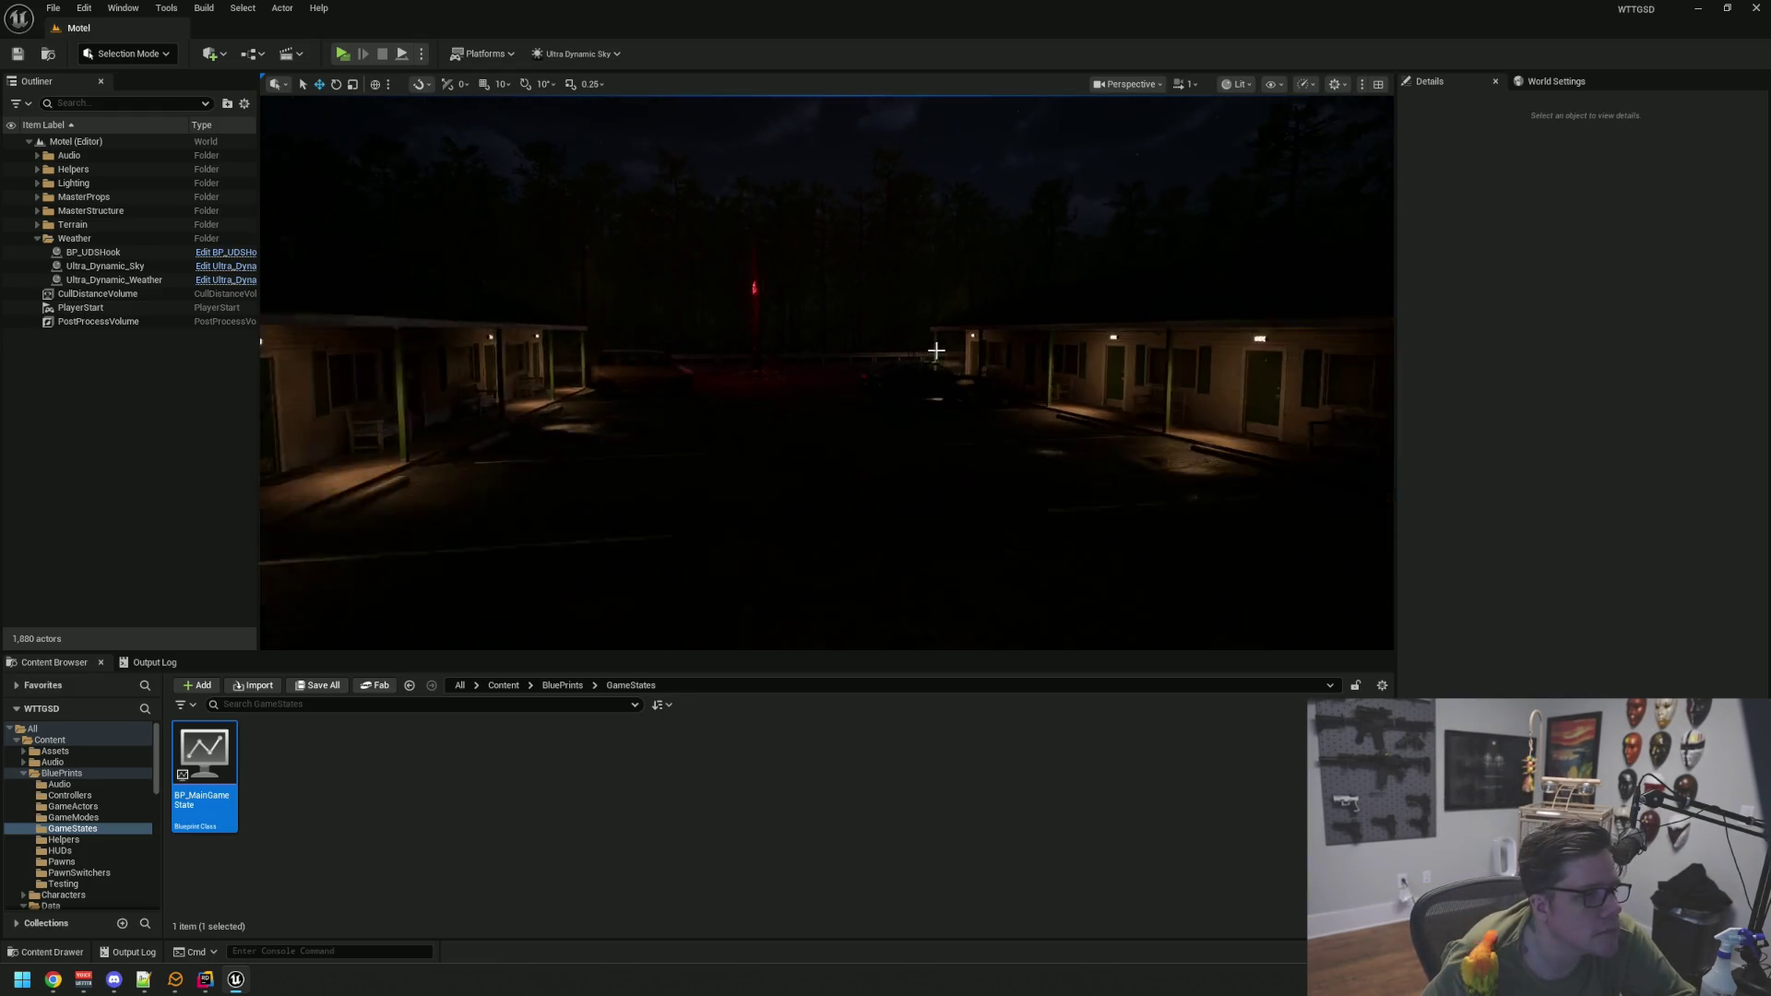
scroll(935, 350, down, 2)
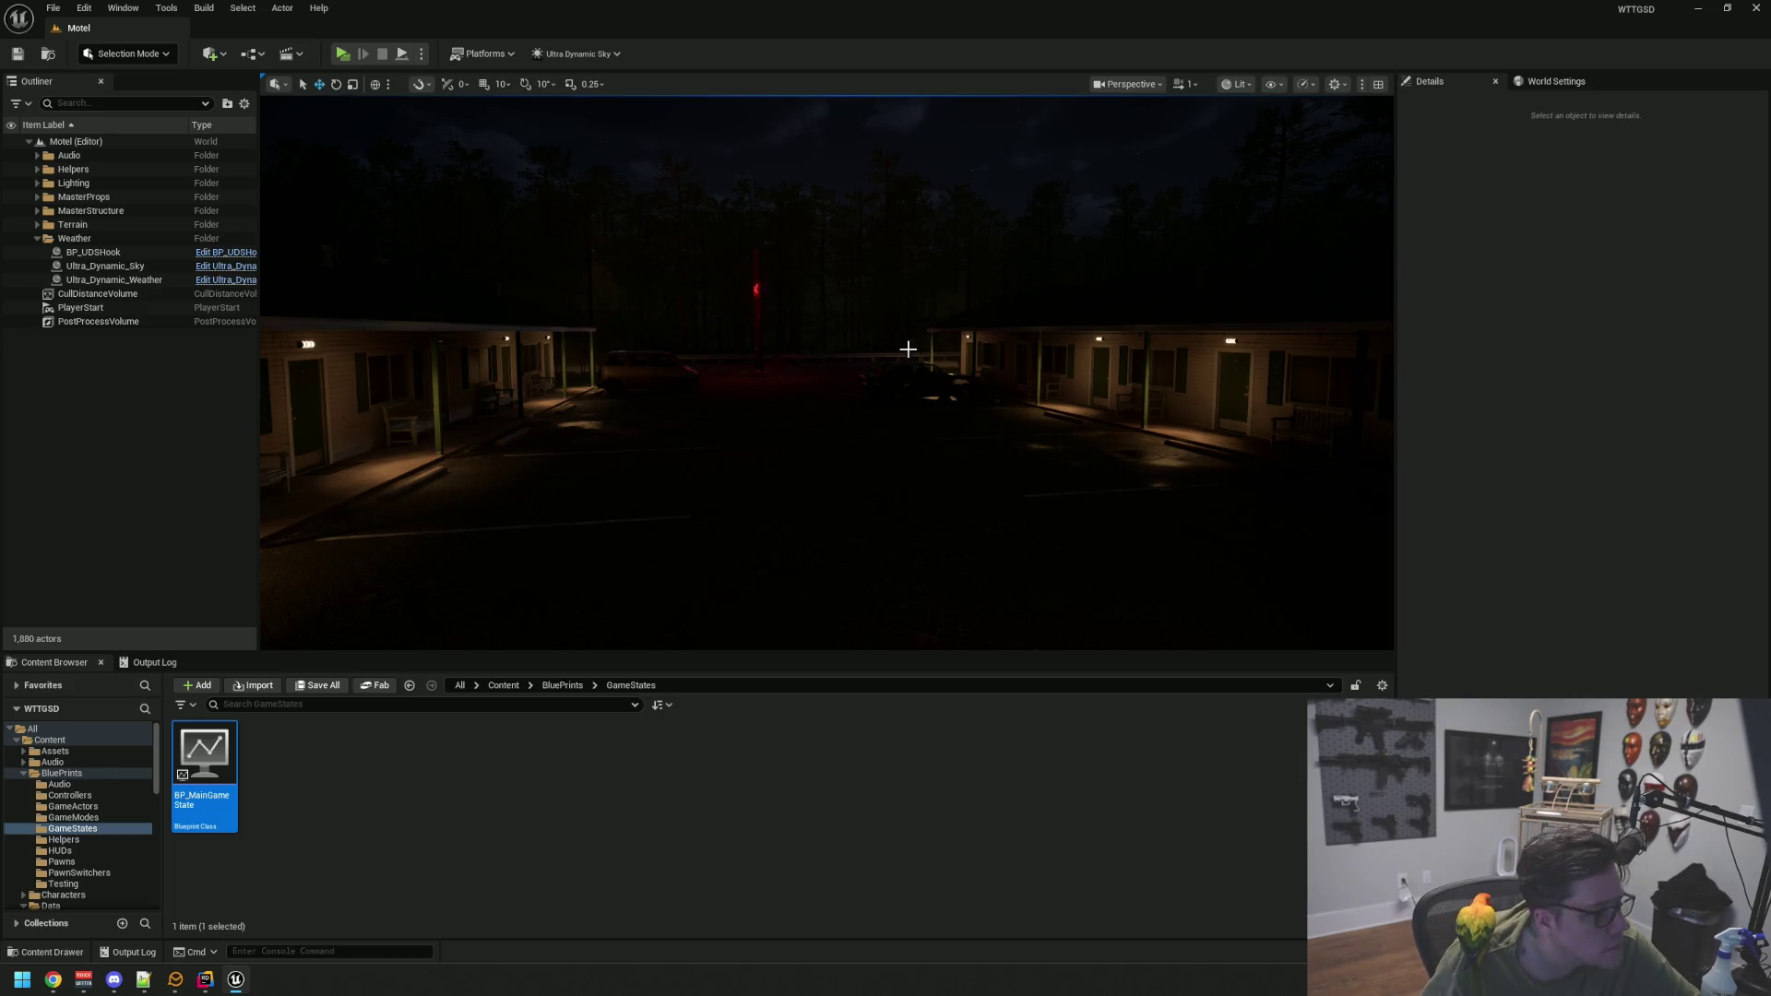
drag(908, 349, 908, 343)
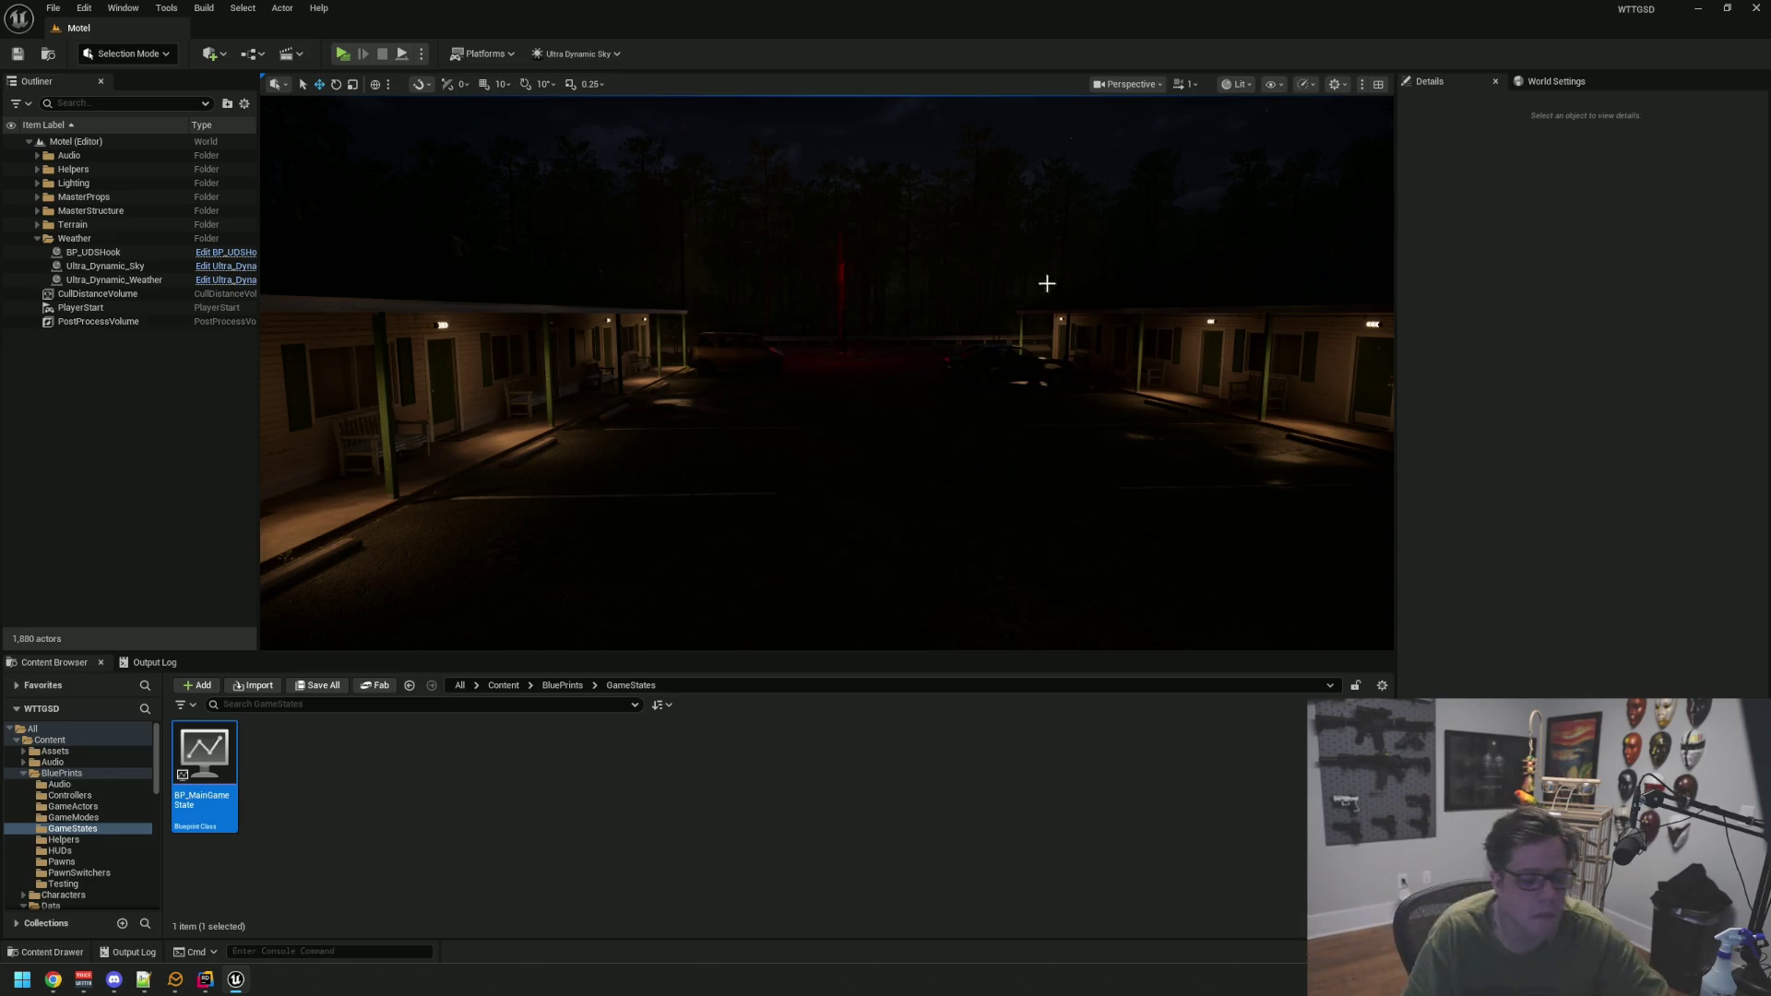
scroll(929, 324, up, 5)
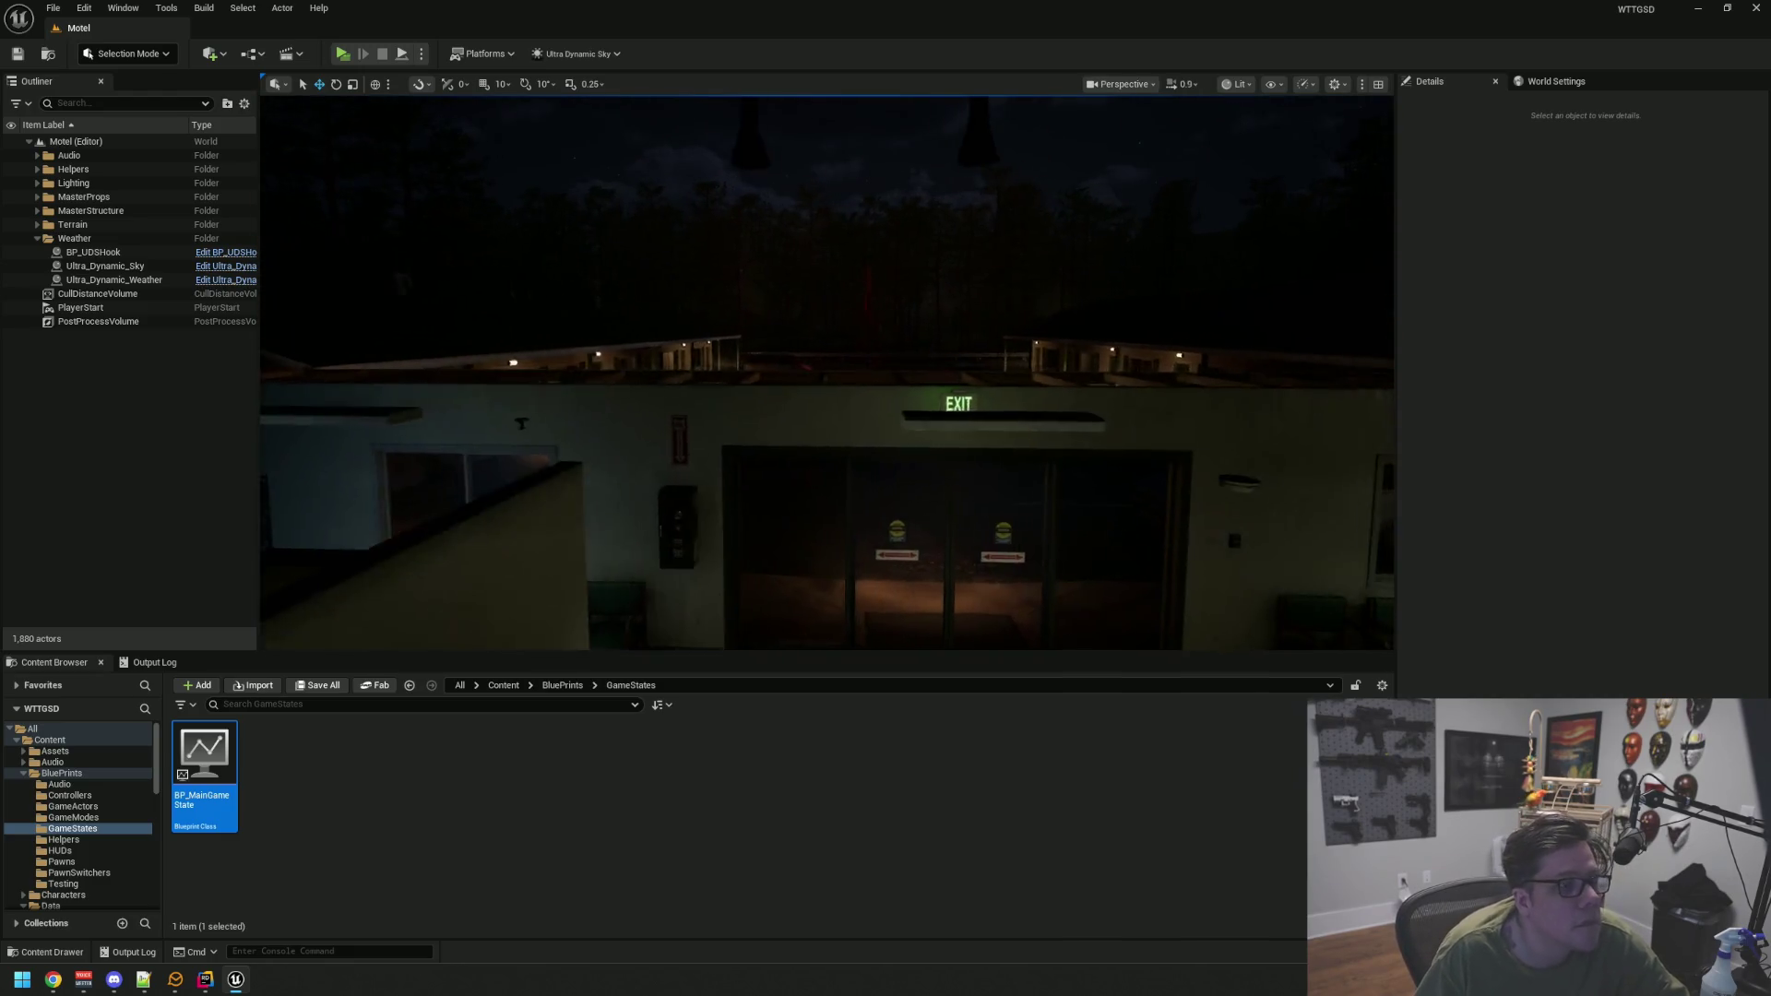
scroll(929, 339, down, 5)
scroll(929, 340, up, 4)
mouse_move(818, 324)
mouse_down()
mouse_move(933, 302)
mouse_move(844, 366)
mouse_move(909, 375)
mouse_move(926, 357)
mouse_move(890, 370)
mouse_up()
scroll(844, 367, up, 6)
scroll(892, 369, down, 4)
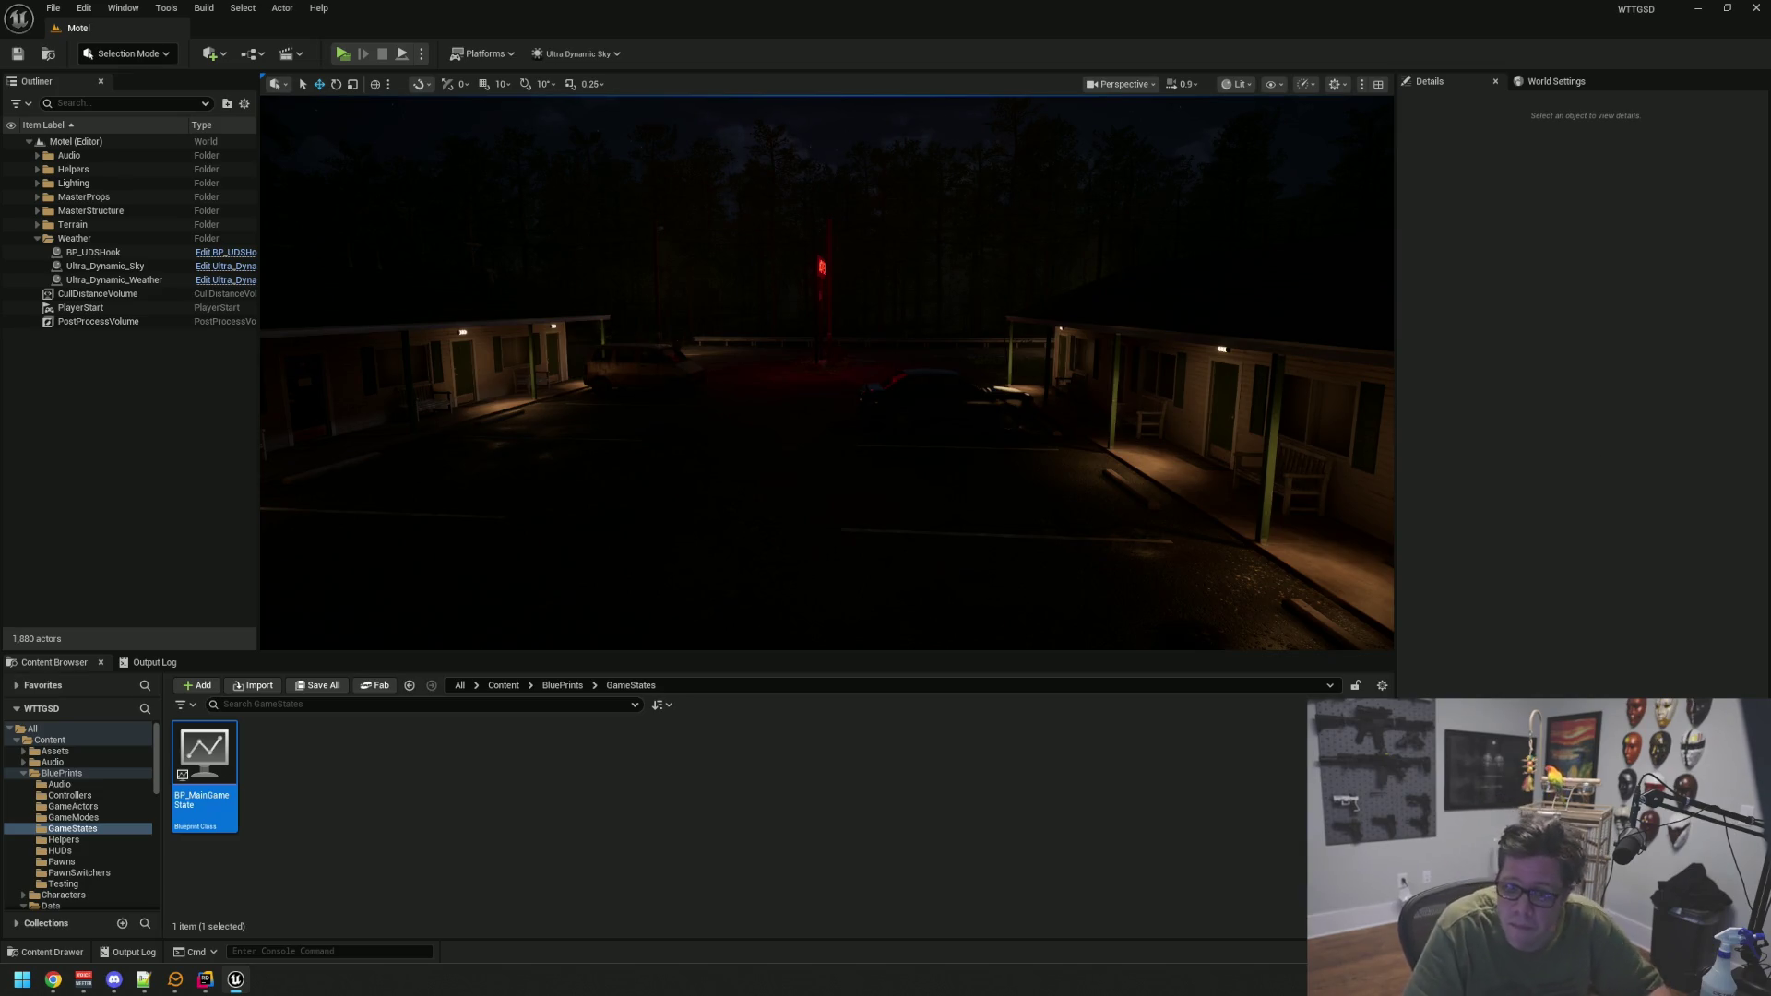
key(alt+Tab)
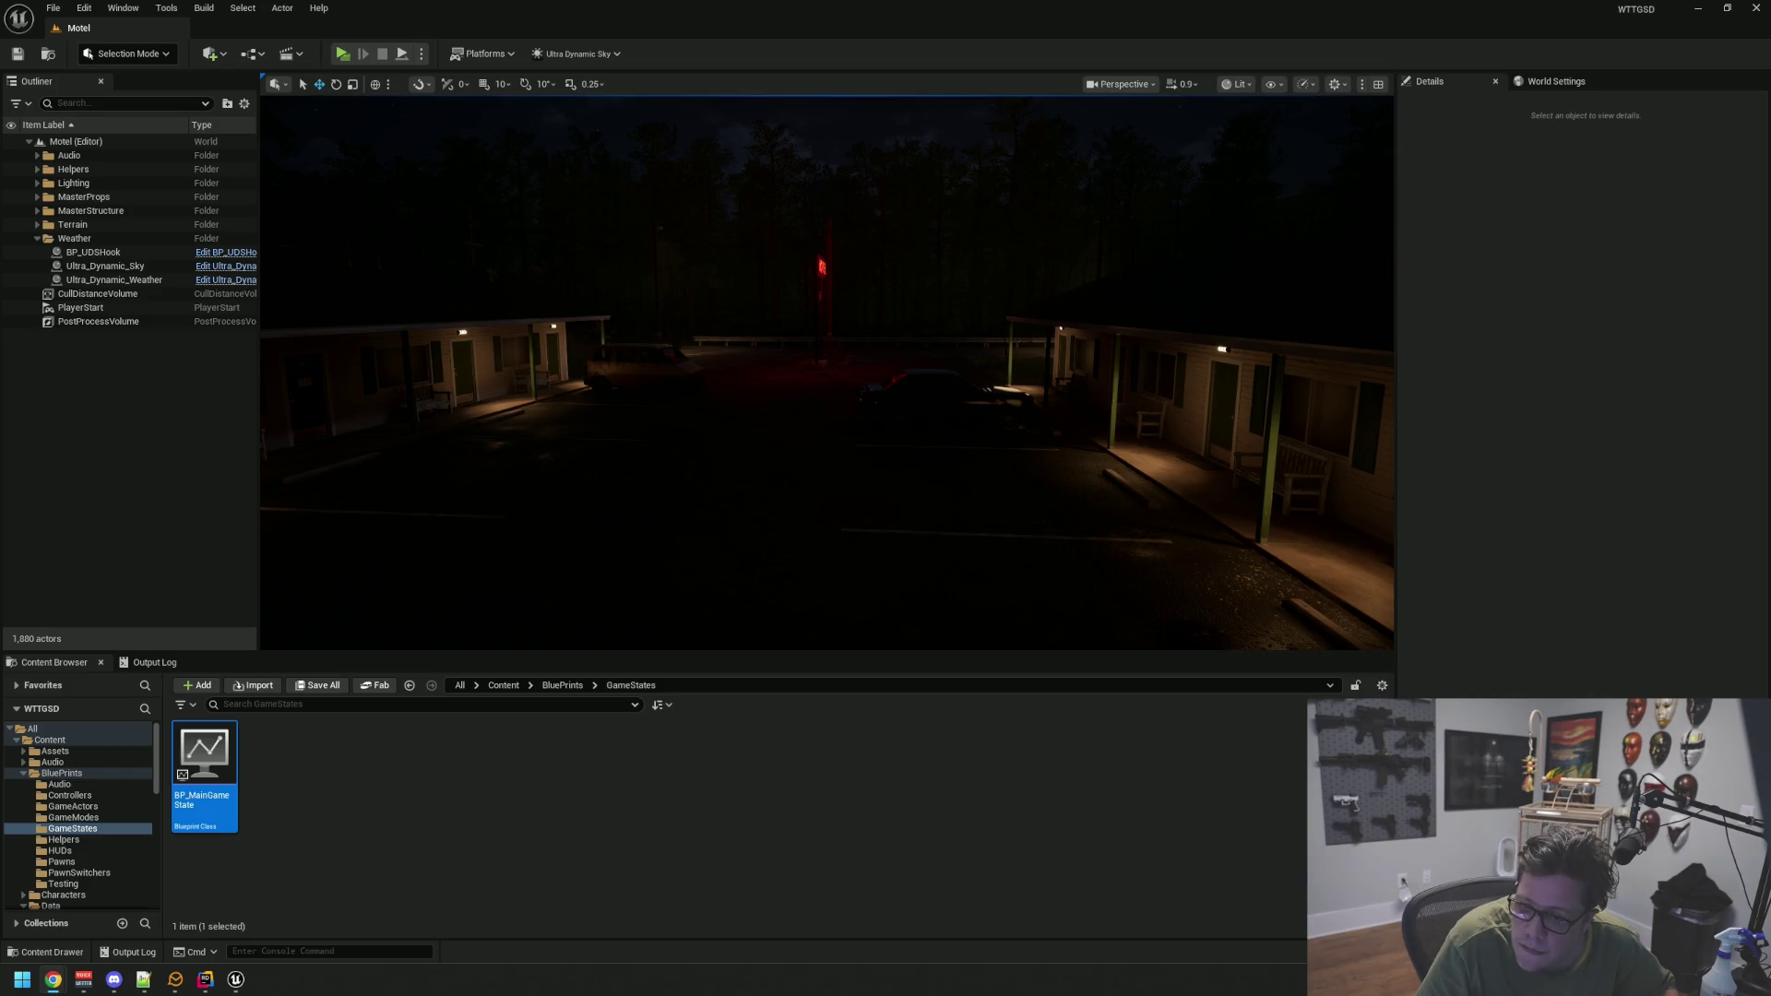
drag(1262, 314, 1263, 313)
drag(658, 338, 658, 339)
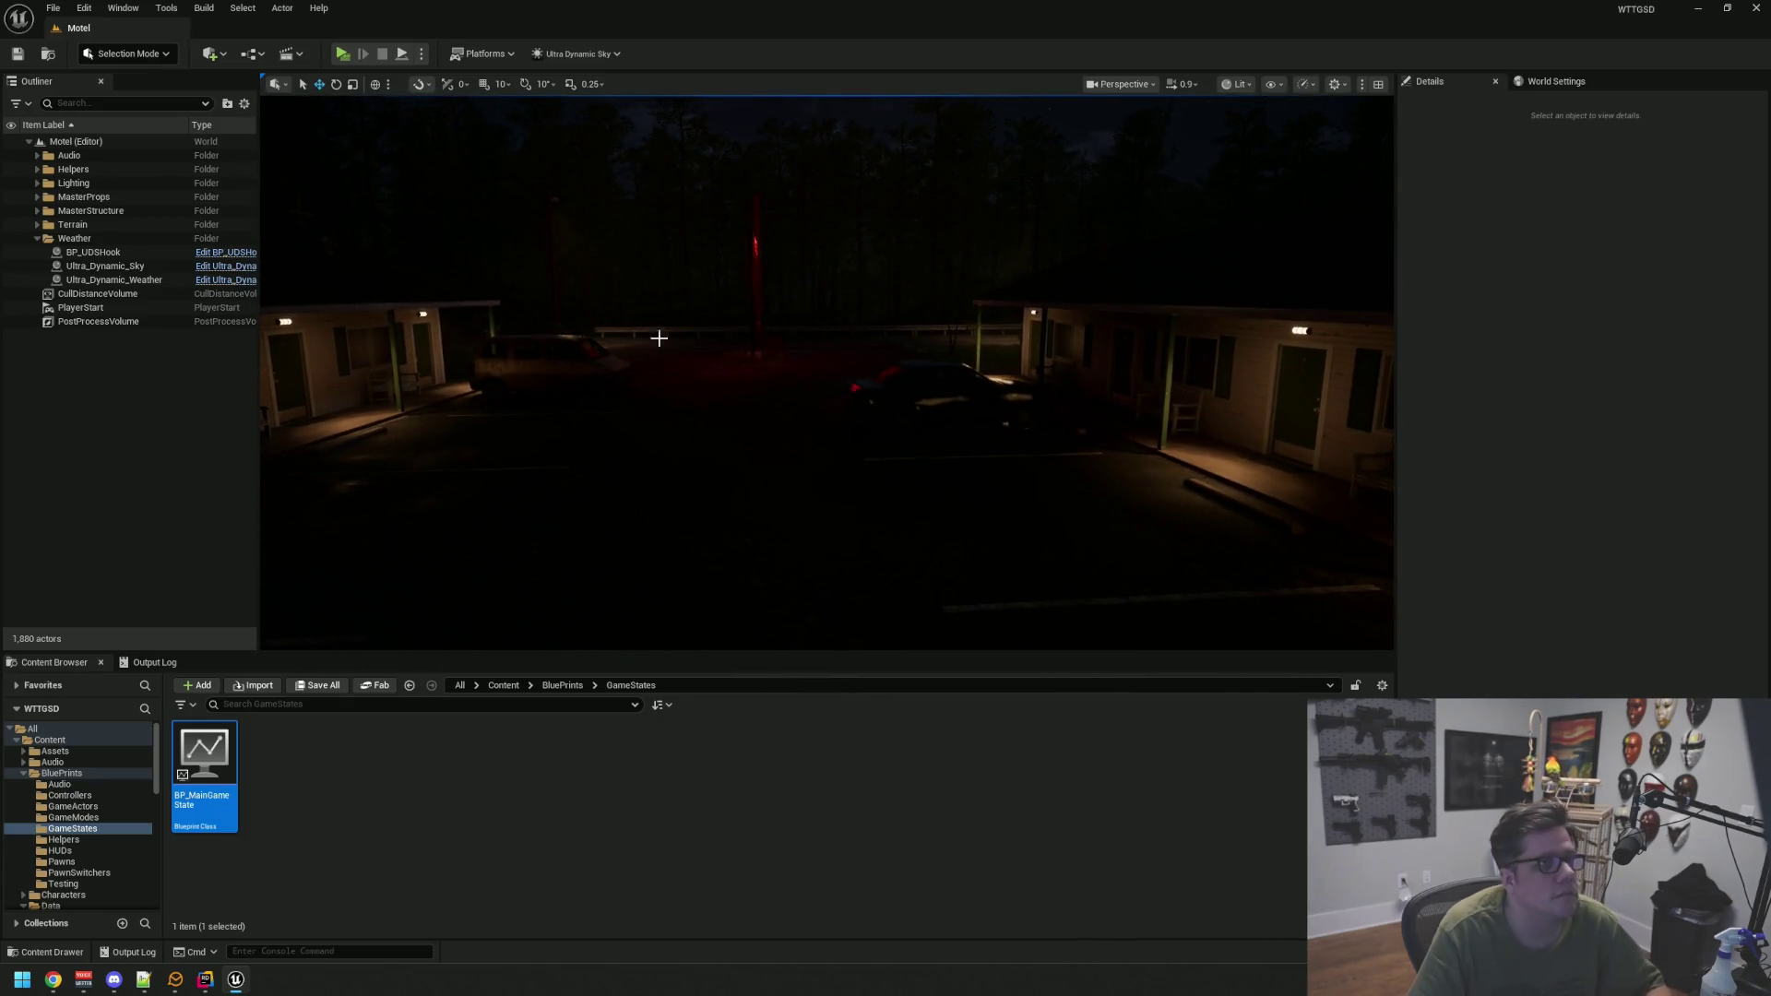
drag(314, 416, 313, 416)
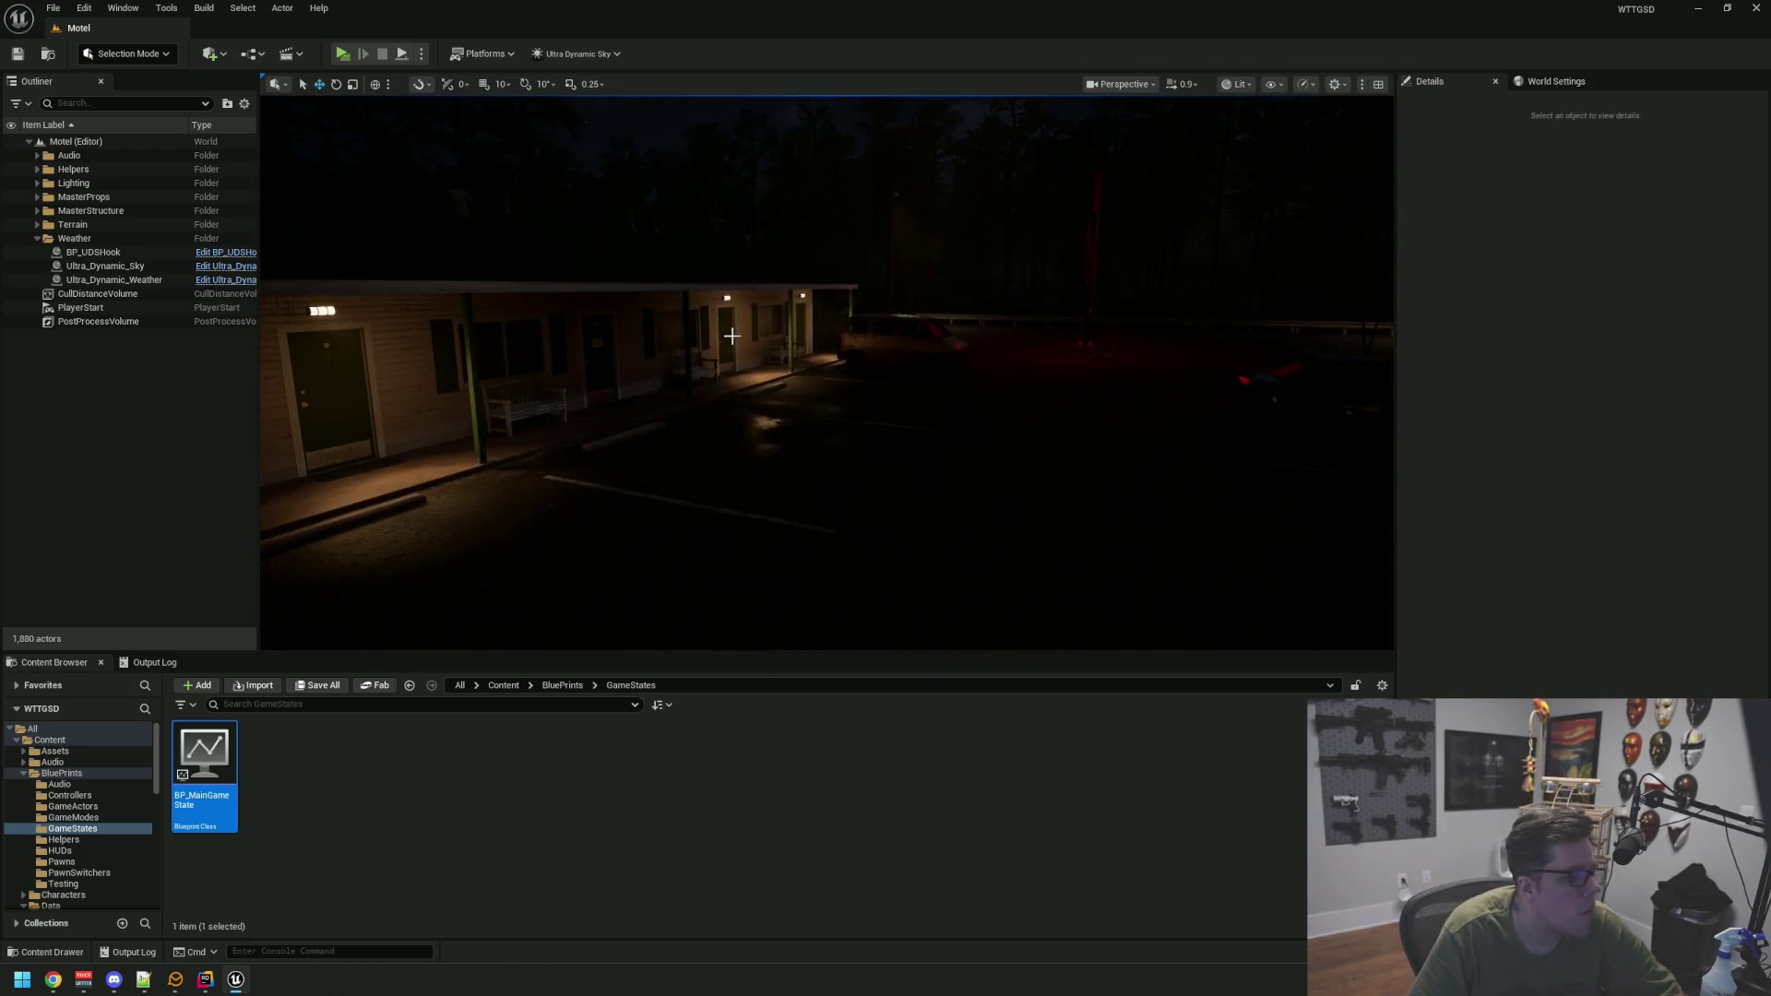
double_click(204, 765)
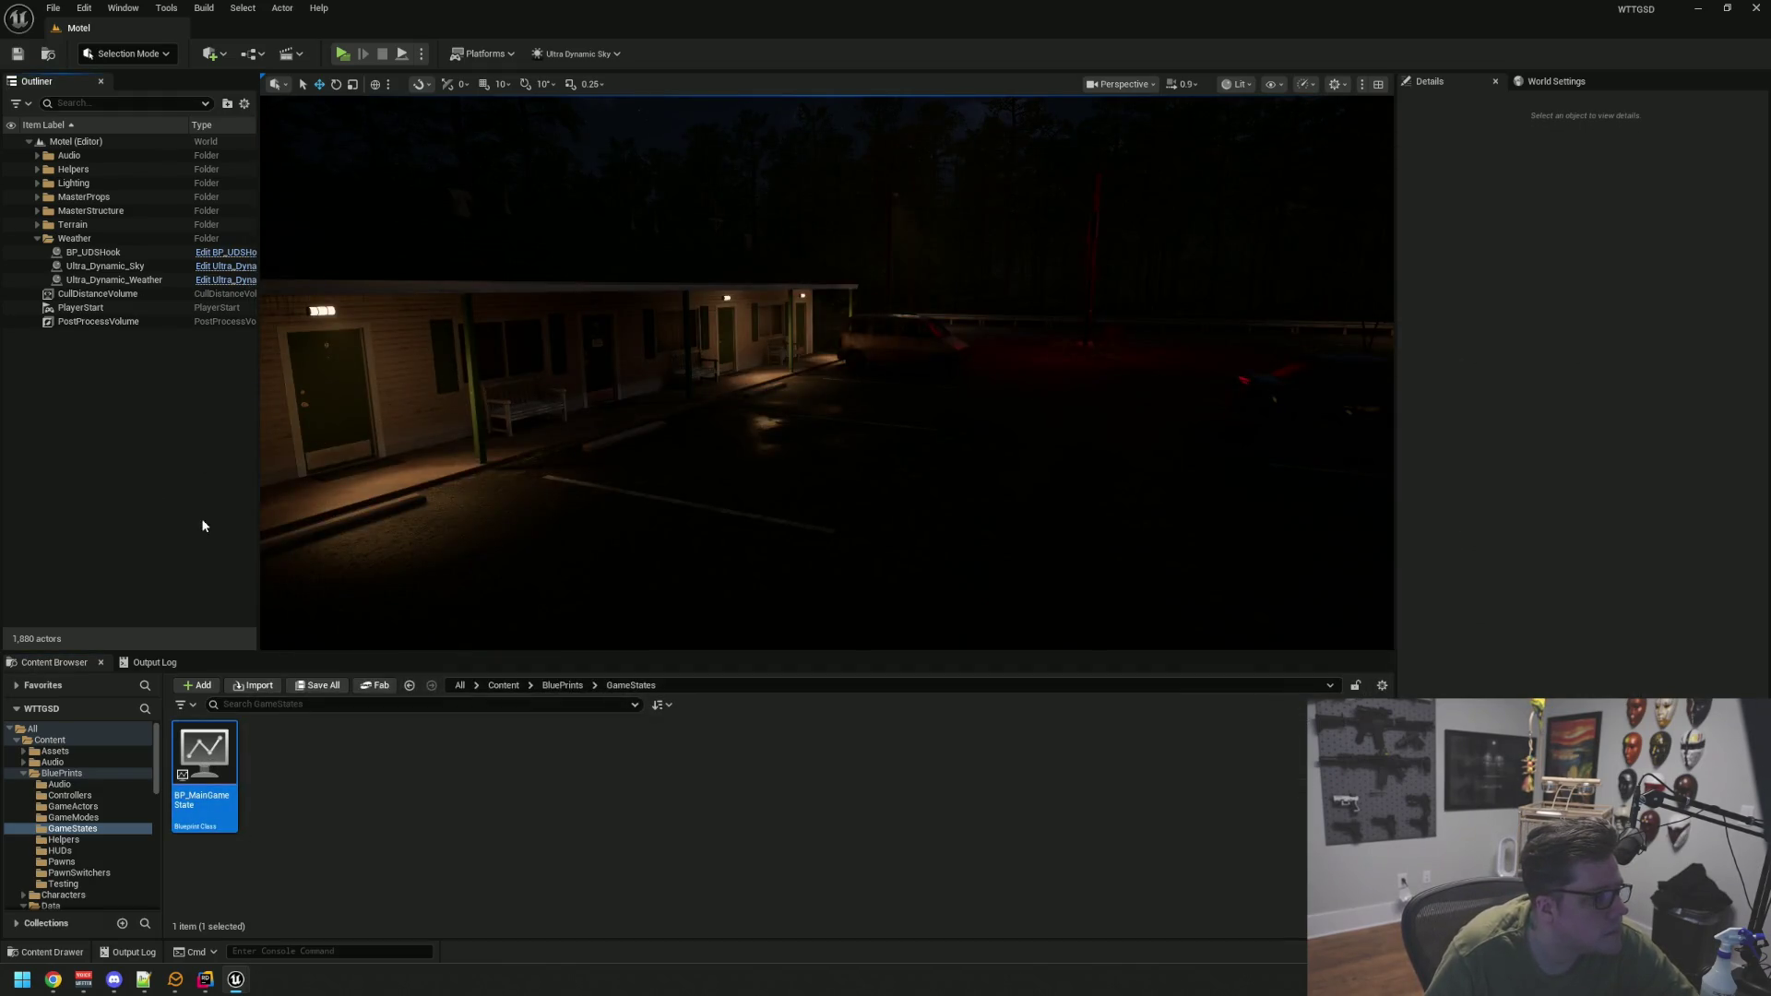
Select Ultra_Dynamic_Sky to show its Details (Time Of Day 2200.0, Night Brightness 1.0)
click(161, 9)
mouse_move(262, 123)
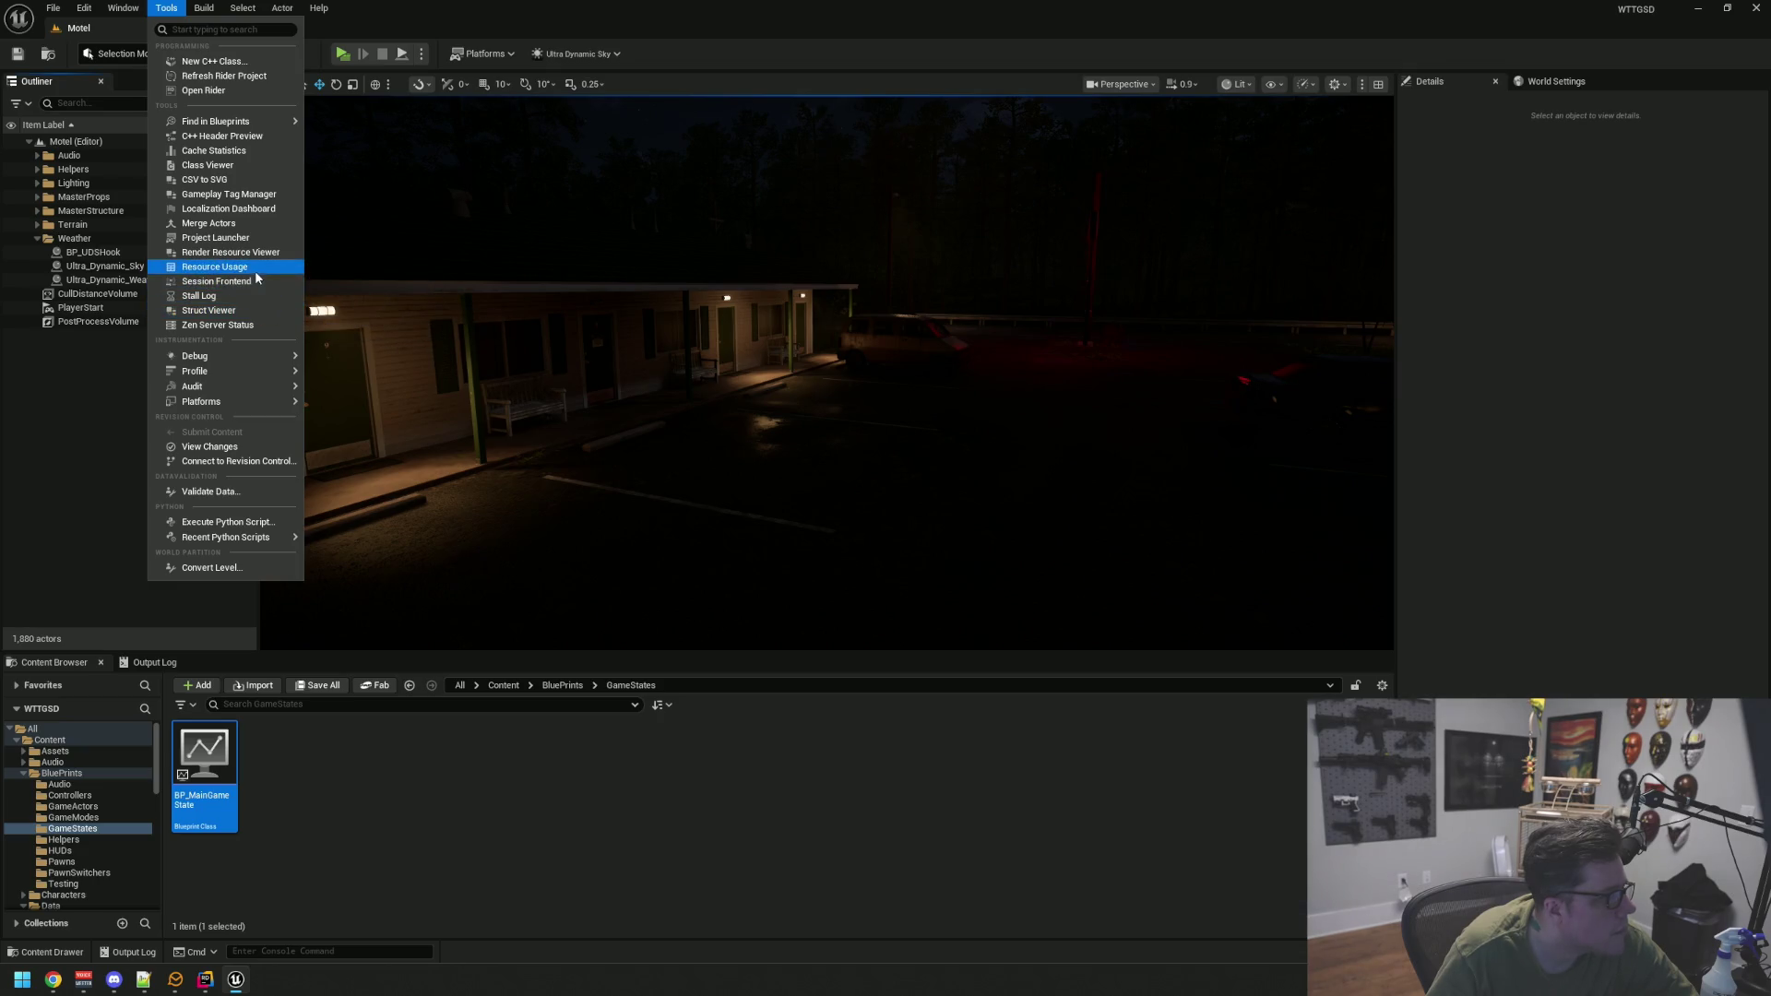
click(51, 350)
click(115, 266)
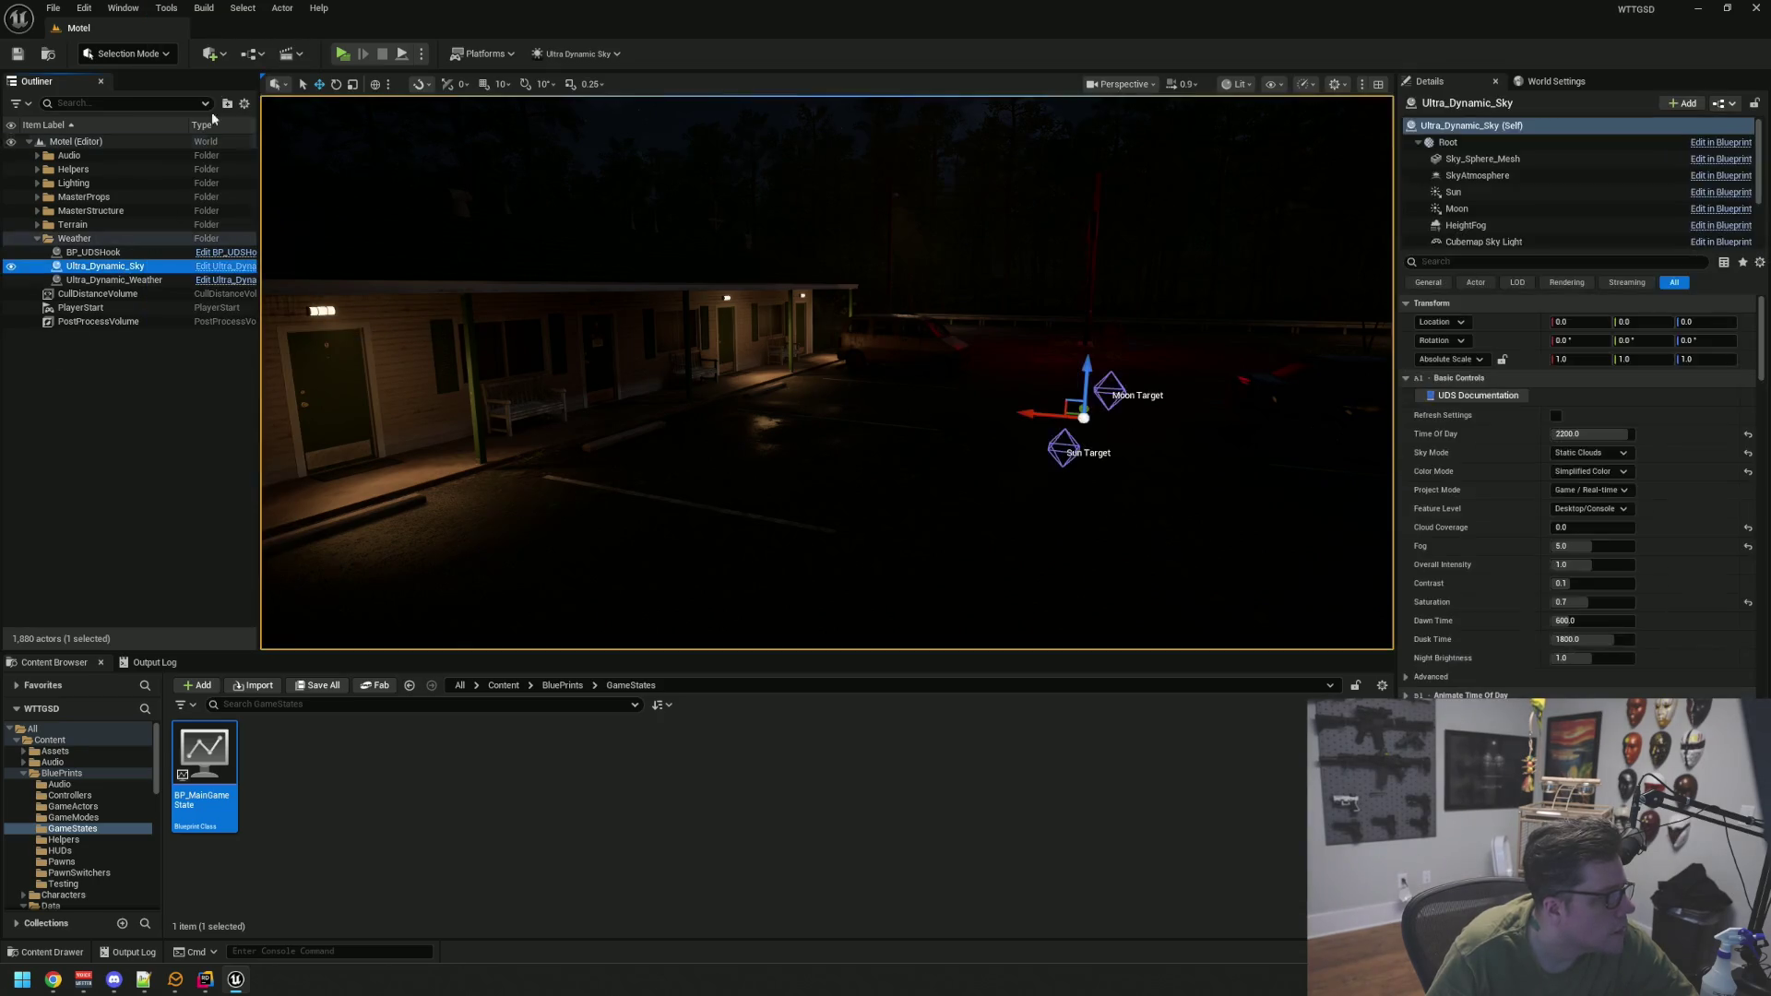
Open the Ultra Dynamic Sky help documentation from the Tools menu
click(166, 8)
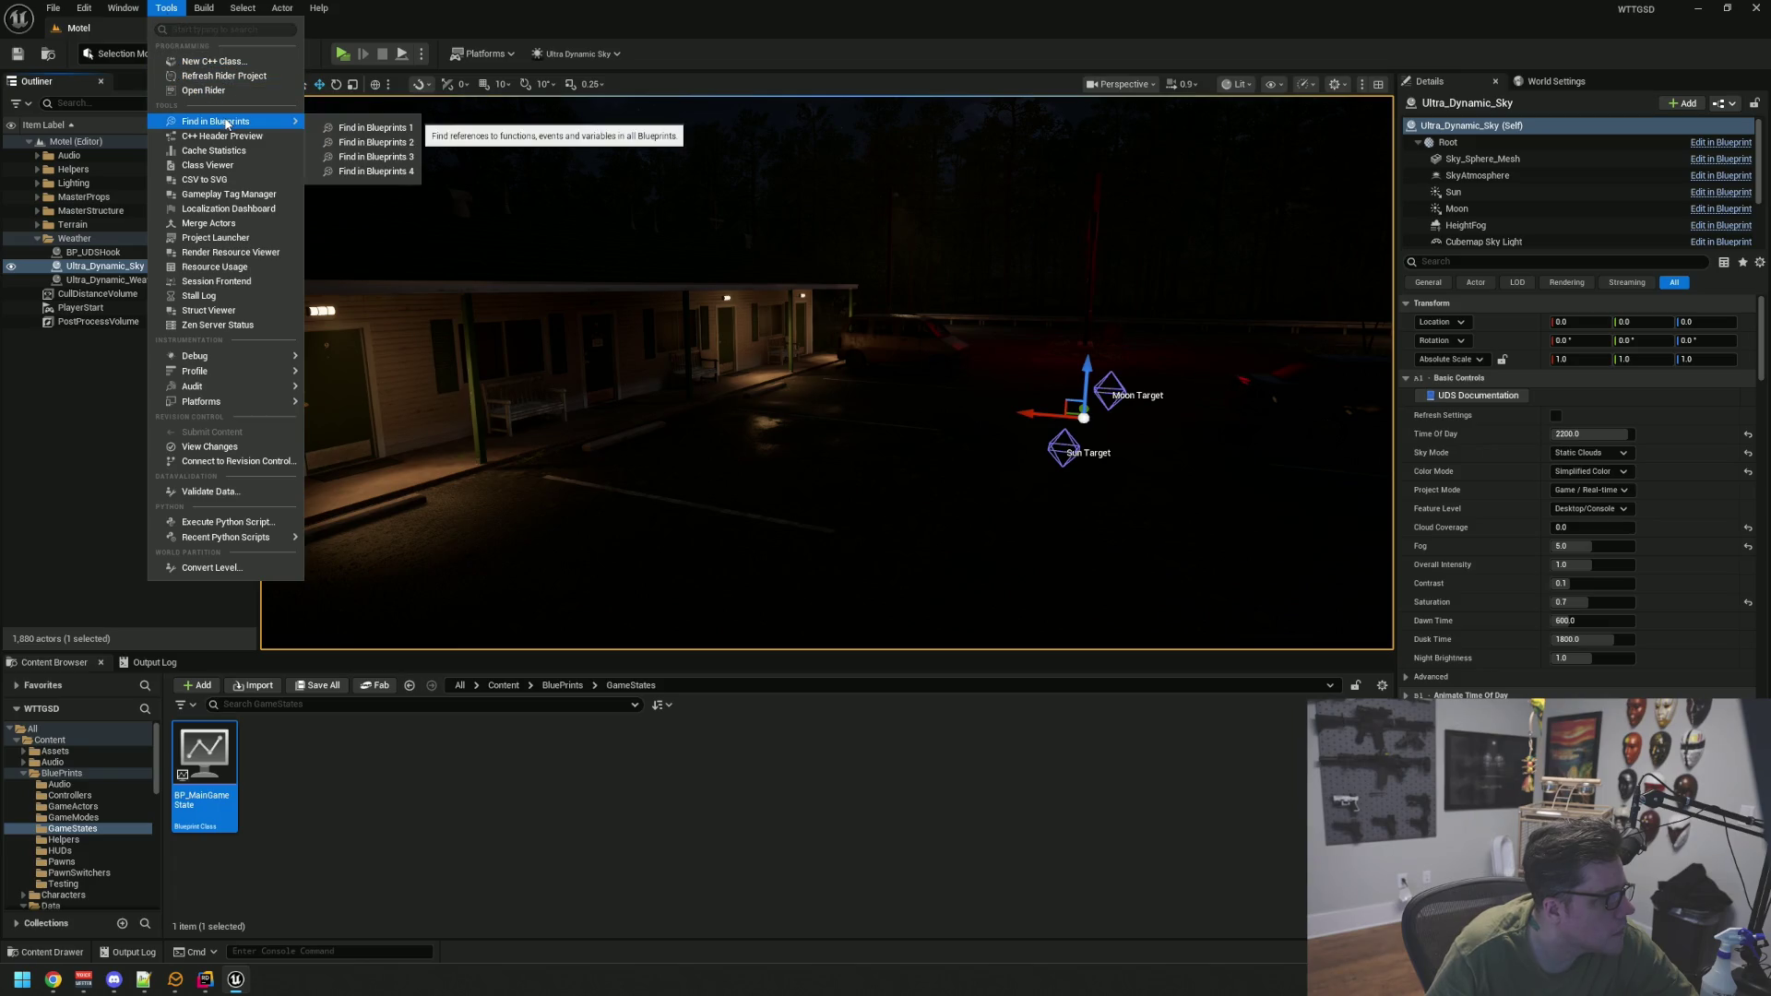
mouse_move(226, 358)
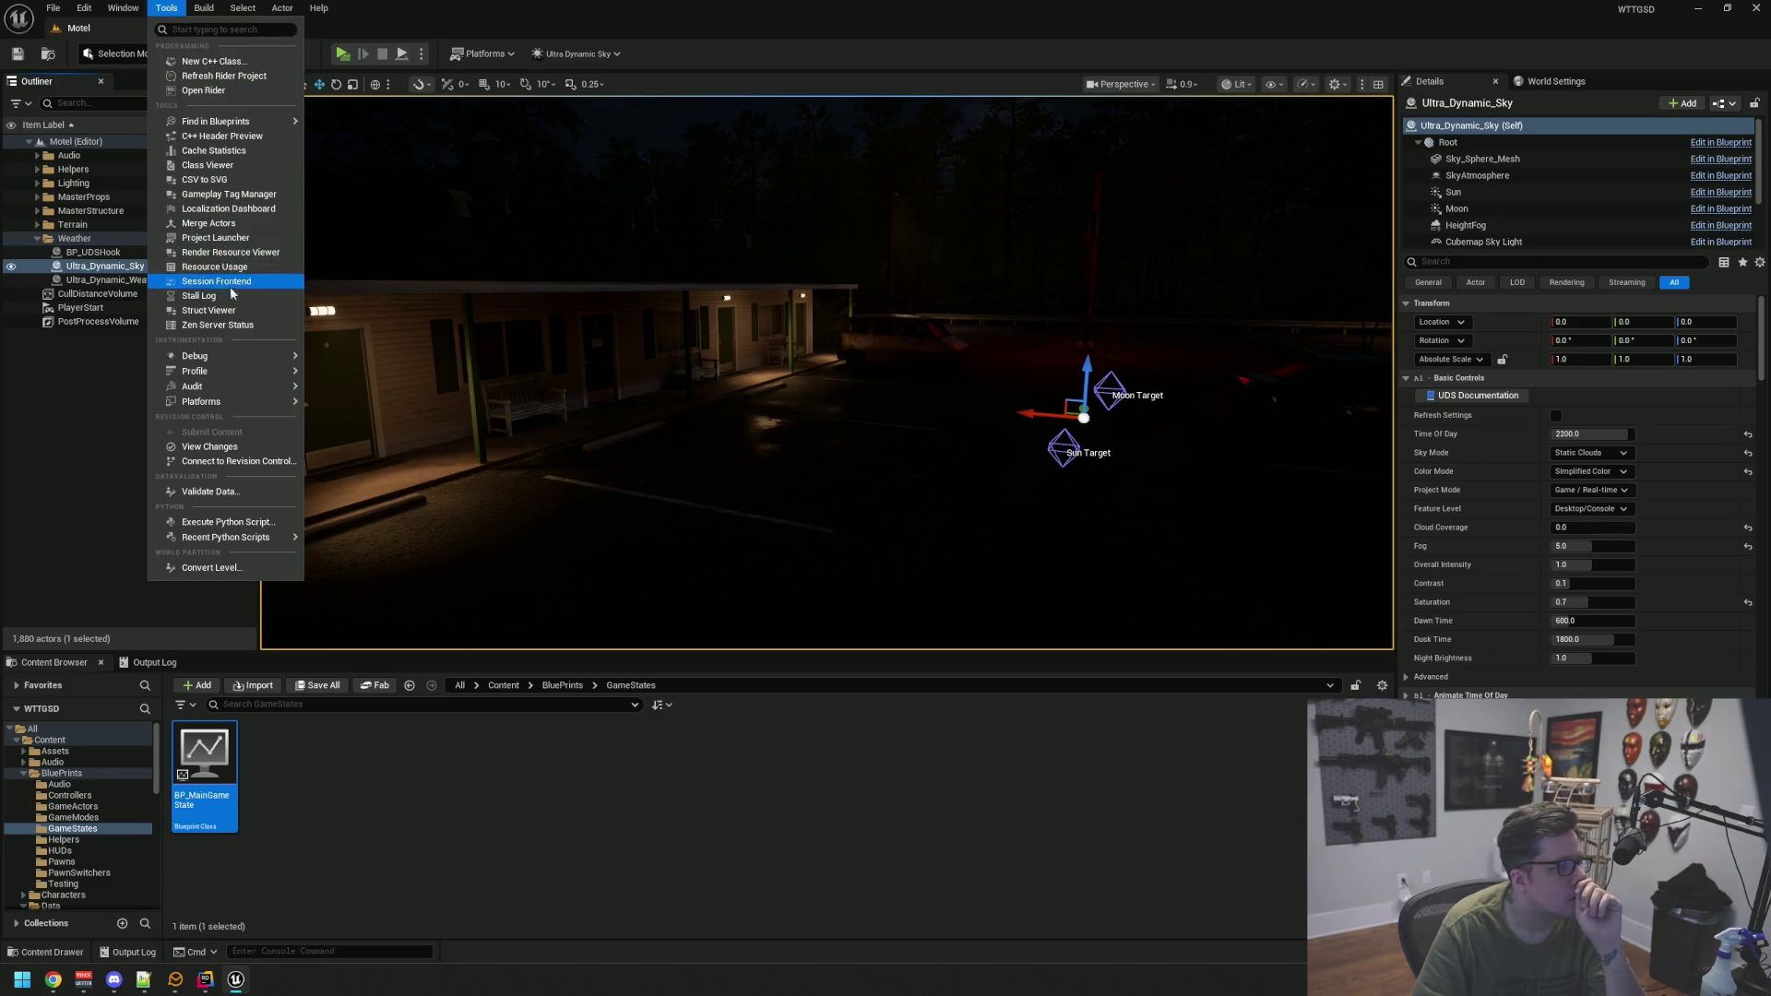
mouse_move(234, 393)
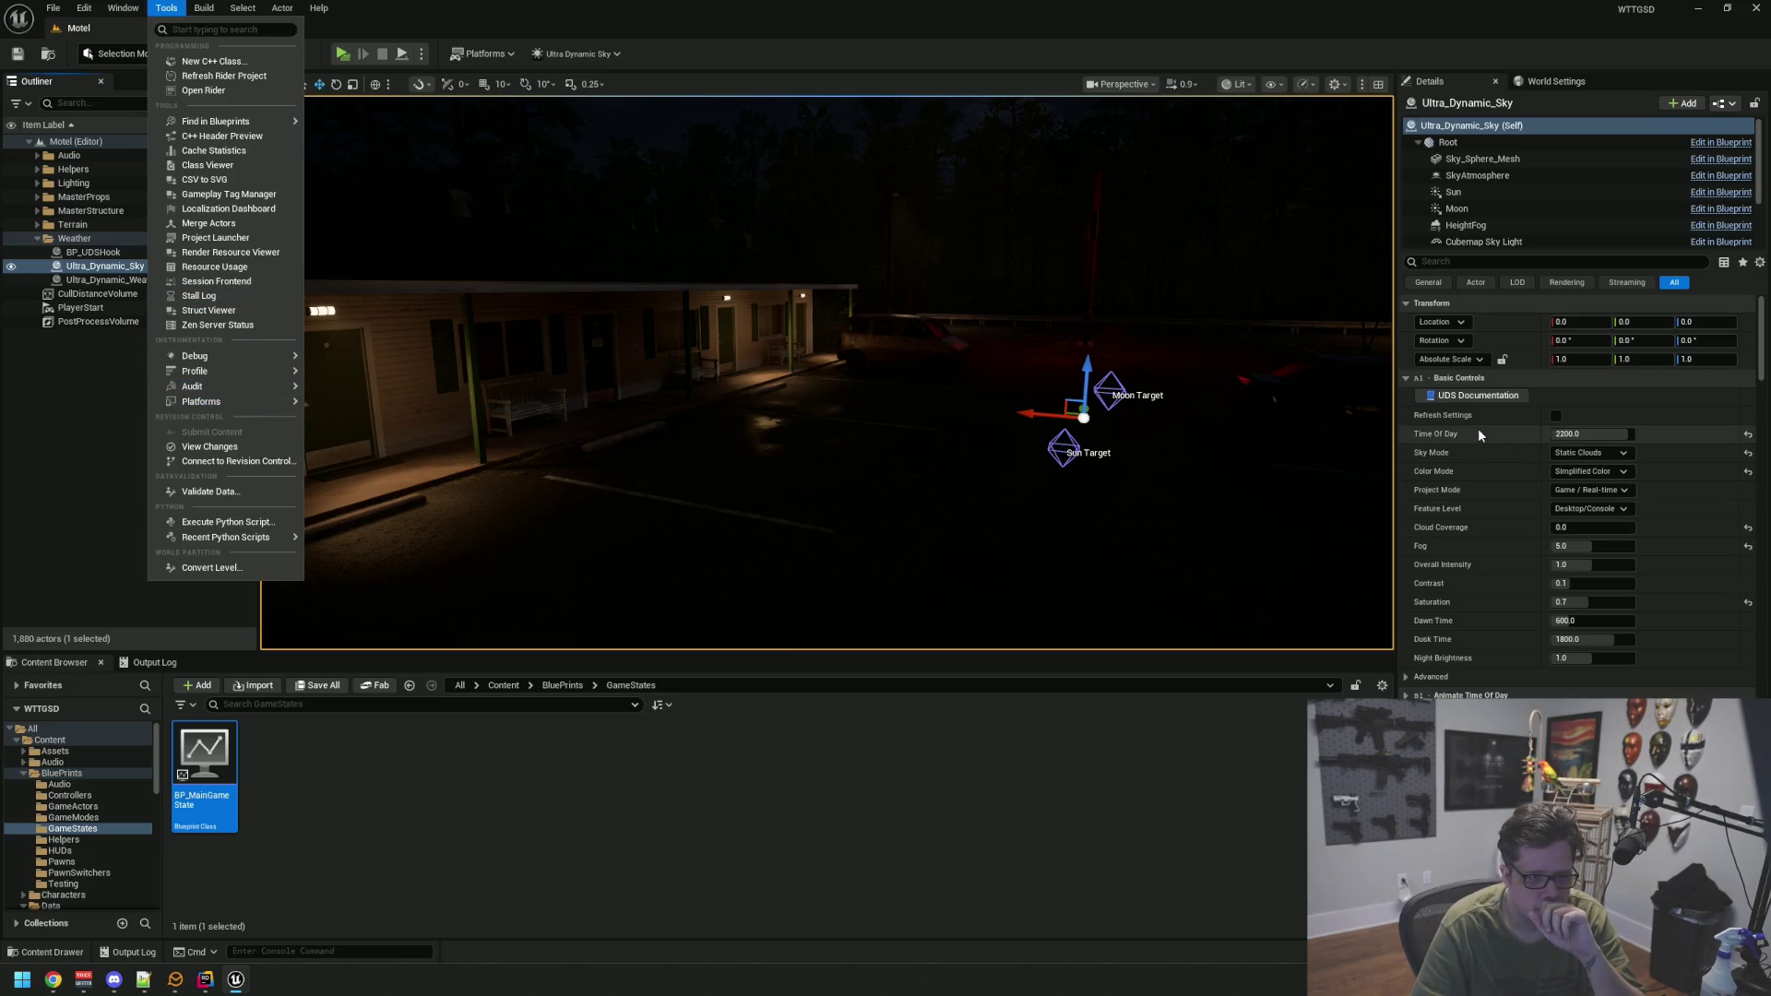
click(1483, 399)
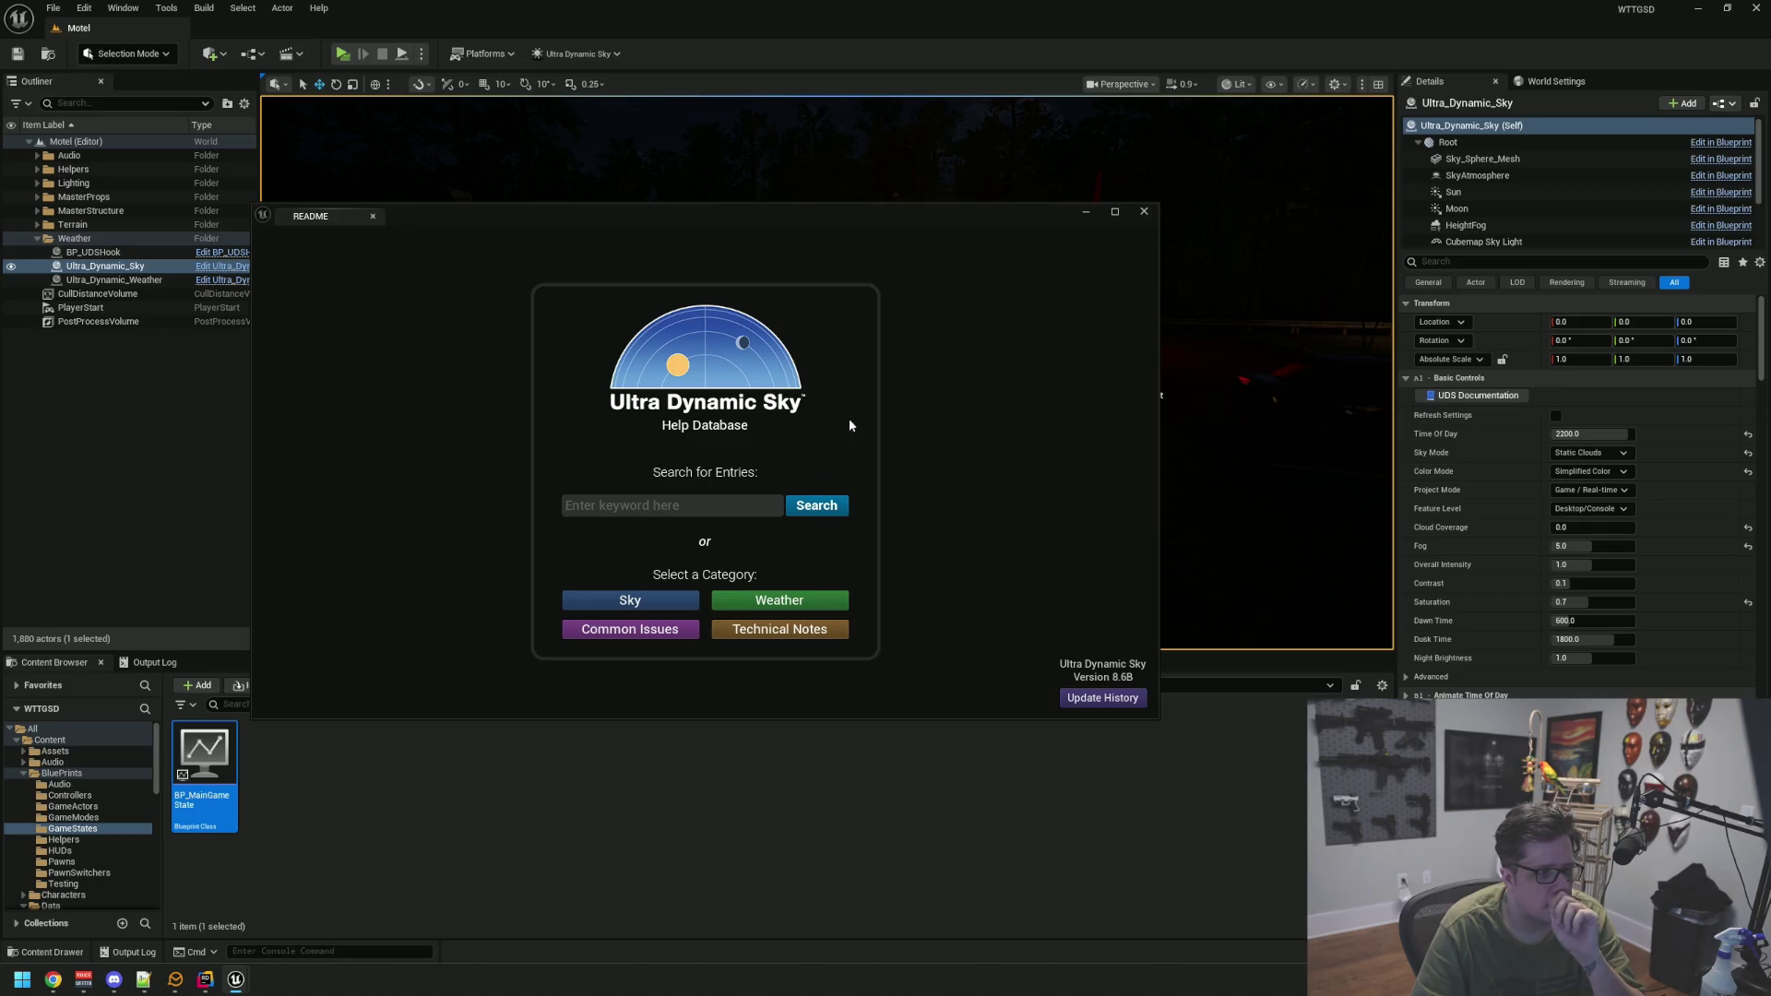
Search the sky help database for 'Sky Modif'
click(725, 506)
text(Sky M)
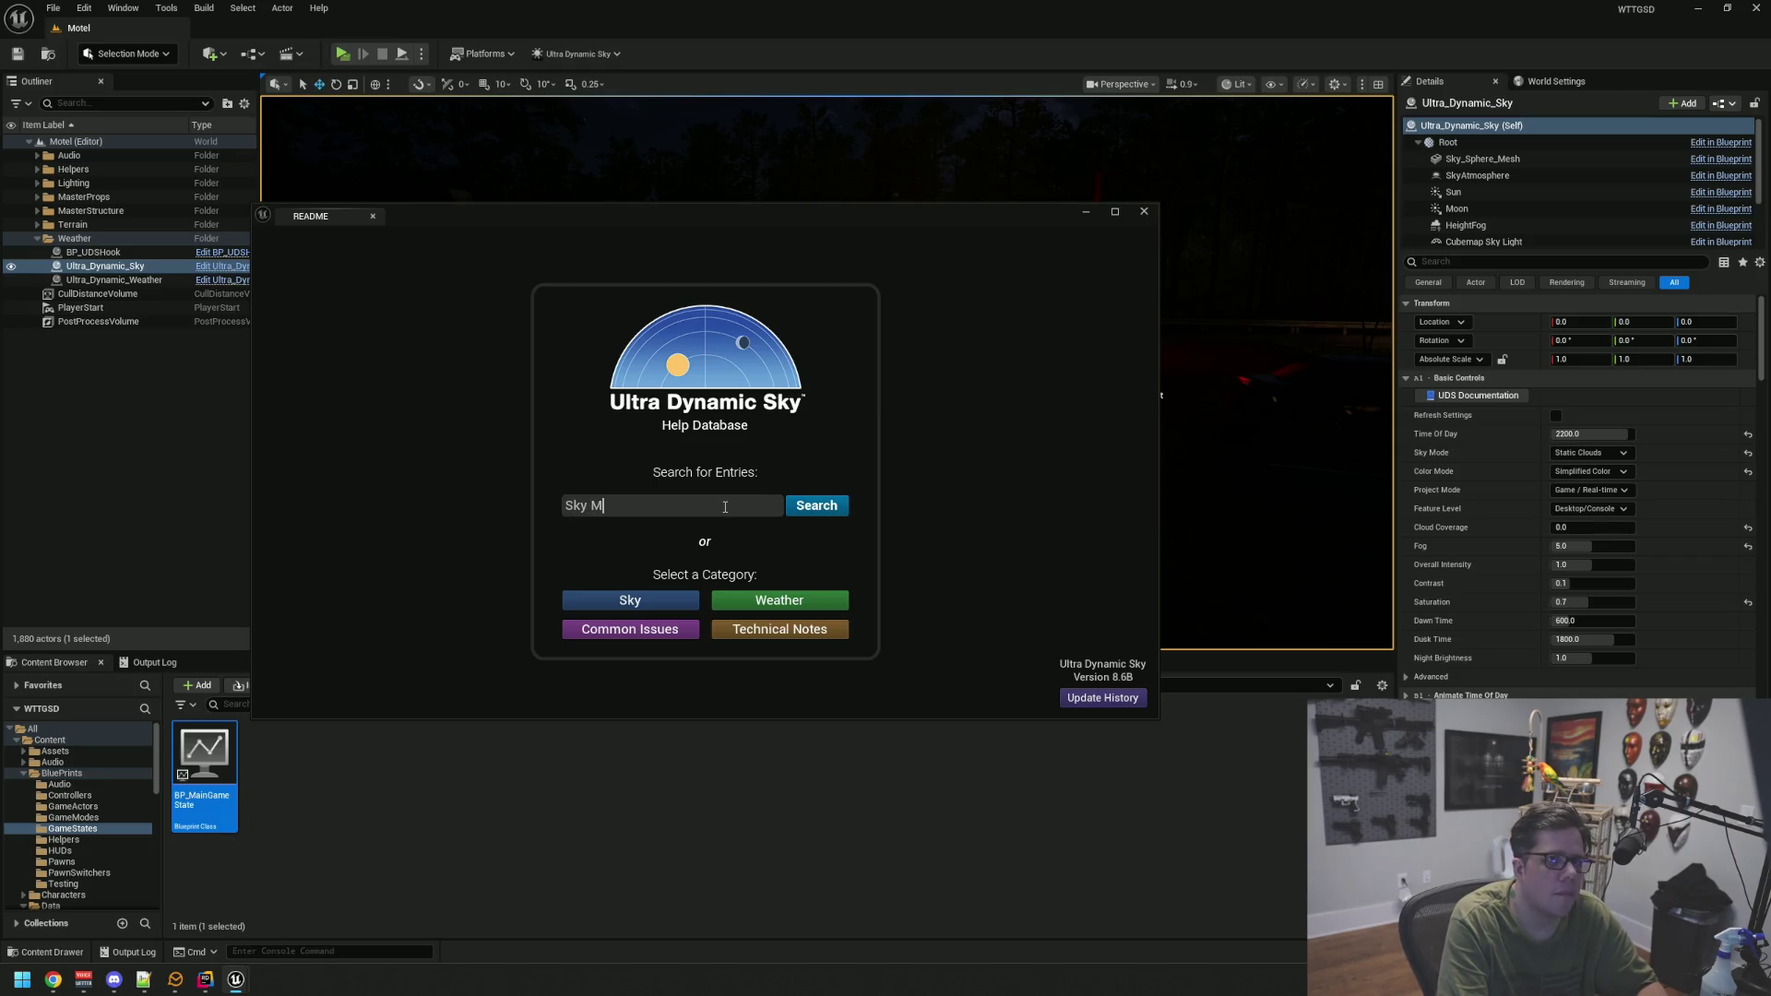
key(Return)
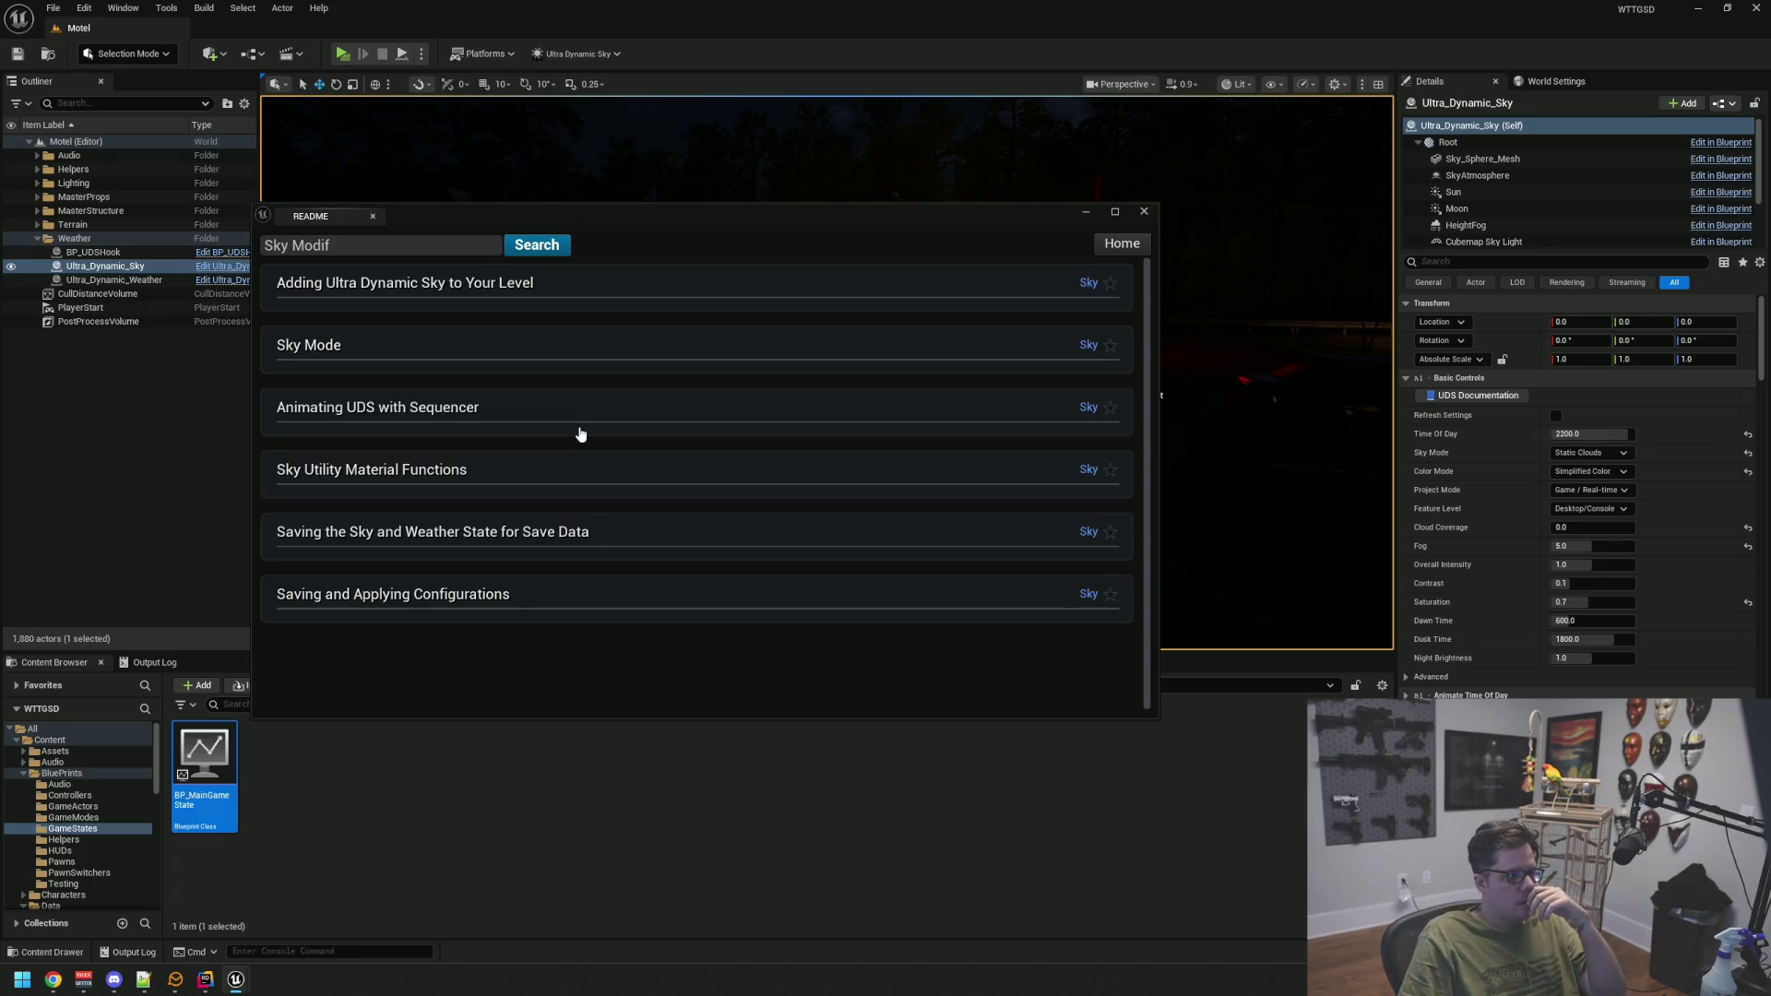
Expand Sky Utility Material Functions, scroll through the results, then close the README
click(547, 472)
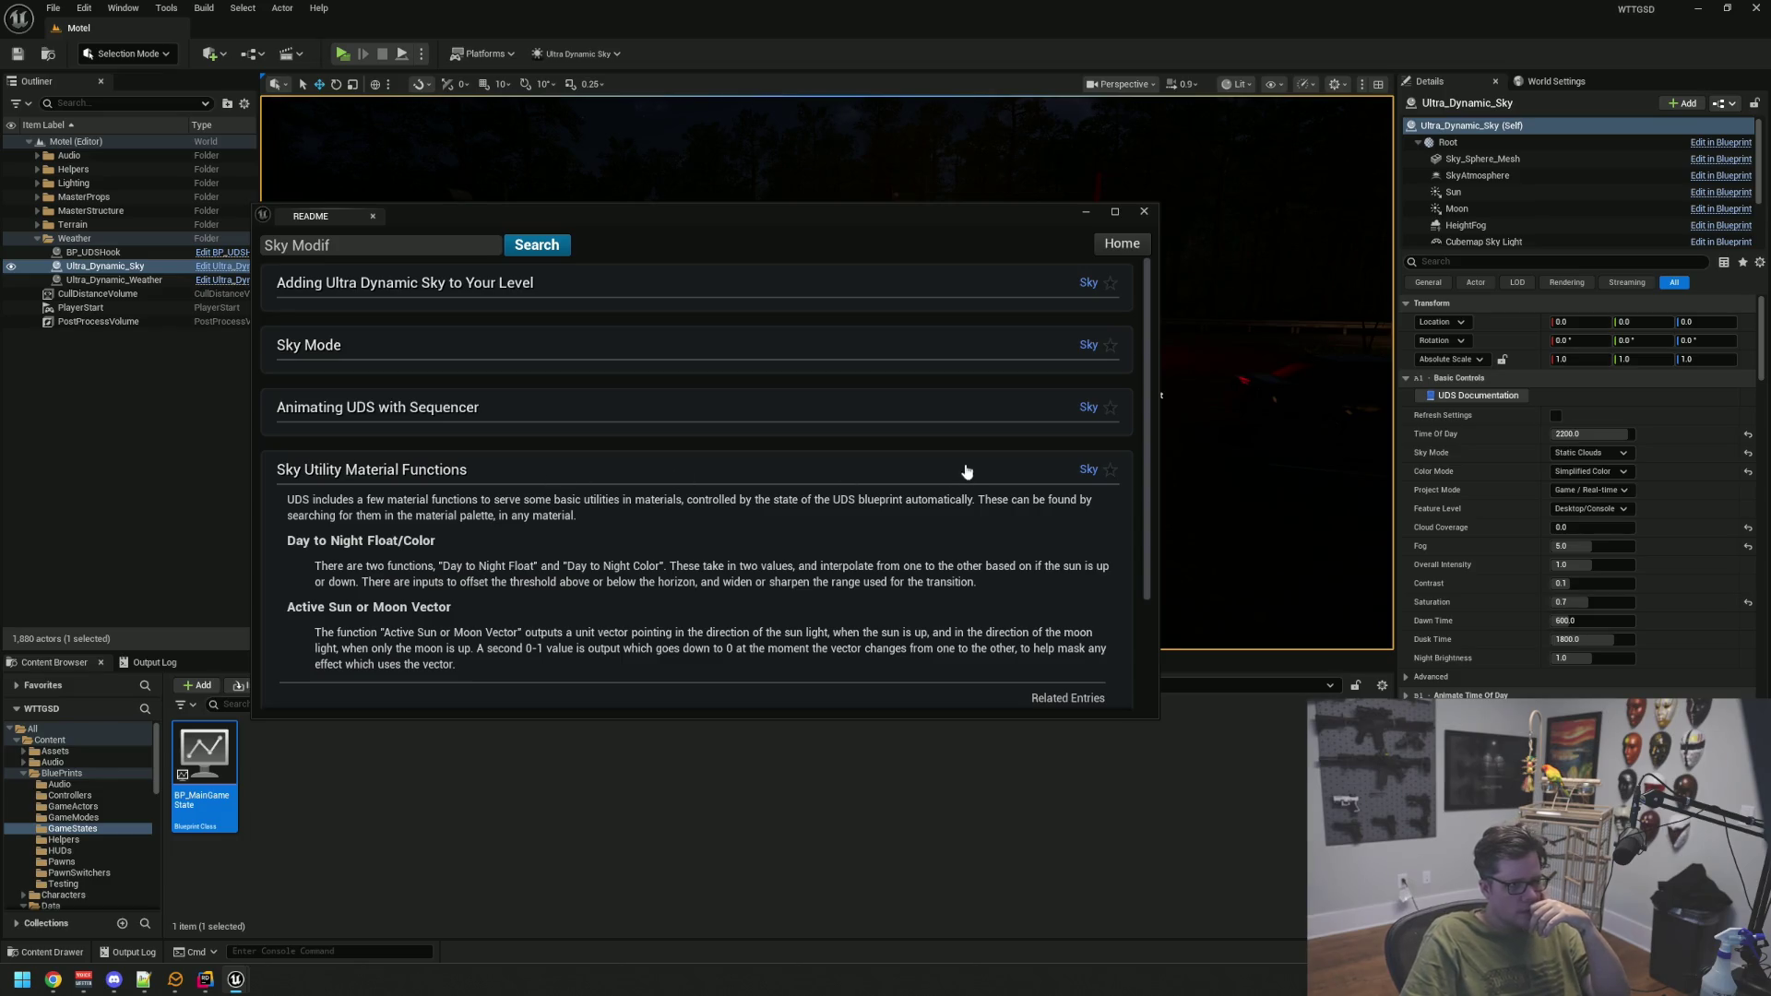
scroll(593, 498, down, 3)
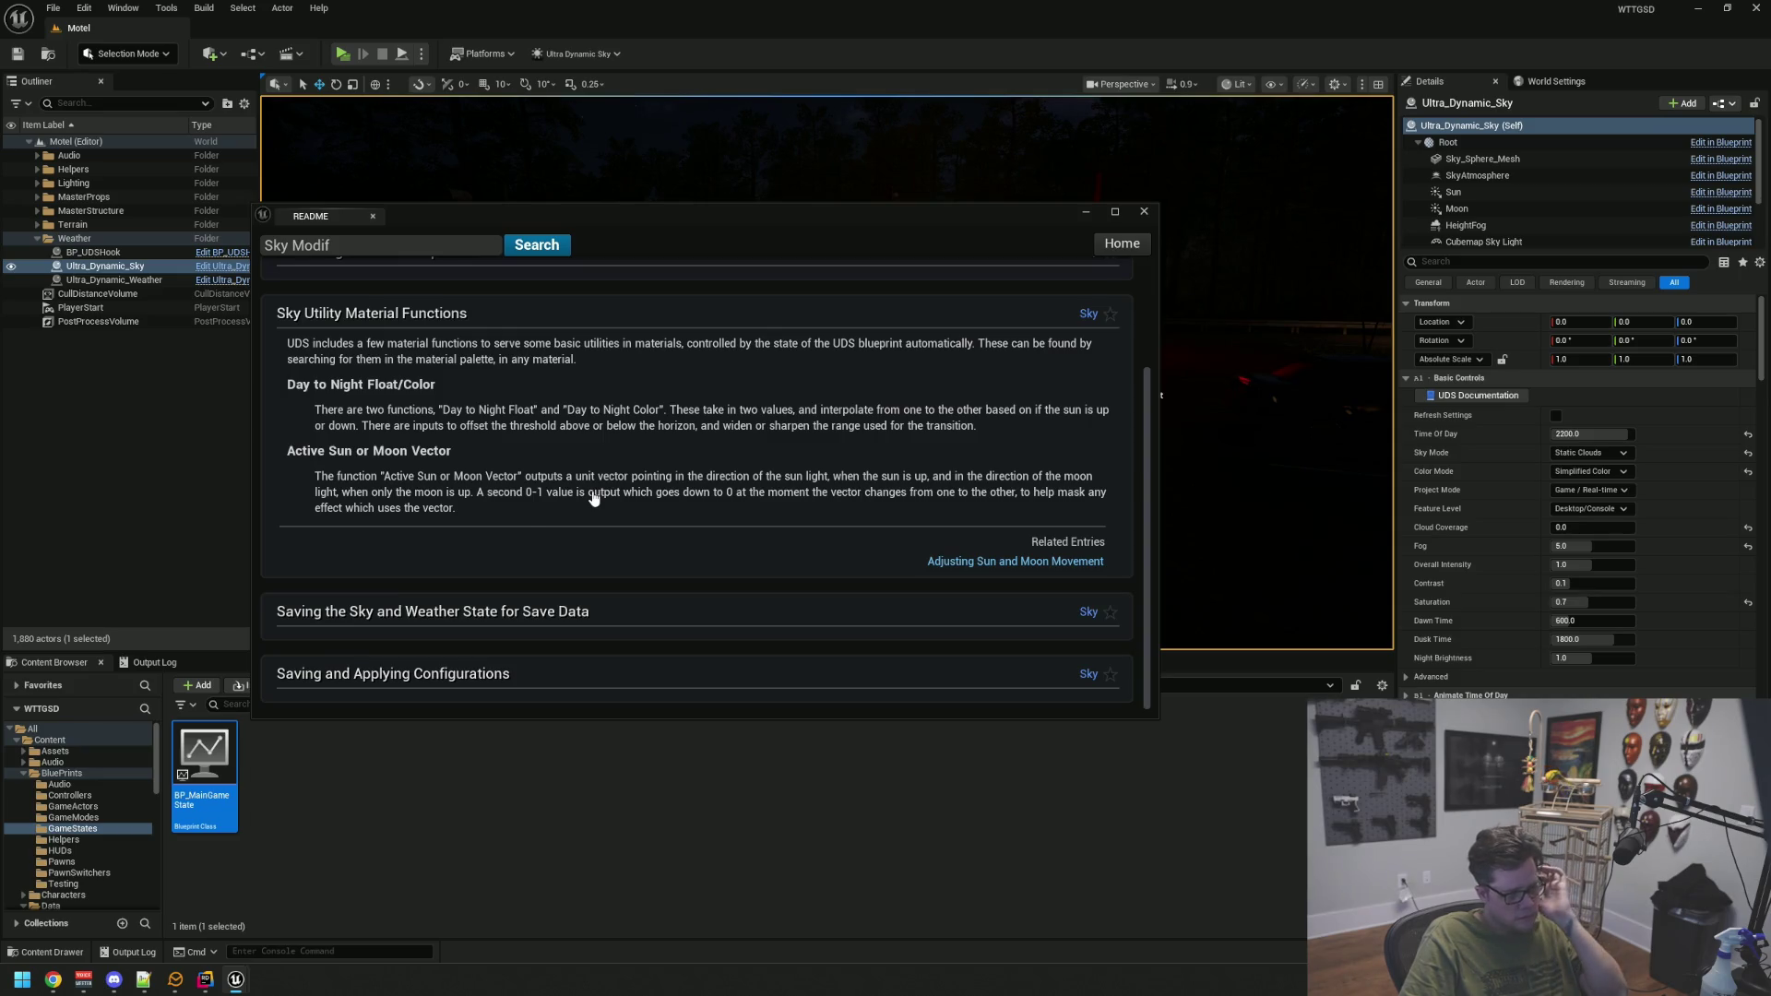
scroll(593, 498, up, 3)
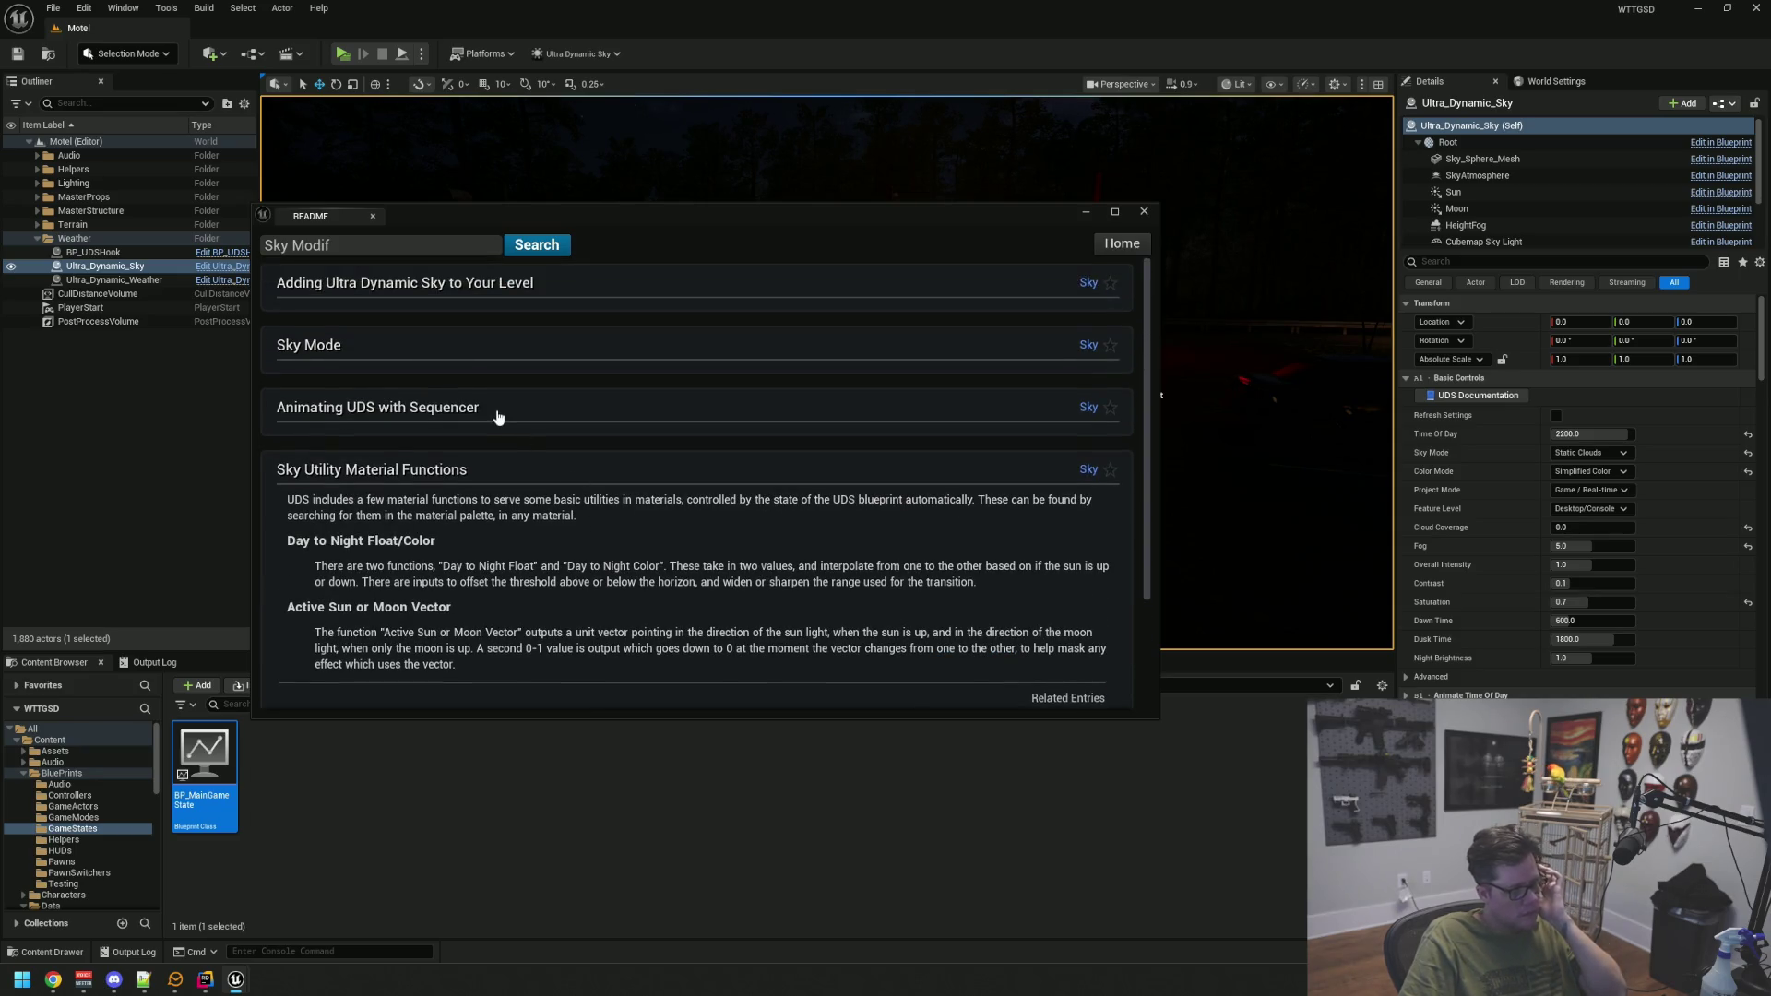
scroll(486, 436, down, 3)
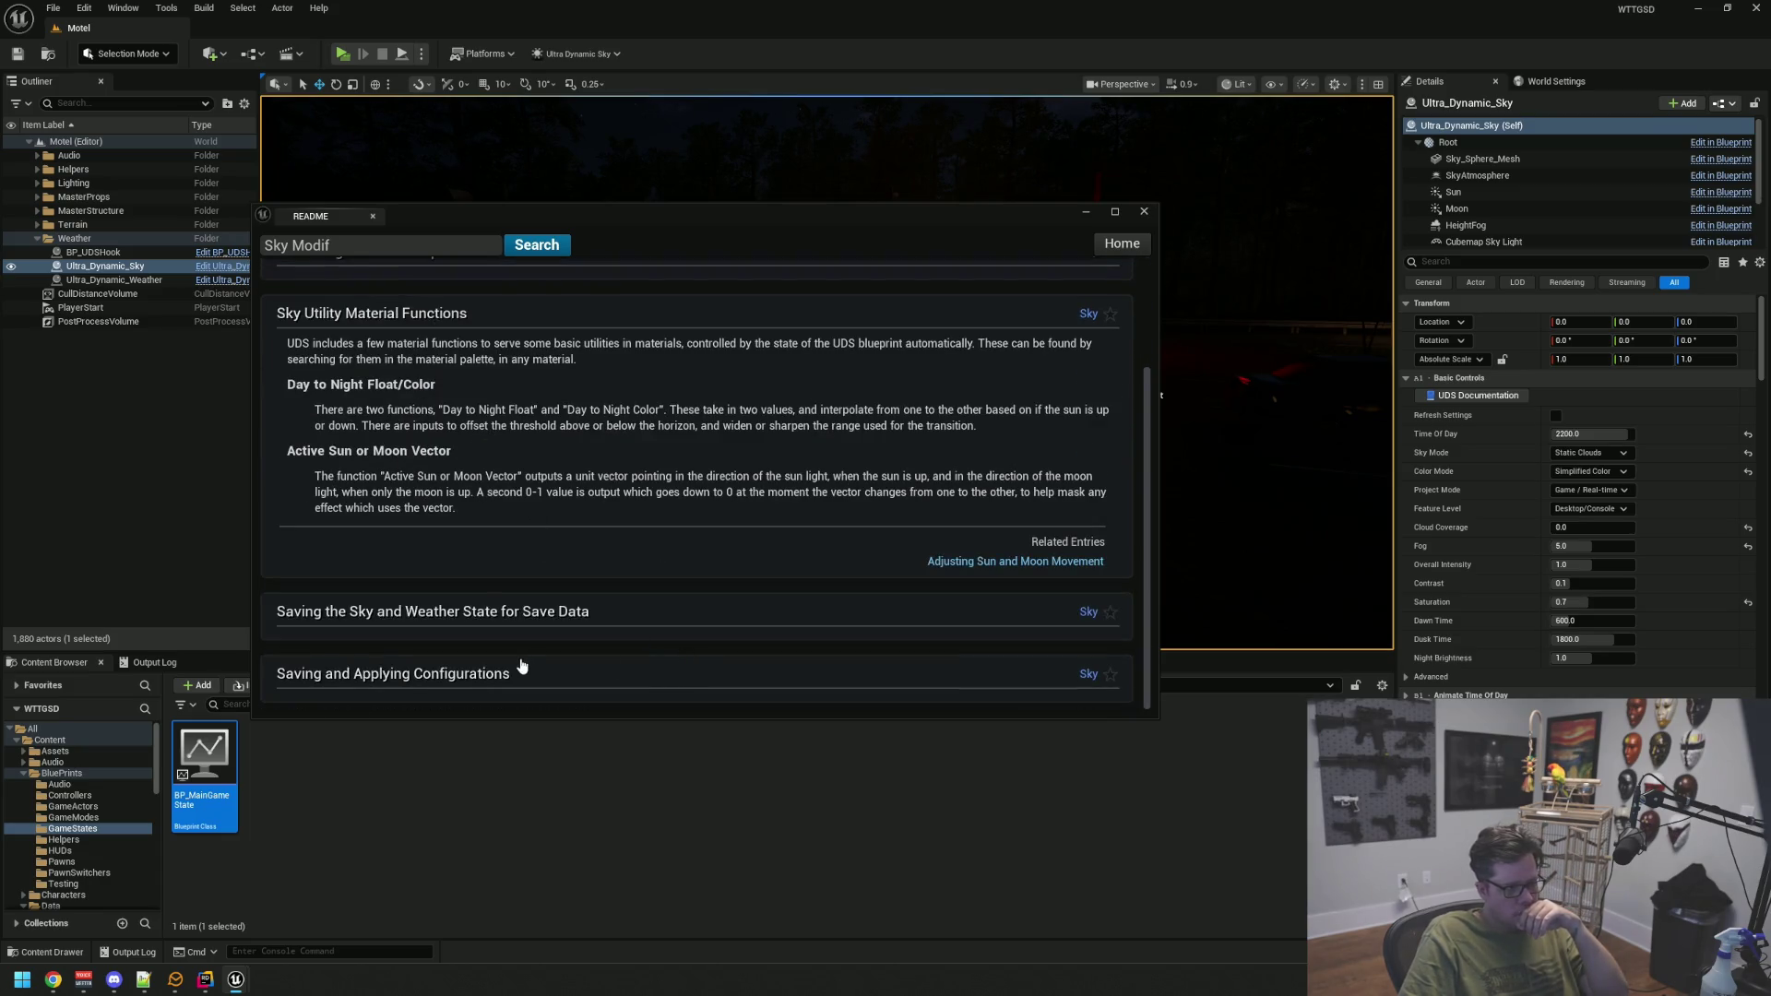
drag(1137, 209, 1144, 212)
click(1136, 215)
Scroll the Details panel to Sky Modifiers and open its help page
scroll(1485, 616, down, 15)
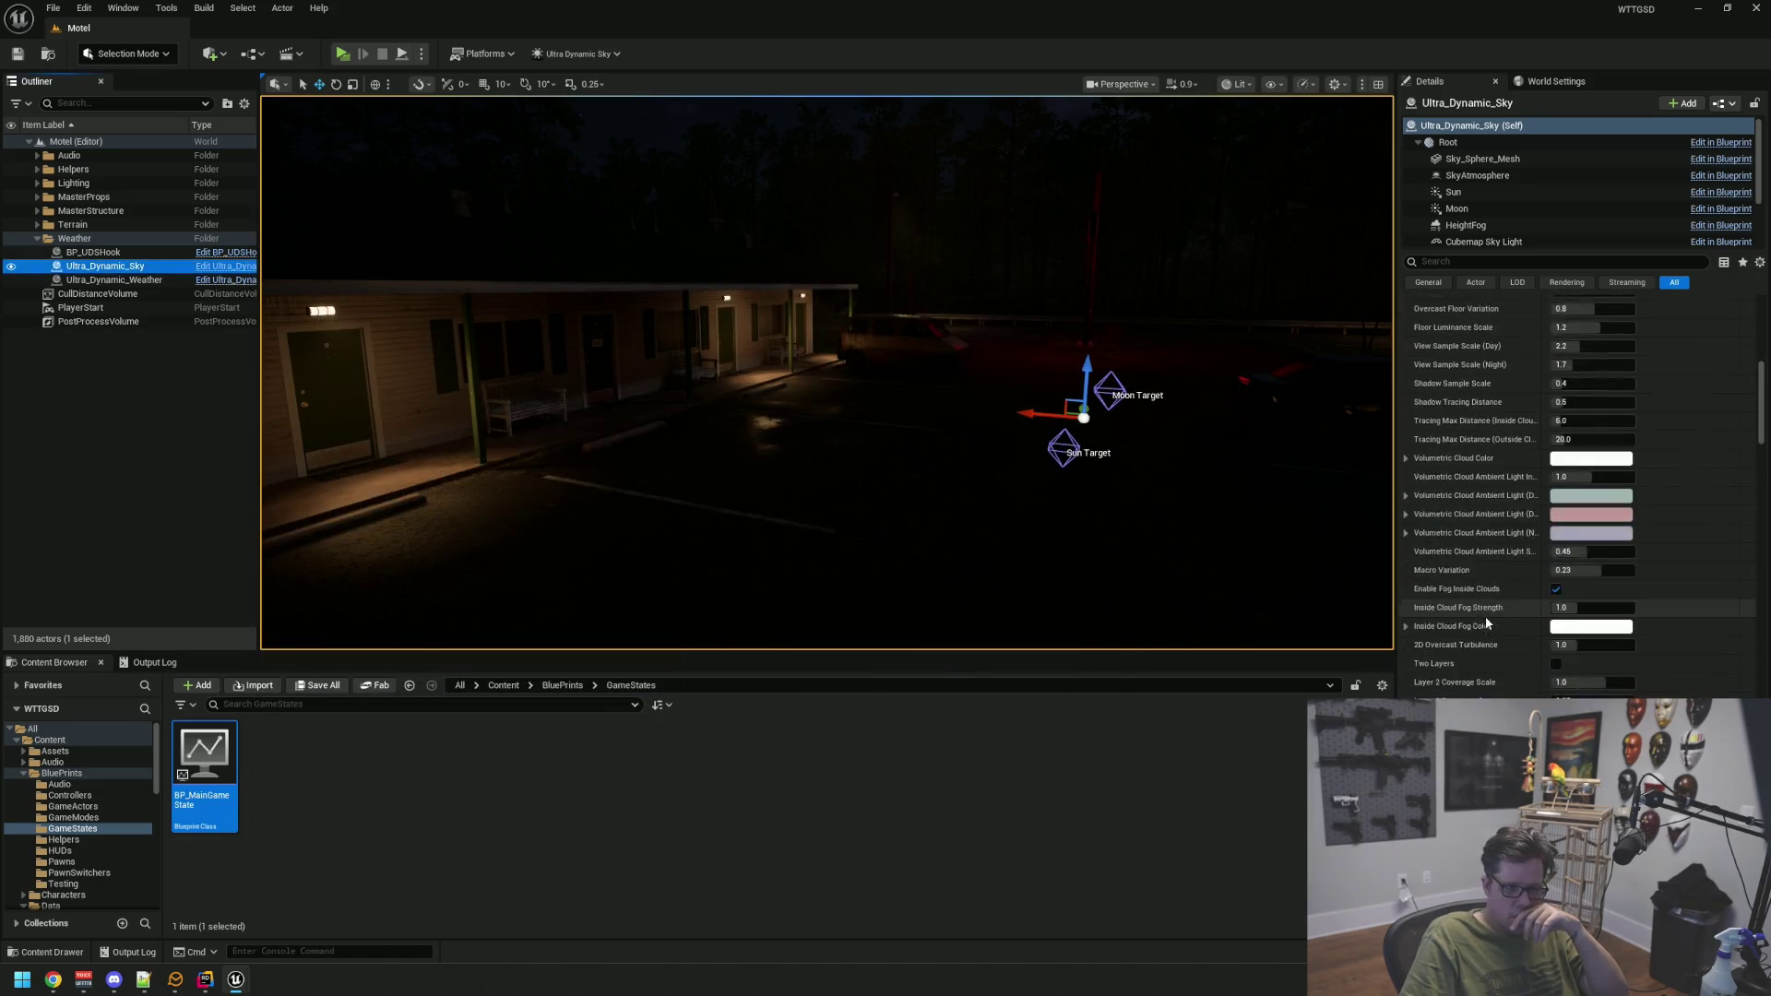
scroll(1463, 568, down, 15)
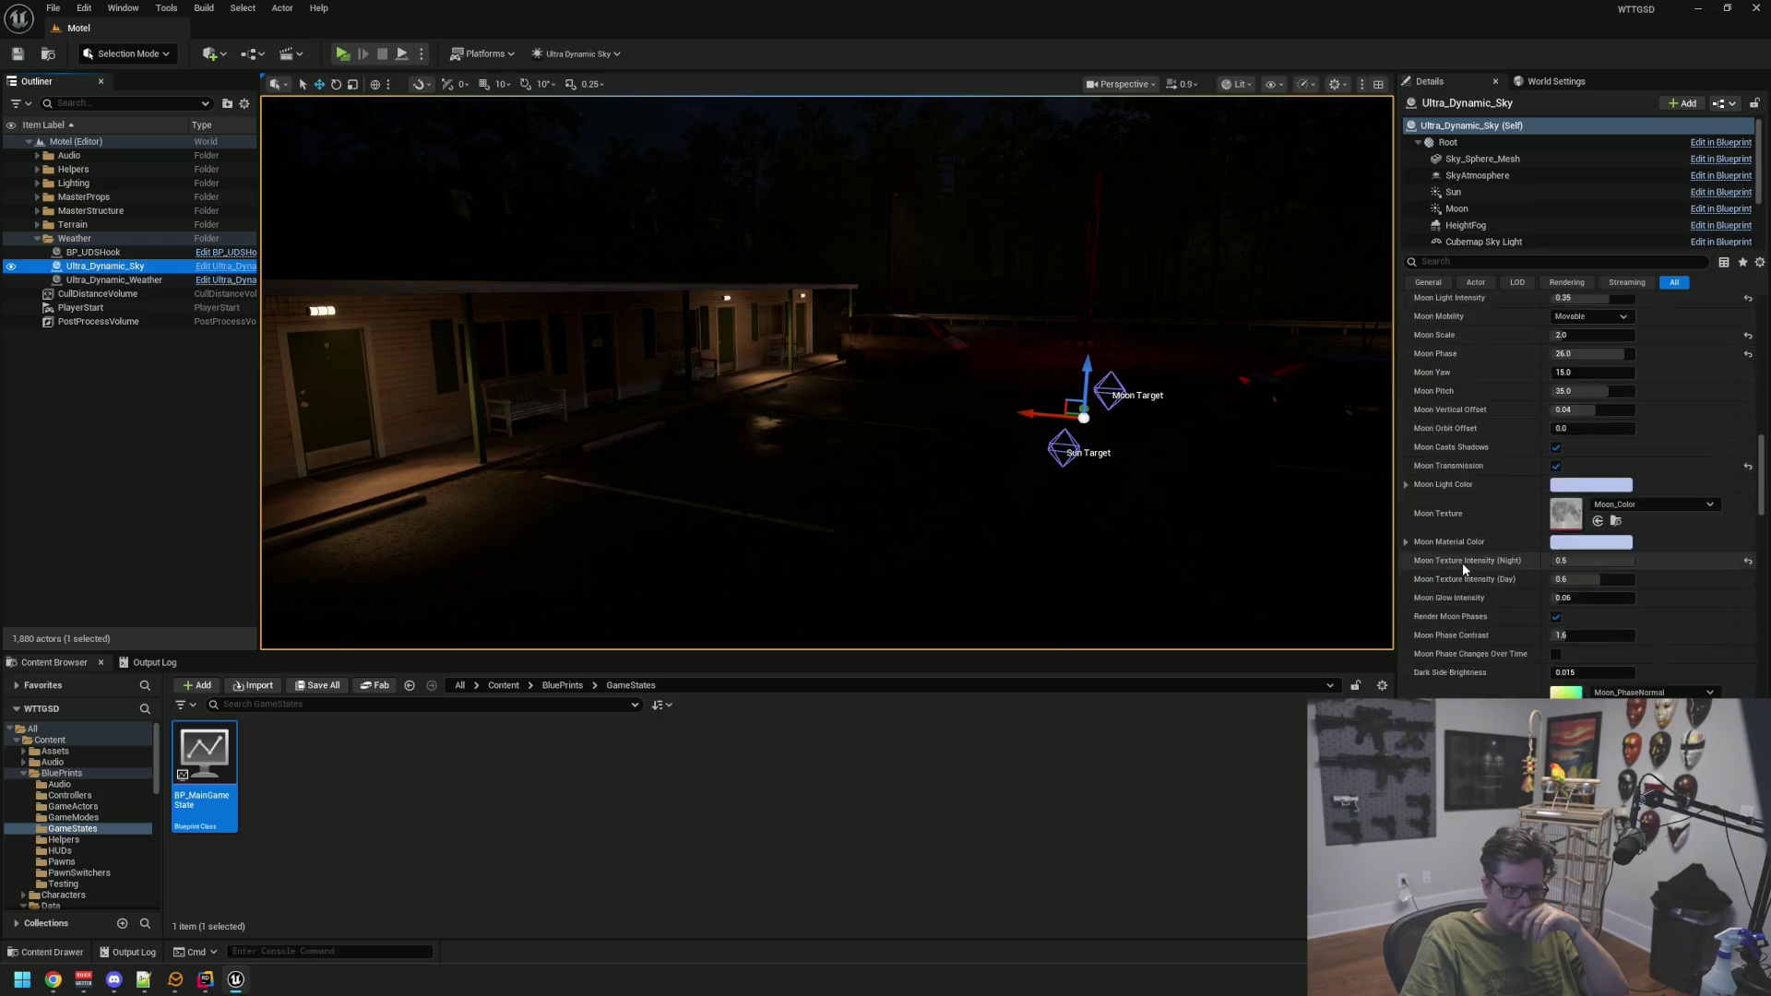
scroll(1463, 564, down, 5)
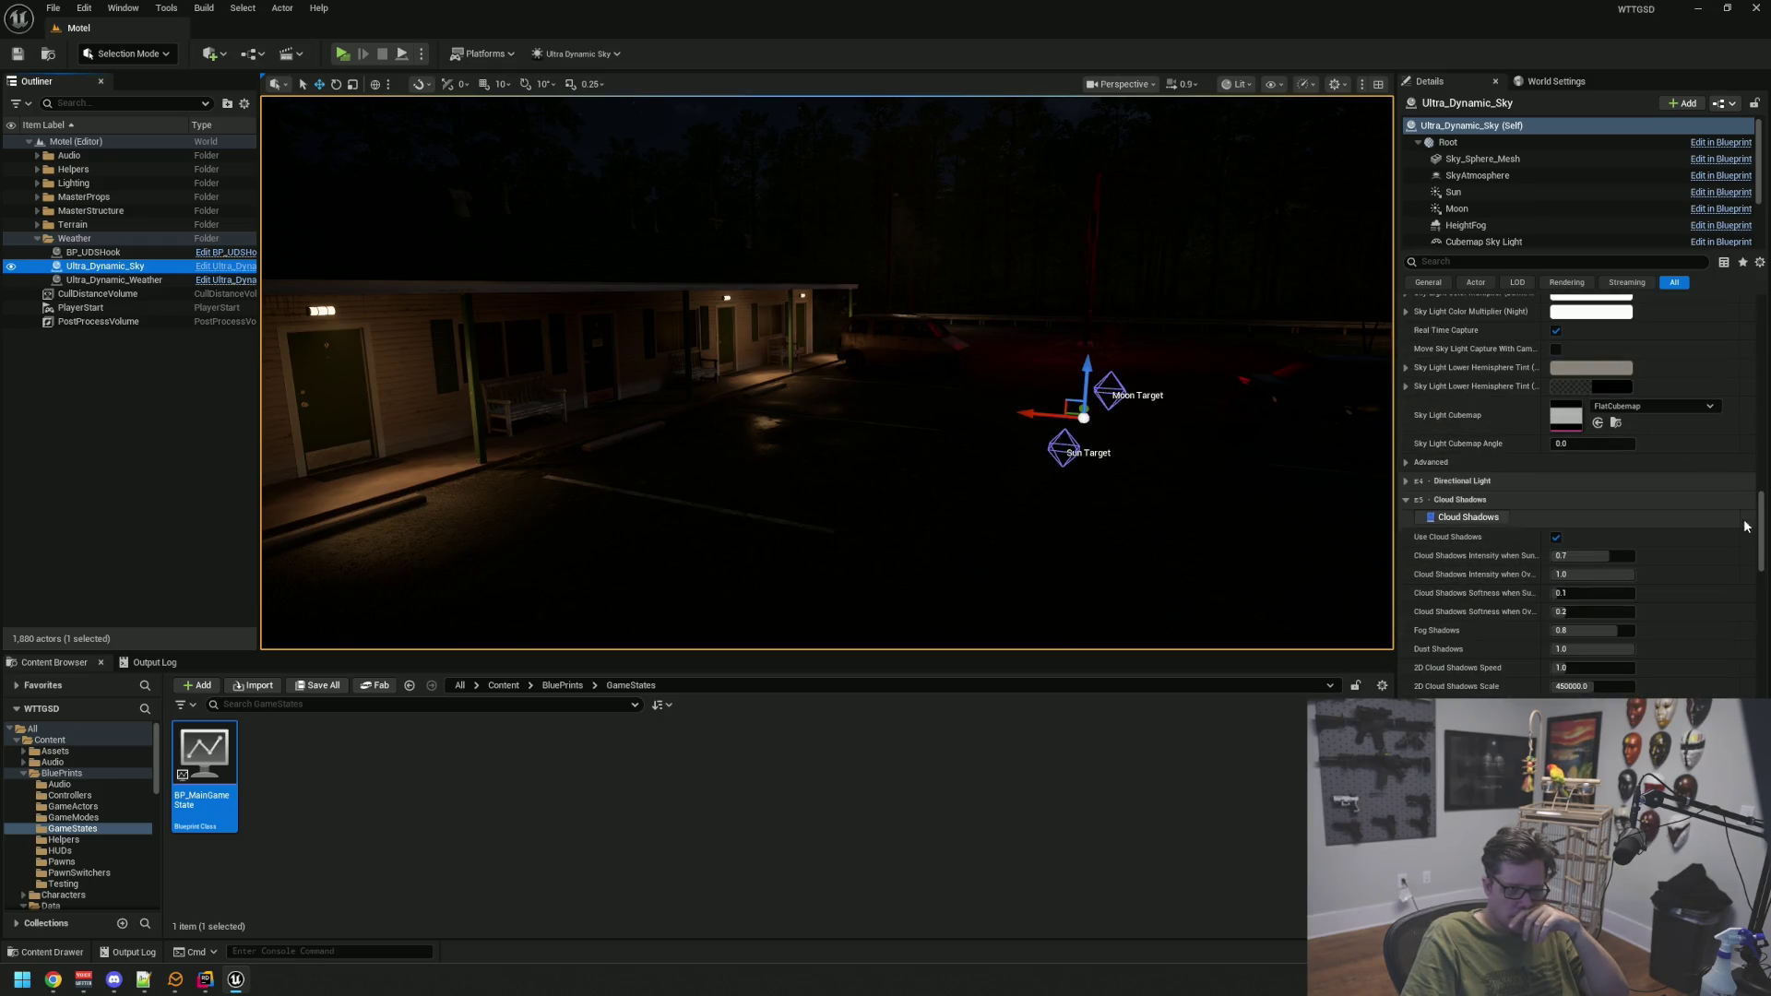
drag(1761, 535, 1761, 729)
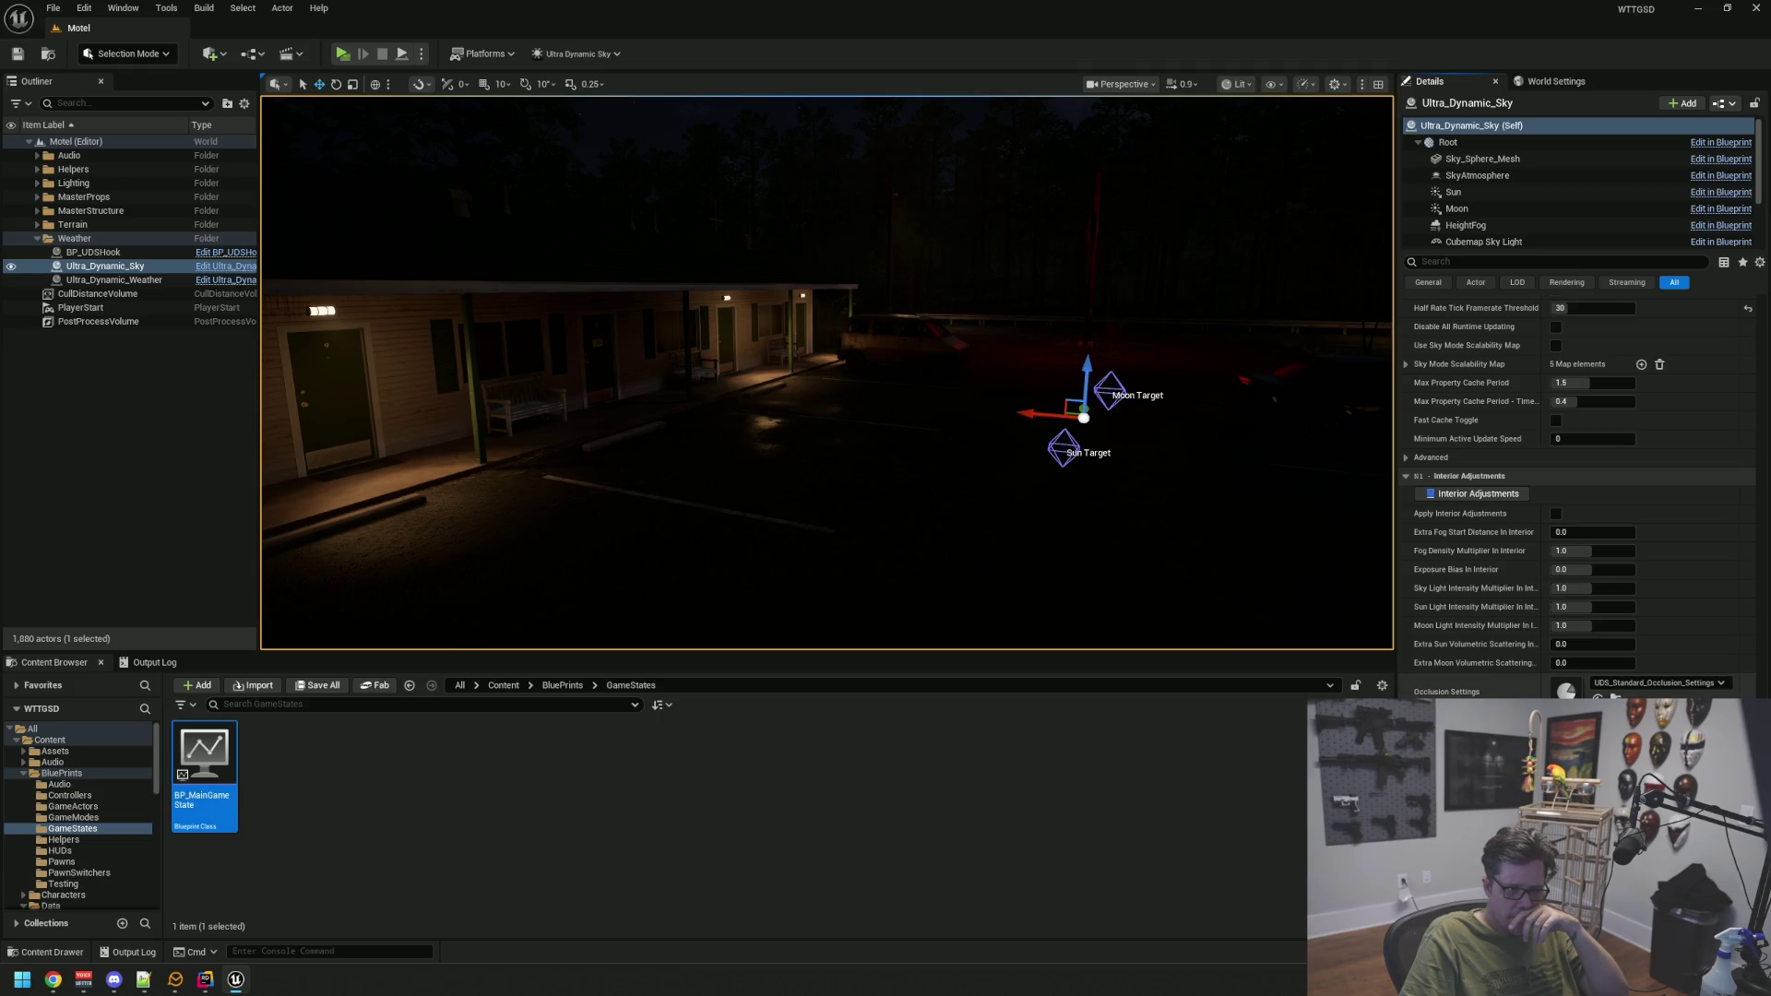
scroll(1485, 680, up, 8)
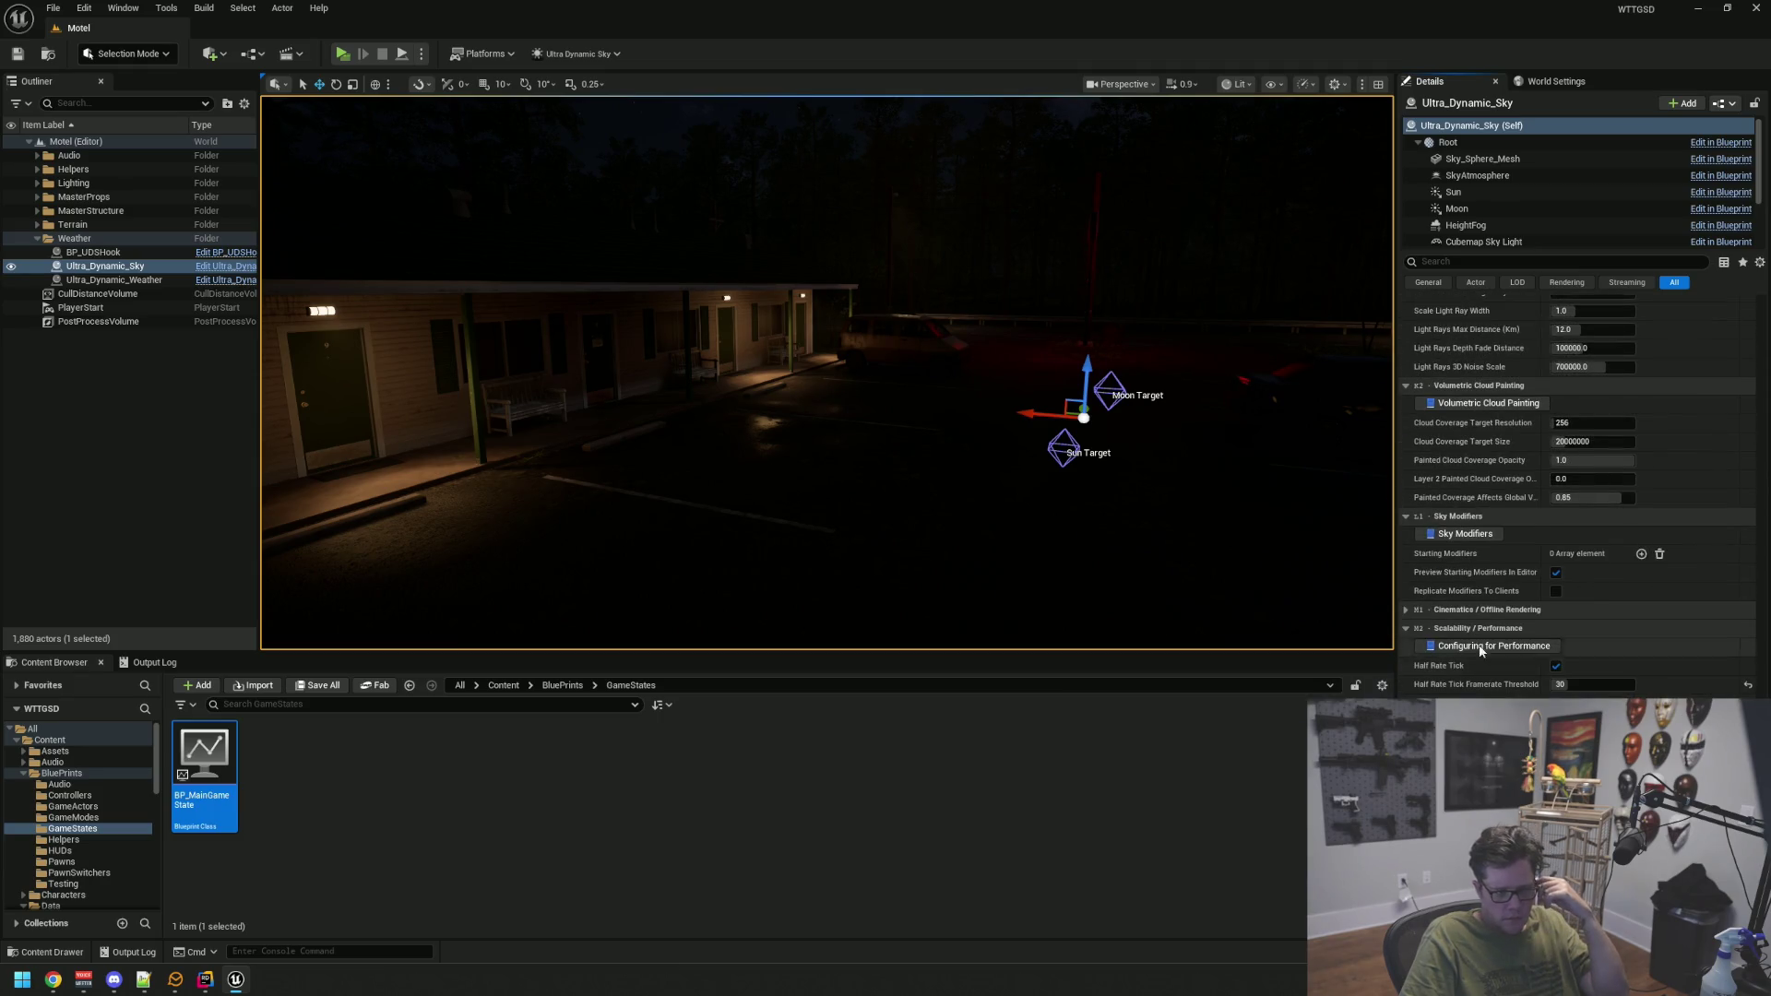
click(1457, 533)
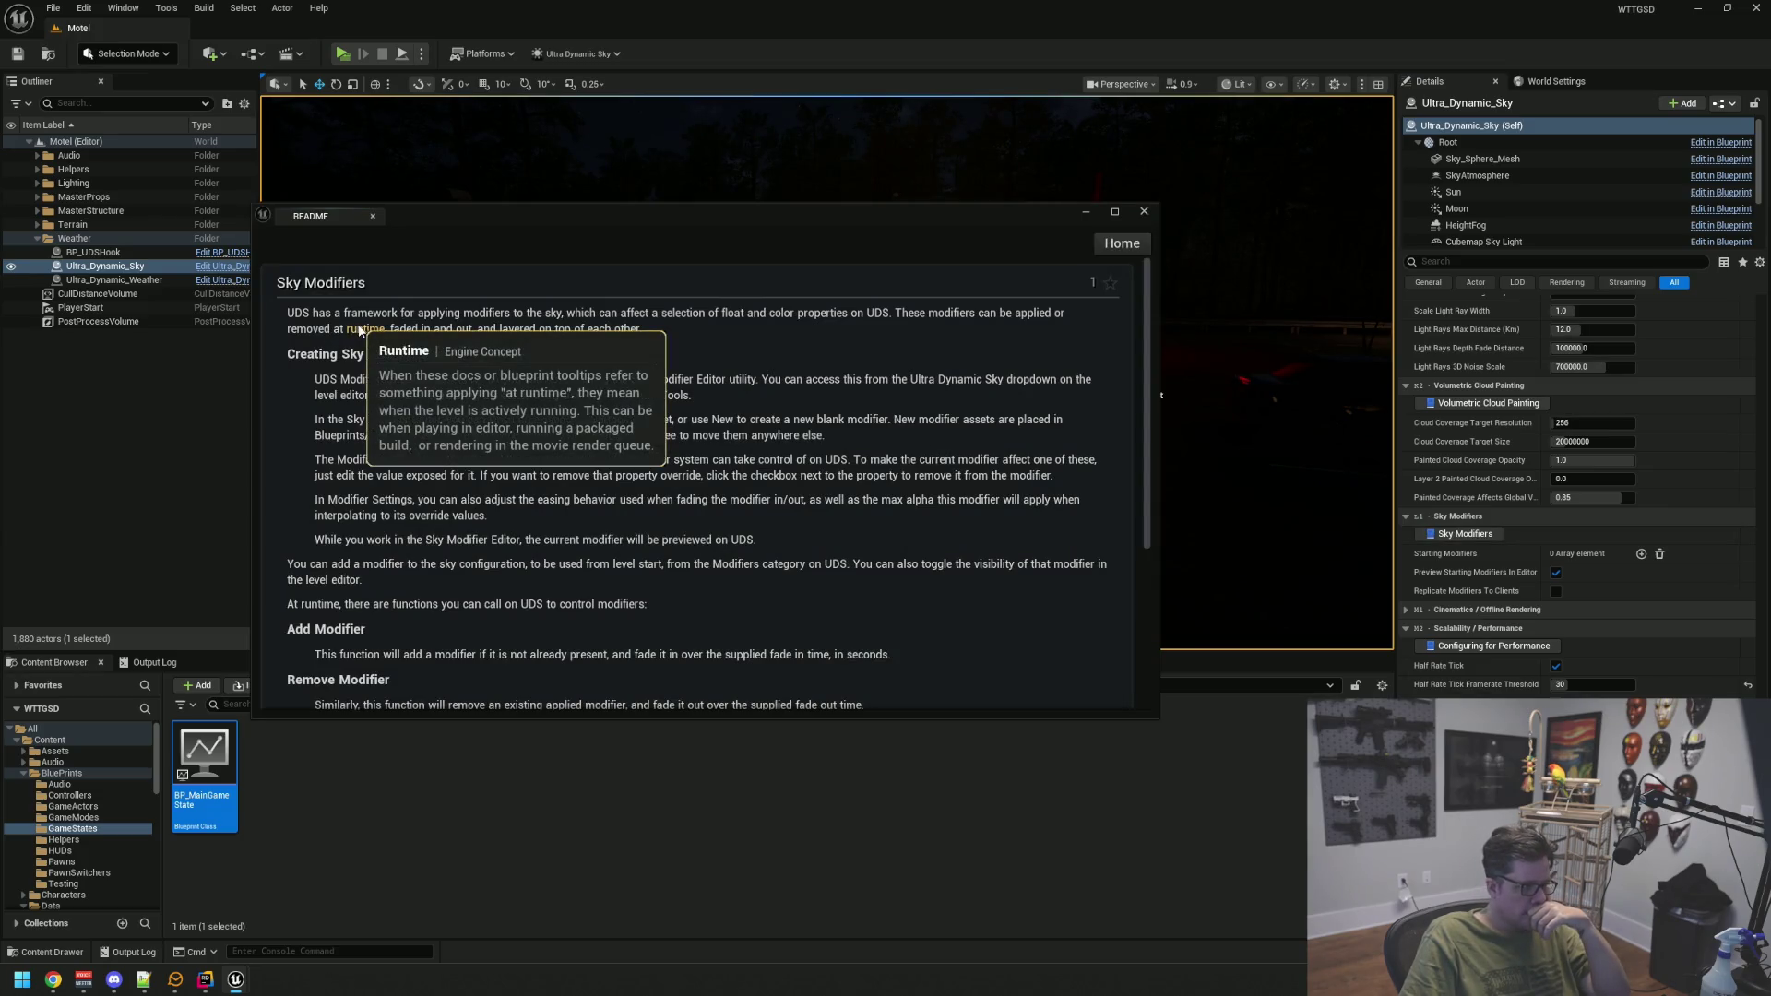
Read the Sky Modifiers README page on creating and applying modifier assets
click(685, 354)
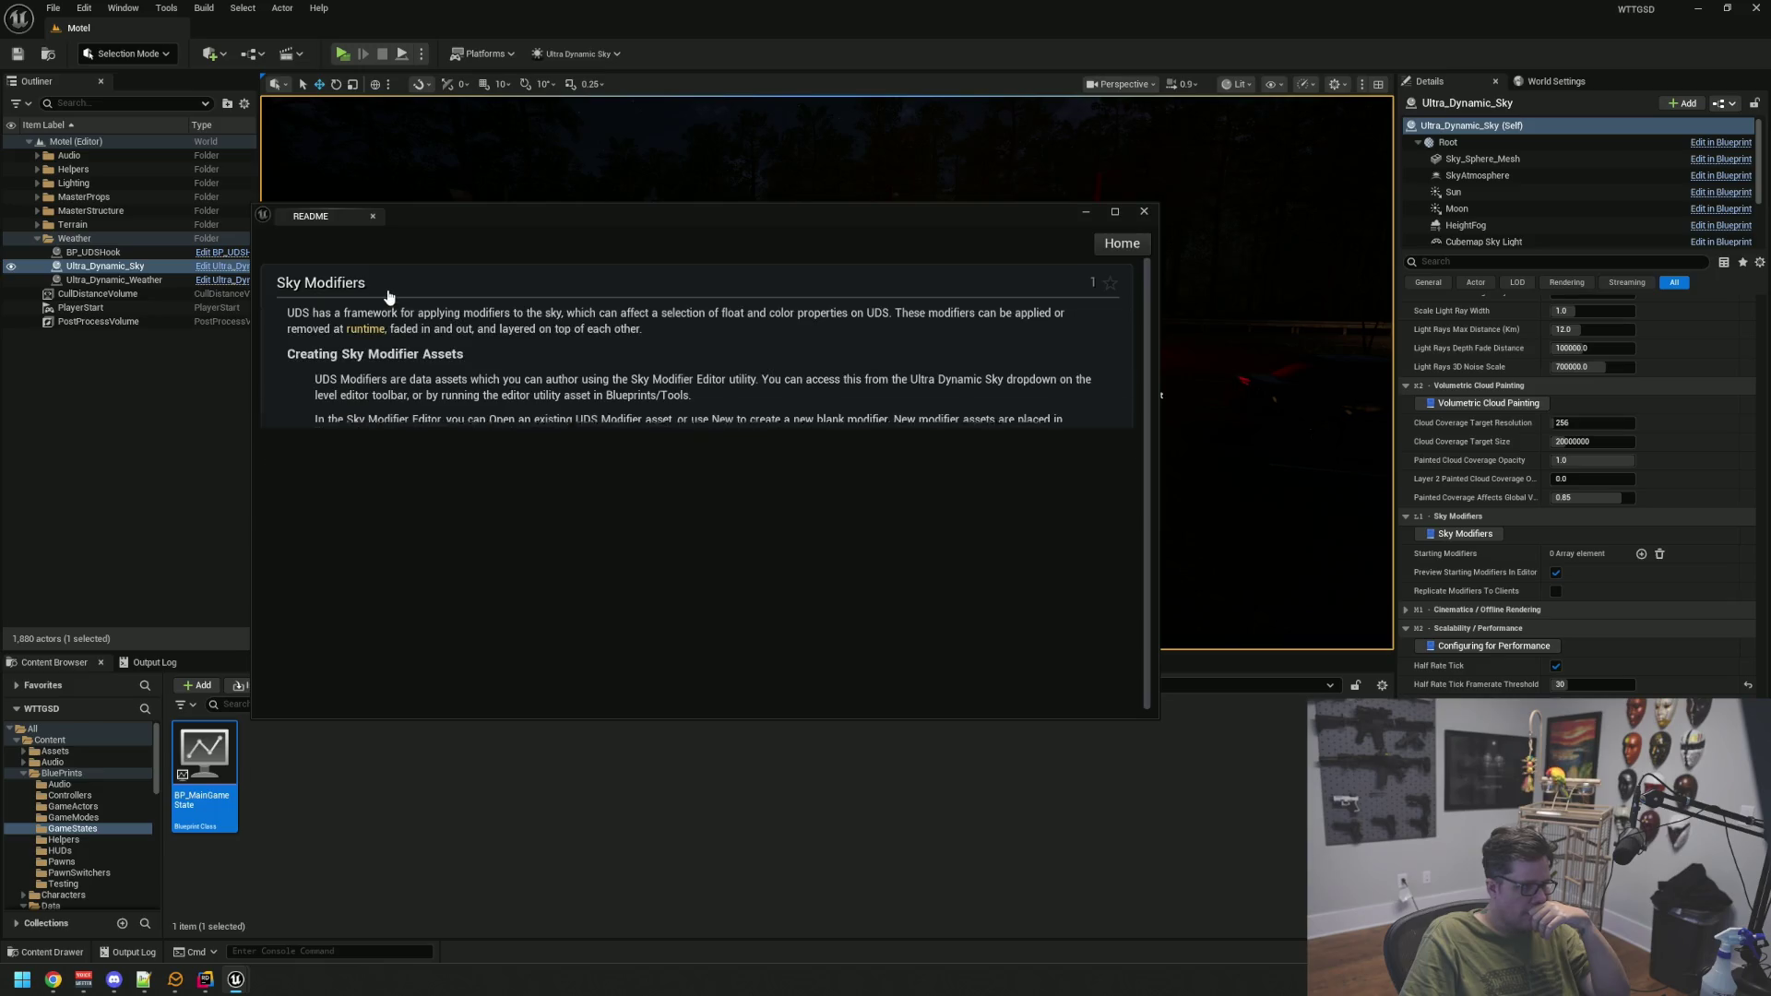
scroll(537, 403, down, 5)
scroll(536, 404, down, 1)
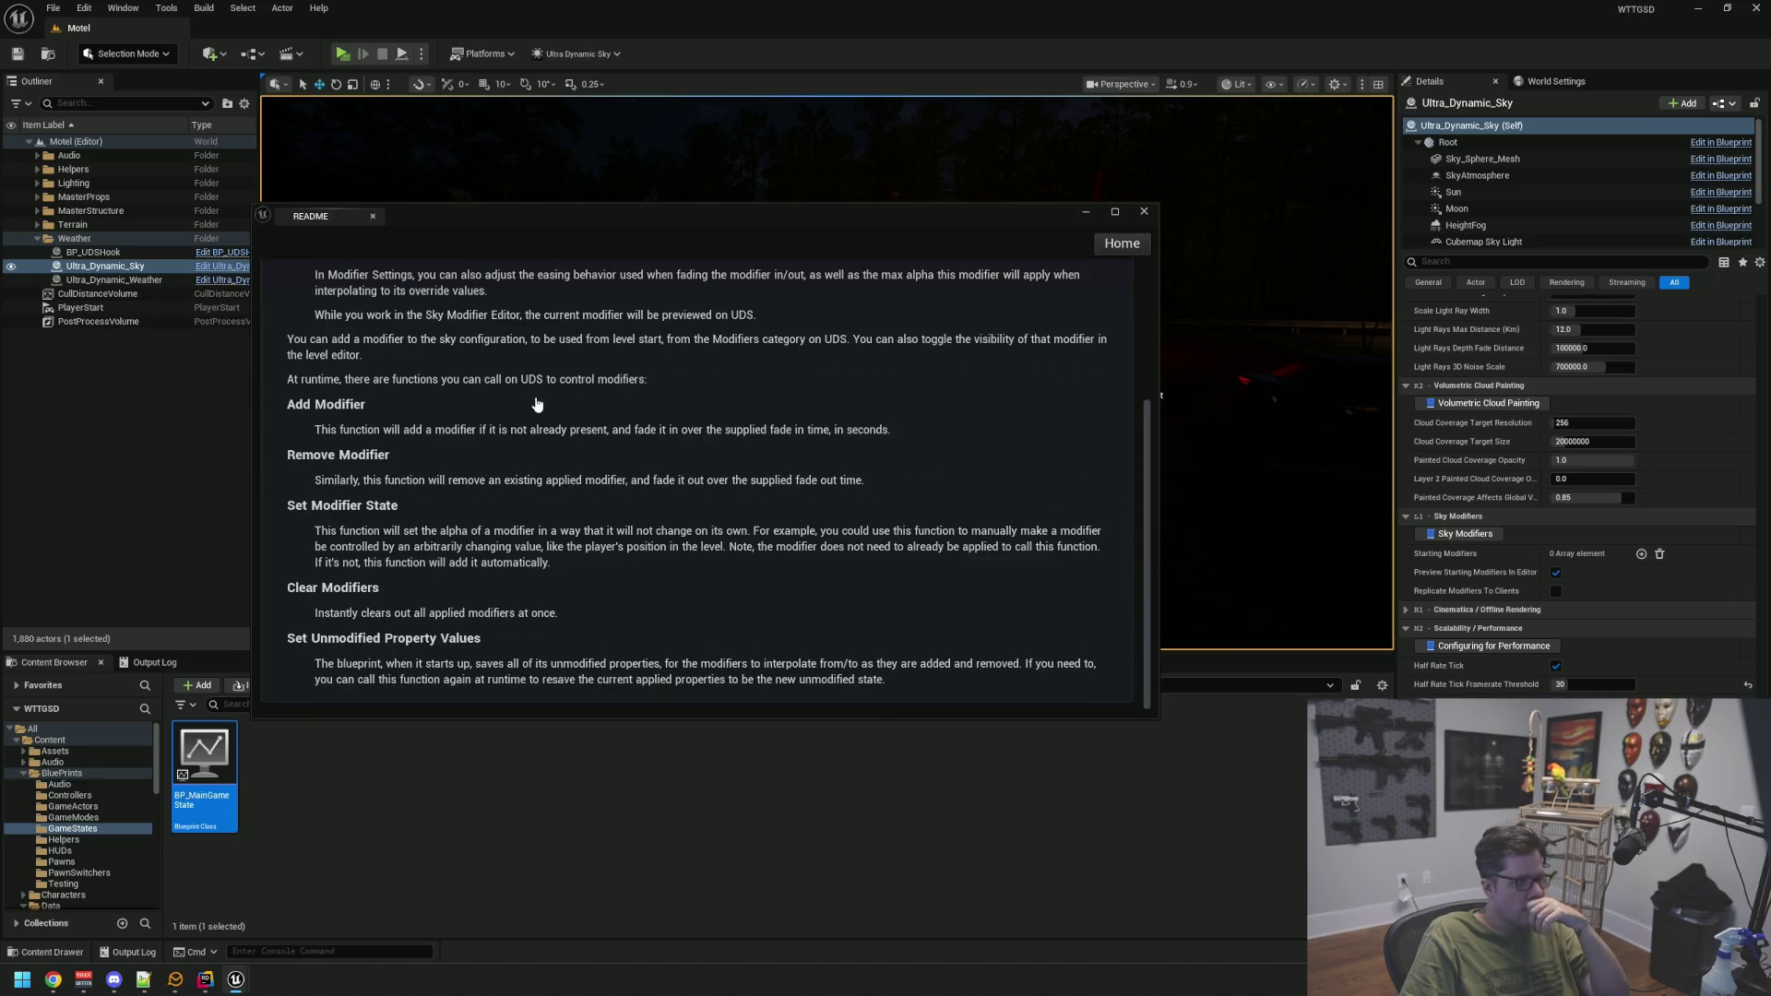
scroll(537, 404, up, 5)
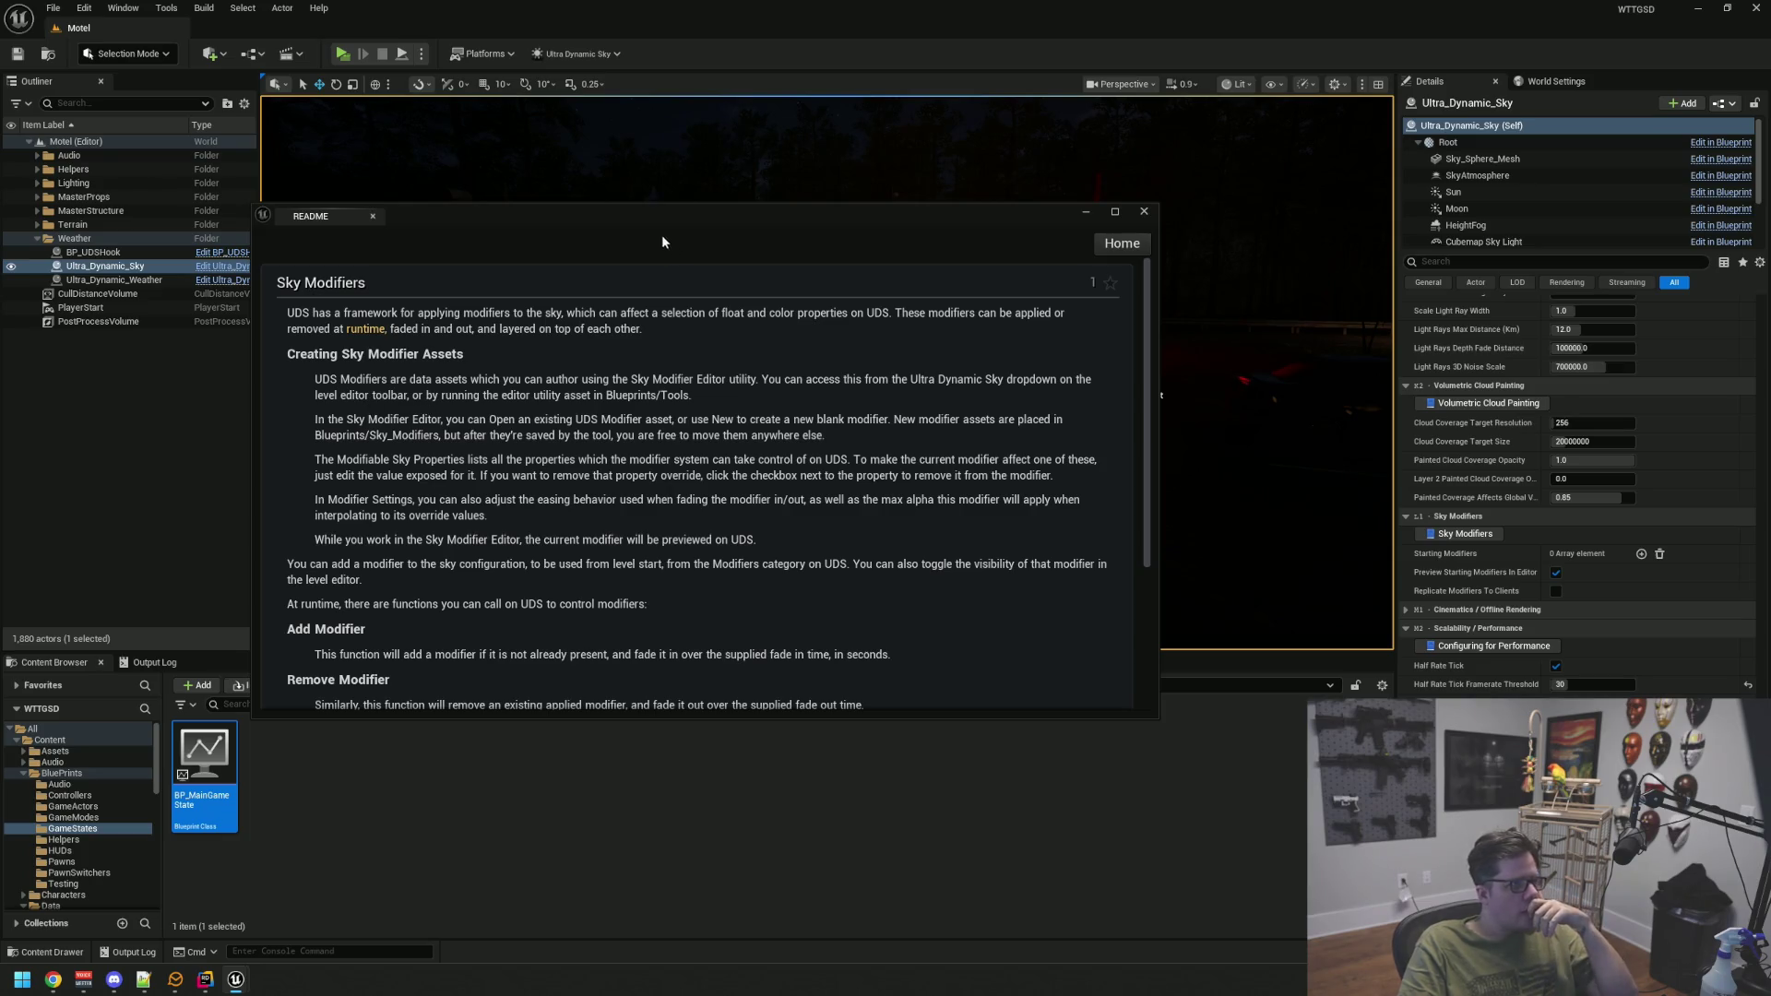
drag(634, 218, 694, 317)
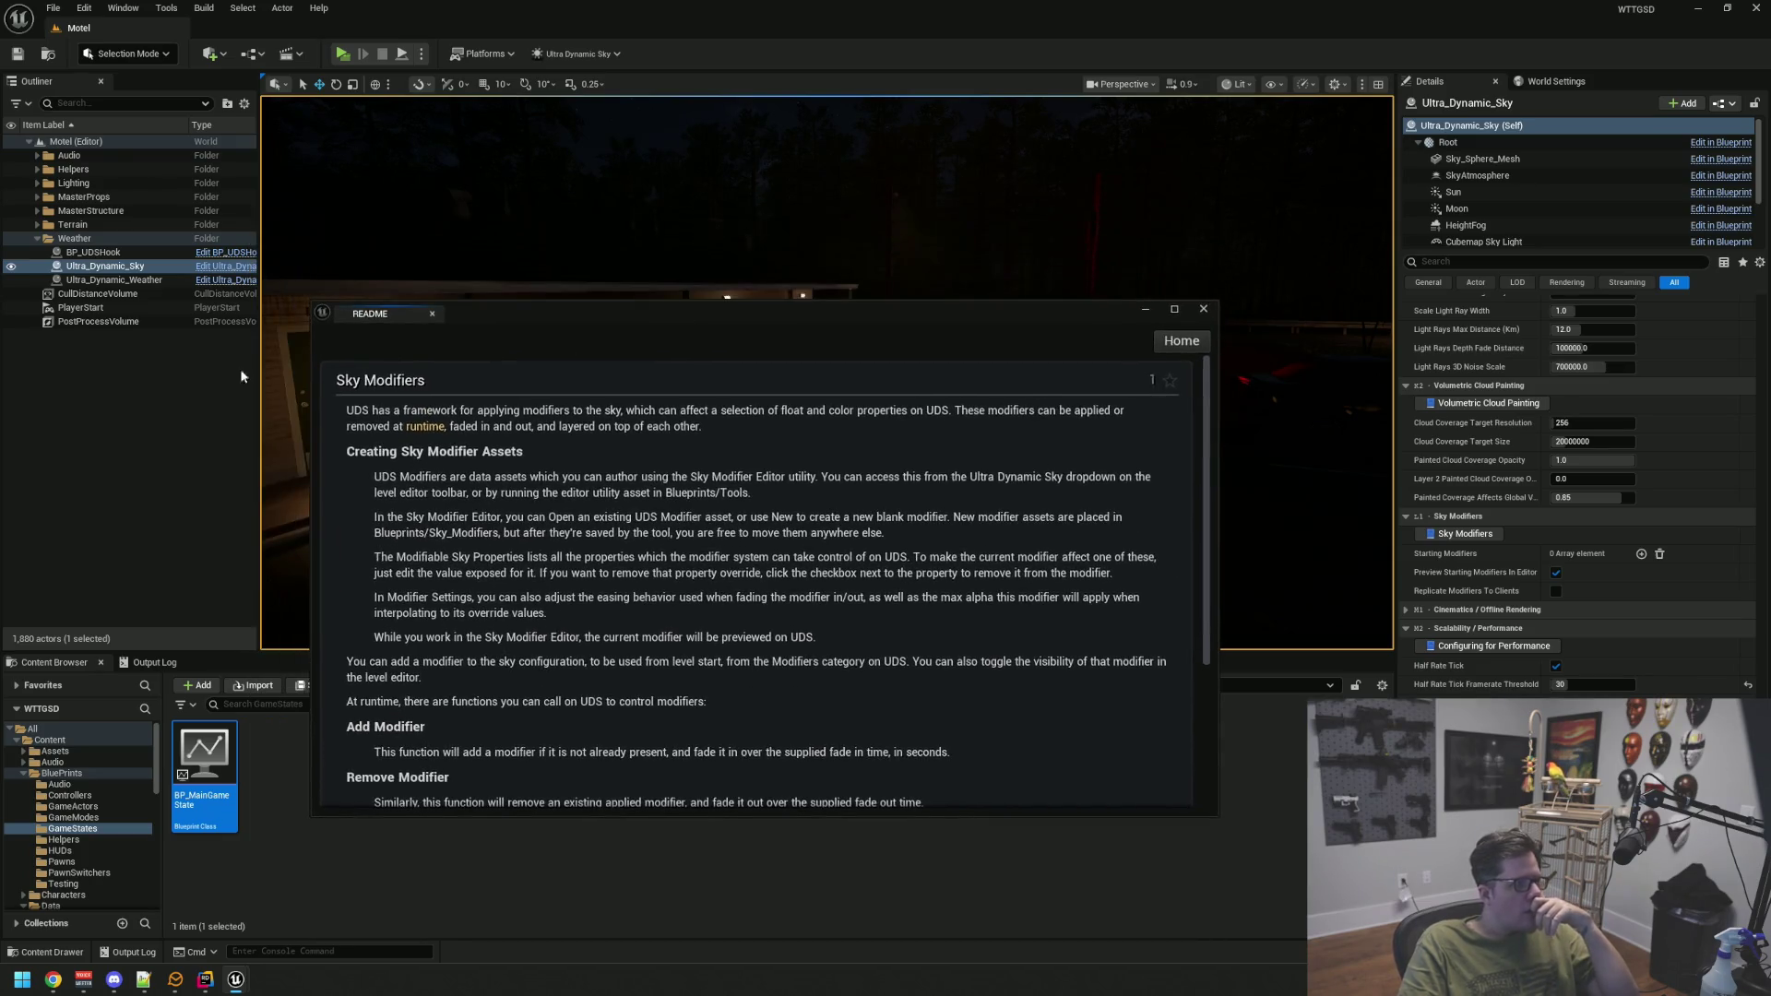
click(591, 54)
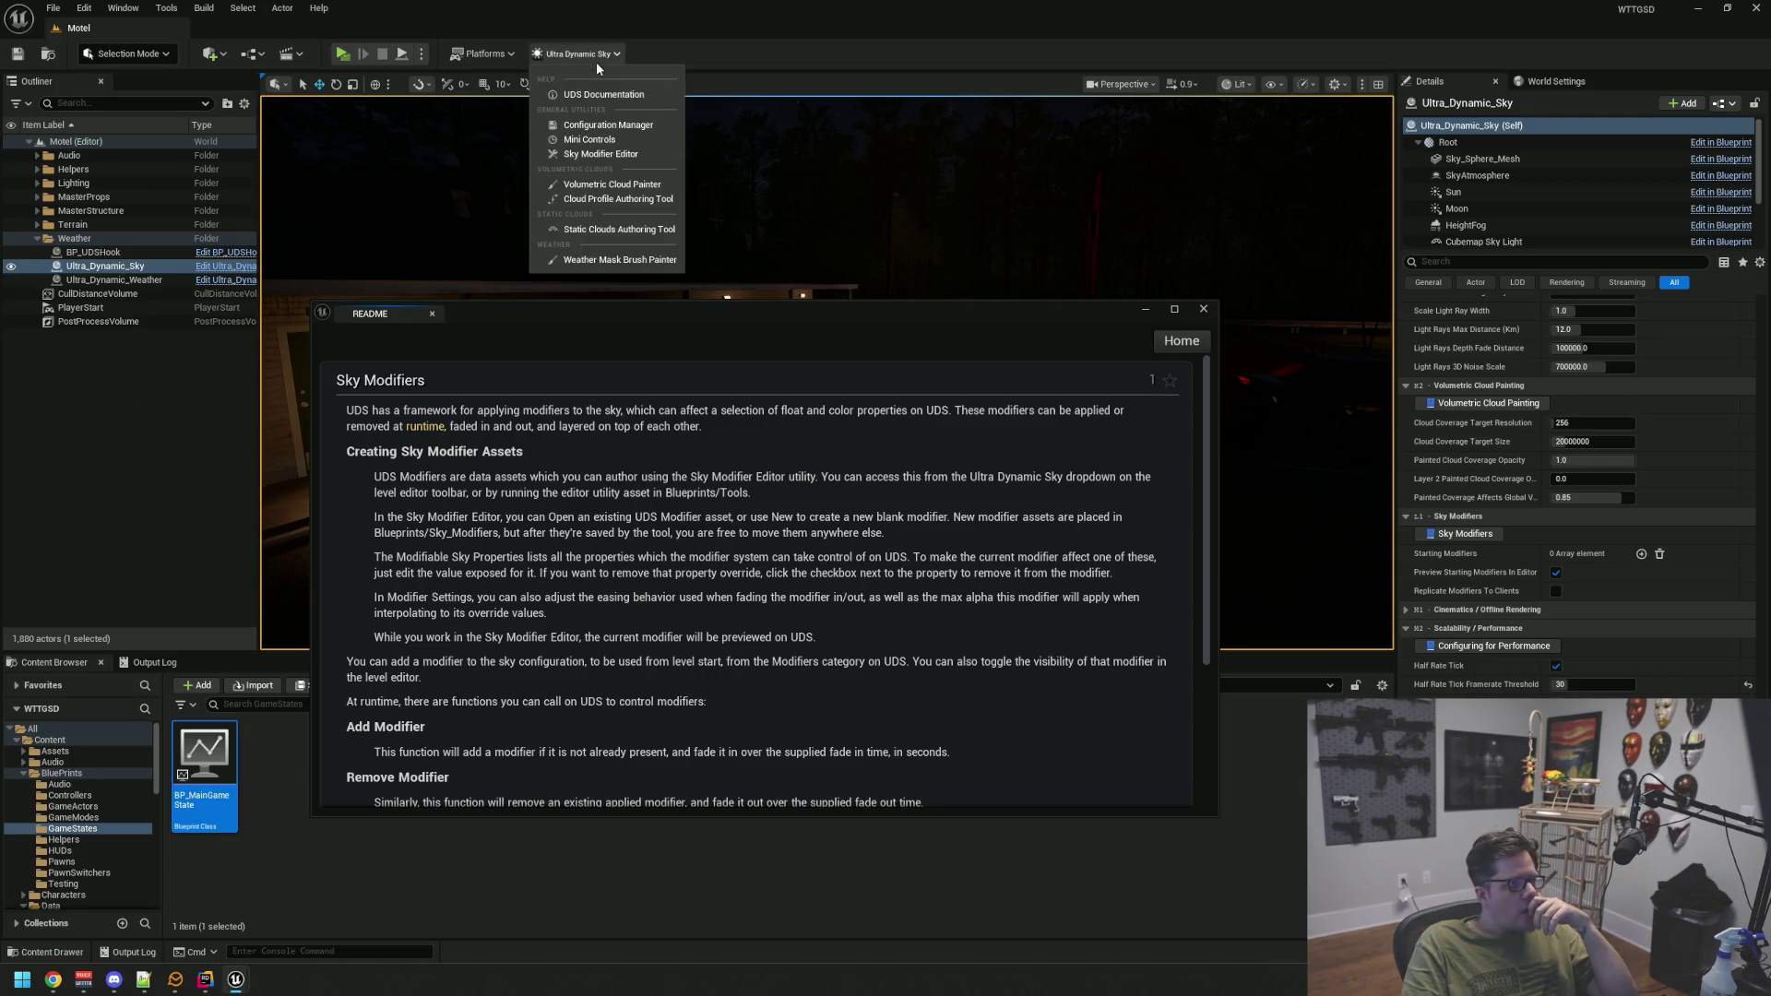
Open the Sky Modifier Editor from Ultra Dynamic Sky and load the RainStormTest modifier
click(146, 436)
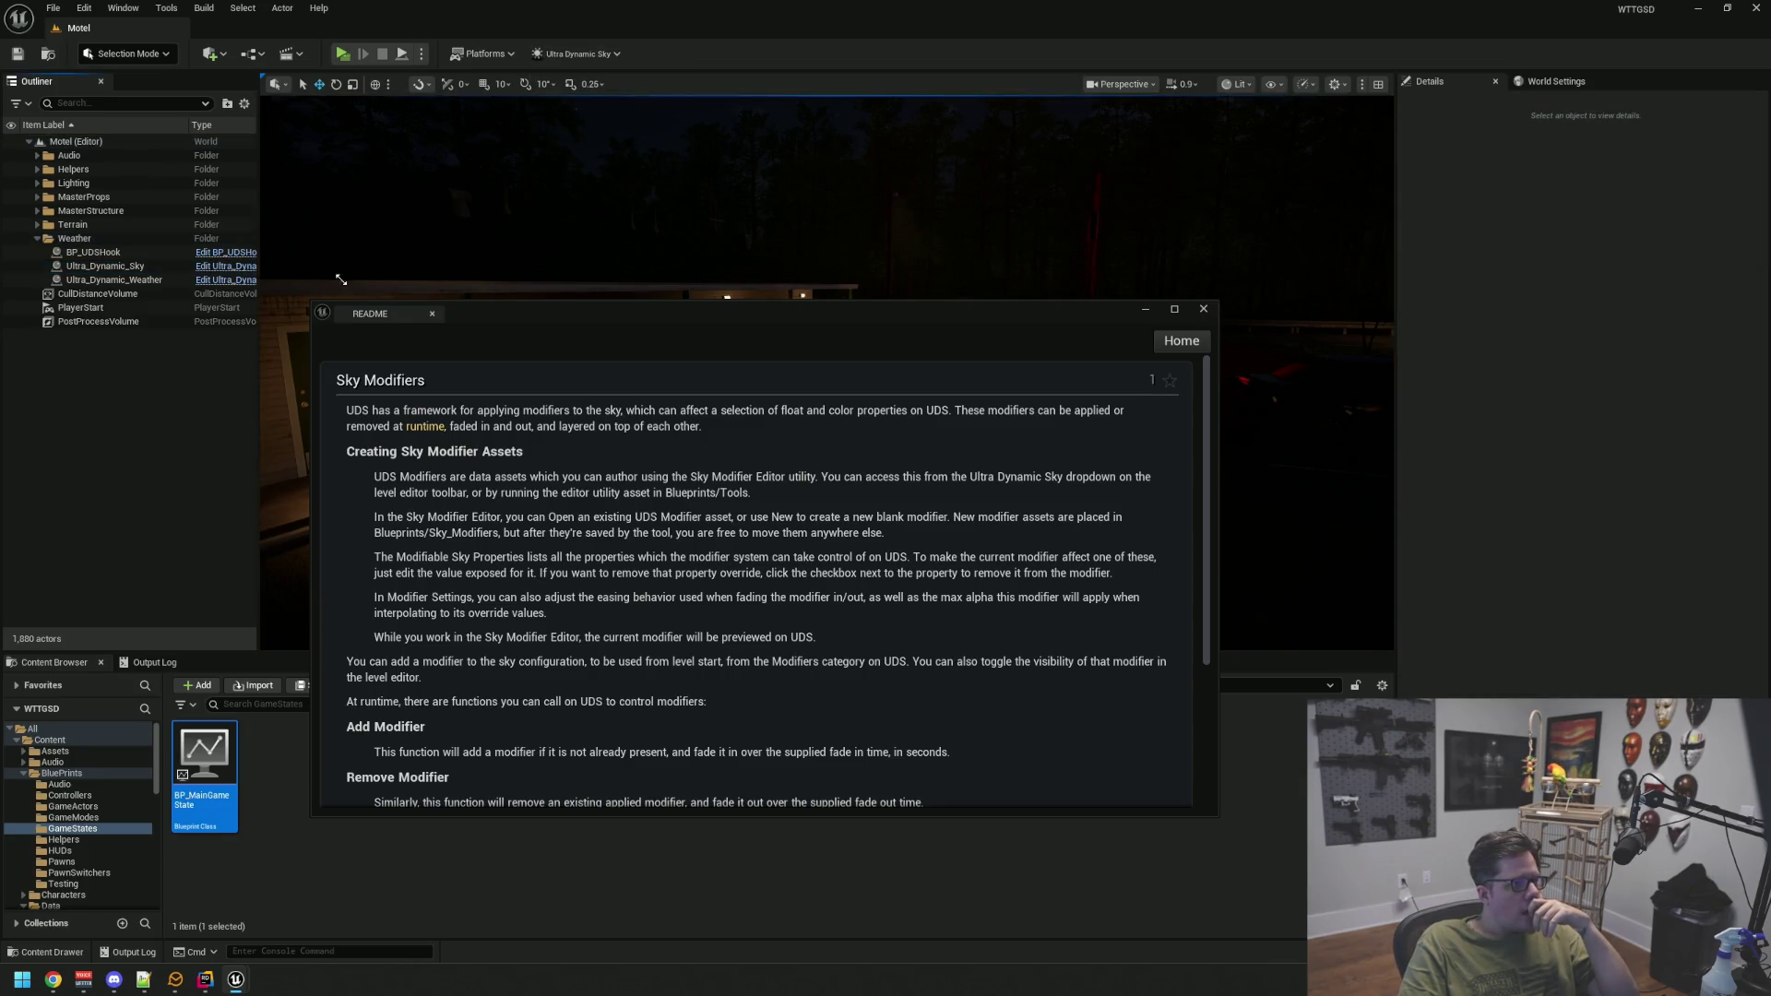
click(578, 54)
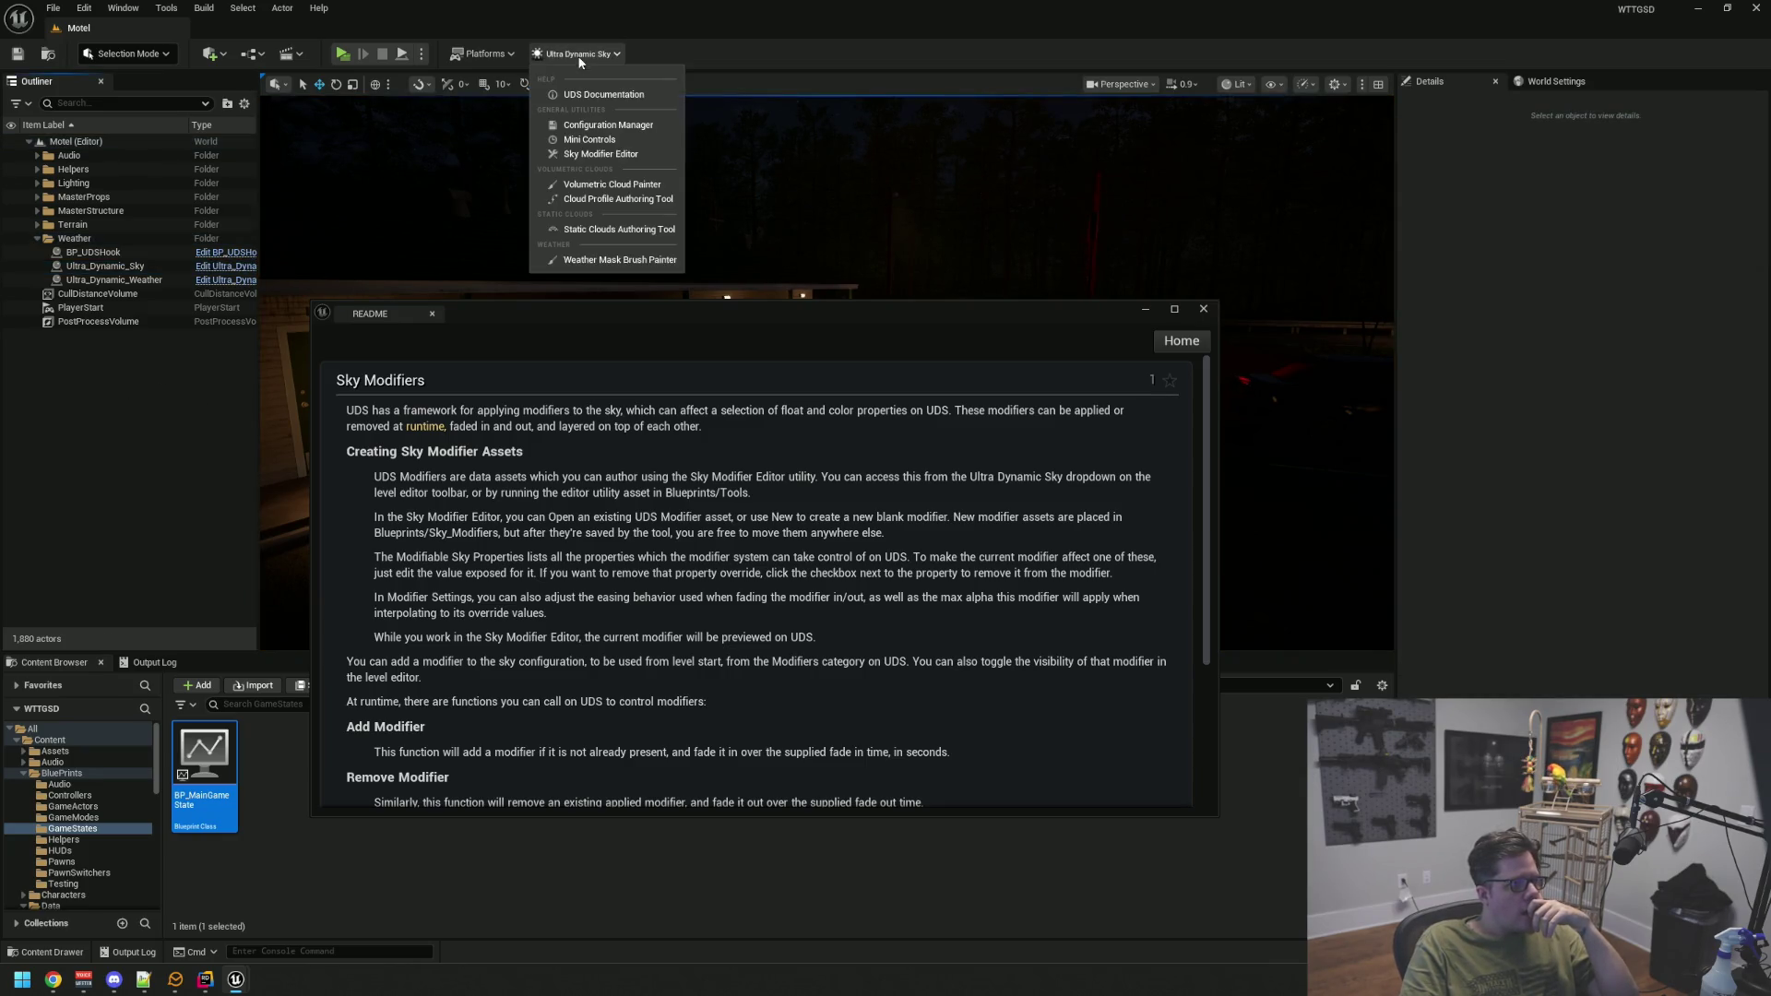
click(651, 154)
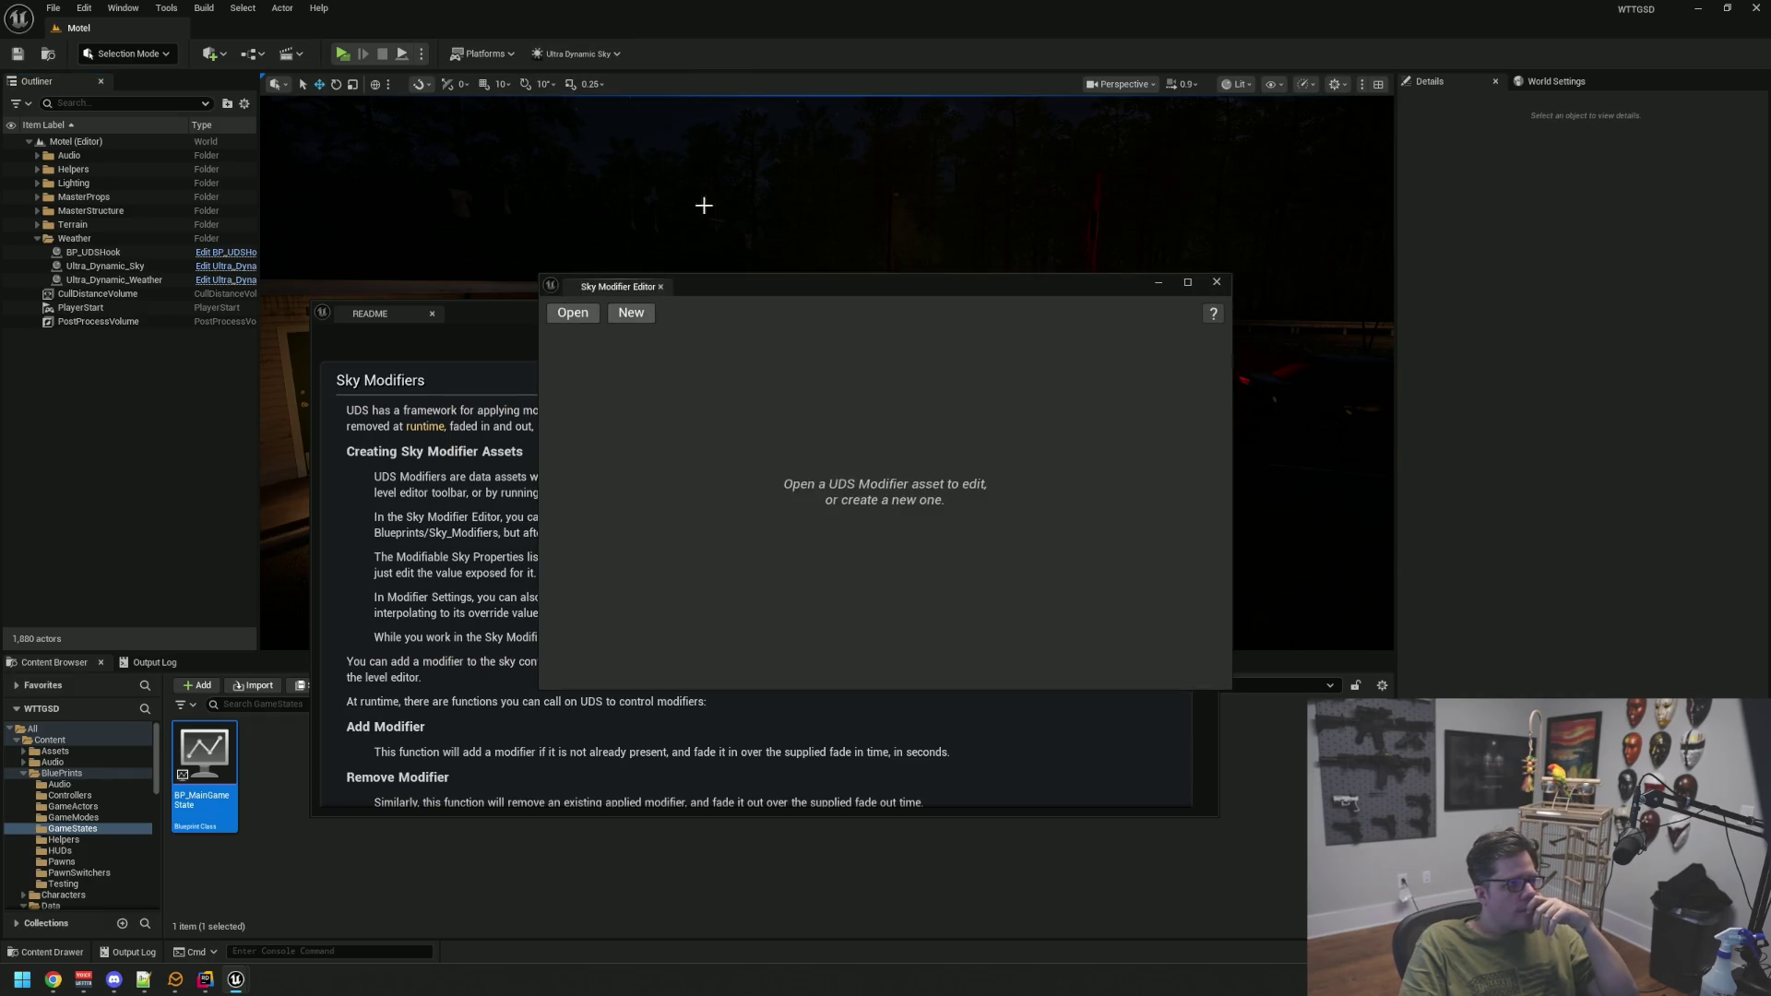
click(590, 313)
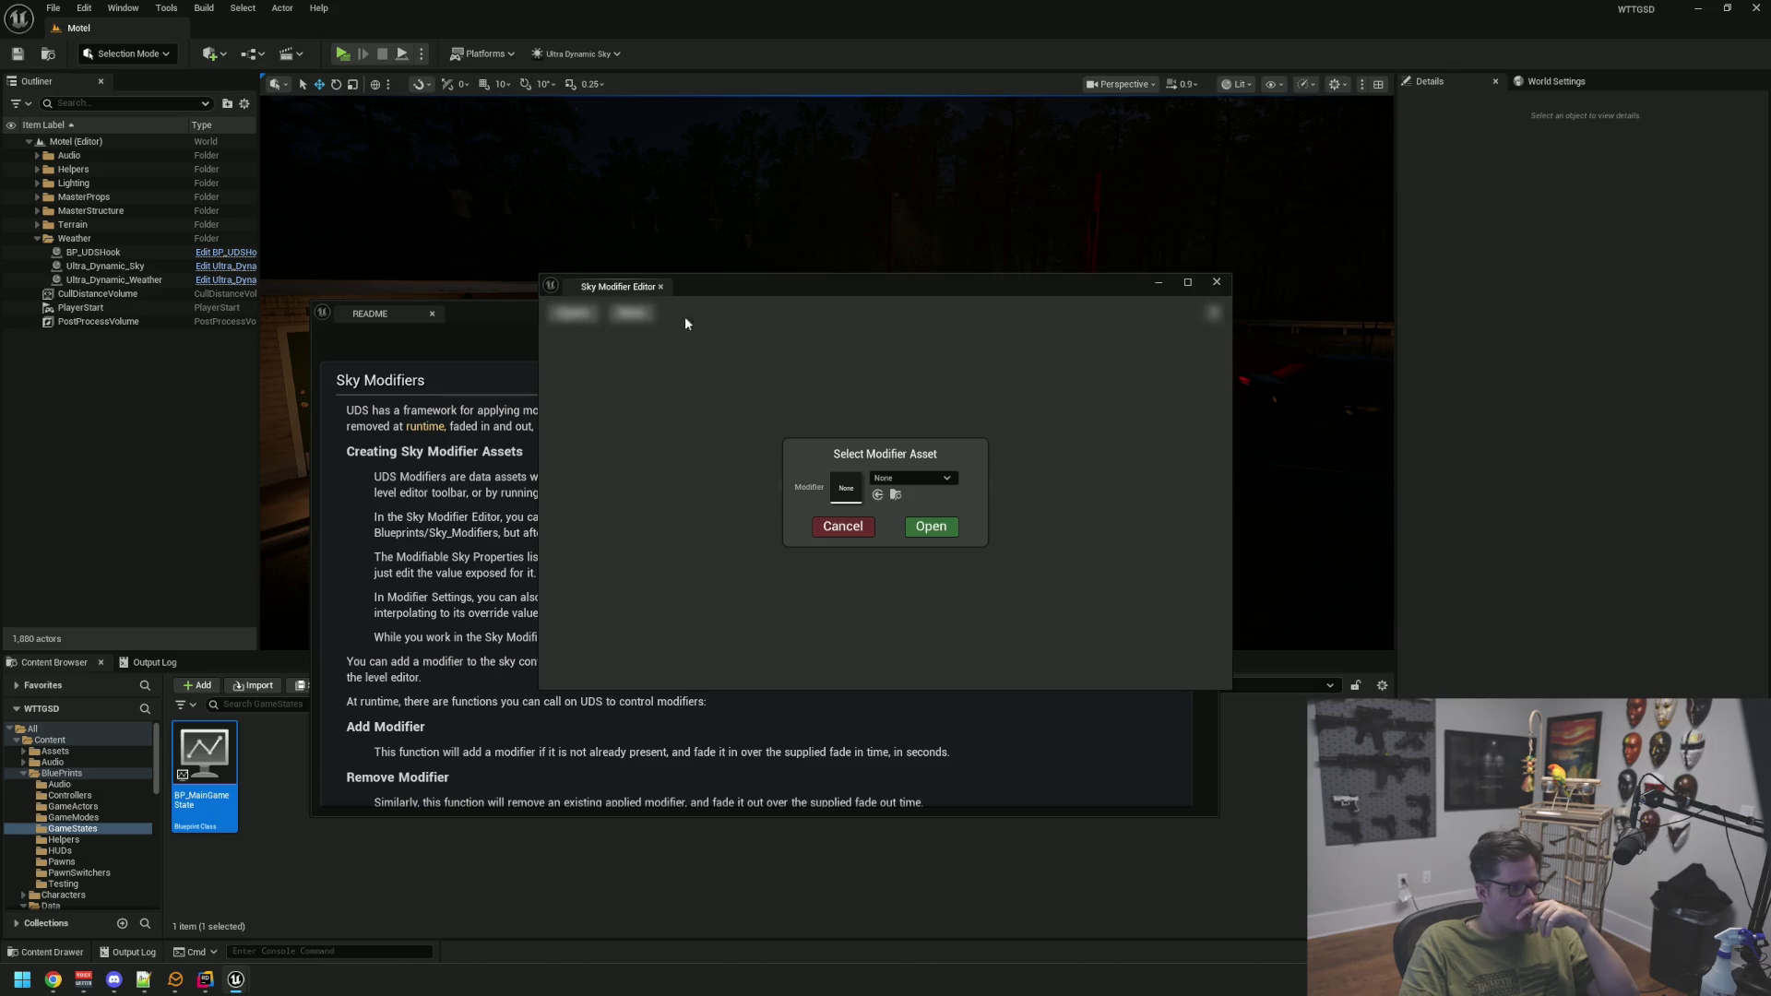
click(907, 480)
click(966, 618)
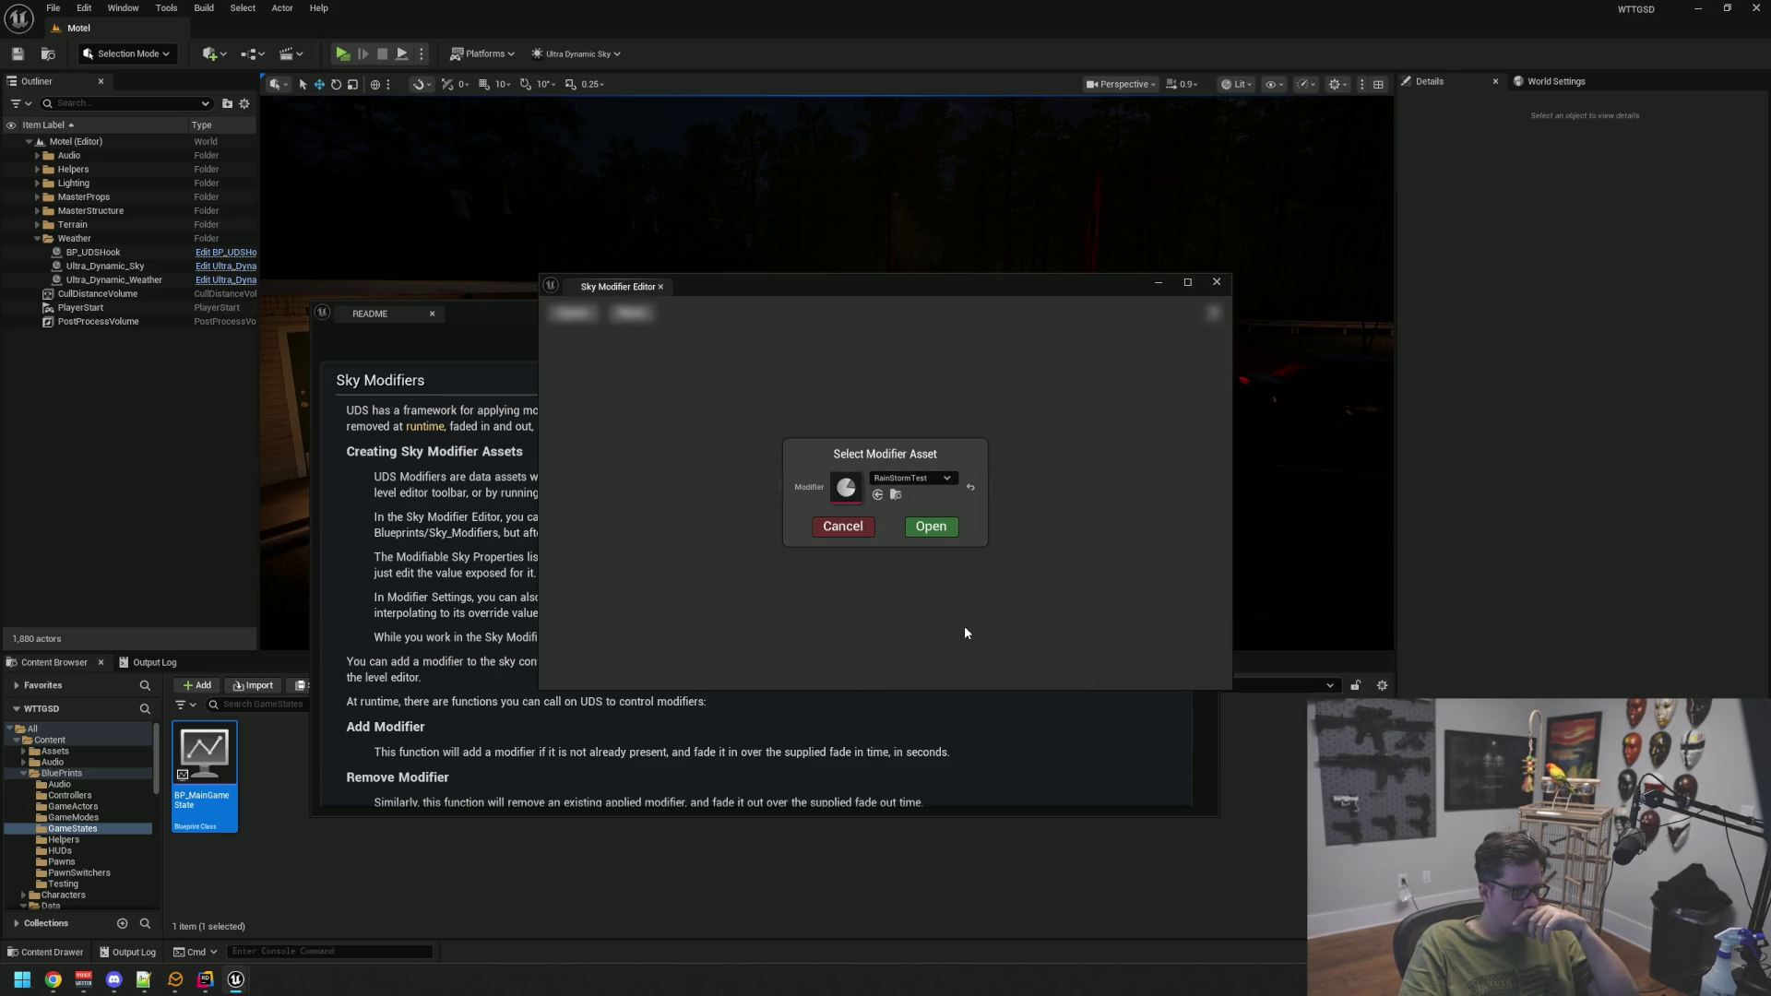
click(933, 531)
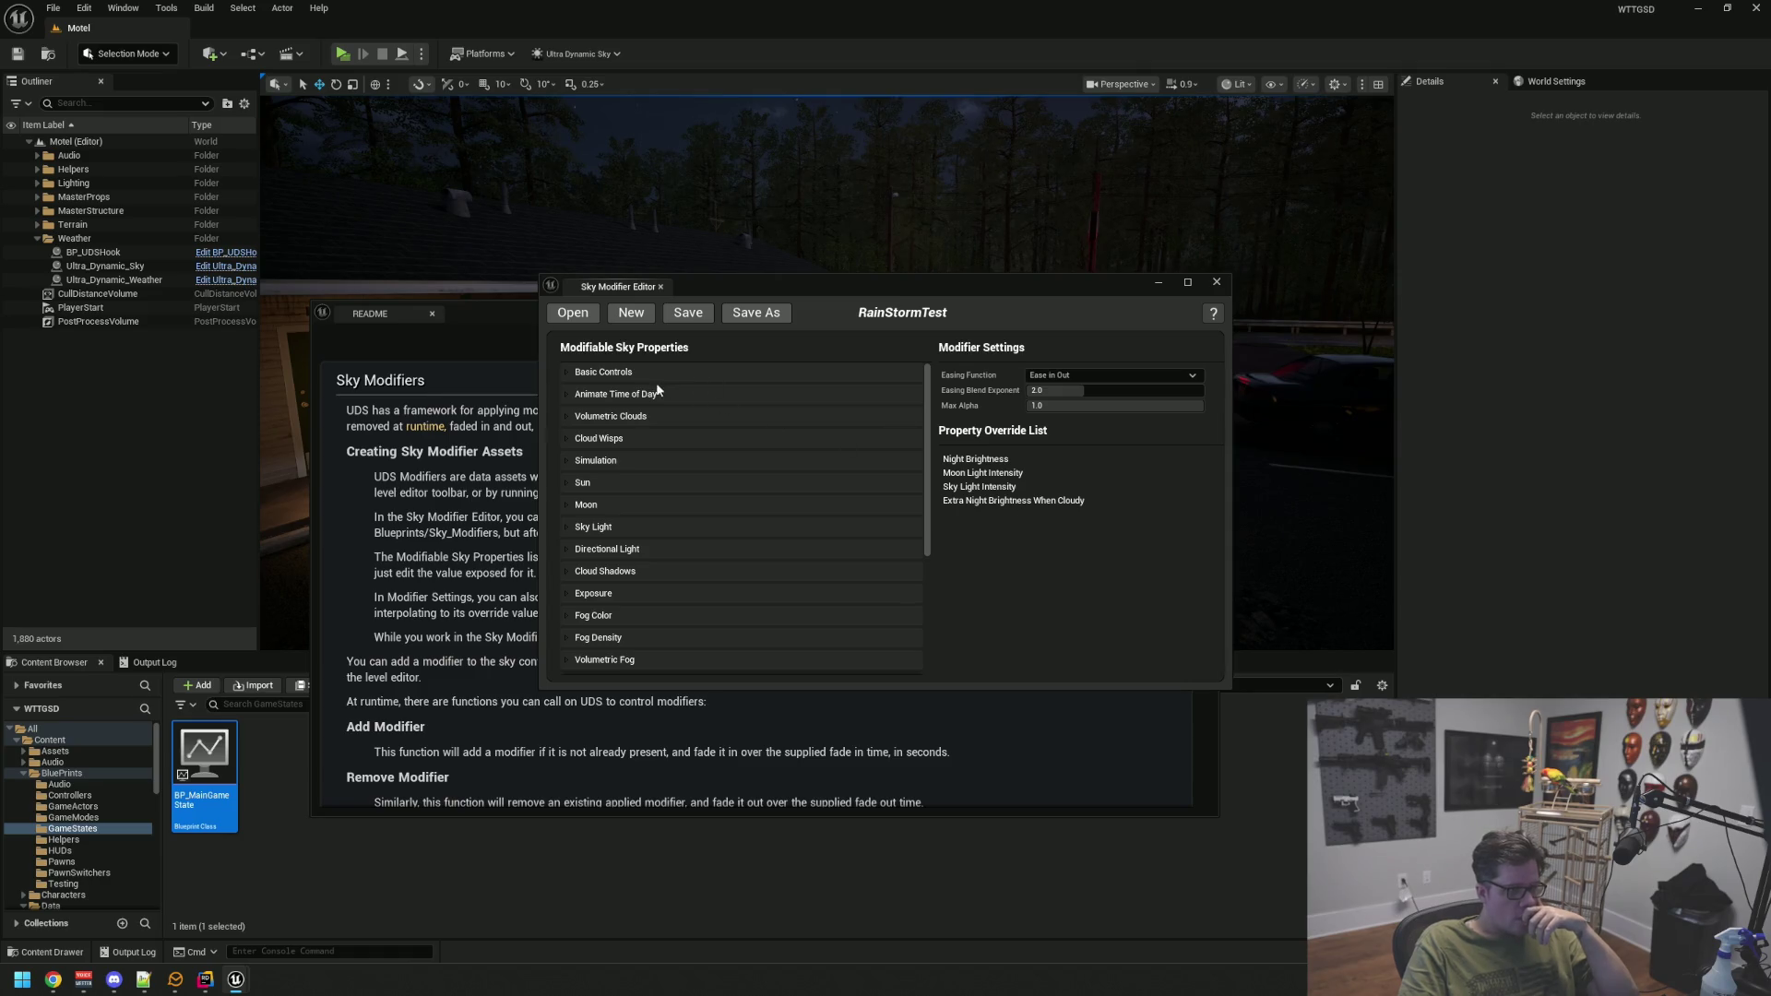
In Basic Controls, lower Extra Night Brightness When Cloudy from 1.5 to 0.75, then close the editor
click(614, 373)
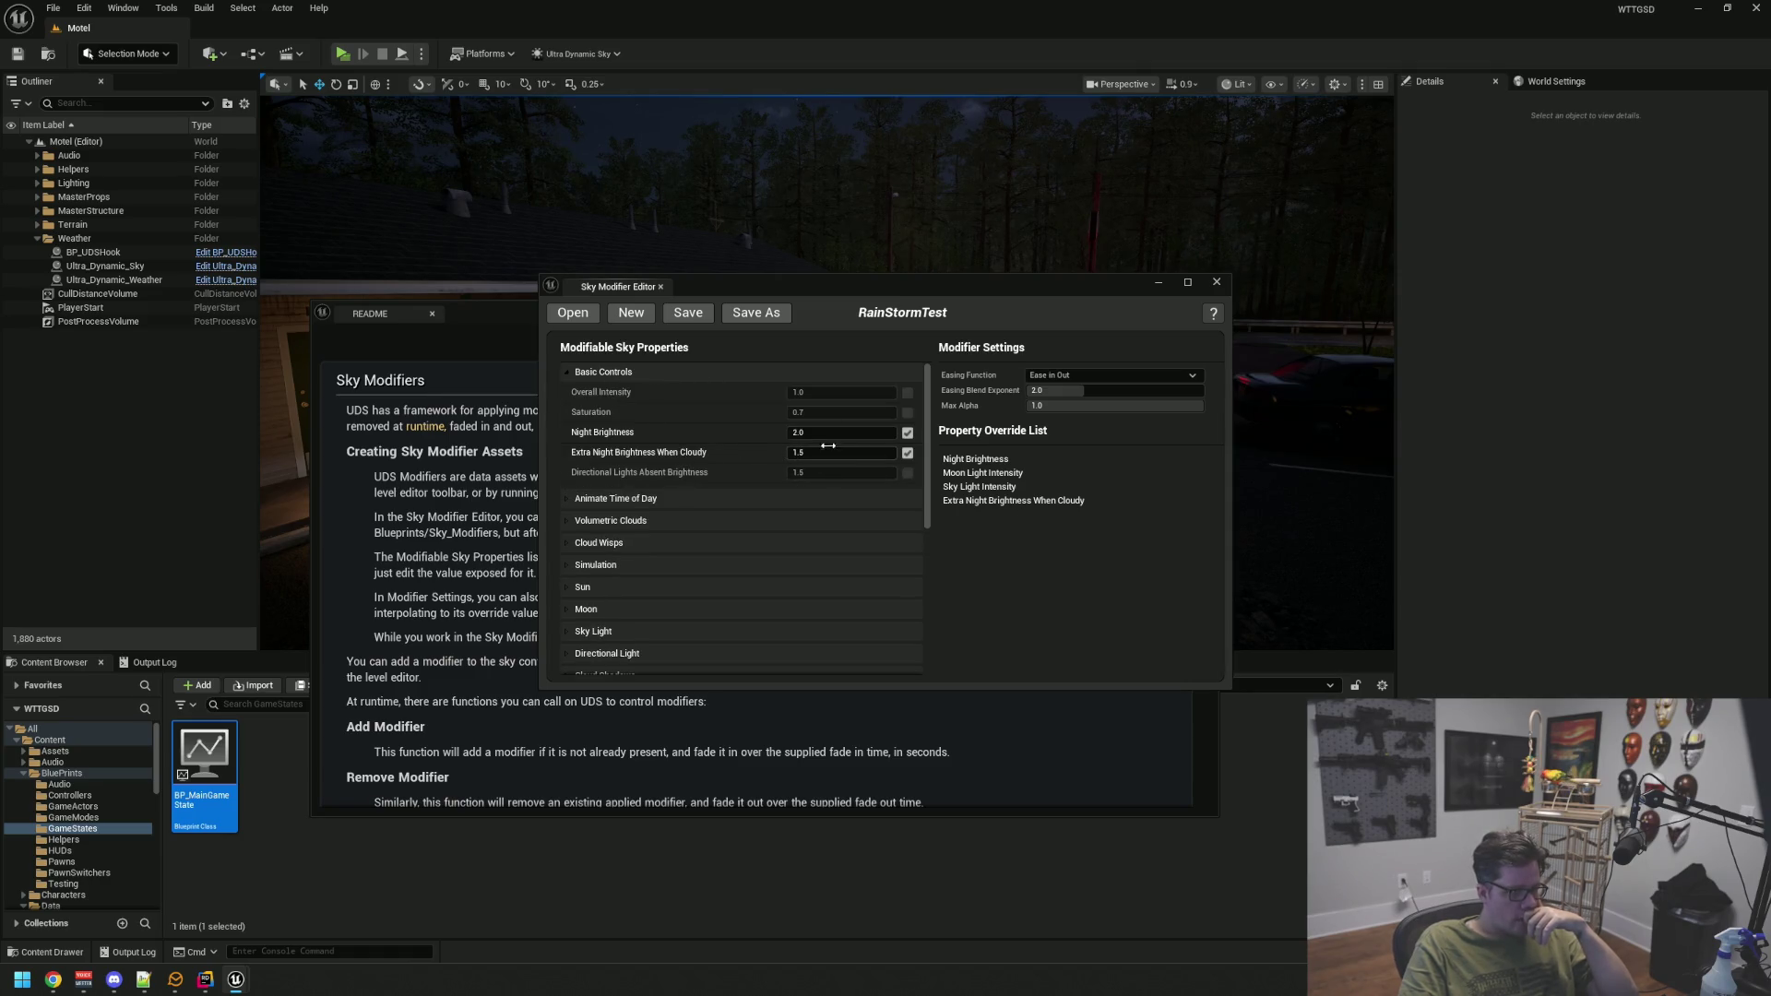
drag(512, 311, 465, 394)
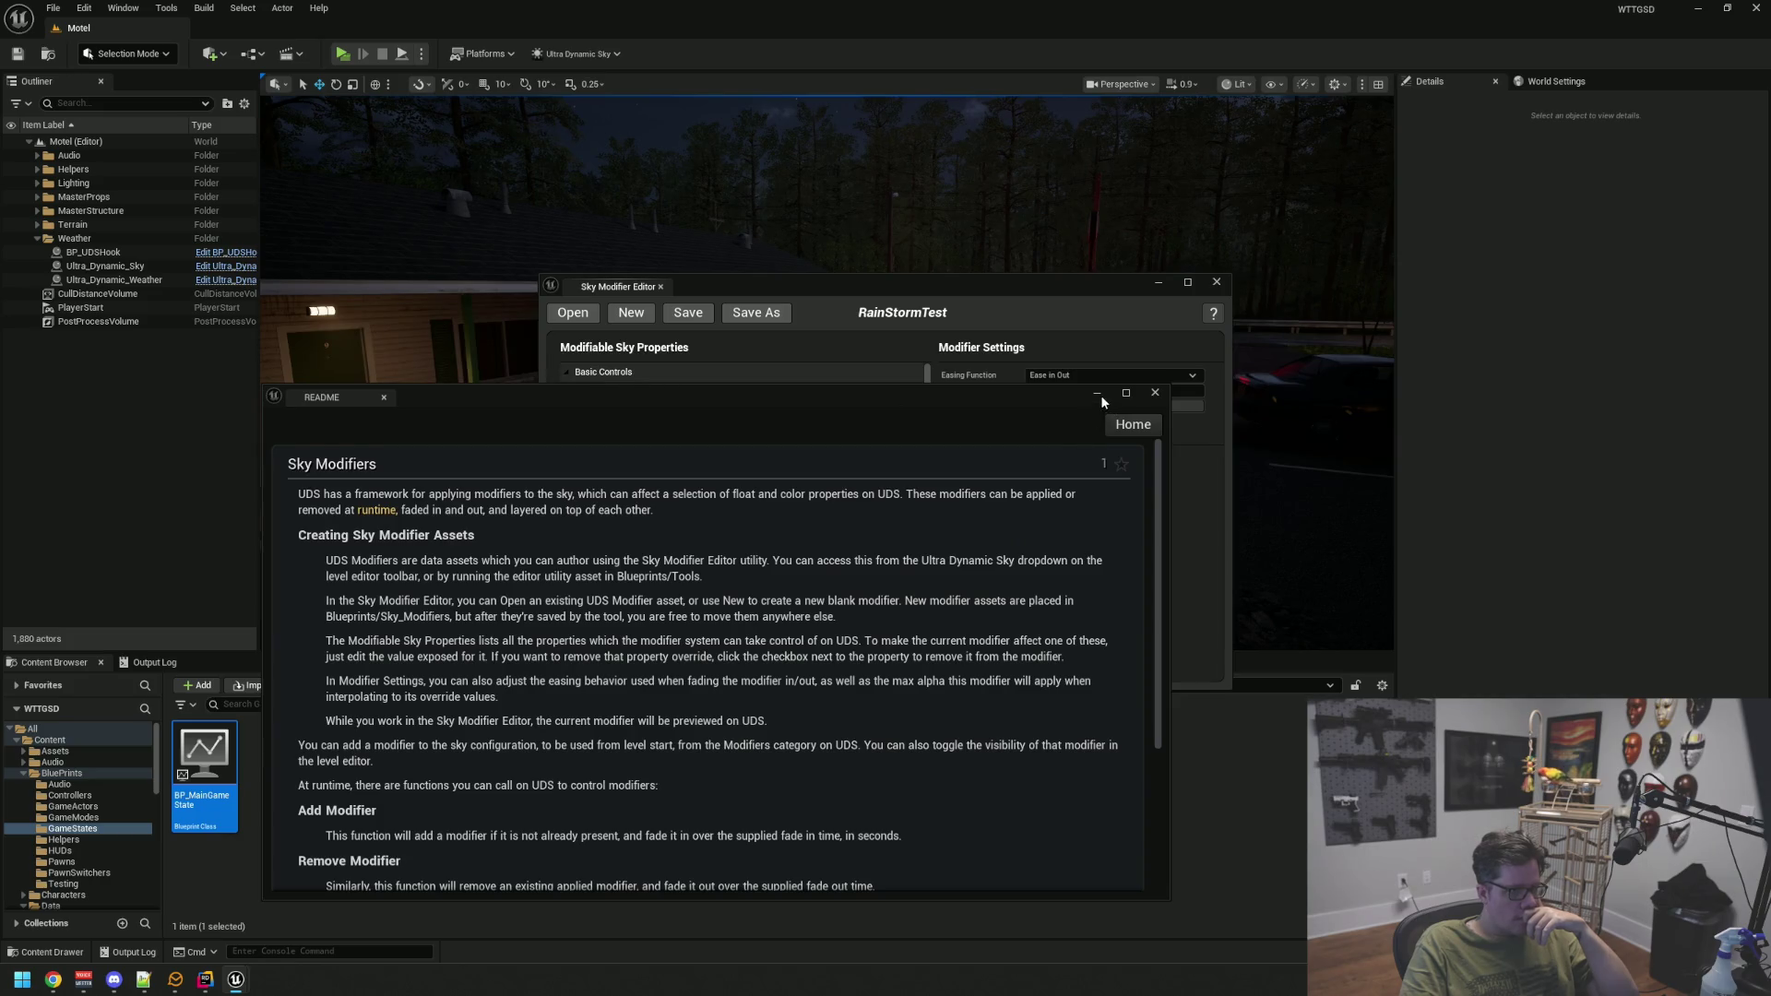
click(1096, 393)
drag(905, 282, 794, 471)
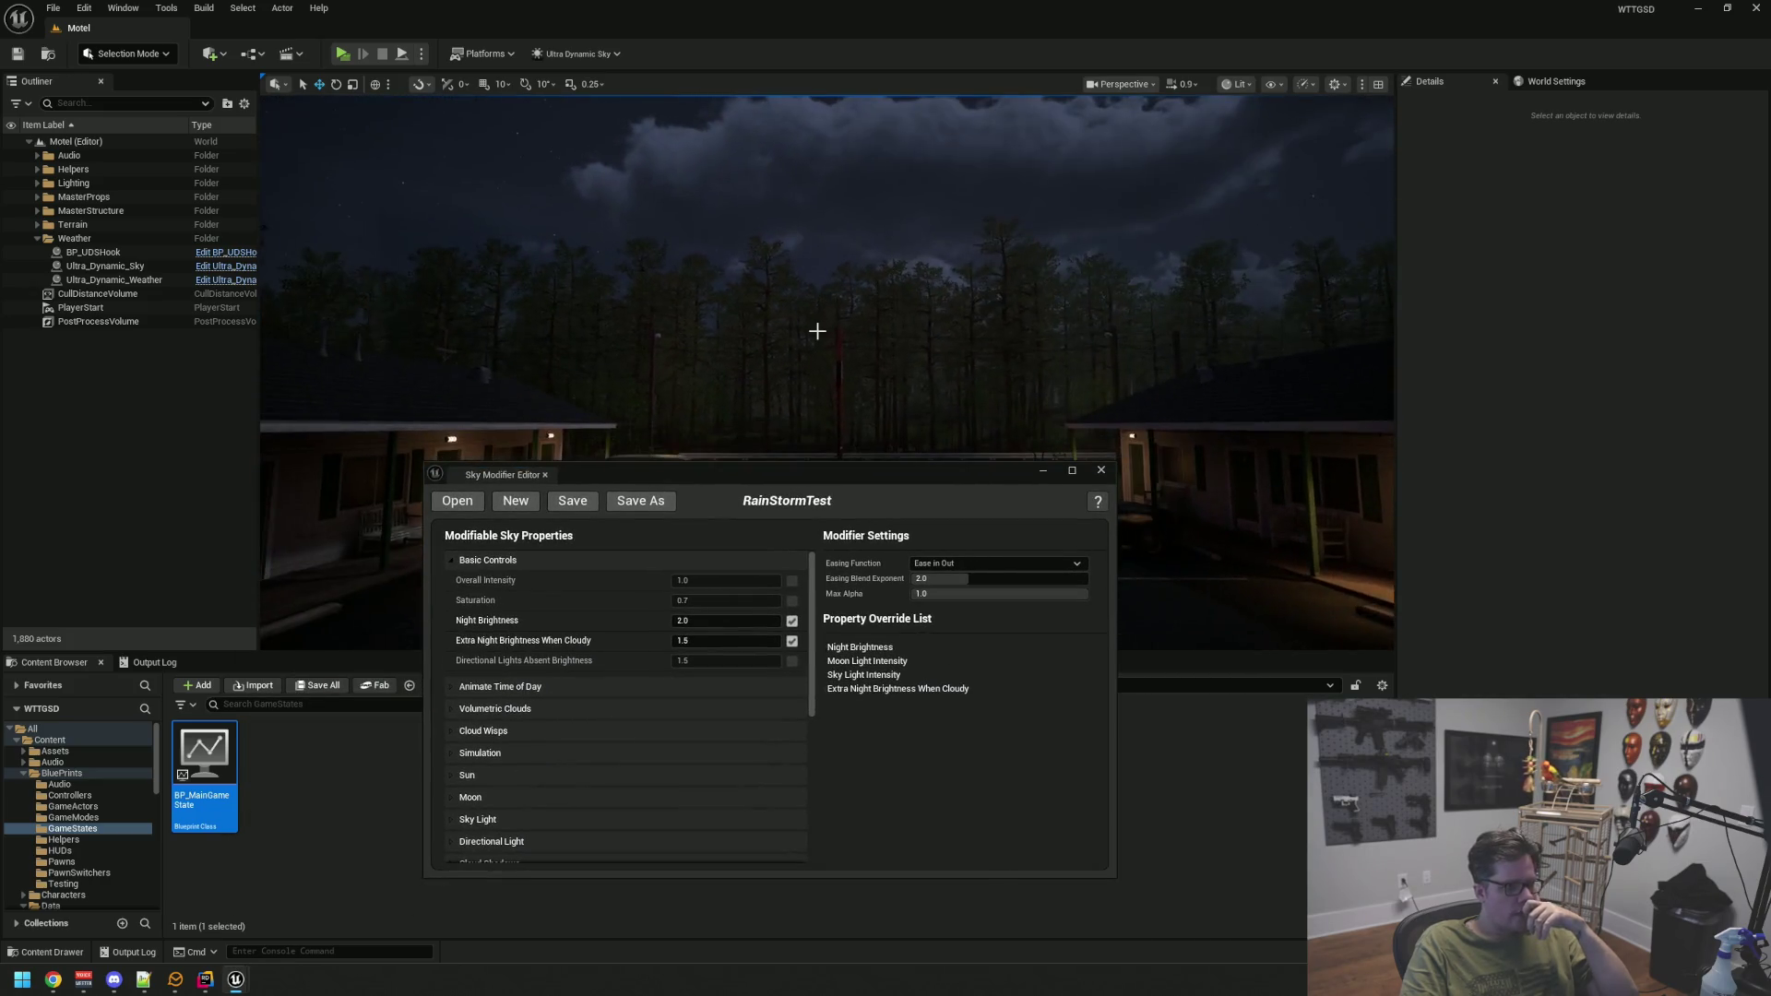
mouse_move(818, 327)
mouse_down()
mouse_move(818, 360)
mouse_move(818, 231)
mouse_move(818, 323)
mouse_up()
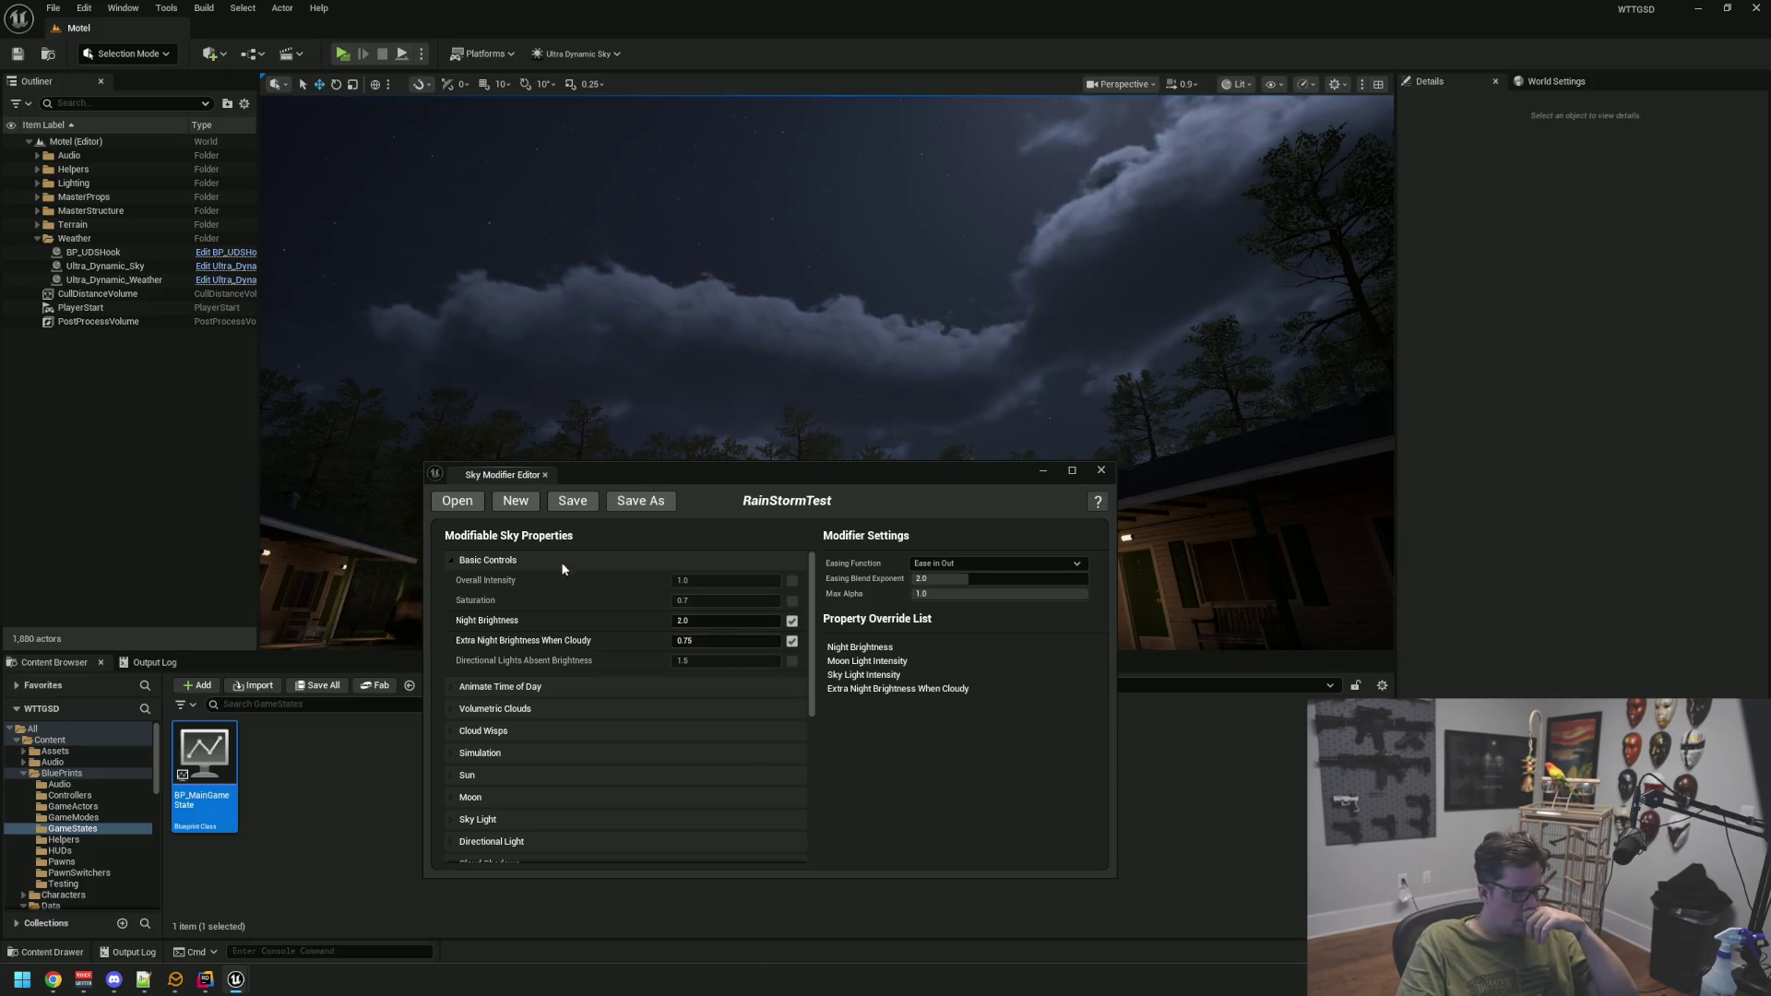
click(544, 475)
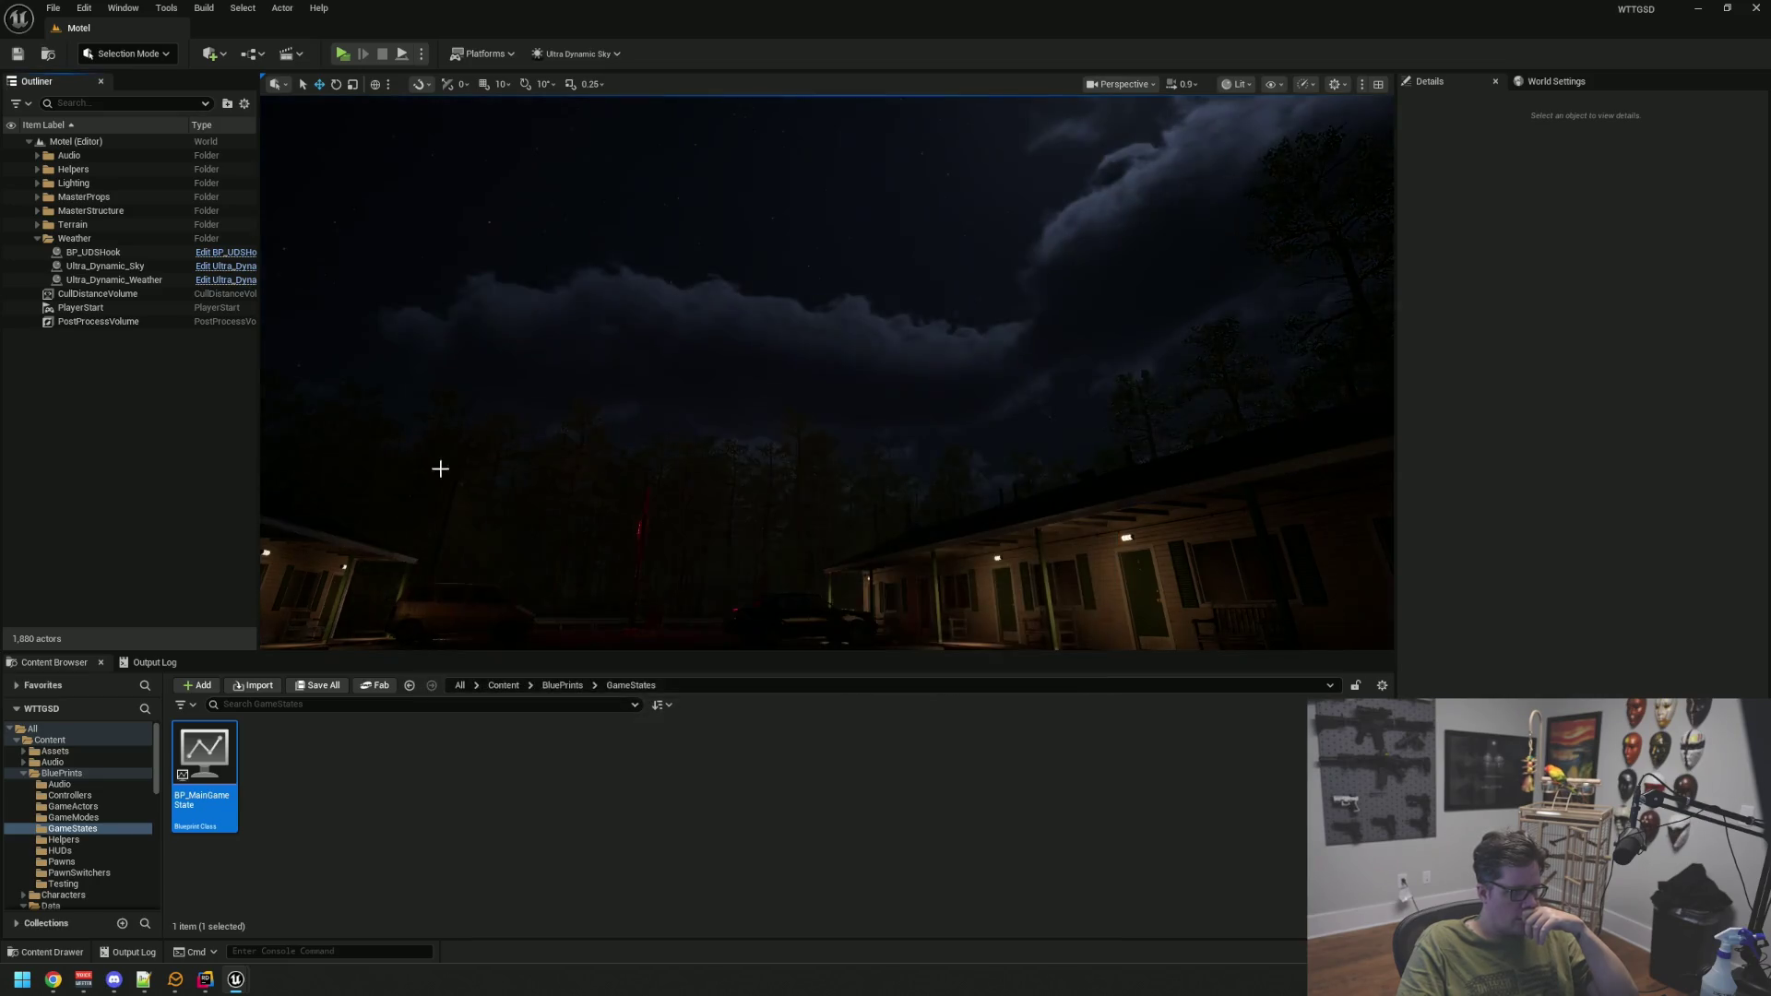
Frame the motel and parking lot, launch a Play-In-Editor preview, and run StartRain in the console
drag(369, 476, 369, 332)
drag(582, 415, 582, 432)
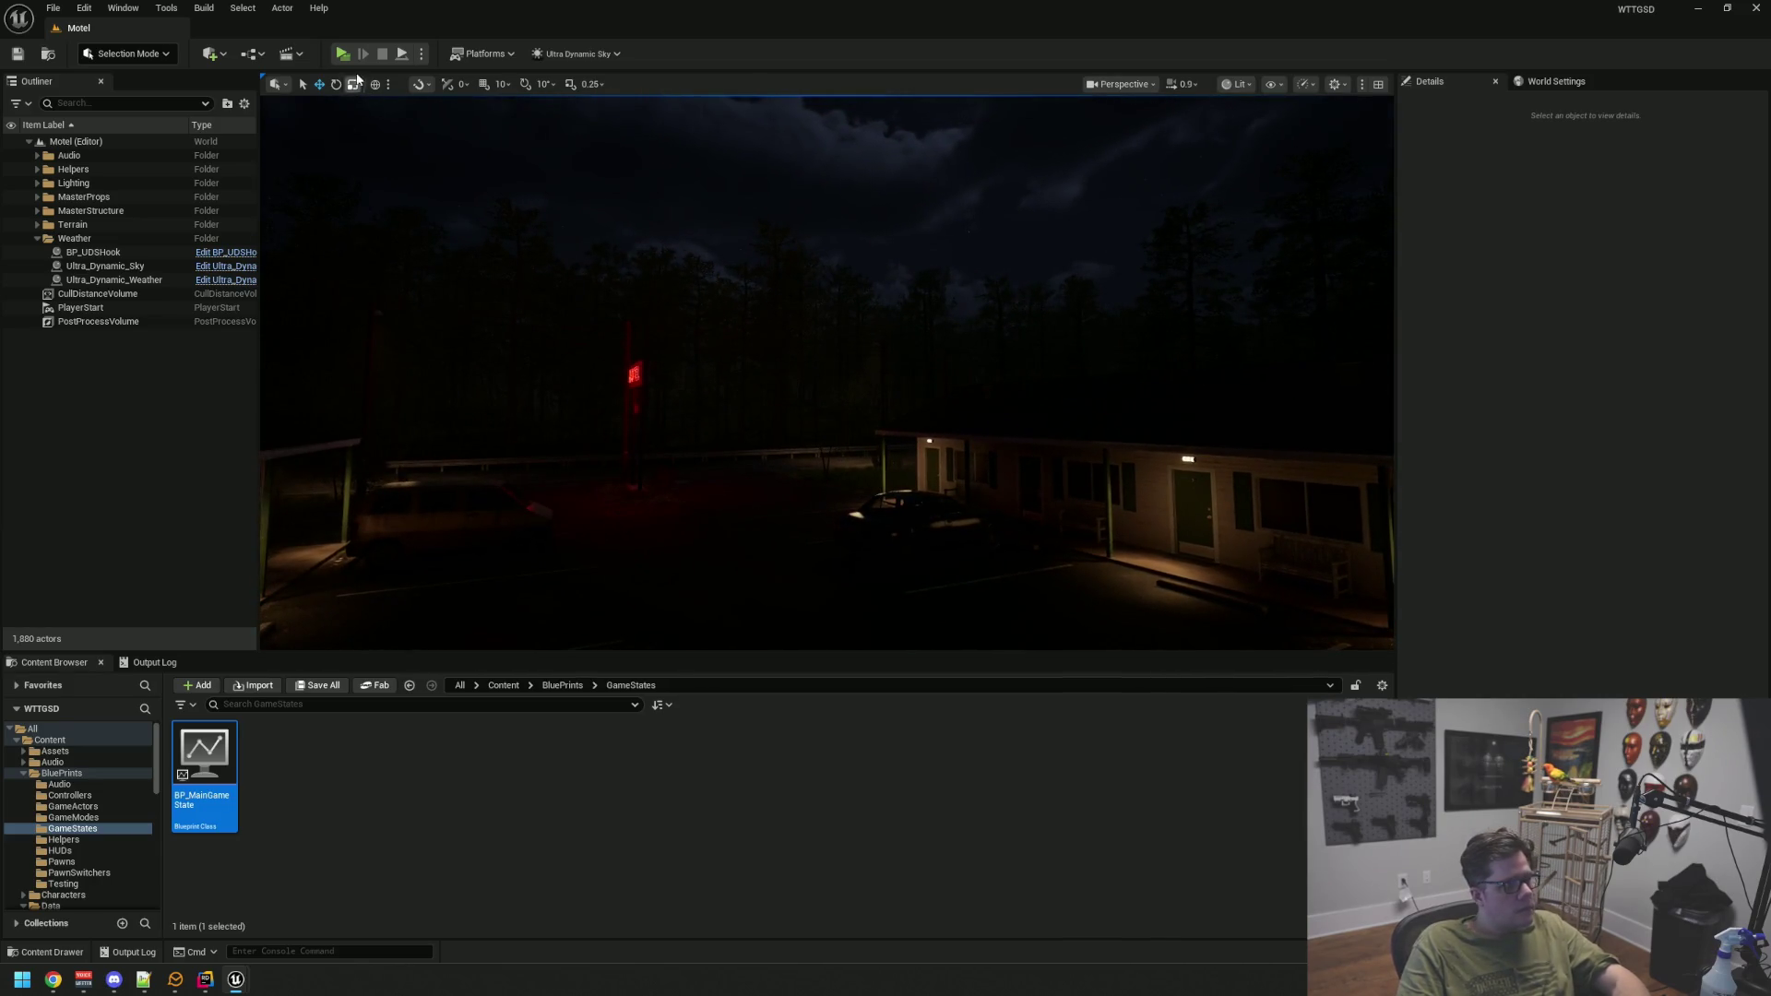
click(349, 61)
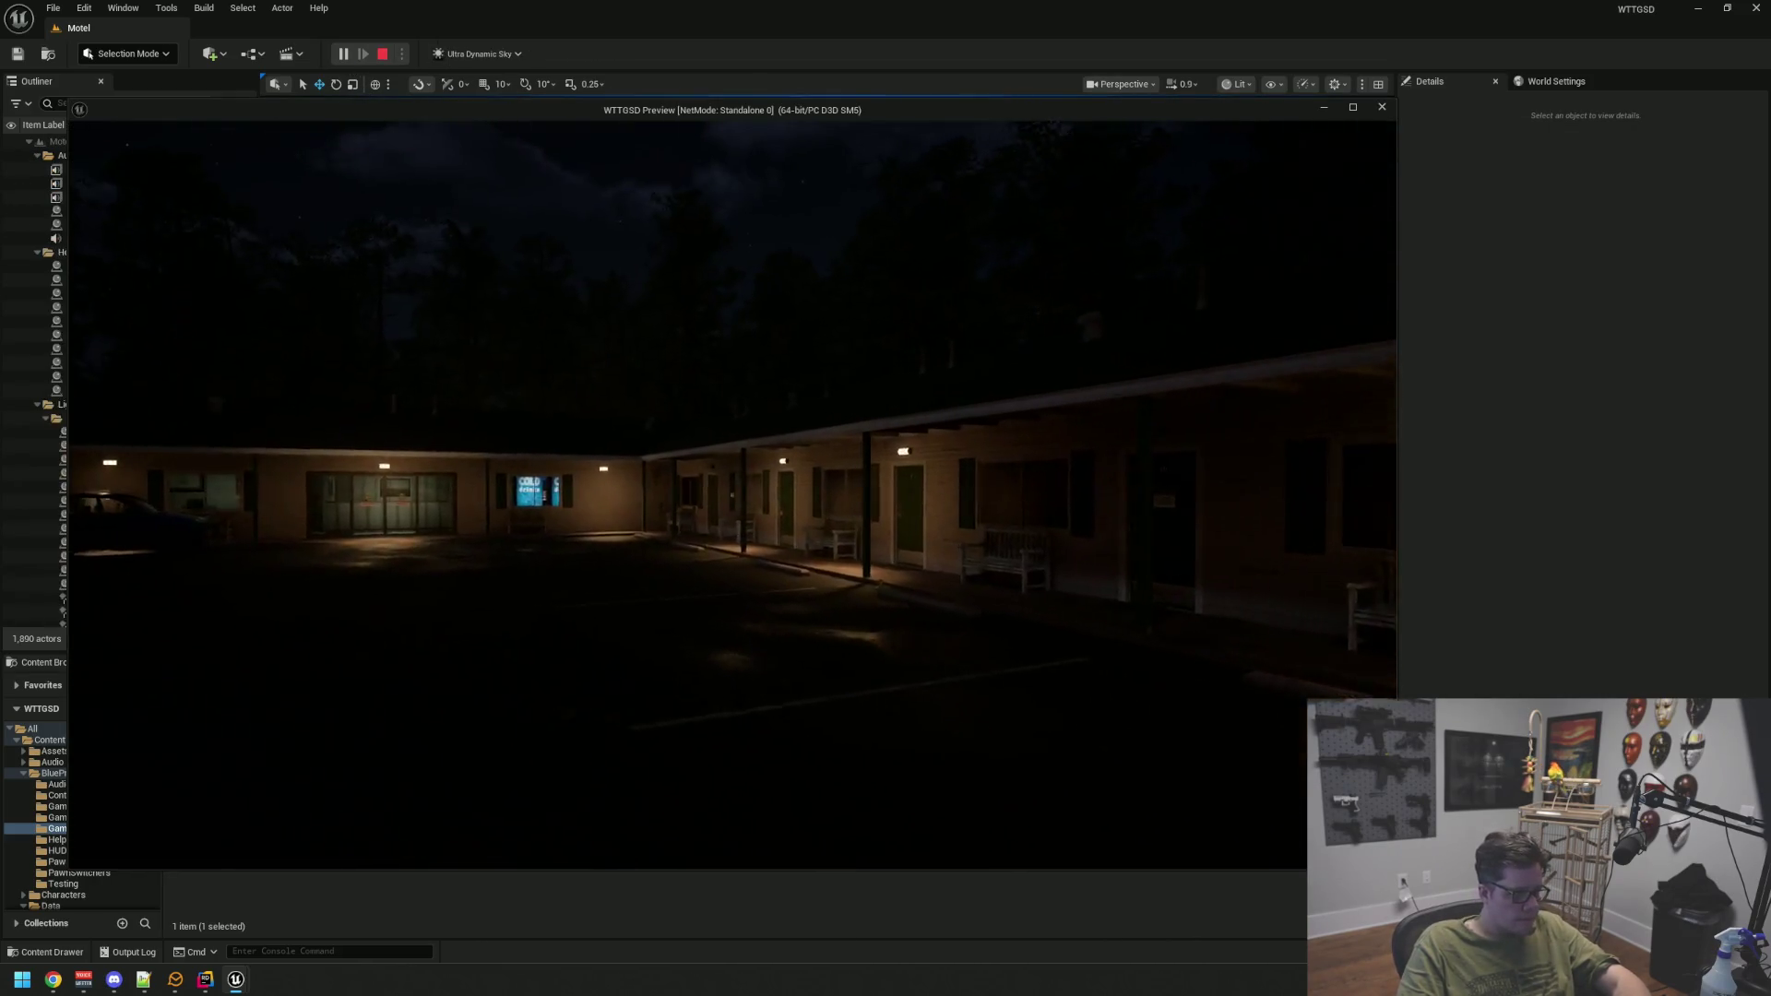
key(grave)
key(Up)
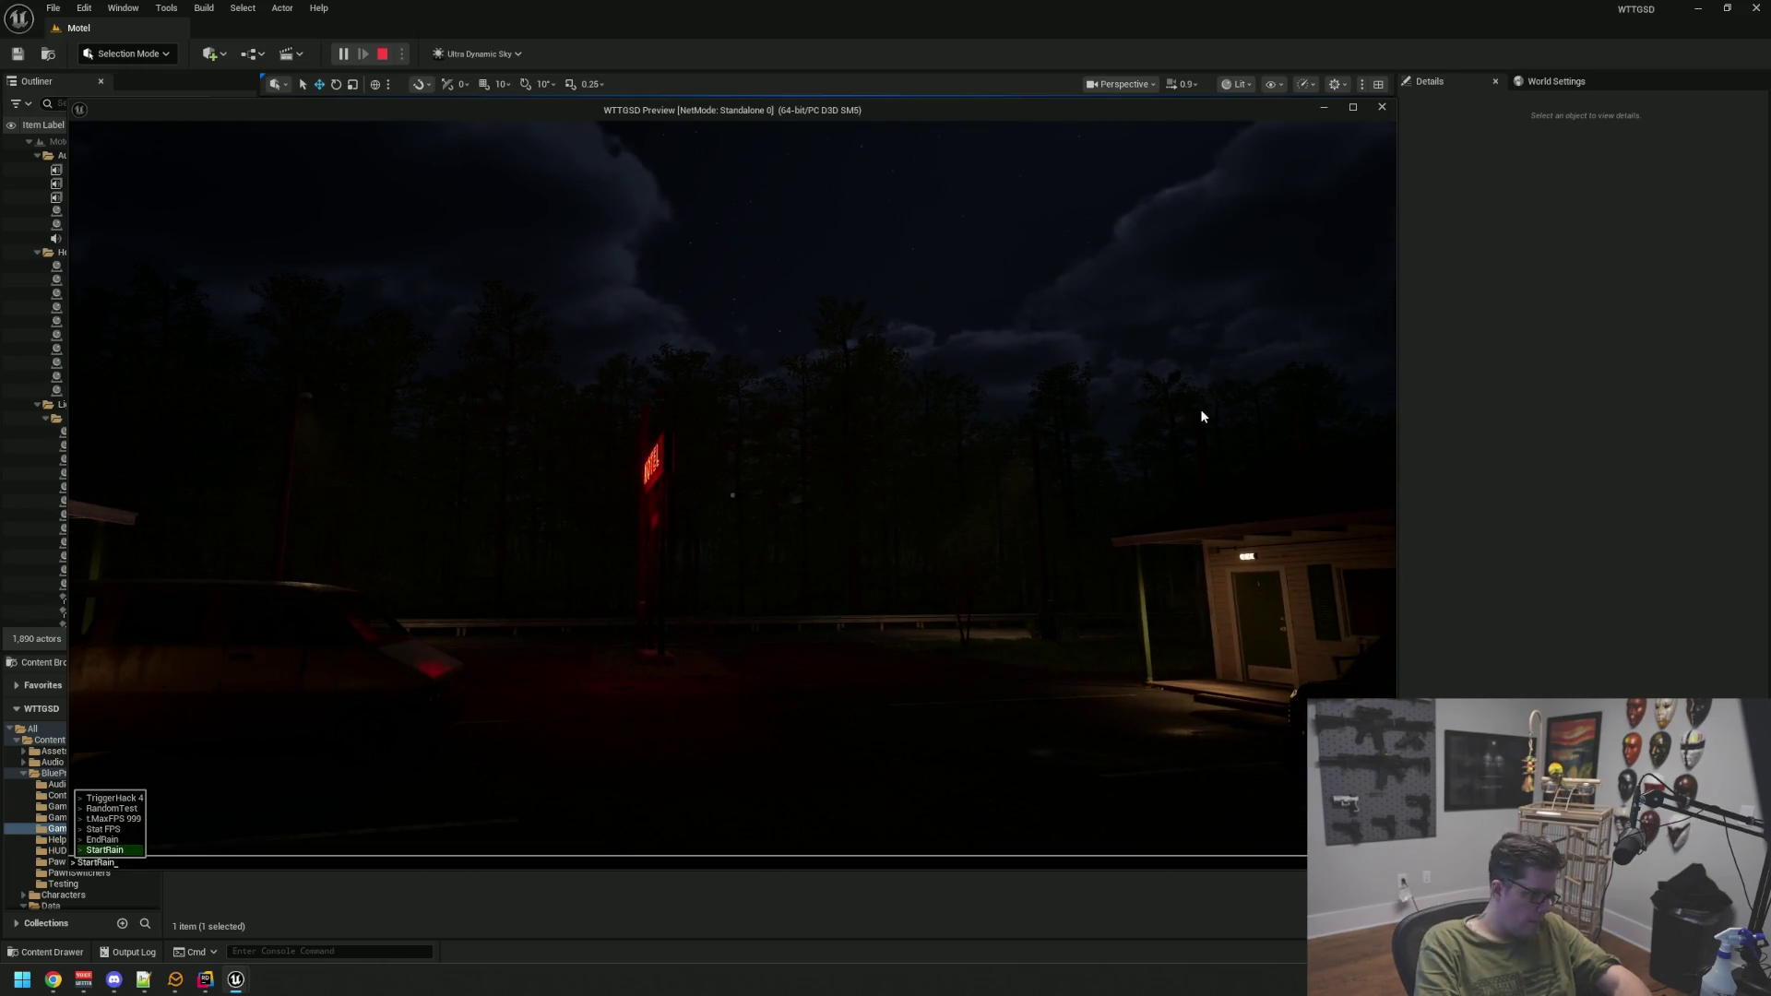
key(Return)
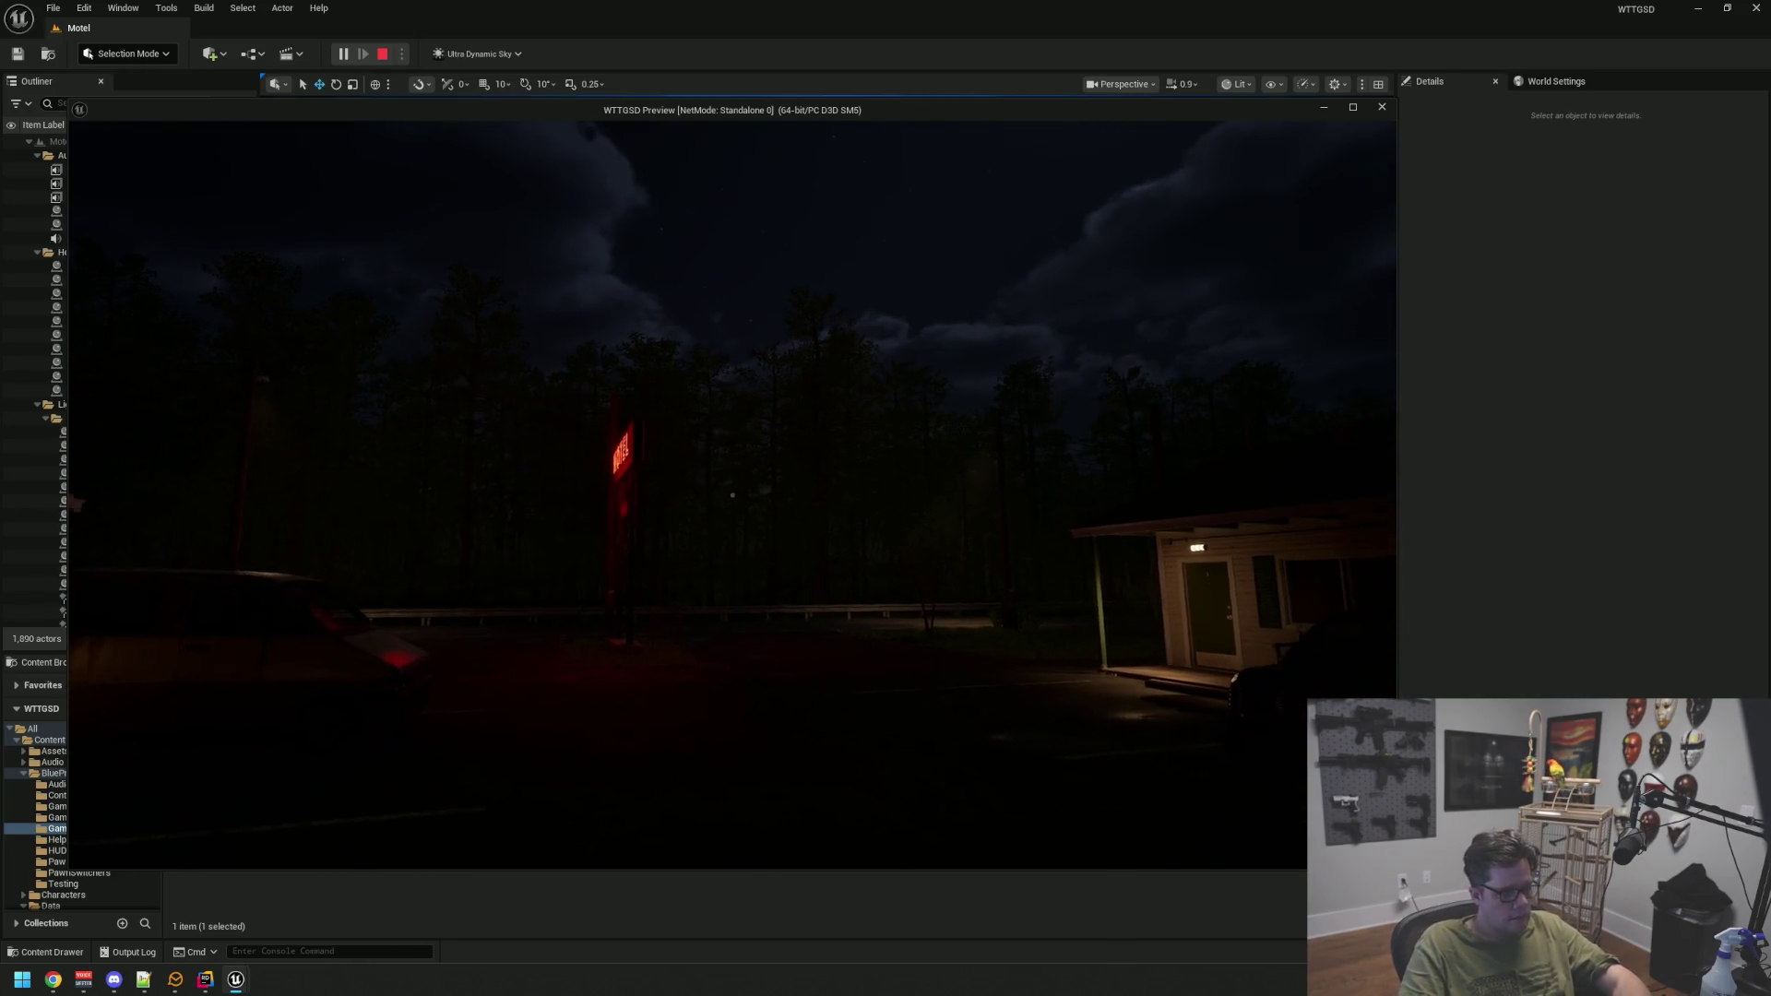
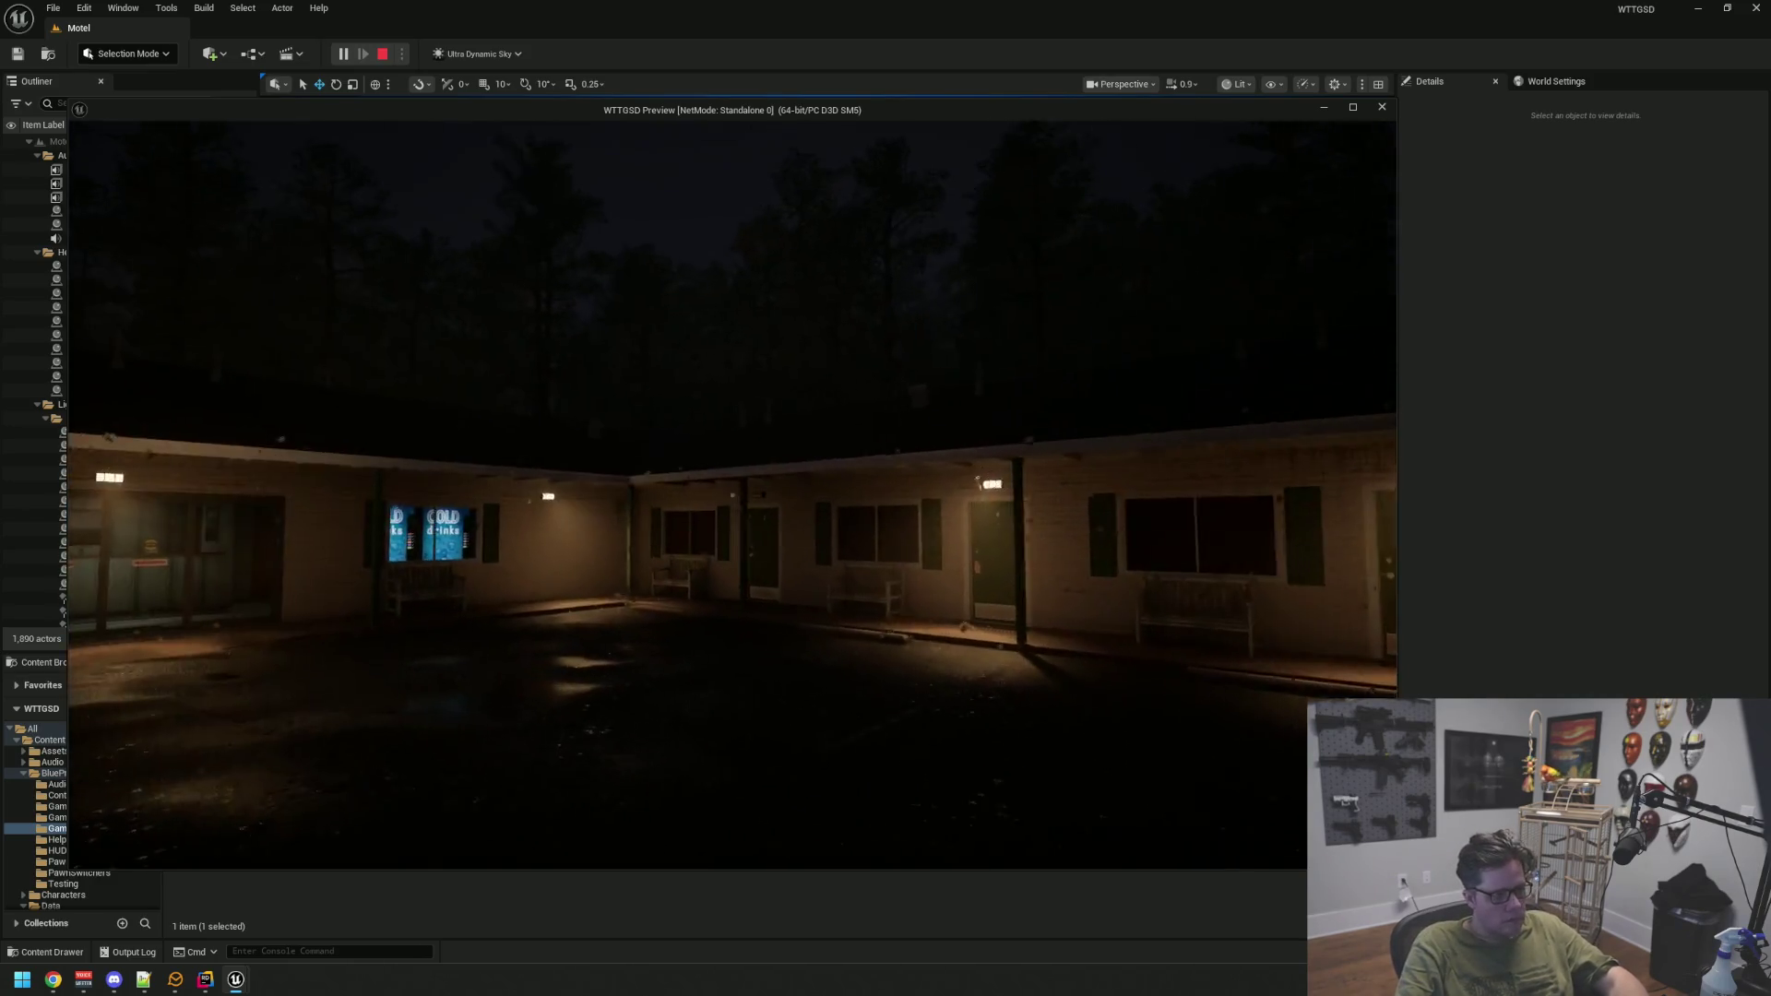
Stop the game preview and frame both motel wings in the editor viewport
key(Escape)
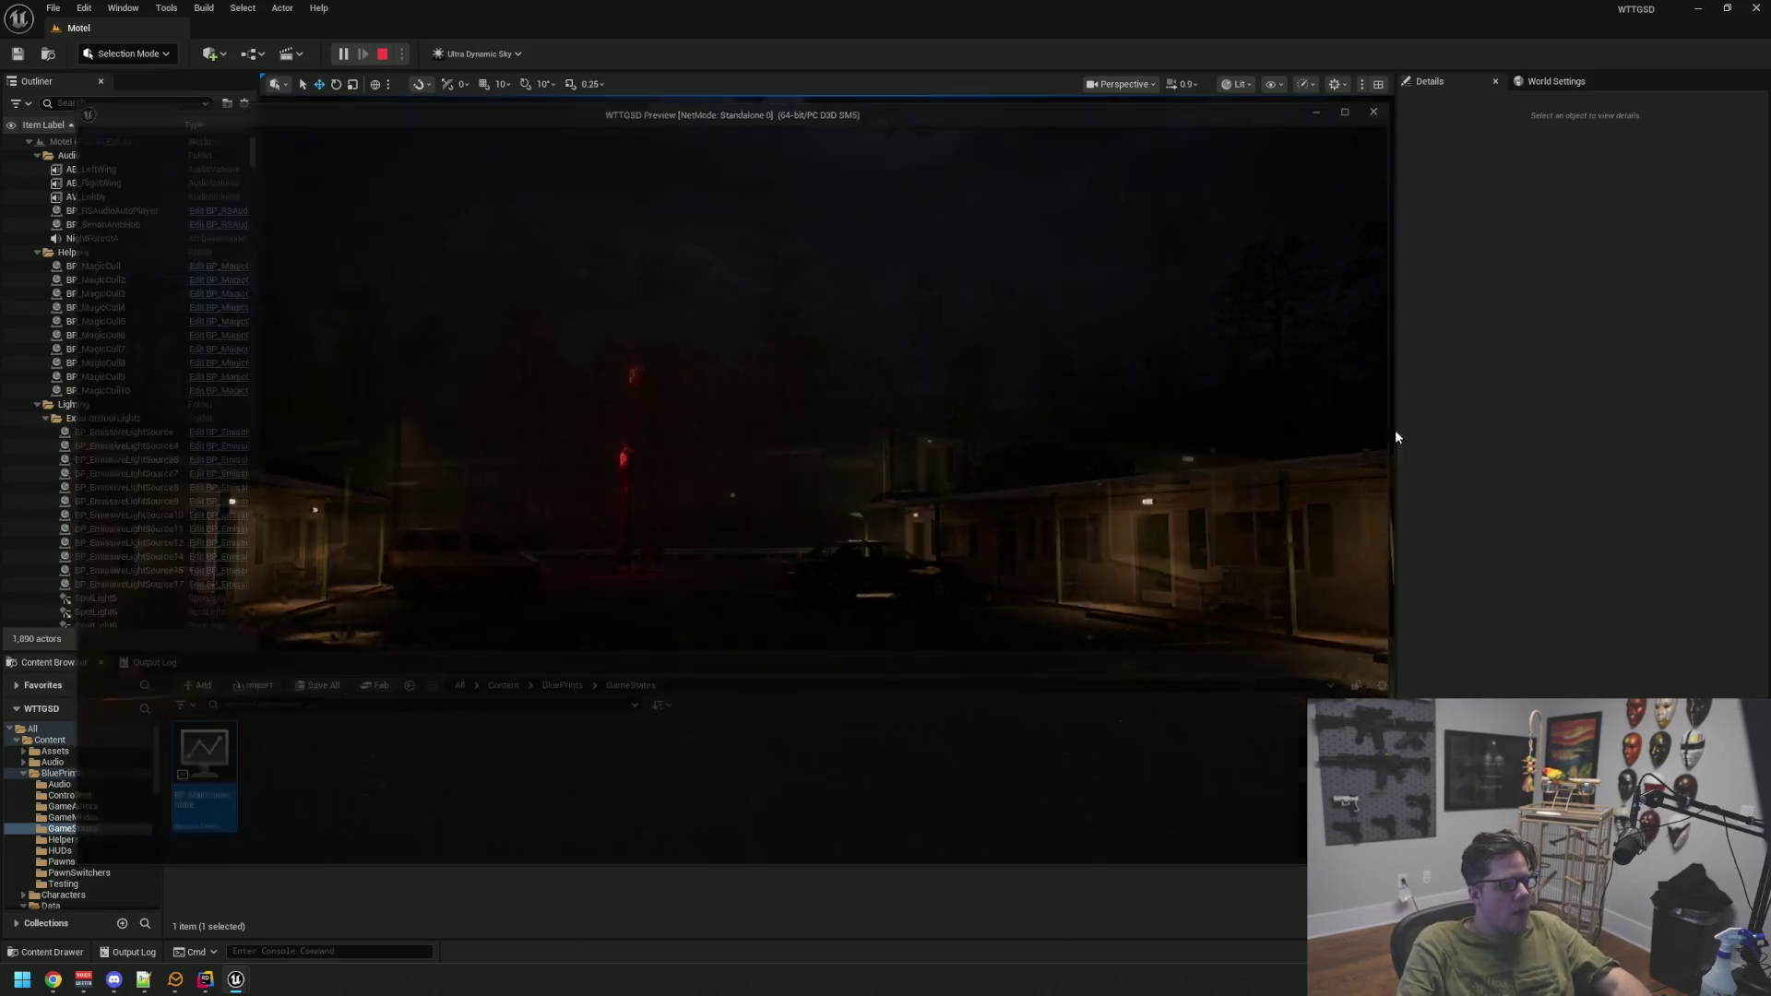
mouse_move(1005, 375)
mouse_down()
mouse_move(774, 375)
mouse_move(423, 555)
mouse_up()
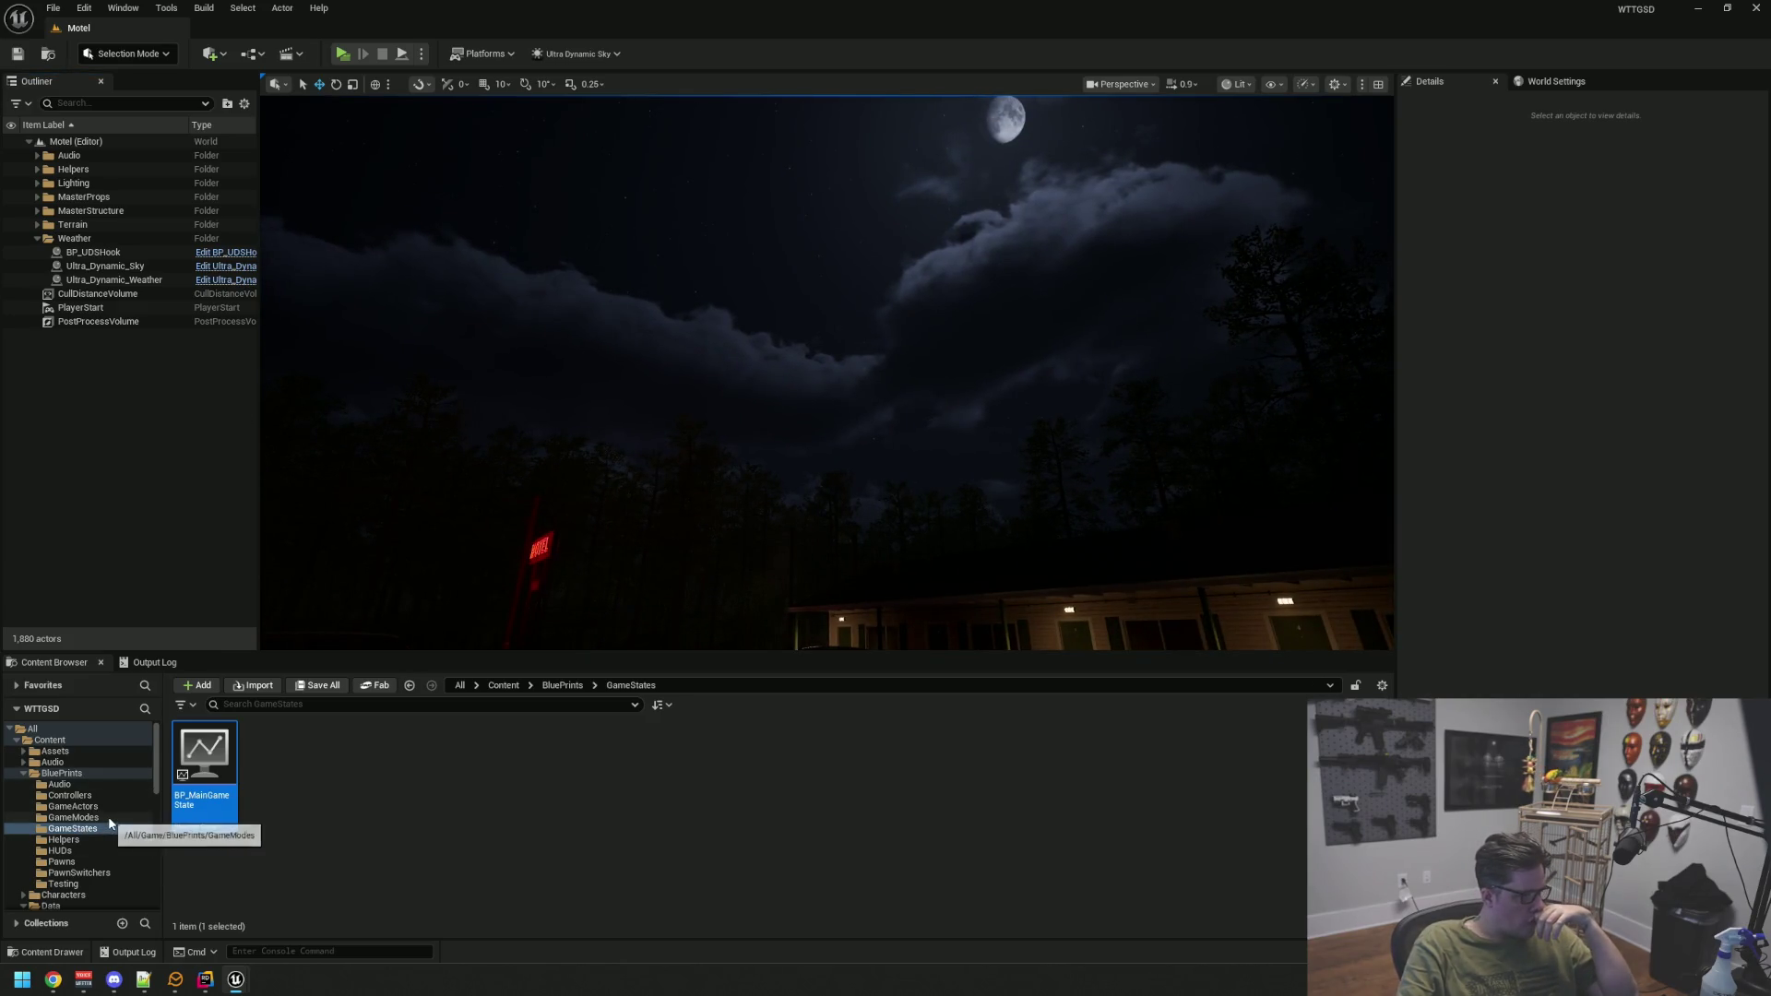
Navigate the Content Browser to the Content/Data/DataAssets/Weather folder
click(27, 774)
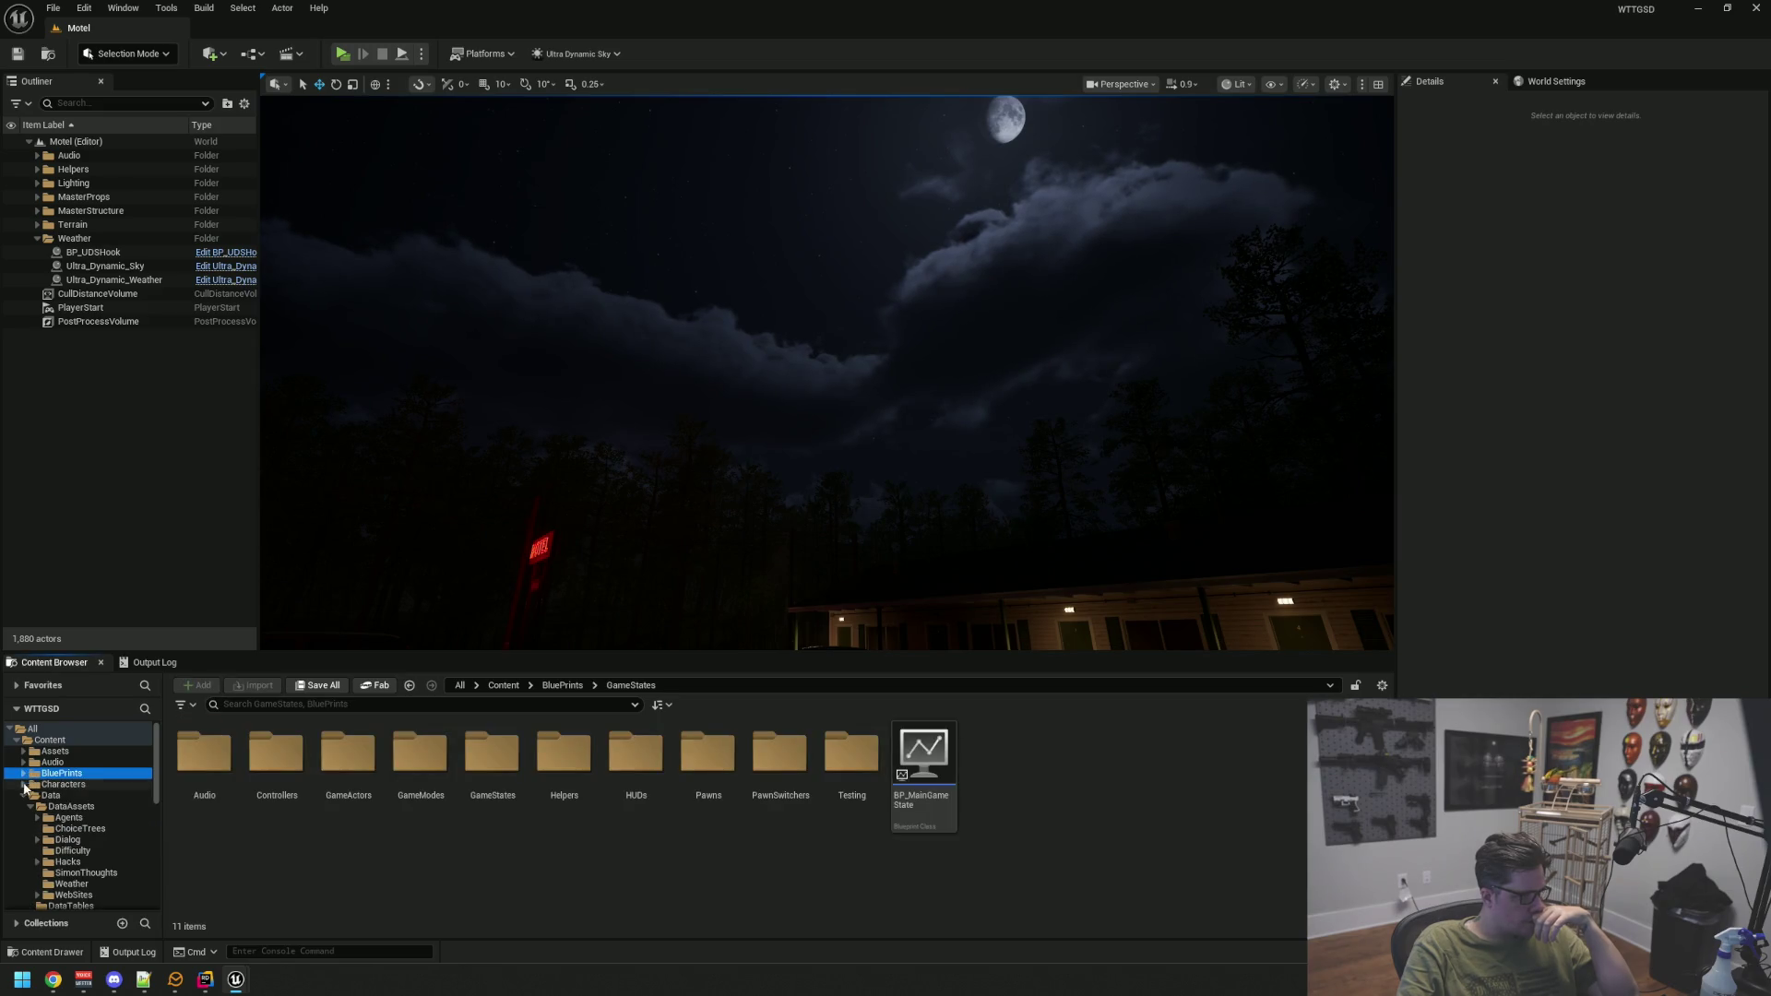
click(28, 797)
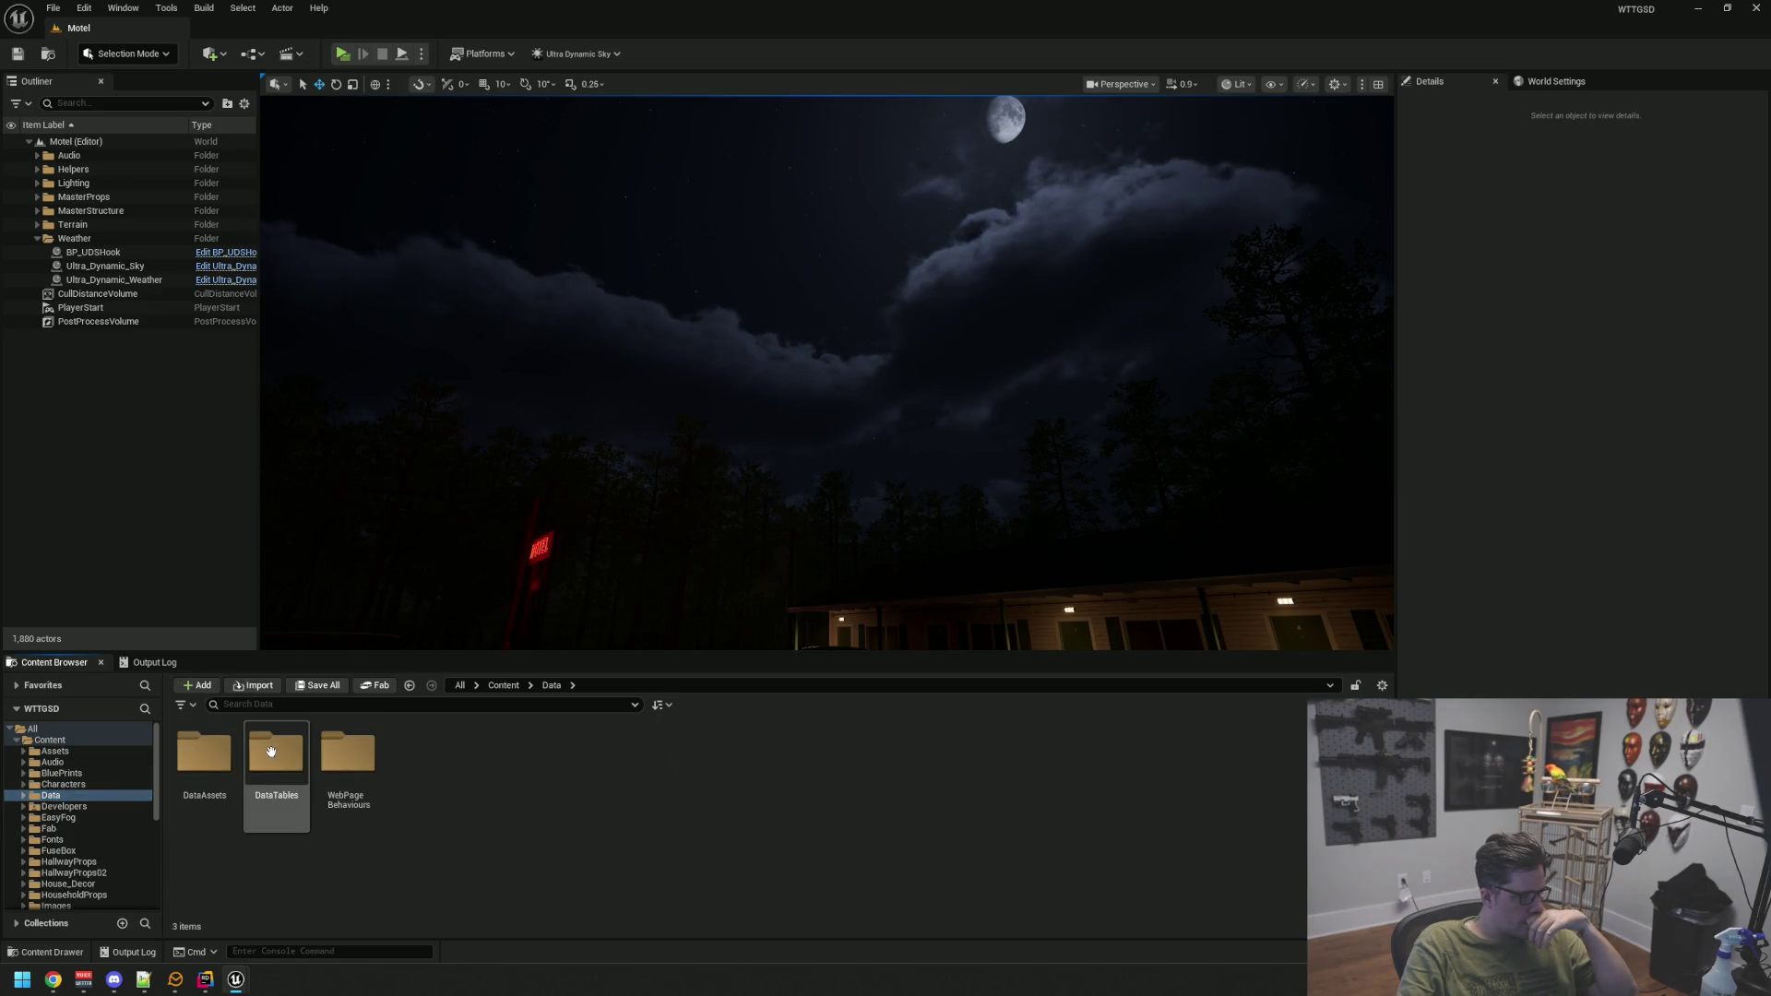
click(275, 751)
double_click(204, 751)
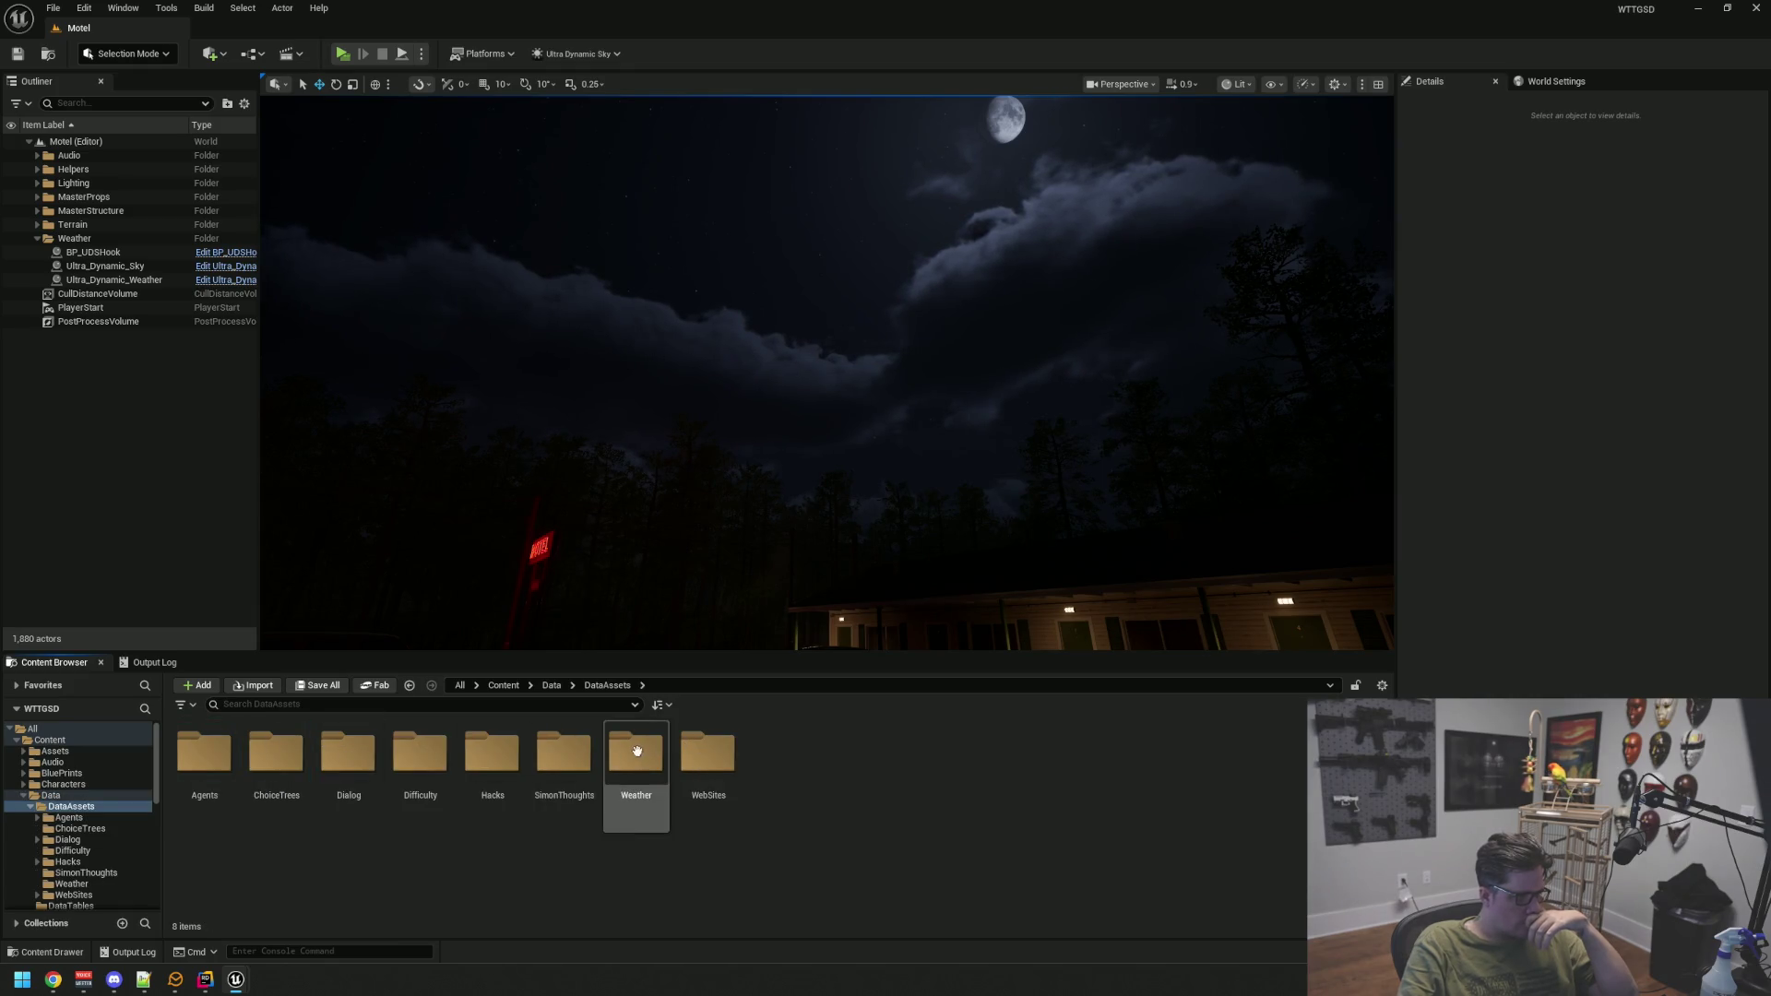
double_click(636, 752)
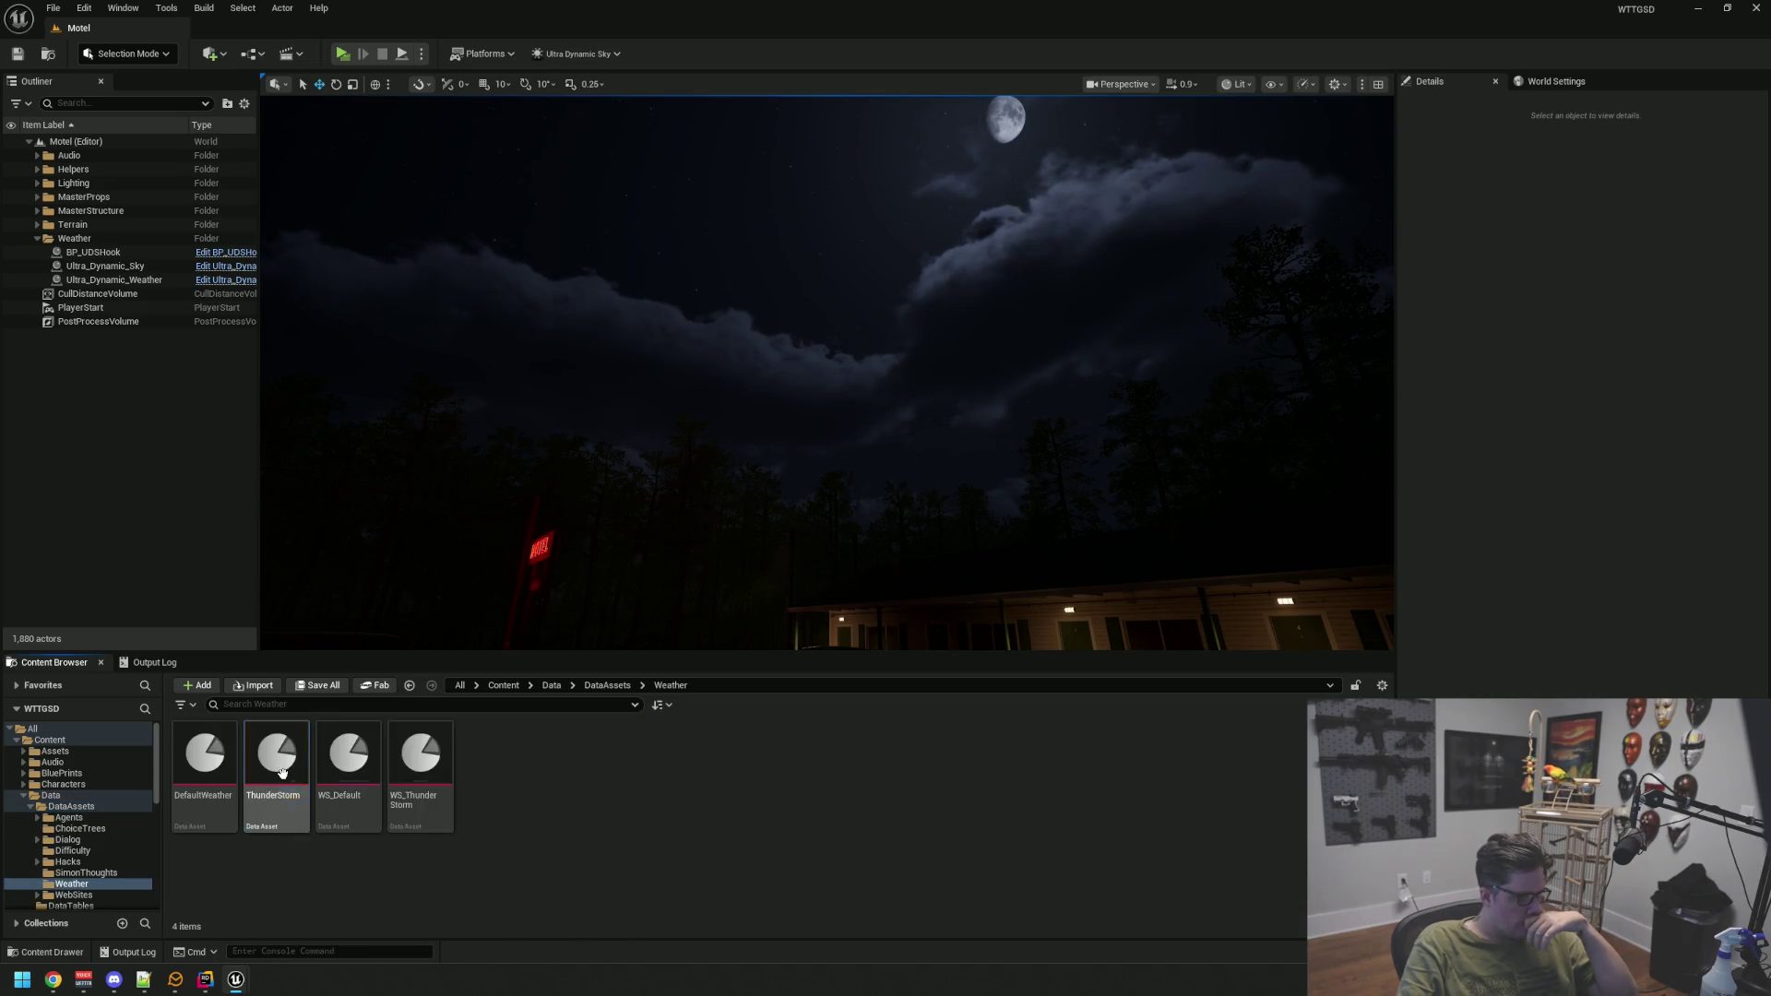
Duplicate ThunderStorm as BadThunderStorm and open the copy for editing
click(281, 772)
key(ctrl+d)
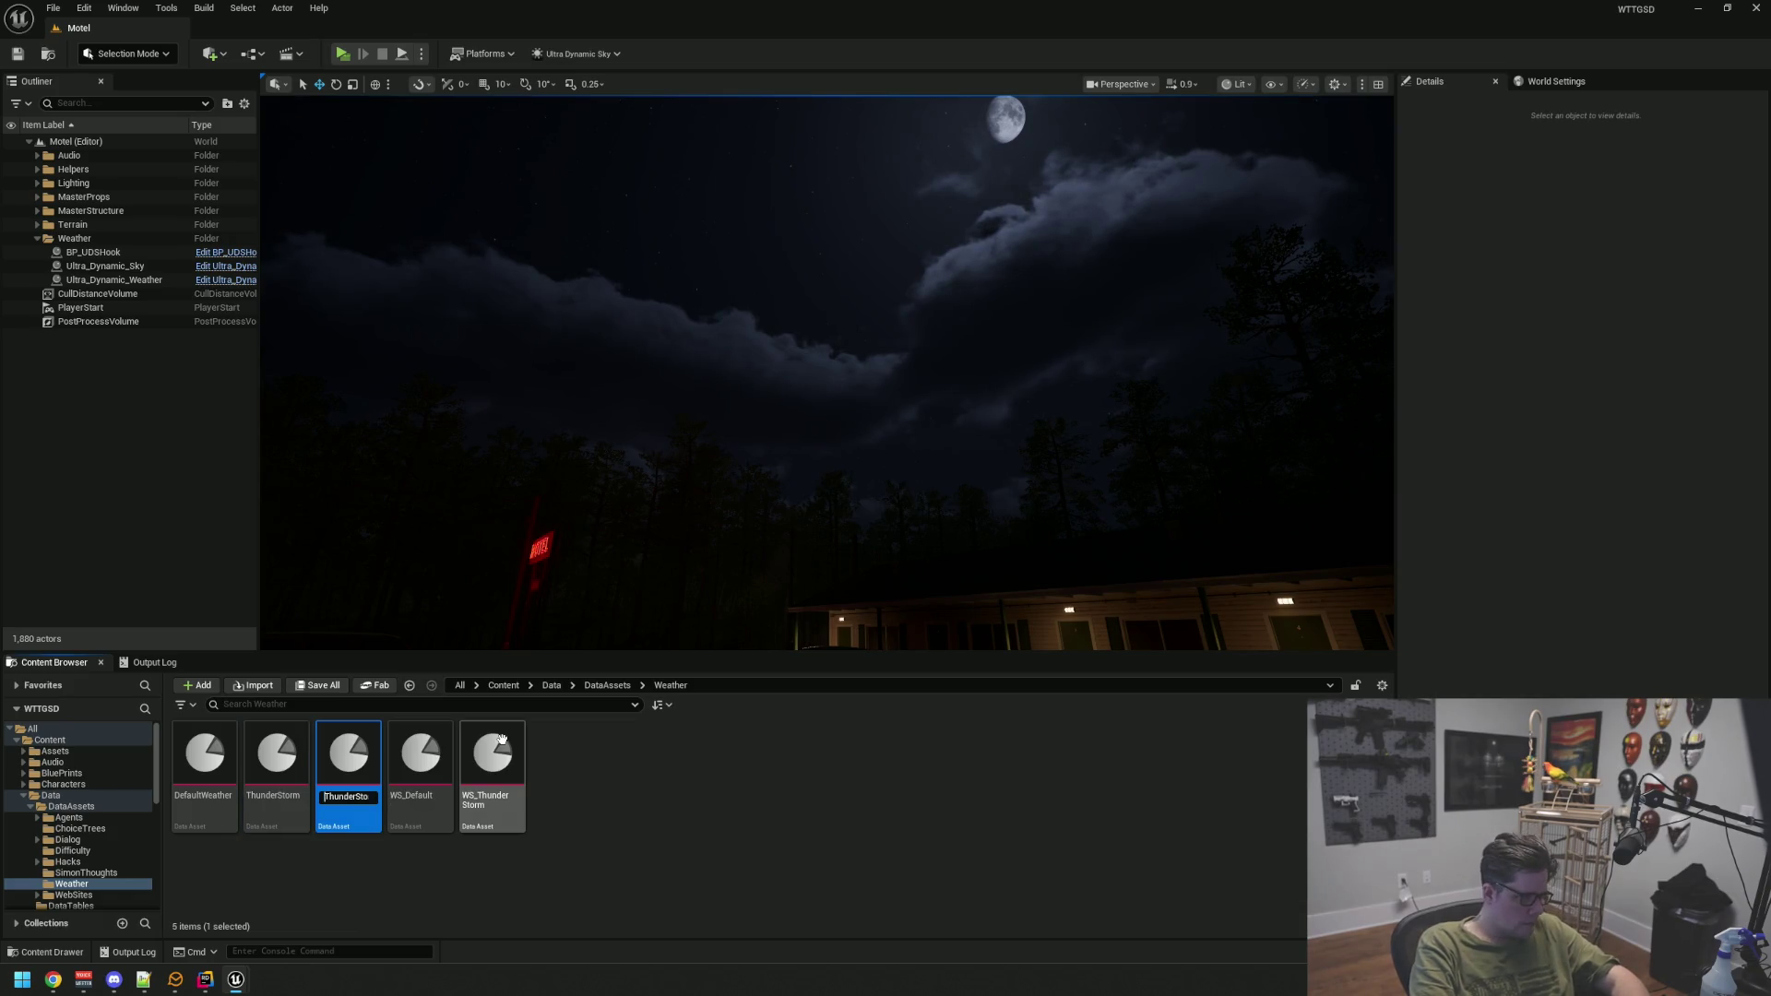
text(d)
key(Return)
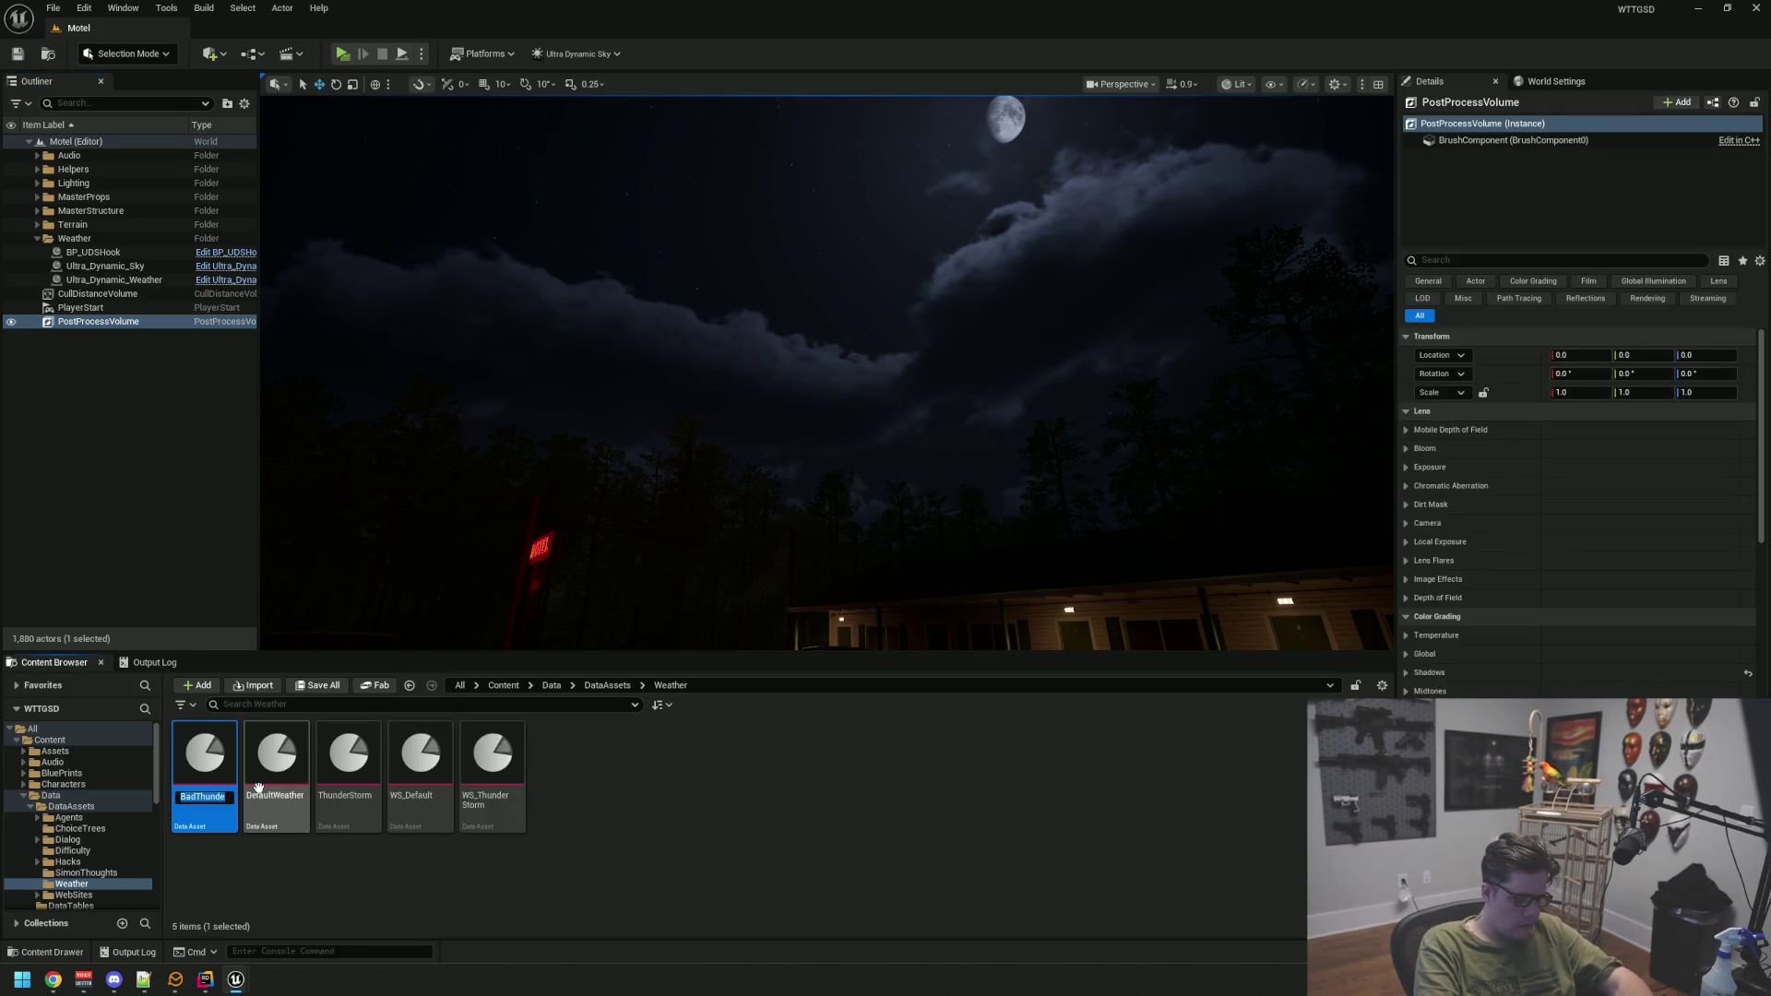
key(Return)
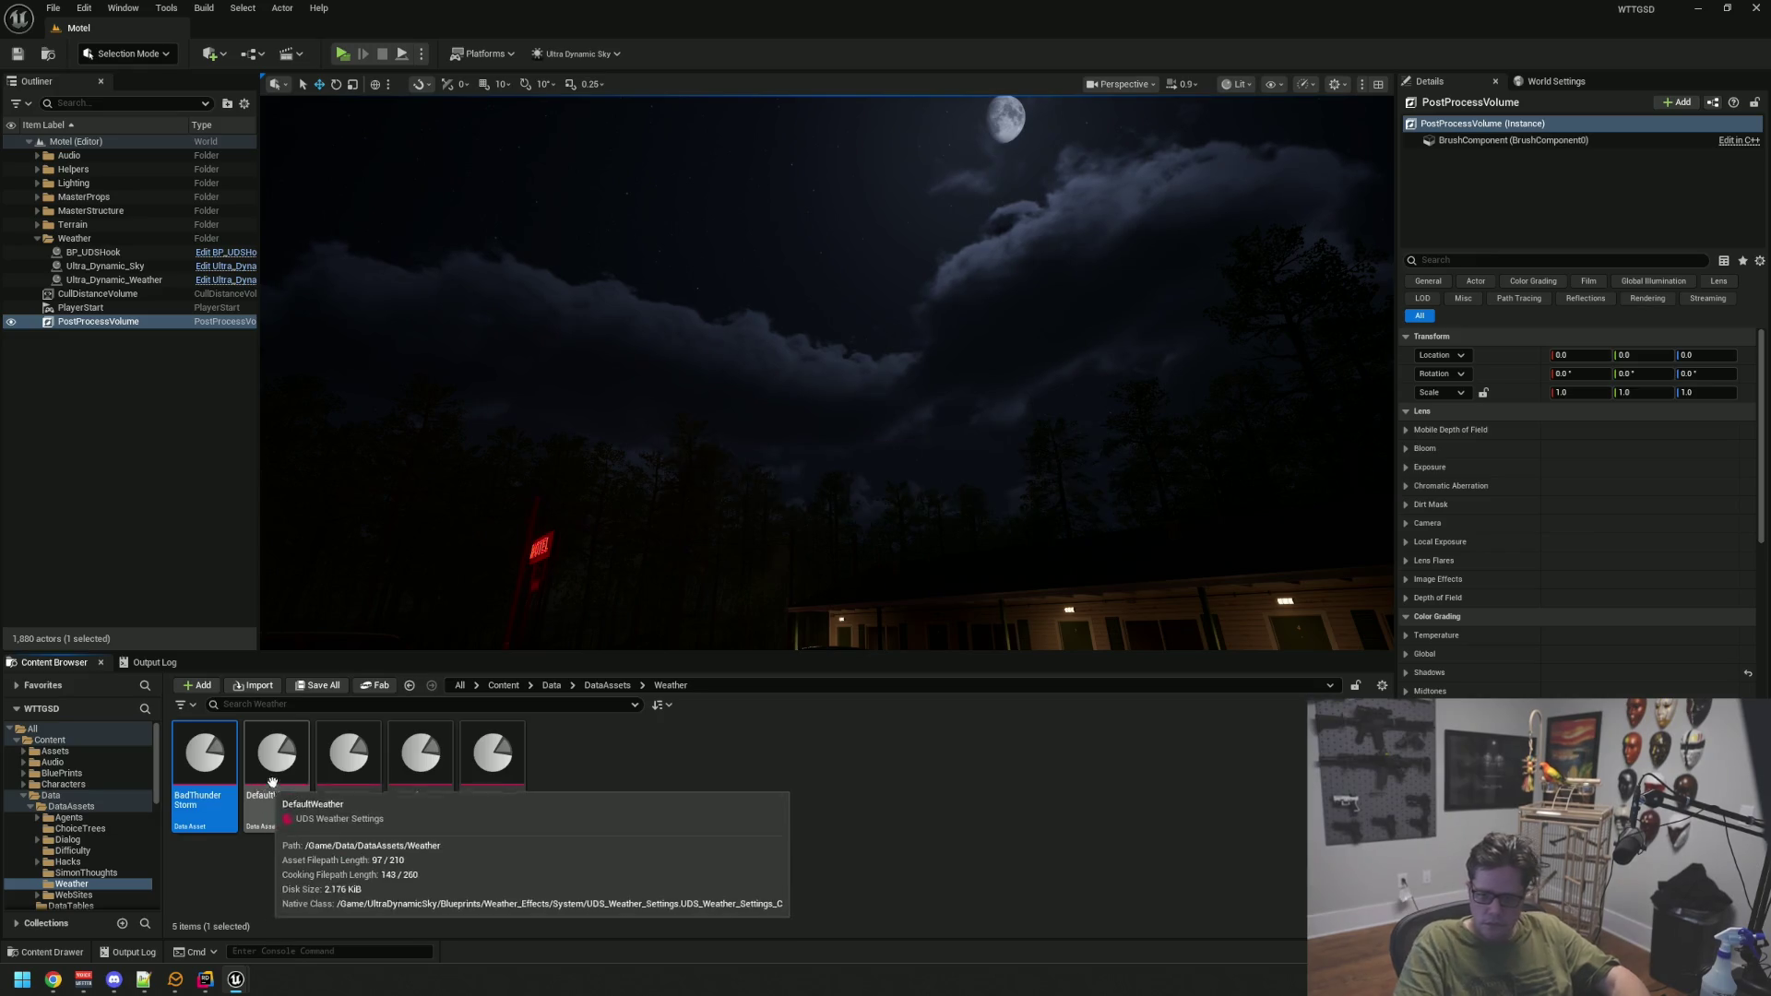
drag(605, 600, 605, 600)
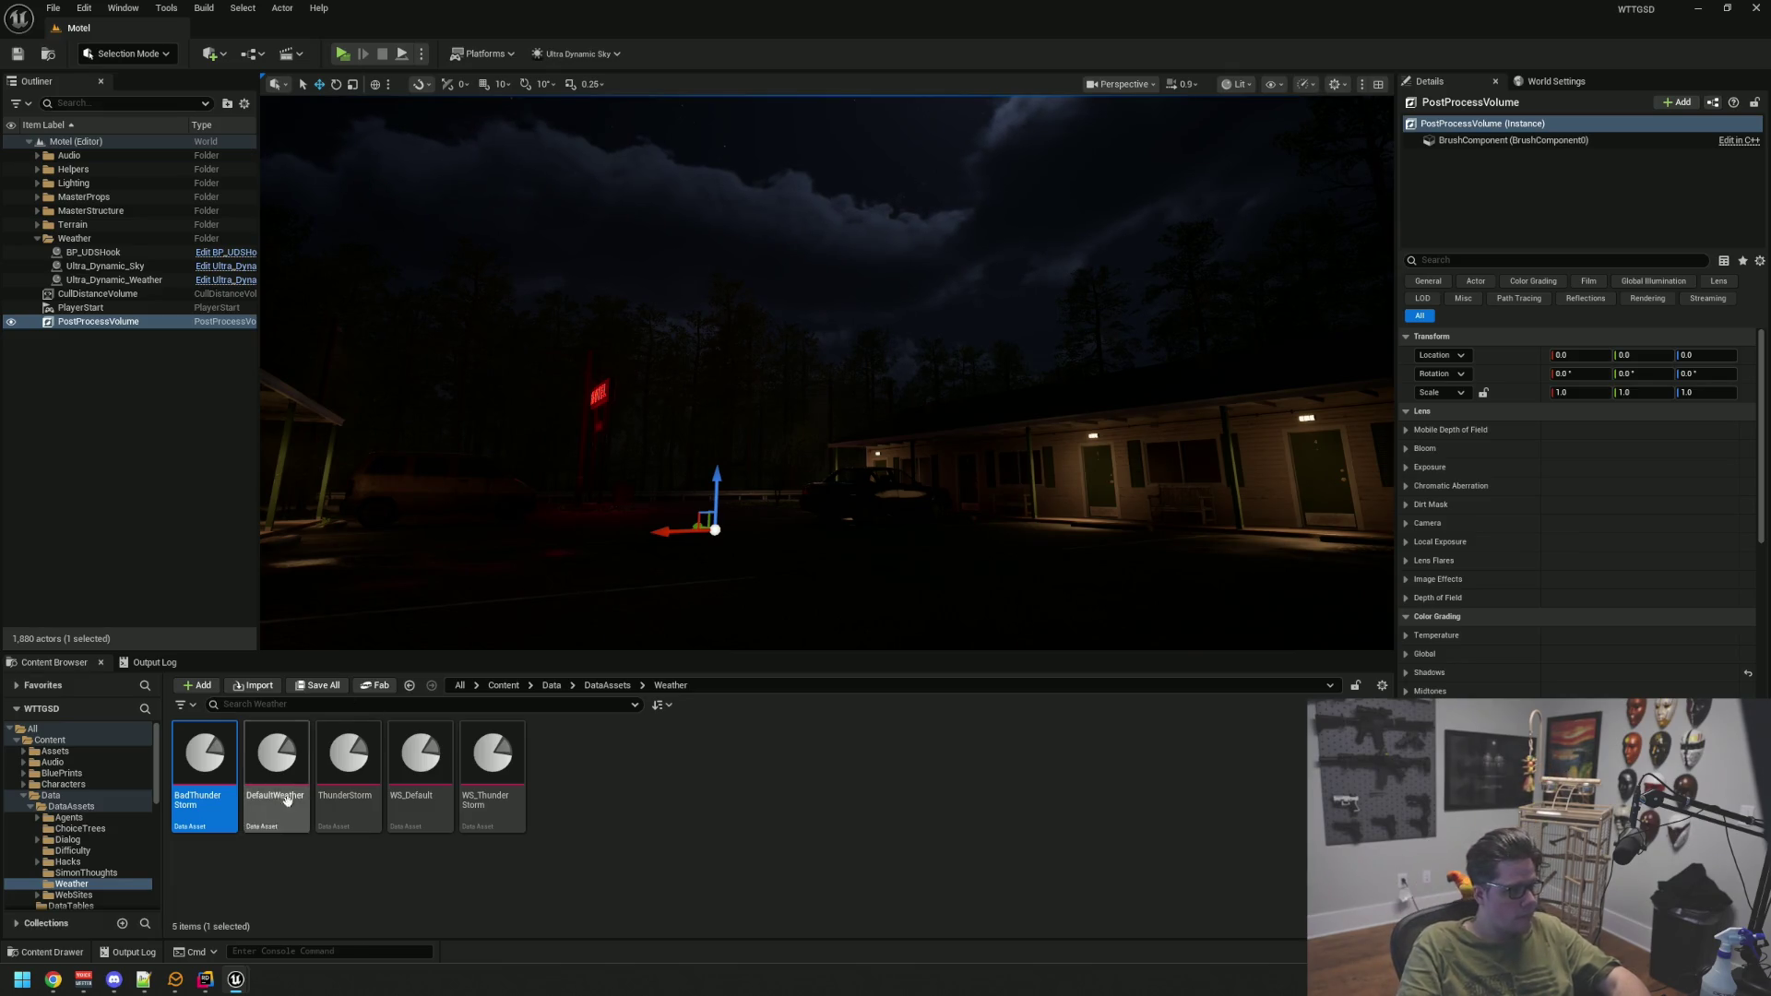
double_click(220, 801)
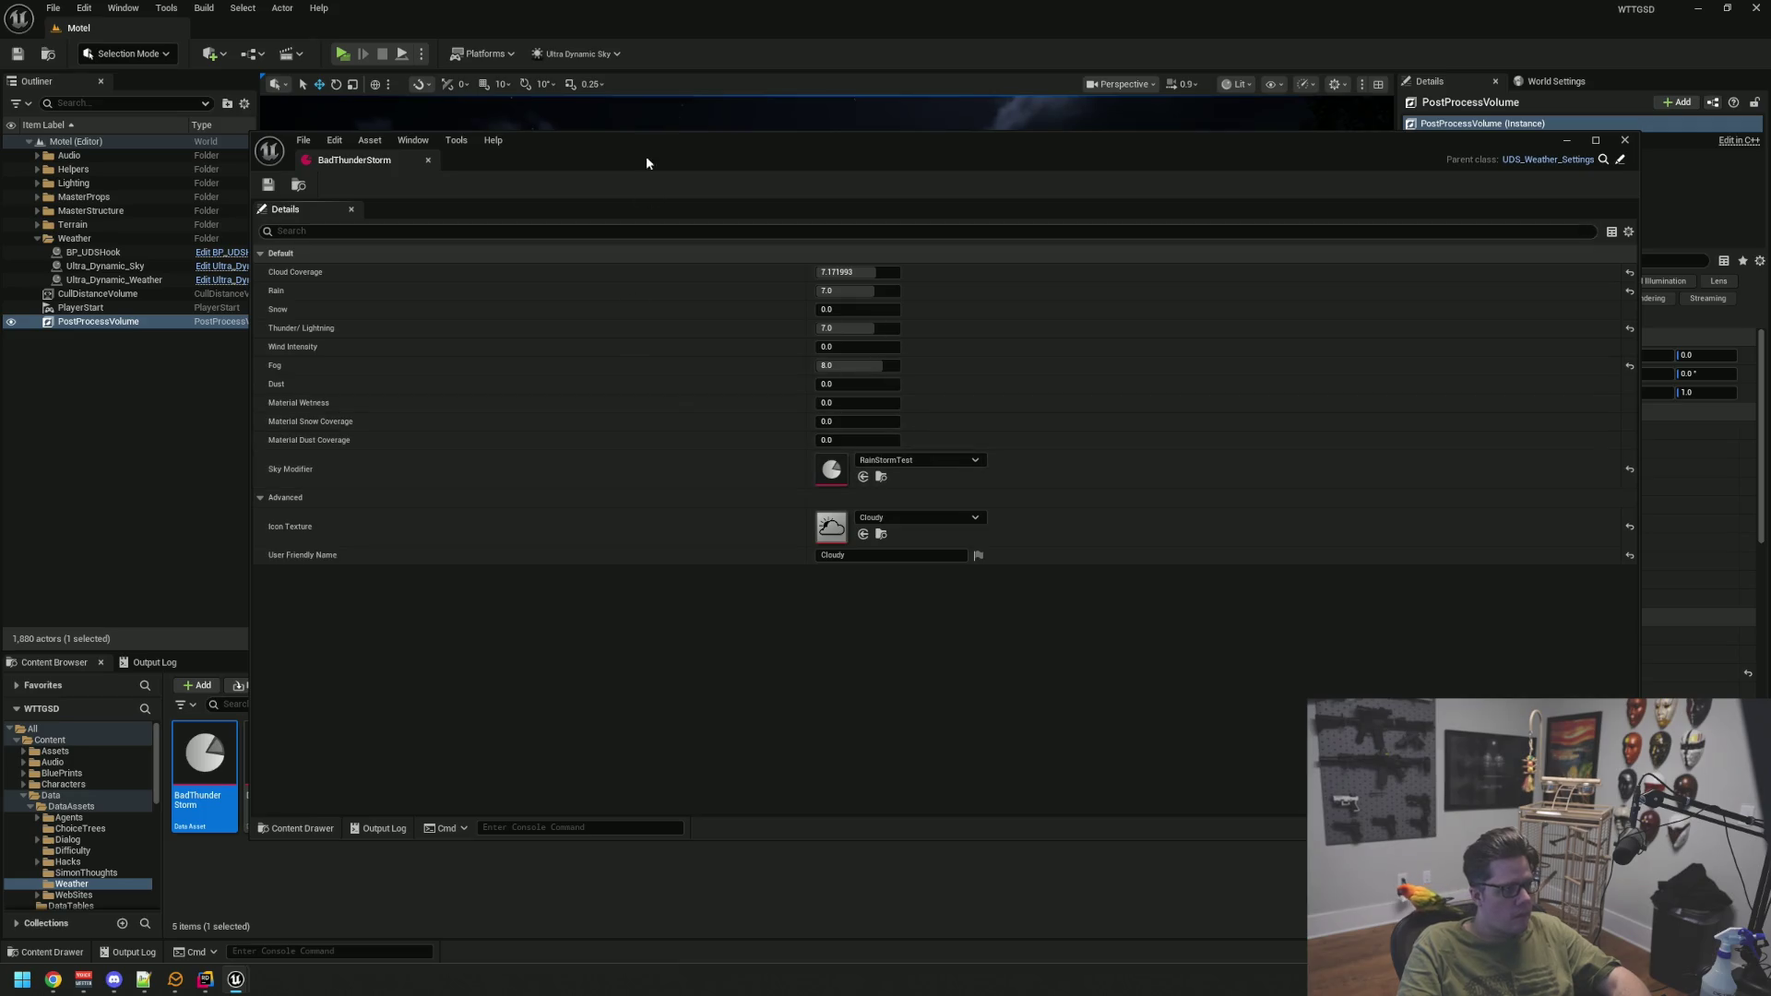
Duplicate the RainStormTest sky modifier as RainStormBad and assign it as BadThunderStorm's Sky Modifier
mouse_move(675, 159)
mouse_down()
mouse_move(579, 589)
mouse_move(494, 400)
mouse_up()
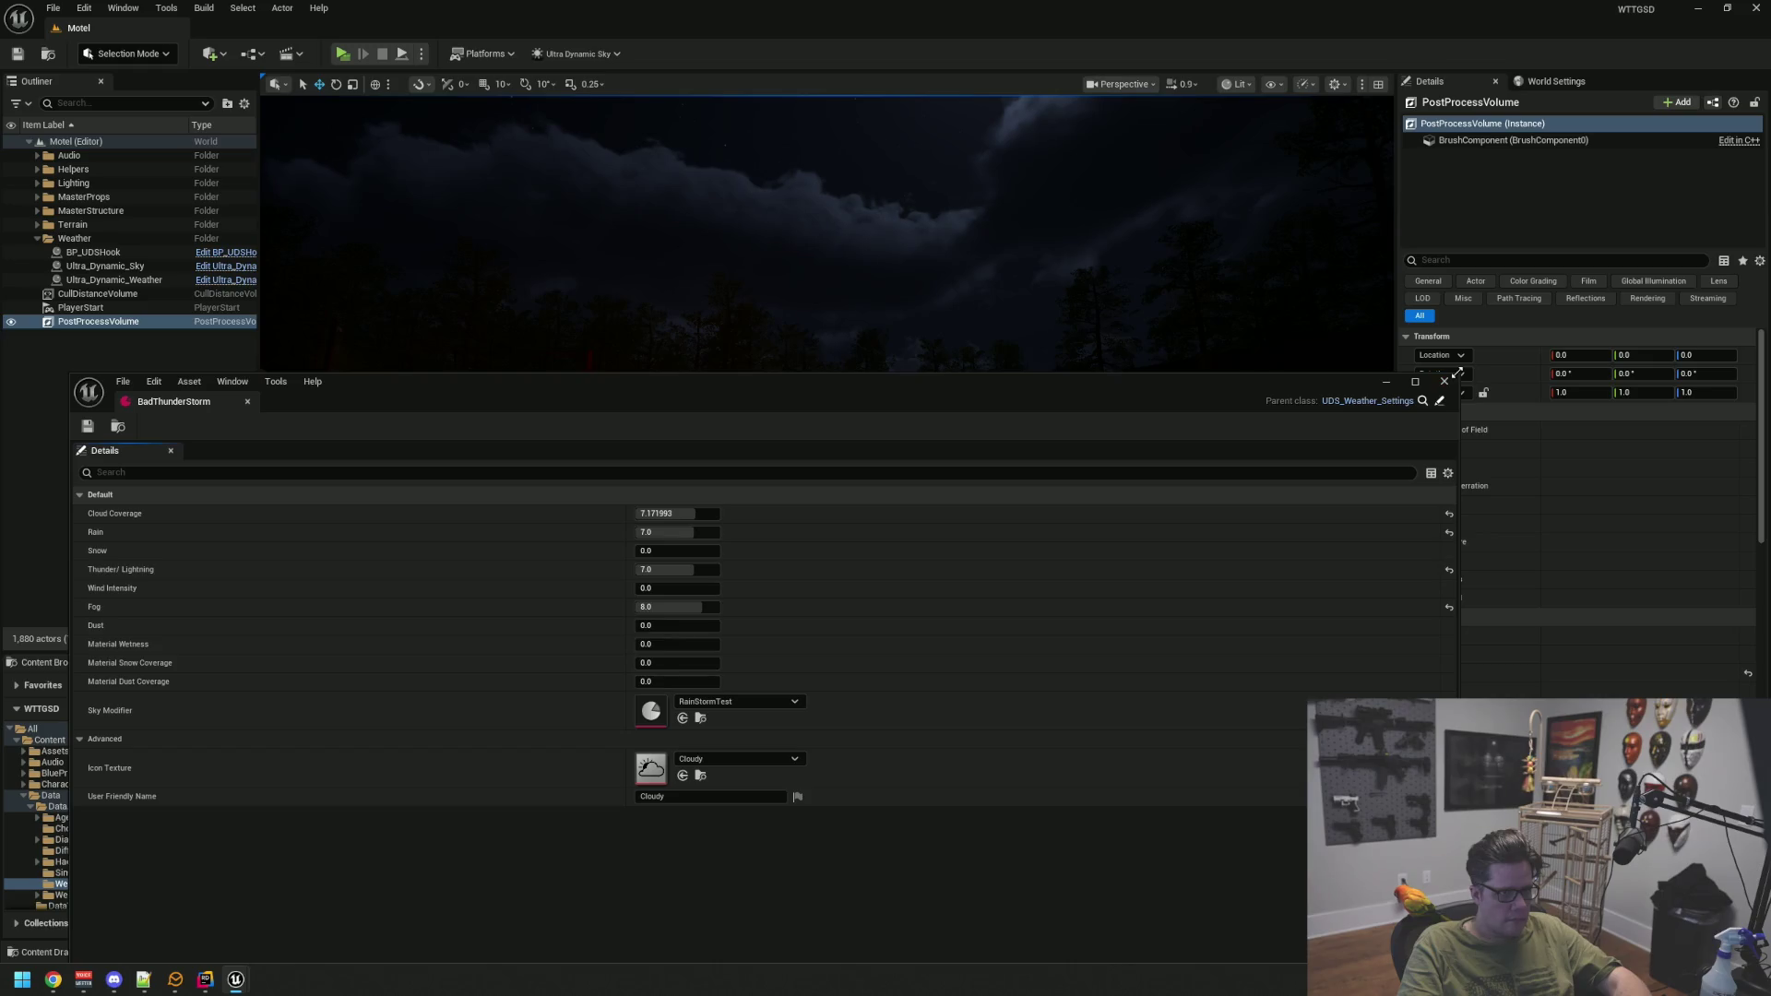
drag(1456, 373, 986, 417)
drag(588, 452, 710, 47)
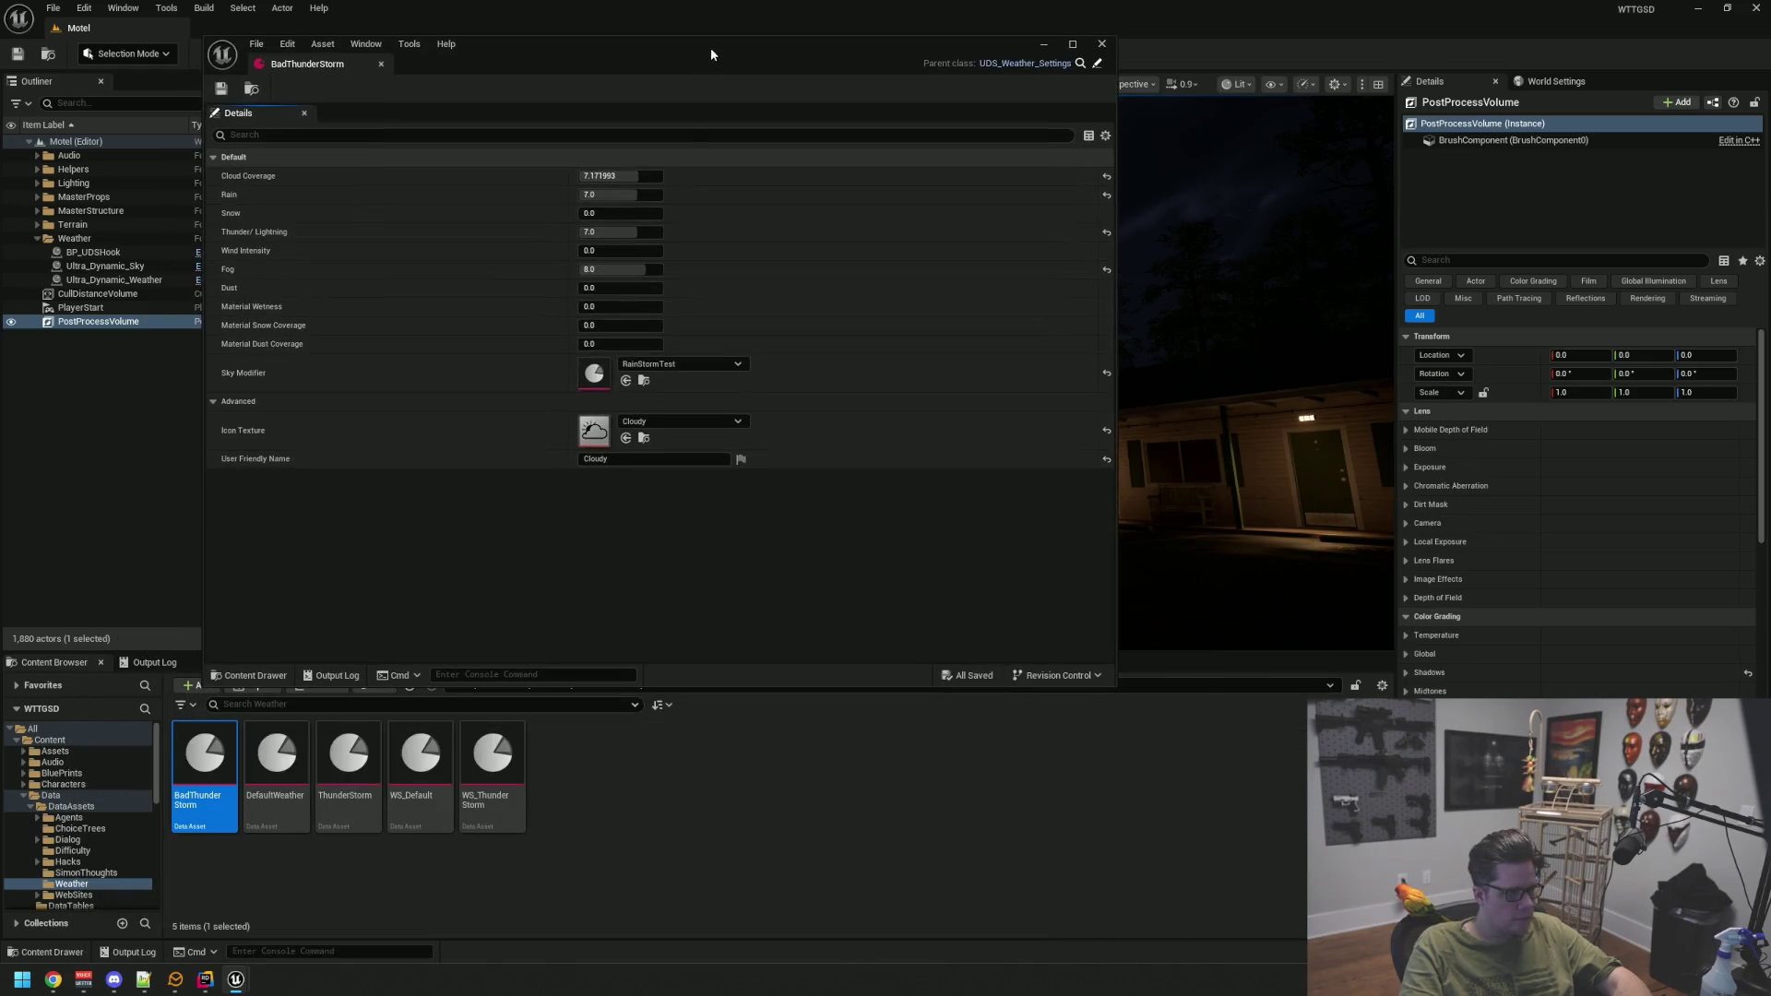
click(644, 380)
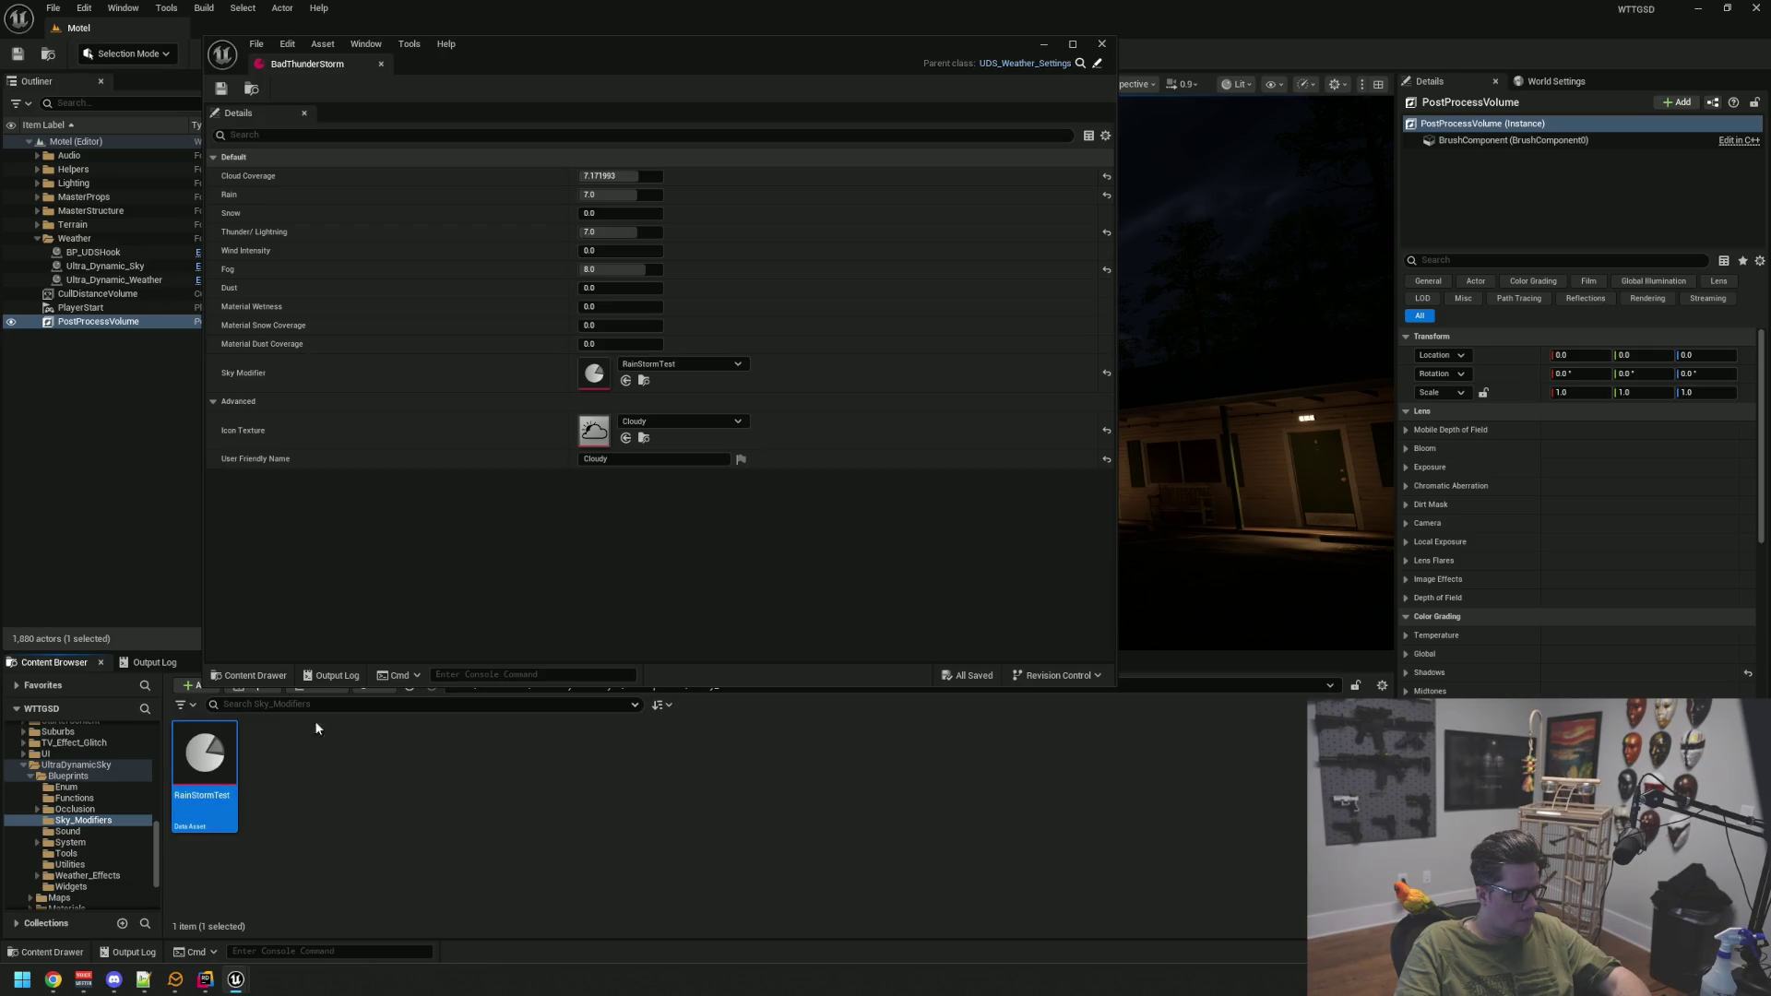
key(ctrl+d)
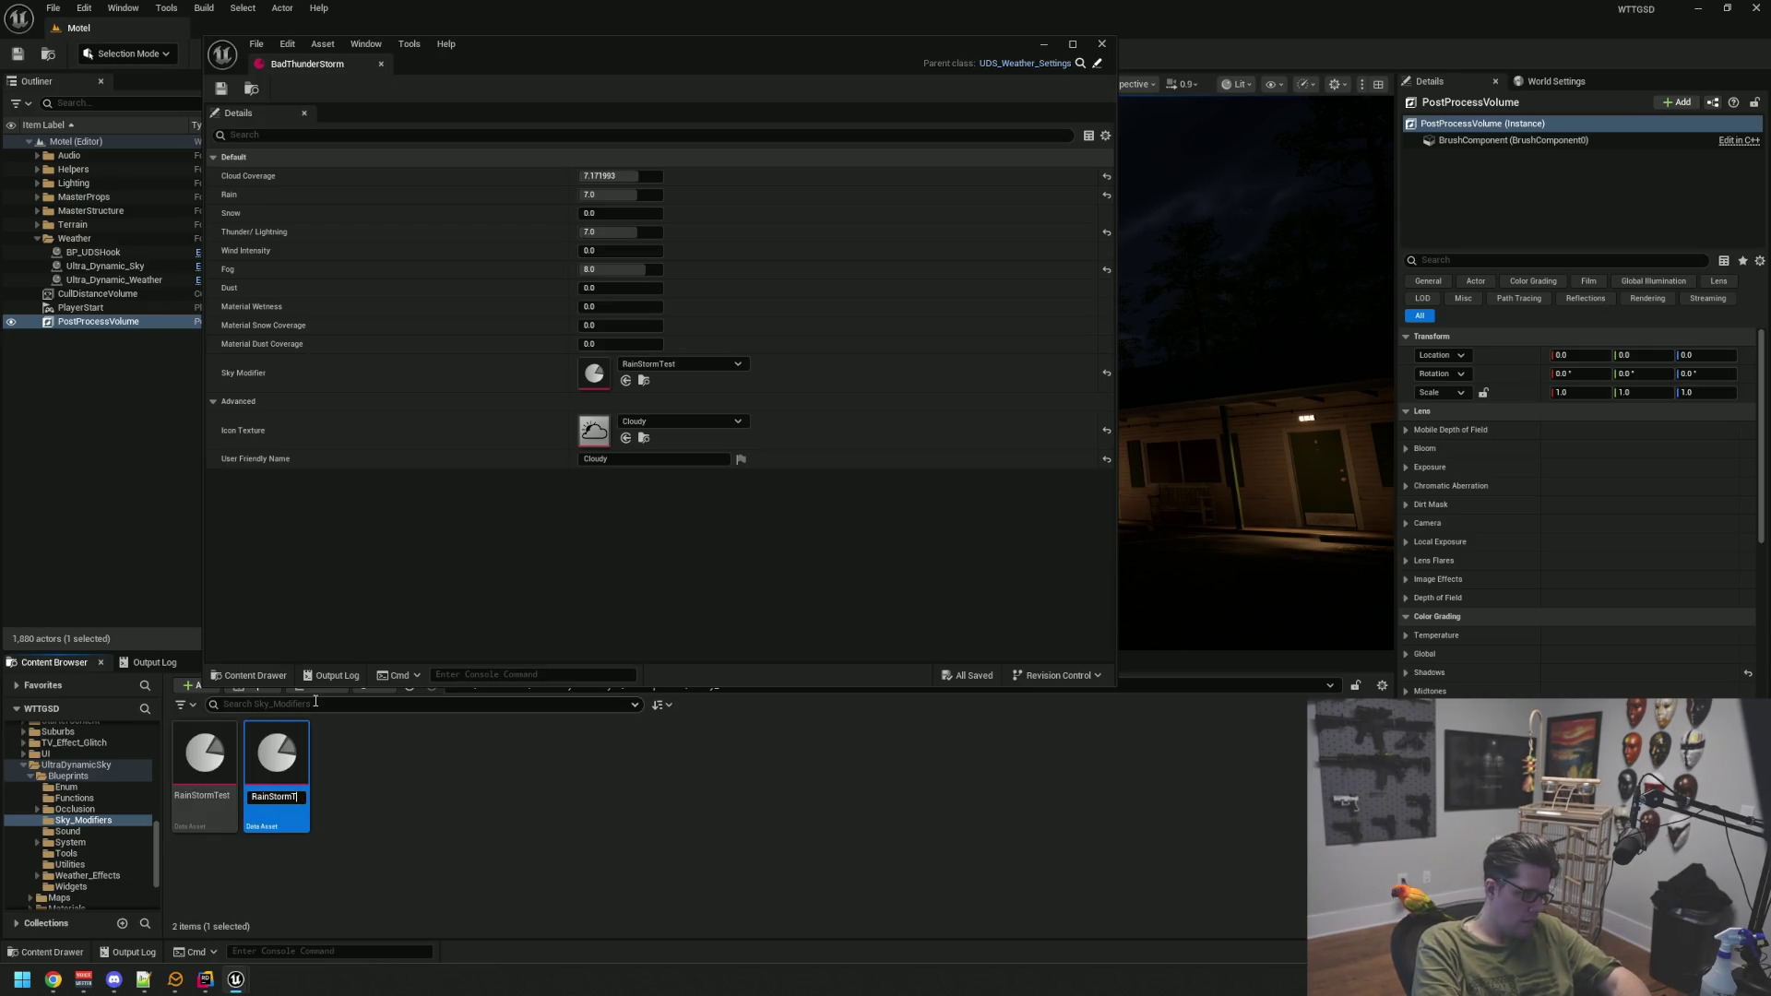
text(Bad)
key(Return)
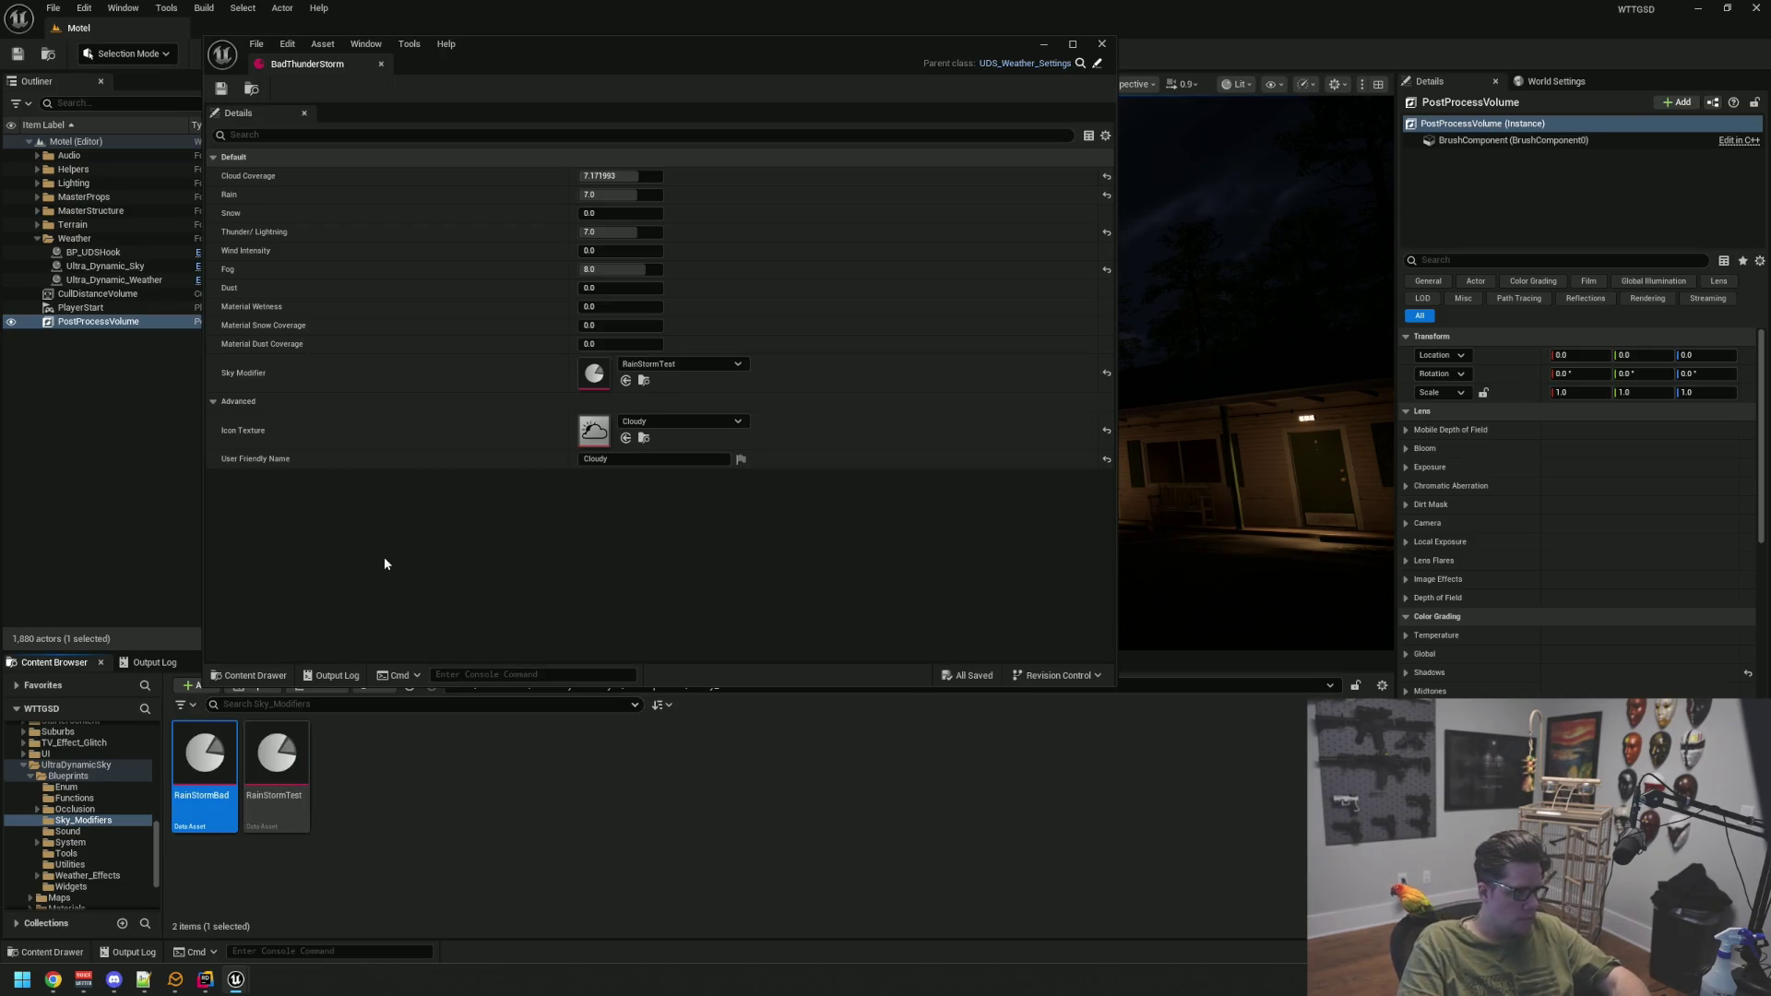
mouse_move(203, 761)
mouse_down()
mouse_move(650, 373)
mouse_move(594, 372)
mouse_up()
Assign BadThunderStorm to the Ultra_Dynamic_Weather actor's Weather slot
mouse_move(593, 61)
mouse_down()
mouse_move(549, 439)
mouse_move(472, 369)
mouse_move(635, 231)
mouse_up()
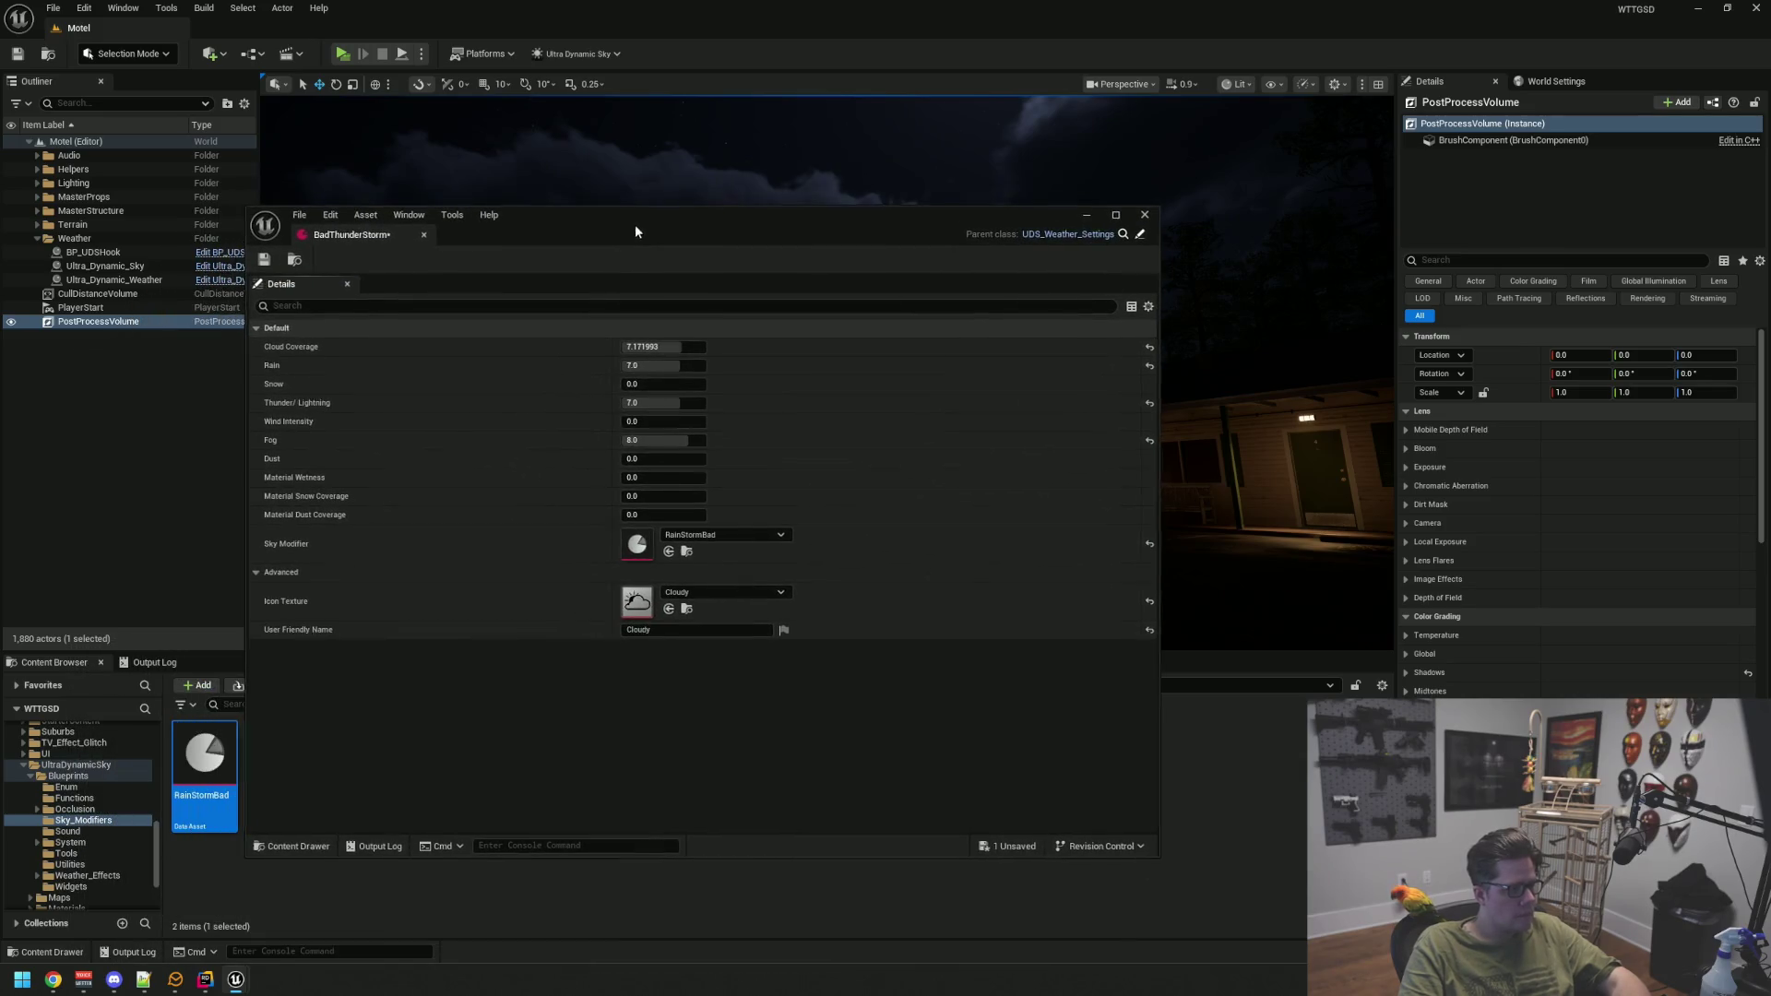
click(129, 266)
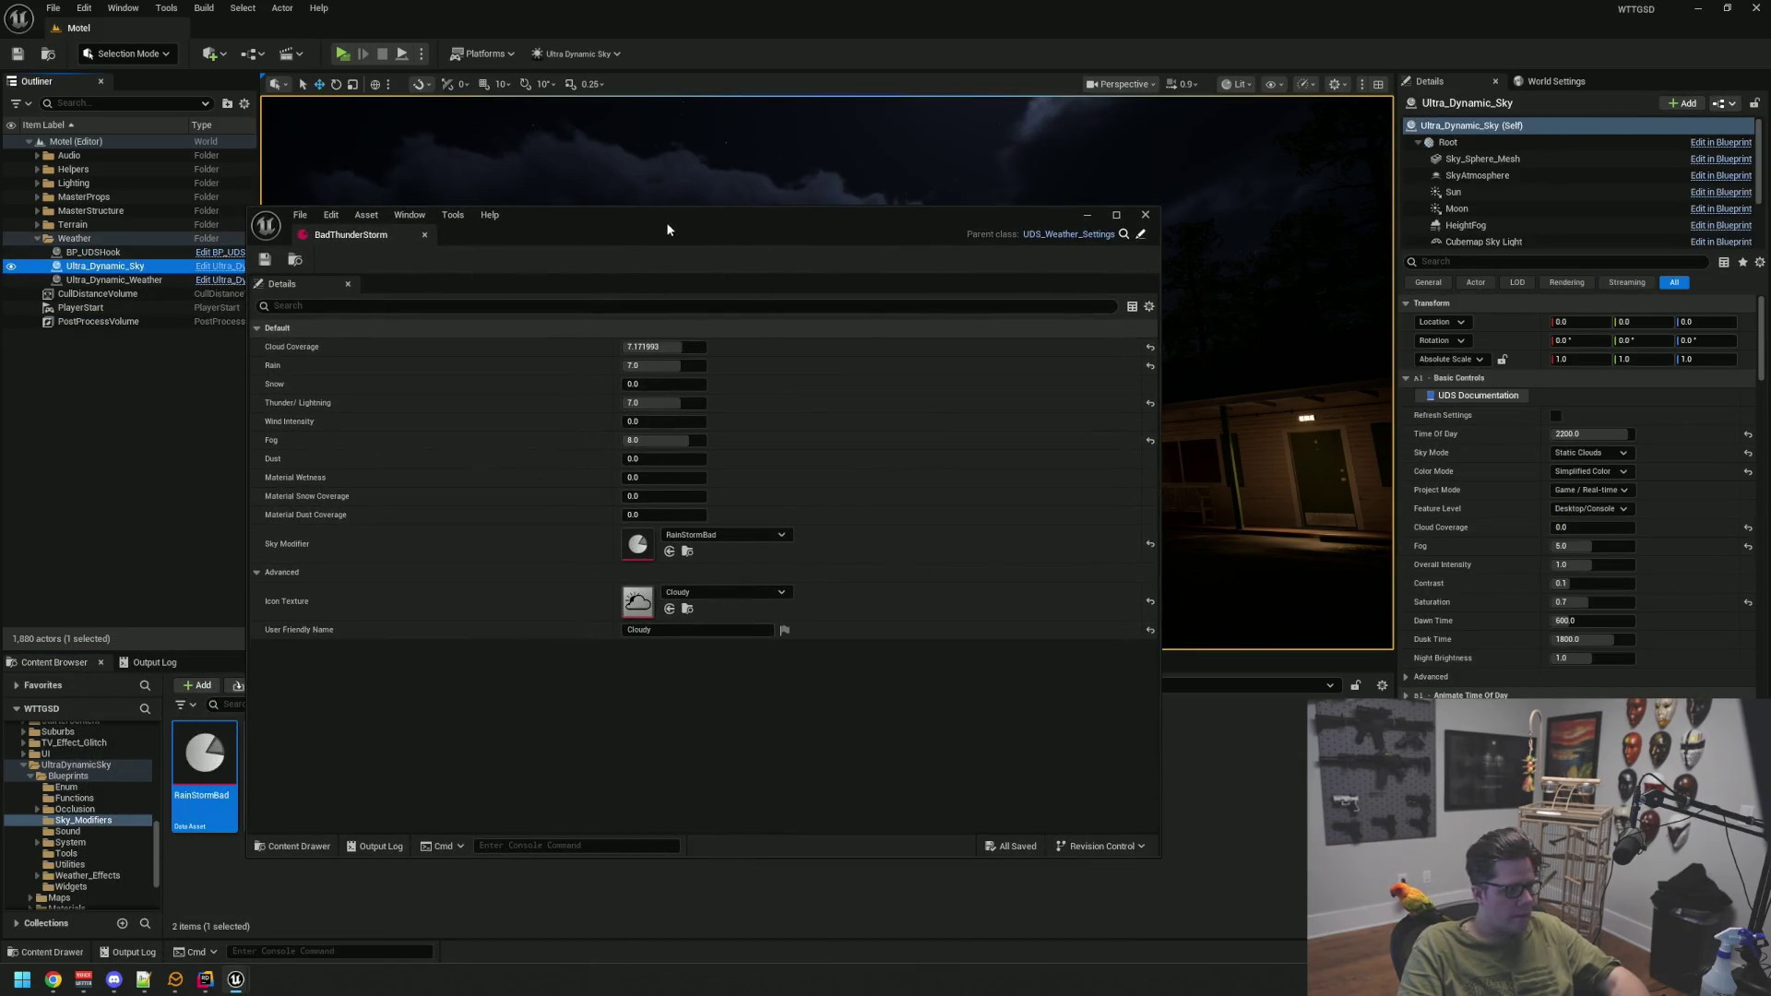
drag(668, 228, 665, 97)
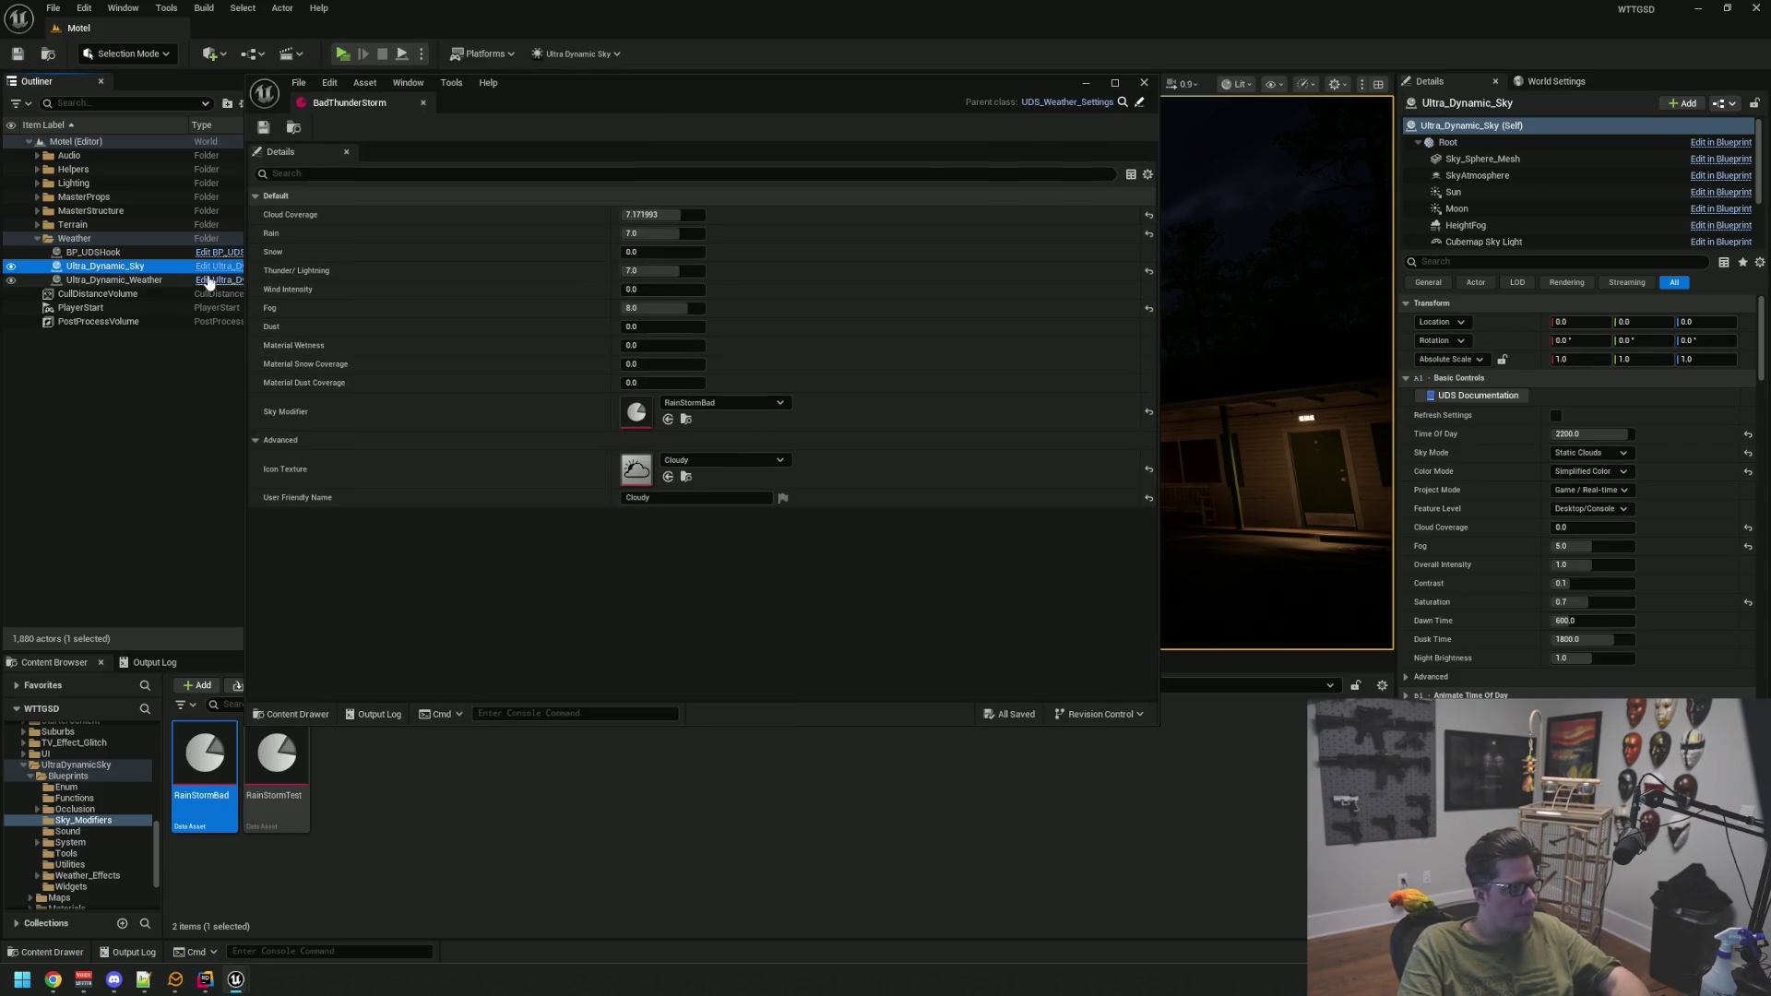
click(129, 279)
click(1615, 451)
click(691, 800)
mouse_move(205, 766)
mouse_down()
mouse_move(332, 812)
mouse_move(1567, 466)
mouse_move(1546, 461)
mouse_up()
mouse_move(823, 88)
mouse_down()
mouse_move(1158, 477)
mouse_move(1265, 475)
mouse_up()
click(184, 462)
mouse_move(945, 498)
mouse_down()
mouse_move(1213, 417)
mouse_move(1184, 439)
mouse_up()
Set BadThunderStorm's Cloud Coverage and Rain to 10 and Thunder/Lightning to 8
text(10)
key(Return)
text(10)
key(Return)
text(8)
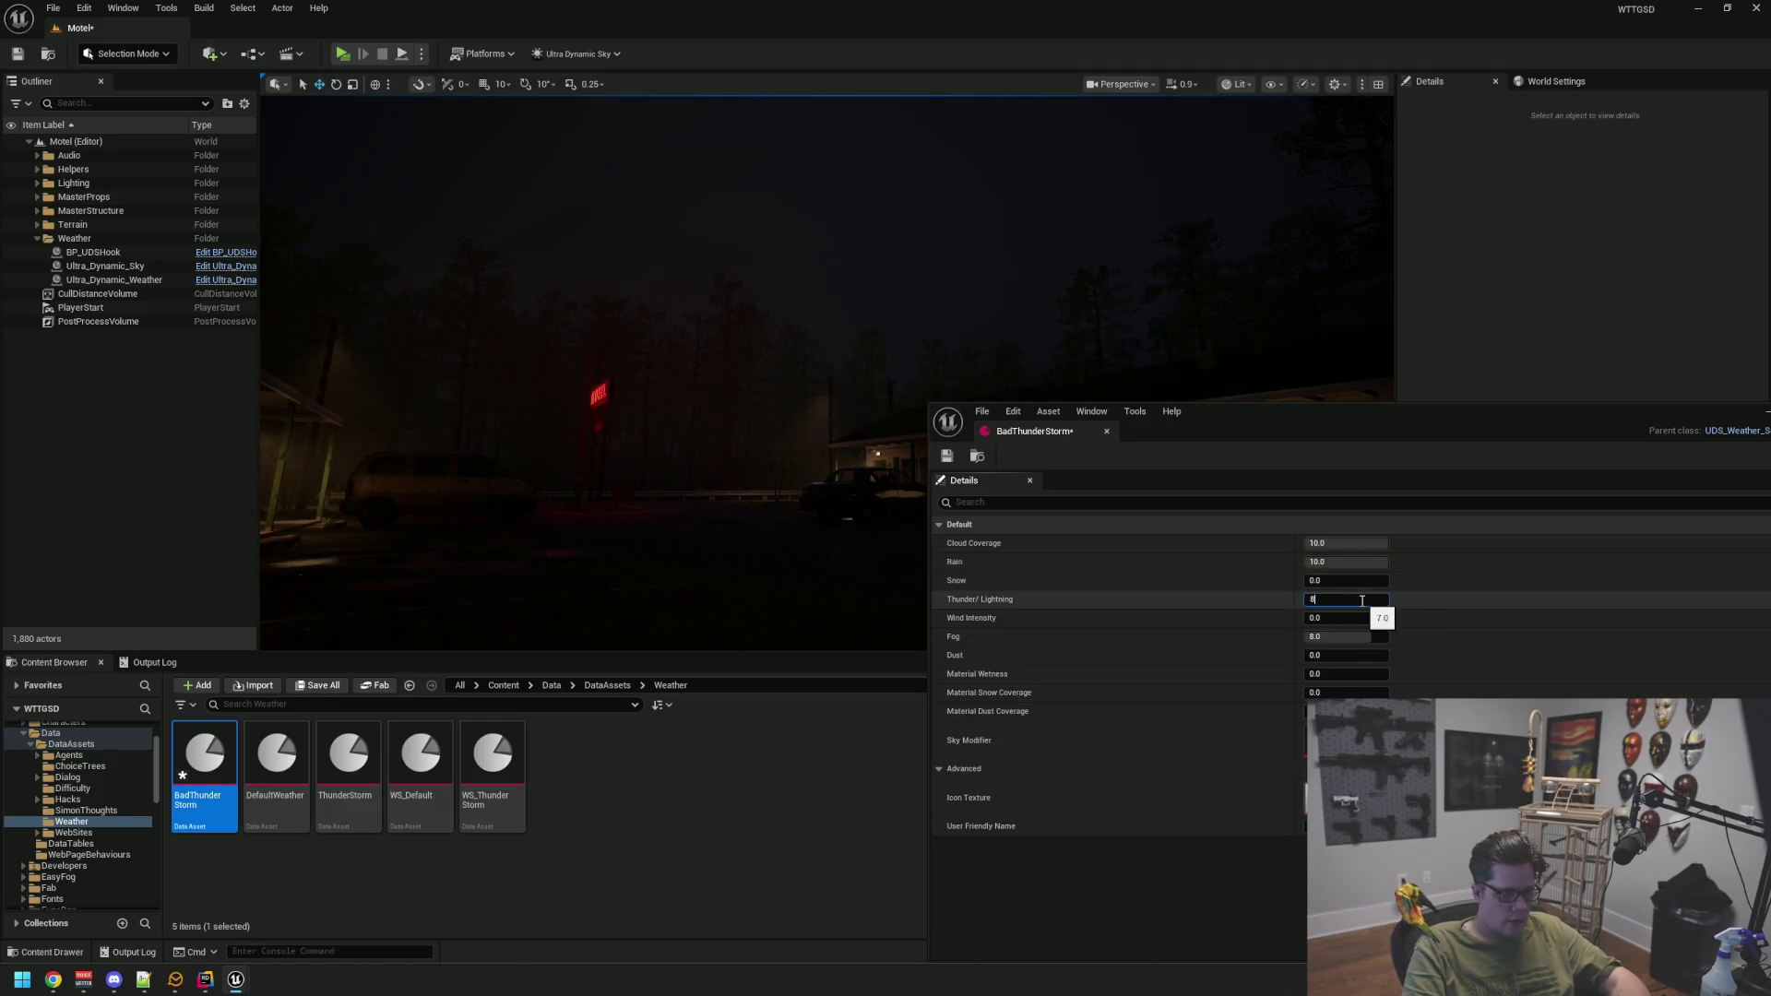
drag(1246, 421, 1169, 401)
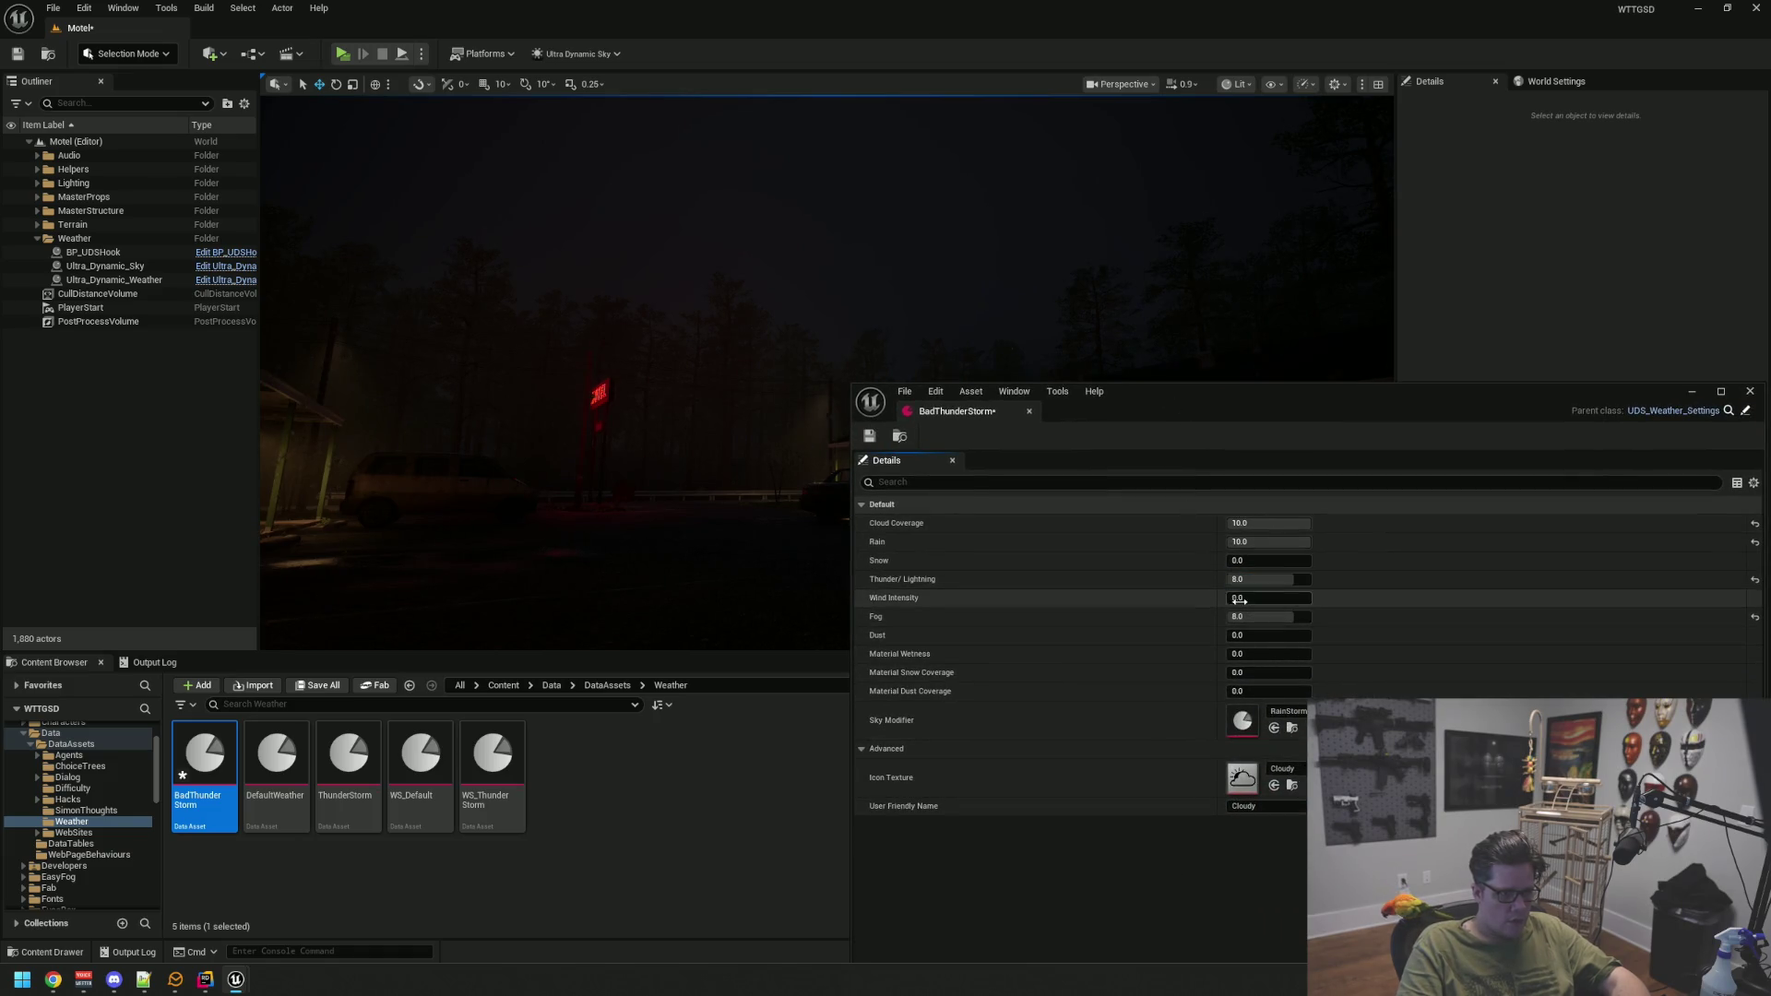
Set Wind Intensity to 6 and Fog to 9, then save all
drag(1252, 598, 1268, 598)
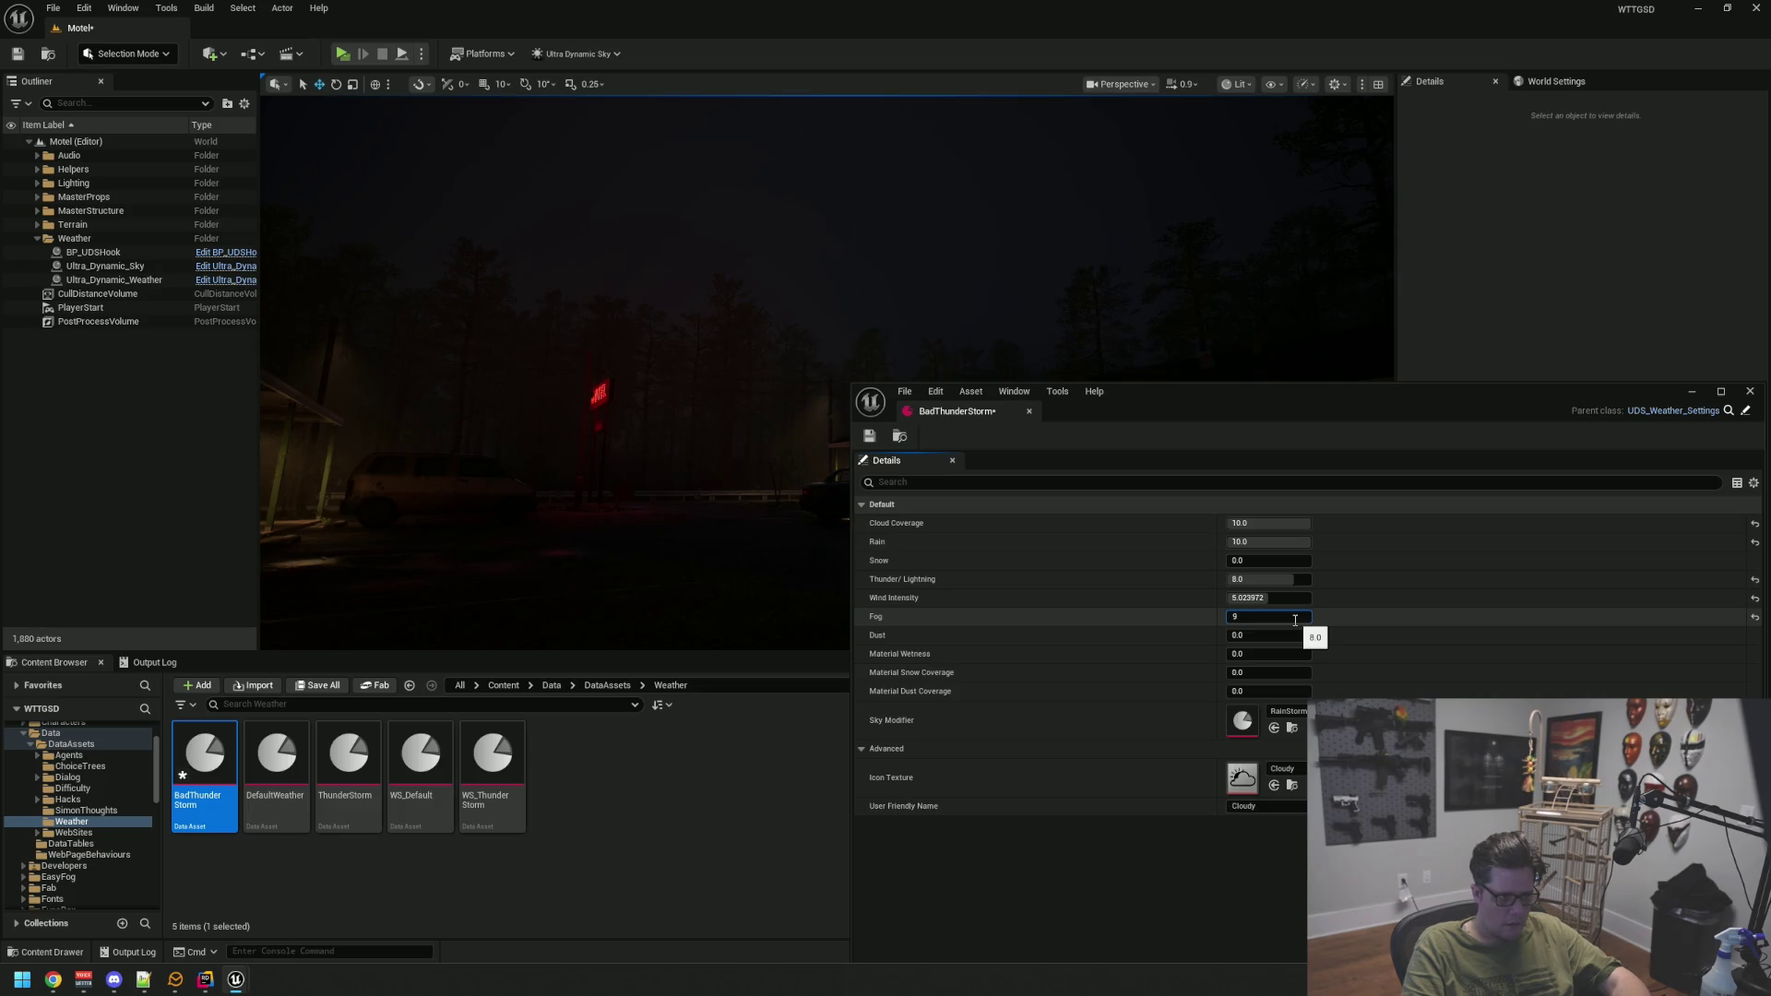
key(Return)
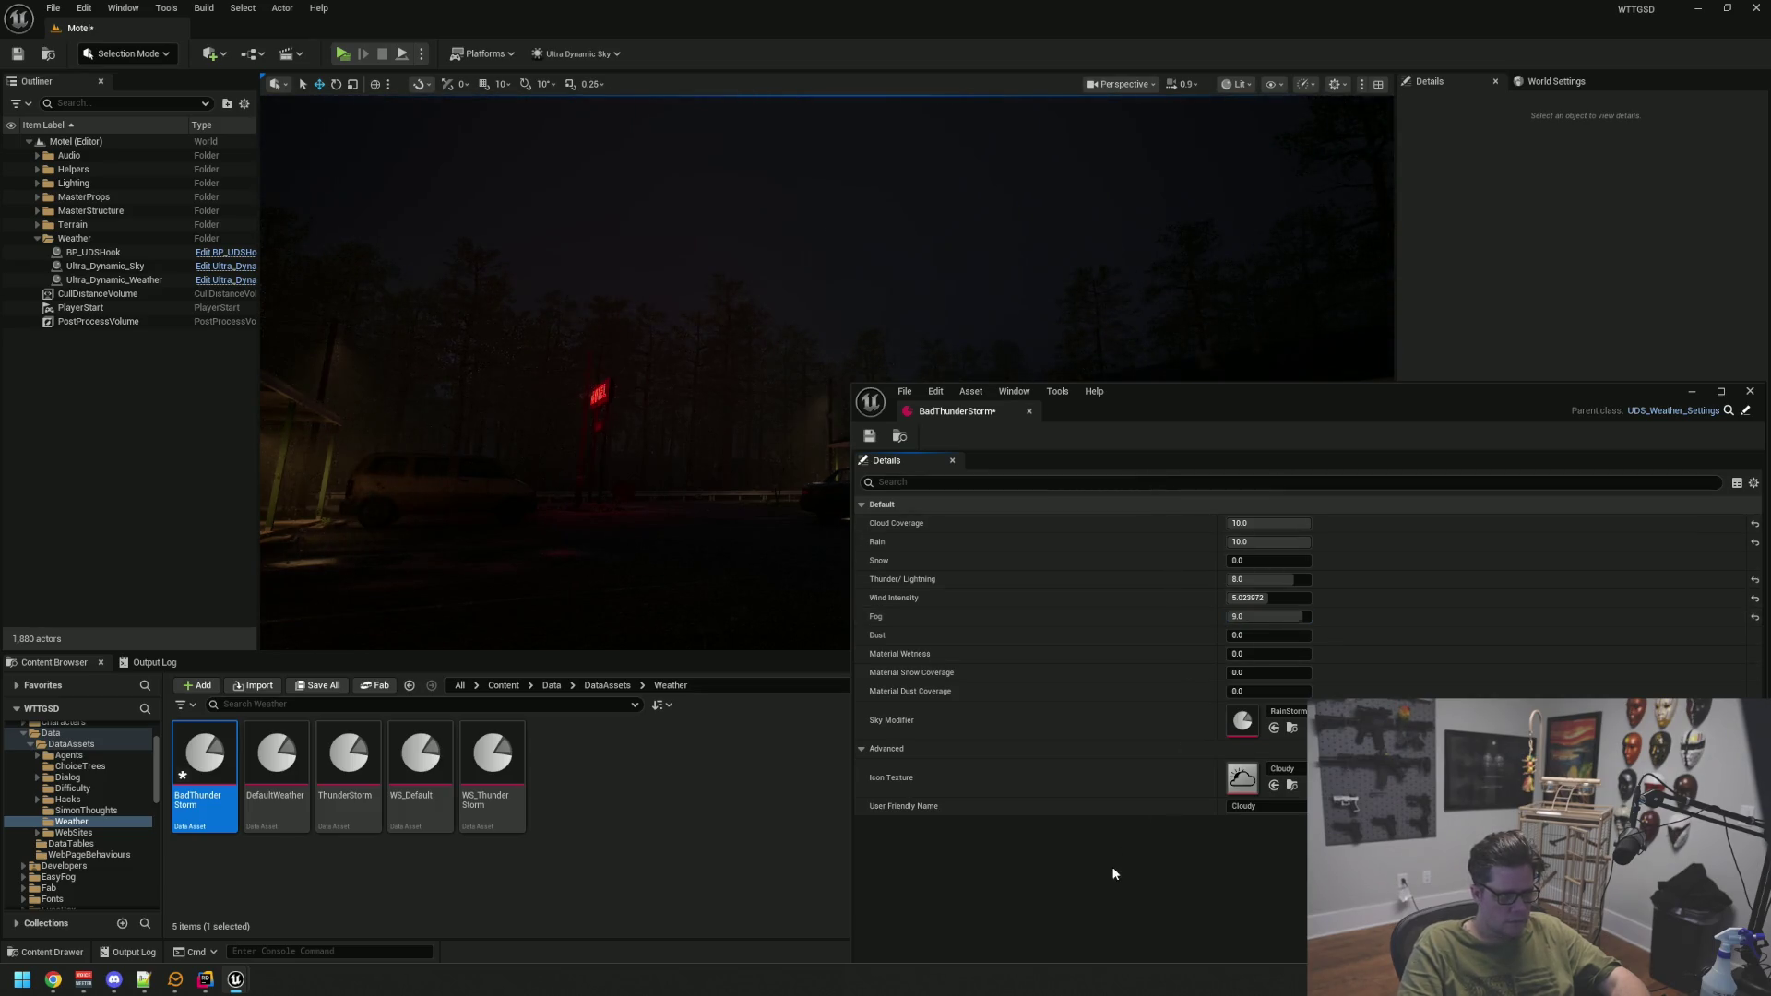
click(1270, 597)
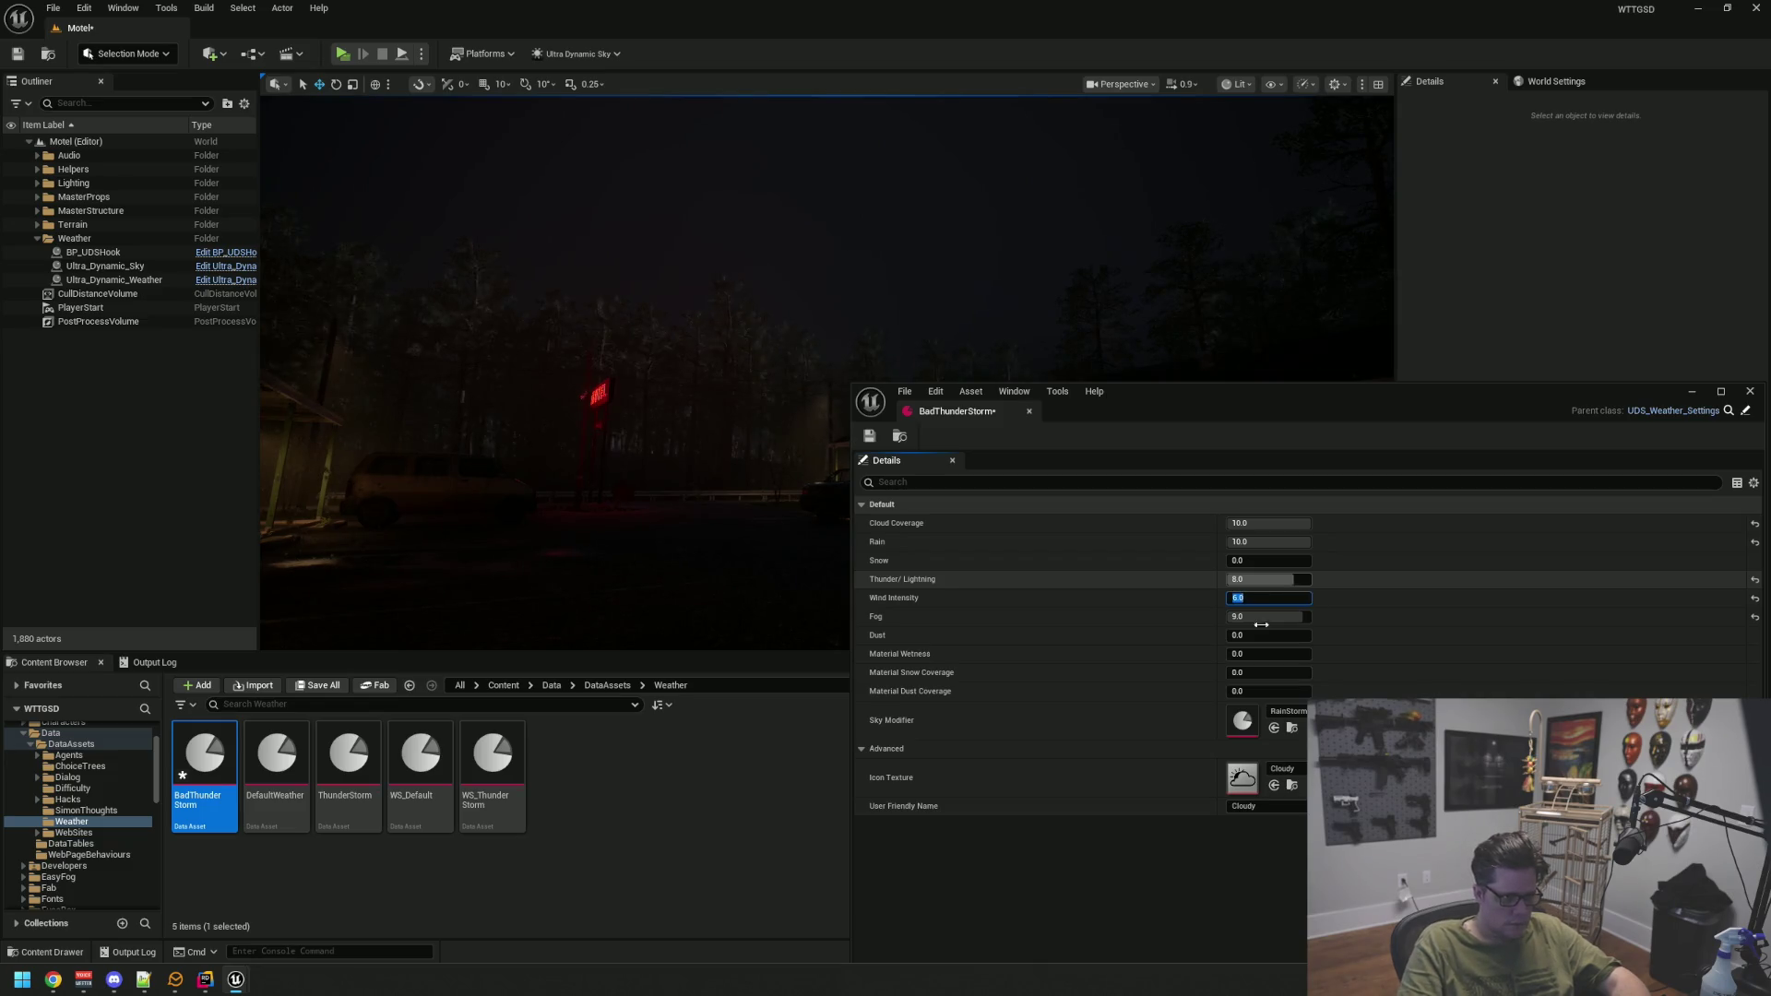
mouse_move(1143, 389)
mouse_down()
mouse_move(928, 535)
mouse_move(846, 800)
mouse_up()
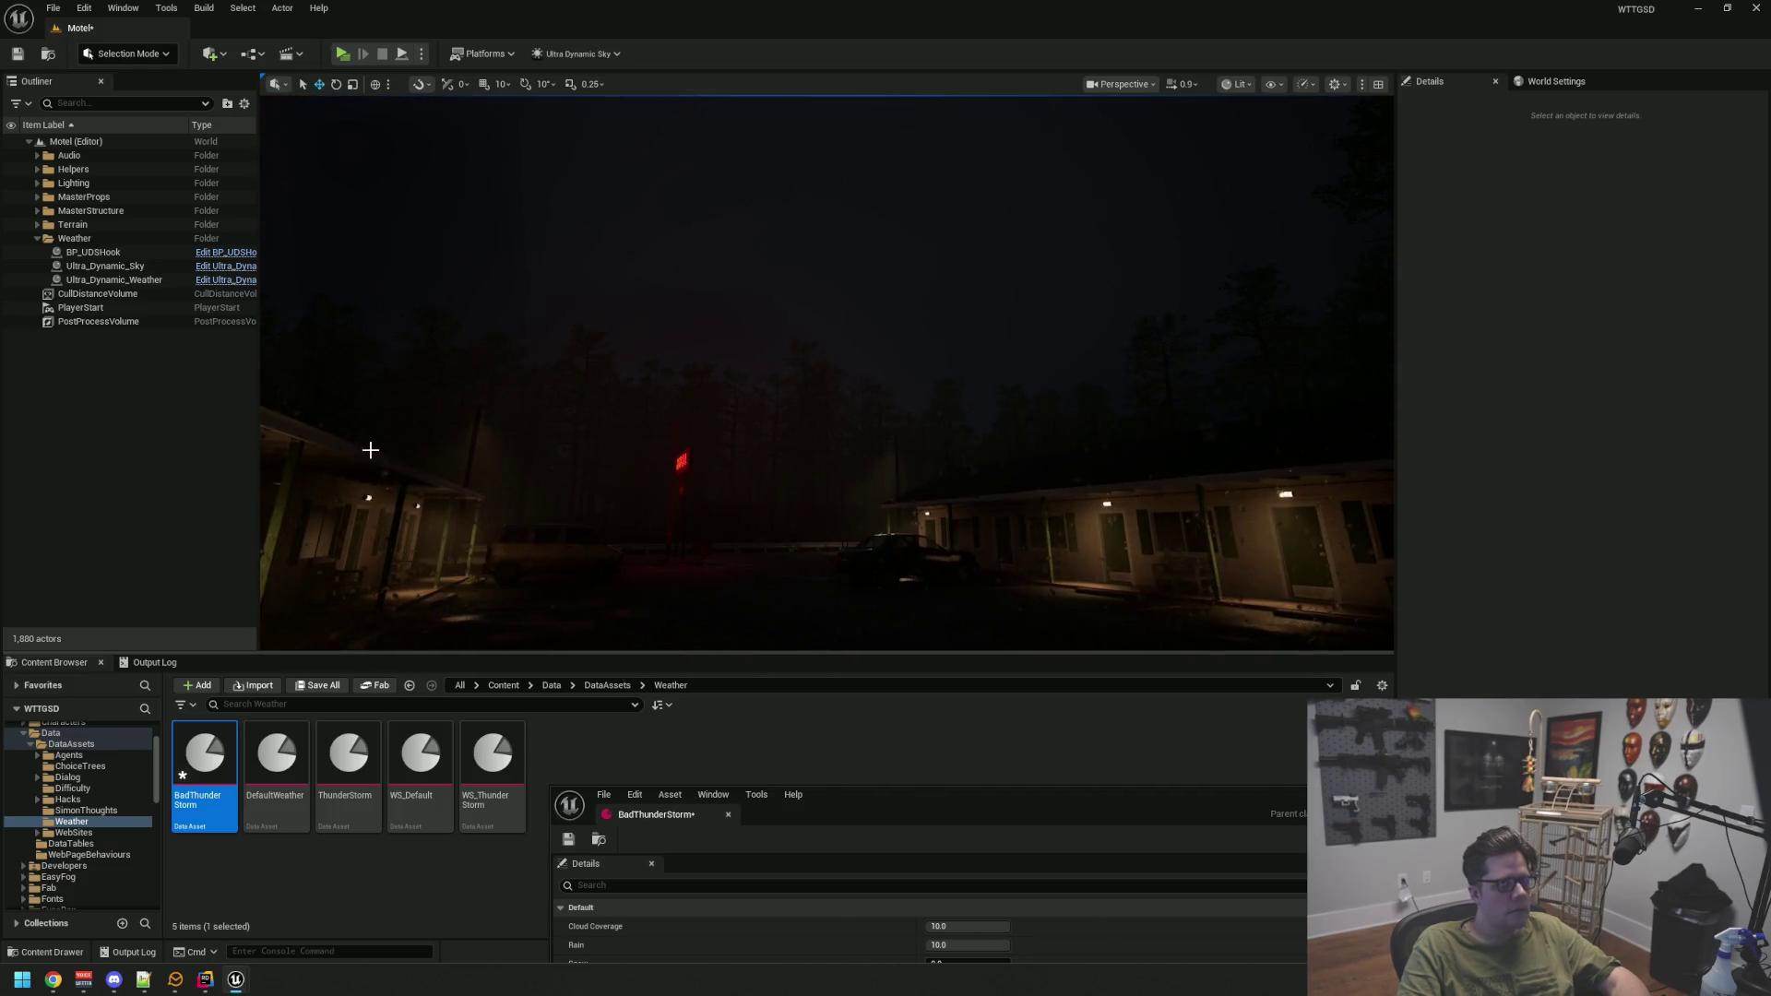
key(ctrl+shift+s)
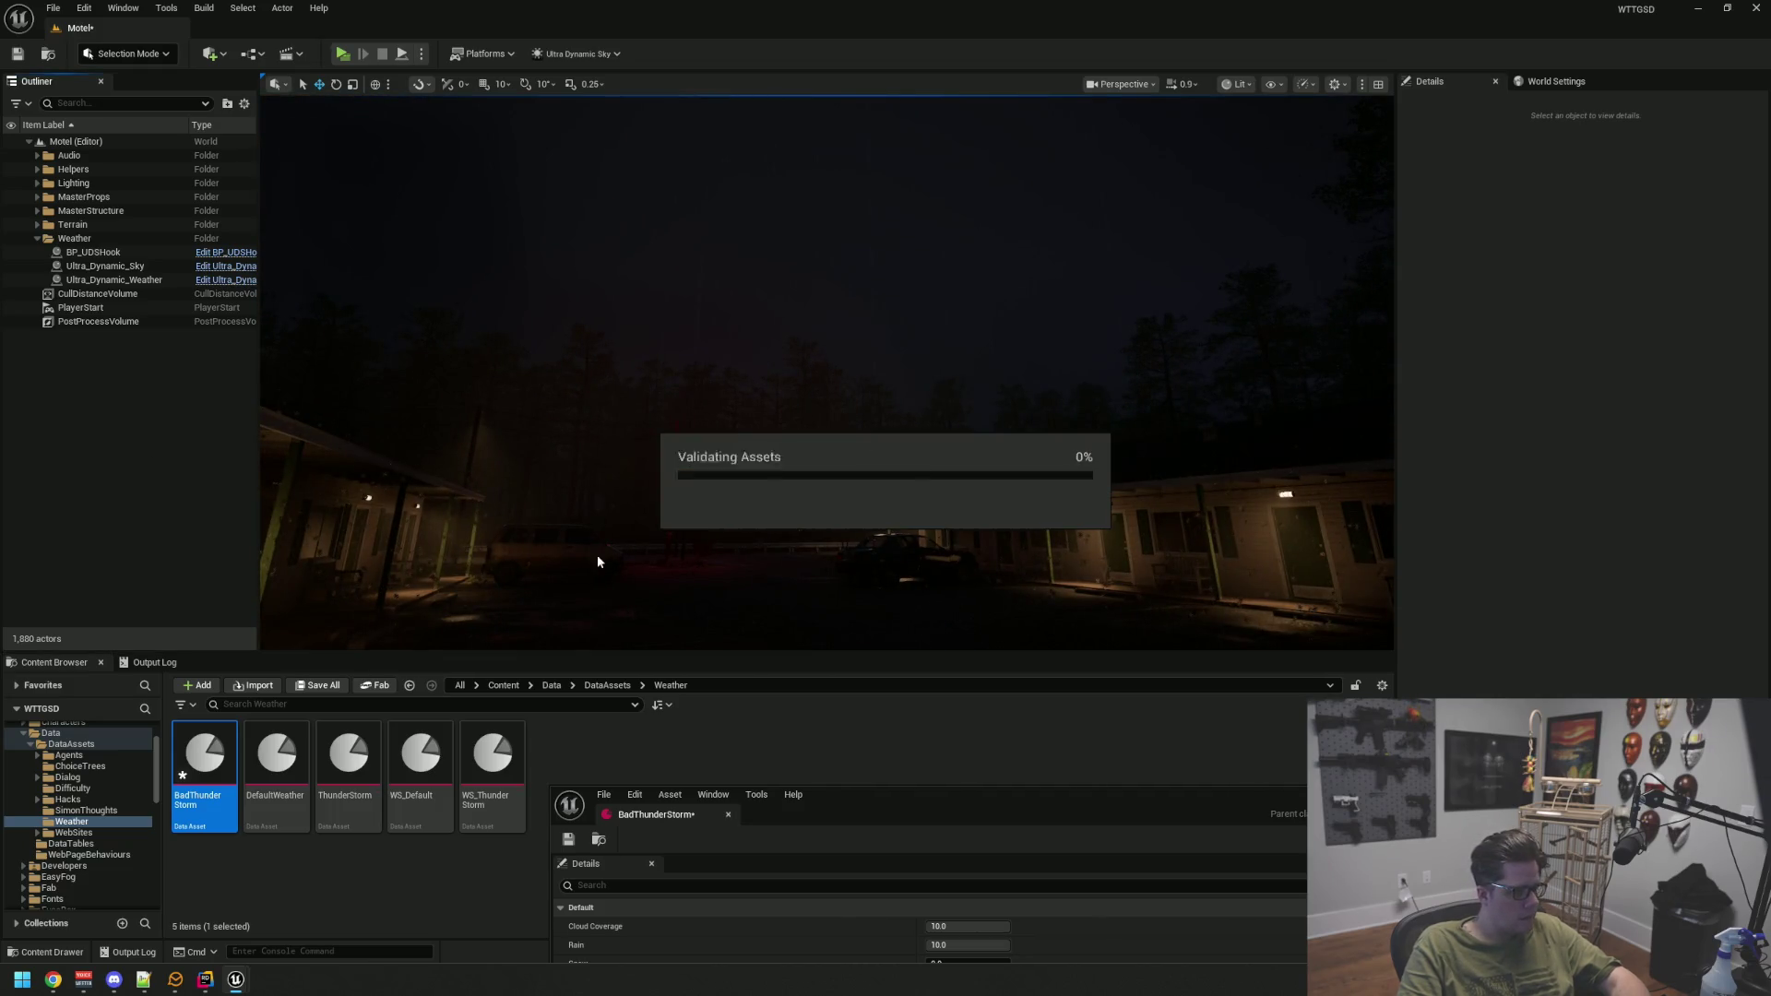
Load RainStormBad into the Ultra Dynamic Sky's Sky Modifier Editor
click(166, 8)
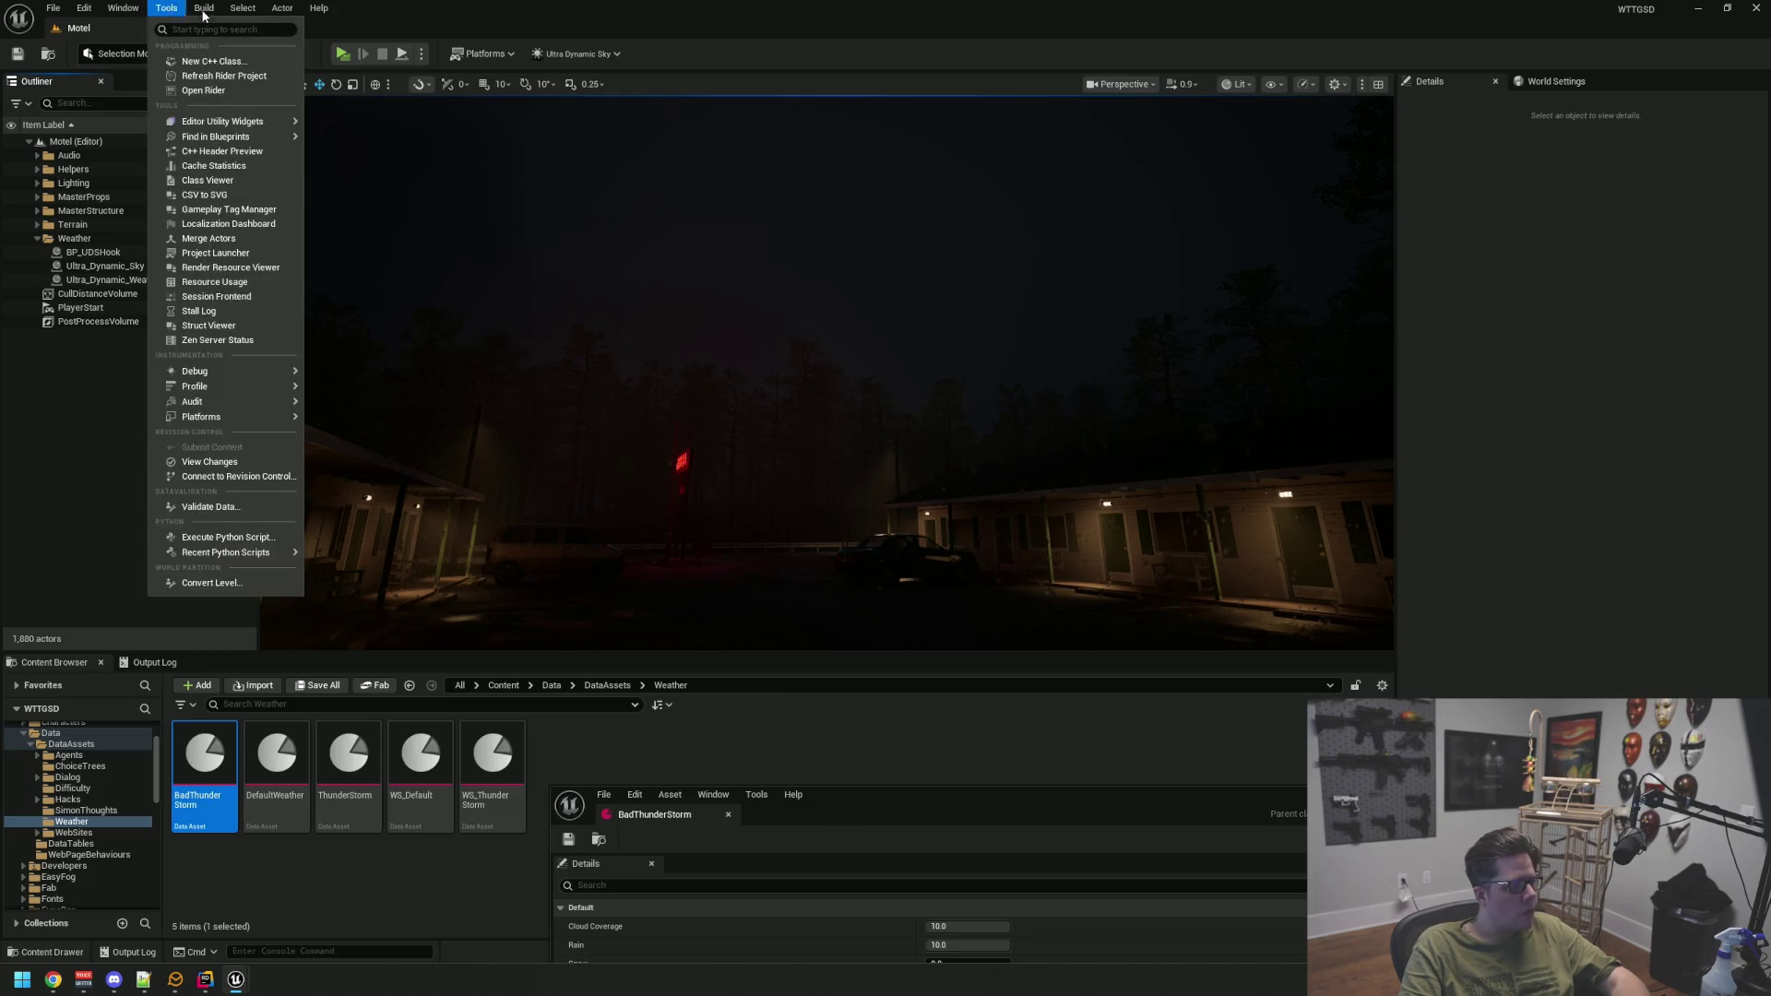
click(607, 55)
click(600, 154)
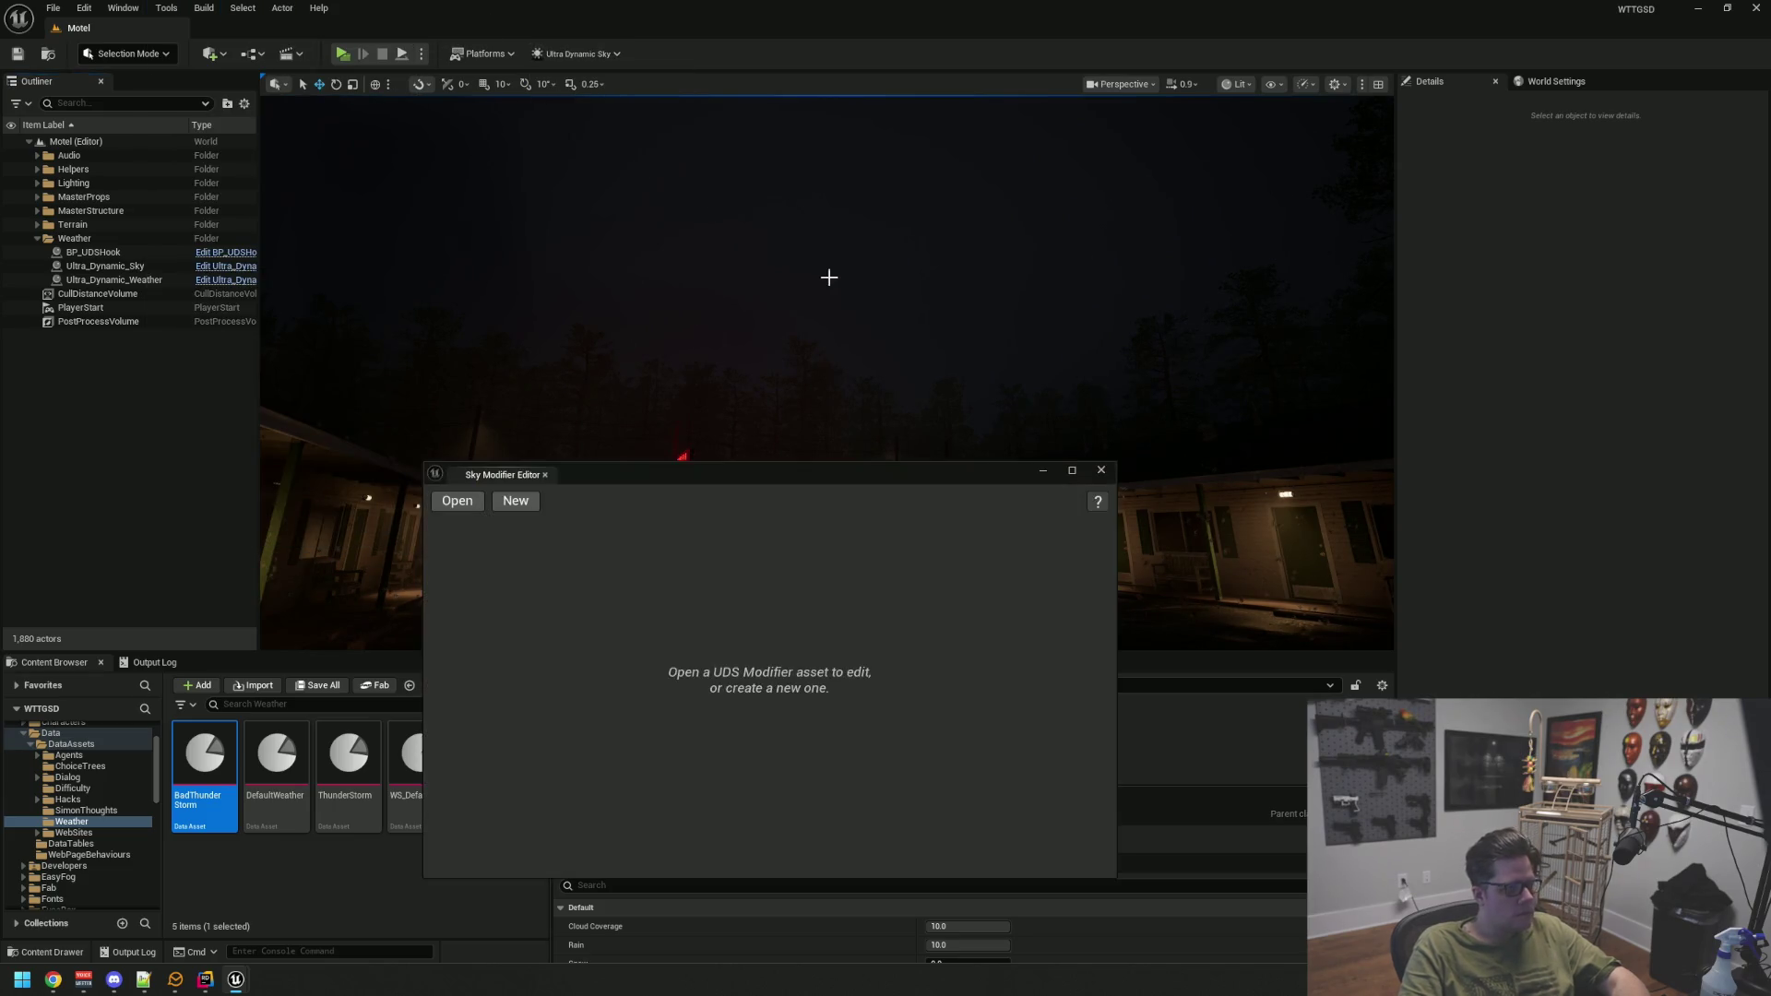
click(435, 501)
click(789, 666)
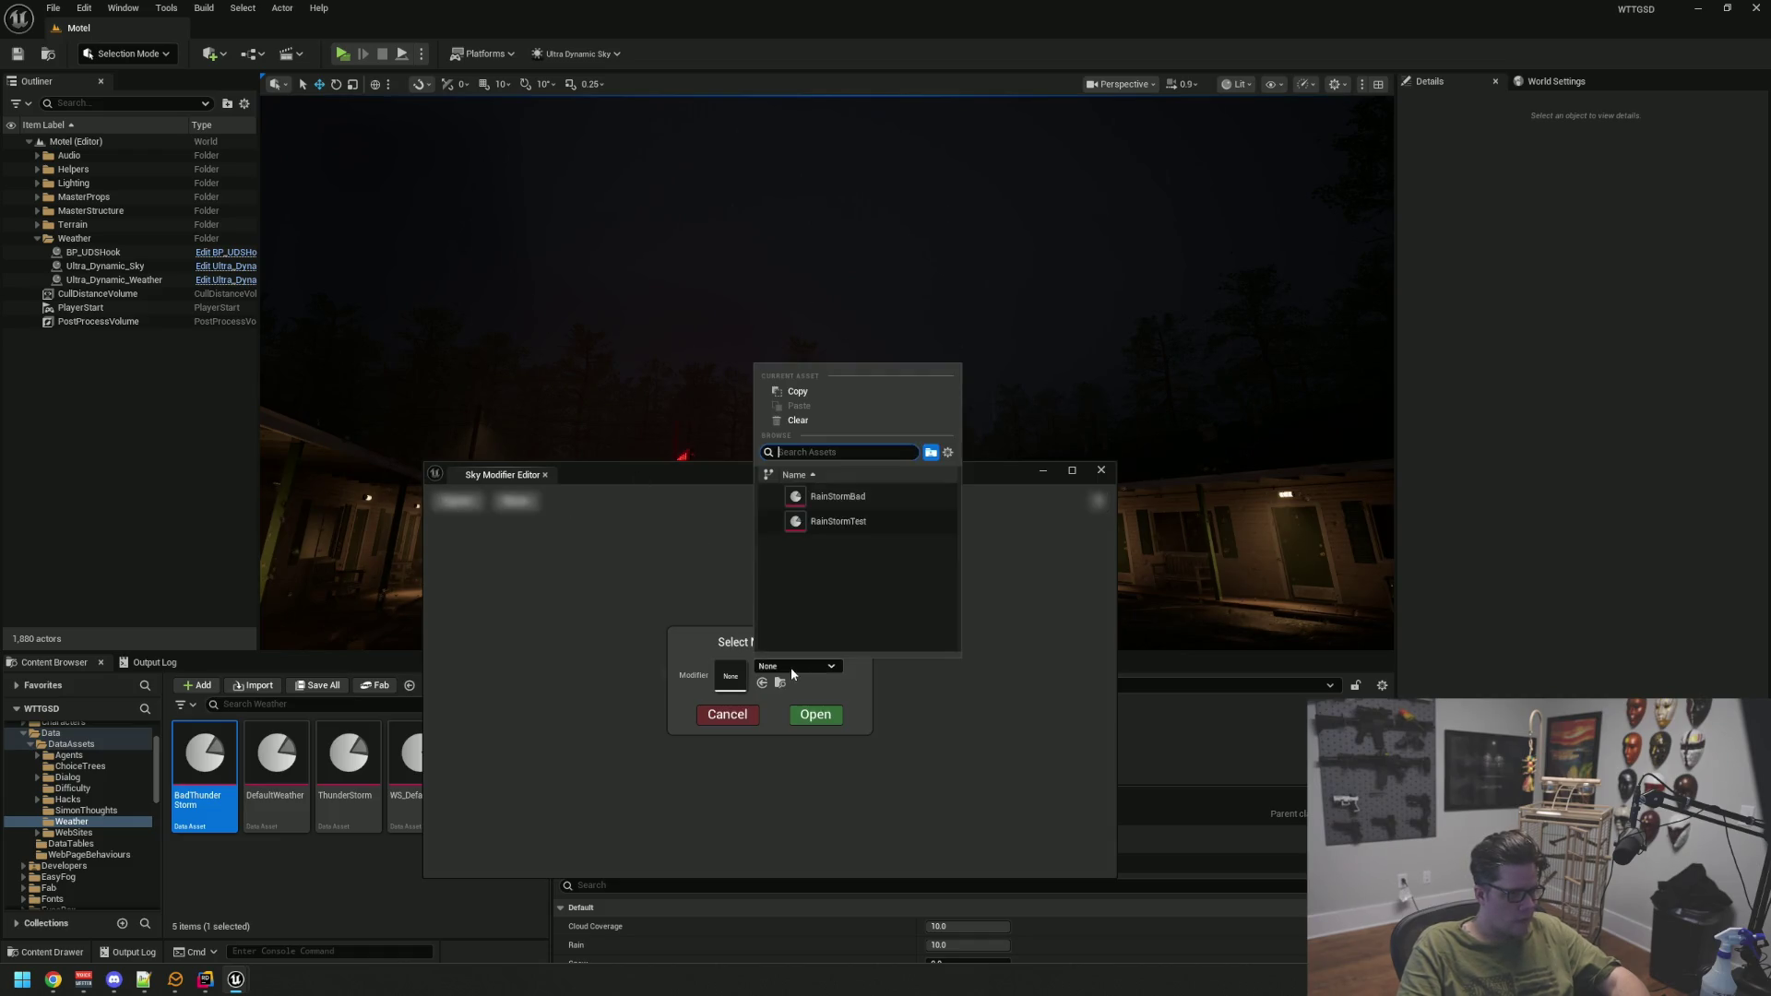
click(839, 497)
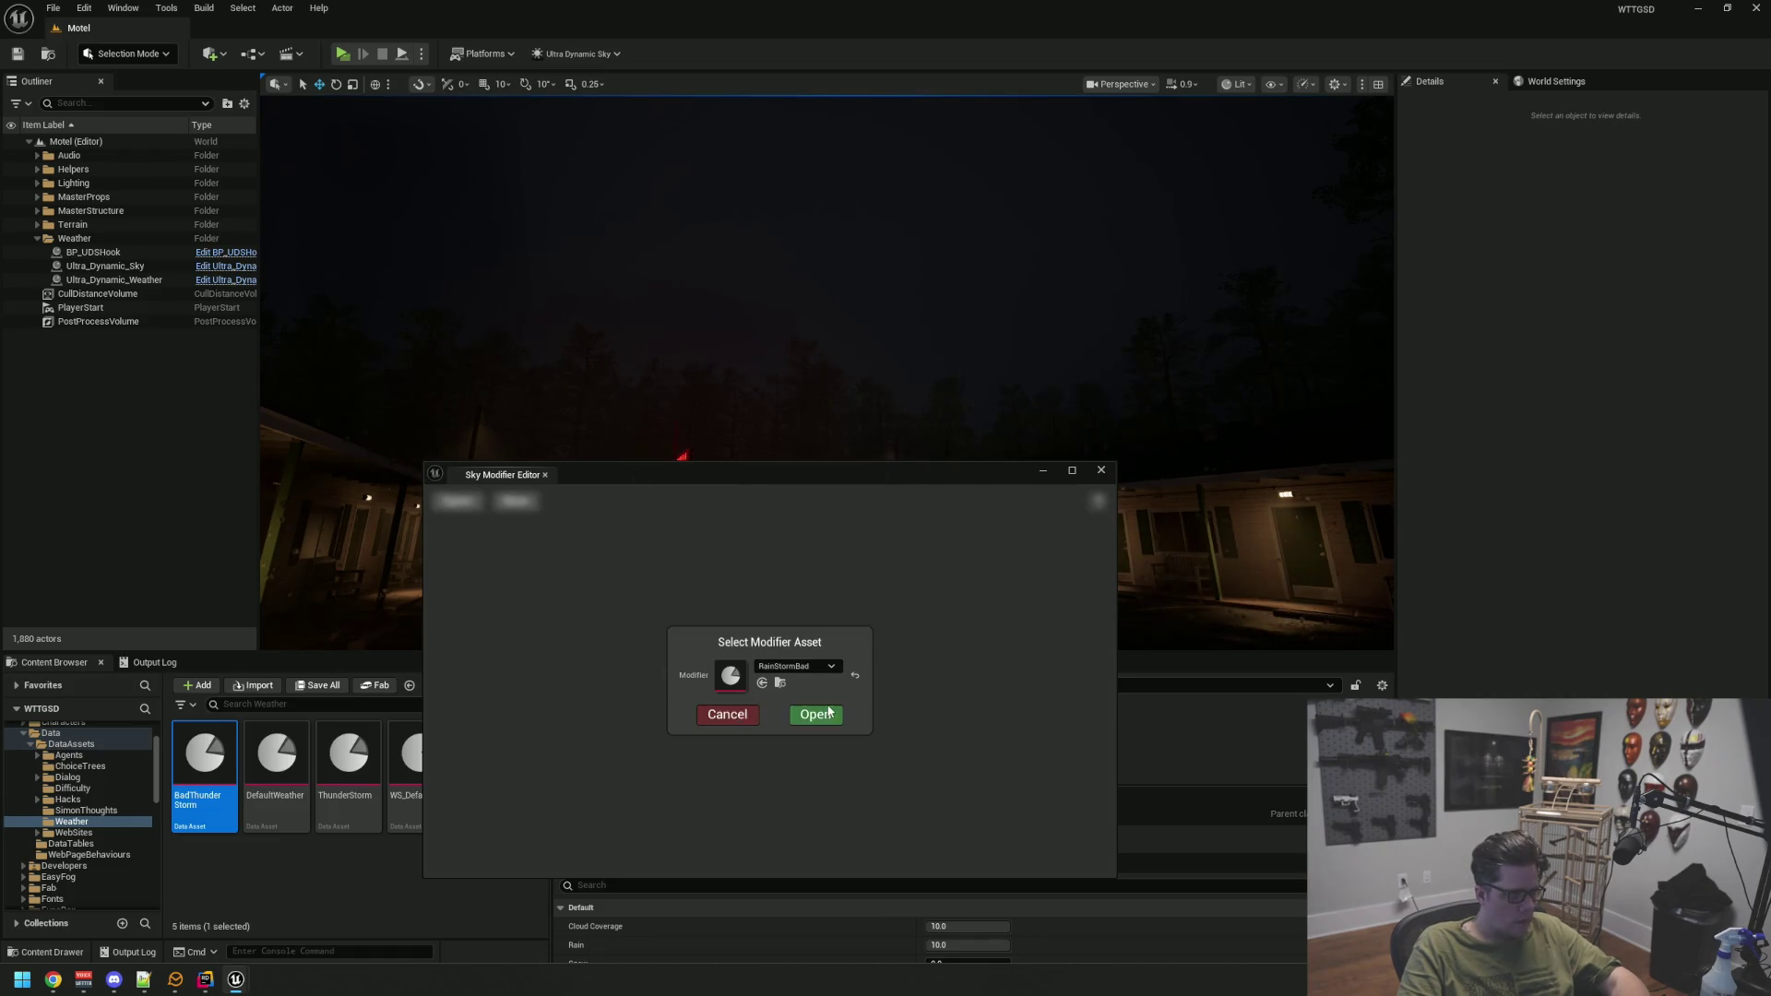
click(829, 713)
Stop RainStormBad overriding Extra Night Brightness When Cloudy
click(506, 562)
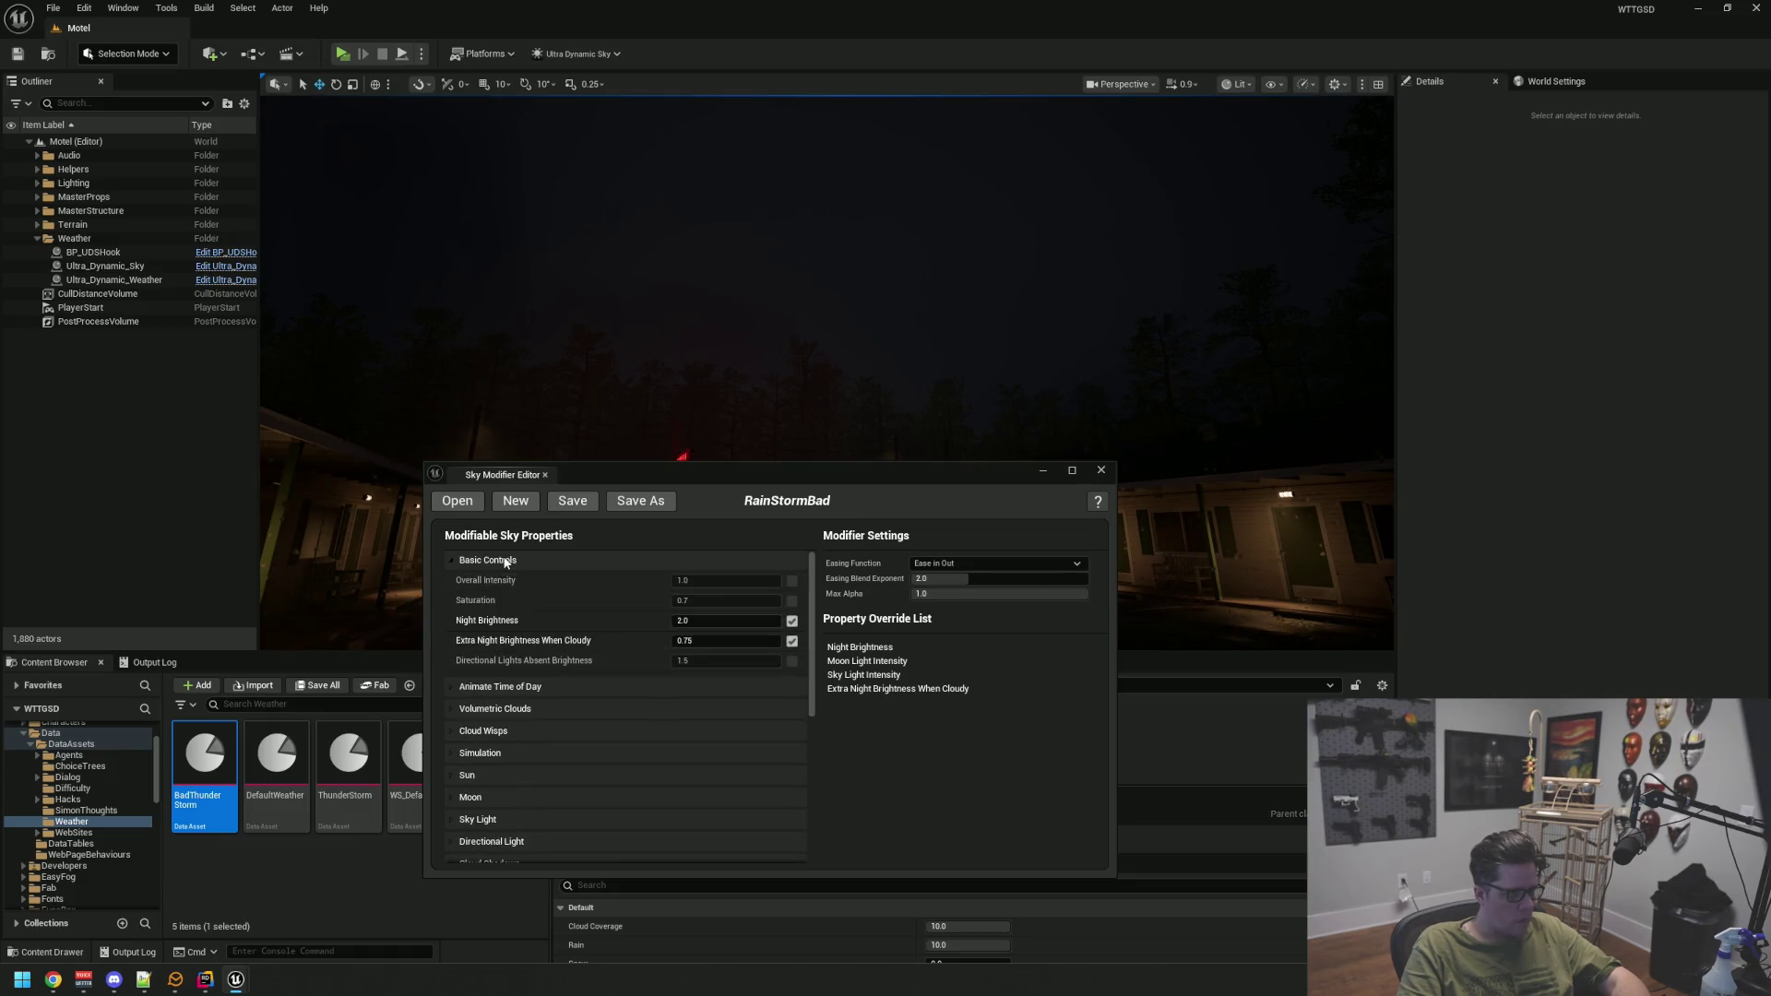
text(0)
click(791, 641)
drag(747, 475, 784, 595)
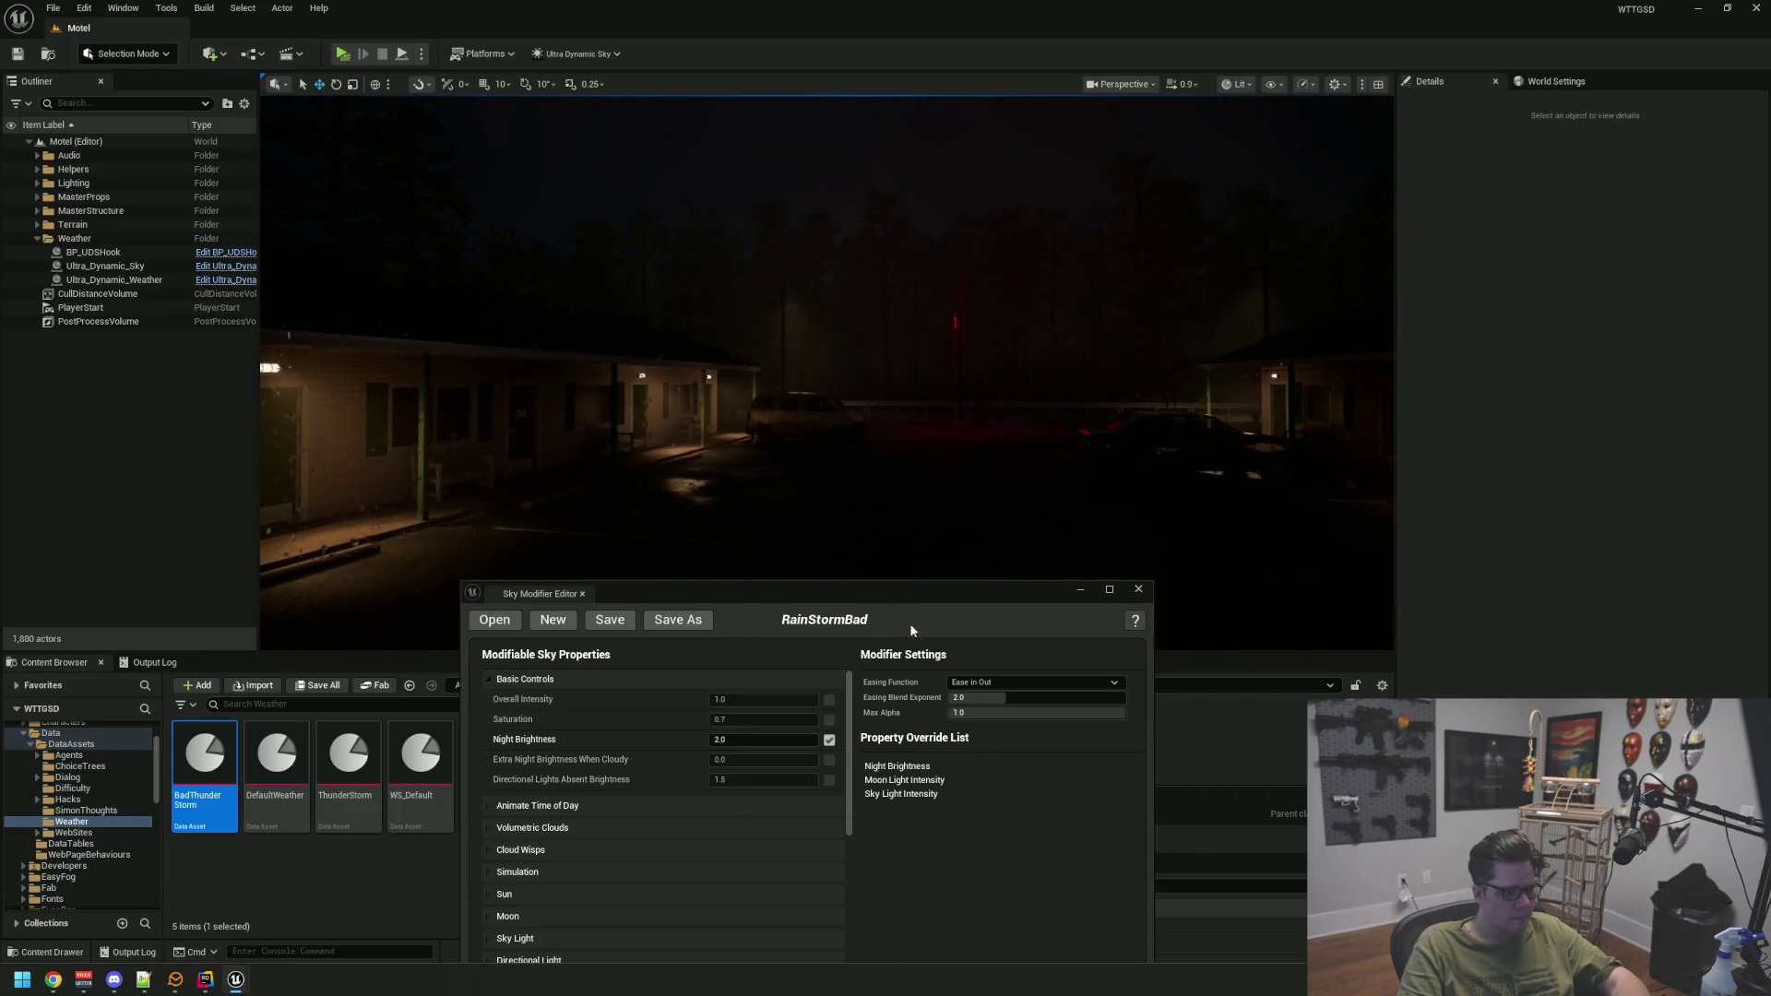
drag(855, 591, 865, 427)
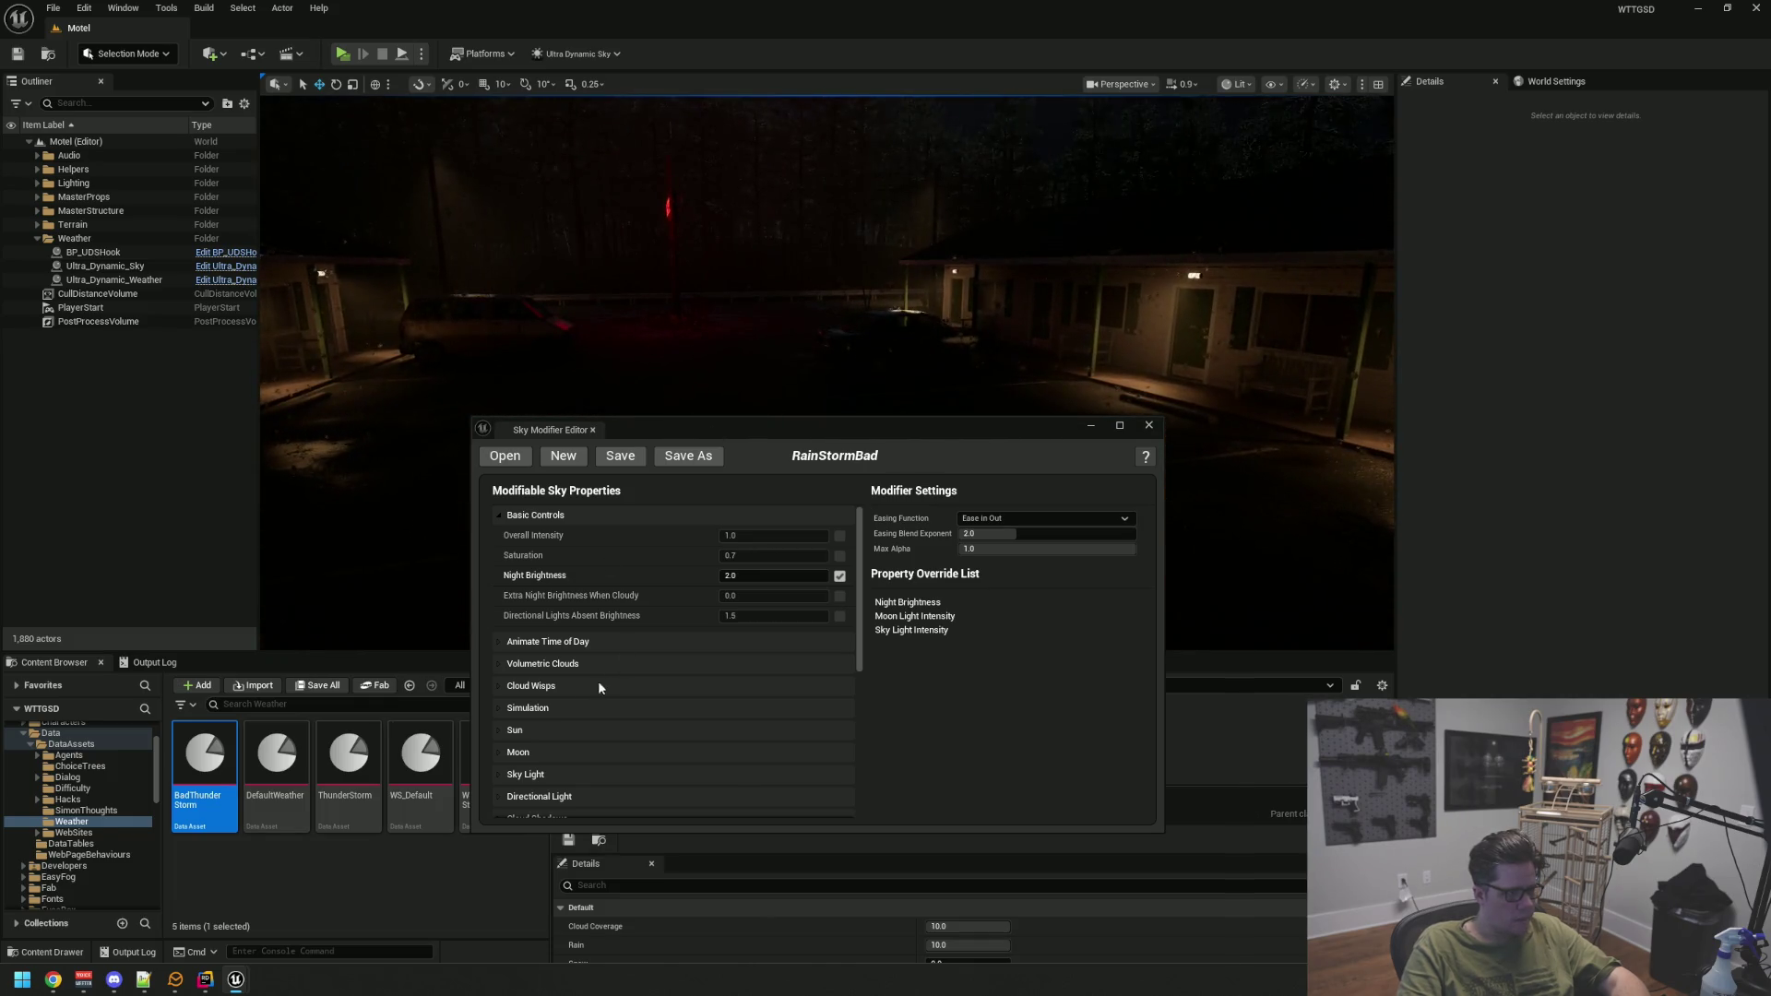
Make RainStormBad override Moon Light Intensity at 0.2
click(568, 751)
scroll(700, 660, down, 2)
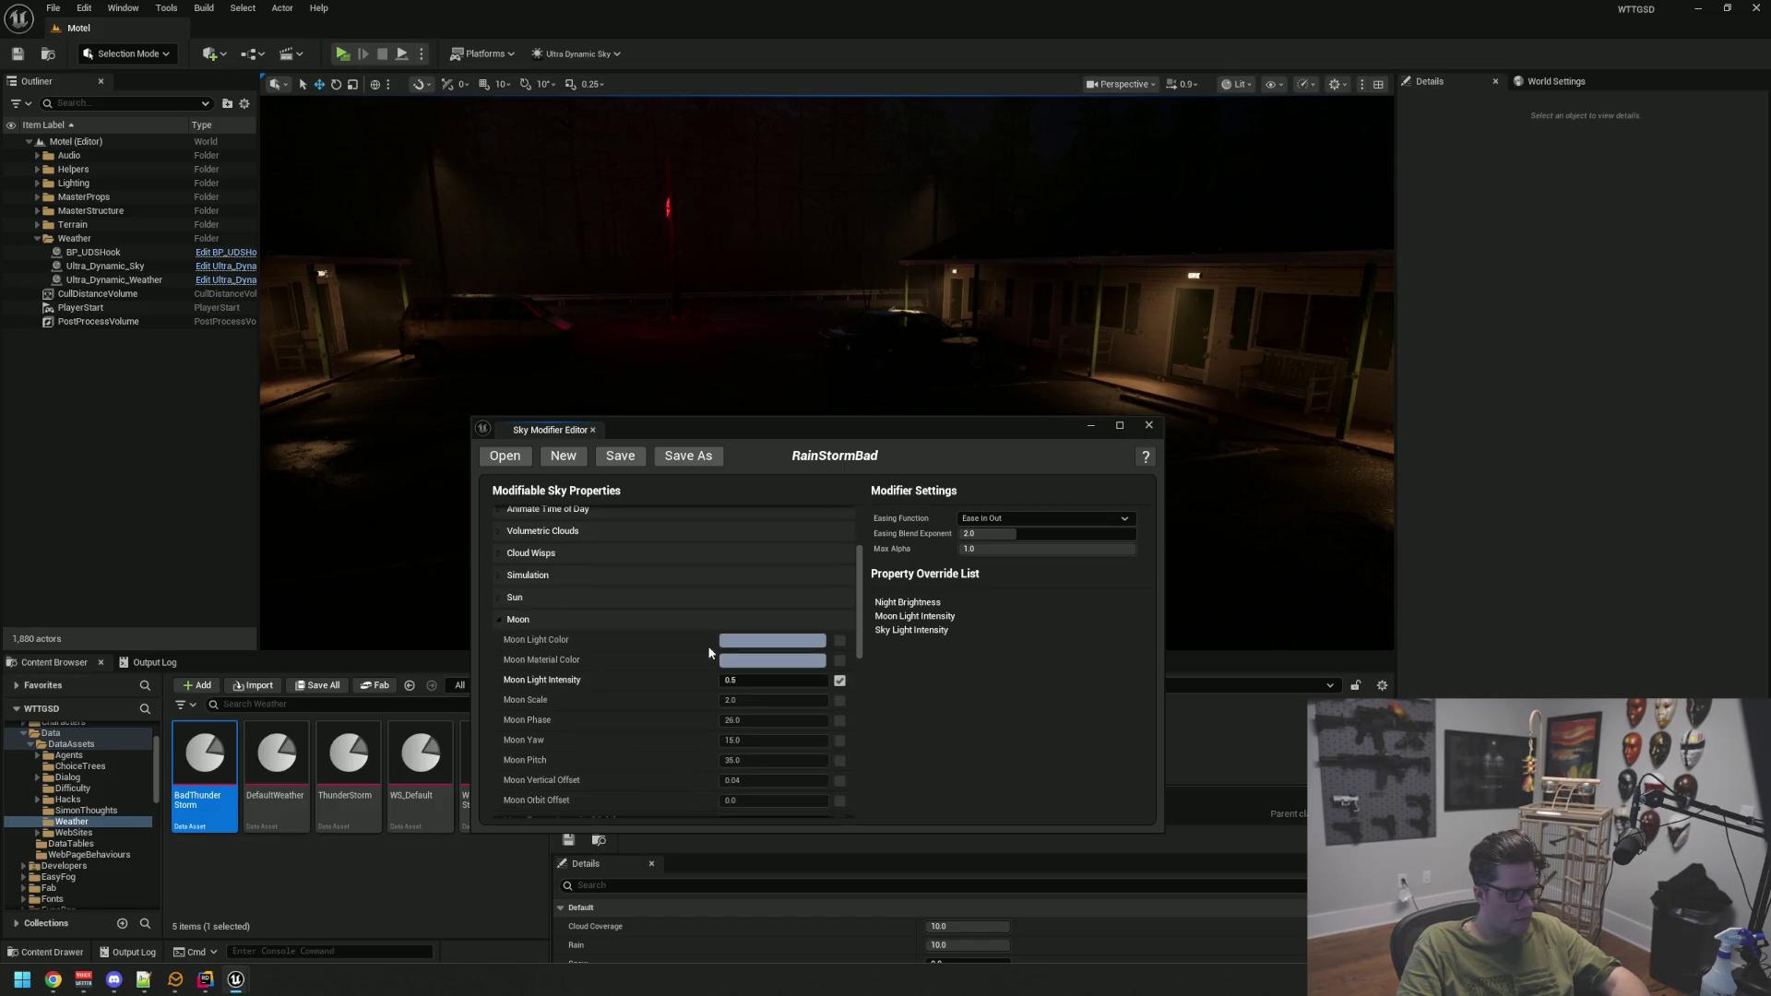
click(839, 681)
text(1)
key(Return)
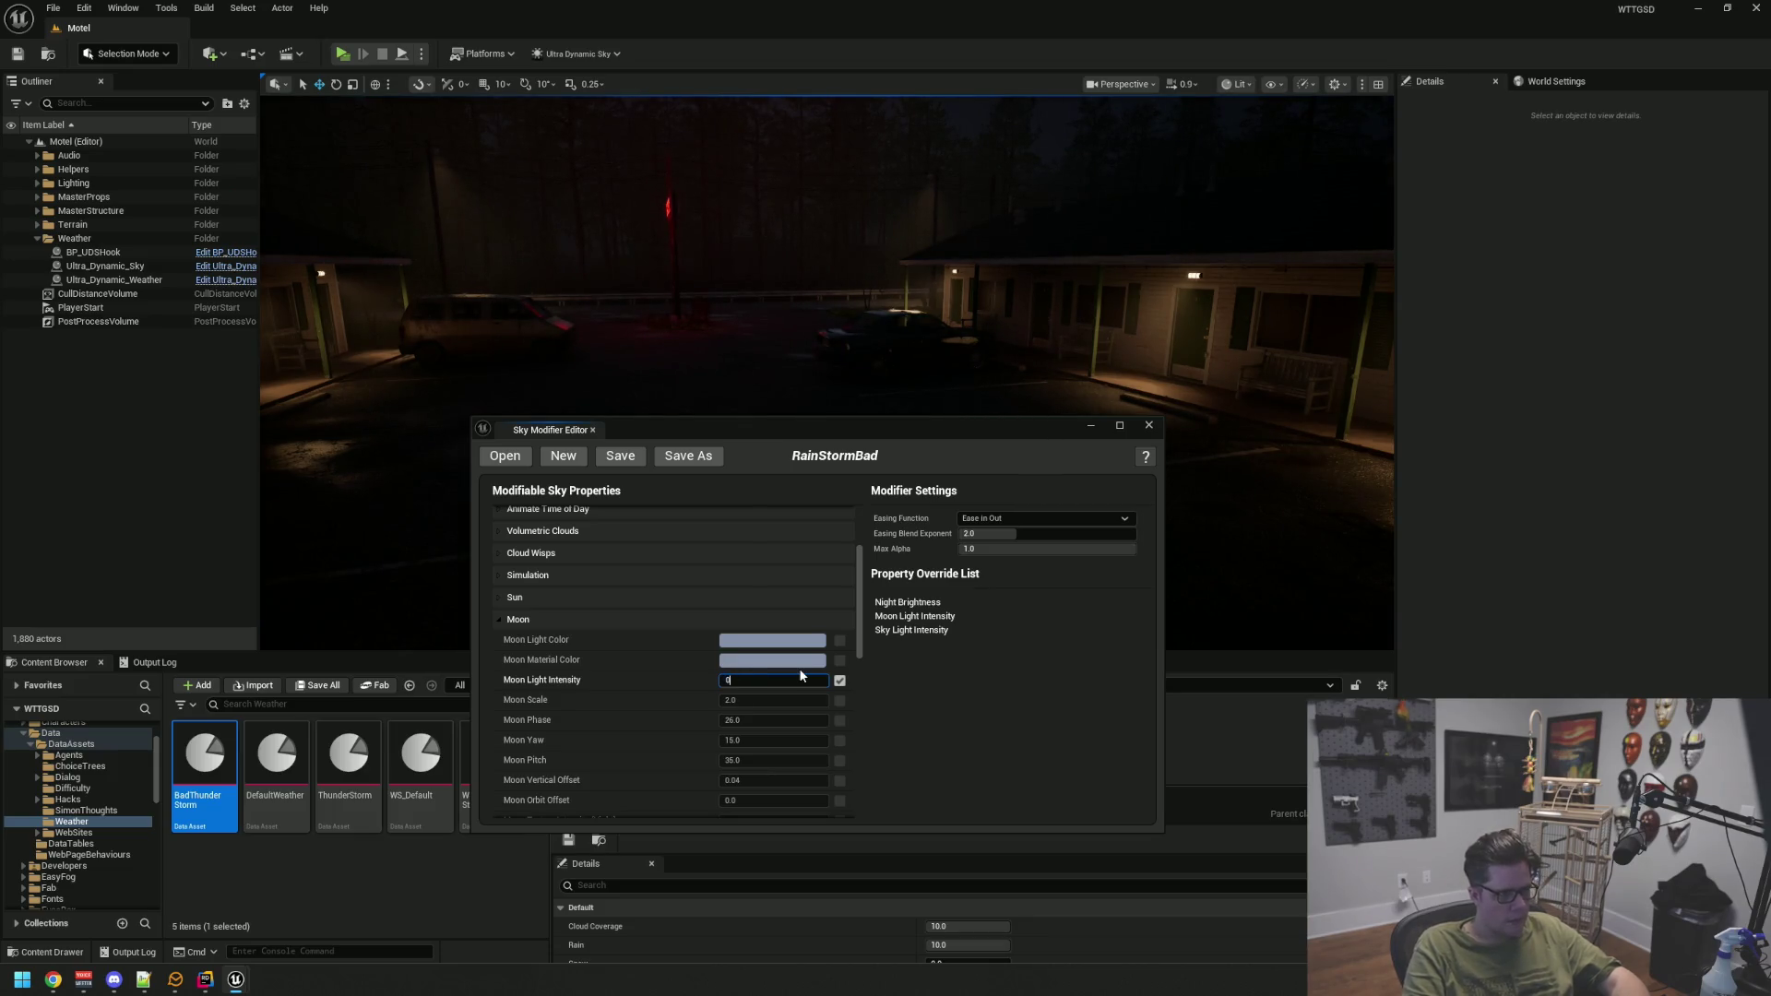
text(.1)
key(Return)
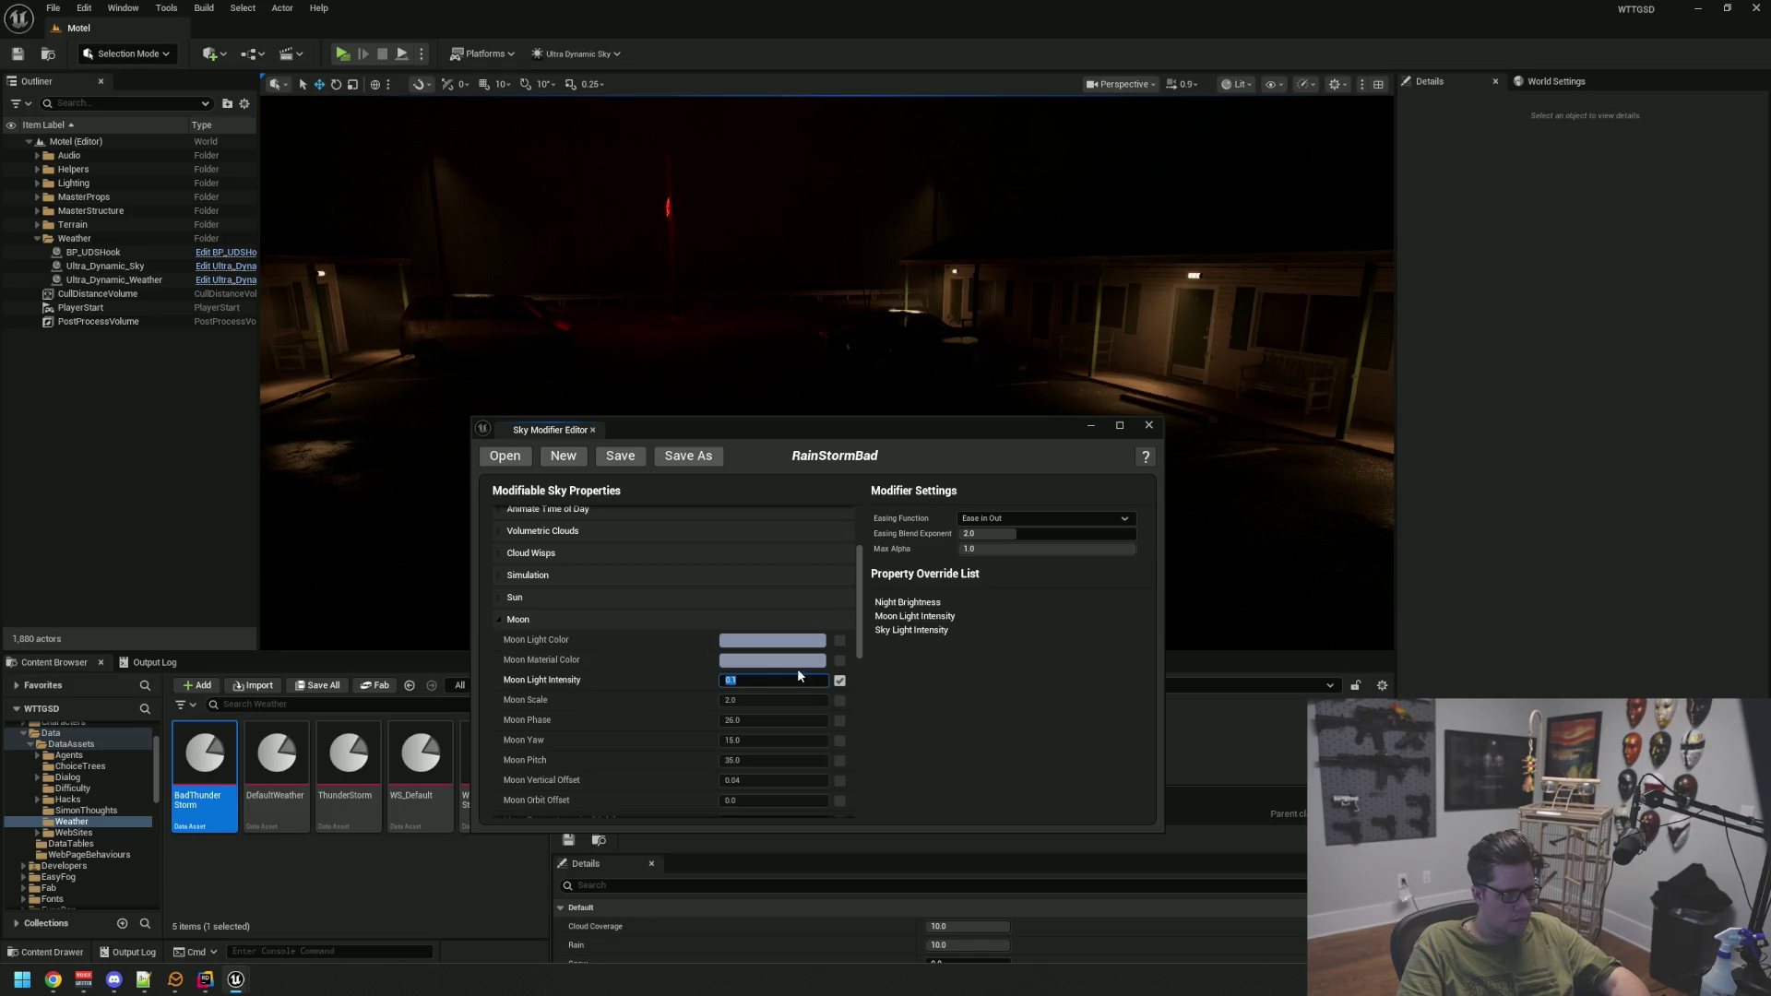
text(0)
key(Return)
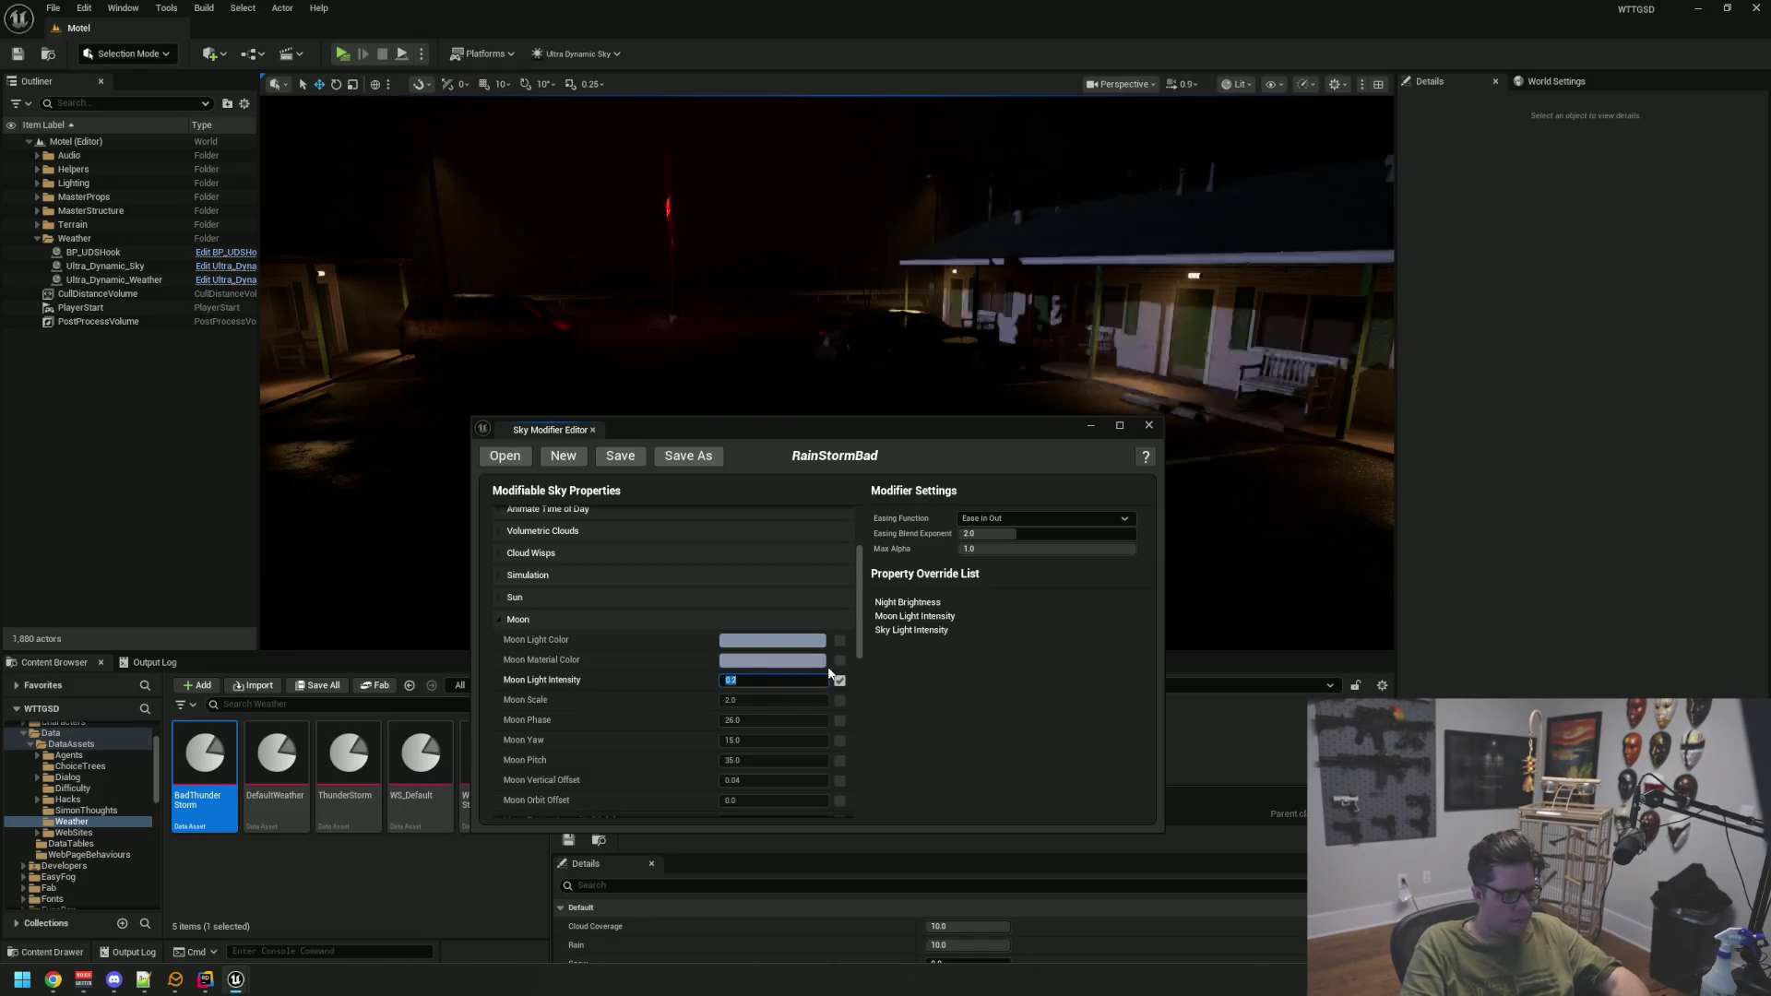
drag(787, 430, 789, 611)
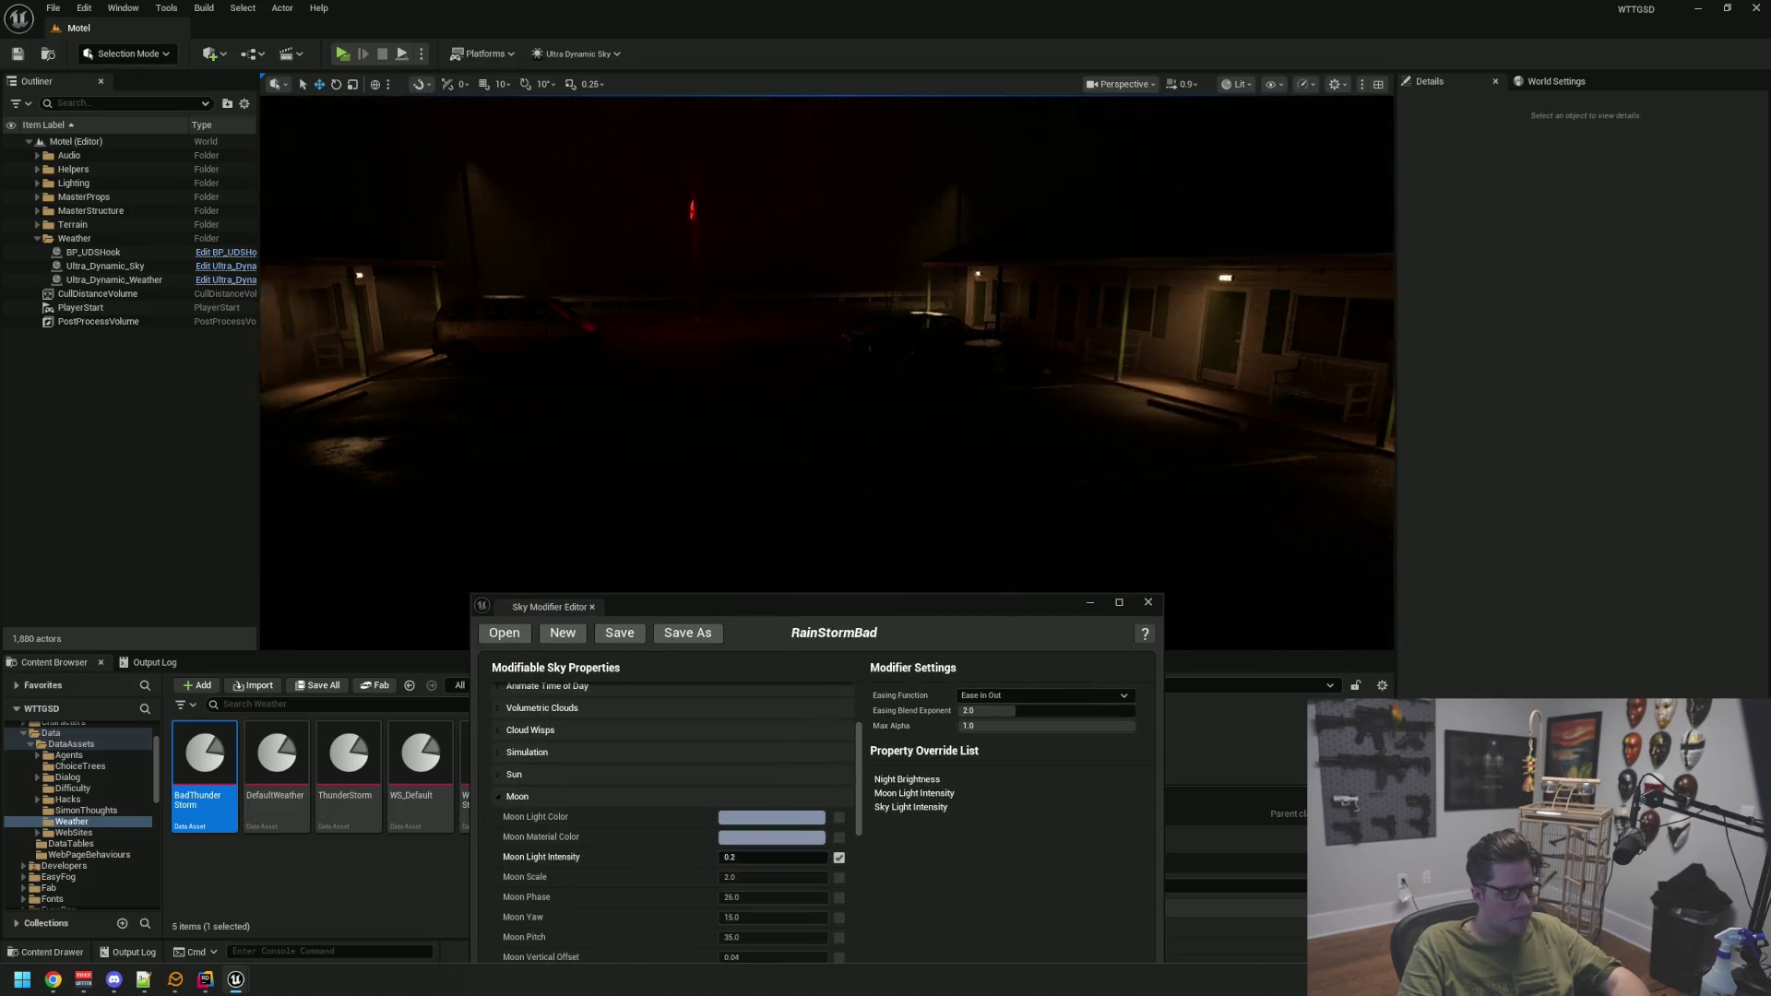
key(w)
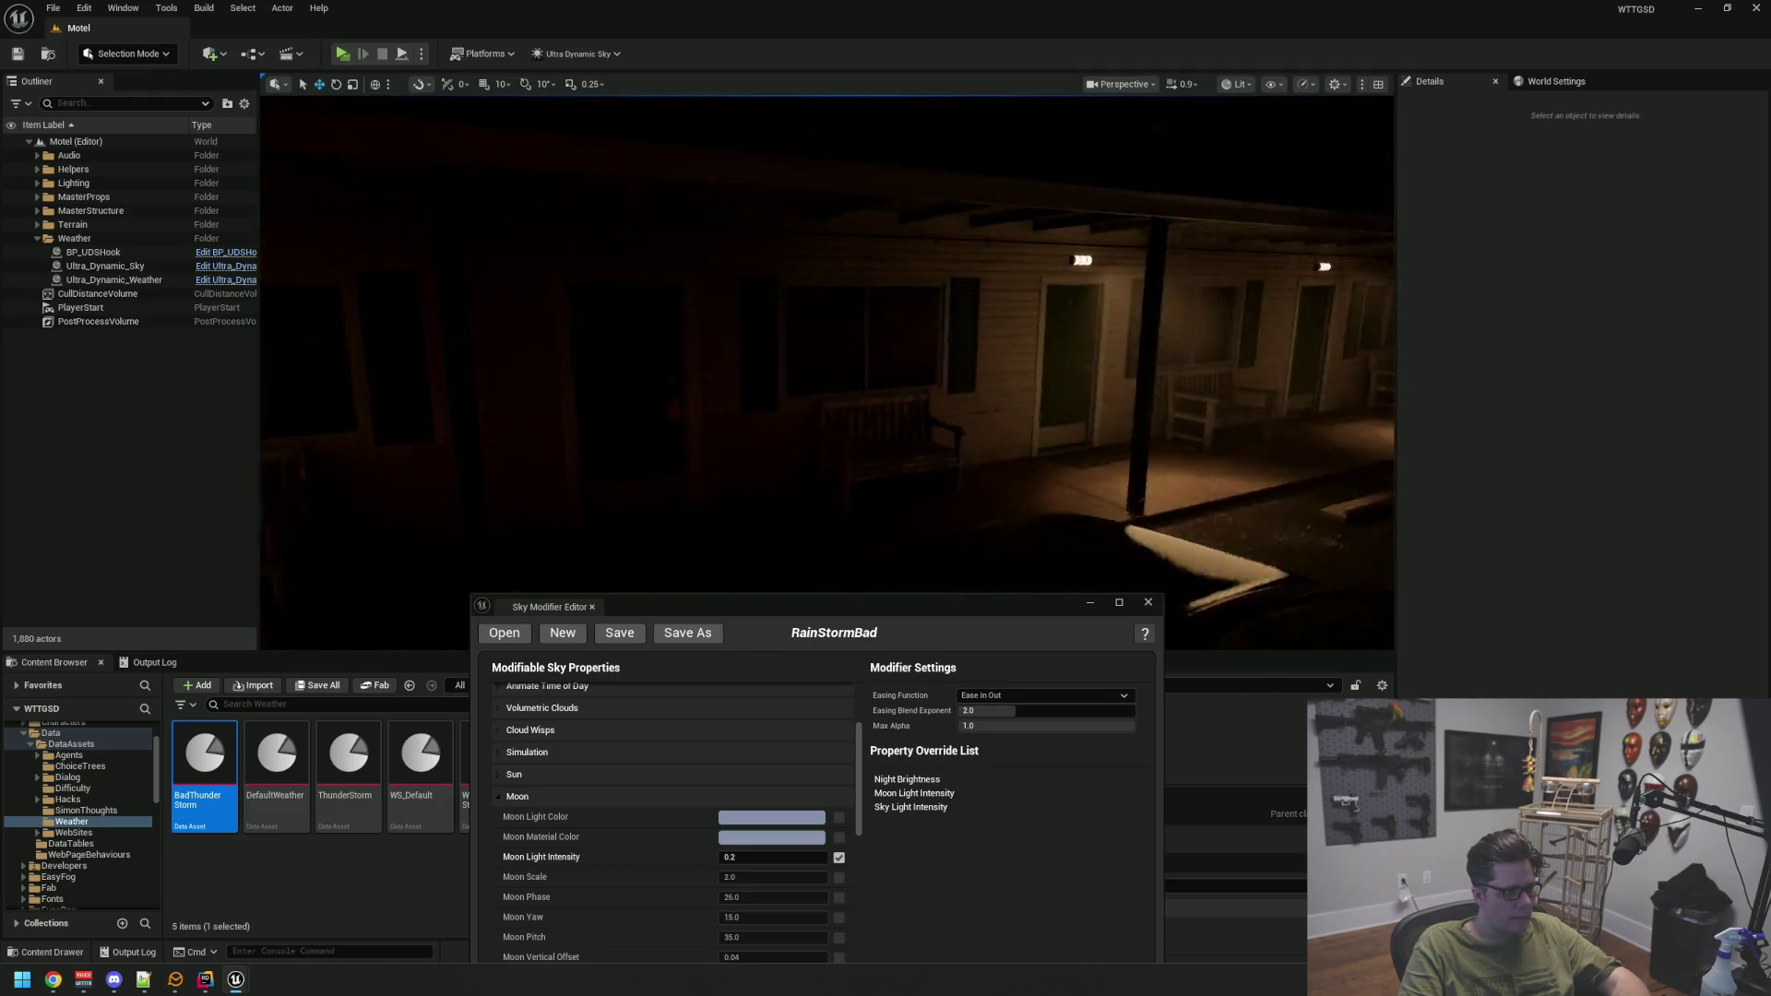
key(s)
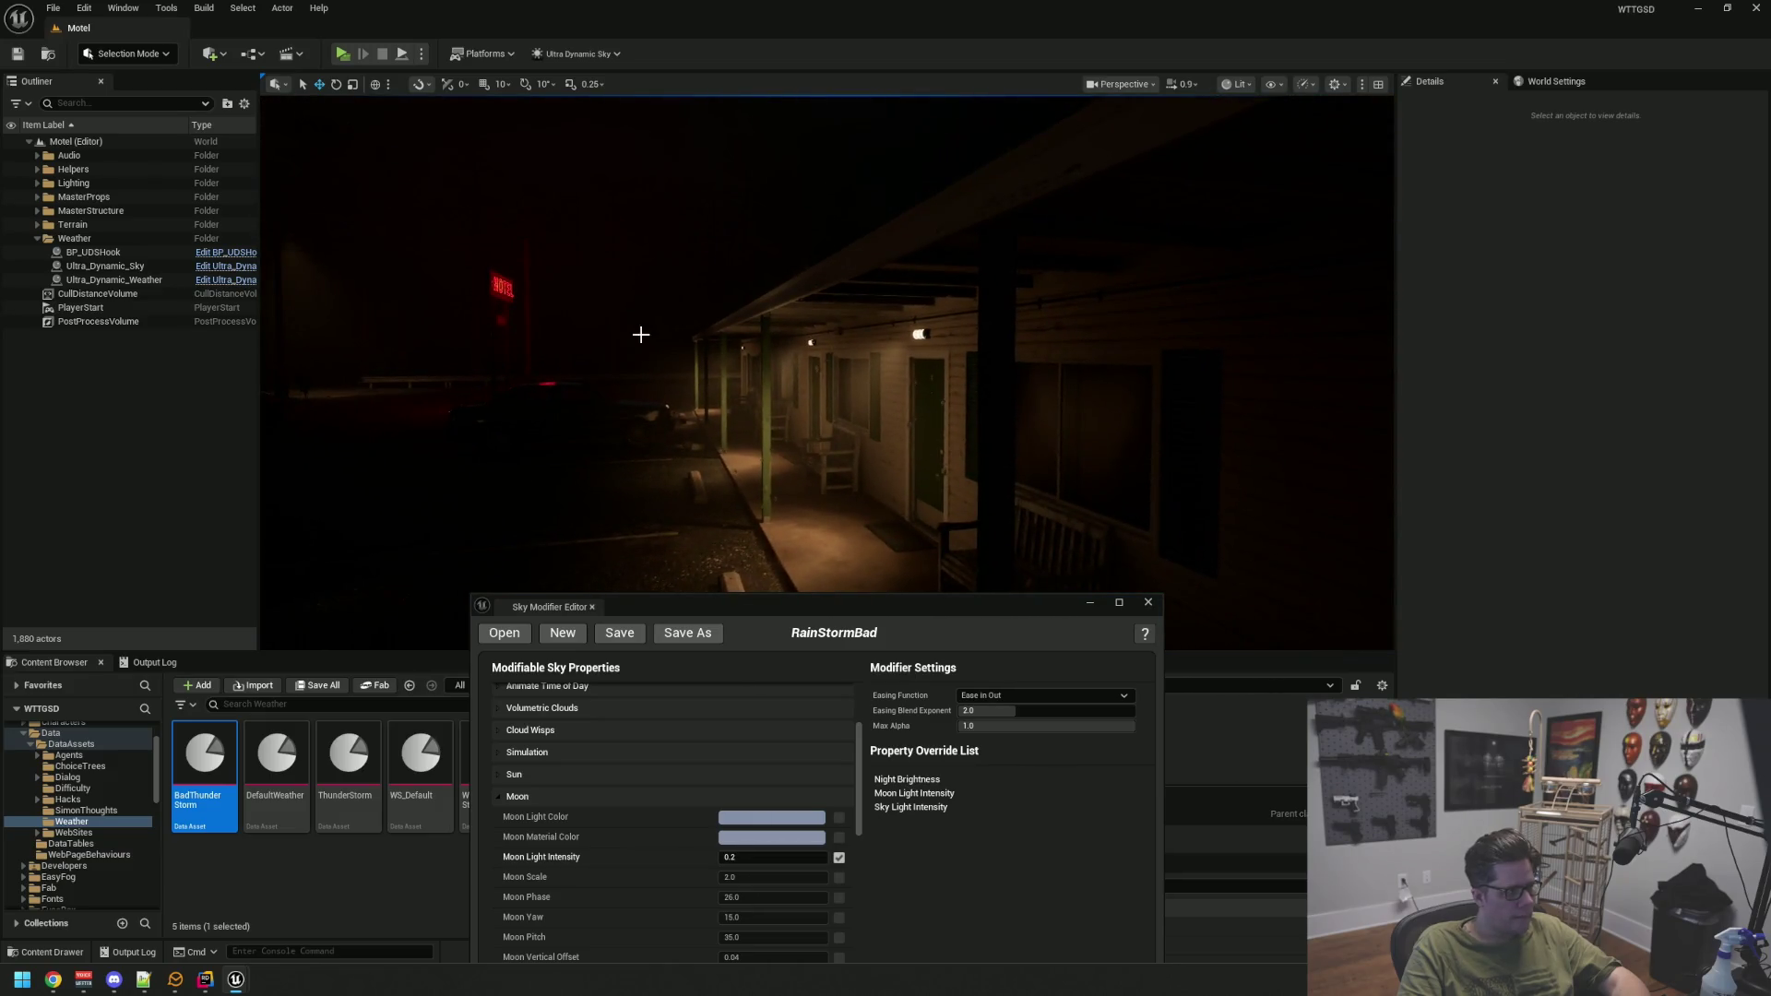
Move the Sky Modifier and BadThunderStorm windows aside and look around the darkened parking lot
mouse_move(687, 613)
mouse_down()
mouse_move(627, 361)
mouse_move(529, 306)
mouse_up()
mouse_move(920, 809)
mouse_down()
mouse_move(913, 747)
mouse_move(561, 258)
mouse_move(457, 183)
mouse_move(463, 238)
mouse_move(736, 613)
mouse_move(788, 646)
mouse_up()
drag(765, 230, 0, 247)
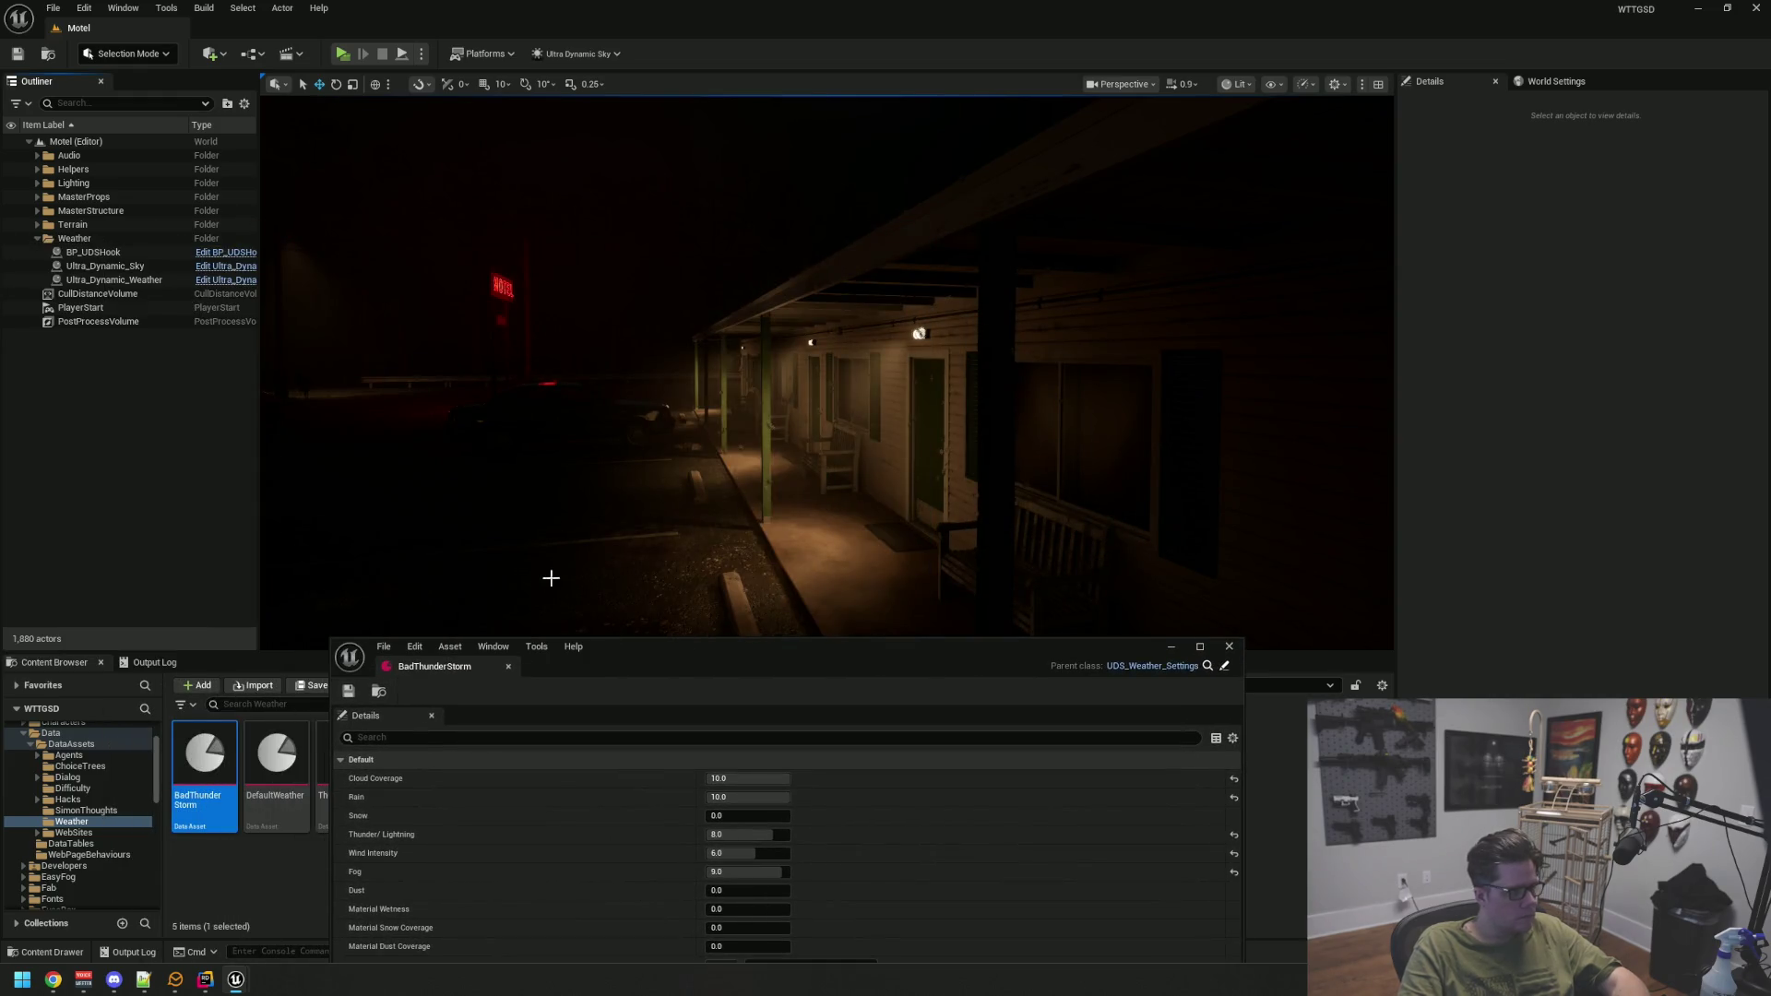
mouse_move(649, 663)
mouse_down()
mouse_move(850, 559)
mouse_move(1770, 385)
mouse_move(1770, 443)
mouse_up()
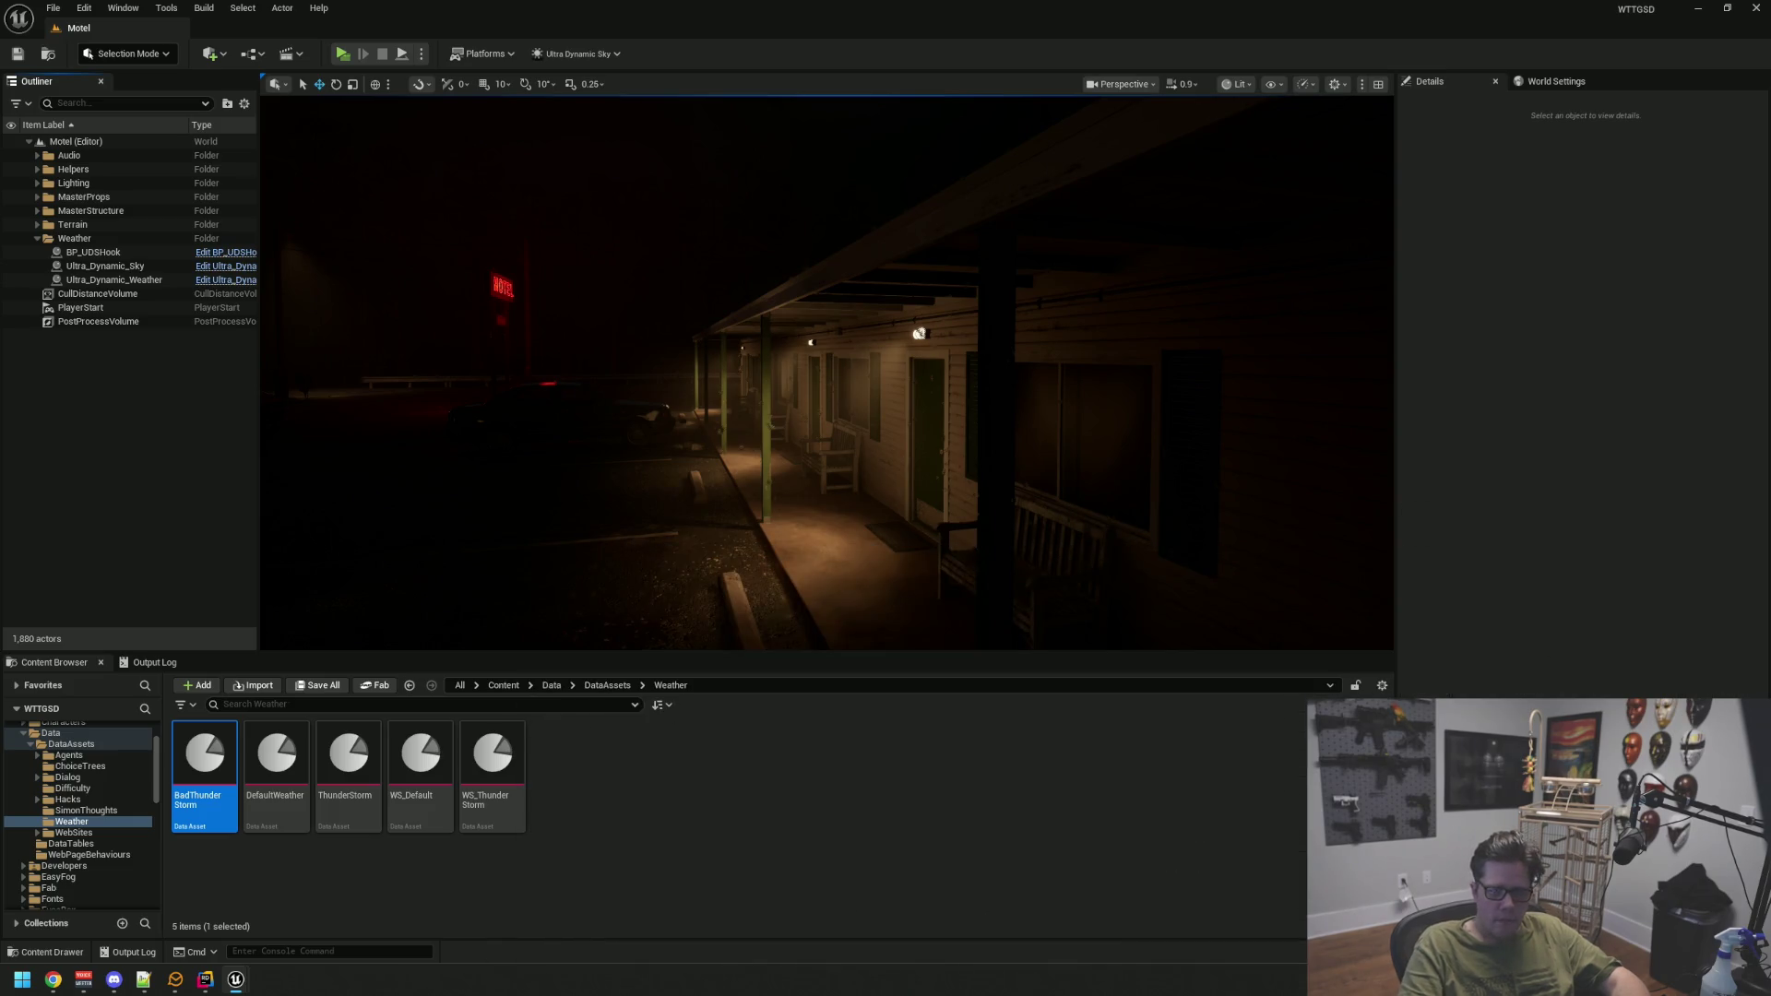
drag(830, 368, 830, 369)
mouse_move(1088, 293)
mouse_down()
mouse_move(976, 348)
mouse_move(1036, 357)
mouse_up()
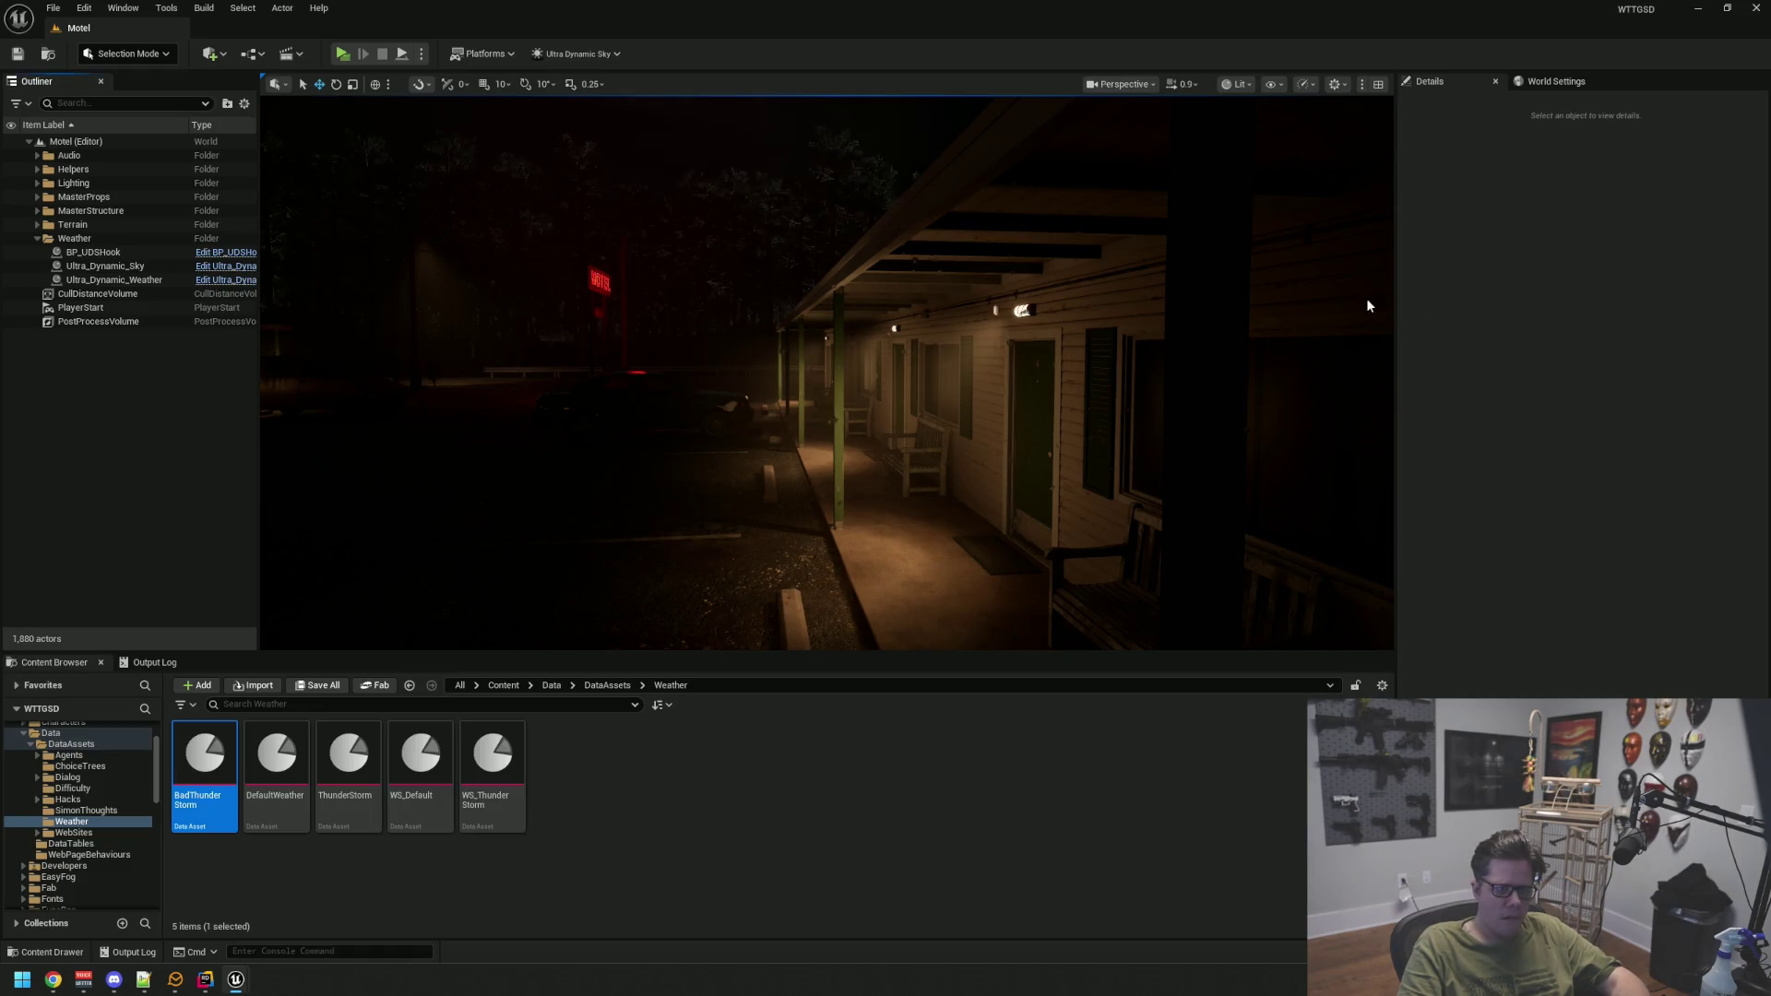
click(949, 398)
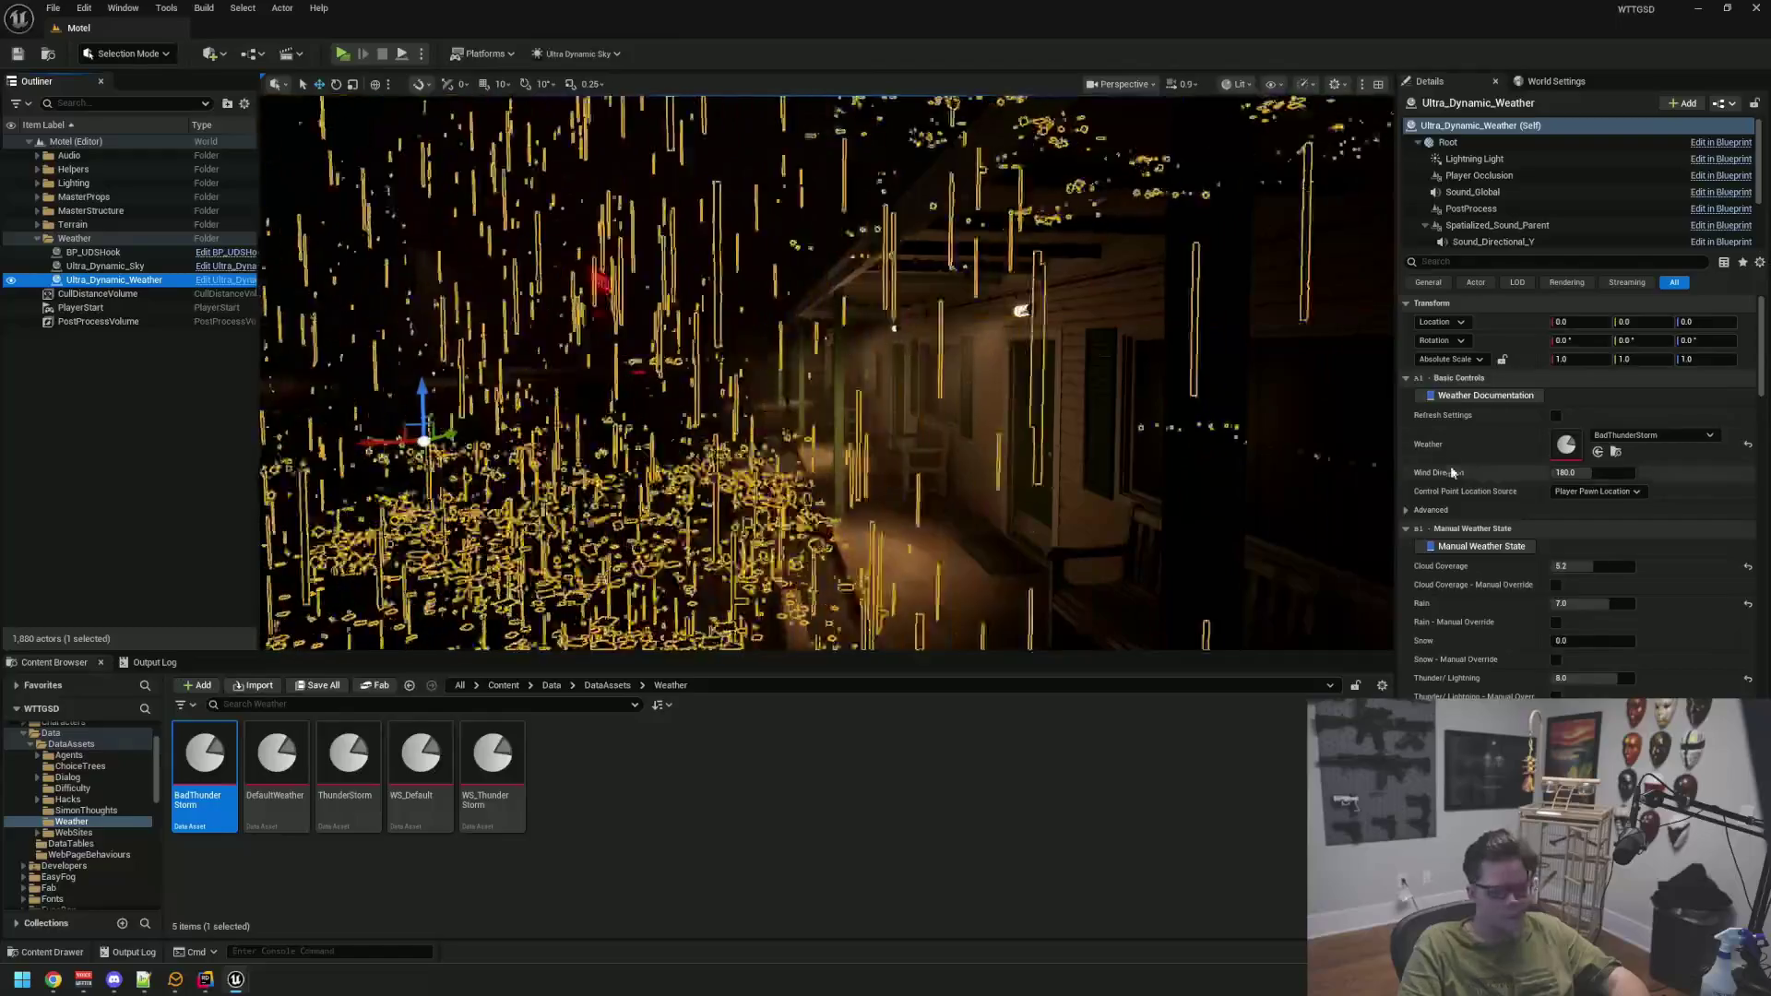
scroll(1491, 470, down, 5)
click(1153, 253)
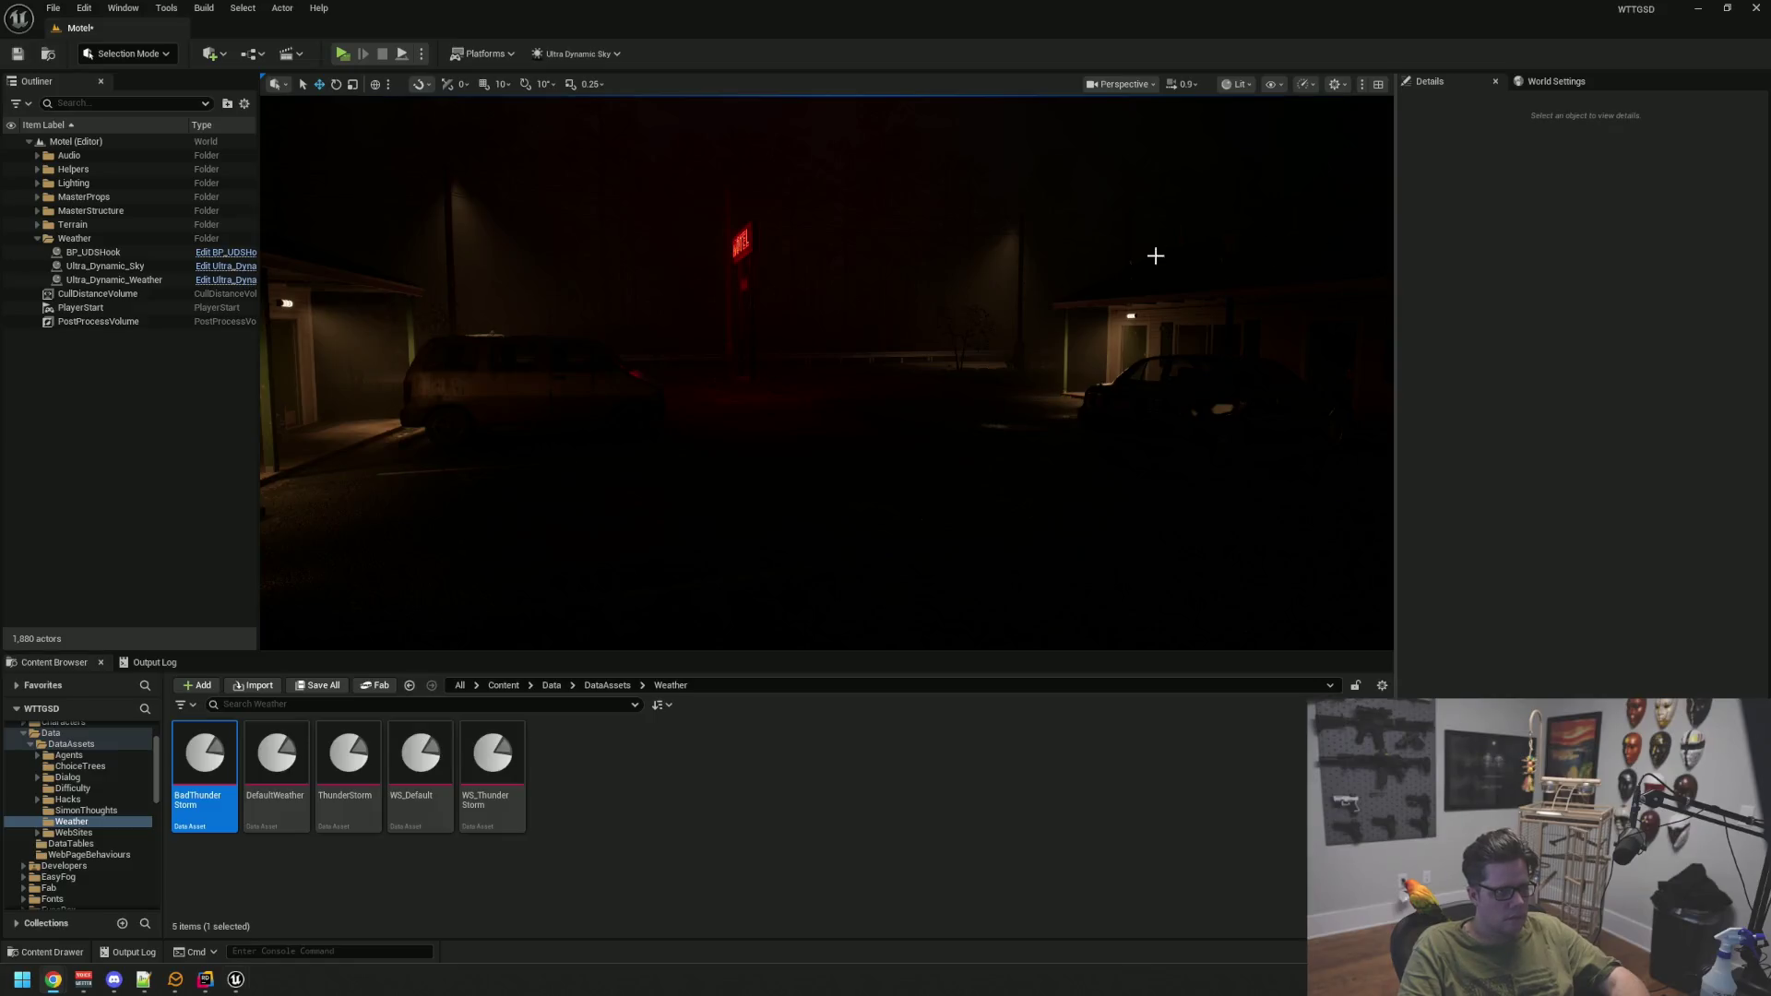
click(1335, 84)
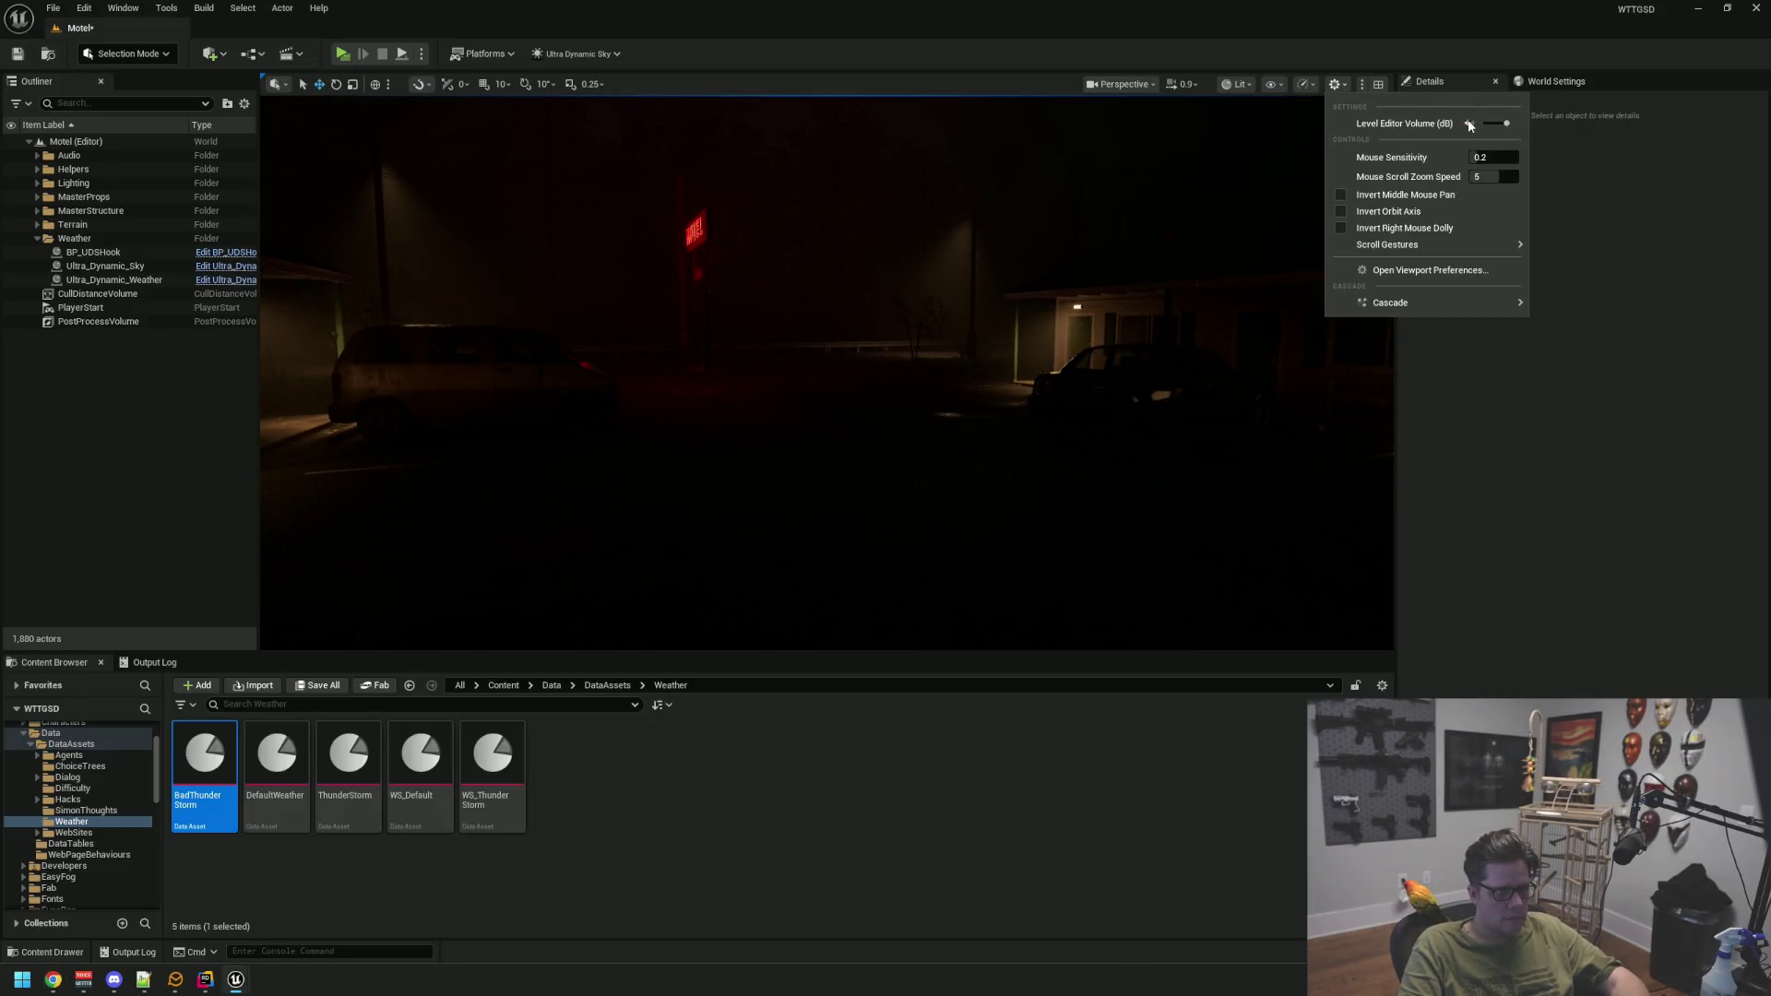
mouse_move(1288, 174)
mouse_down()
mouse_move(1254, 139)
mouse_move(1402, 139)
mouse_move(1070, 138)
mouse_up()
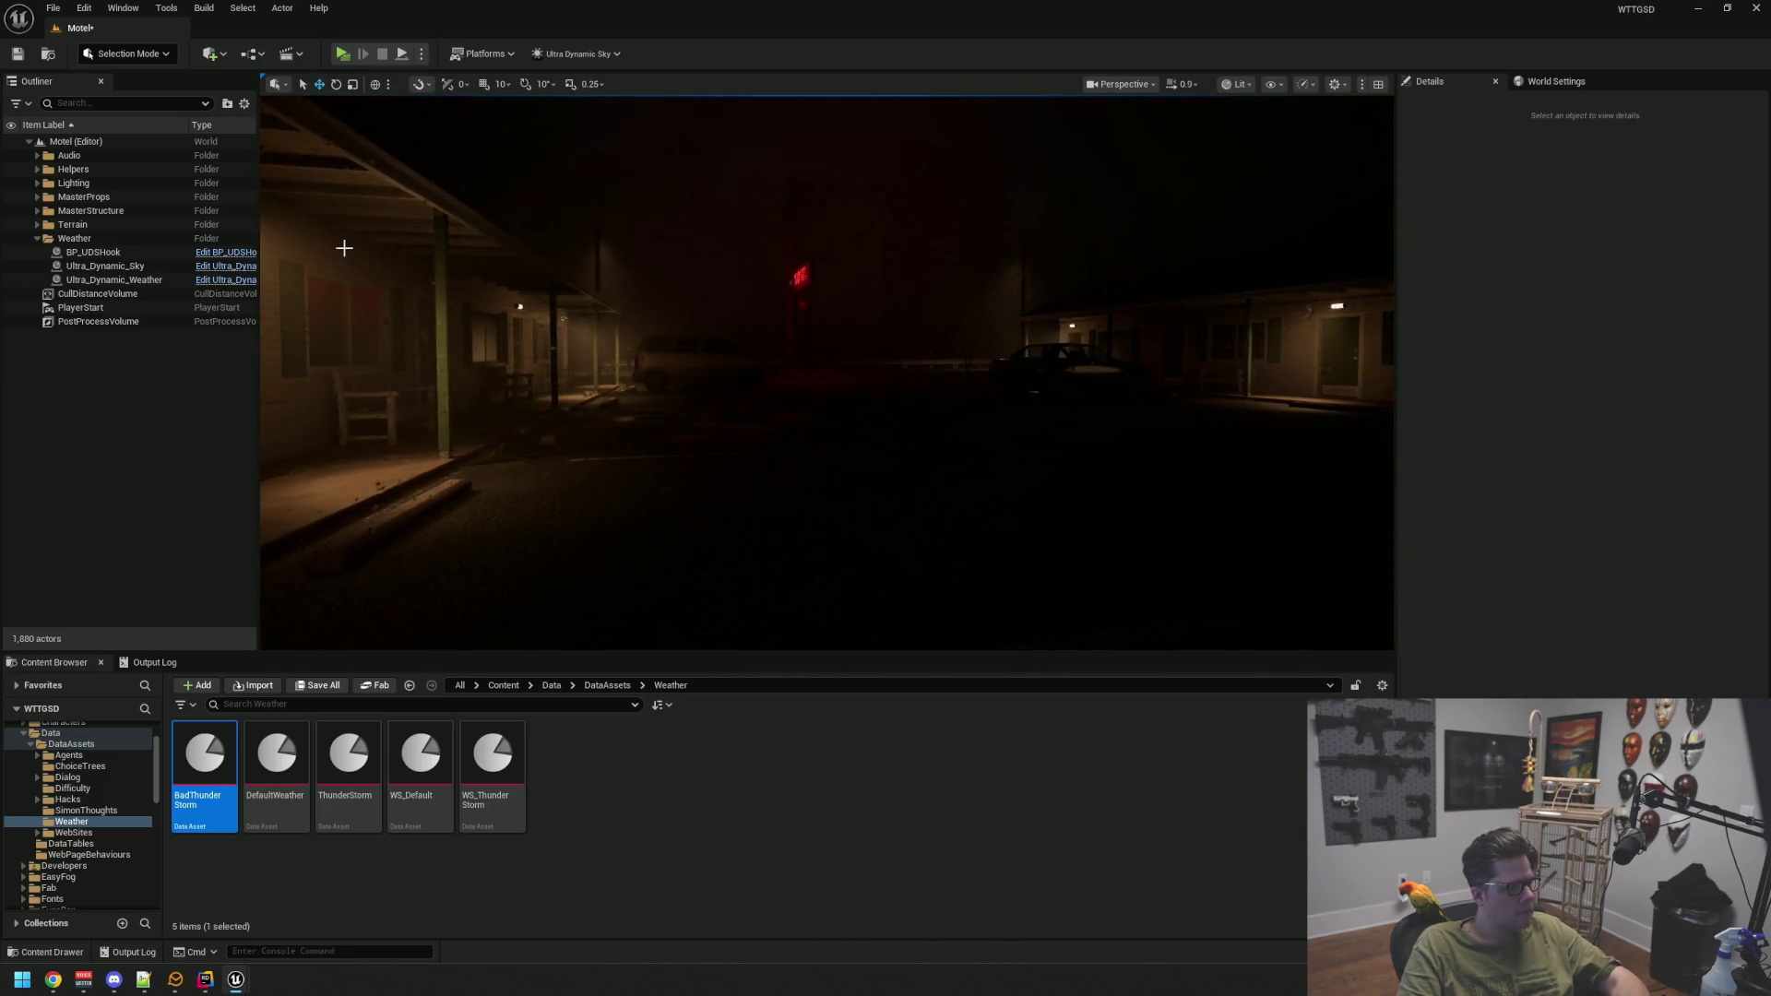
mouse_move(441, 264)
mouse_down()
mouse_move(1302, 304)
mouse_move(1549, 250)
mouse_move(682, 223)
mouse_up()
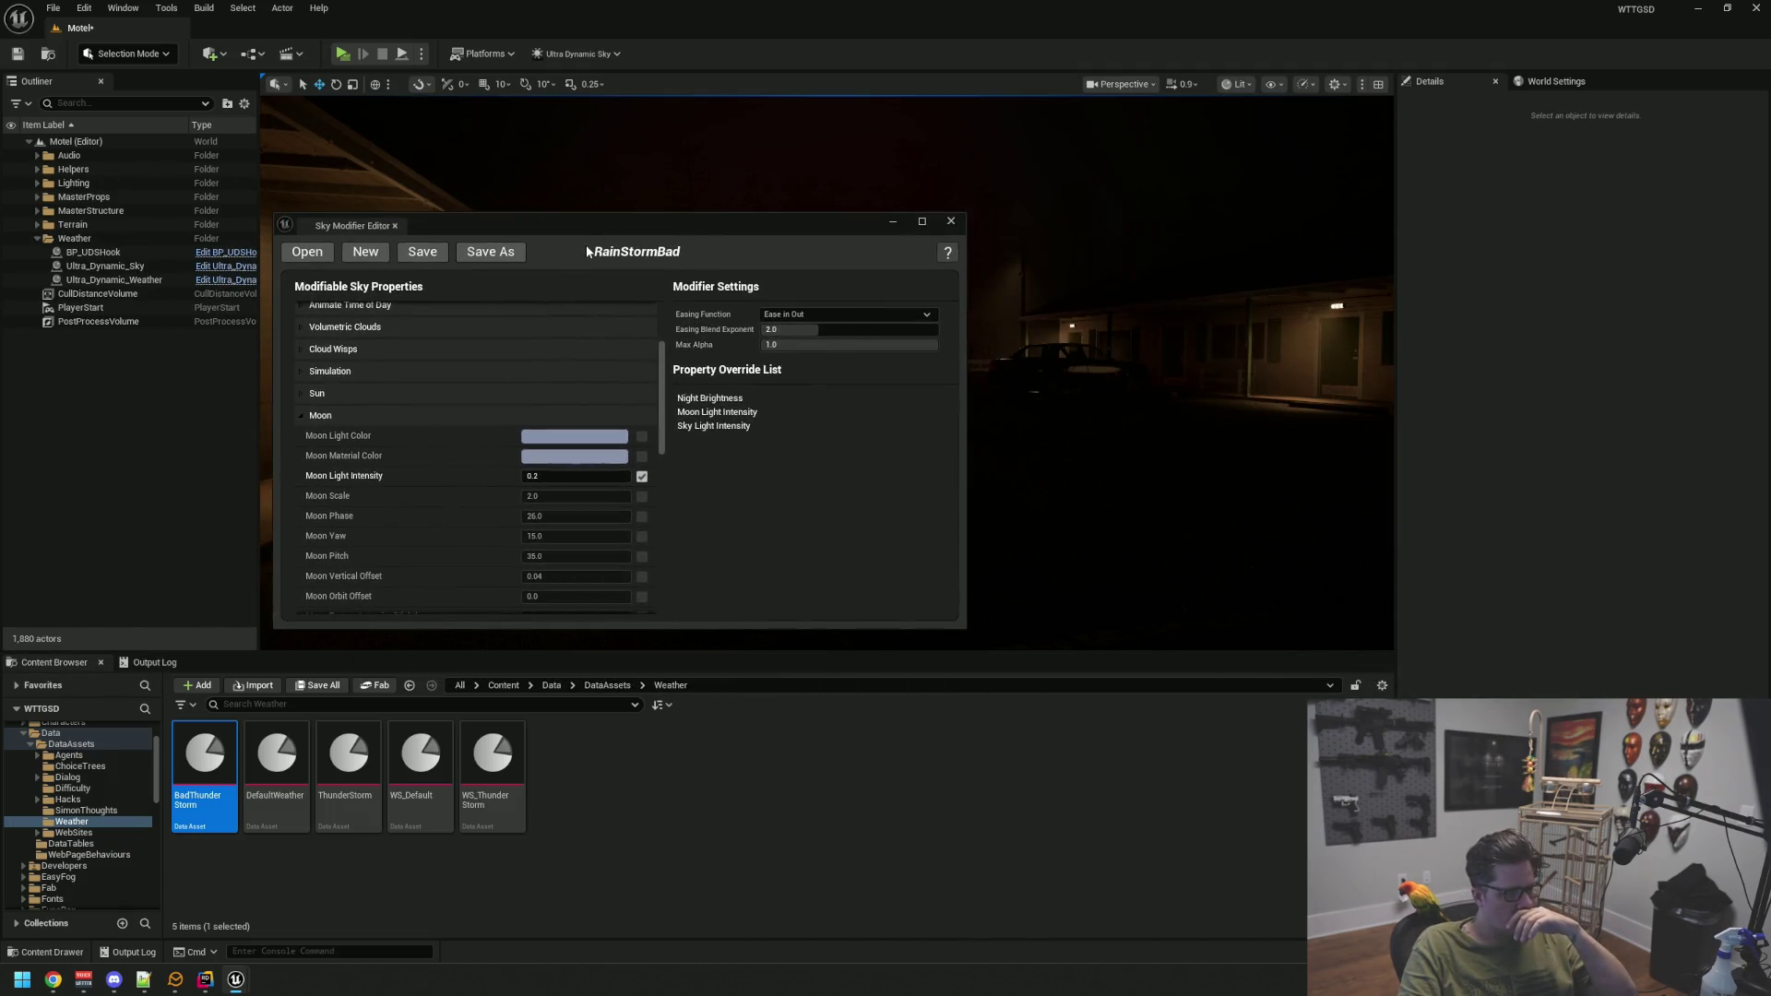
Lower RainStormBad's Sky Light Intensity from 4.0 to 1.0 and save the modifier
click(360, 414)
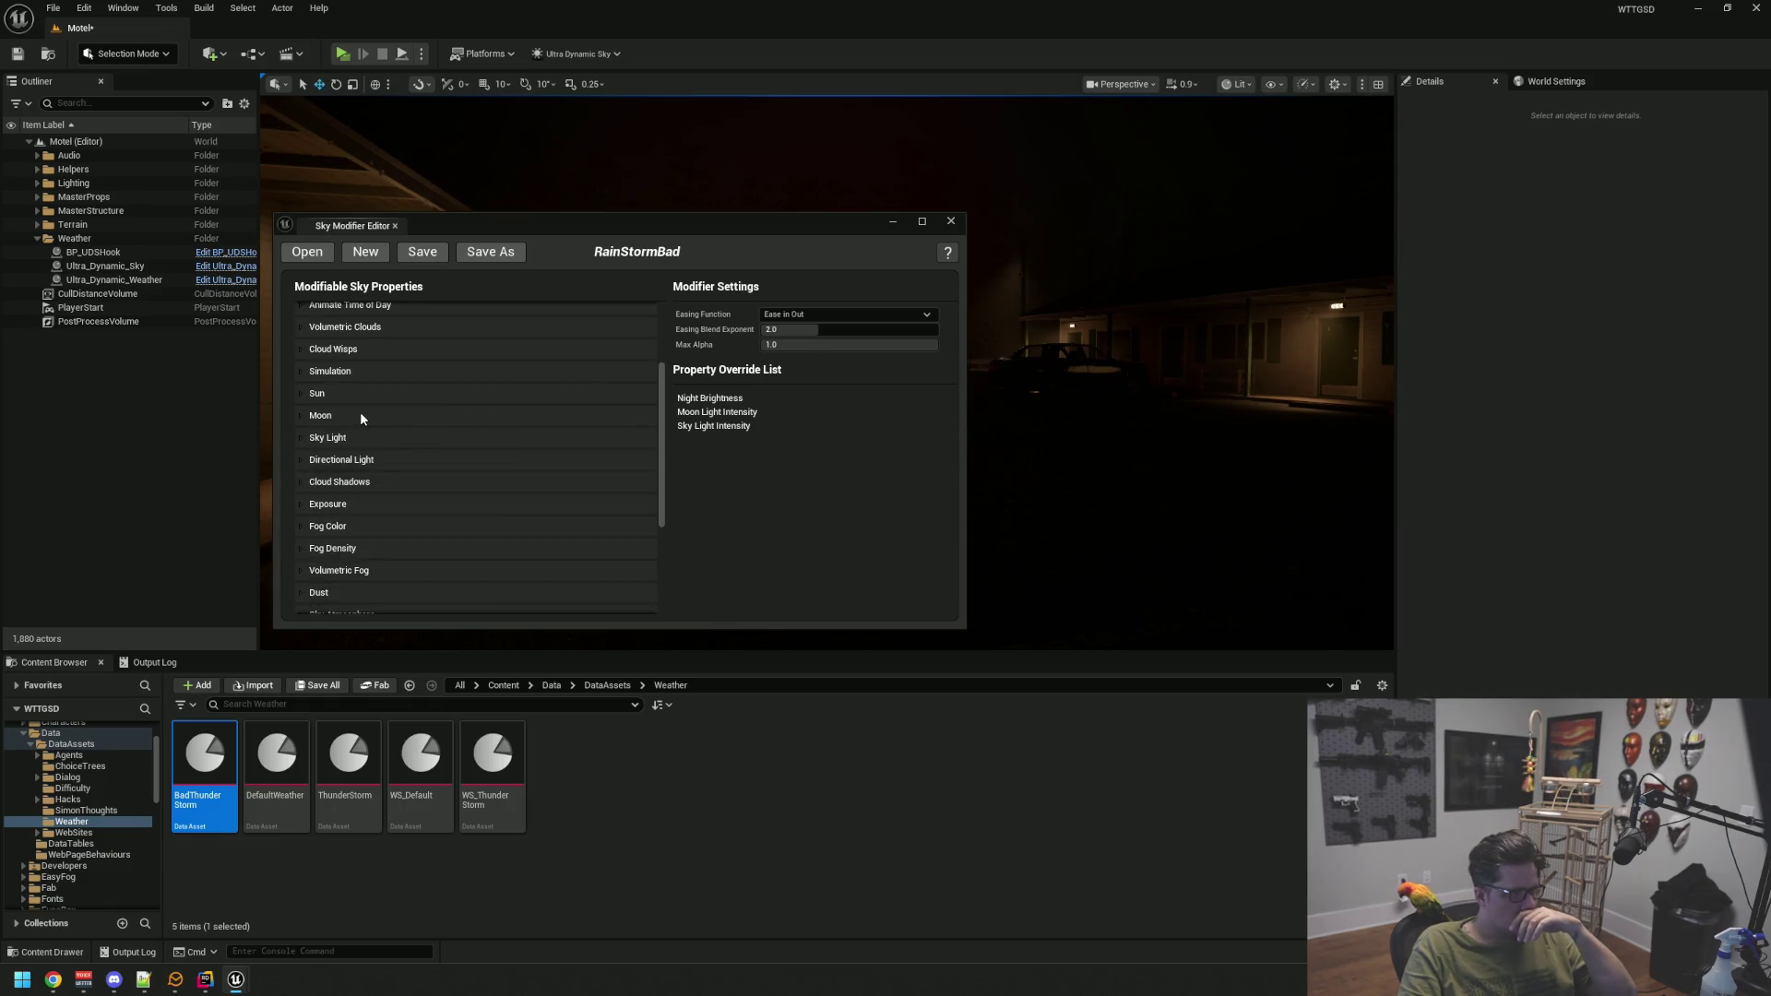
click(356, 434)
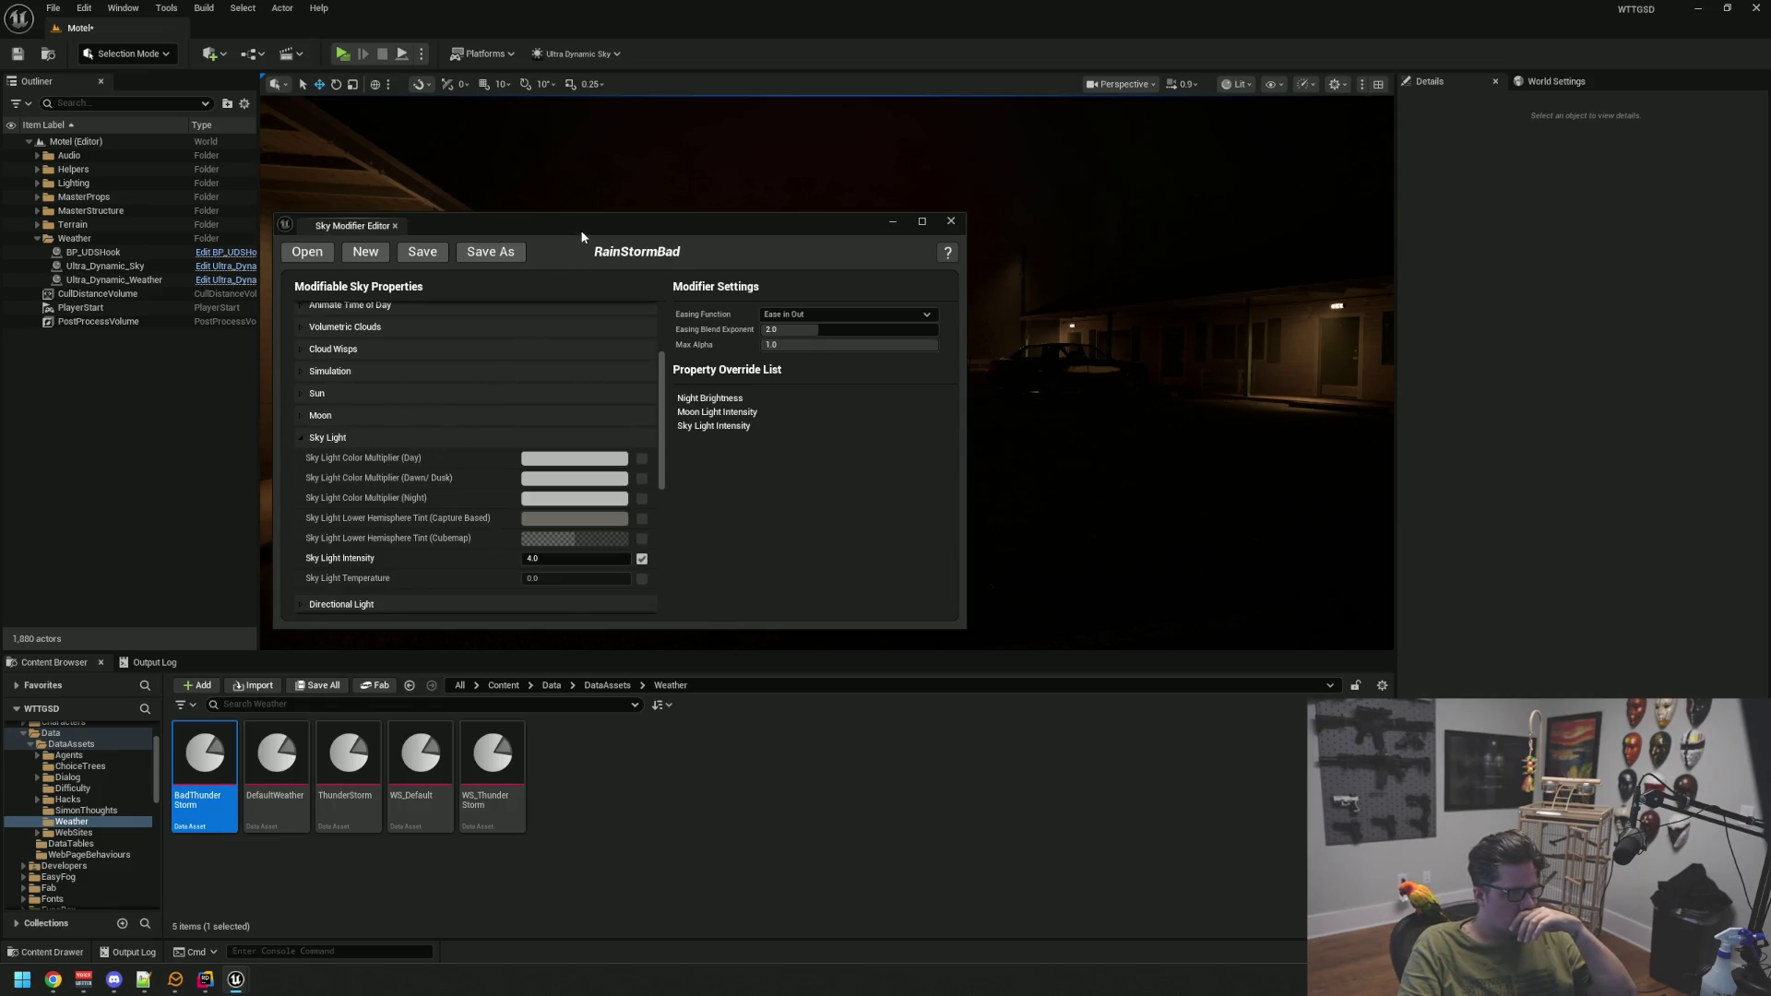
mouse_move(582, 237)
mouse_down()
mouse_move(911, 584)
mouse_move(921, 494)
mouse_up()
drag(929, 815, 934, 808)
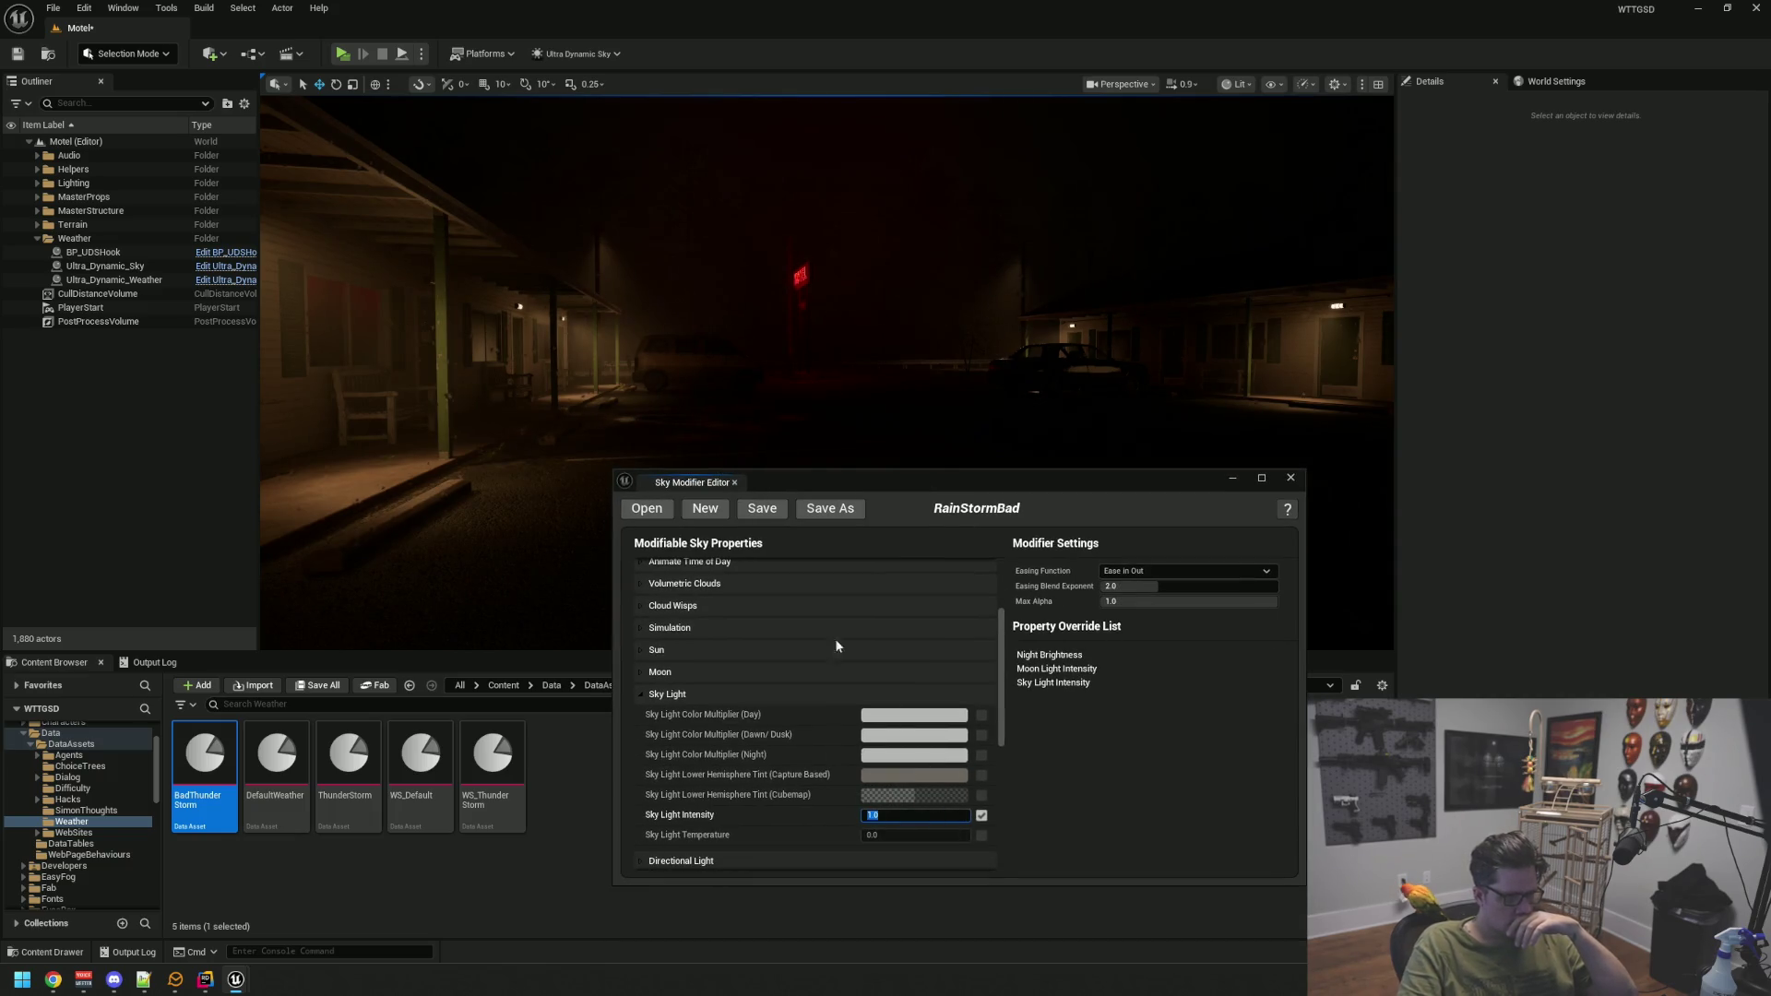
click(750, 517)
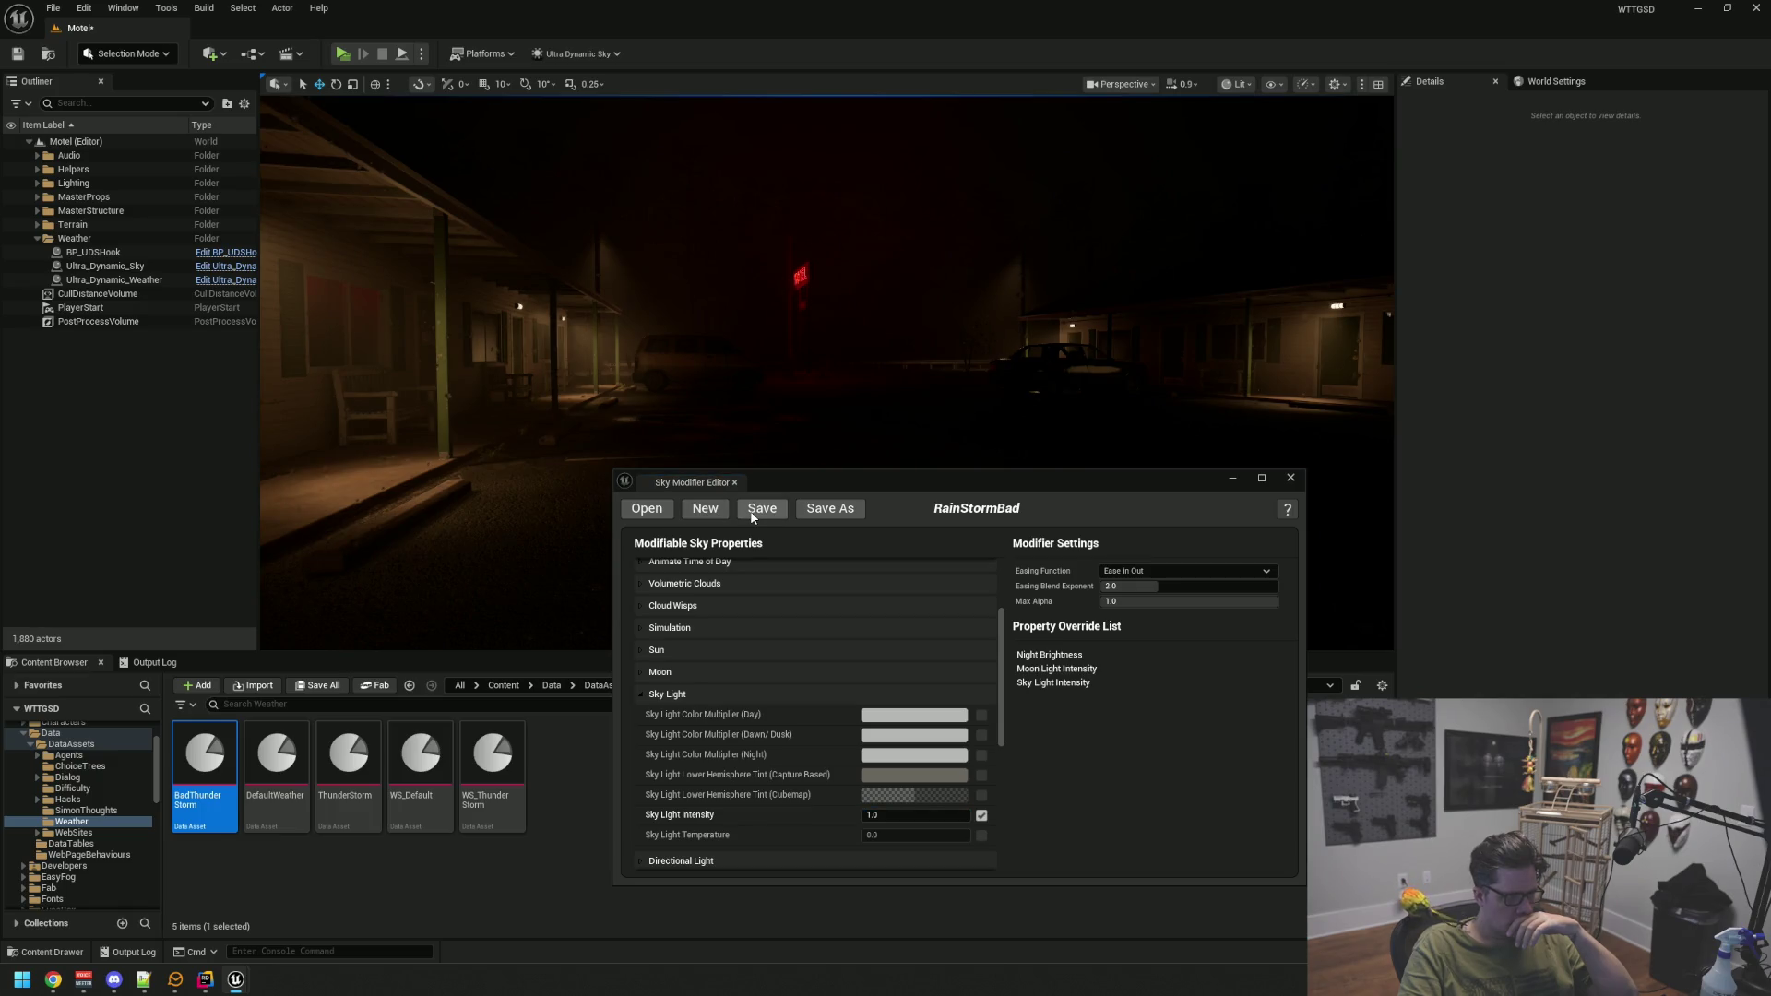
click(982, 817)
drag(889, 496, 725, 520)
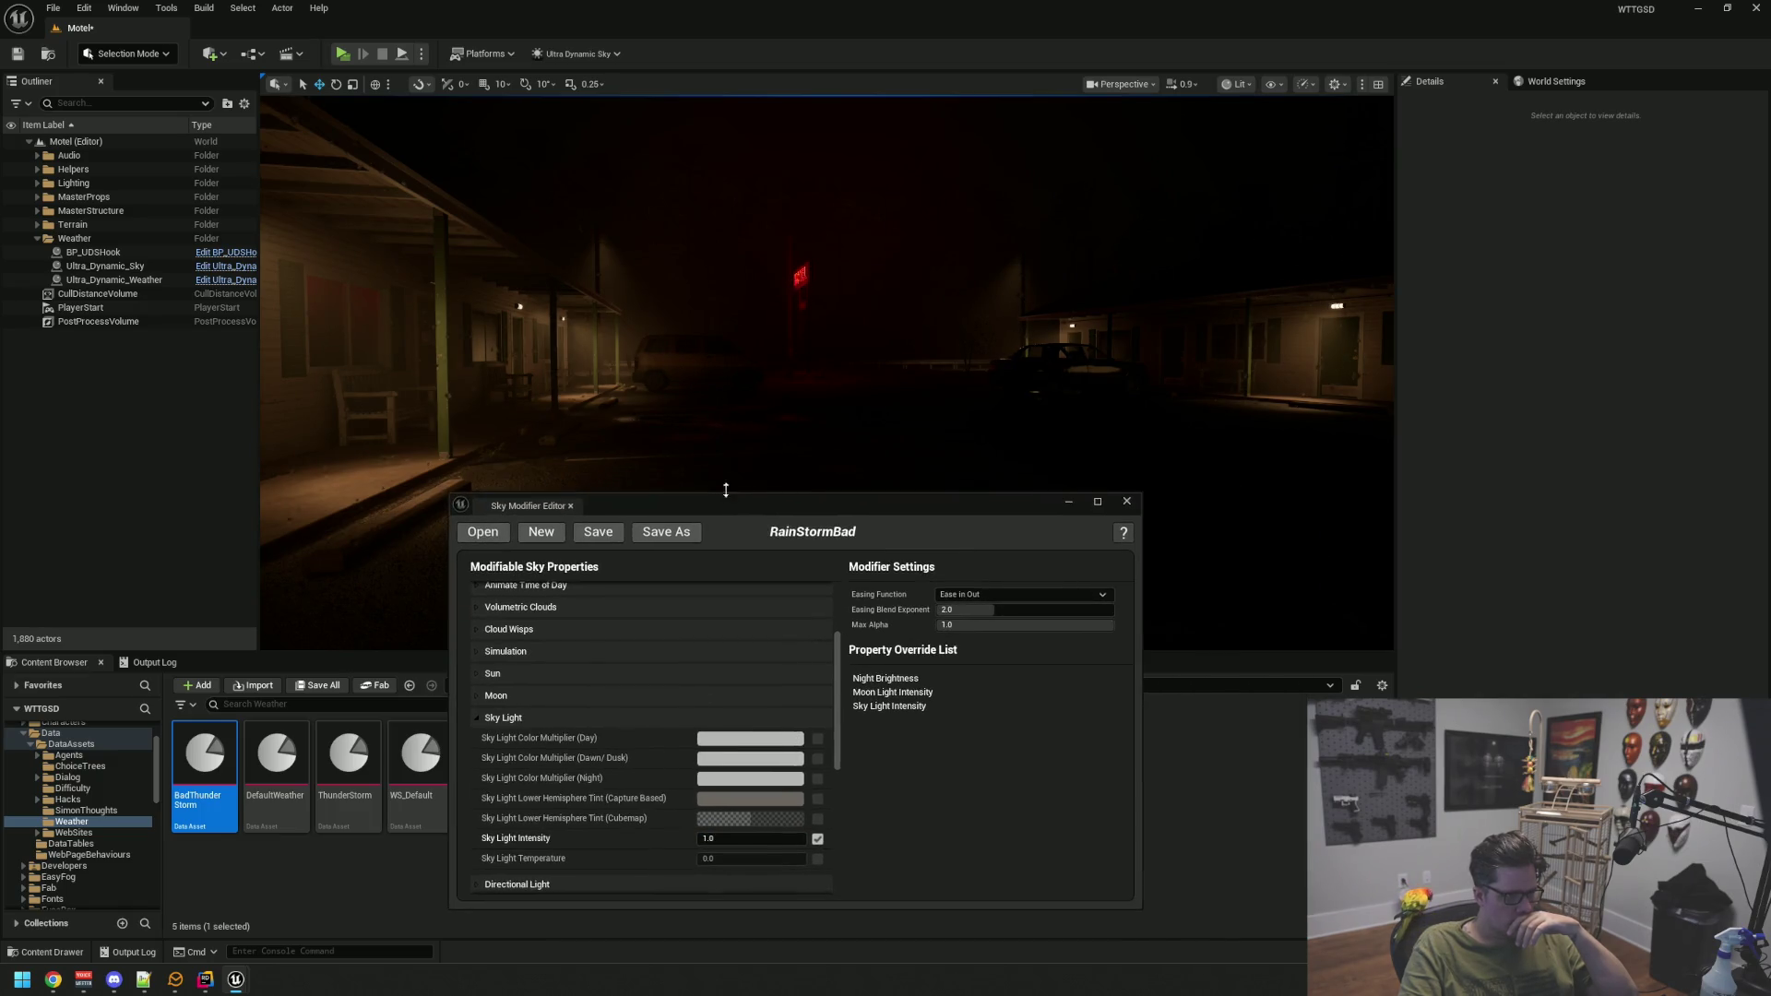
Raise the Sky Light Intensity override to 8.0, then view the near-black stormy motel
click(138, 266)
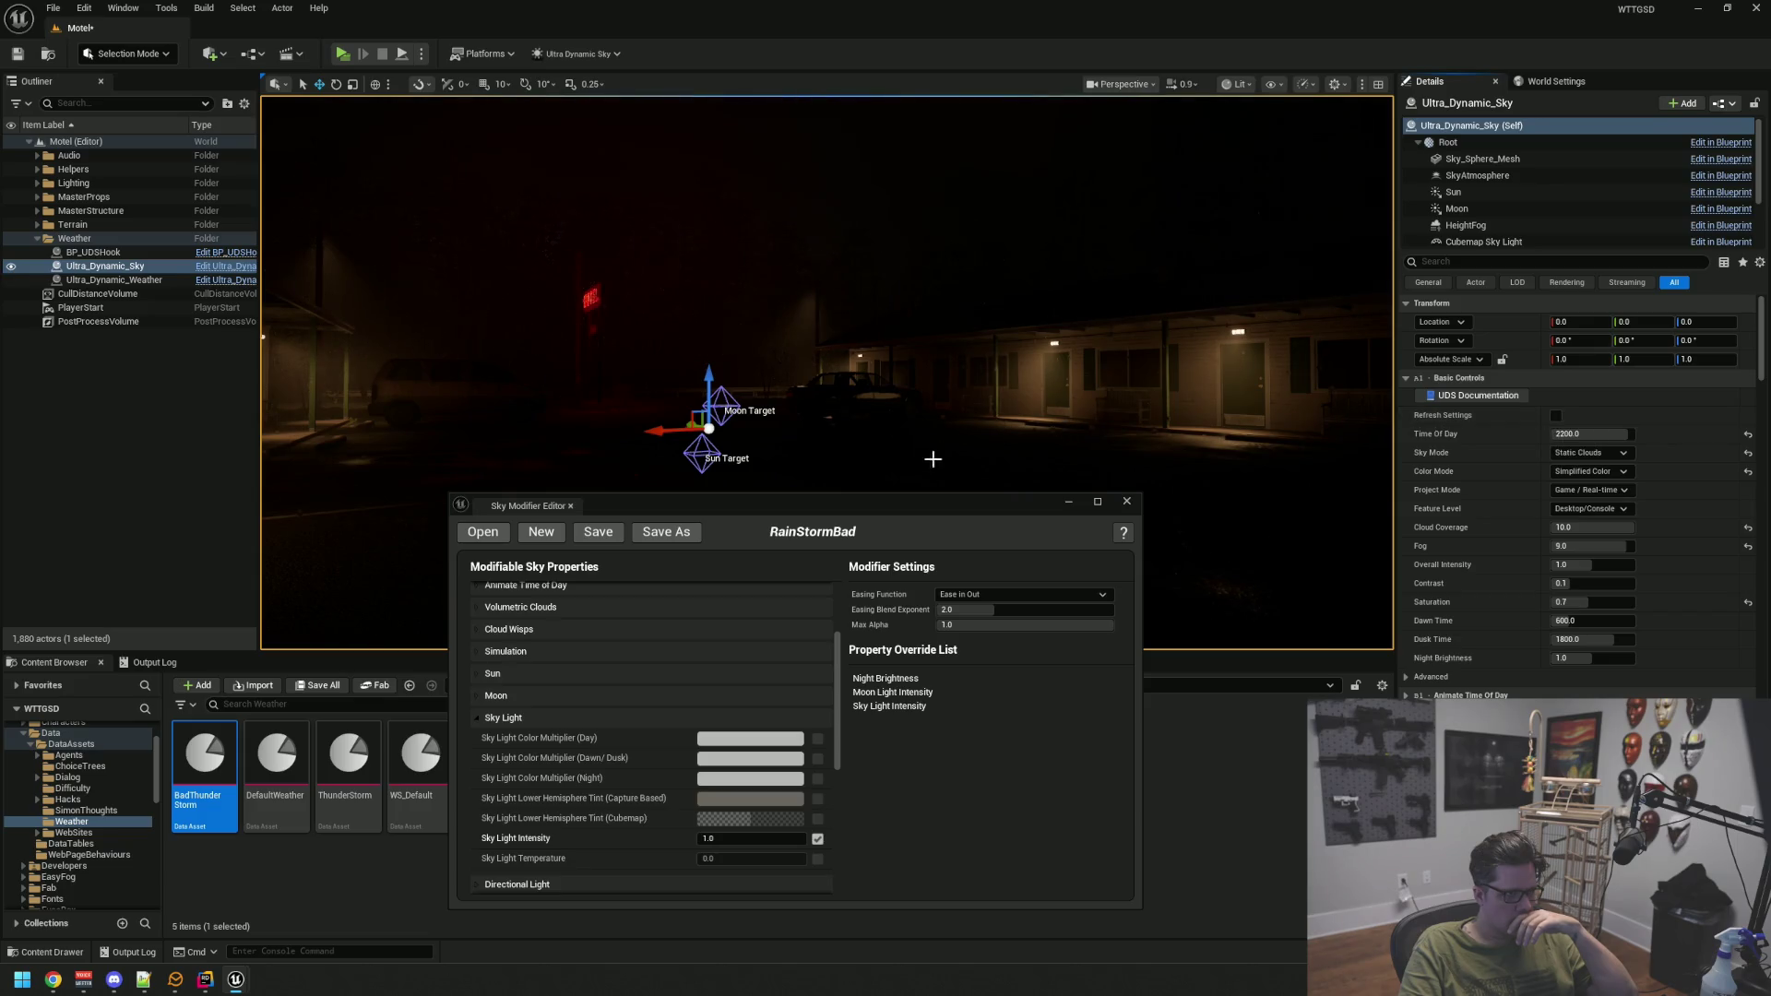
click(751, 836)
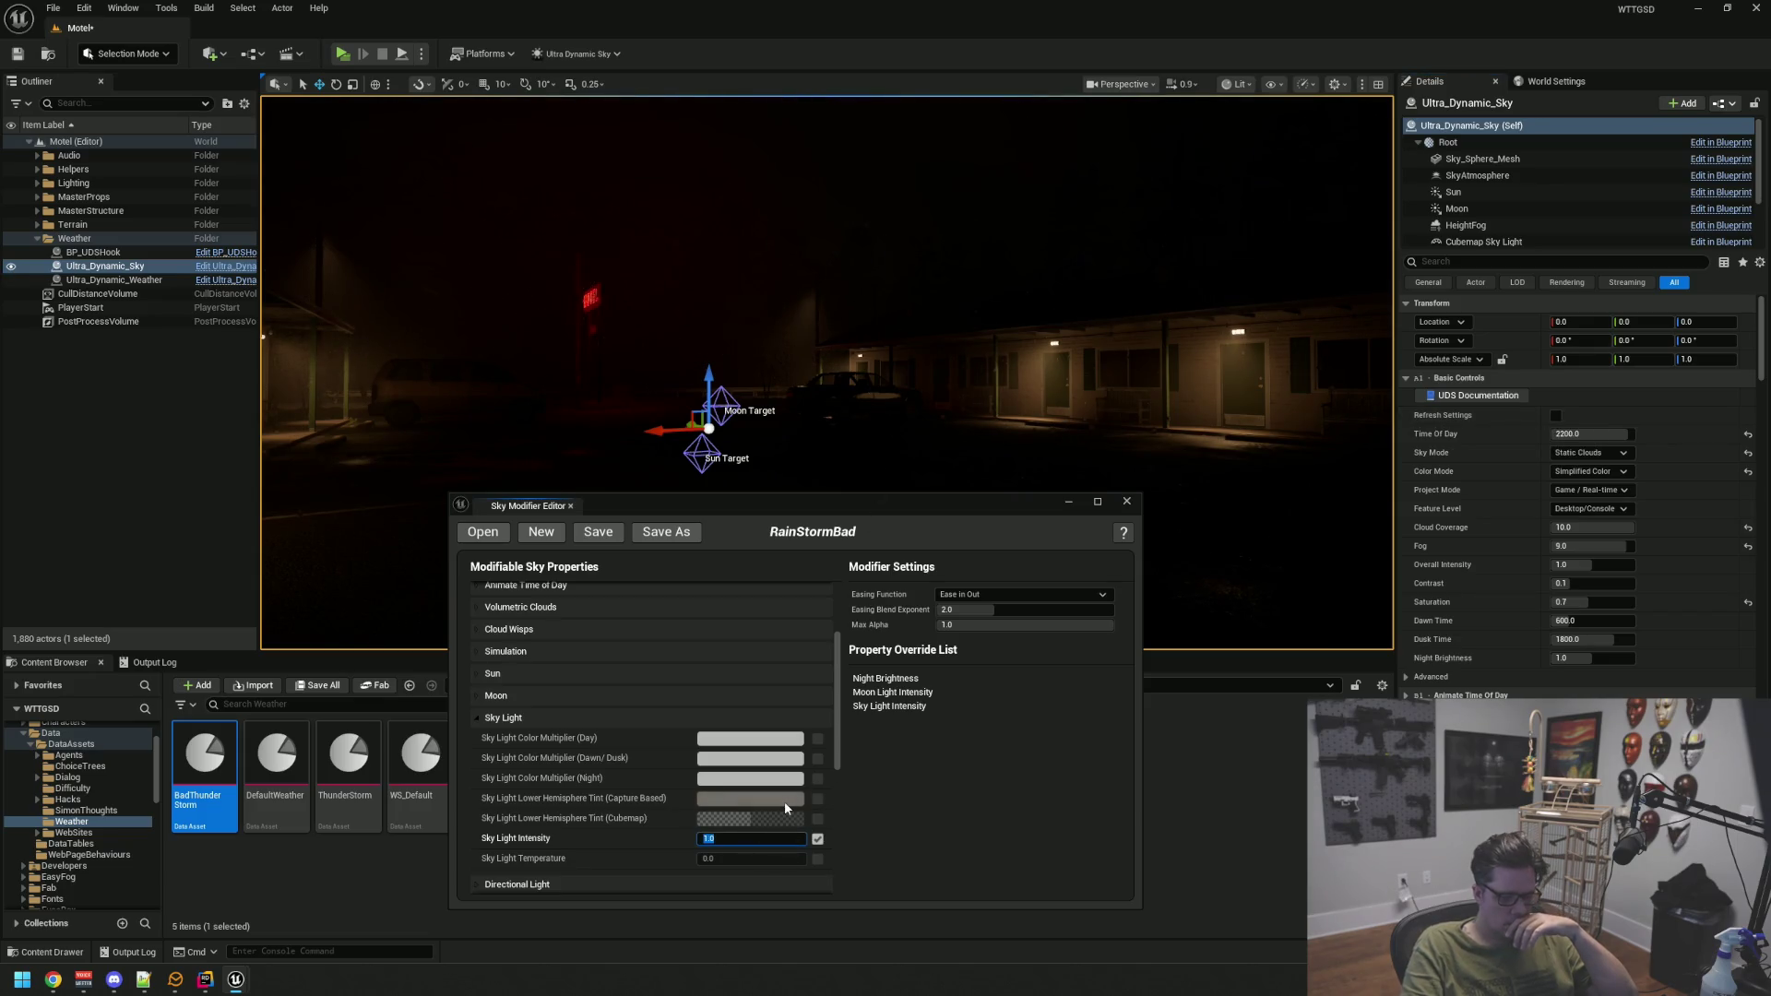
text(8)
key(Return)
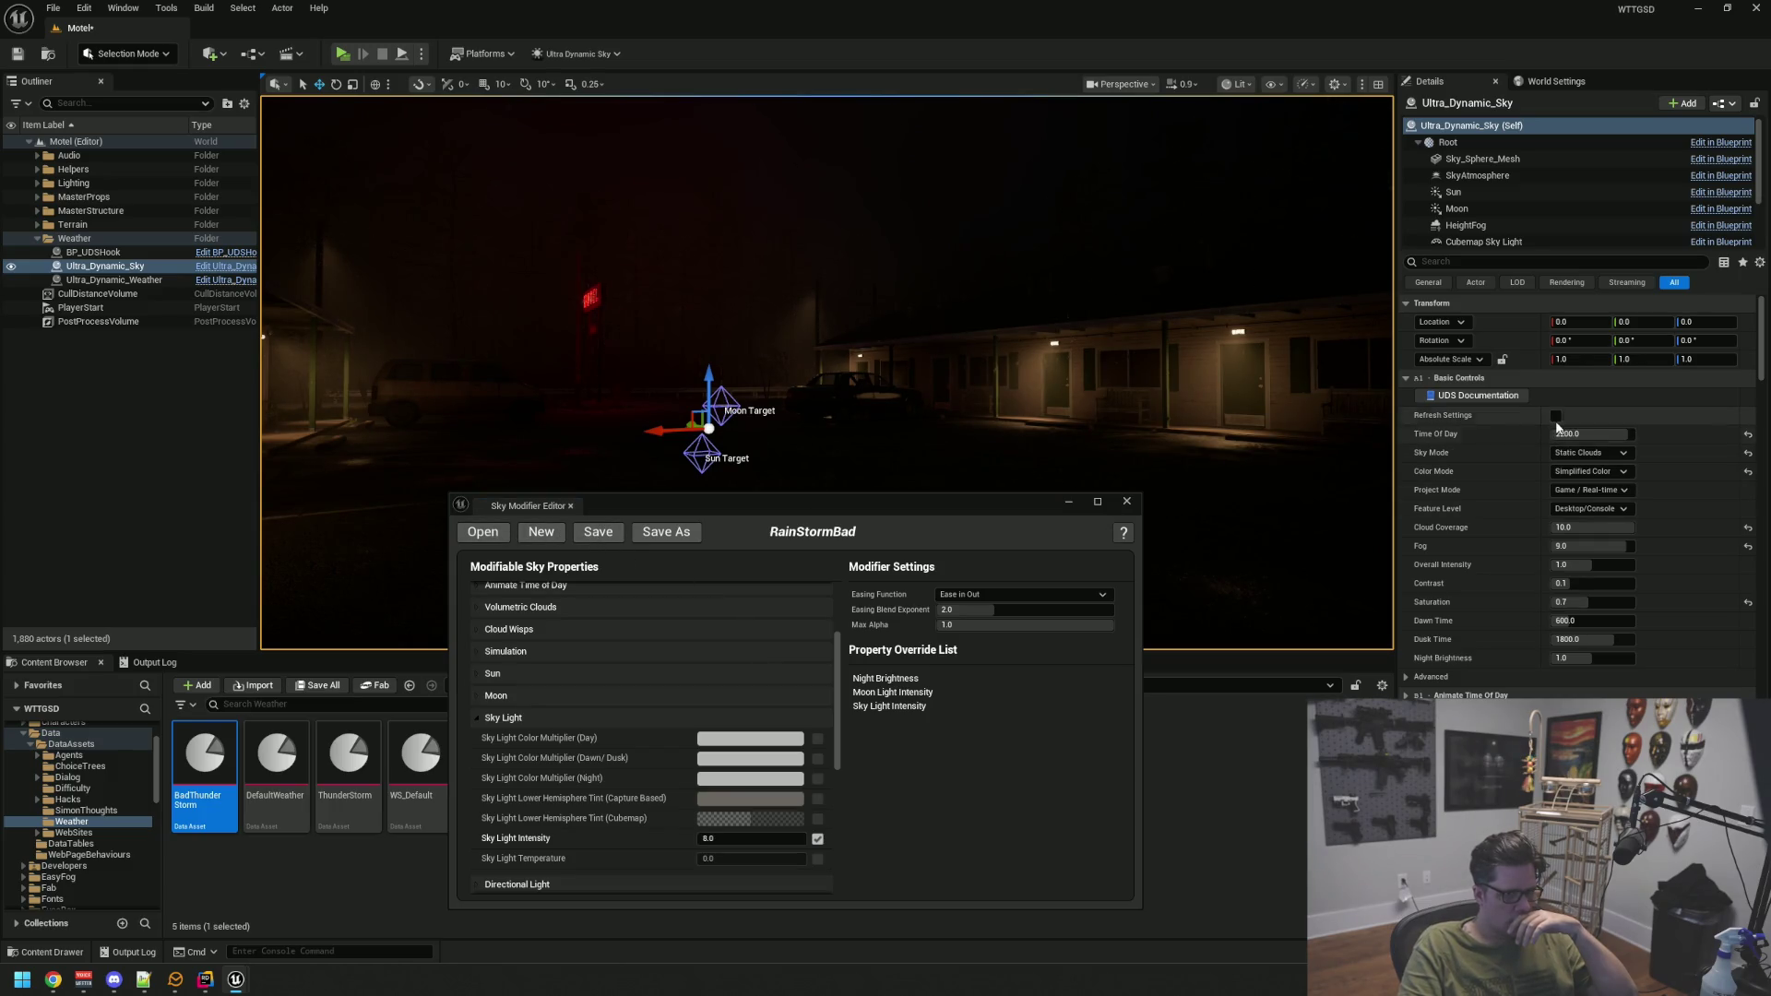
click(114, 279)
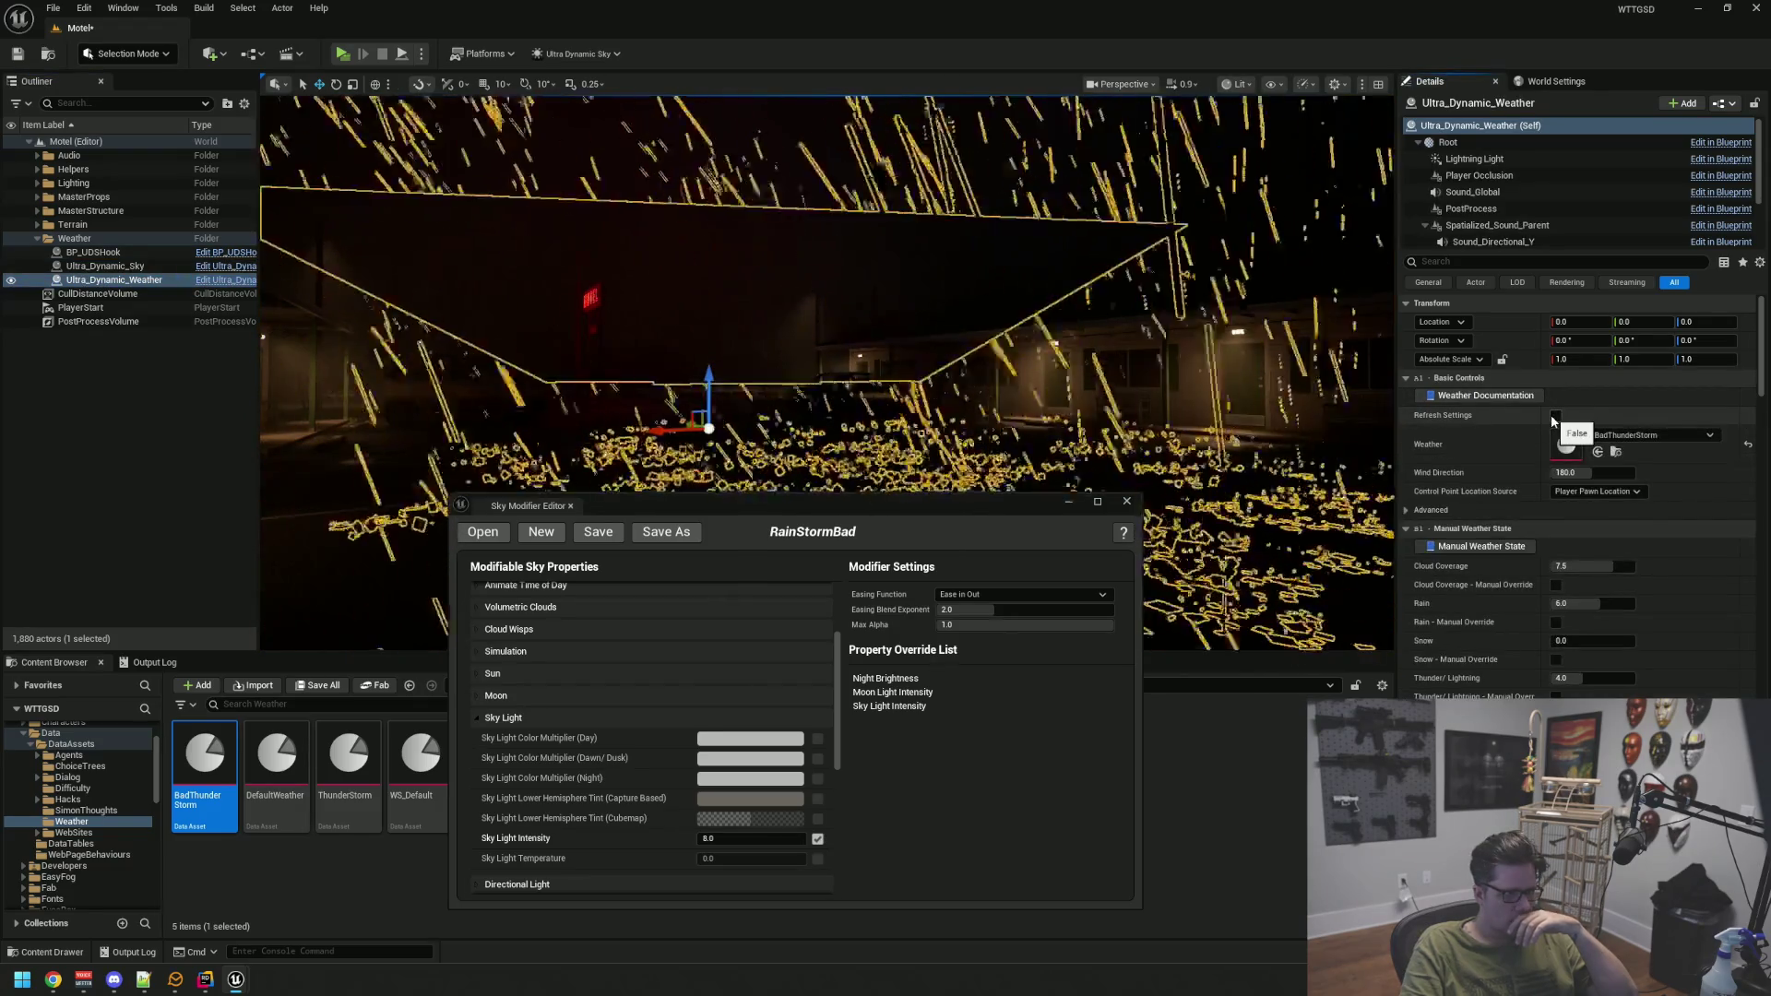
click(307, 444)
mouse_move(307, 444)
mouse_down()
mouse_move(850, 442)
mouse_move(781, 439)
mouse_up()
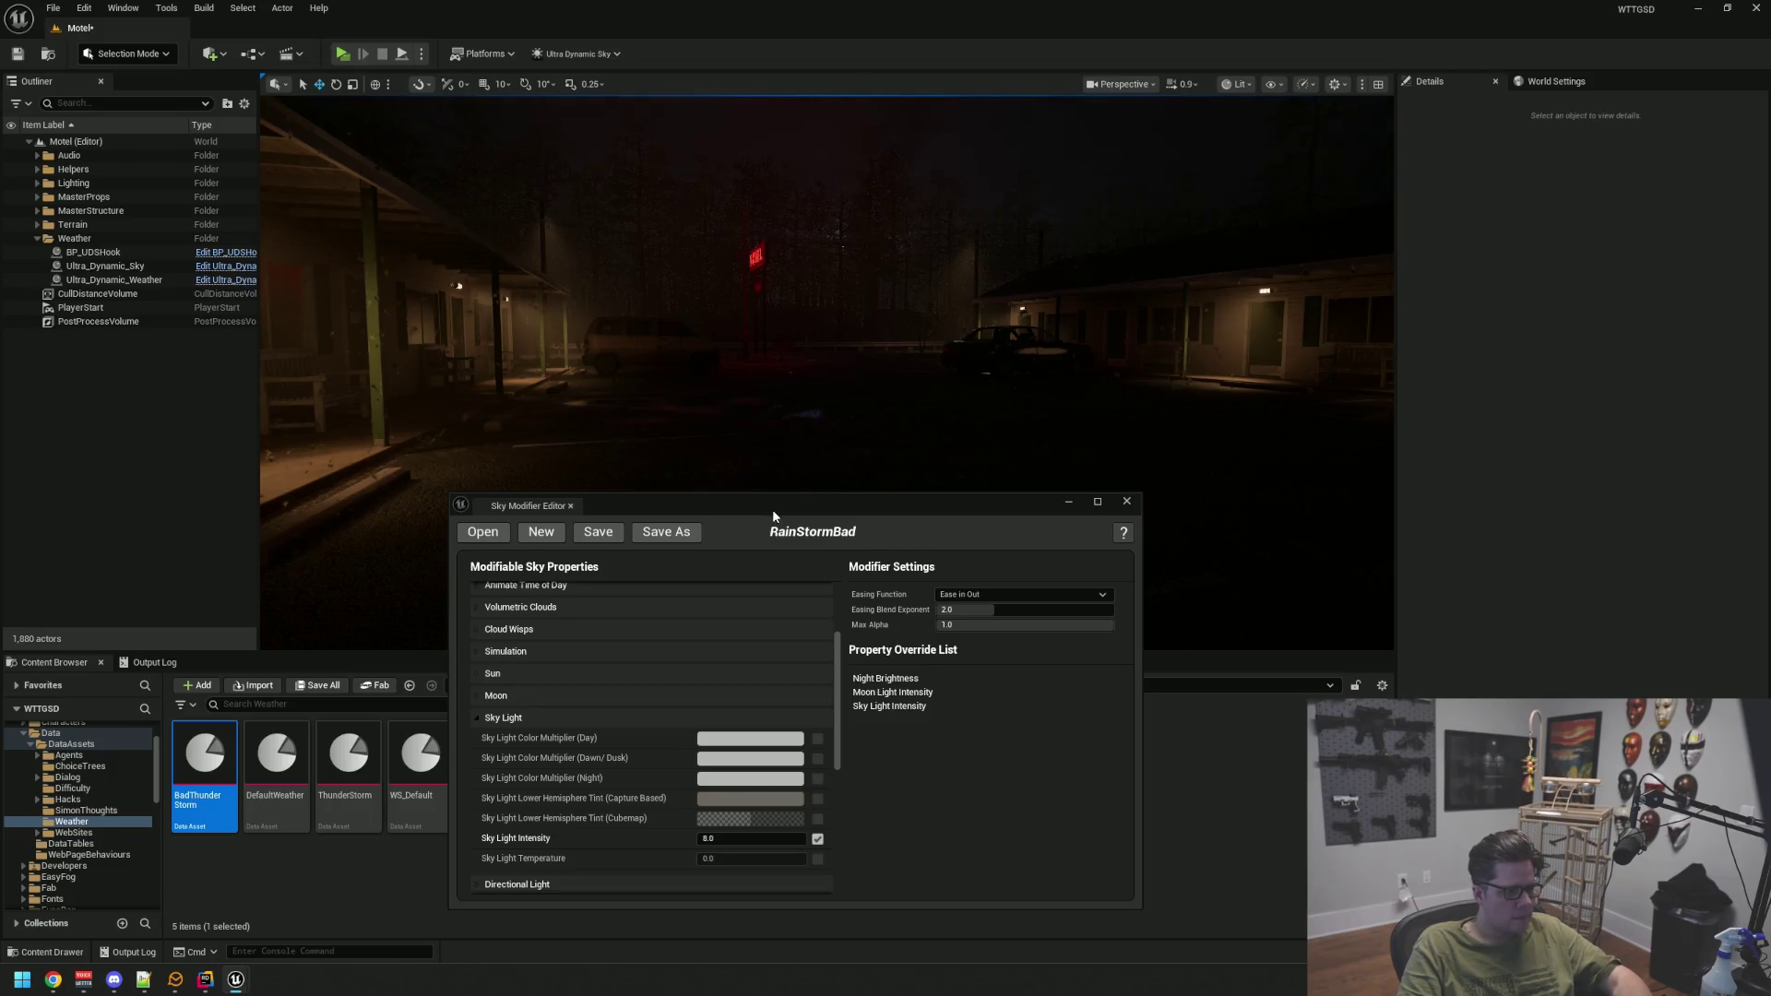
mouse_move(772, 509)
mouse_down()
mouse_move(422, 450)
mouse_move(4, 434)
mouse_up()
mouse_move(392, 376)
mouse_down()
mouse_move(442, 314)
mouse_move(443, 387)
mouse_move(443, 314)
mouse_move(503, 436)
mouse_up()
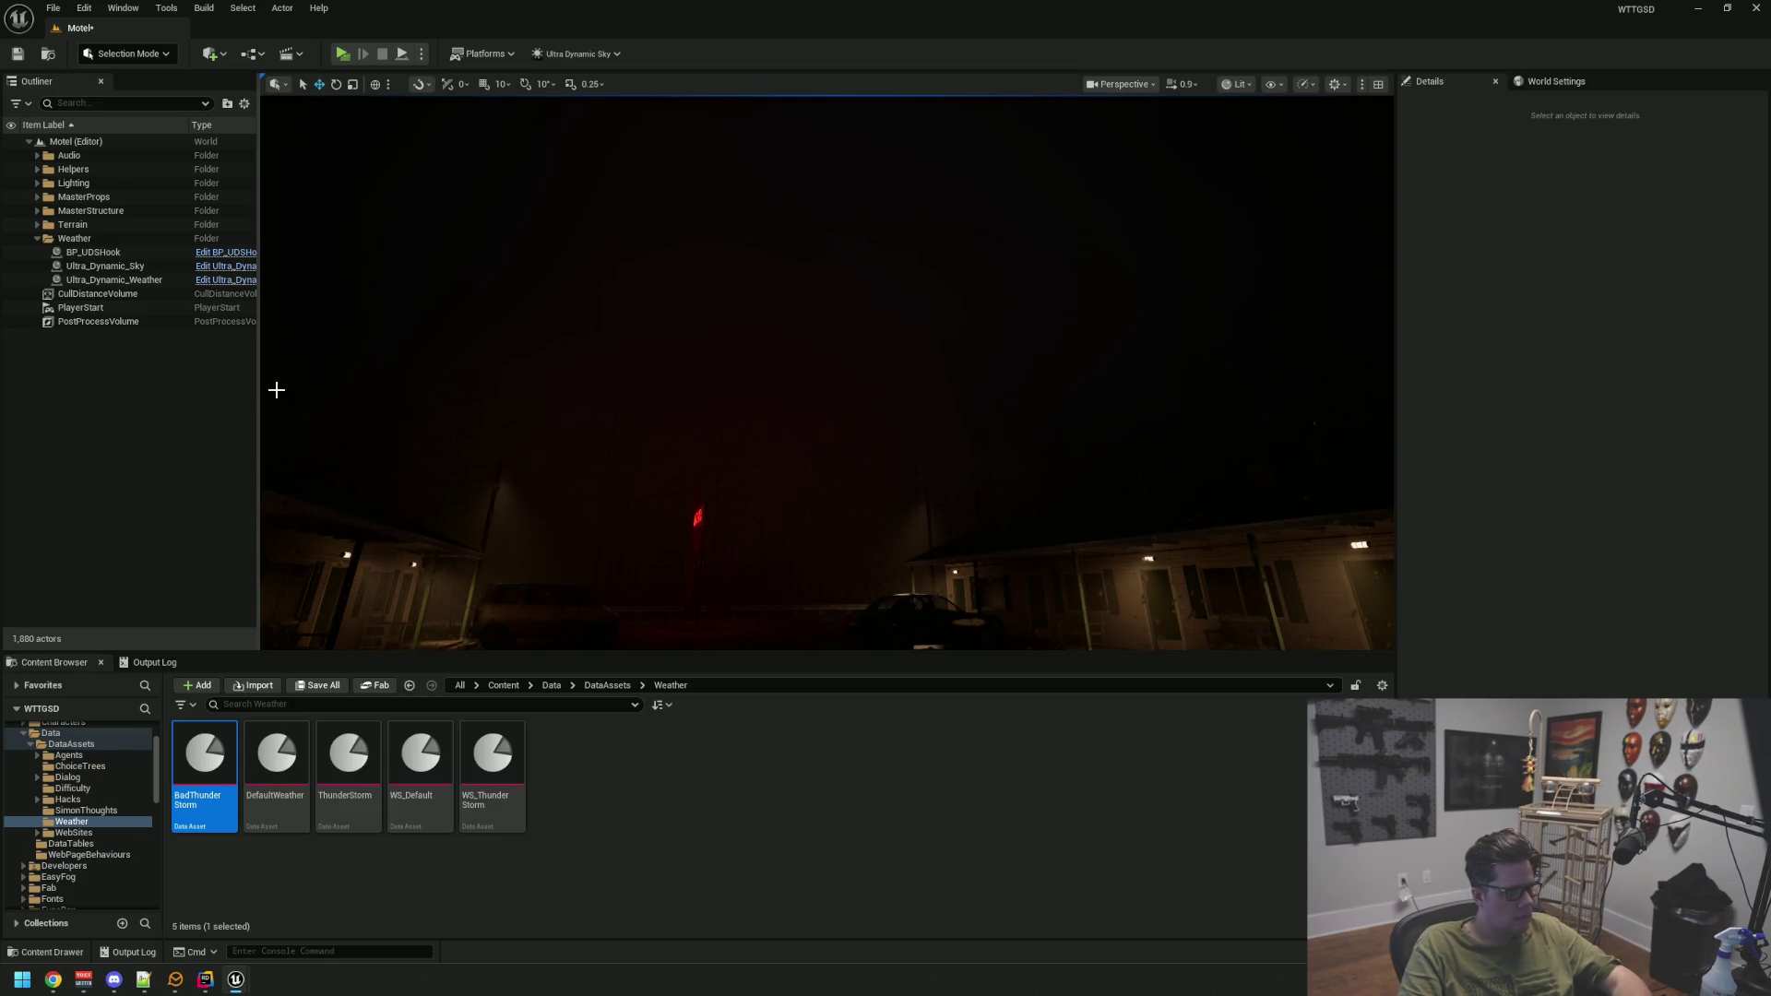
click(150, 282)
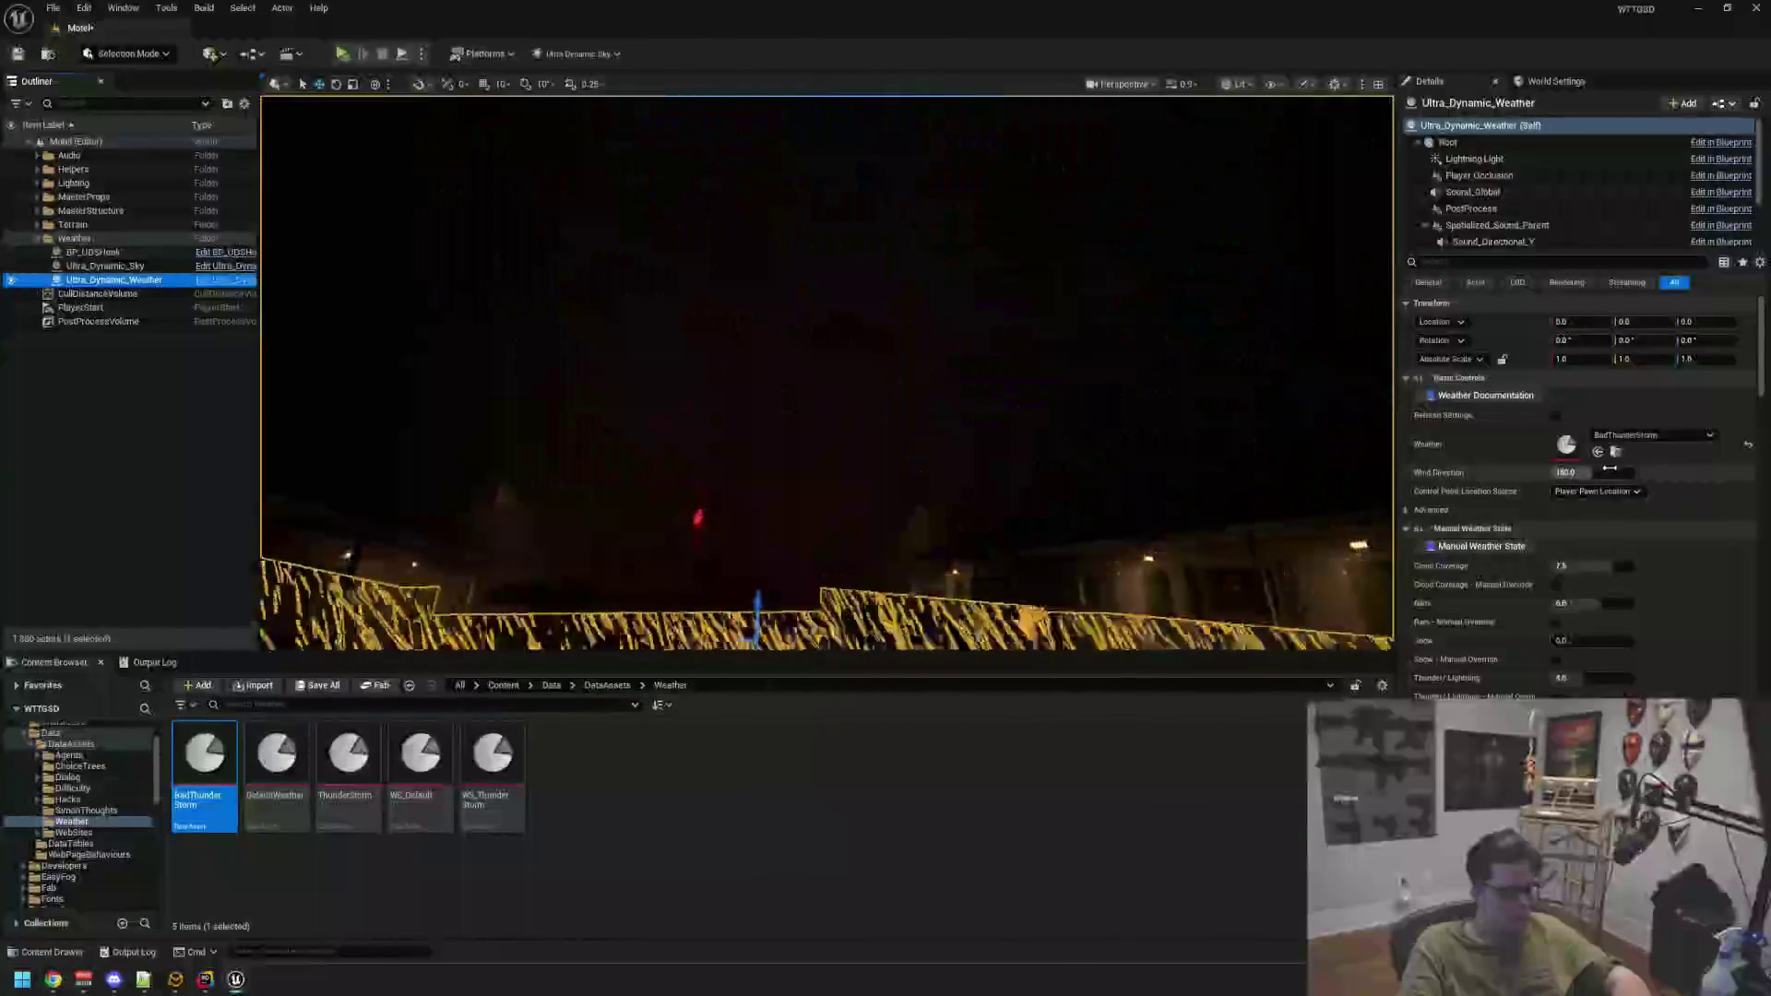
click(176, 466)
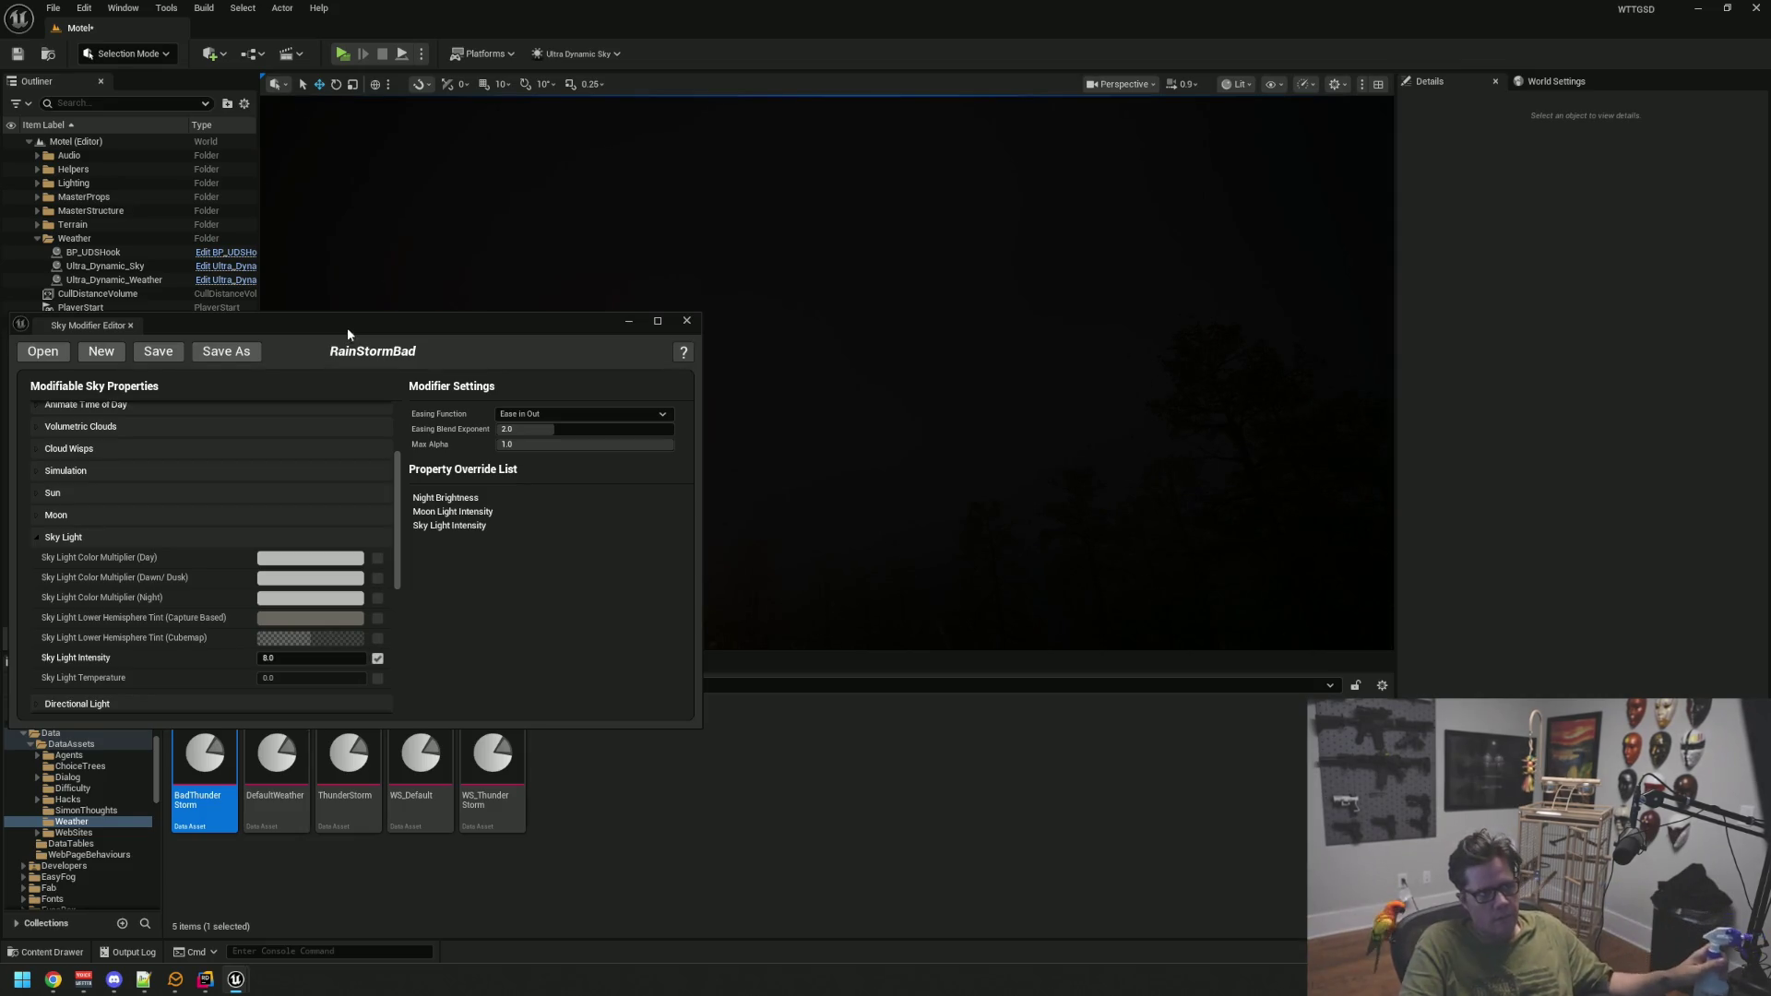
Center the Sky Modifier Editor and scroll up to the Basic Controls section
mouse_move(370, 318)
mouse_down()
mouse_move(815, 362)
mouse_move(998, 323)
mouse_move(986, 305)
mouse_up()
scroll(802, 499, down, 1)
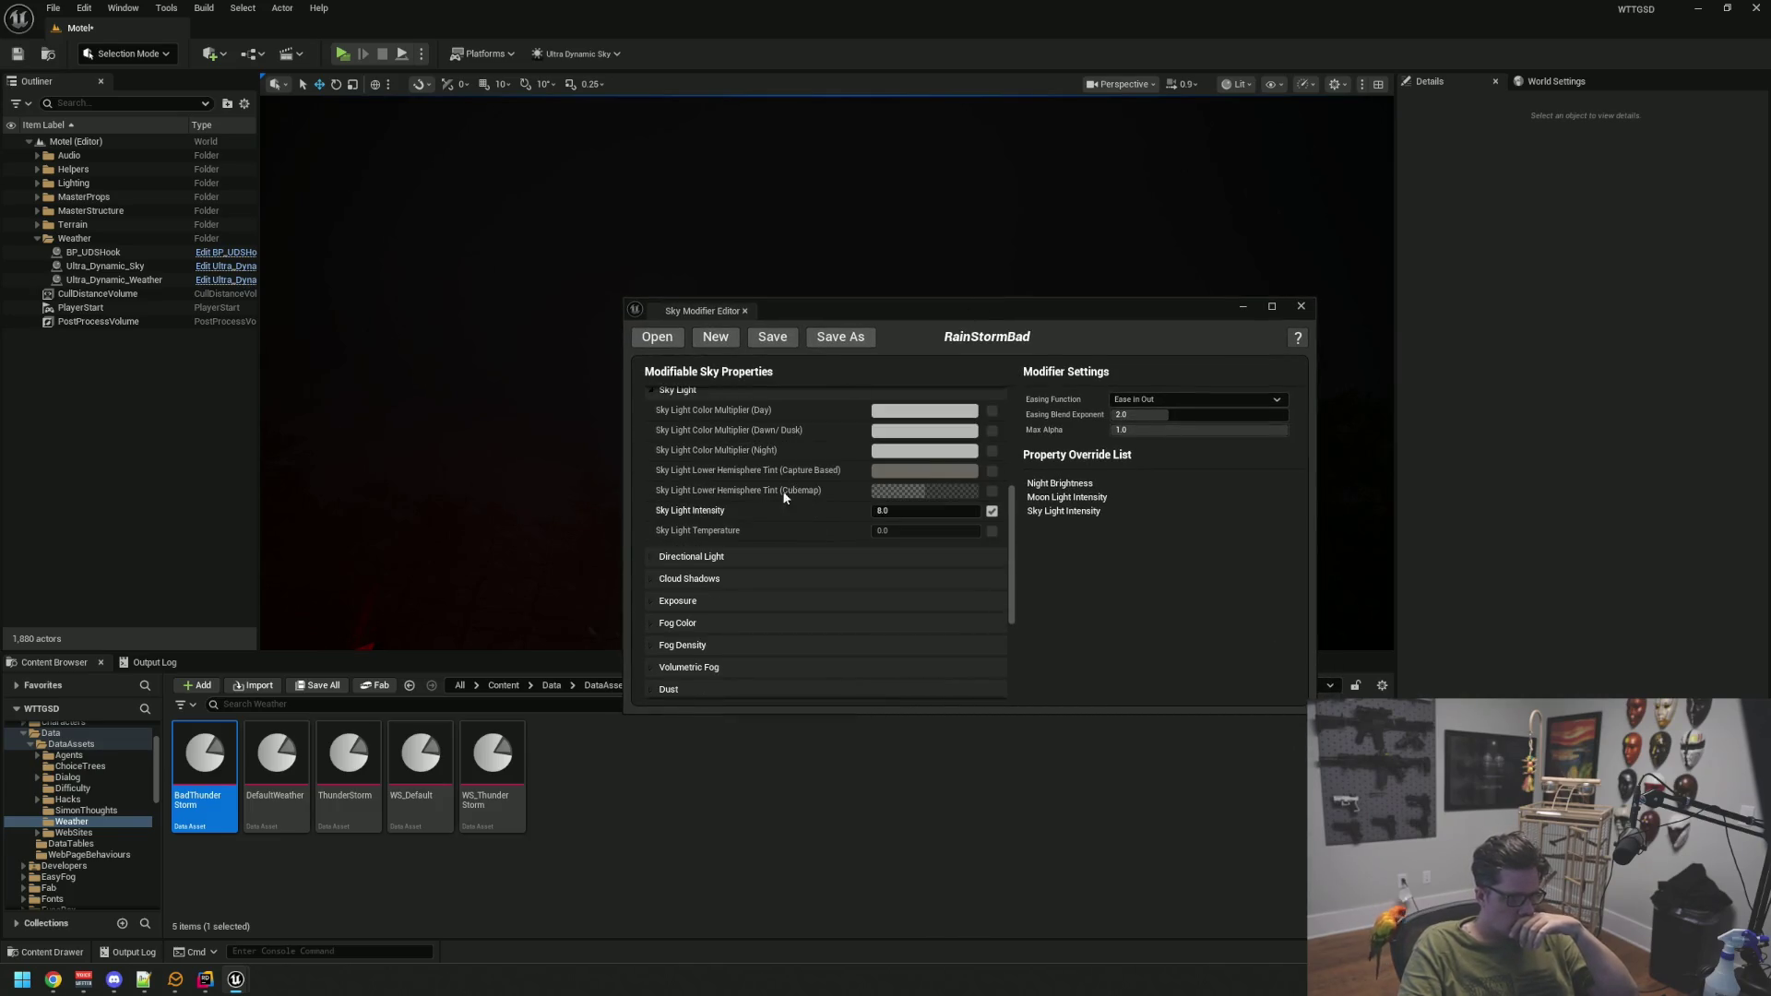
scroll(776, 535, up, 4)
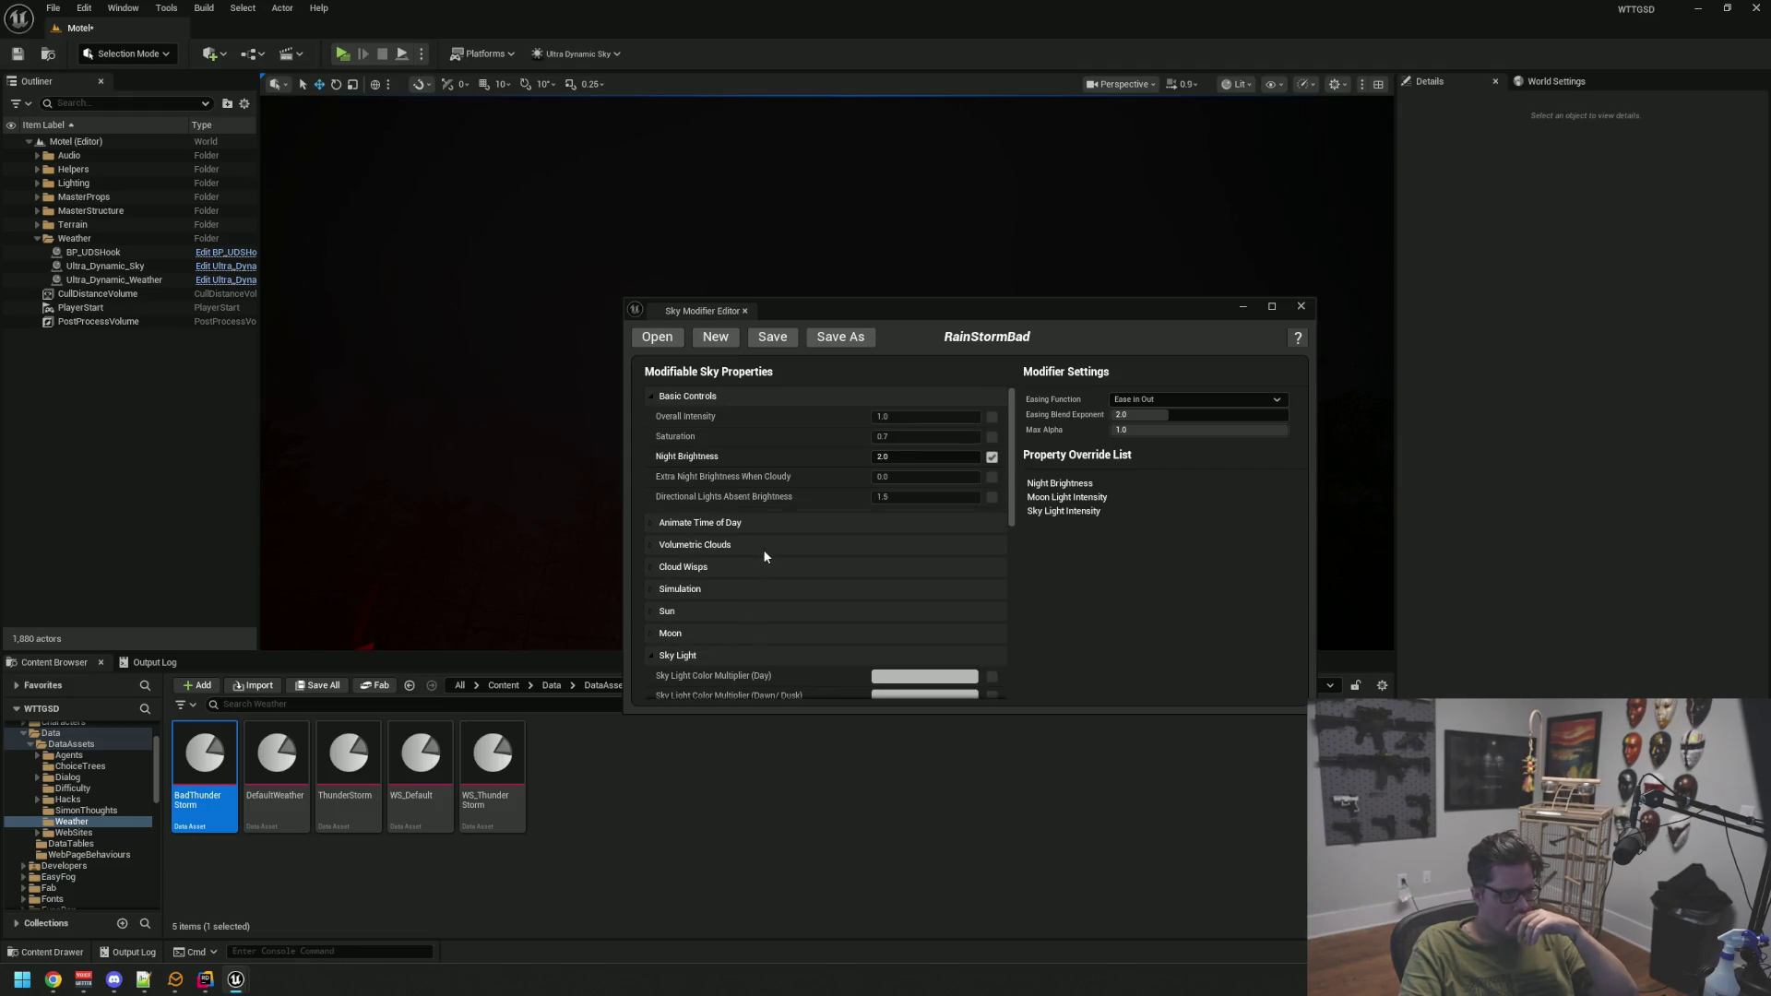
drag(899, 318, 819, 262)
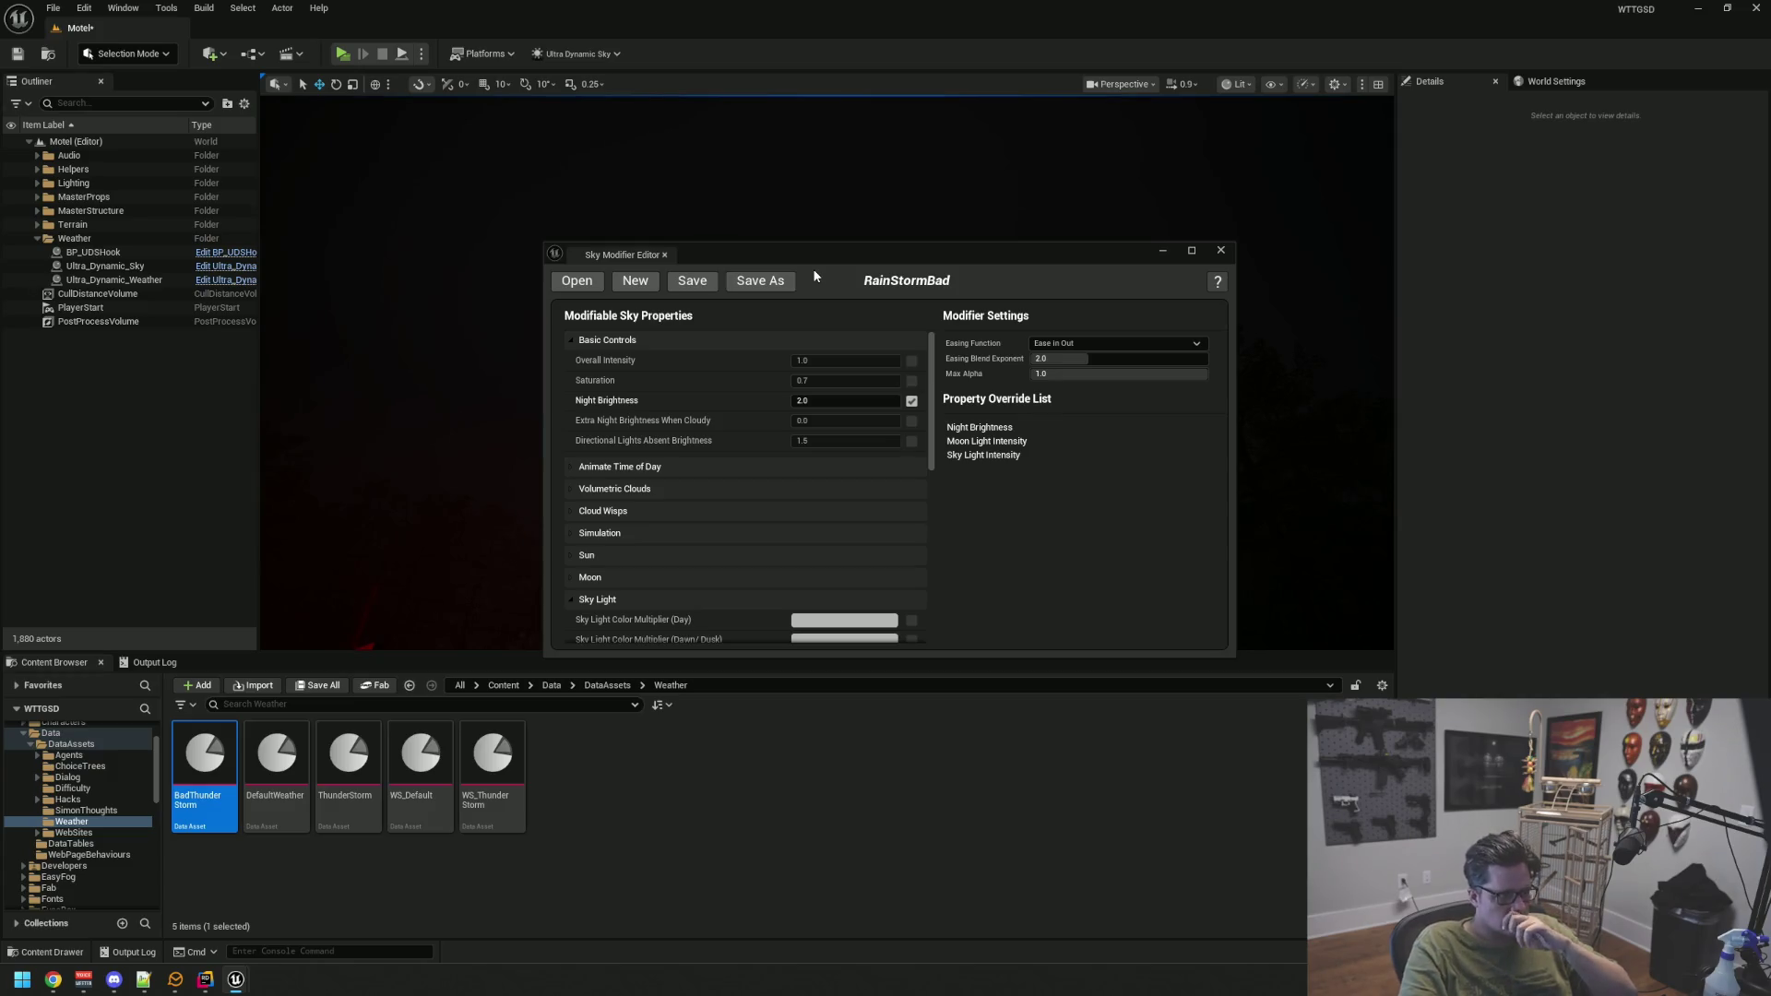
mouse_move(806, 265)
mouse_down()
mouse_move(911, 275)
mouse_move(892, 274)
mouse_move(1021, 693)
mouse_move(1004, 570)
mouse_up()
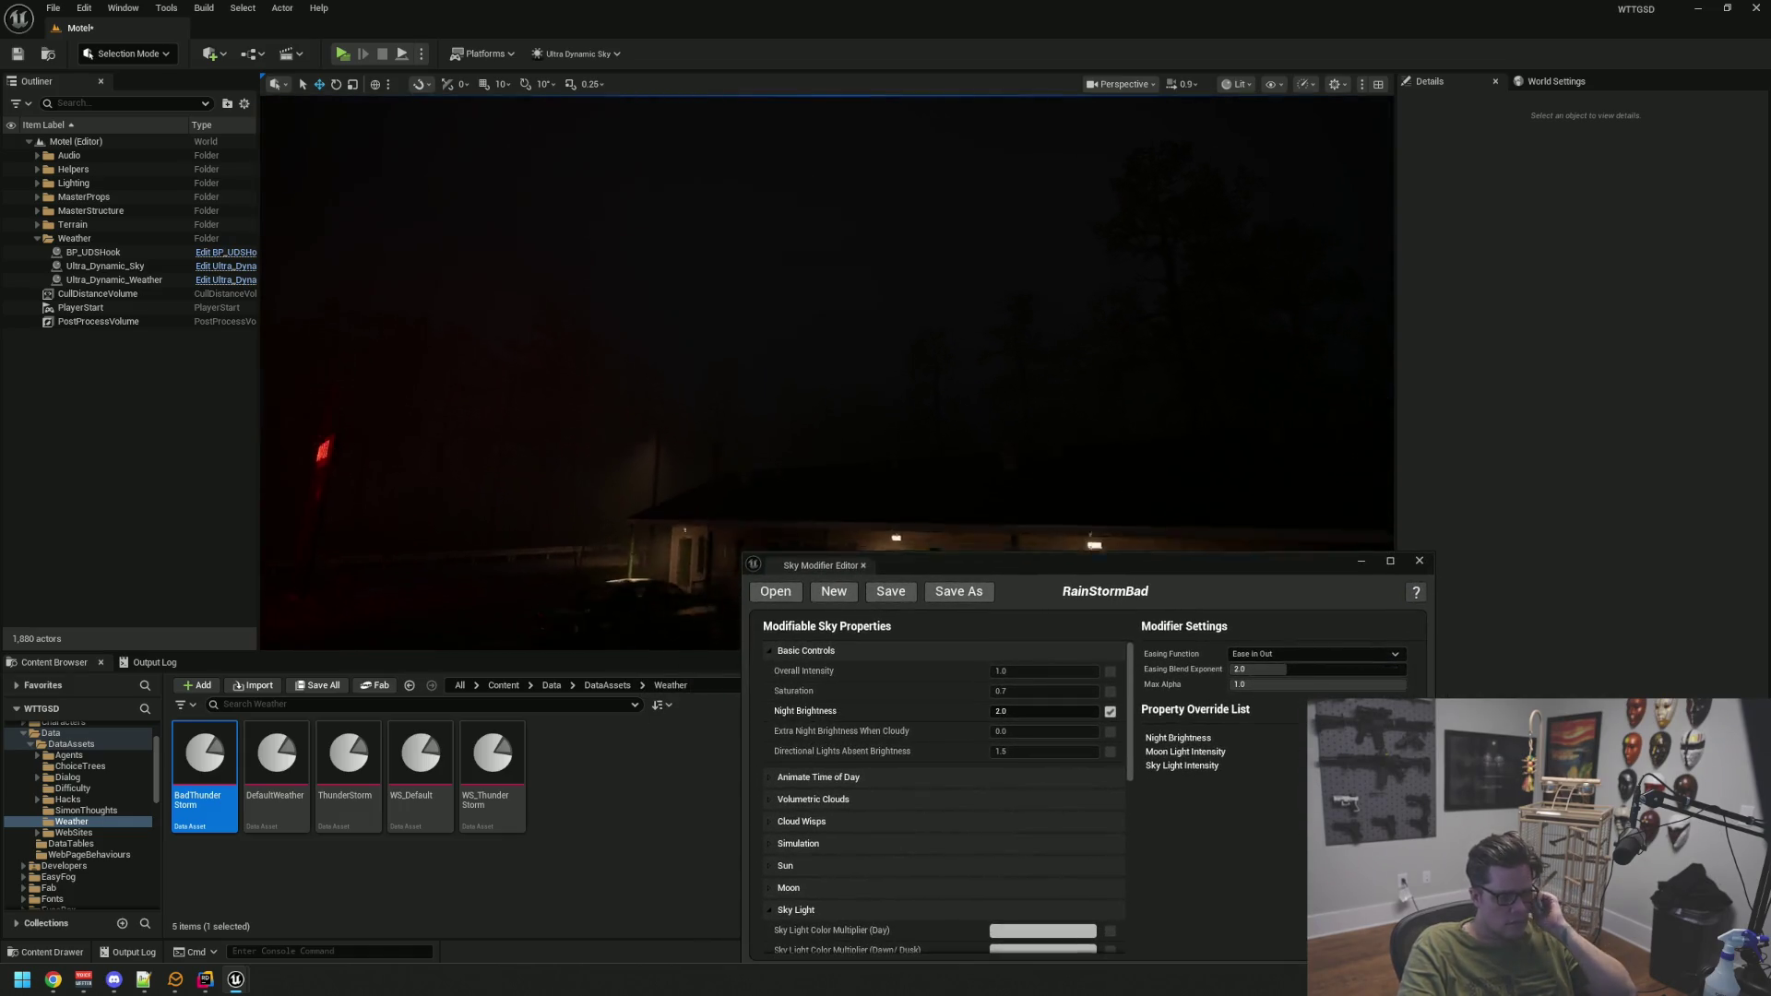
drag(995, 557, 813, 355)
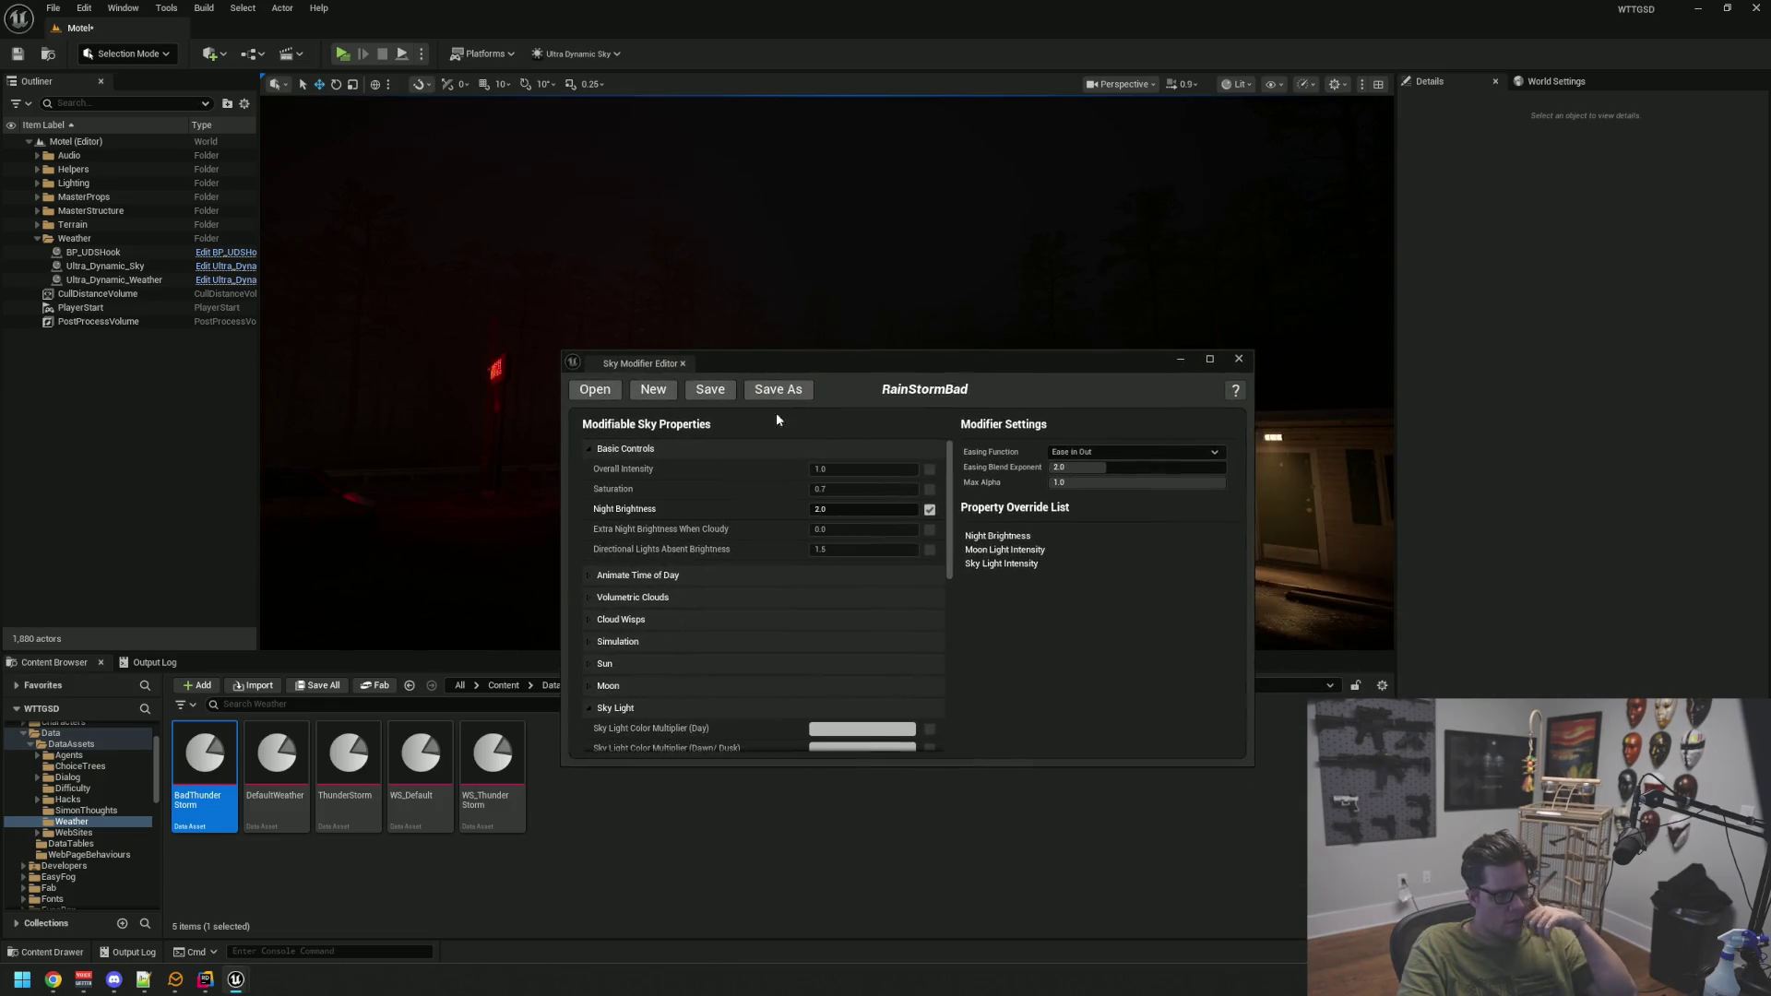
scroll(710, 581, down, 5)
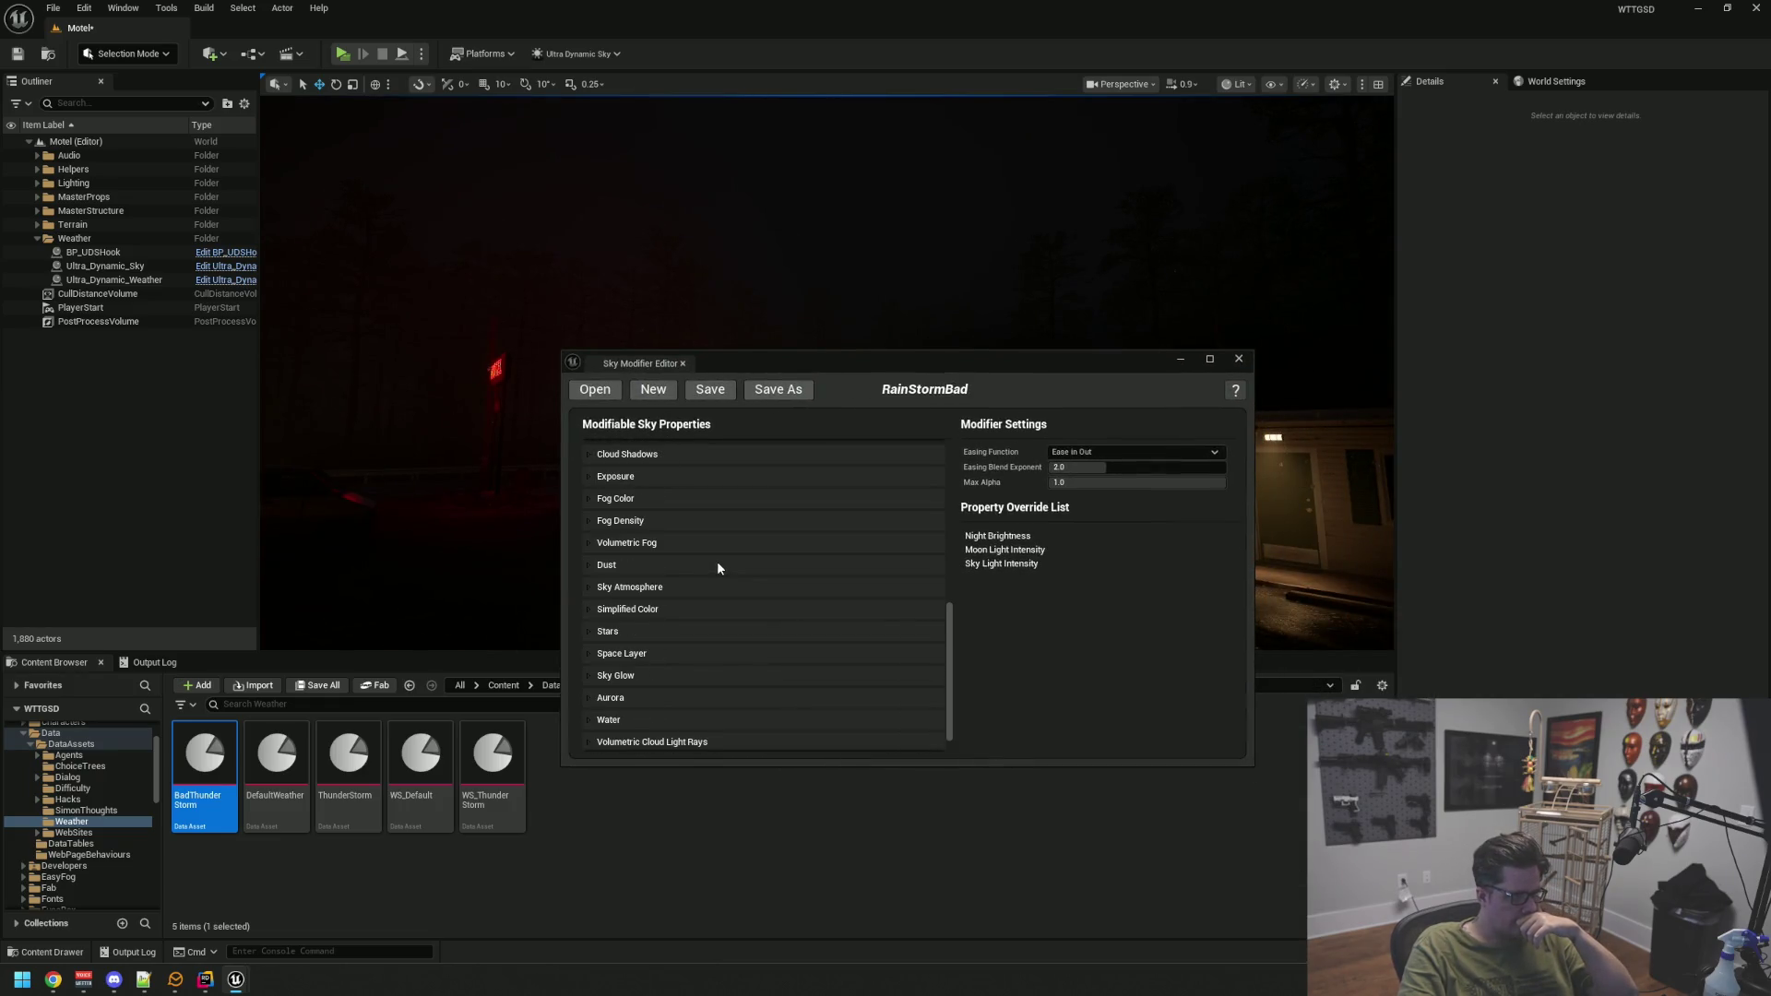
scroll(718, 564, up, 2)
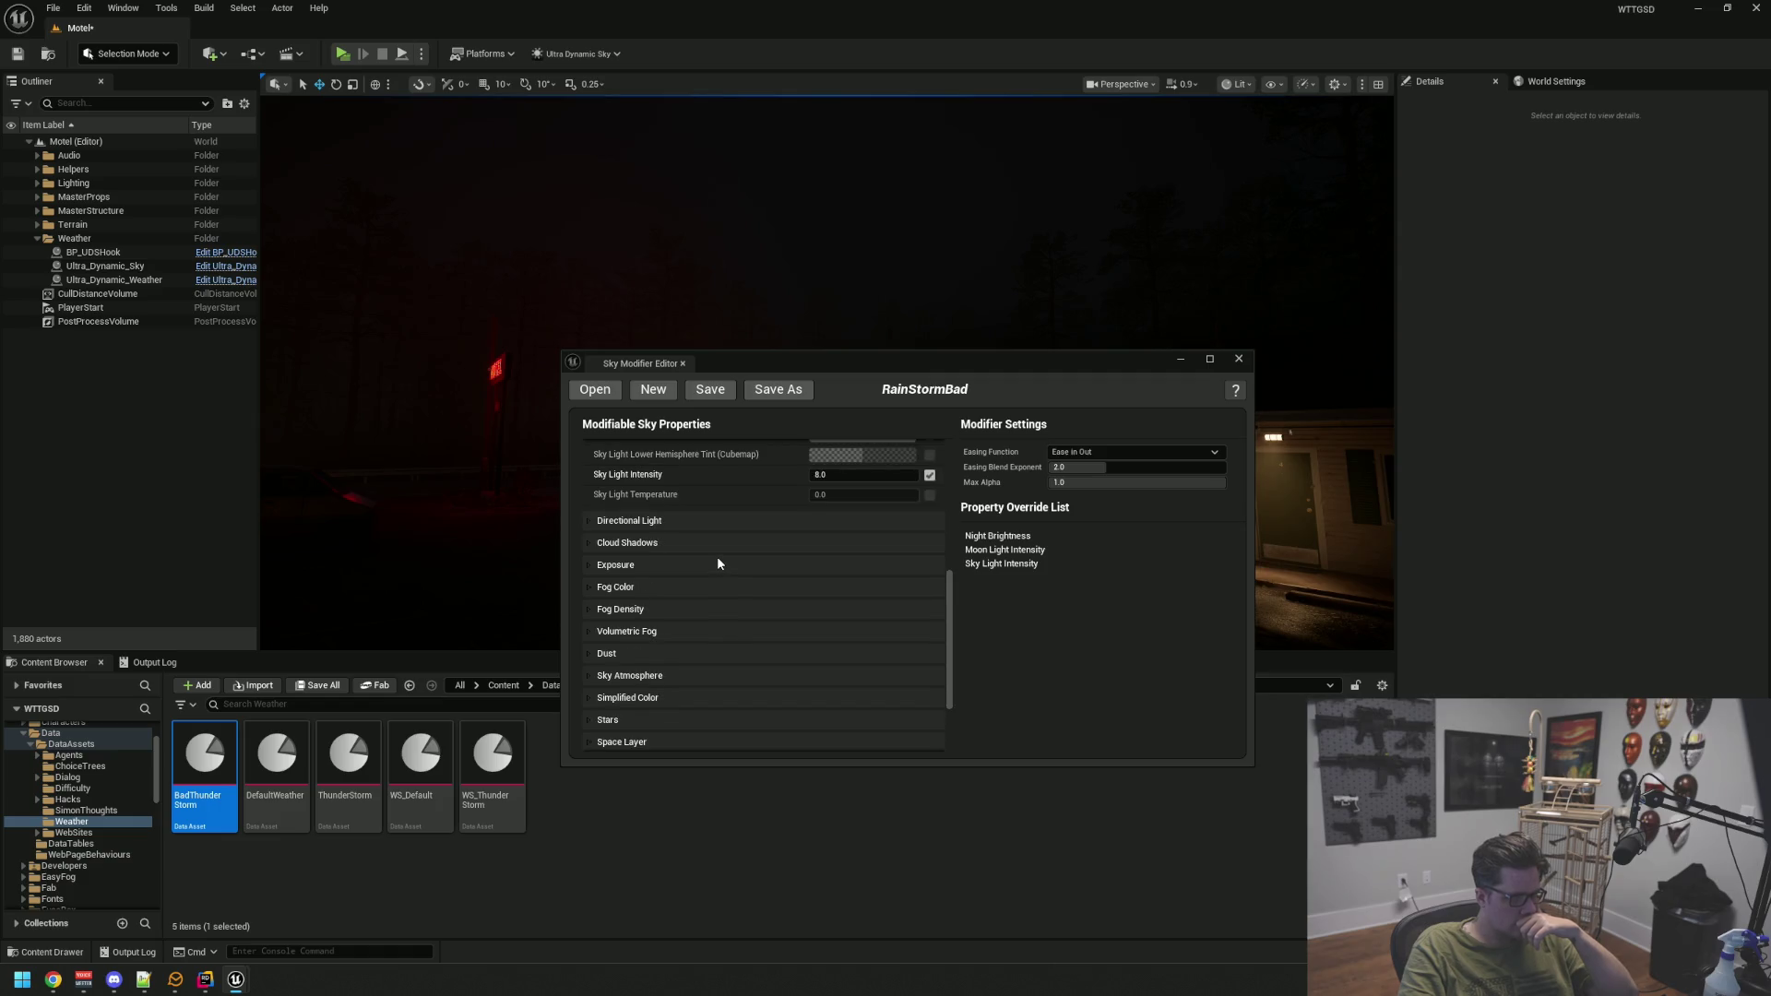
click(650, 564)
click(649, 561)
scroll(683, 550, up, 4)
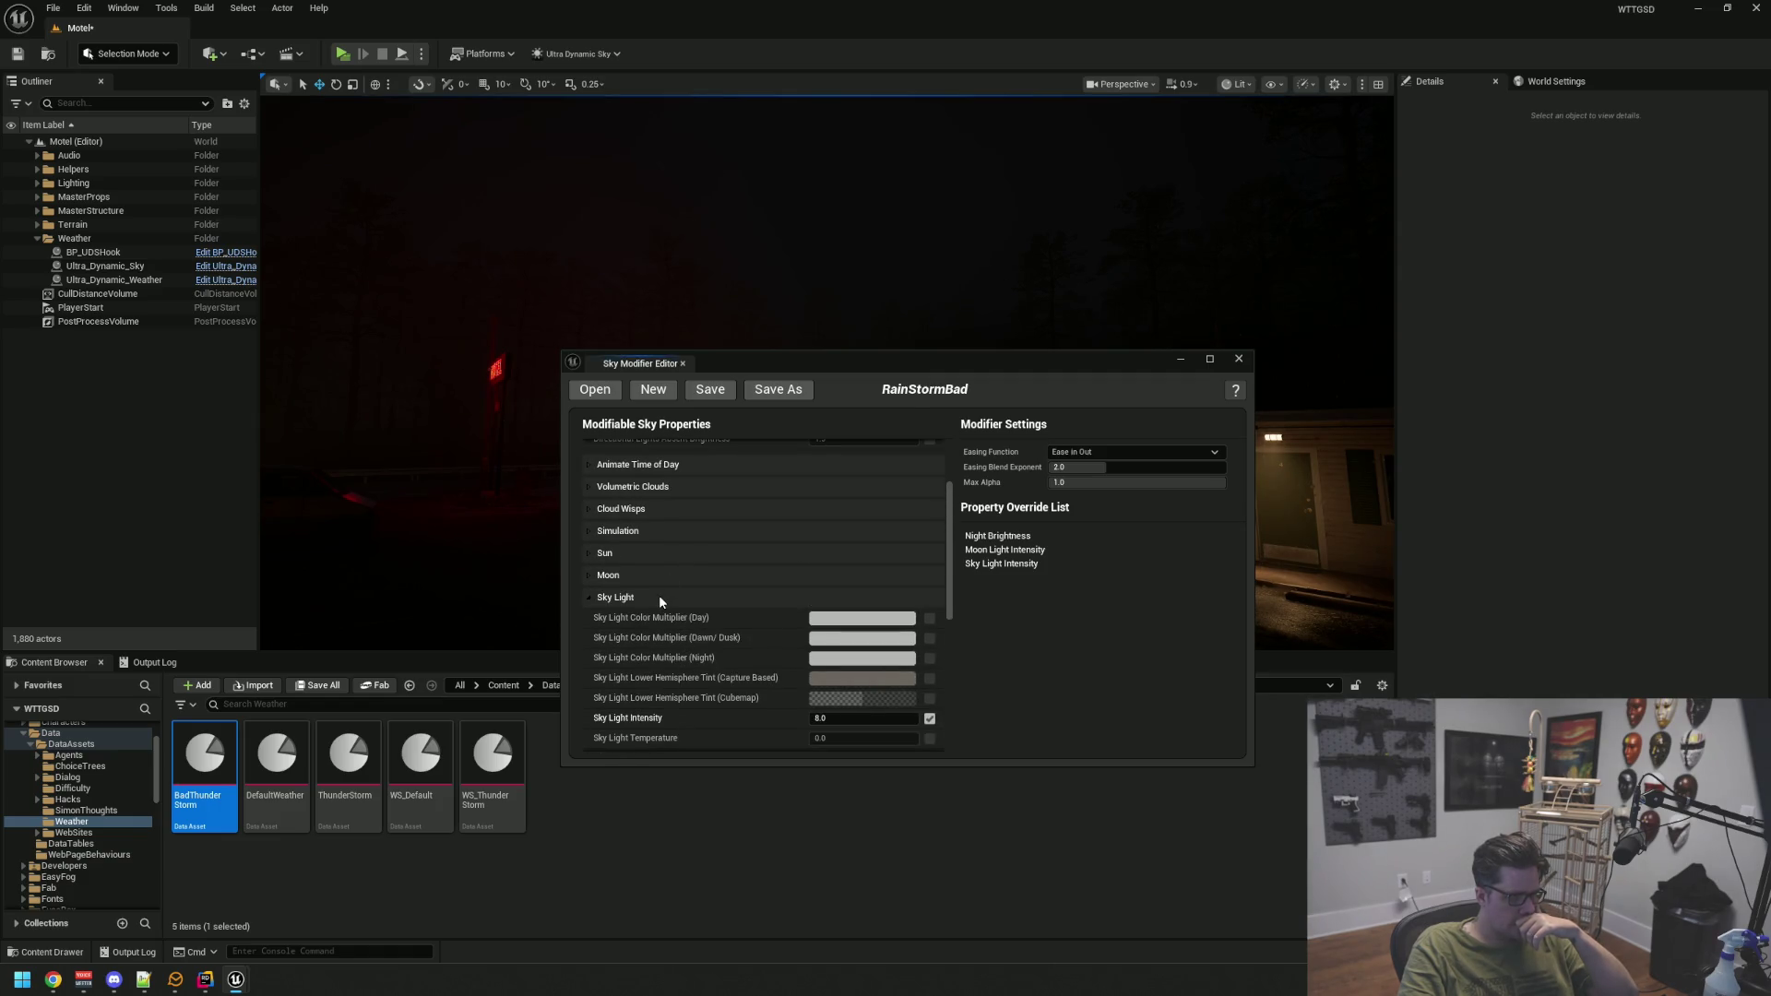
click(659, 595)
scroll(673, 583, up, 1)
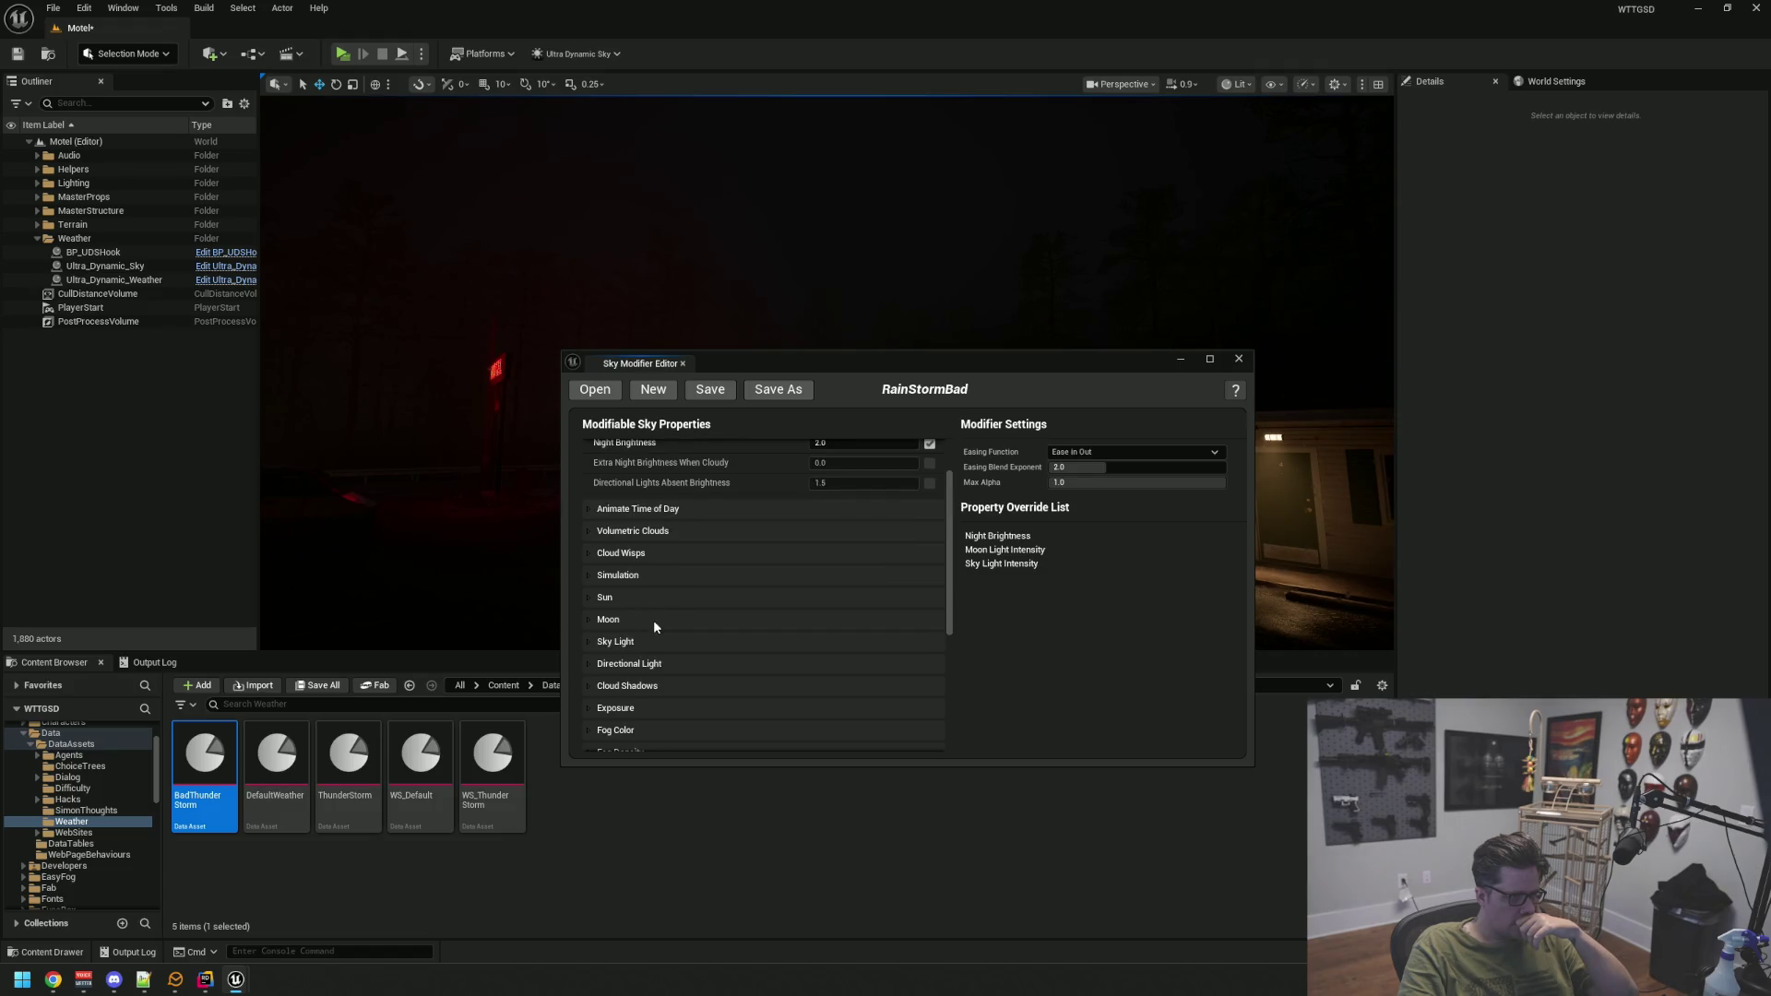
scroll(694, 627, down, 1)
scroll(693, 627, up, 1)
scroll(687, 619, up, 1)
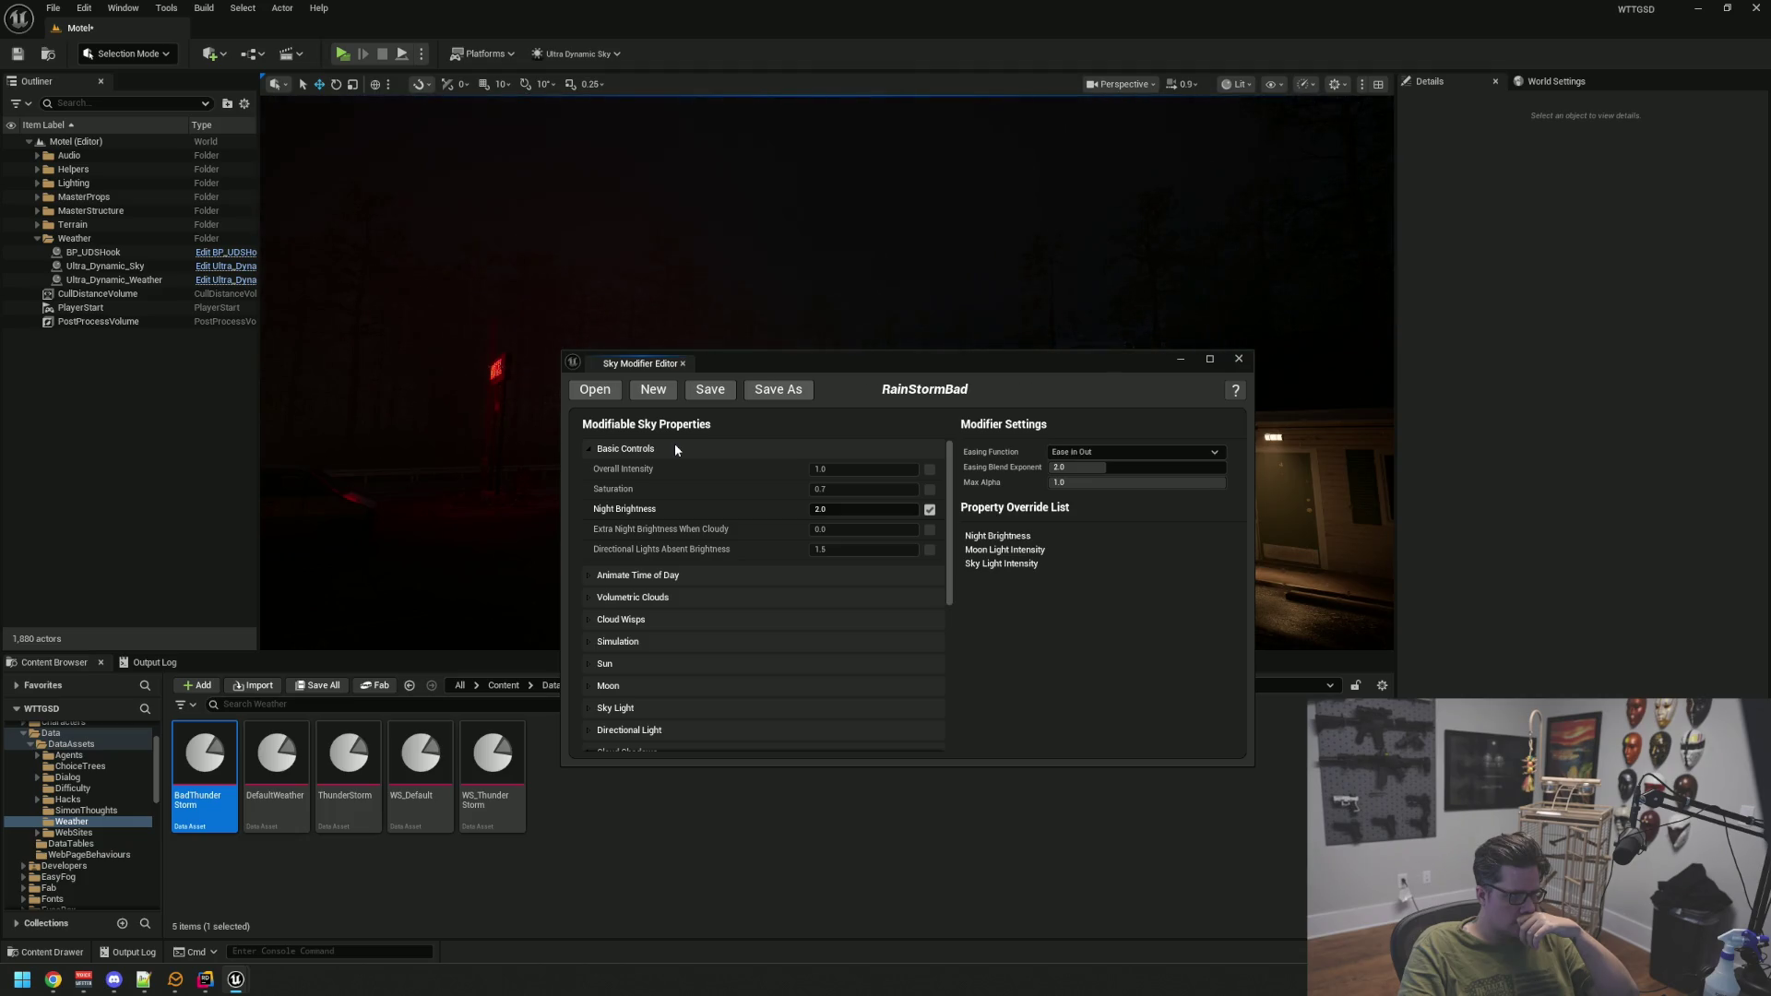
Set Night Brightness to 2.5 and save the RainStormBad modifier
click(844, 505)
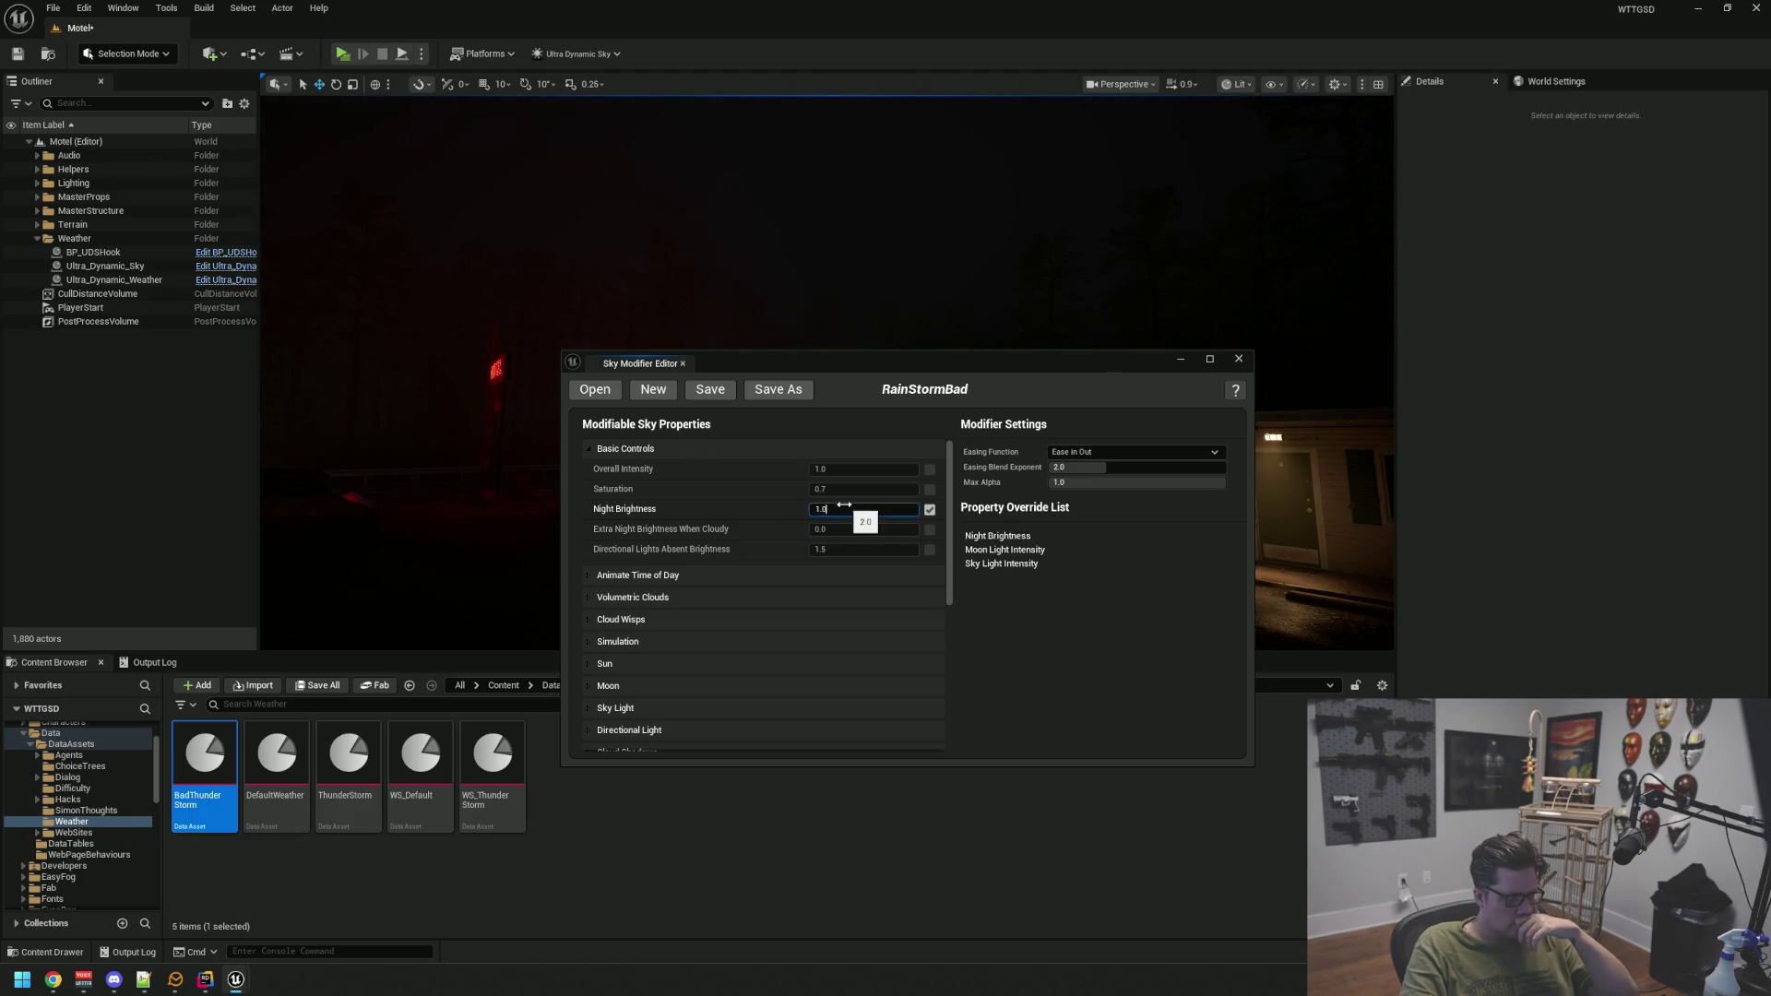
drag(844, 504, 841, 505)
text(2.5)
click(708, 388)
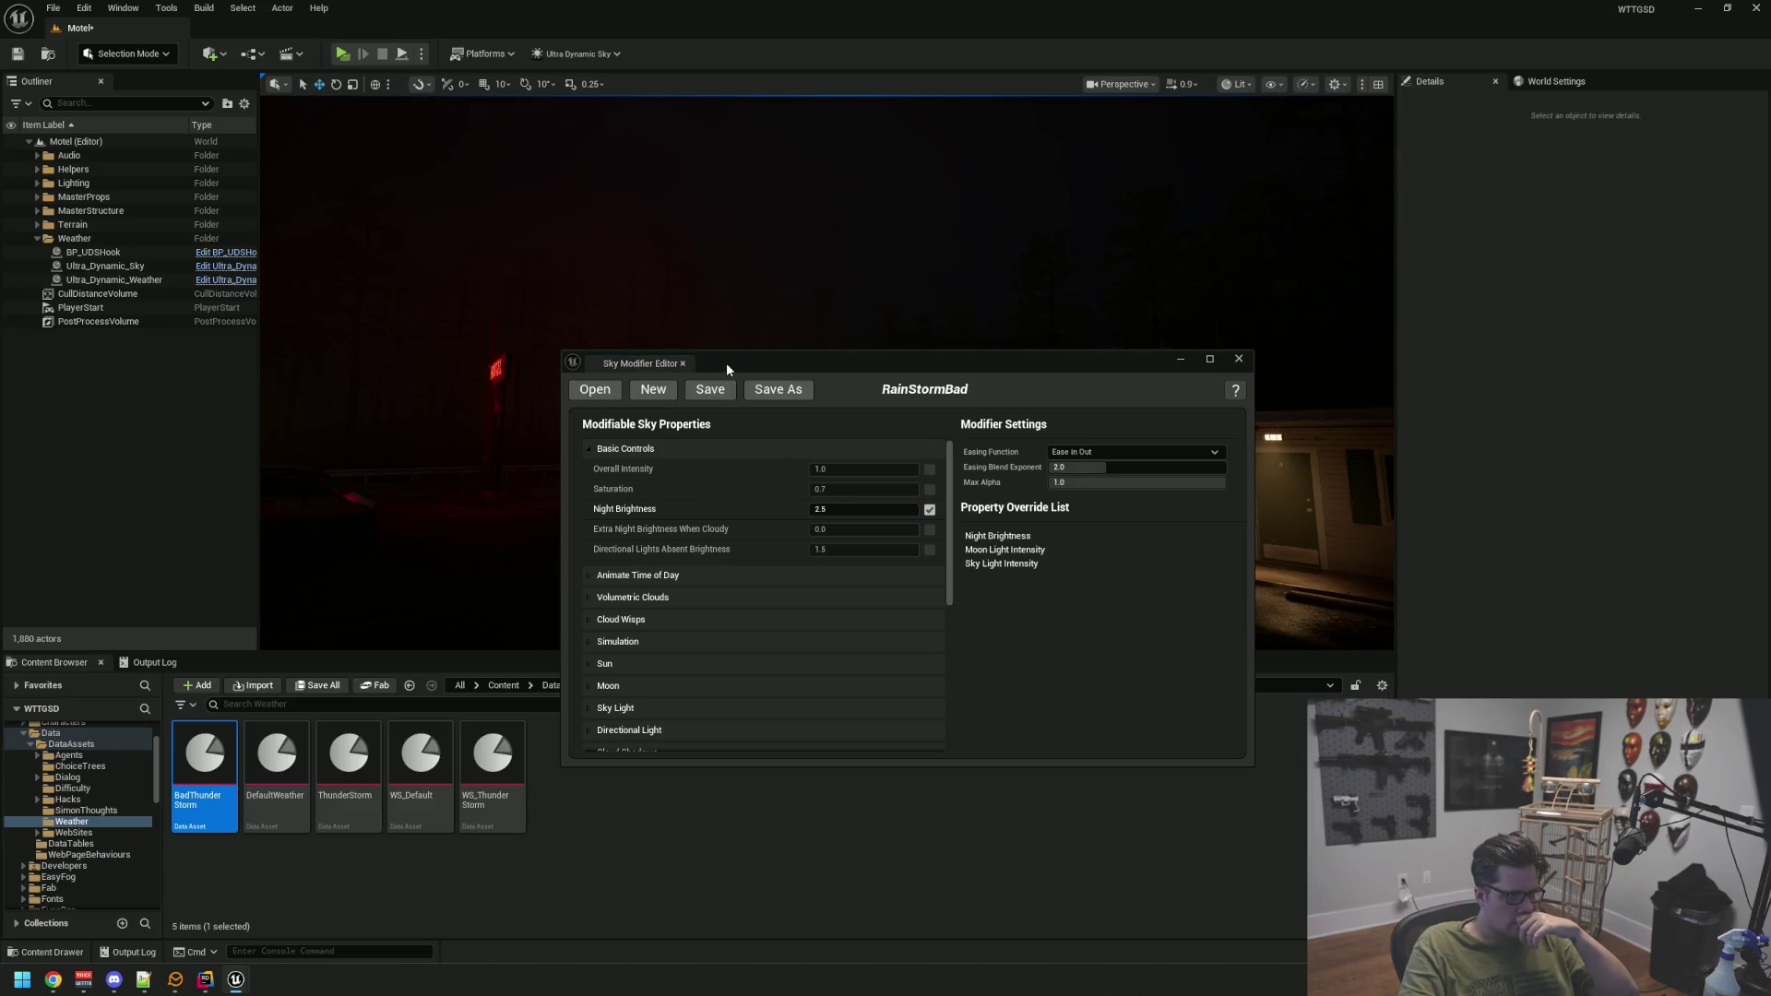
drag(726, 362, 676, 627)
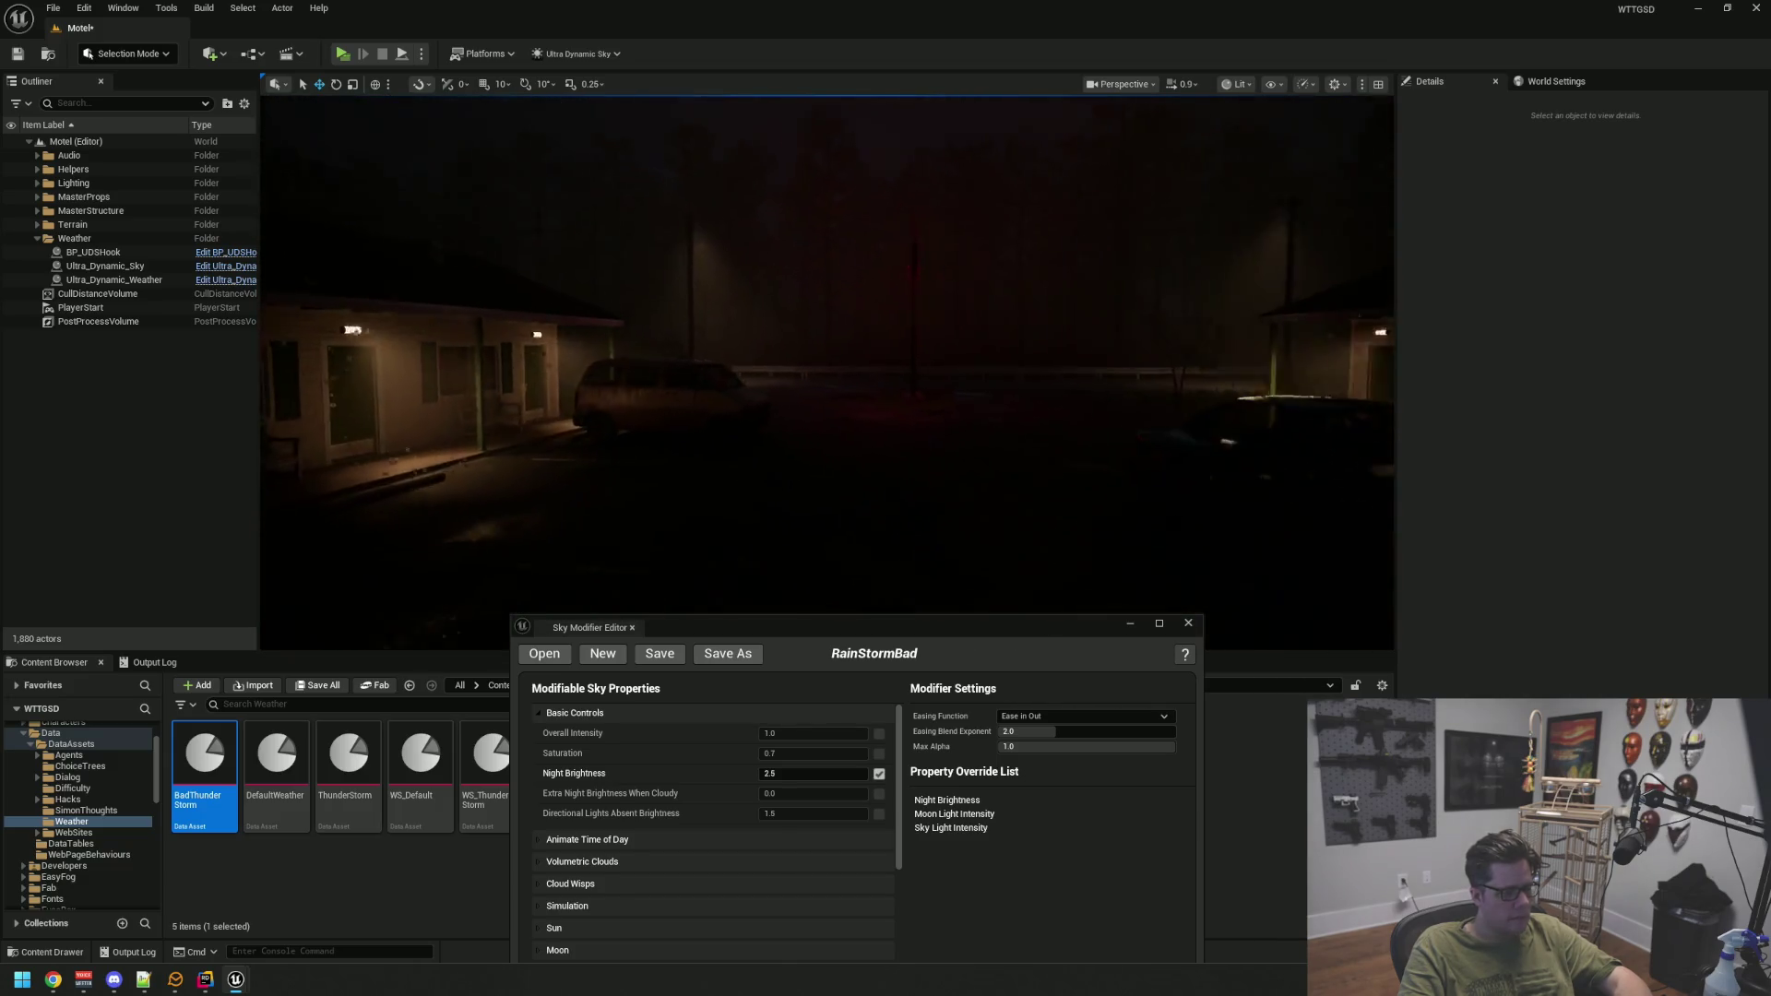
click(660, 655)
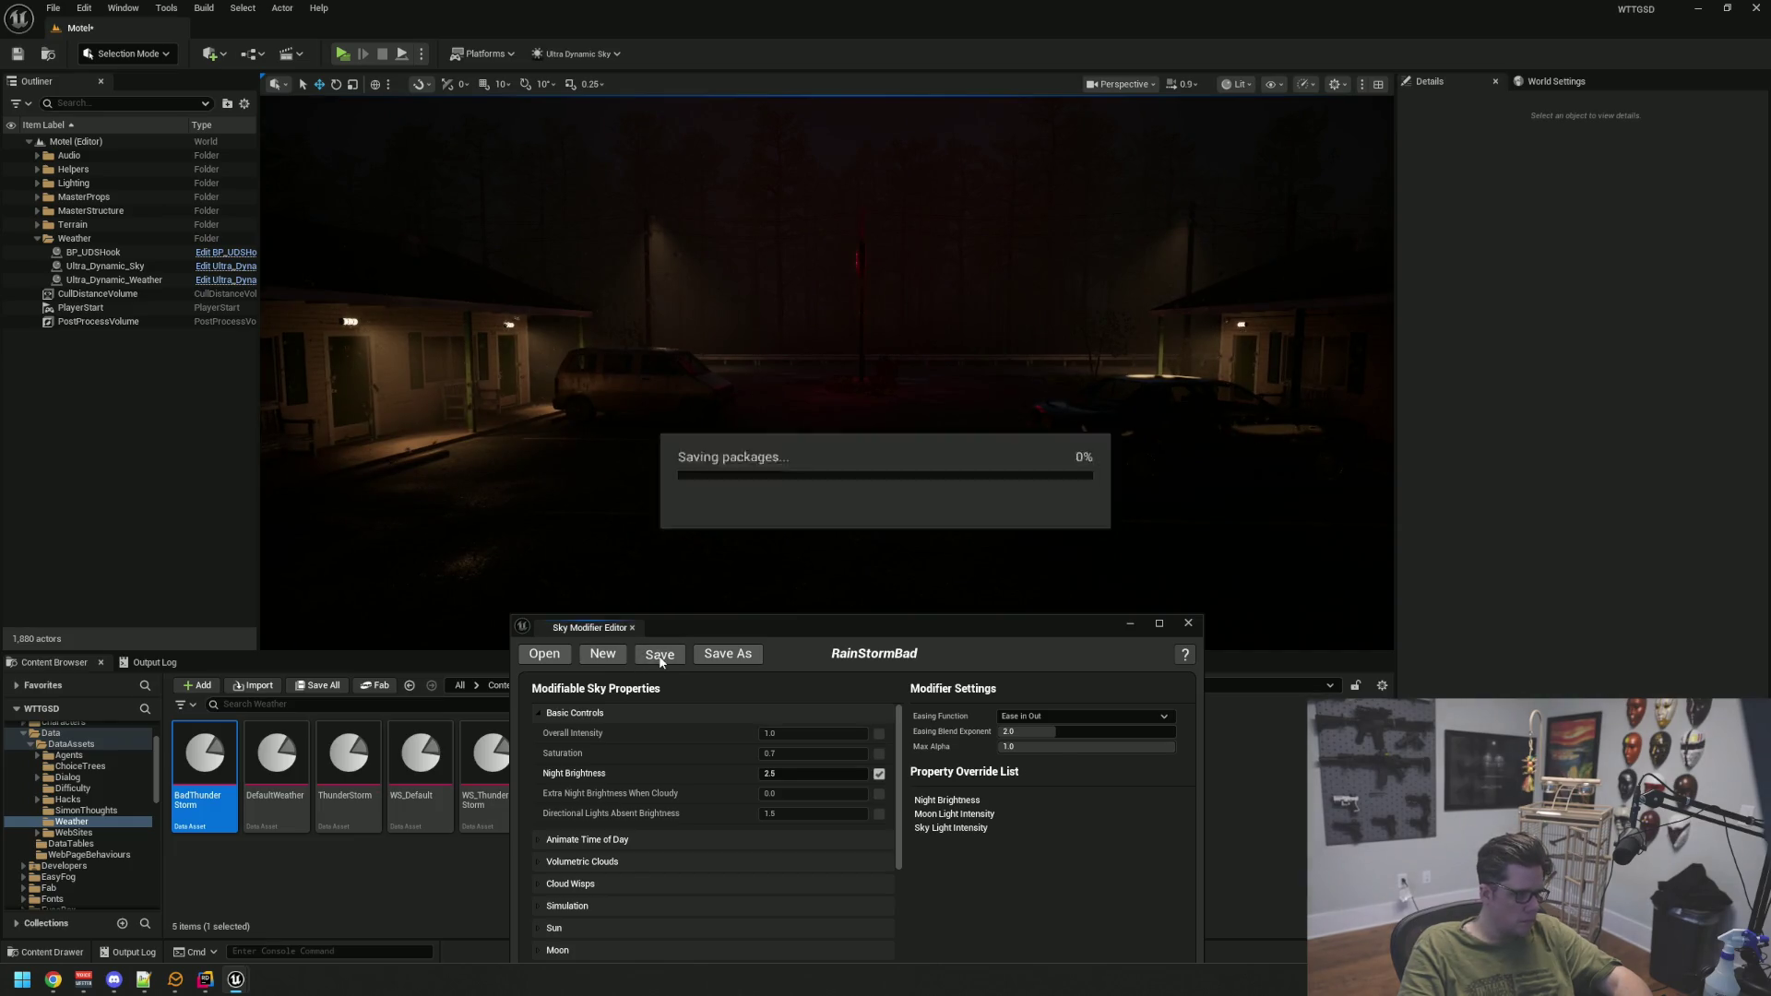
Close the Sky Modifier Editor and switch Ultra_Dynamic_Weather's Weather to DefaultWeather
click(632, 627)
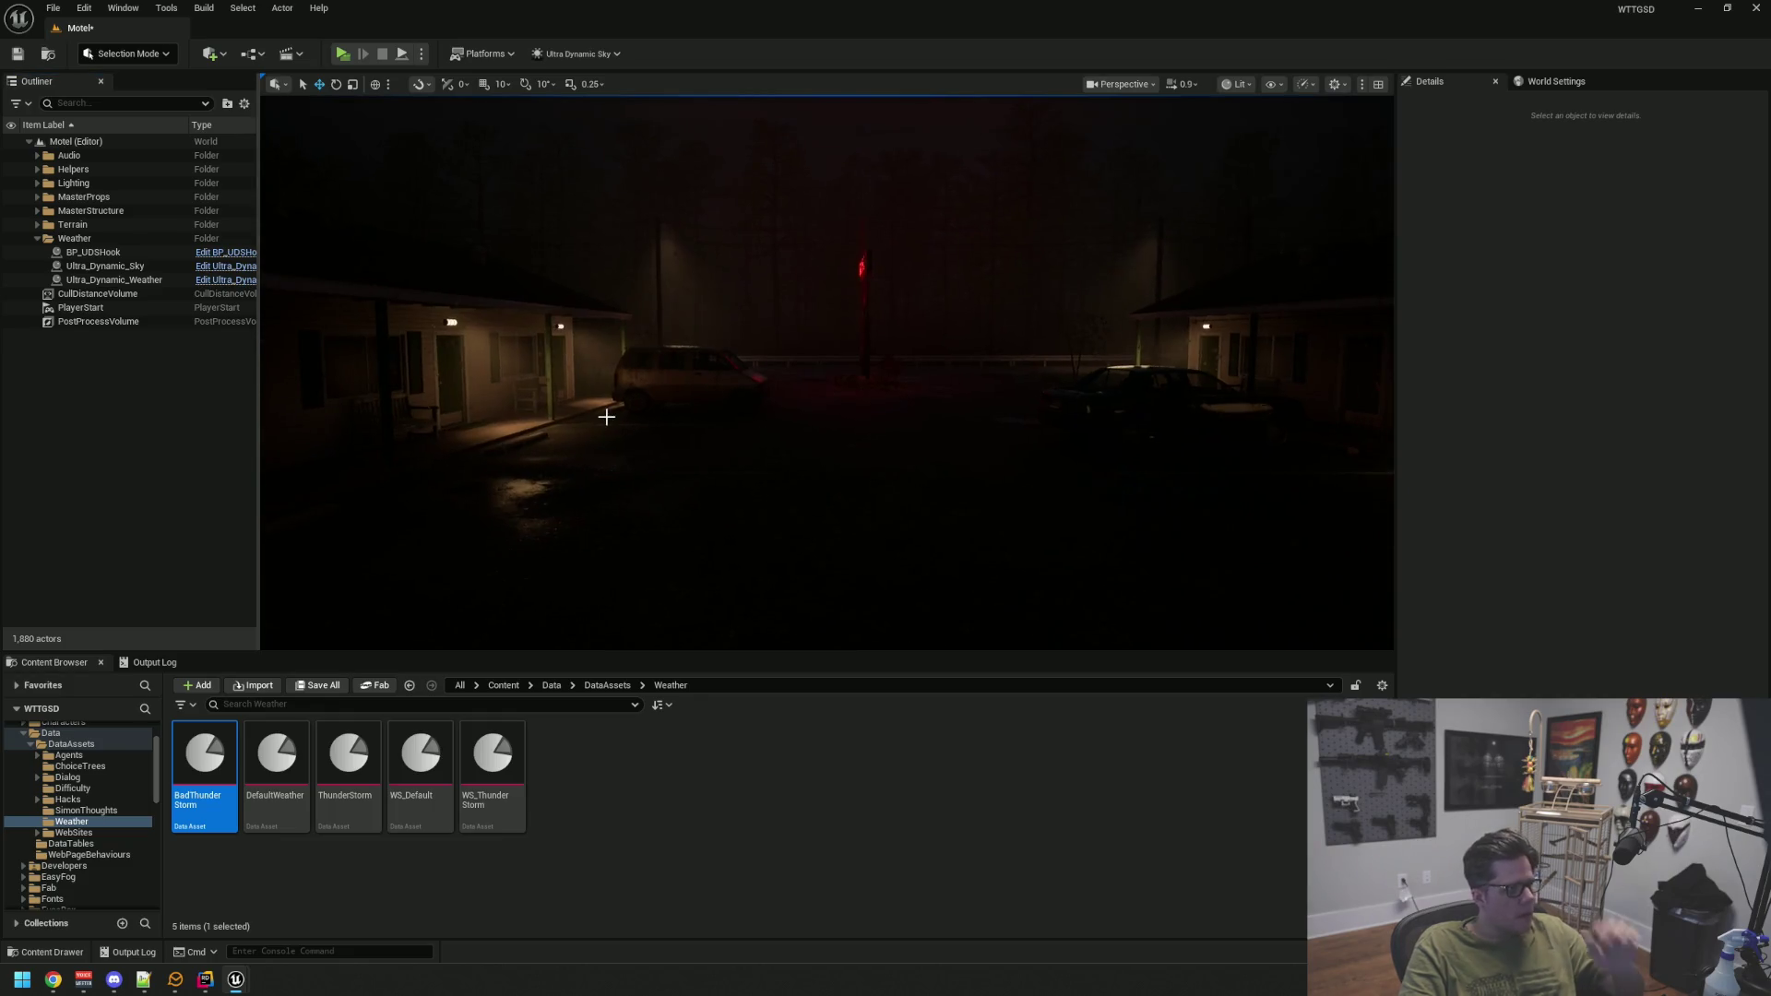
drag(606, 417, 727, 347)
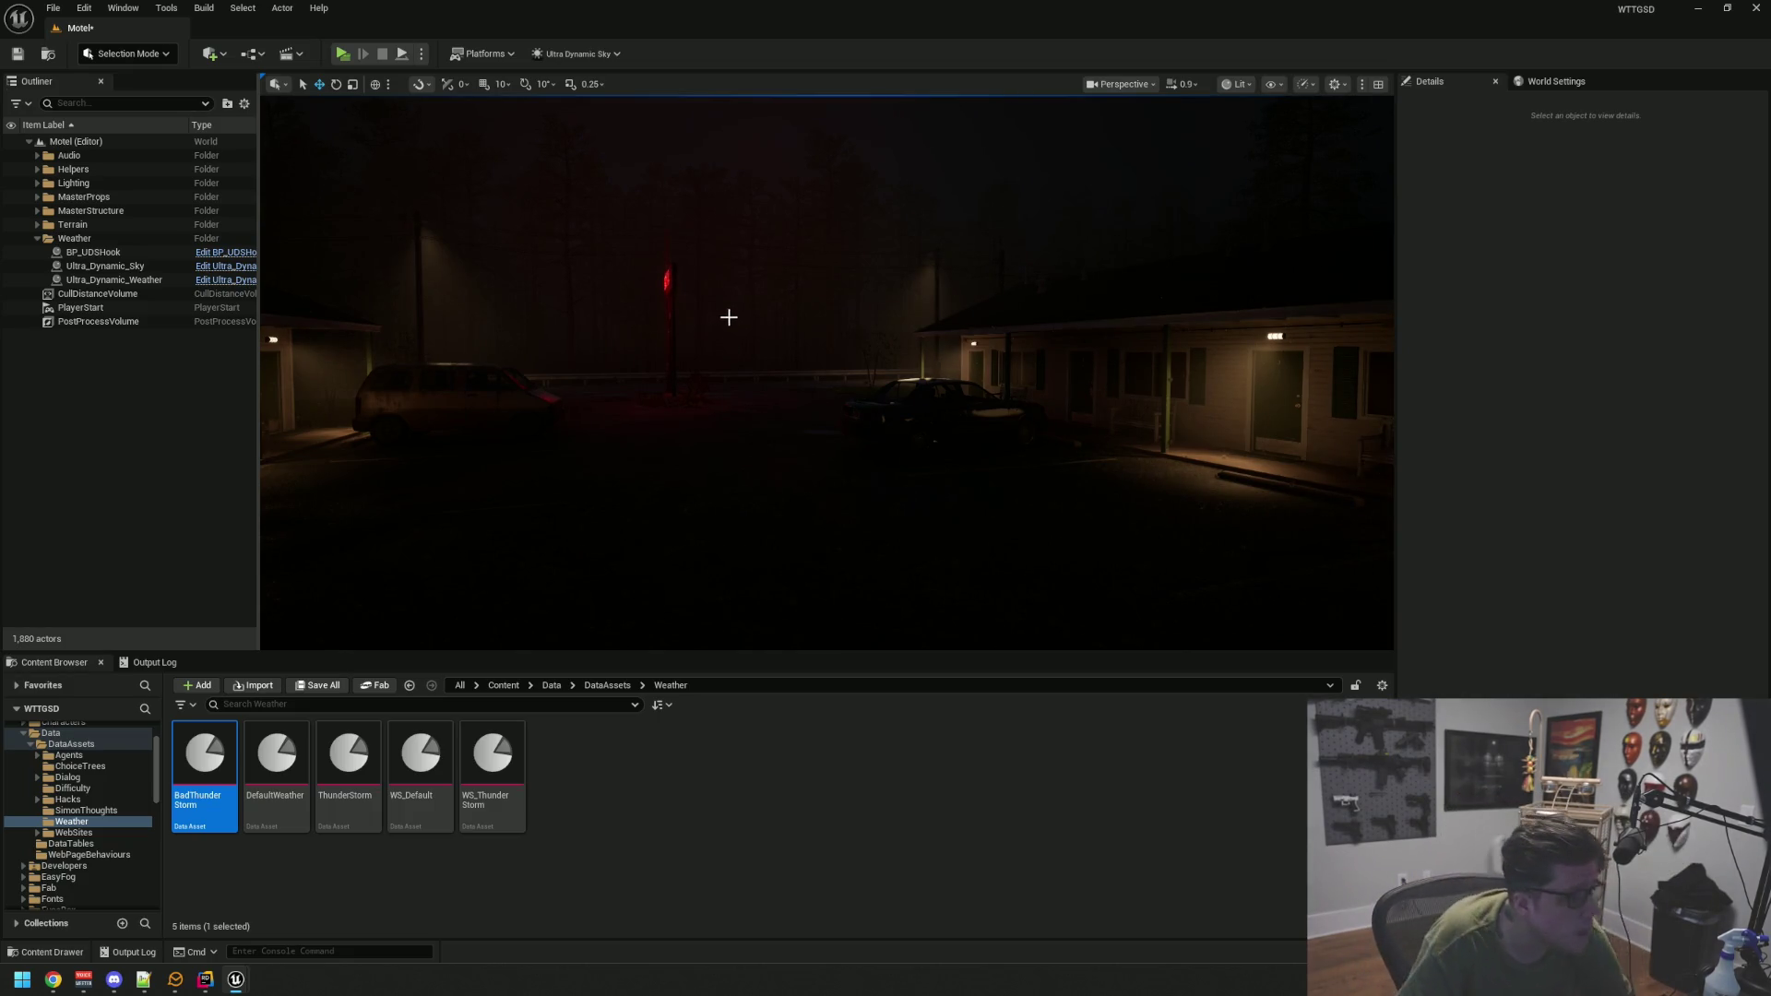
click(129, 396)
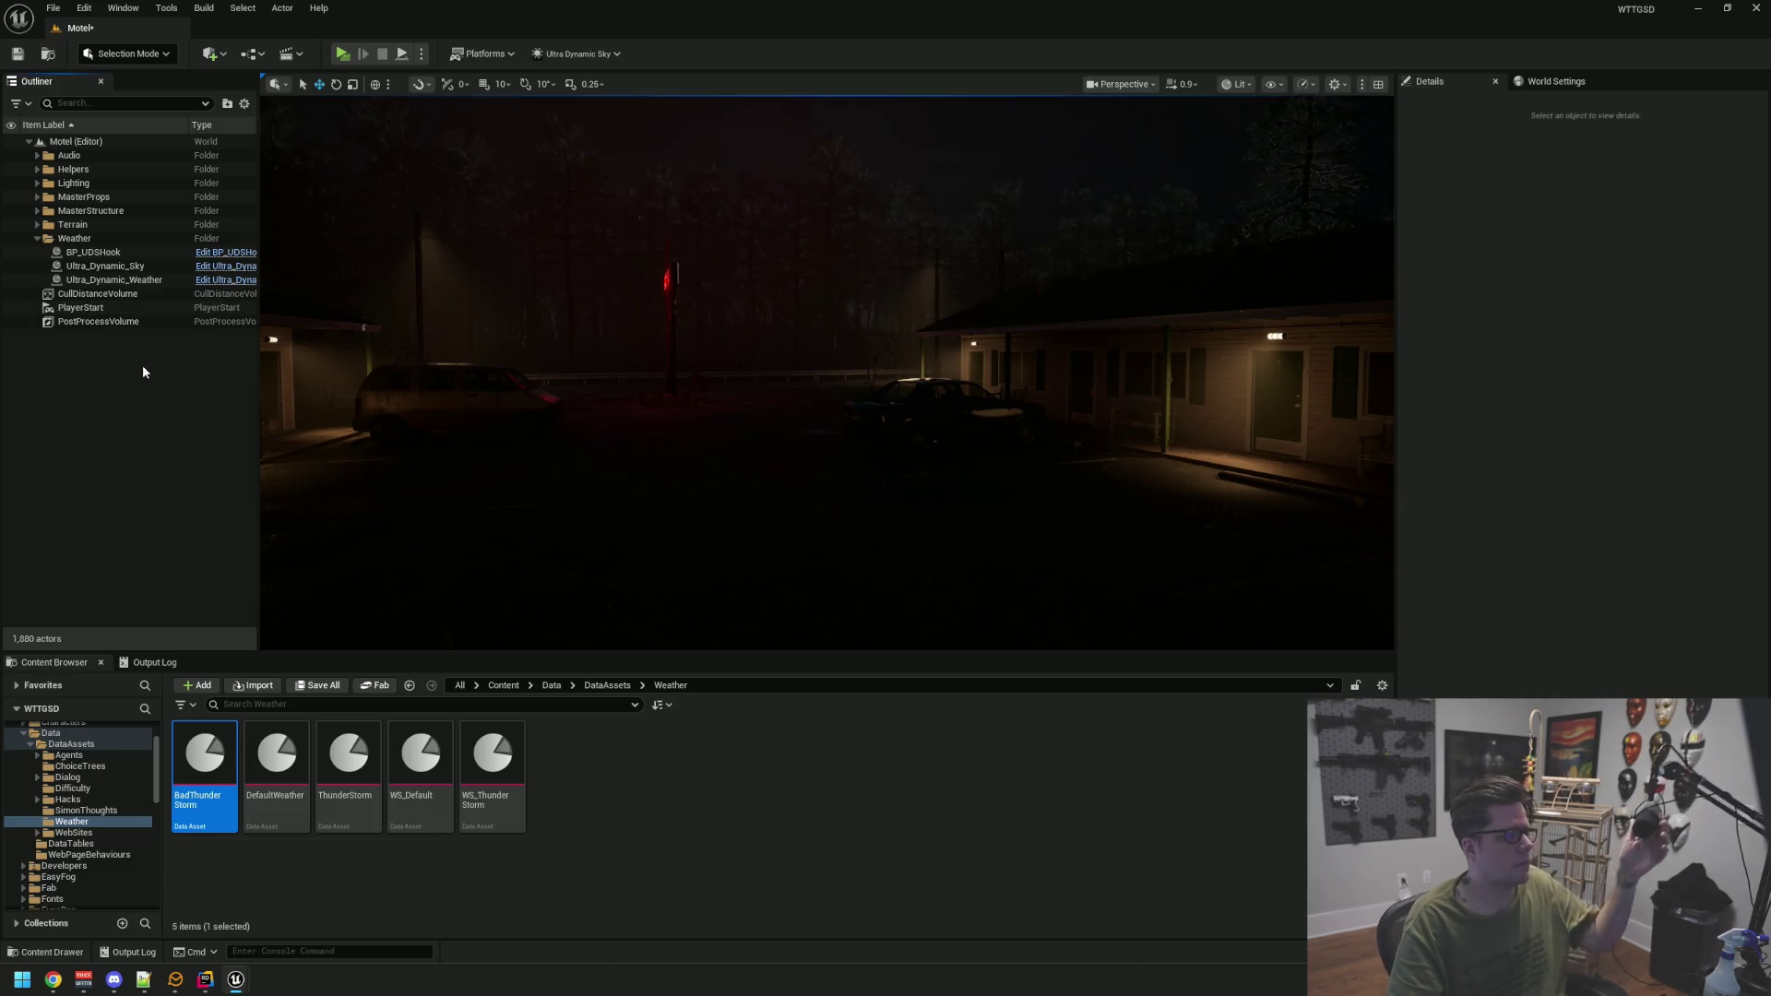
drag(320, 330, 323, 347)
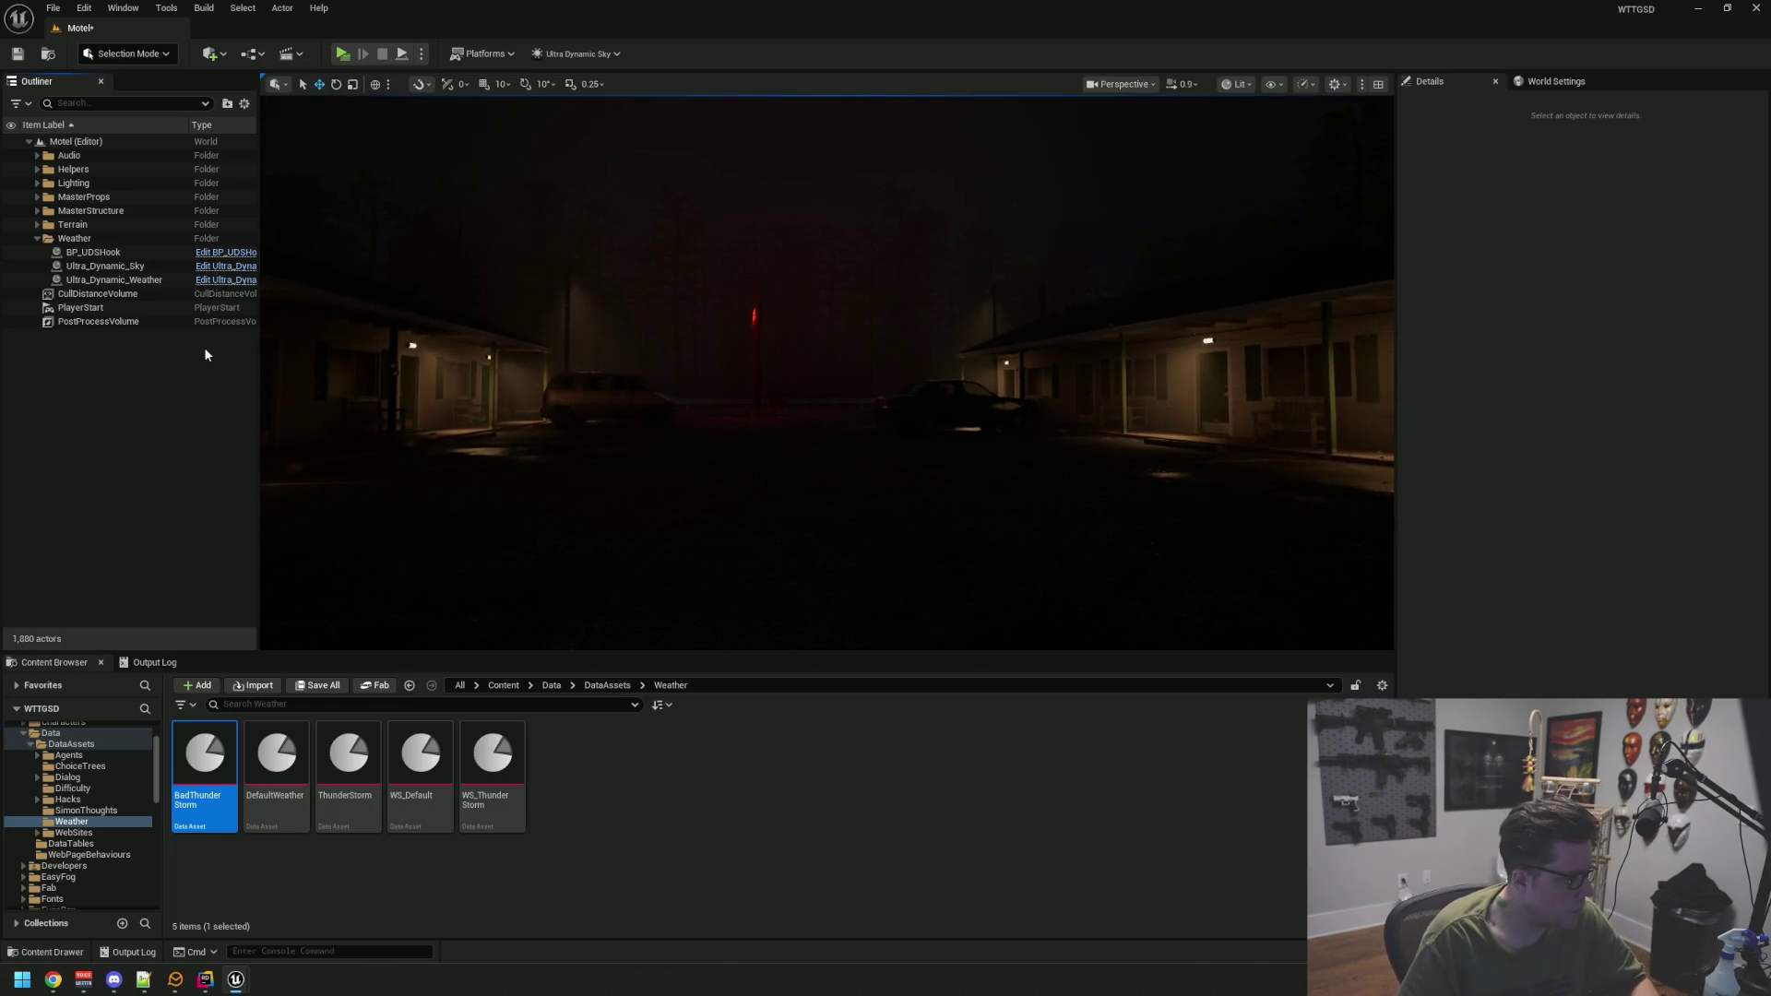
click(129, 280)
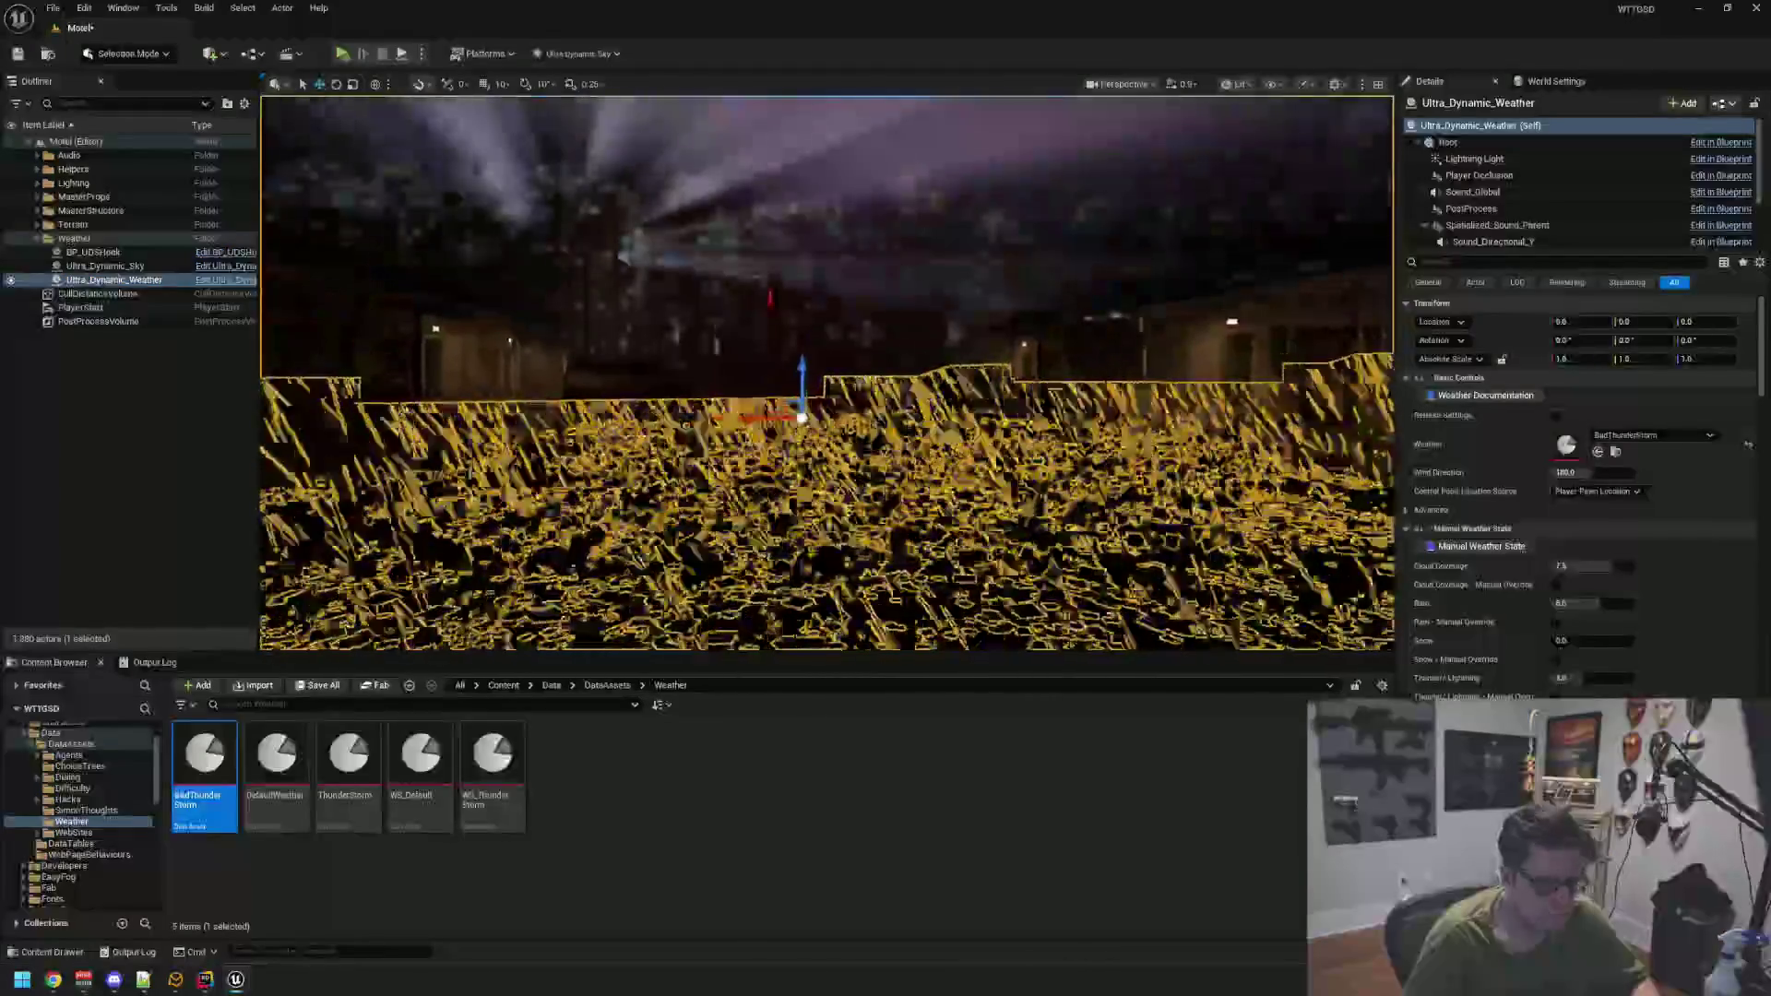
mouse_move(276, 765)
mouse_down()
mouse_move(304, 775)
mouse_move(1557, 481)
mouse_up()
click(185, 406)
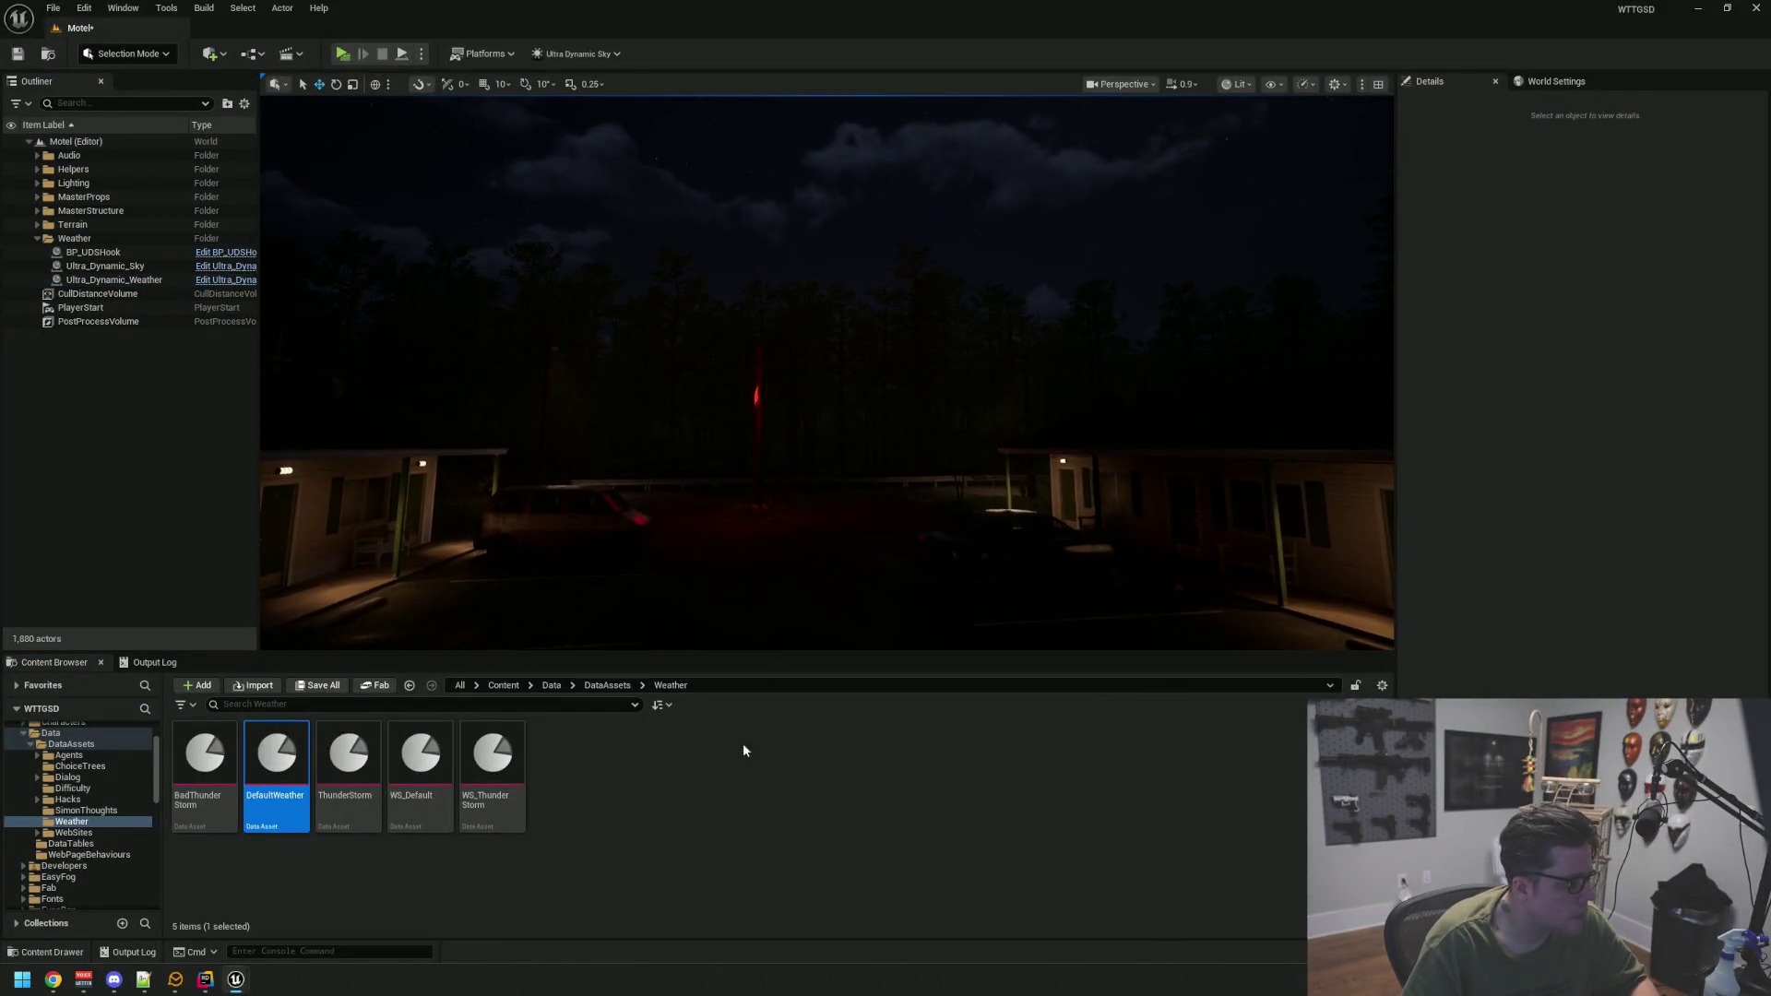
Save the Motel map and duplicate ThunderStorm as LightRain
key(ctrl+s)
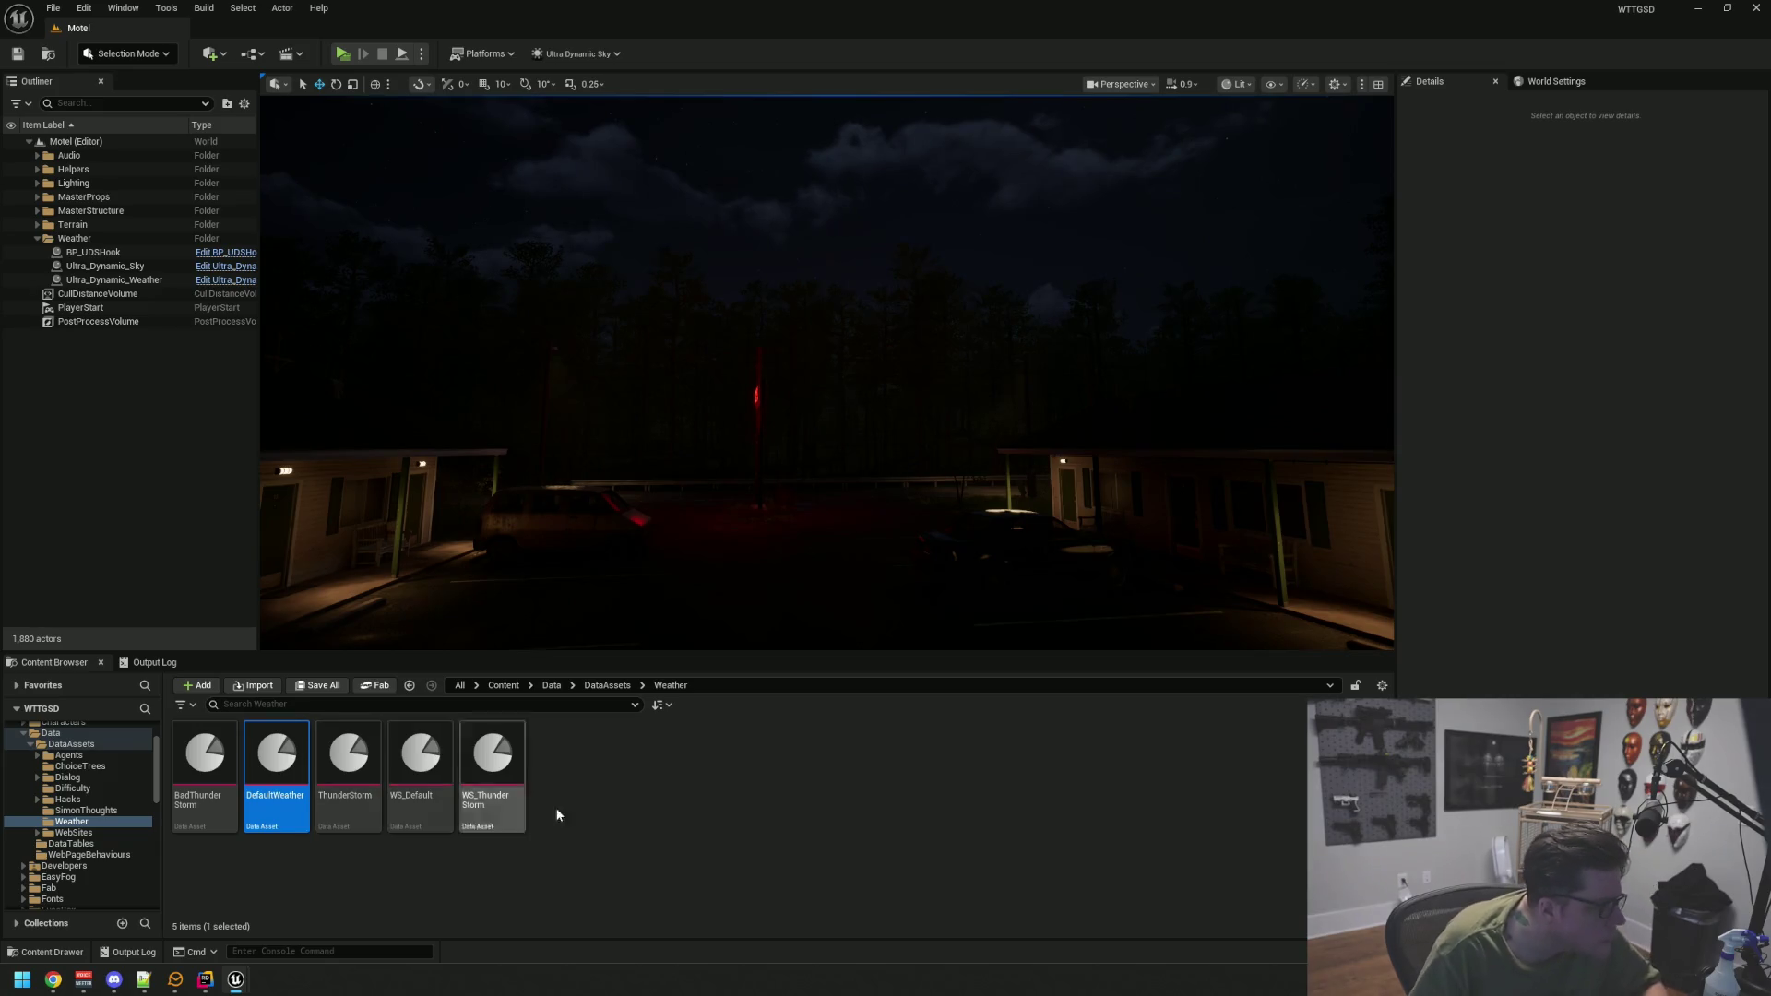
click(553, 810)
click(367, 807)
key(ctrl+d)
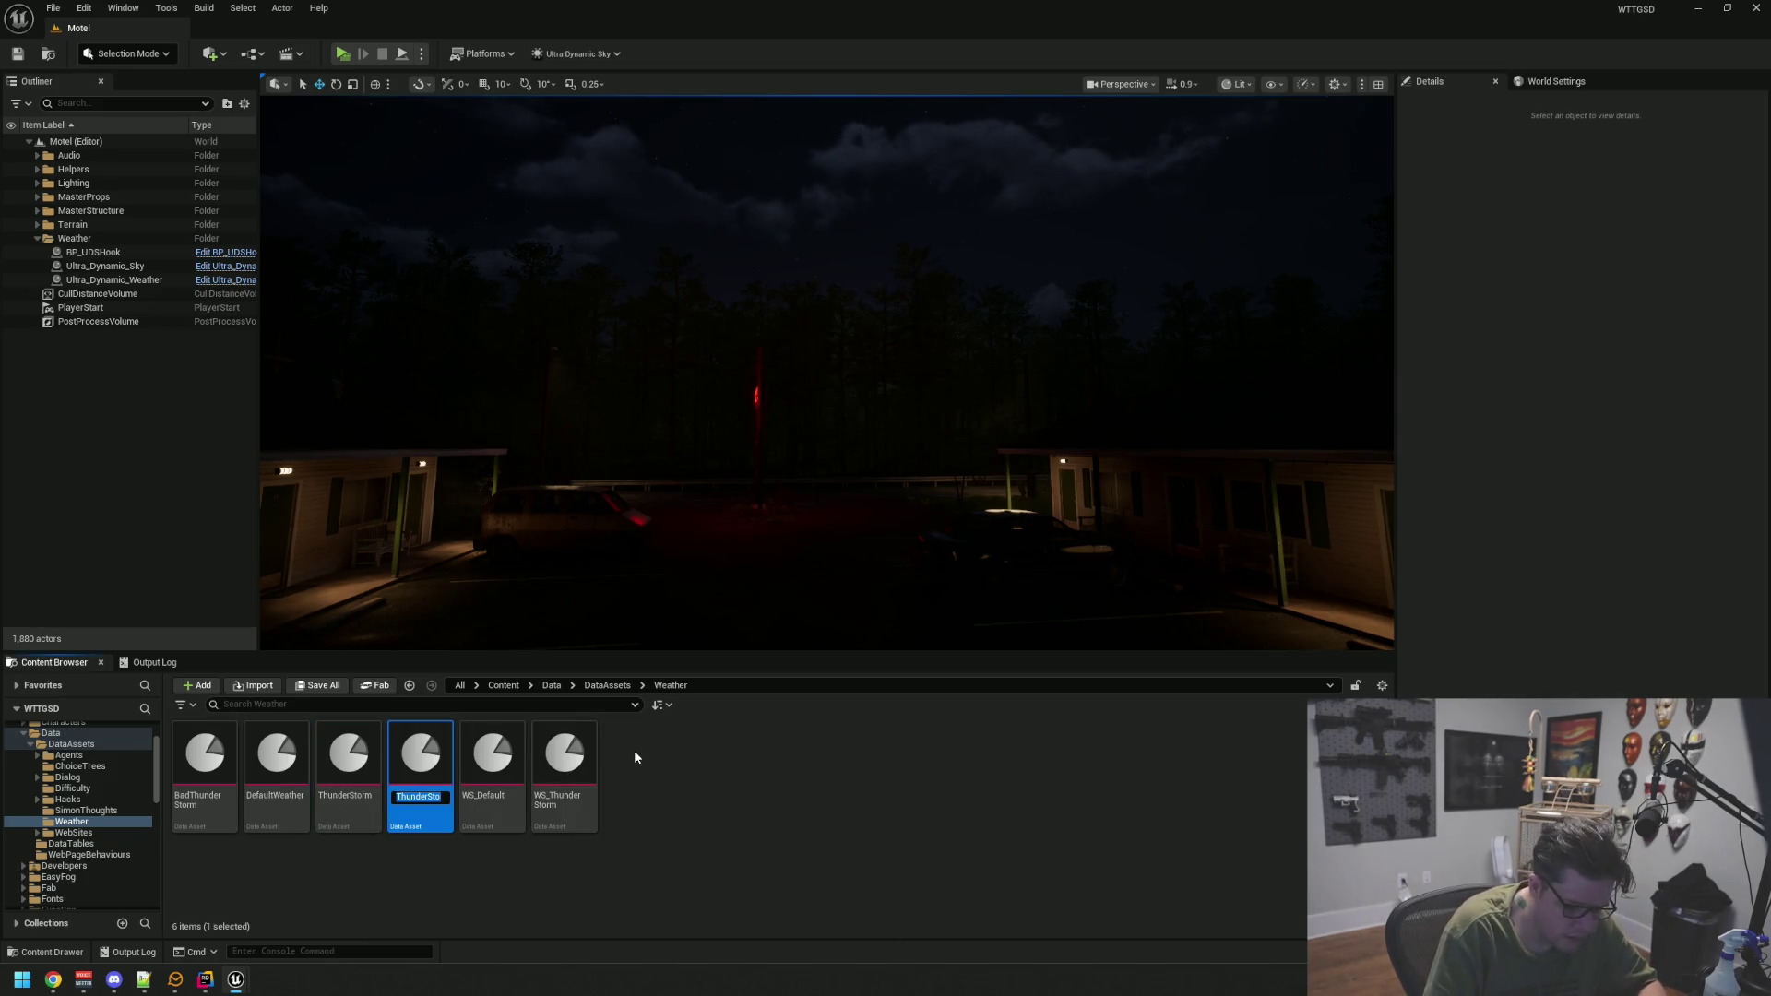
text(LightRain)
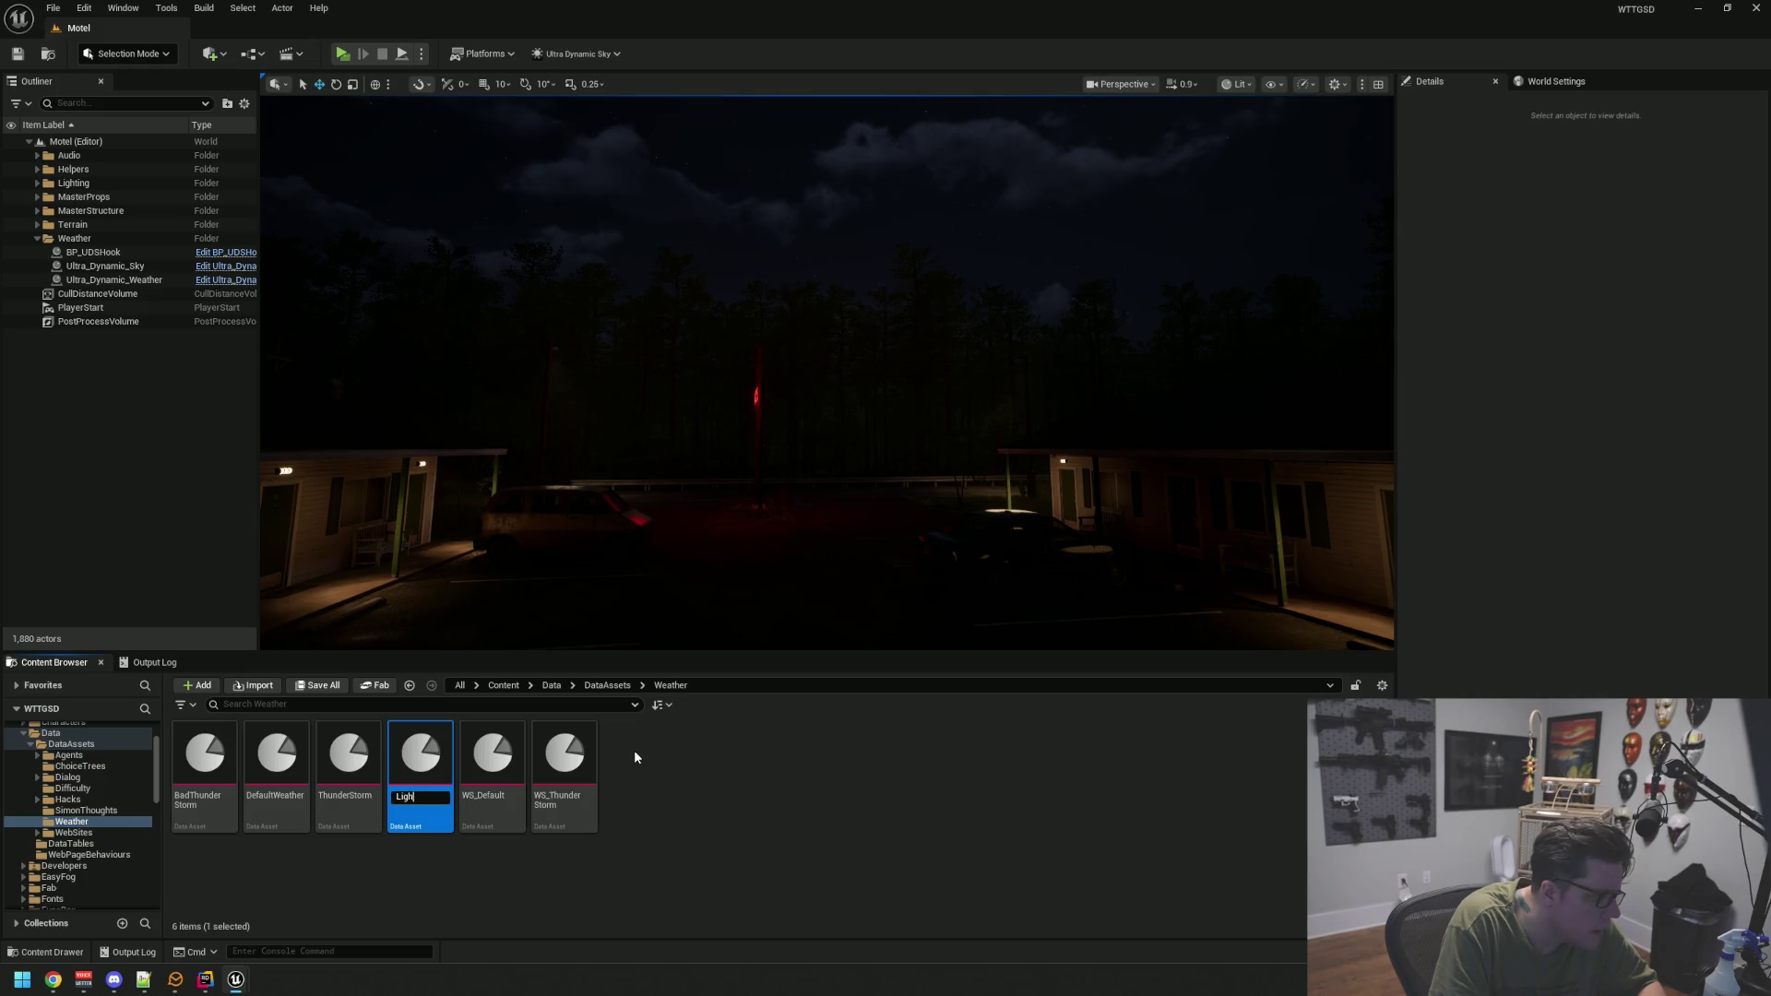
key(Return)
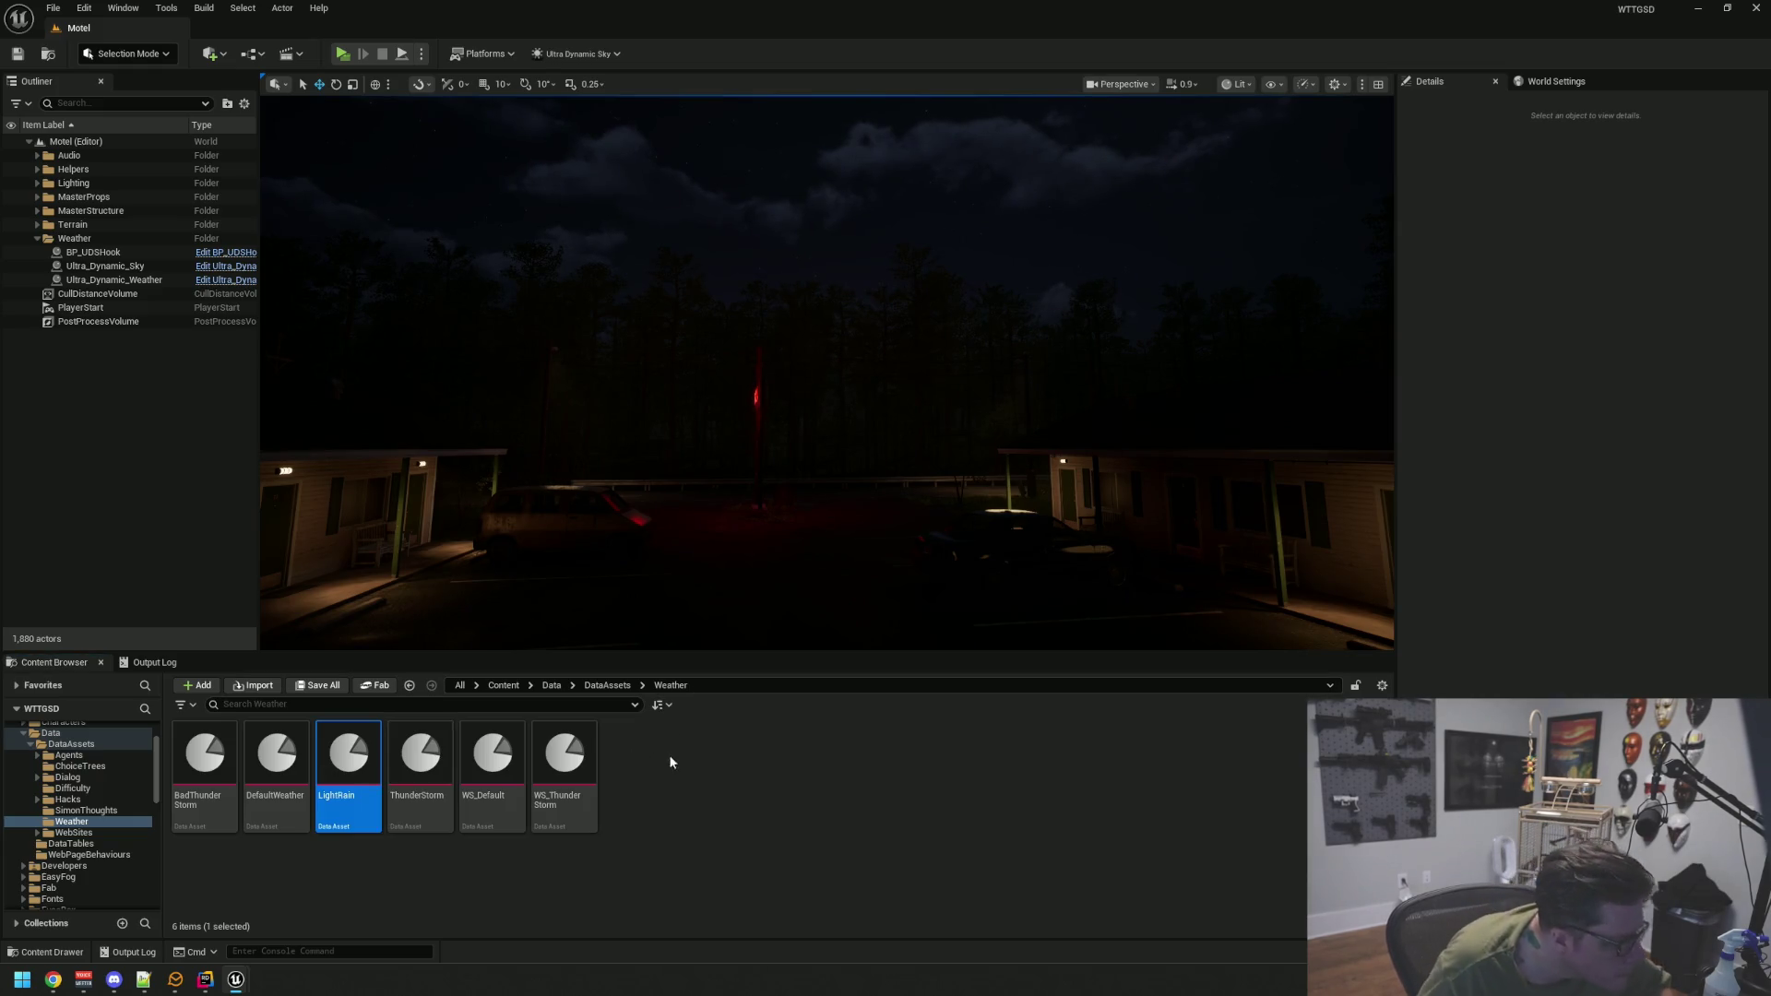
Duplicate WS_Thunder Storm as WS_ThunderStormBad
click(666, 758)
click(576, 779)
key(ctrl+d)
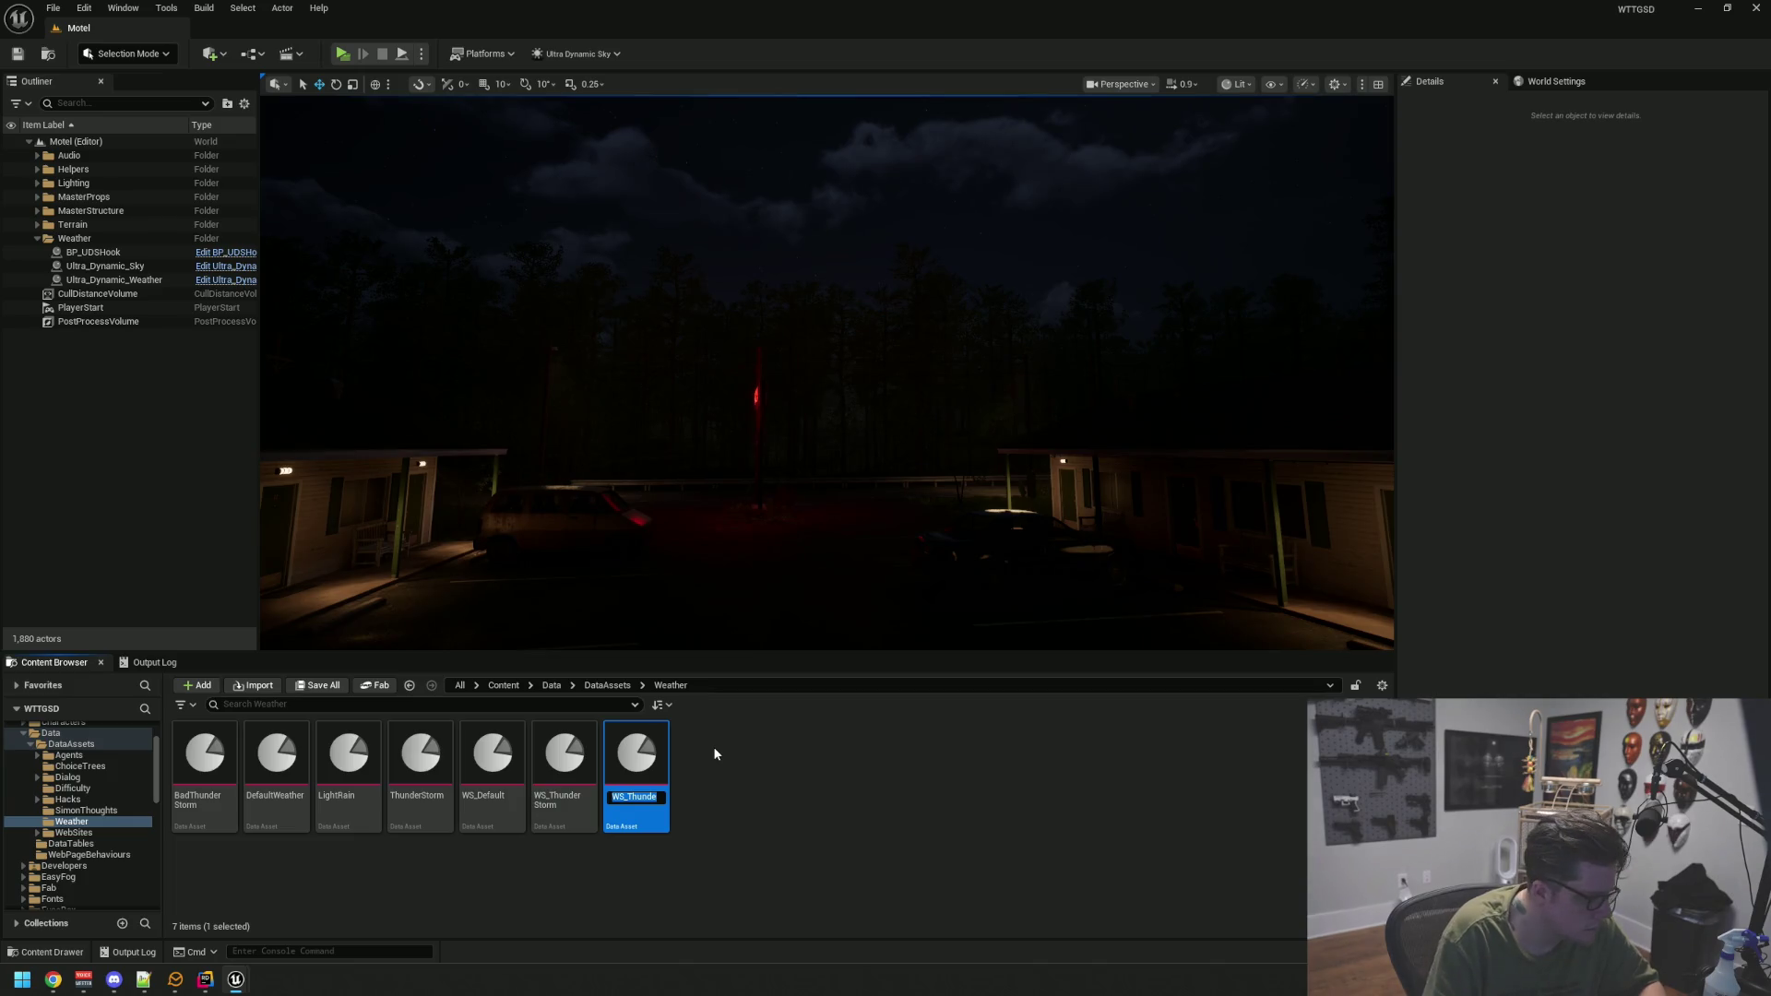
text(WS_ThunderStormBB)
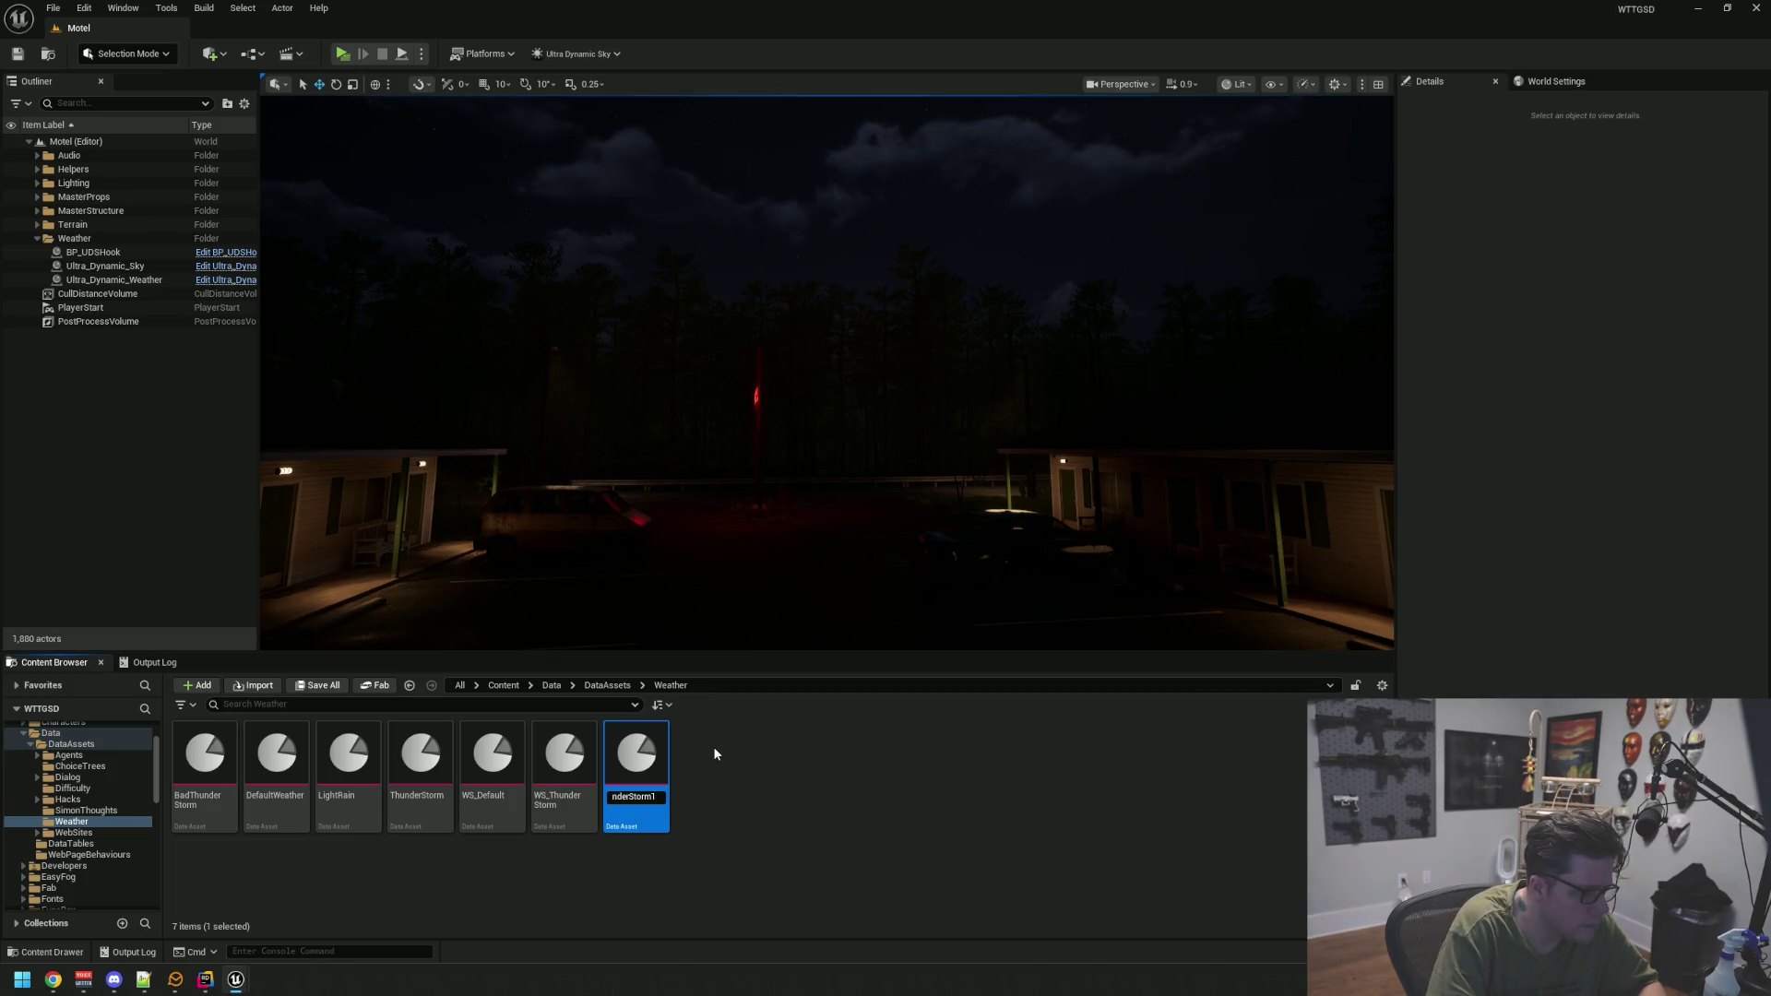
key(BackSpace)
text(ad)
key(Return)
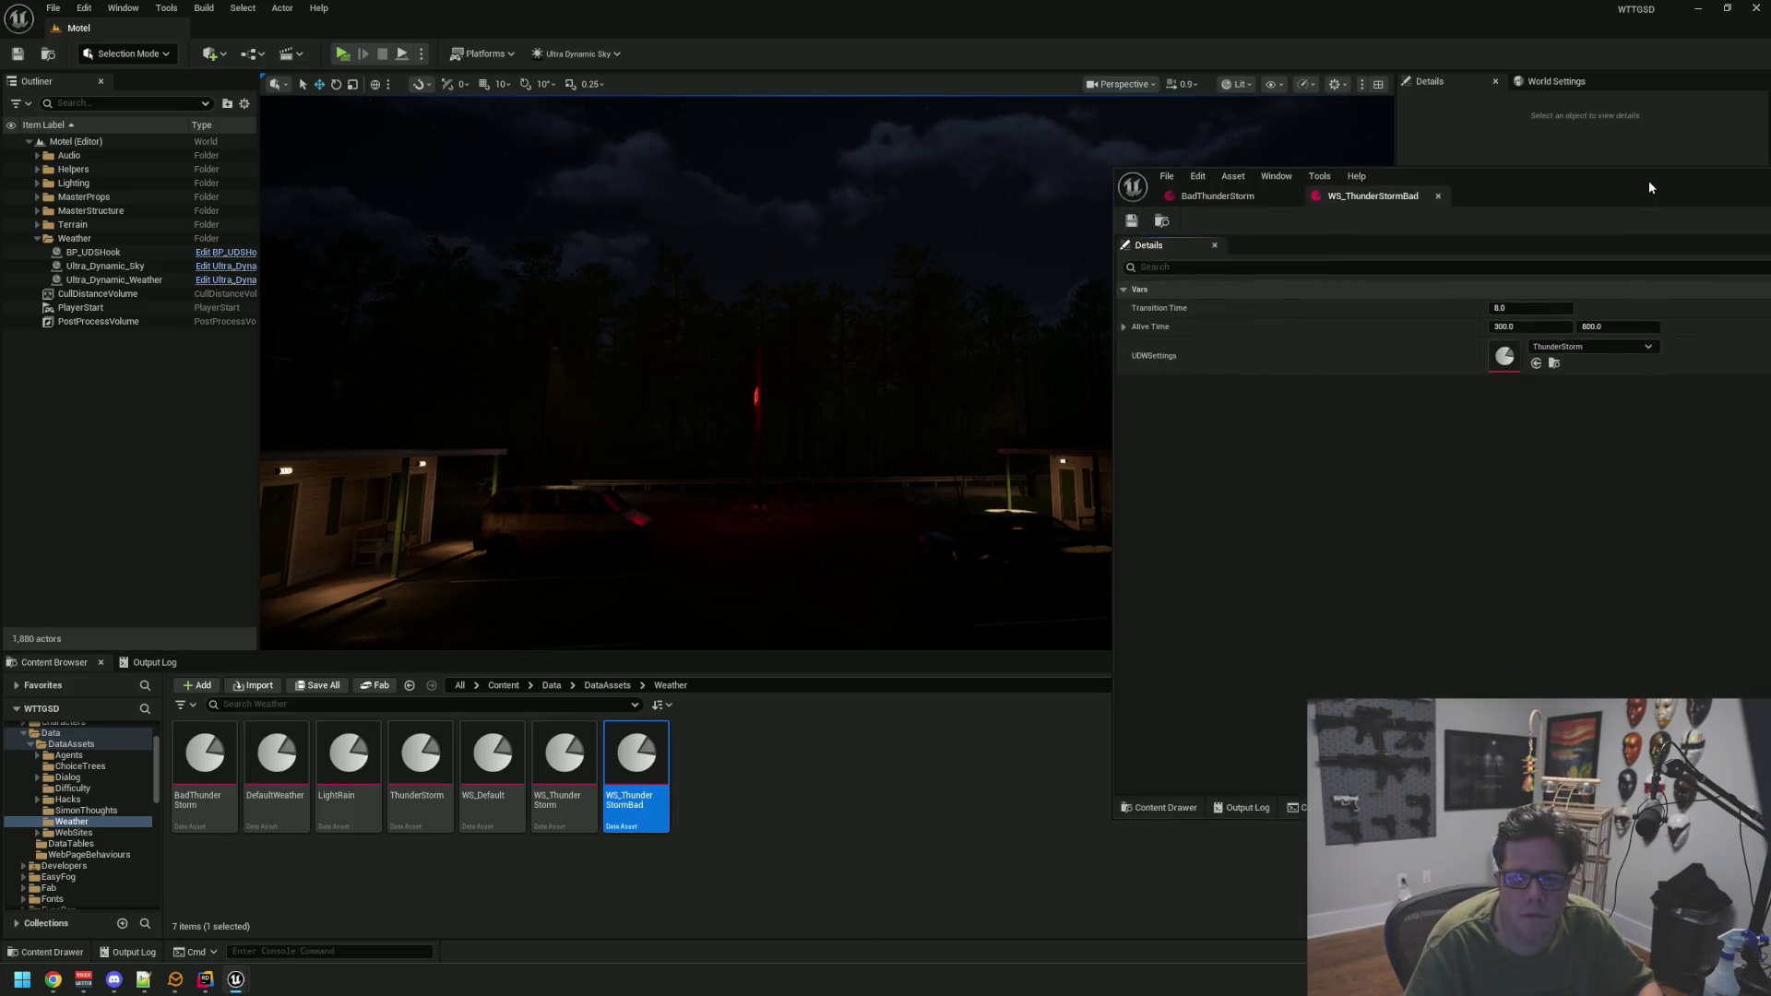
Set WS_ThunderStormBad's UDWSettings to BadThunderStorm and Alive Time to 240–540, then save it
drag(1647, 180, 961, 75)
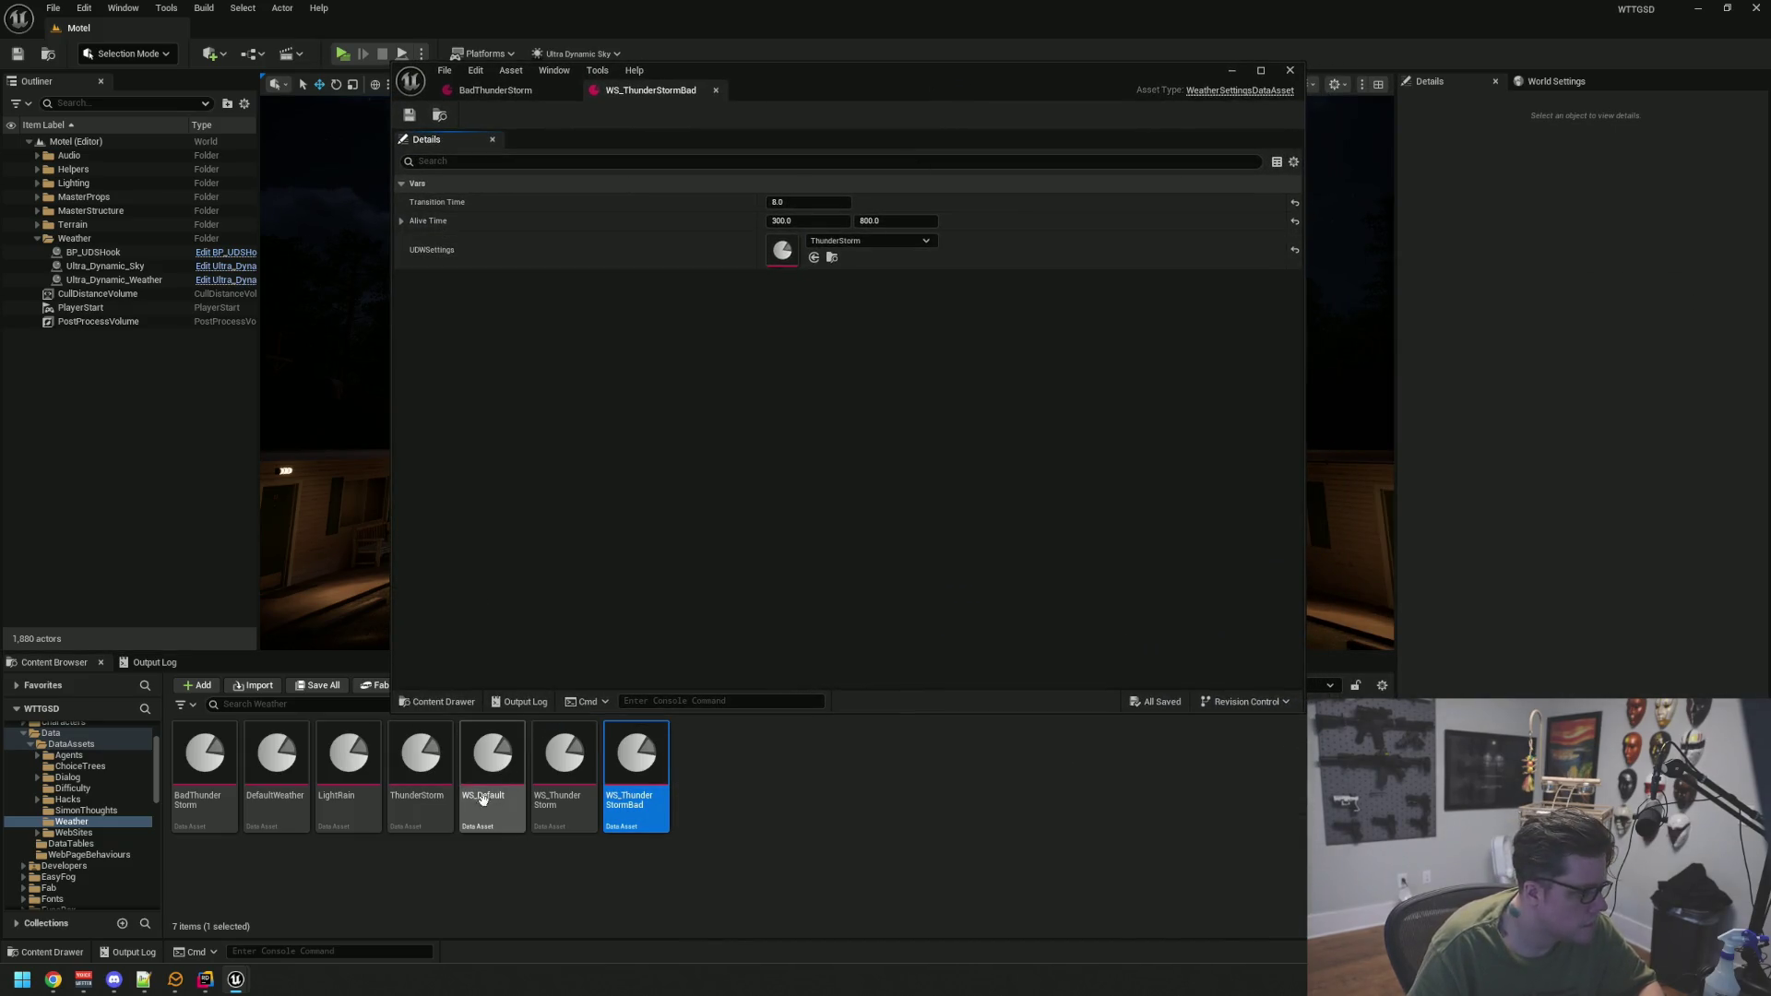
drag(198, 802, 782, 251)
click(809, 221)
text(460)
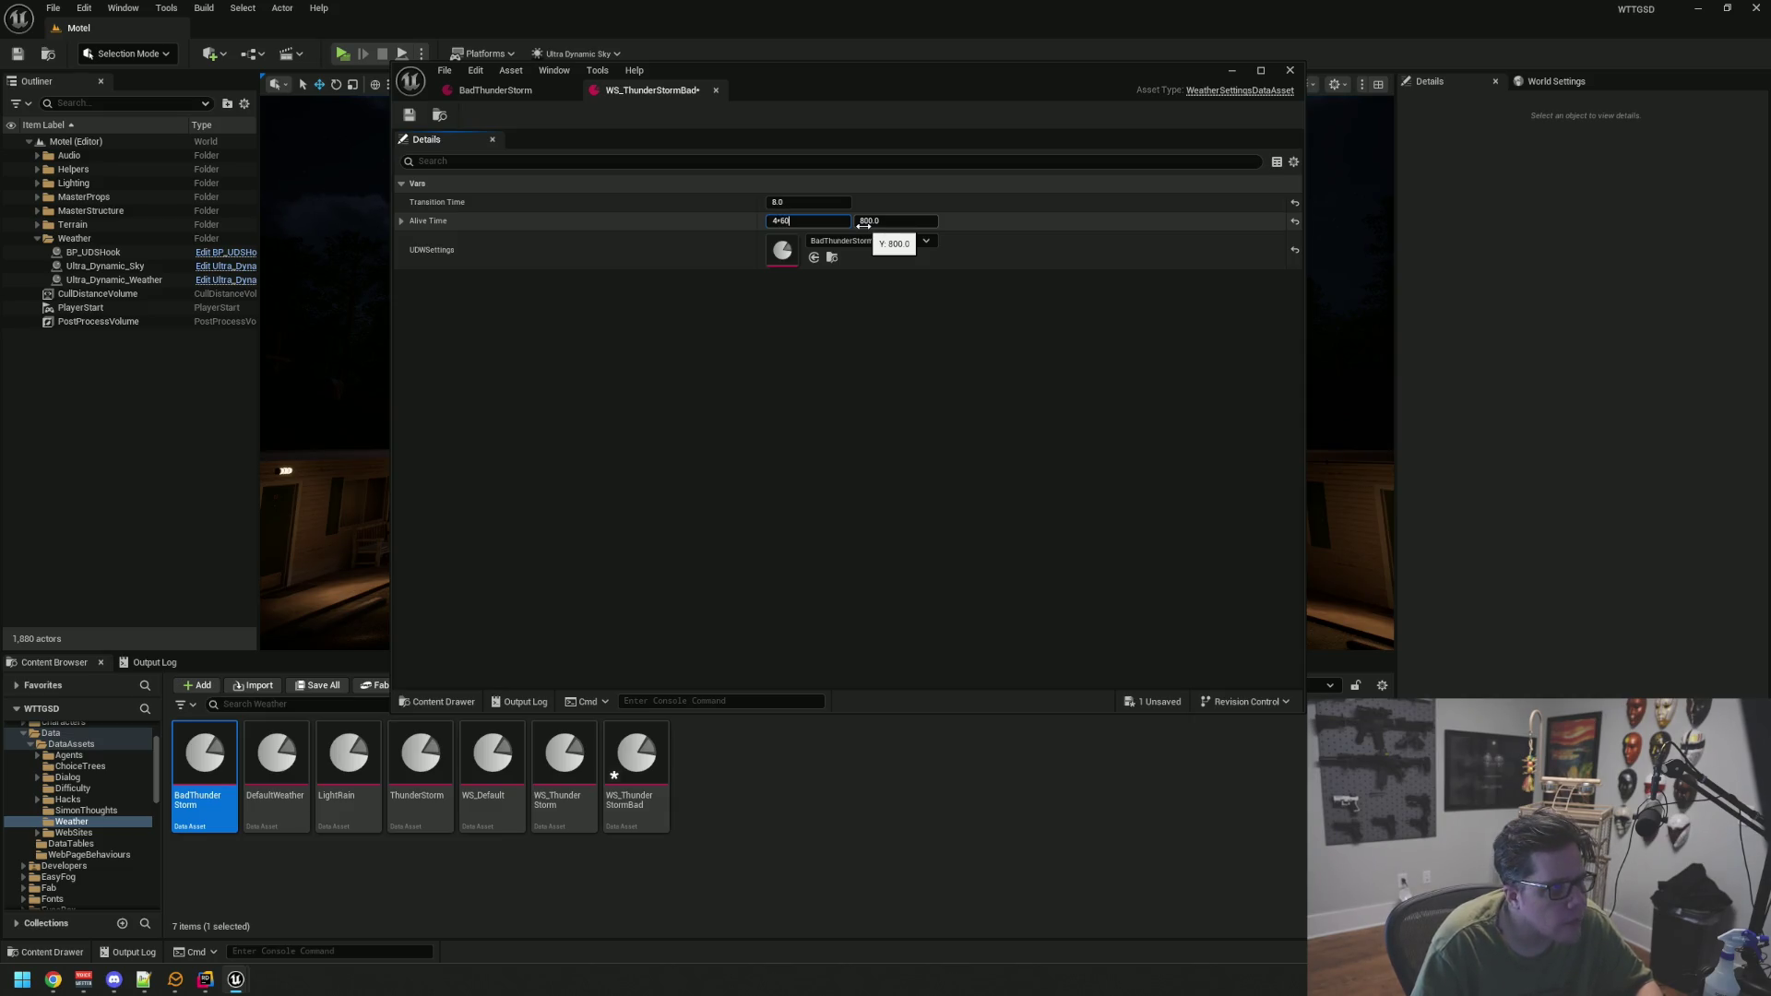
key(Tab)
text(240)
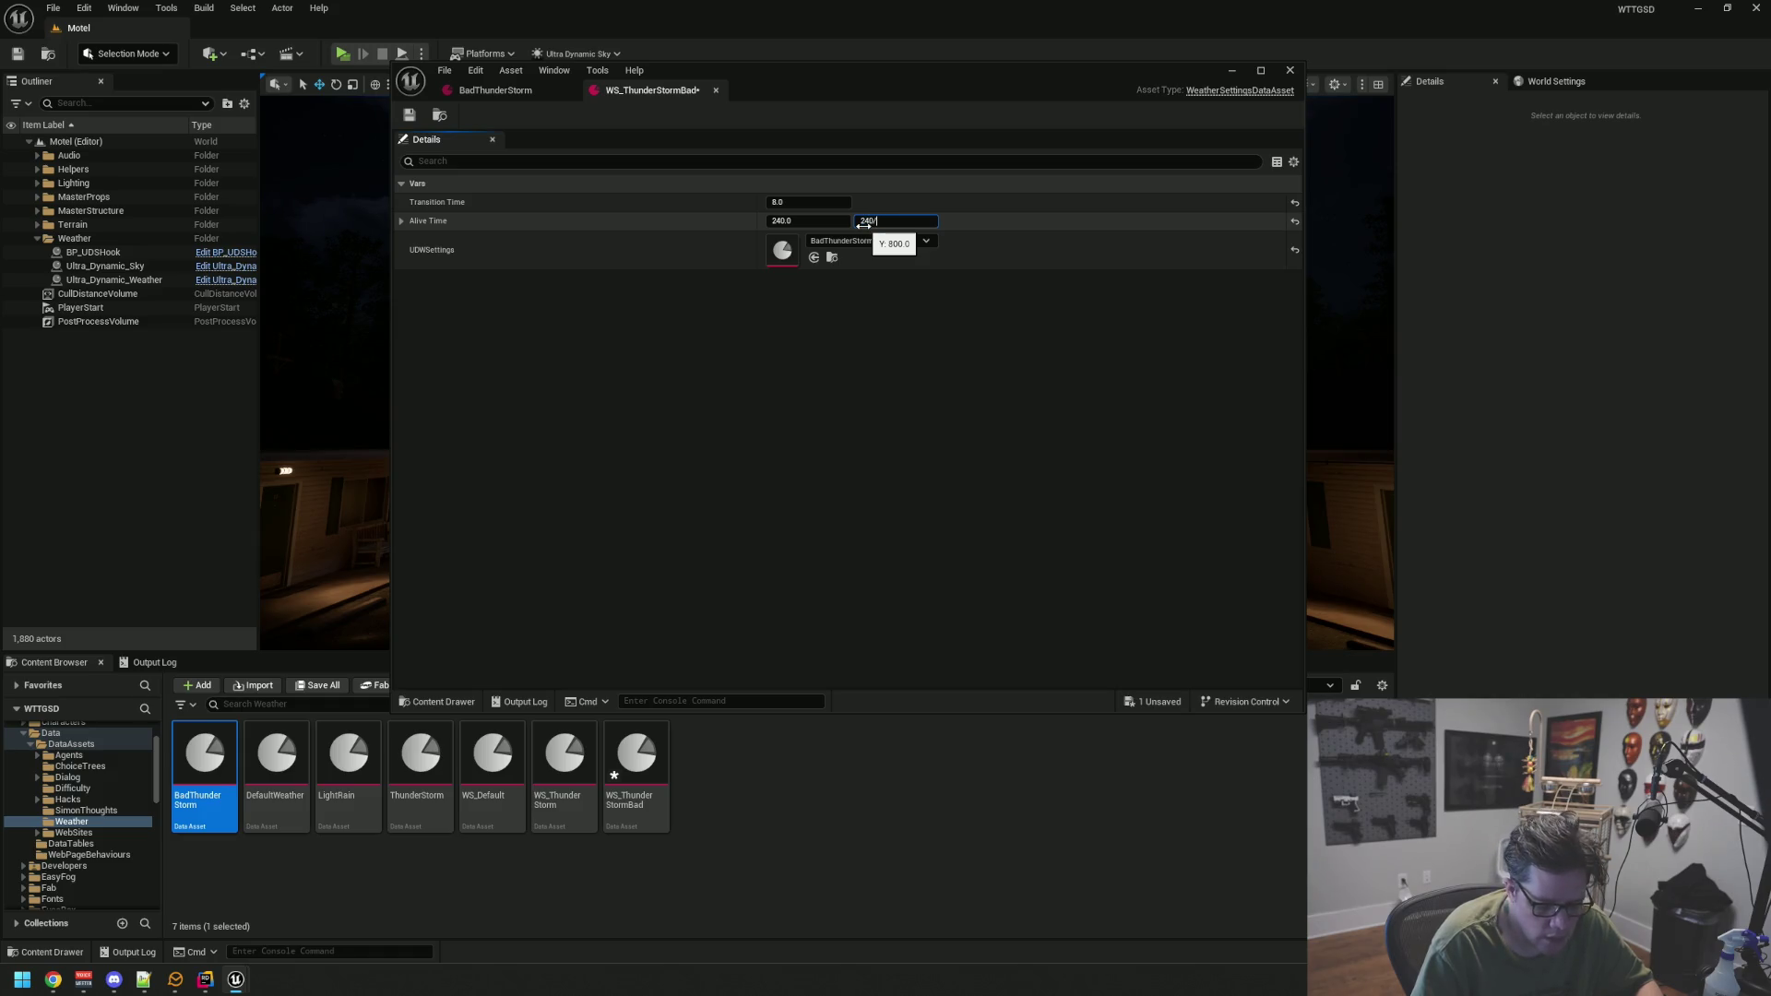
text(.2)
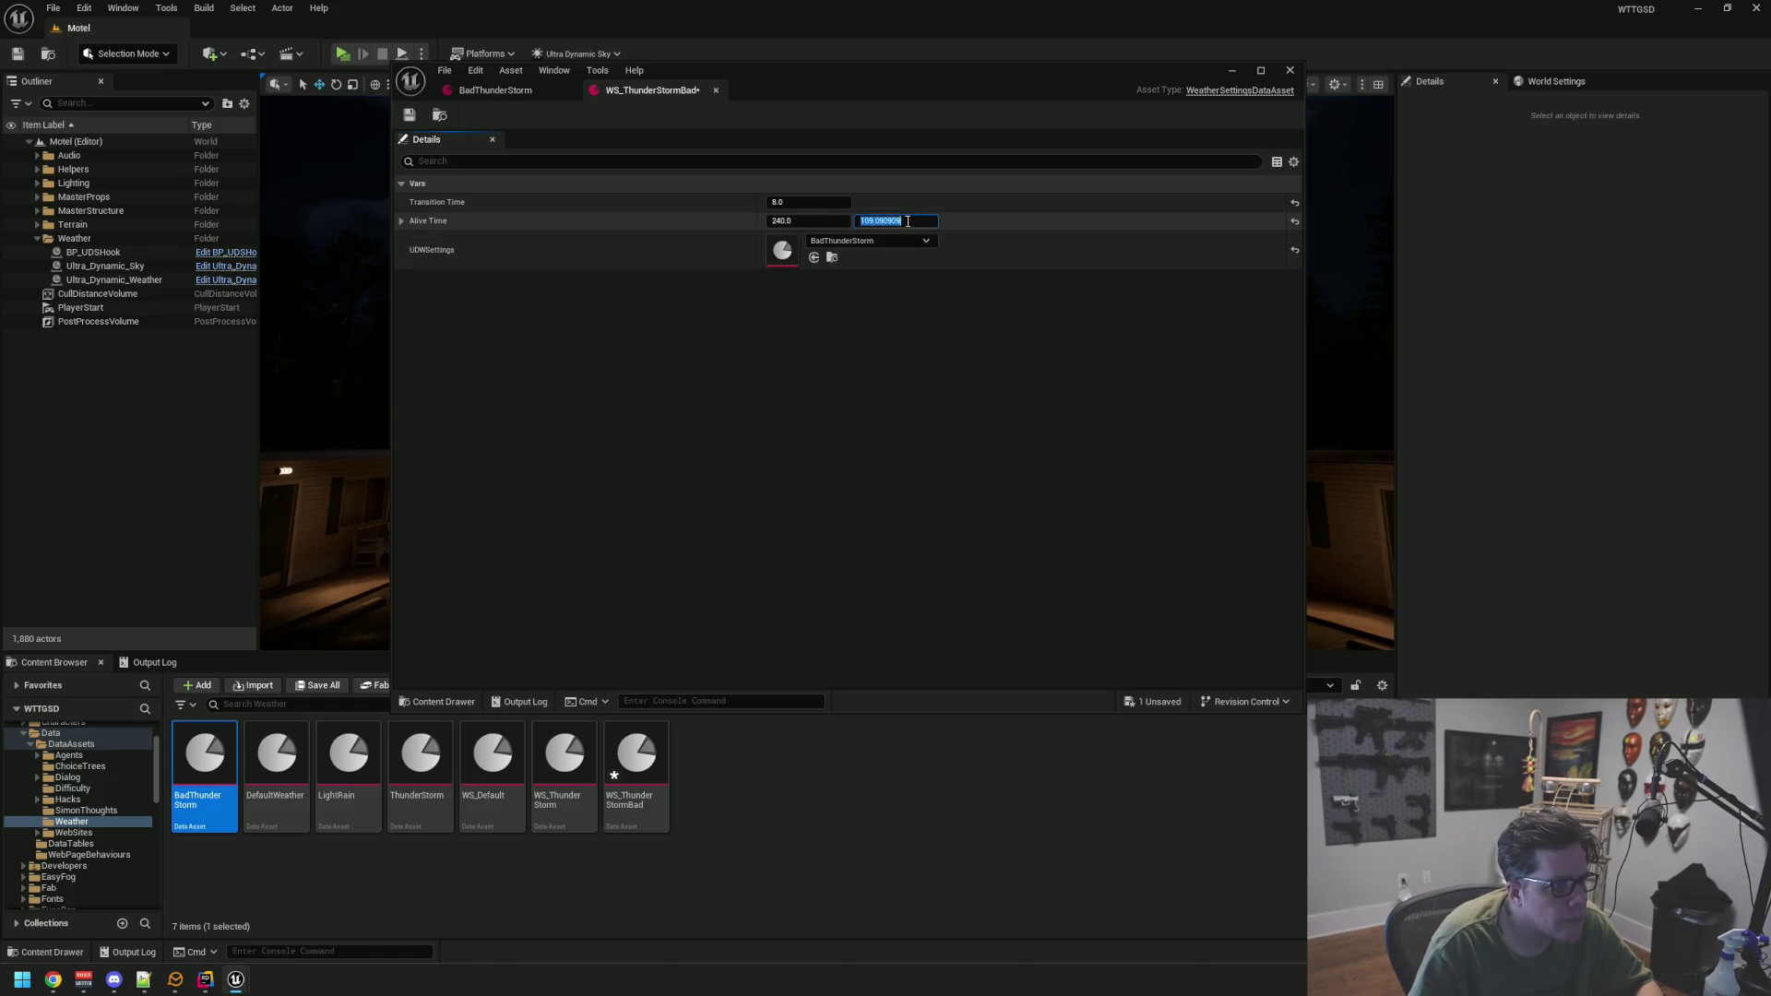
key(Return)
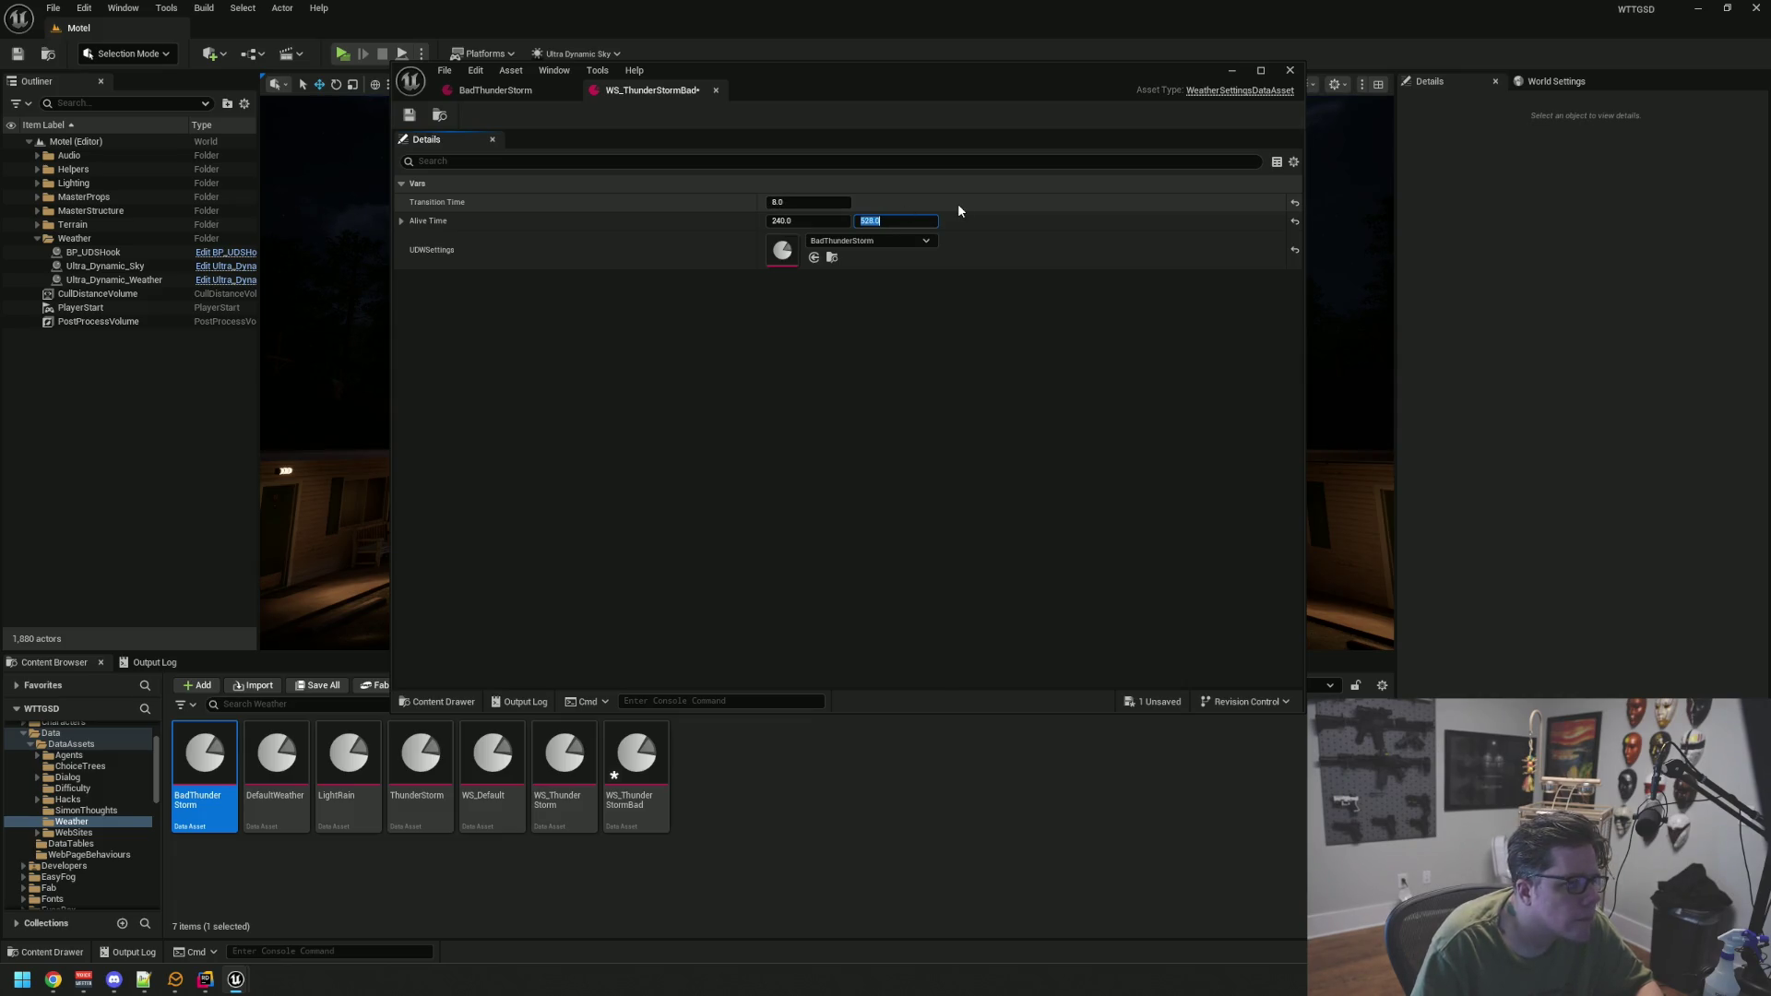
text(600)
key(ctrl+a)
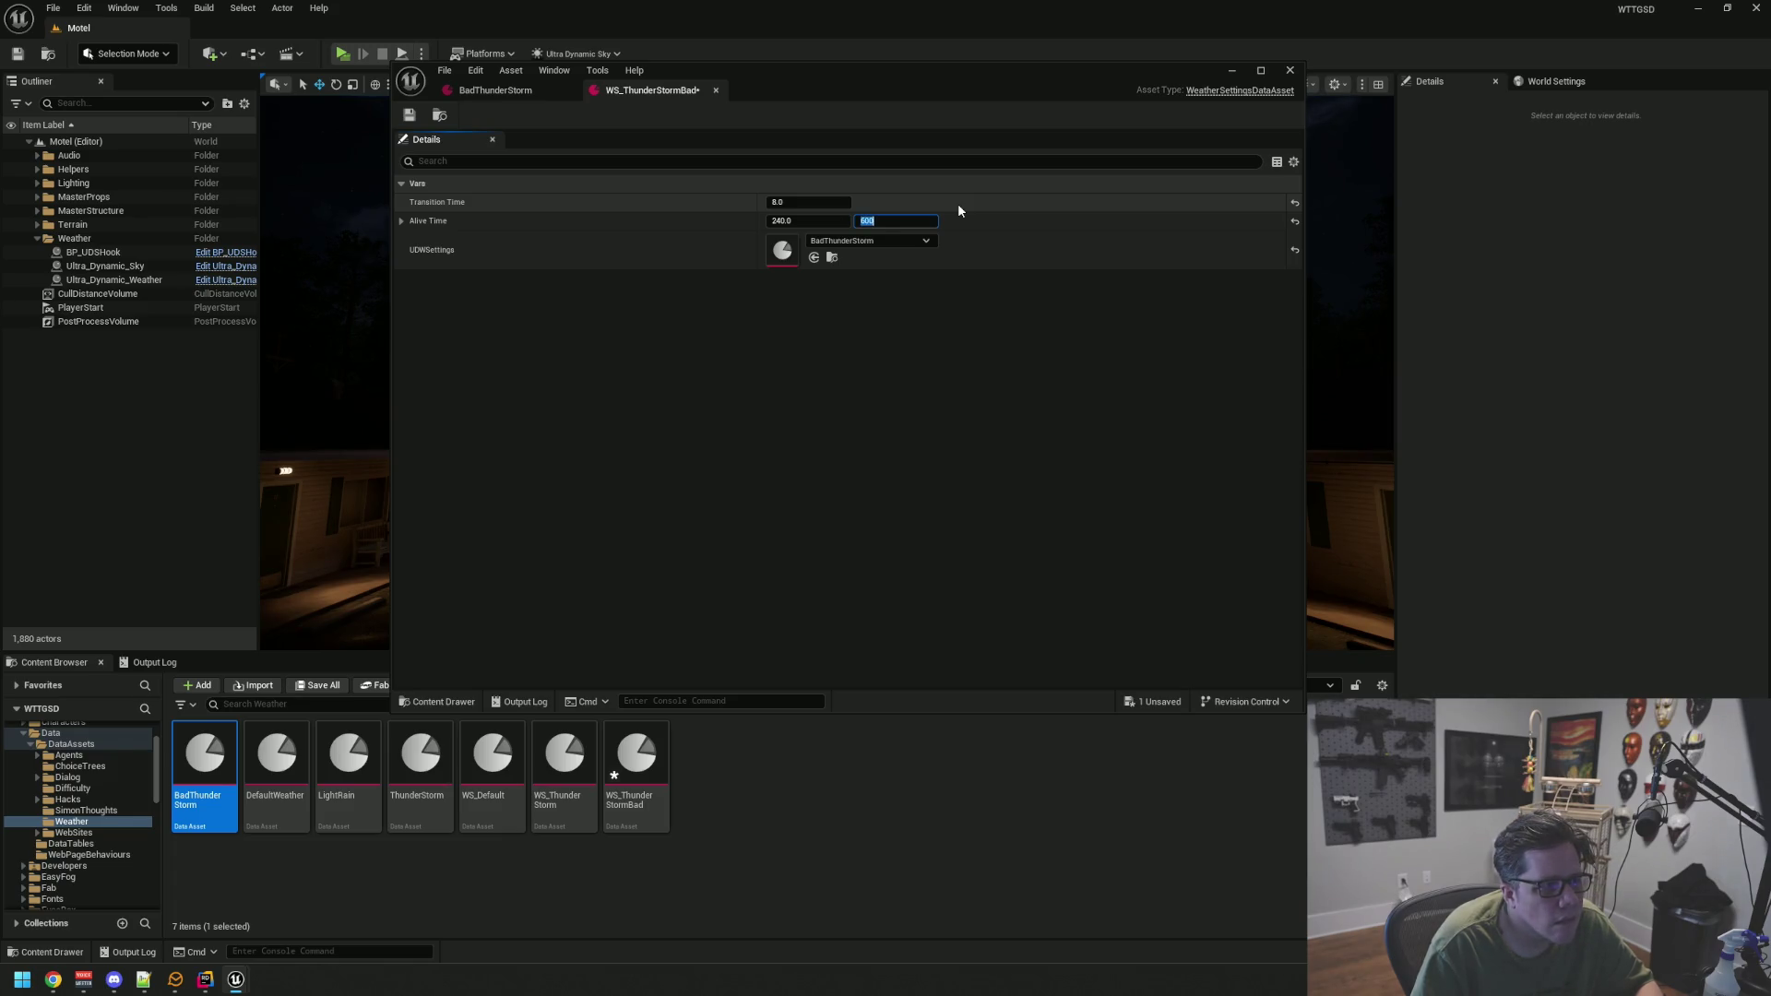
text(540.)
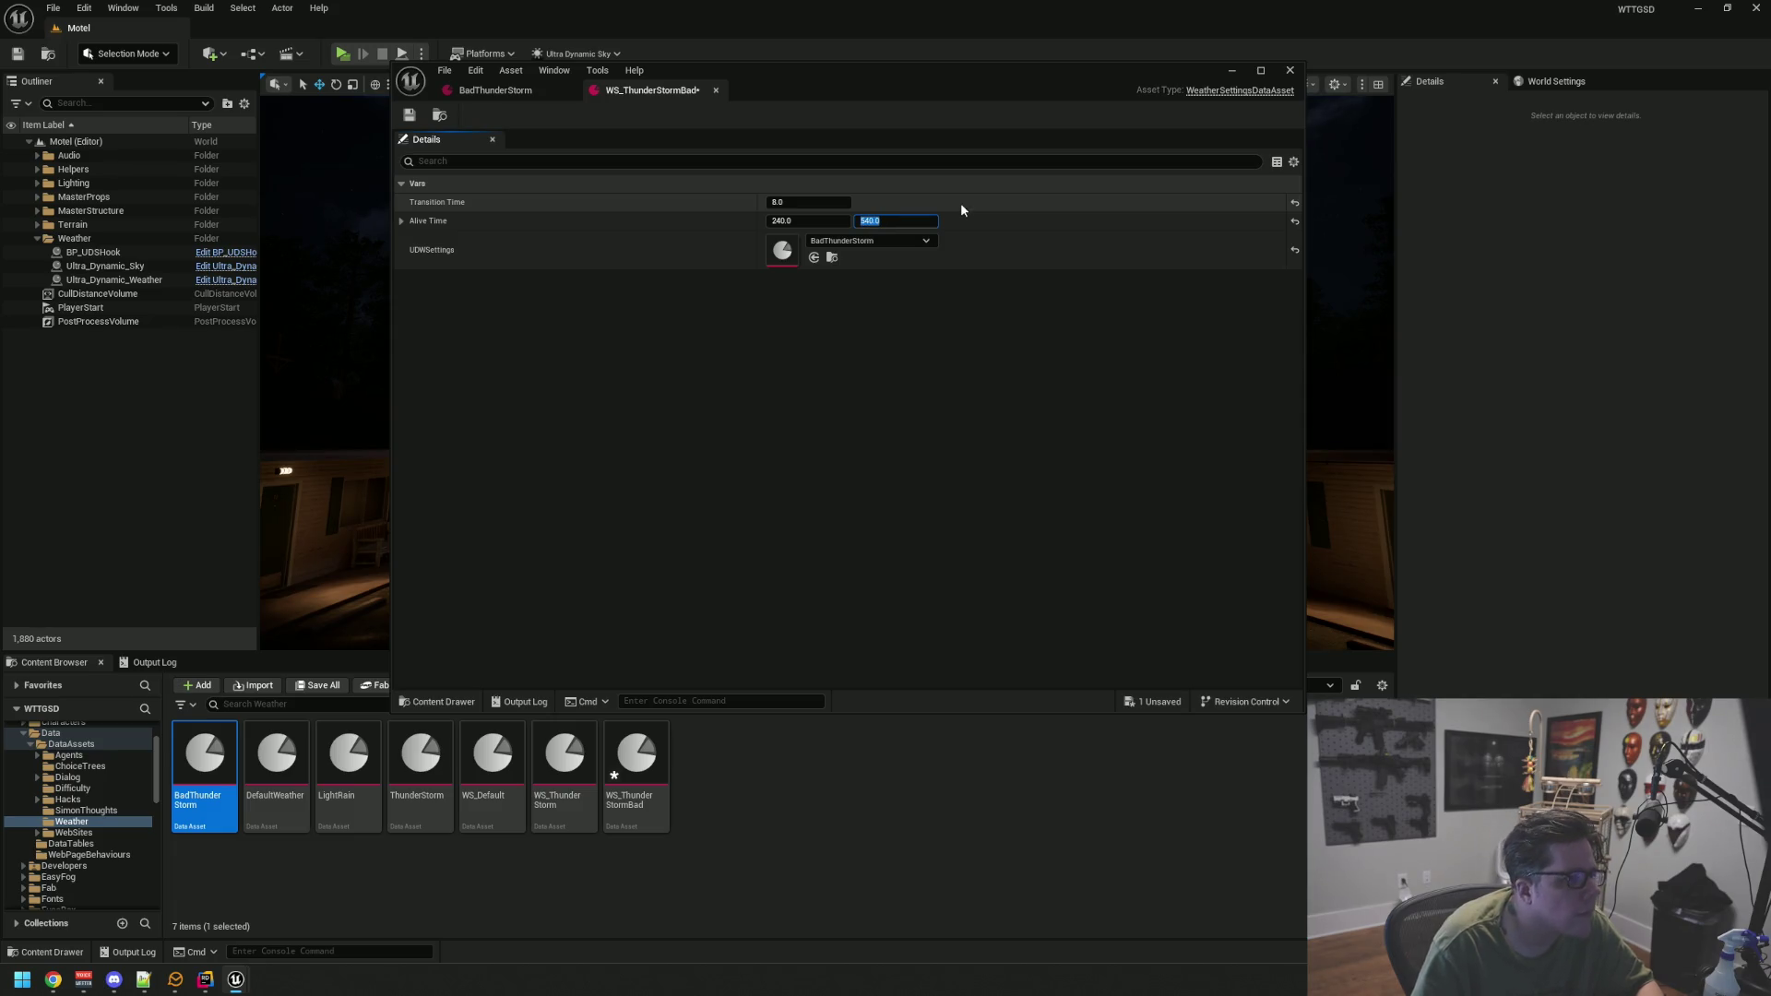
key(Return)
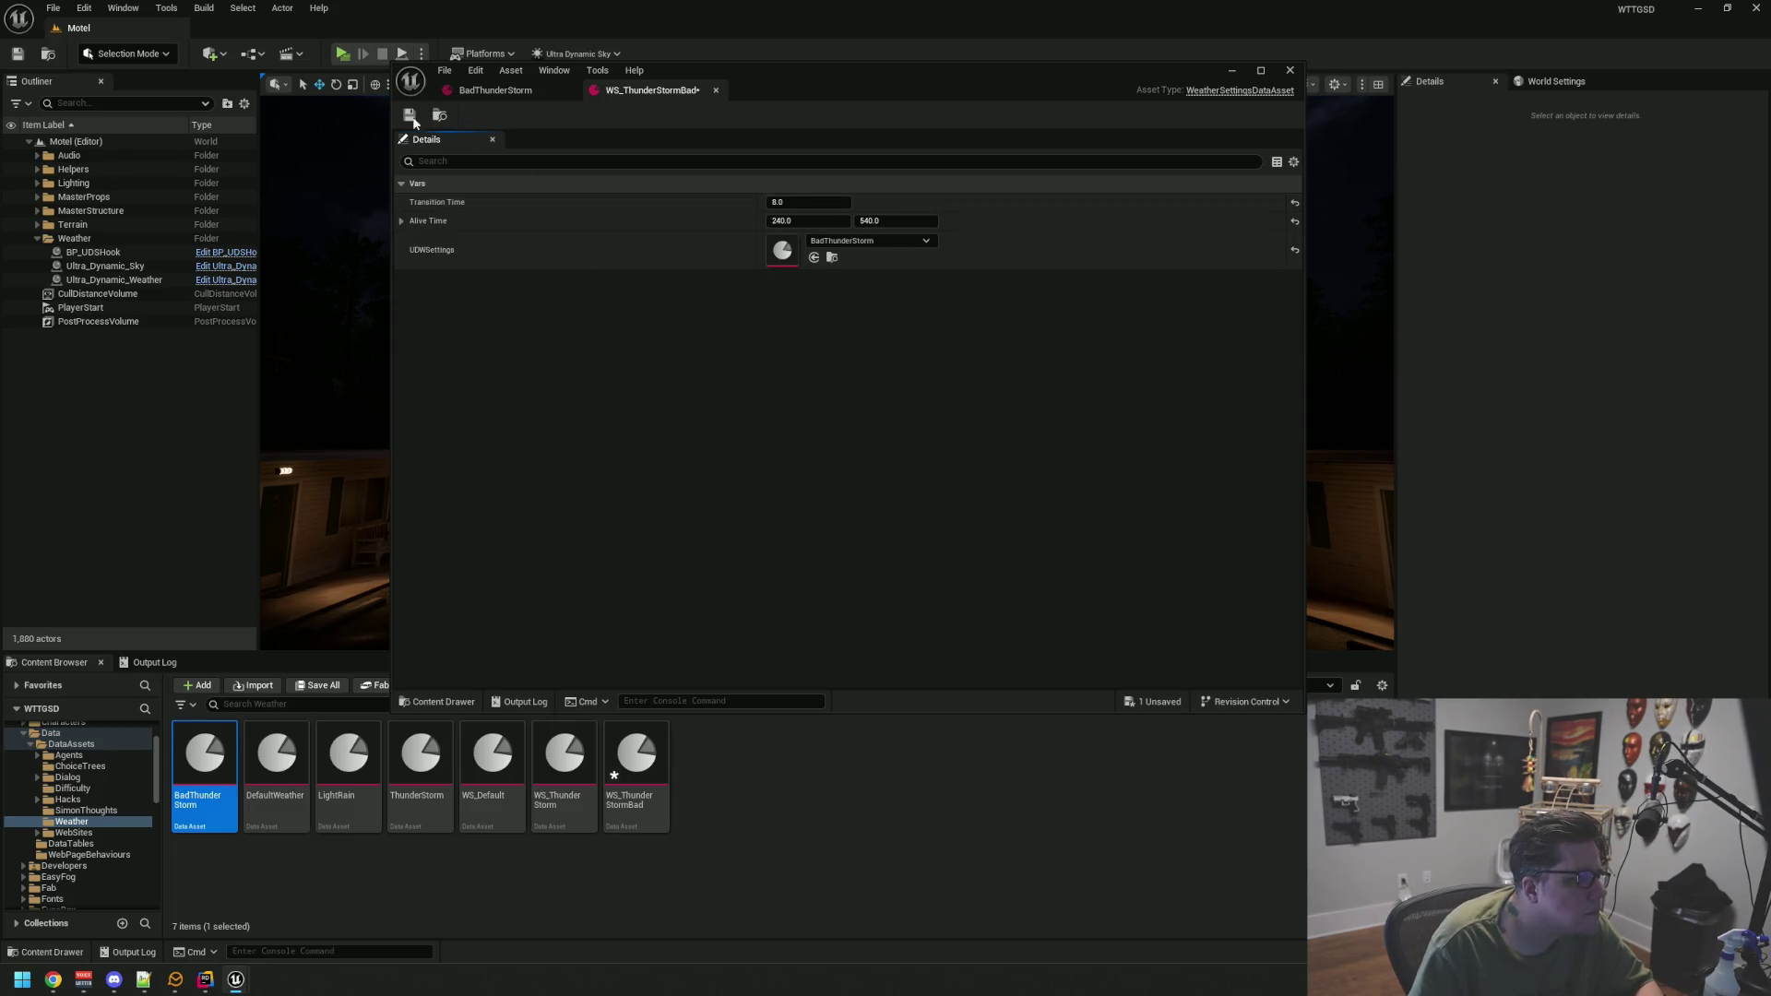
click(409, 115)
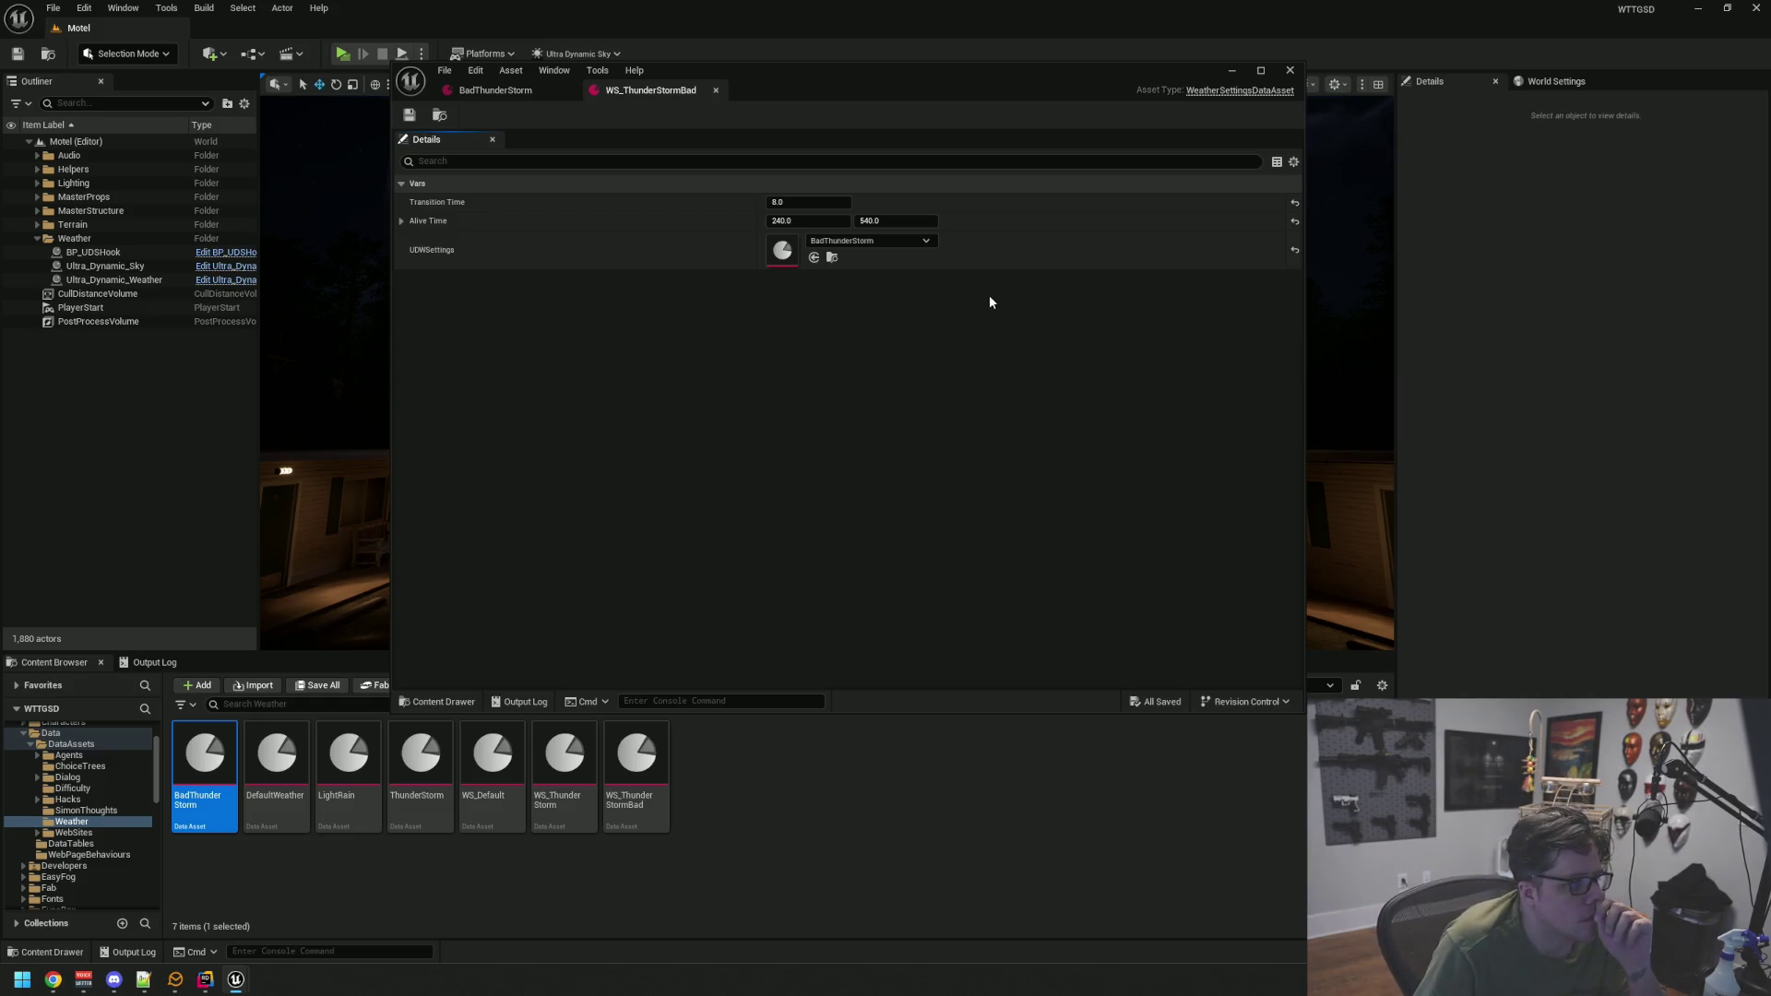
Close the WS_ThunderStormBad editor and bring the YouTube video window over Unreal
click(518, 91)
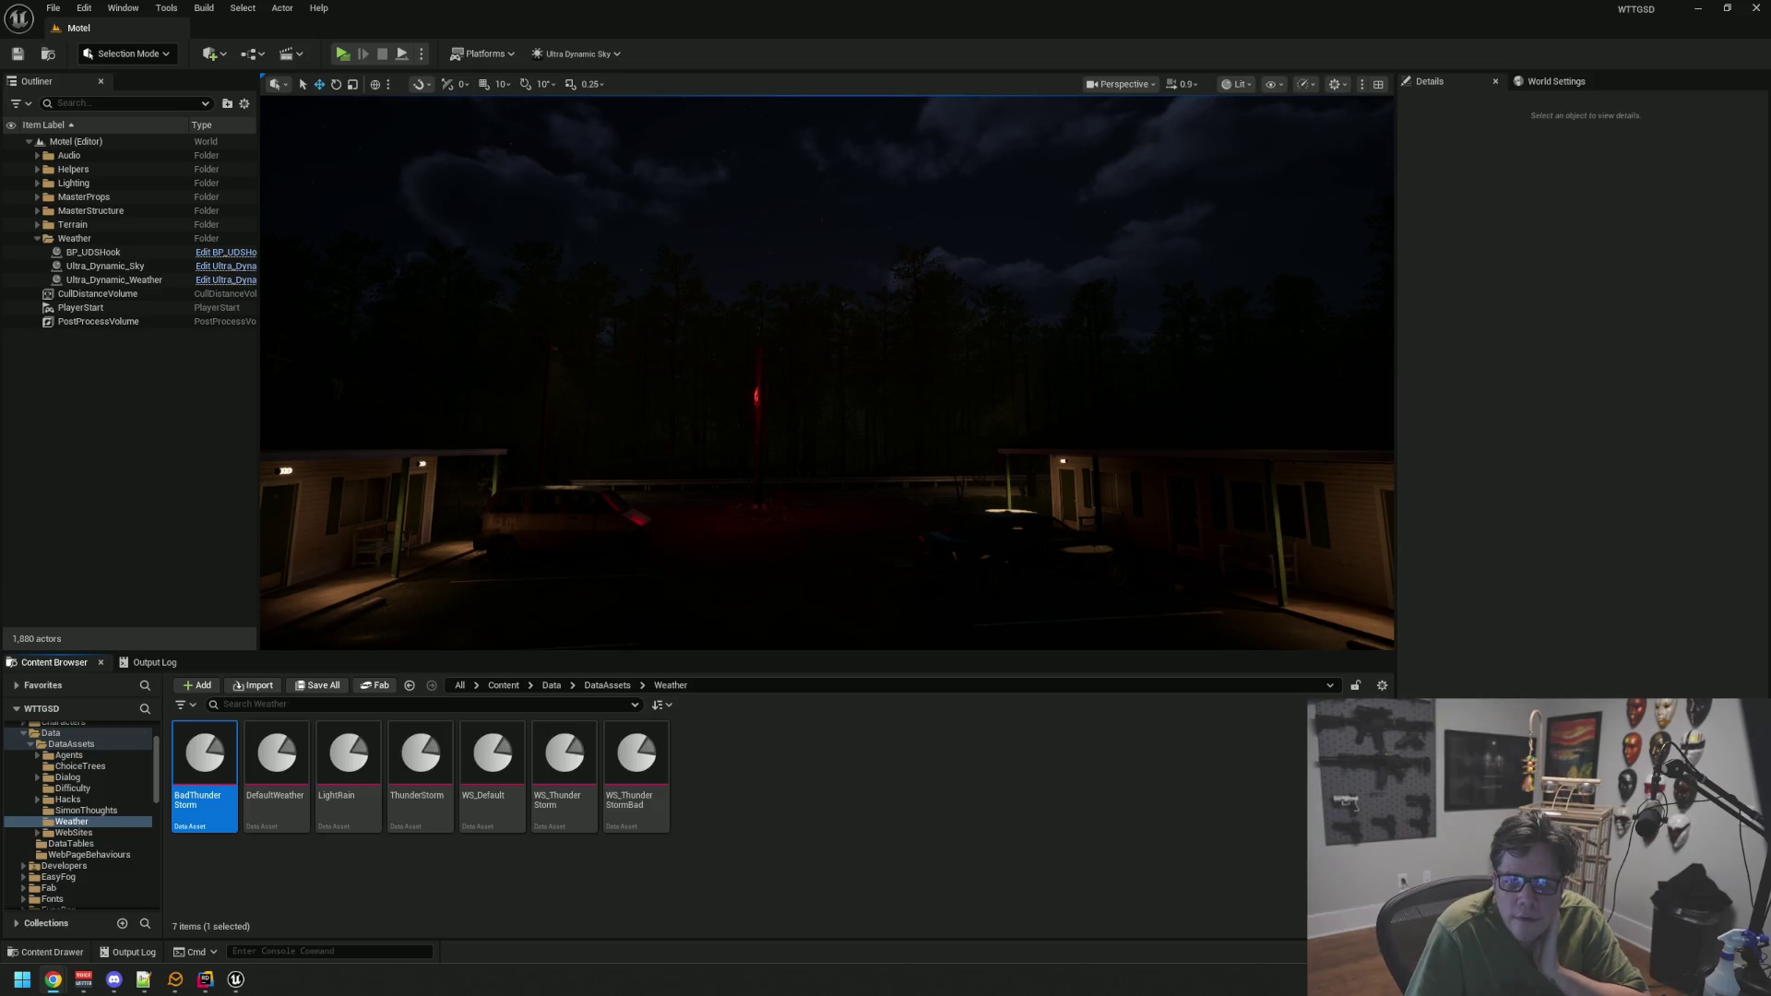
mouse_move(1770, 15)
mouse_down()
mouse_move(644, 15)
mouse_move(244, 57)
mouse_up()
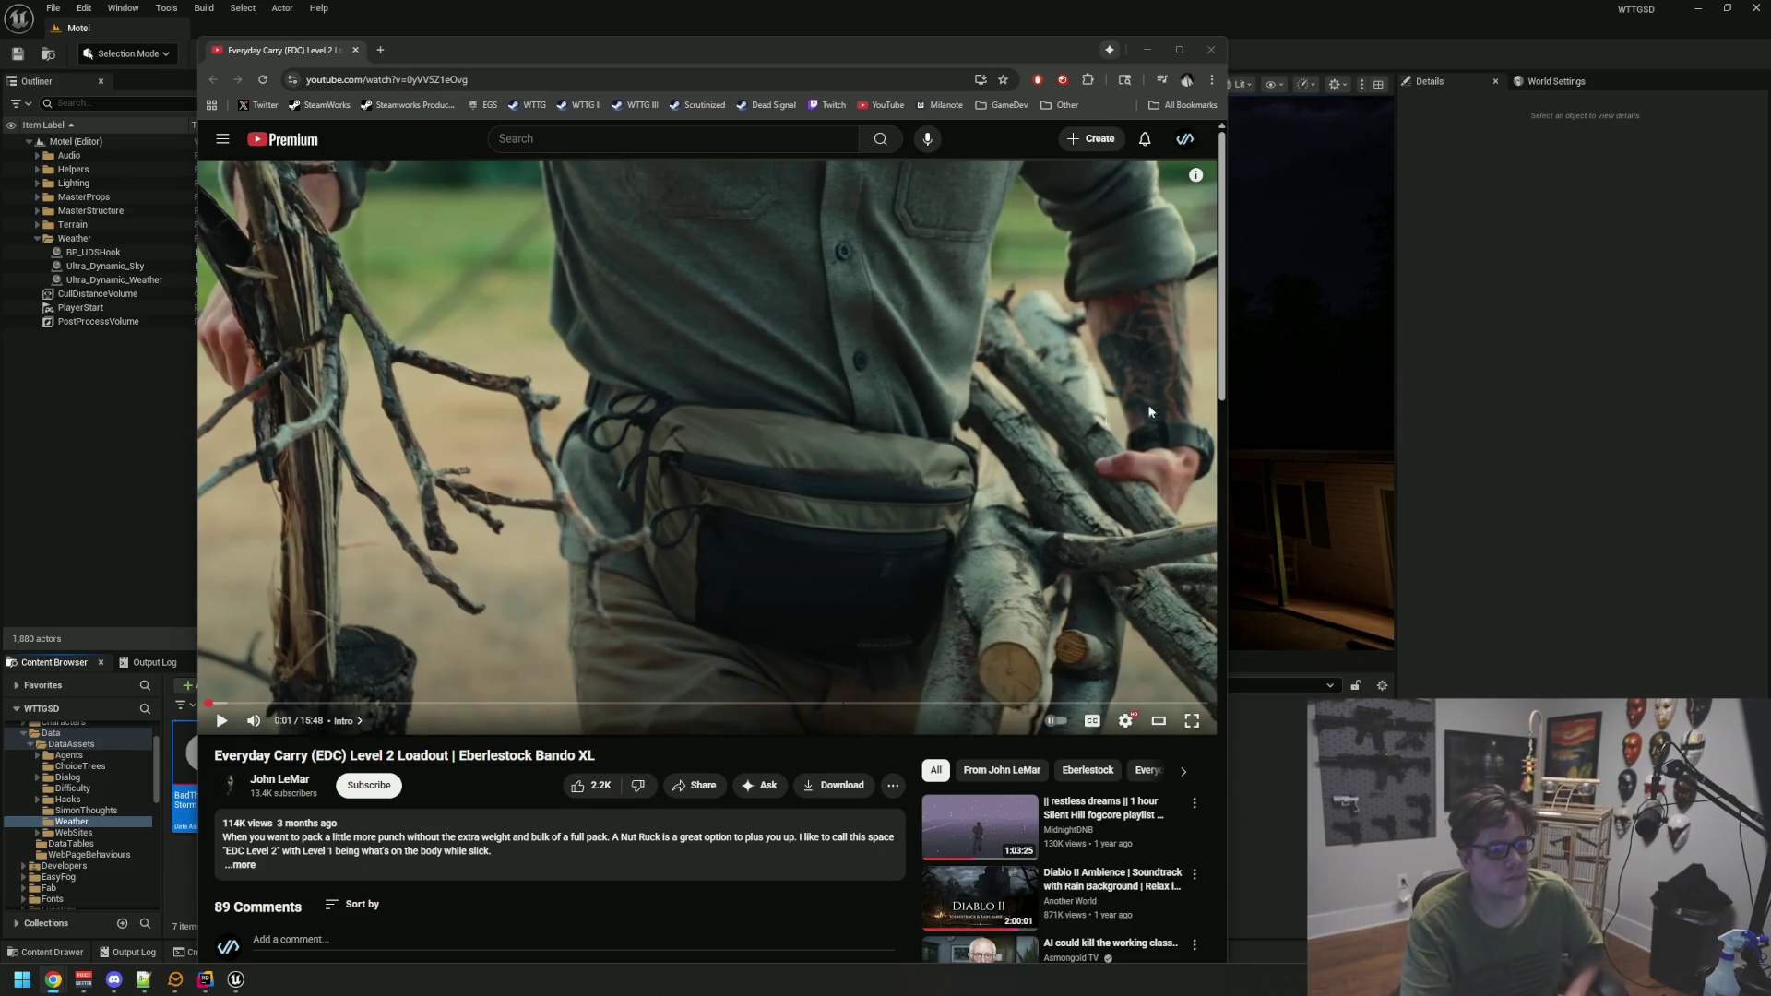
Play the Eberlestock Bando XL video, skip to the Knife chapter, then rewind to about 1:28
click(1105, 411)
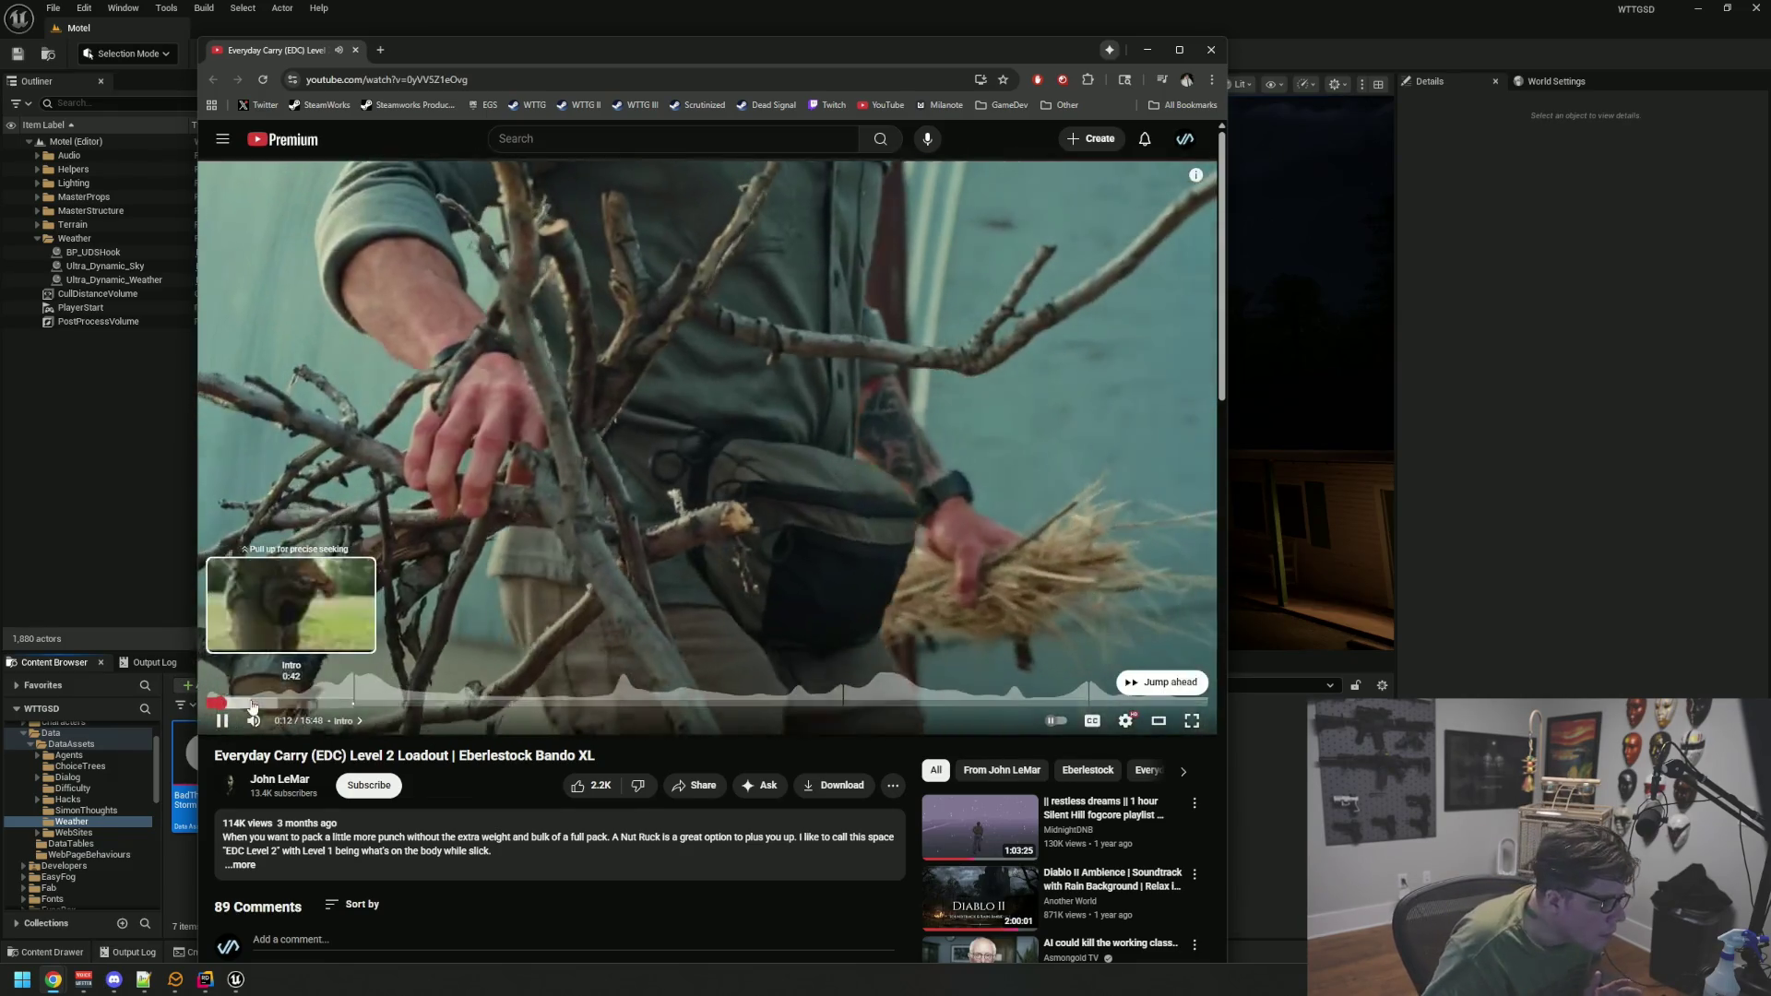
click(355, 703)
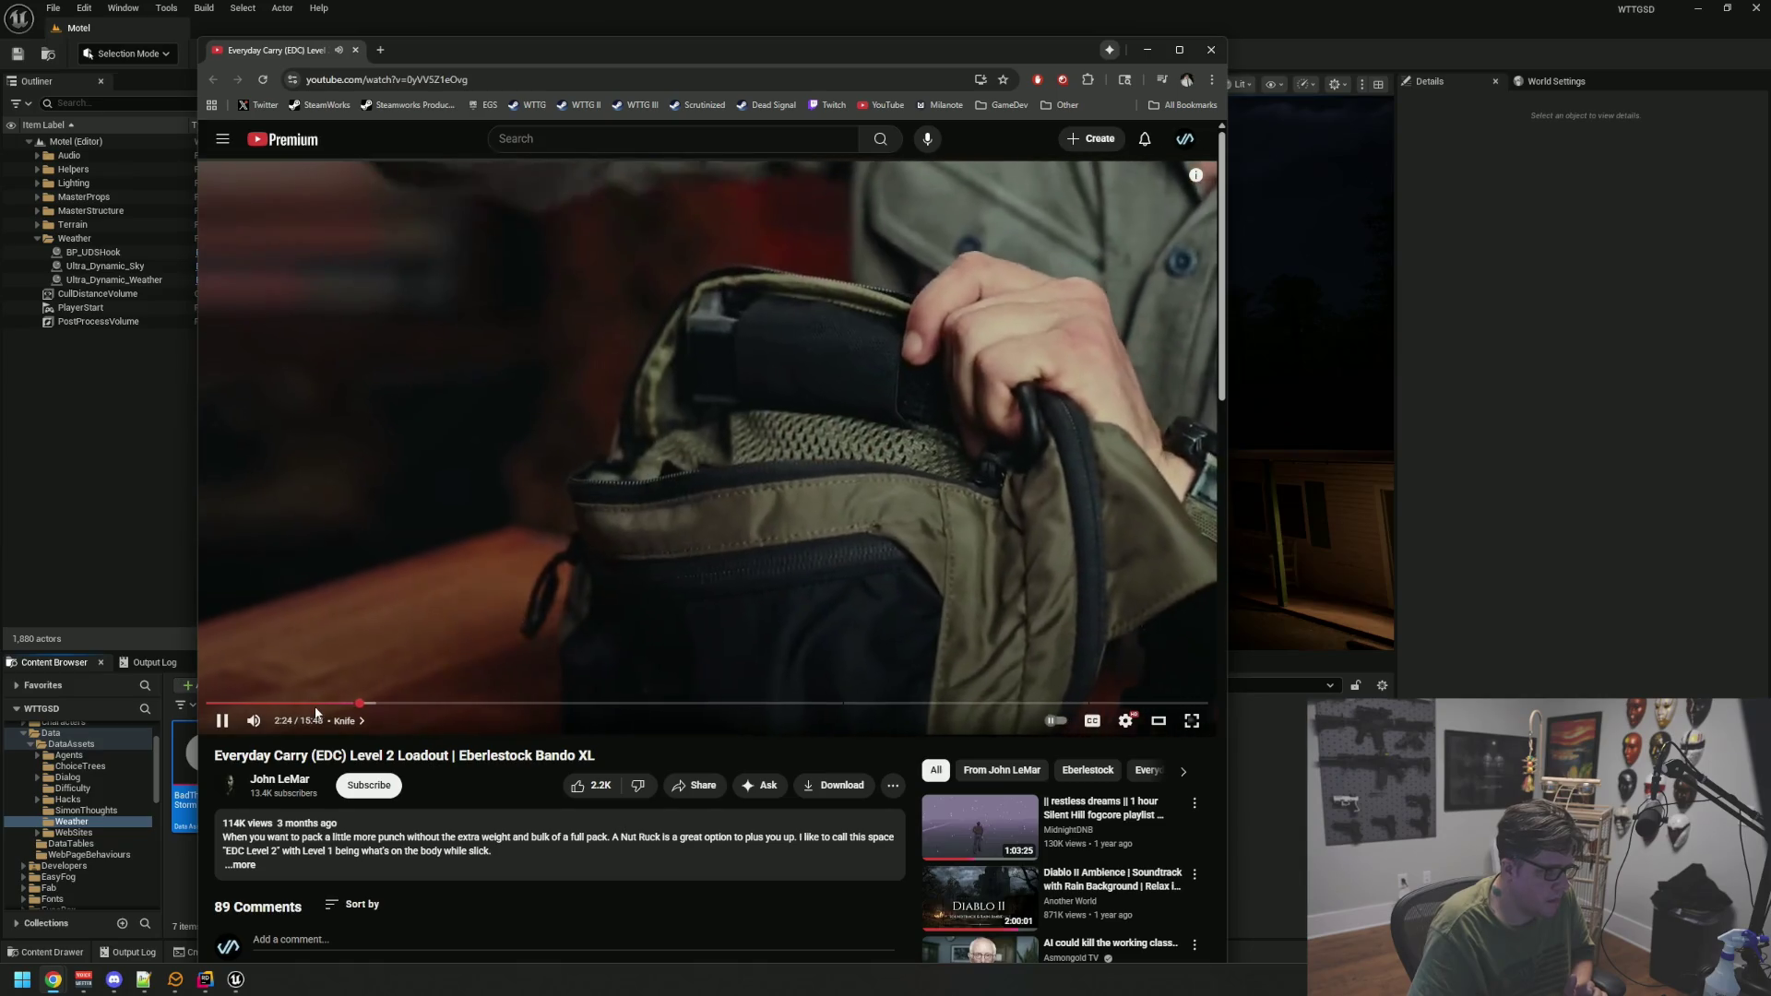
drag(311, 703, 308, 706)
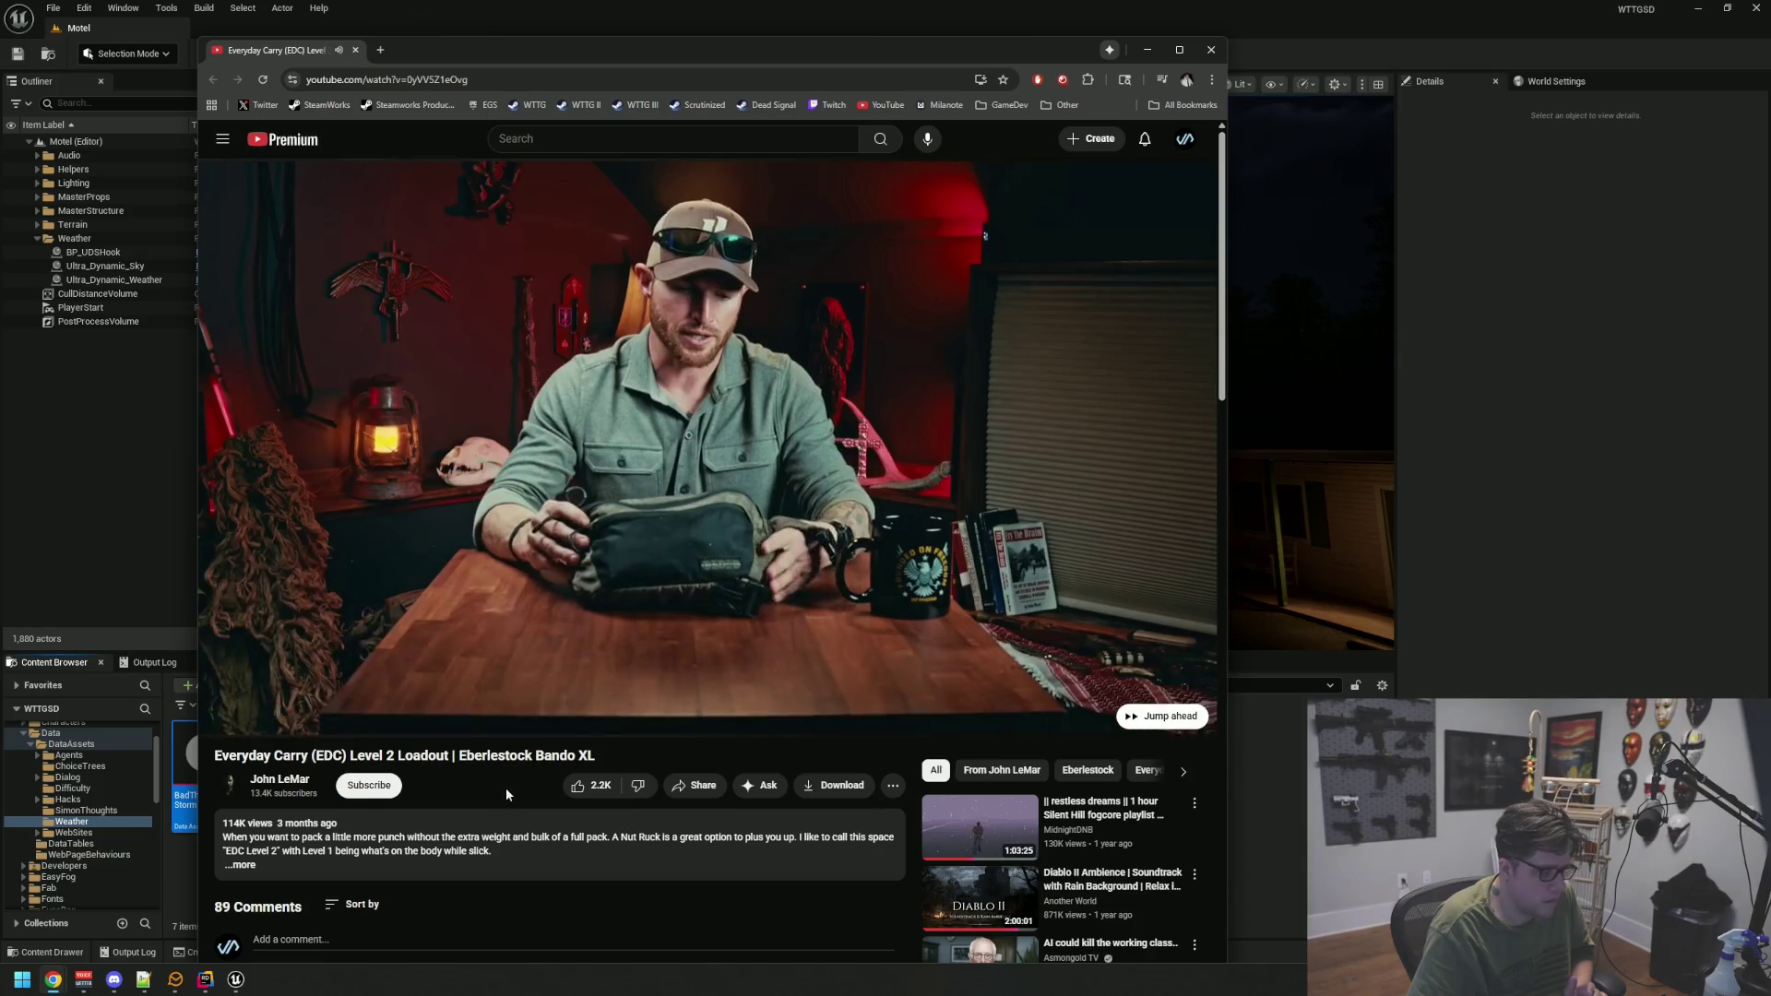